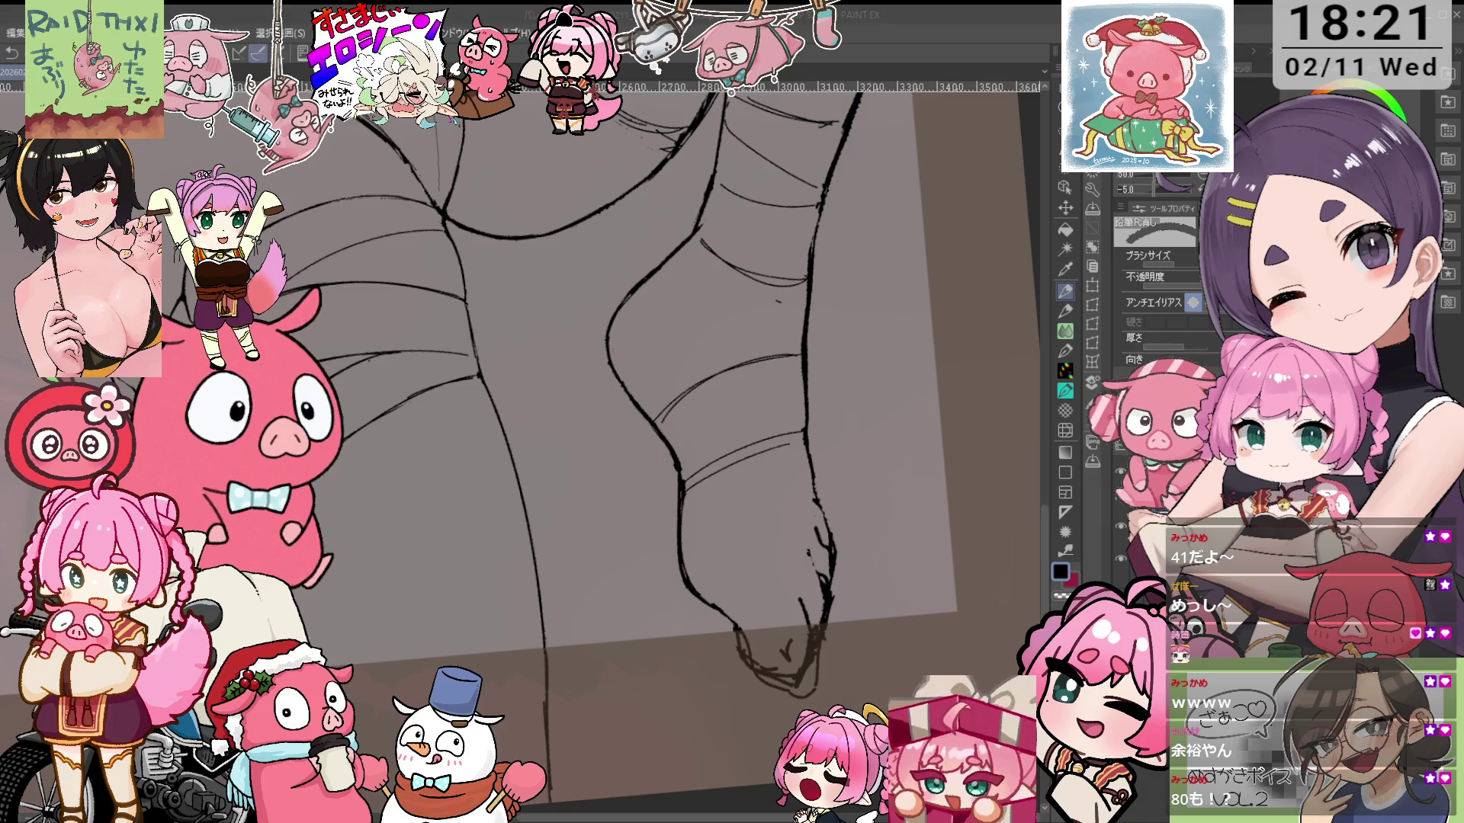
Center and tilt the view on the foot, then erase stray lines at its lower tip
drag(844, 441, 844, 376)
key(p)
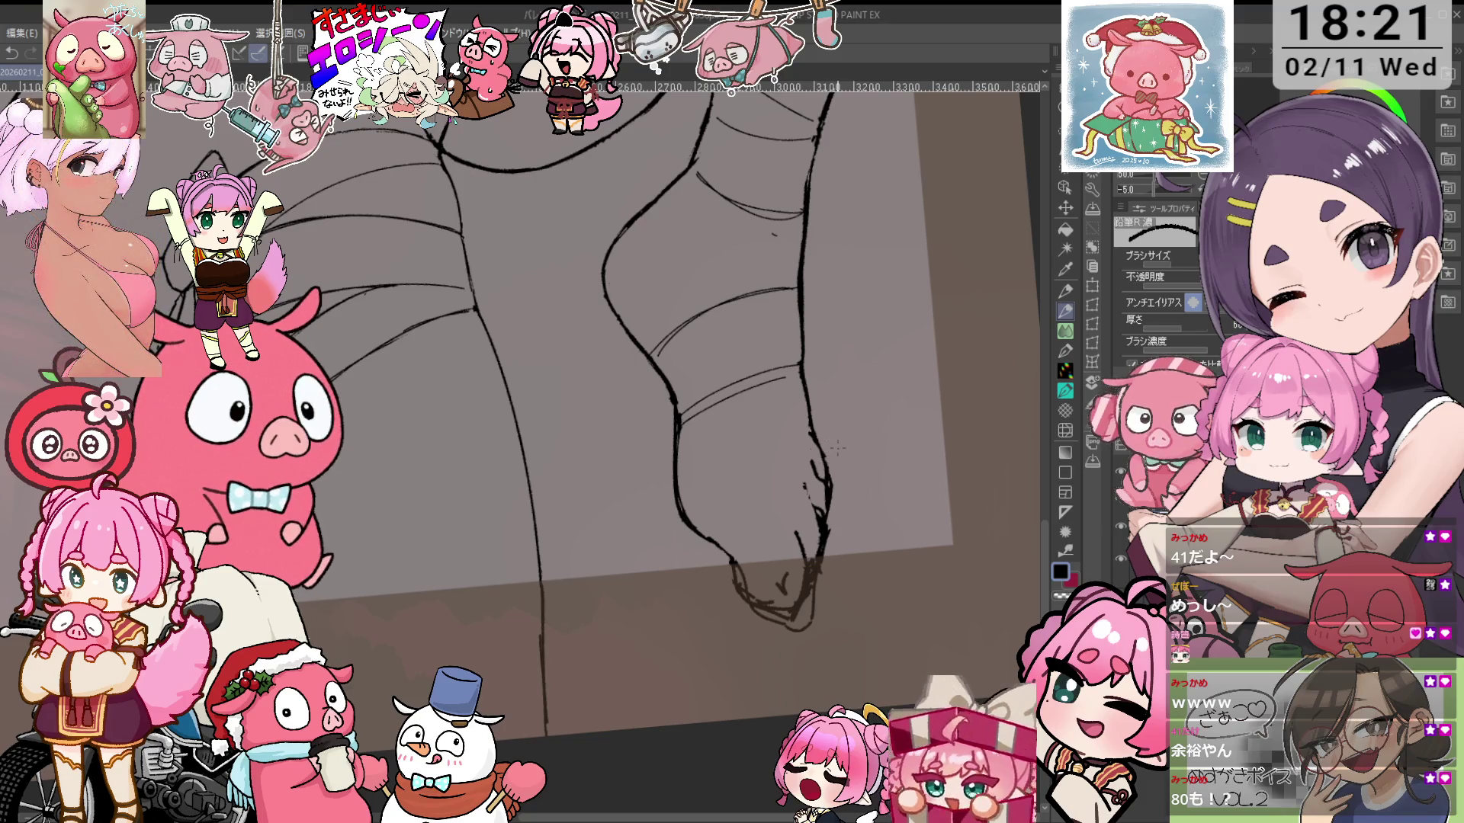
key(e)
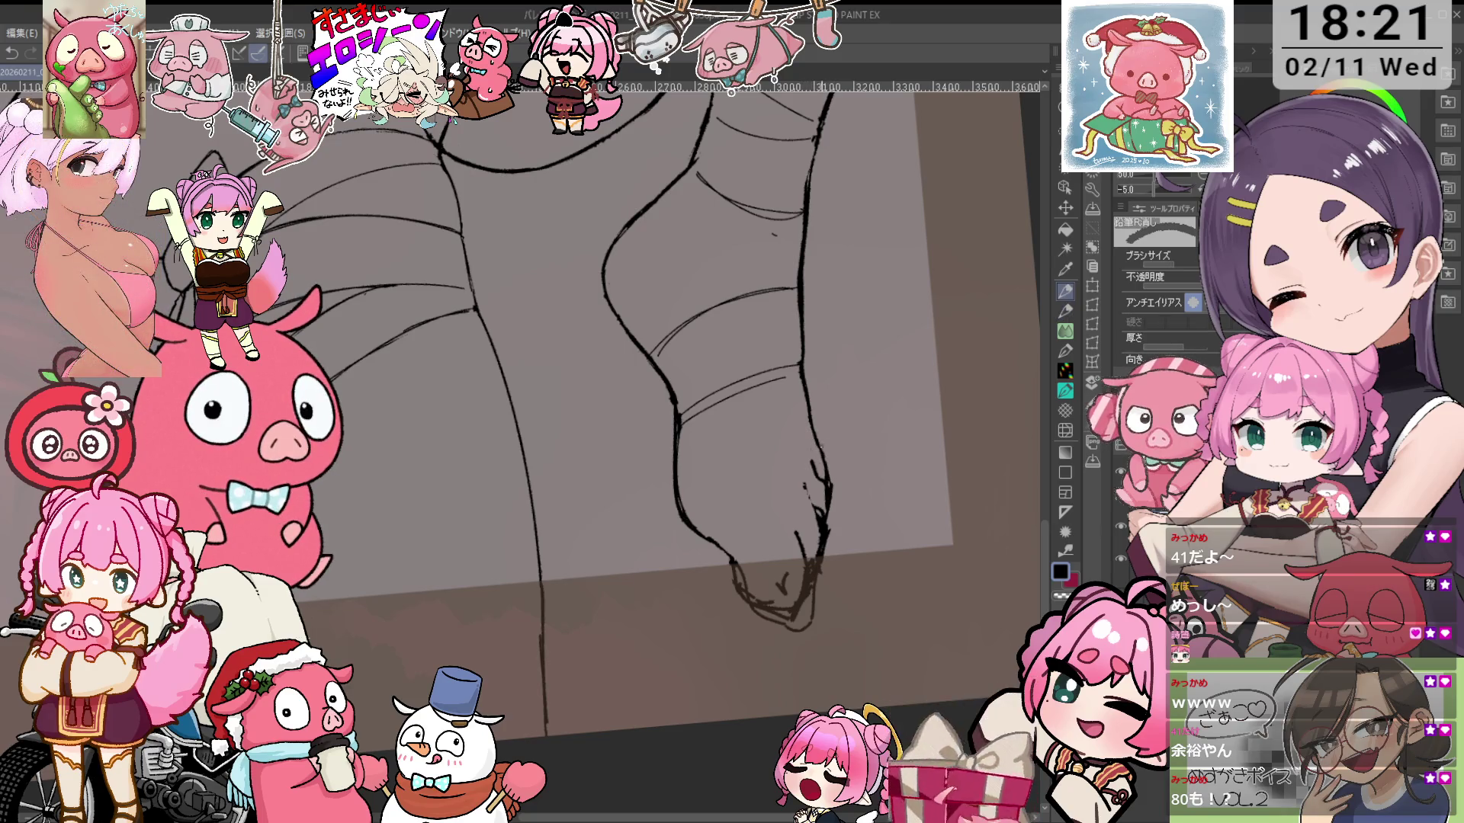
key(minus)
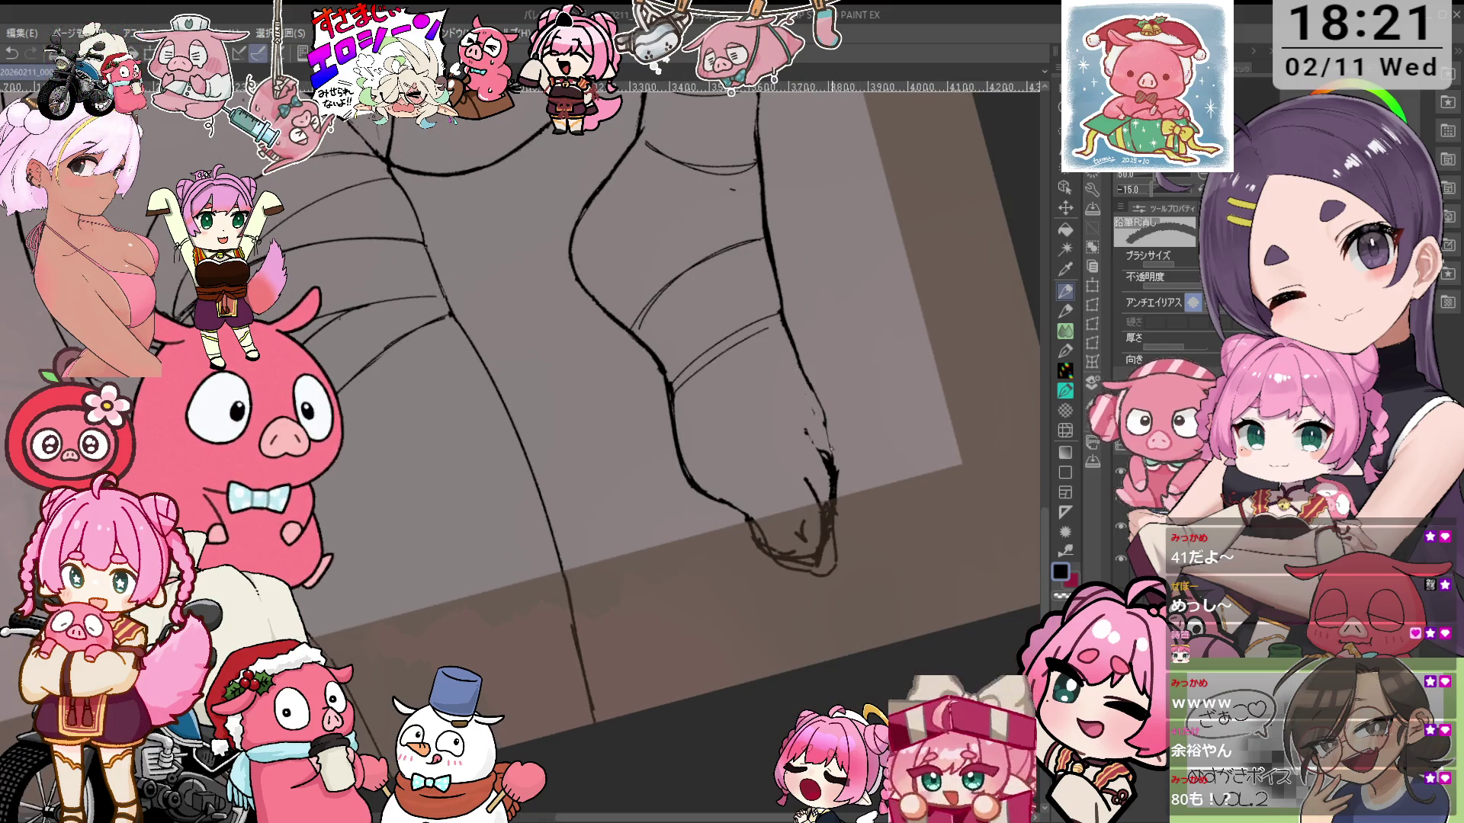
key(p)
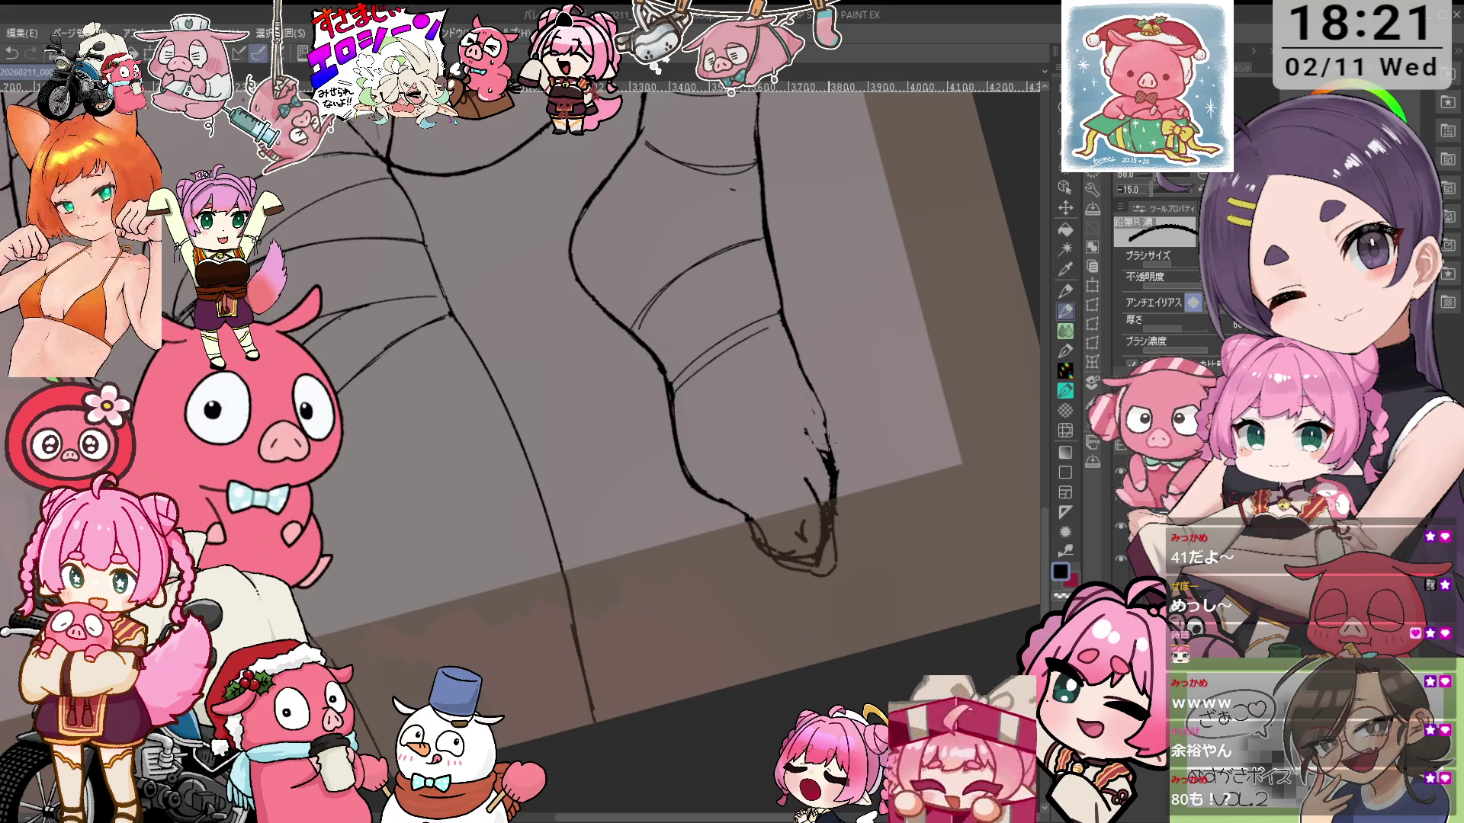
key(p)
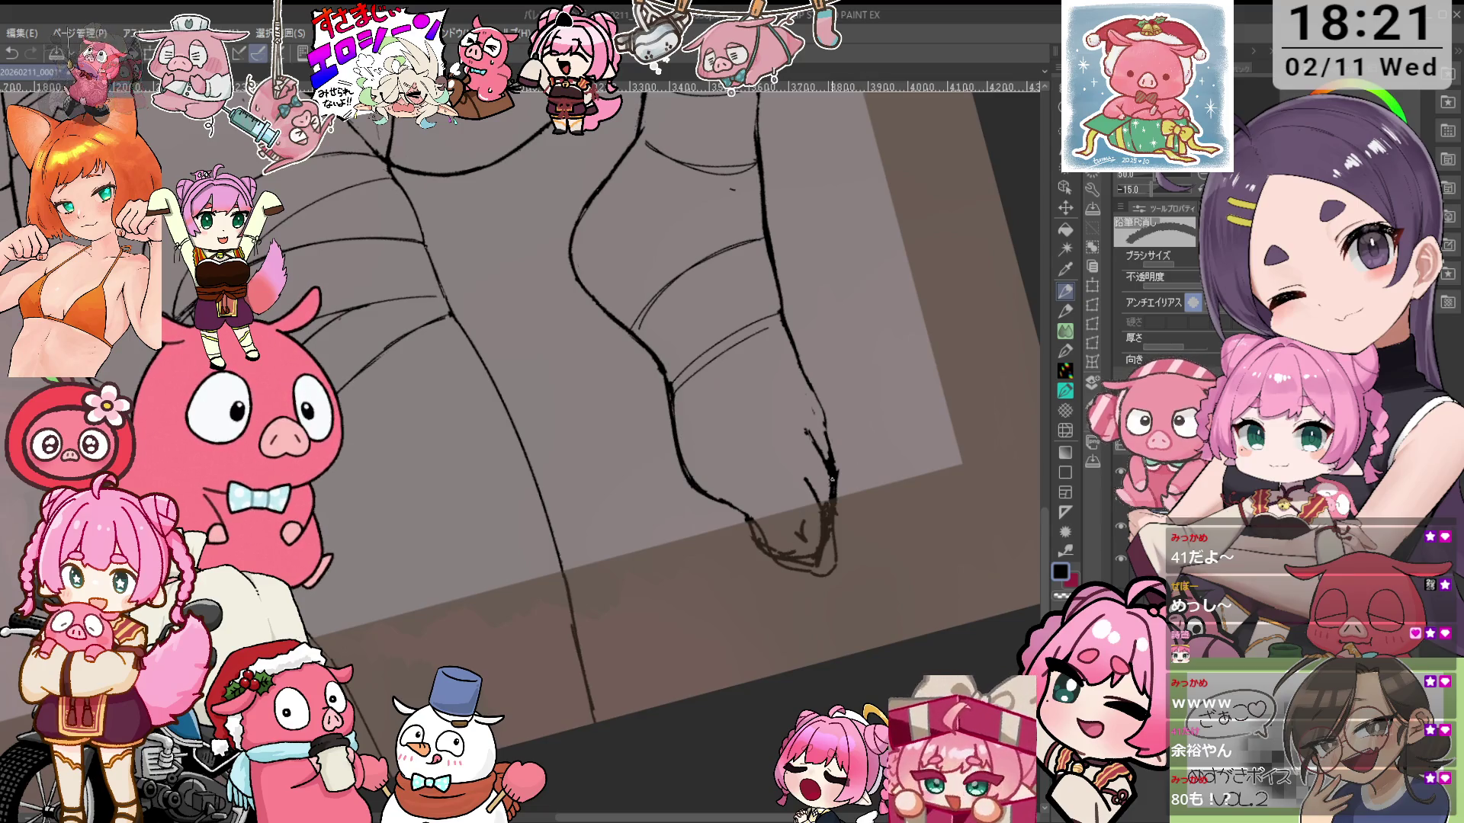
drag(818, 538, 774, 557)
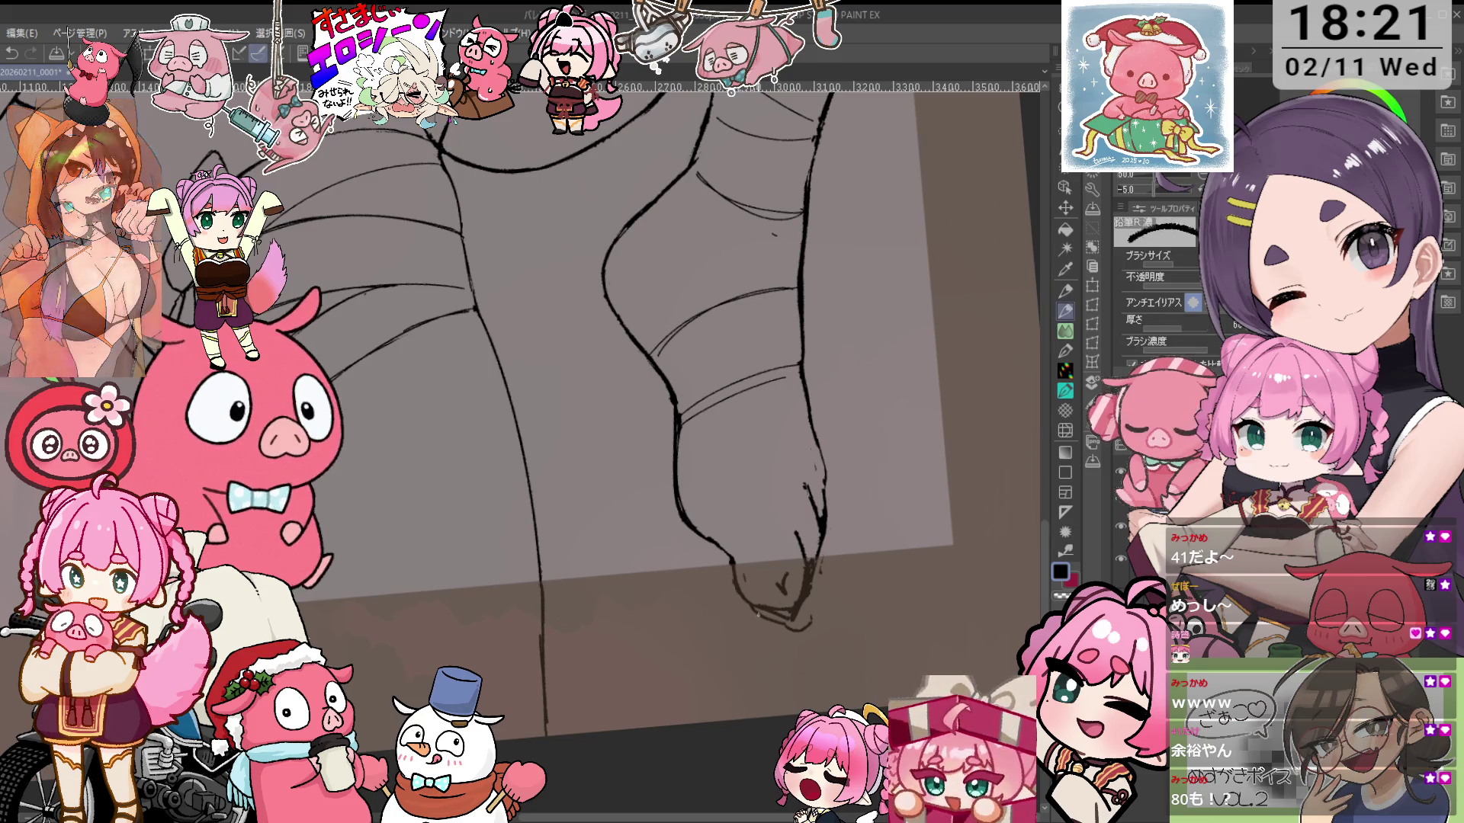
drag(779, 610, 794, 627)
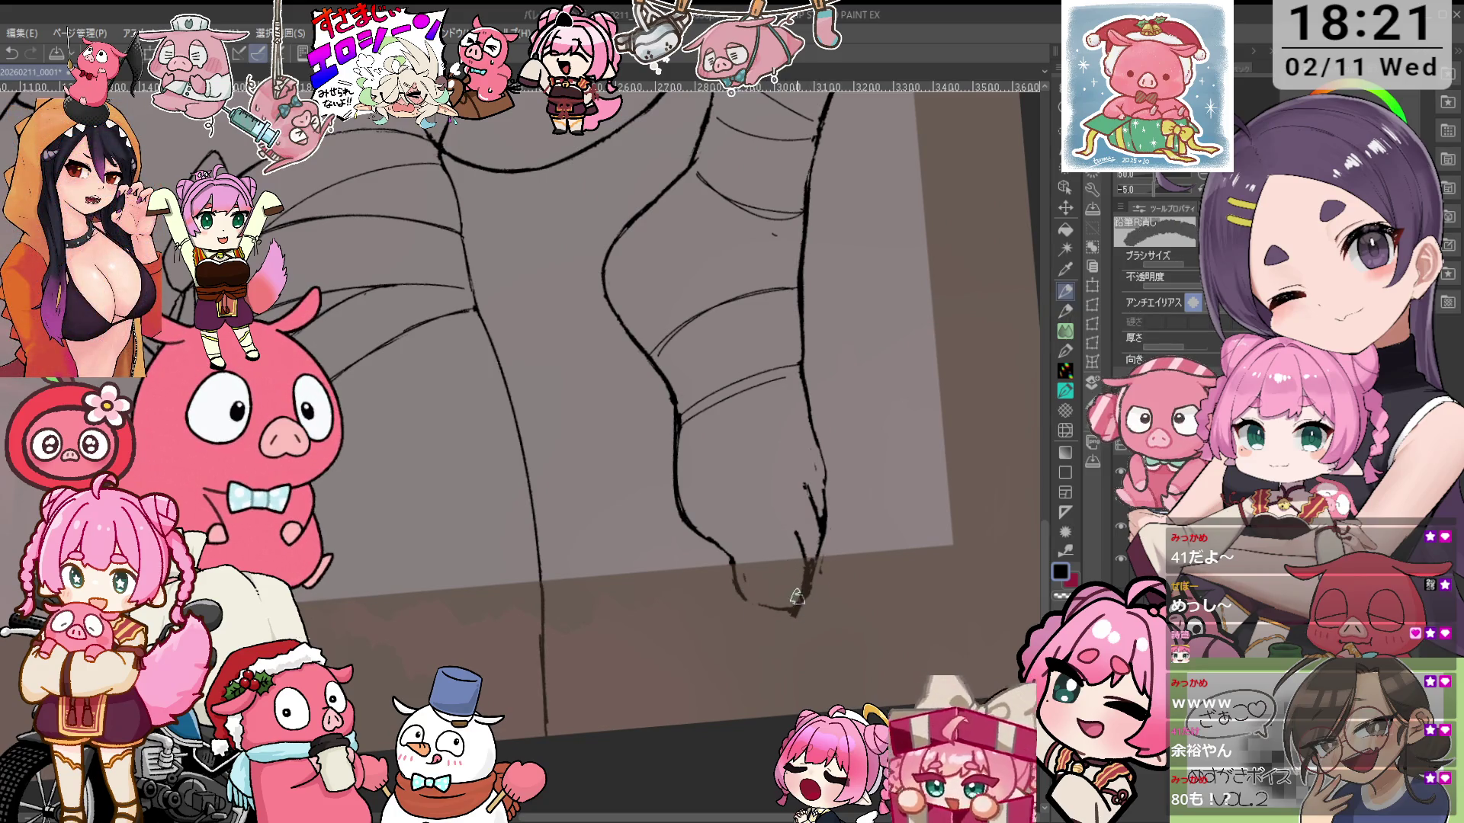
Redraw the toe lines at the foot's tip with the 鉛筆R 濃 dark pencil
key(p)
drag(782, 532, 805, 583)
drag(803, 512, 808, 536)
drag(817, 465, 821, 515)
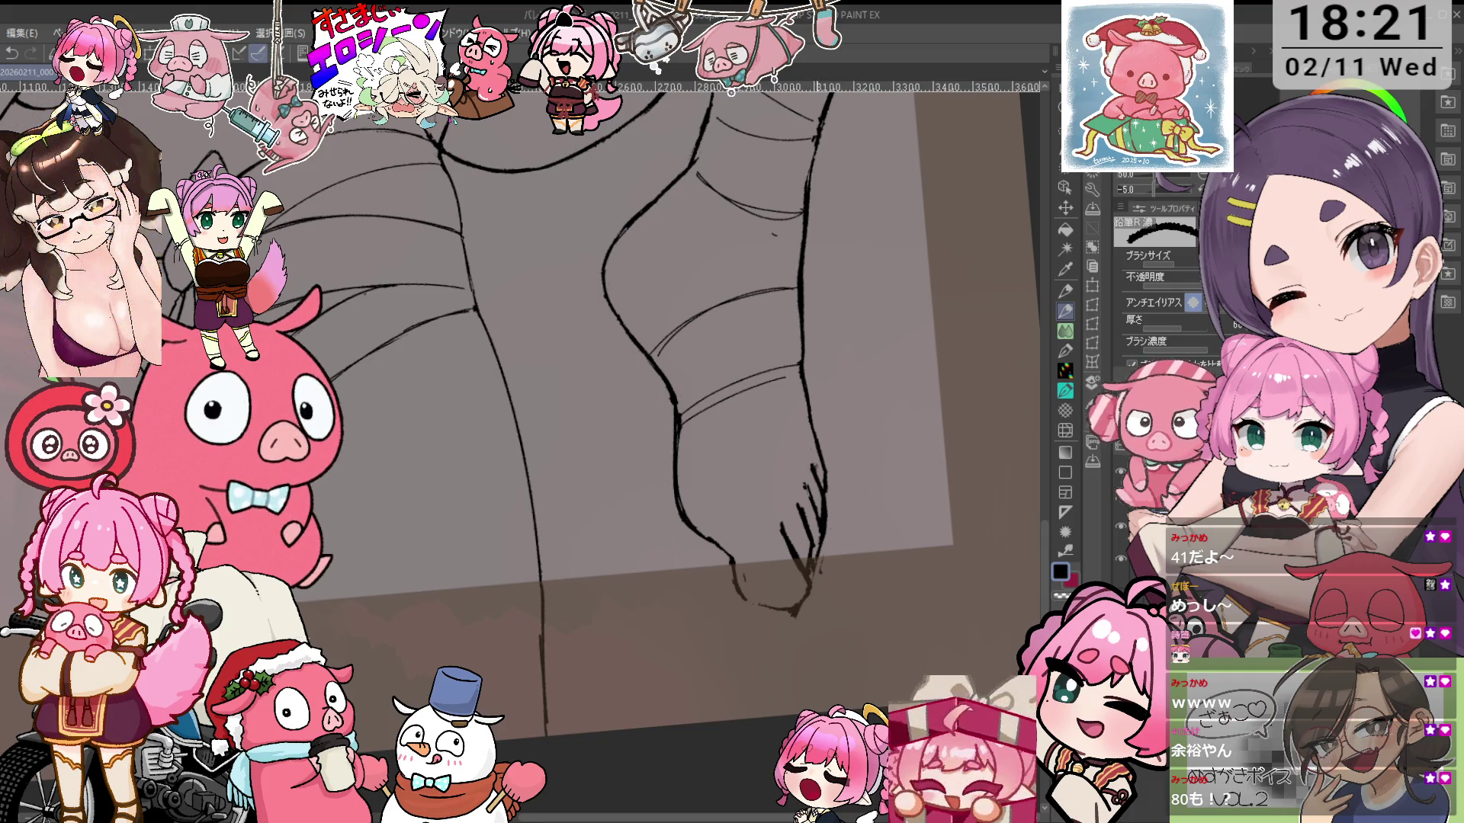
key(e)
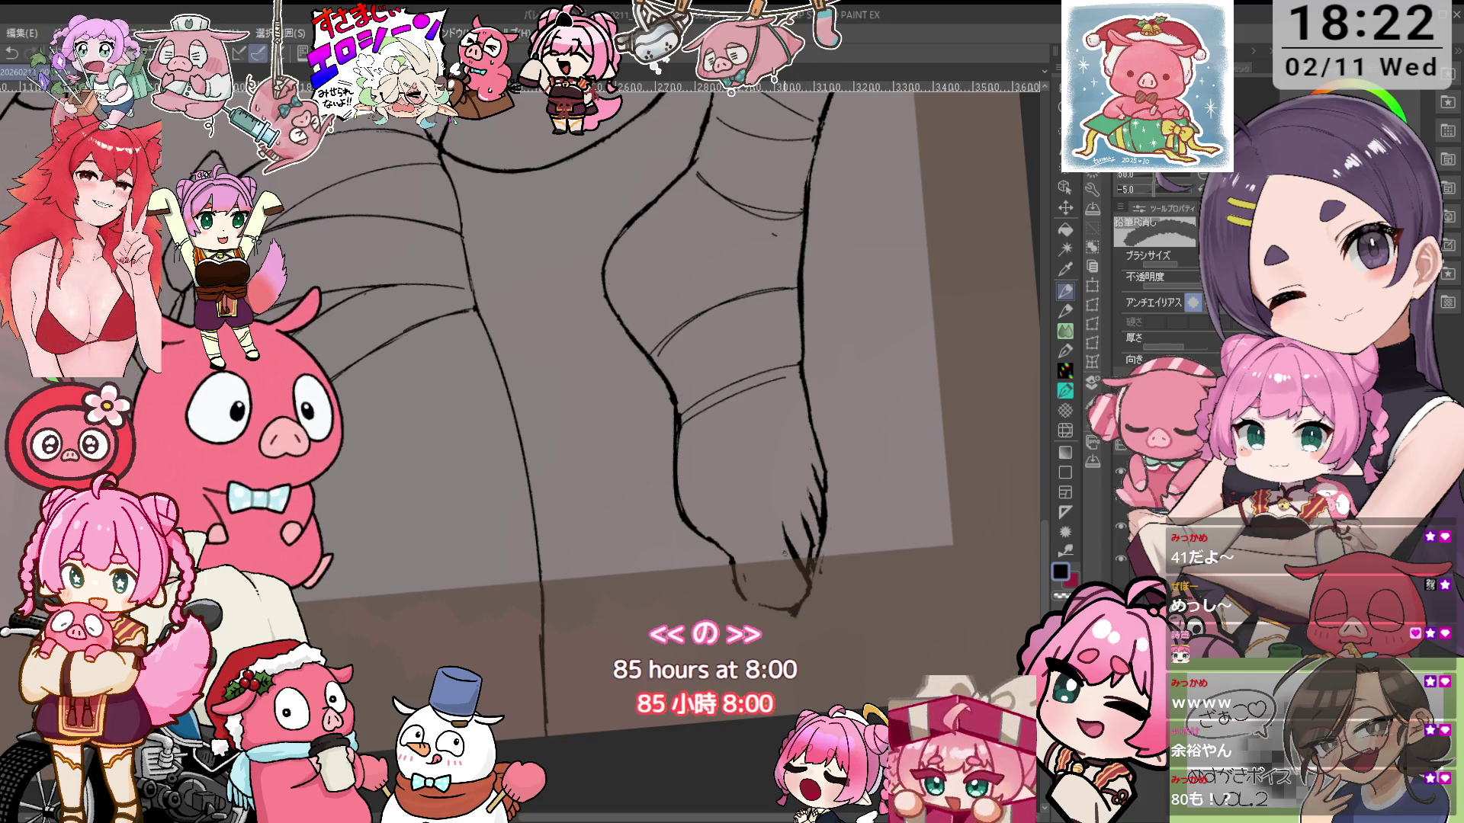
key(p)
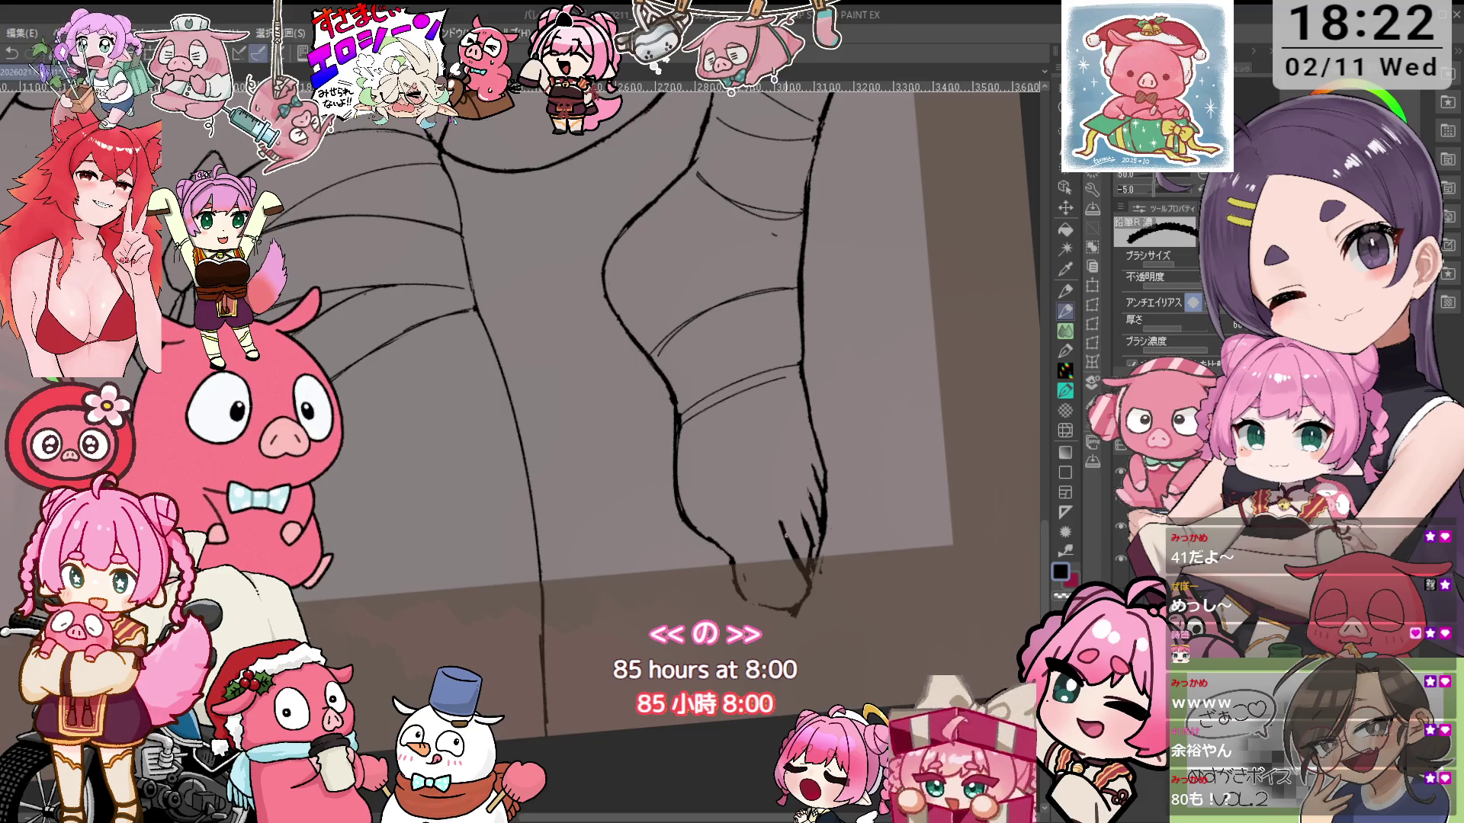
key(e)
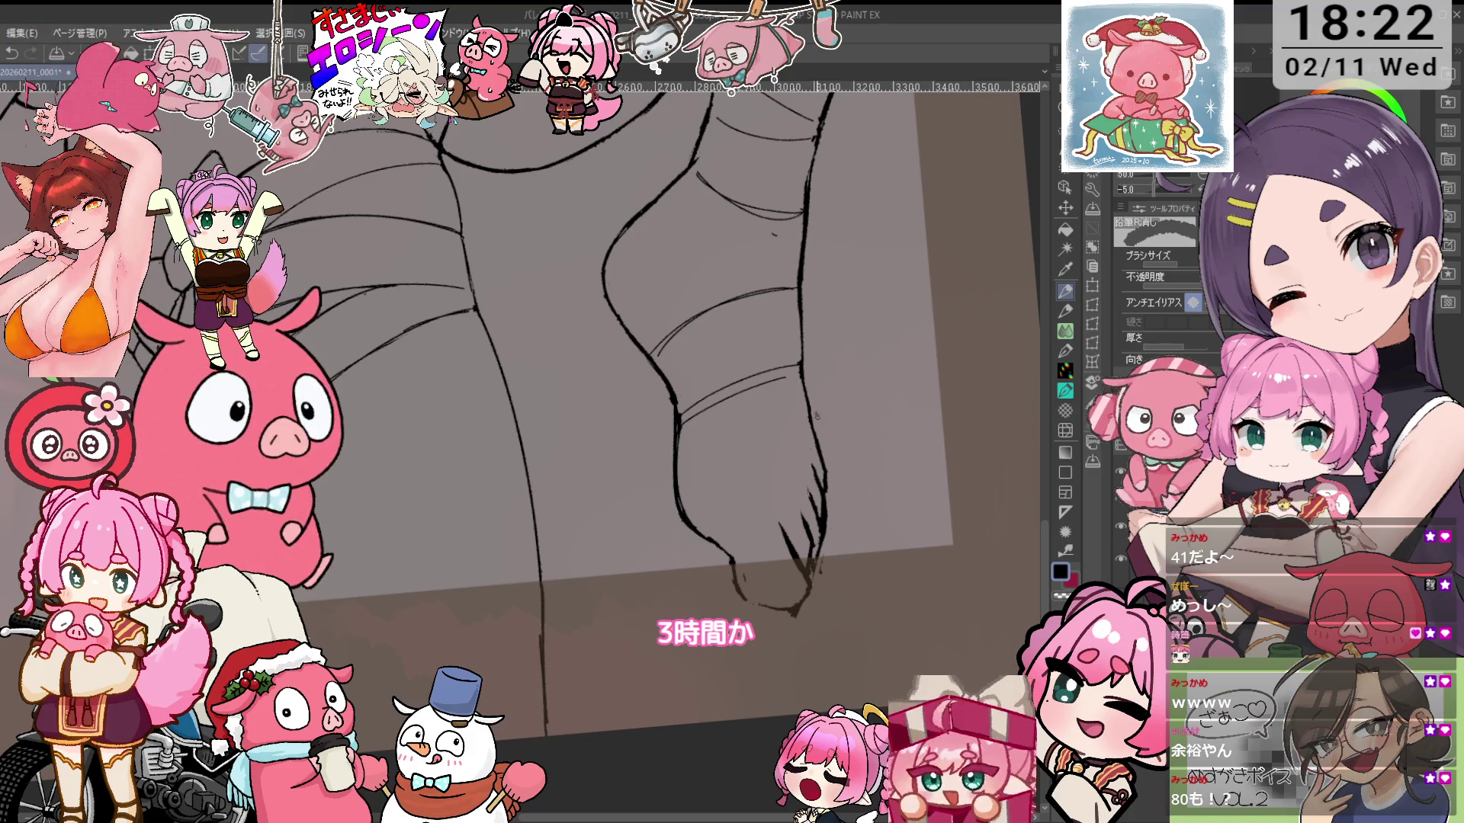
key(minus)
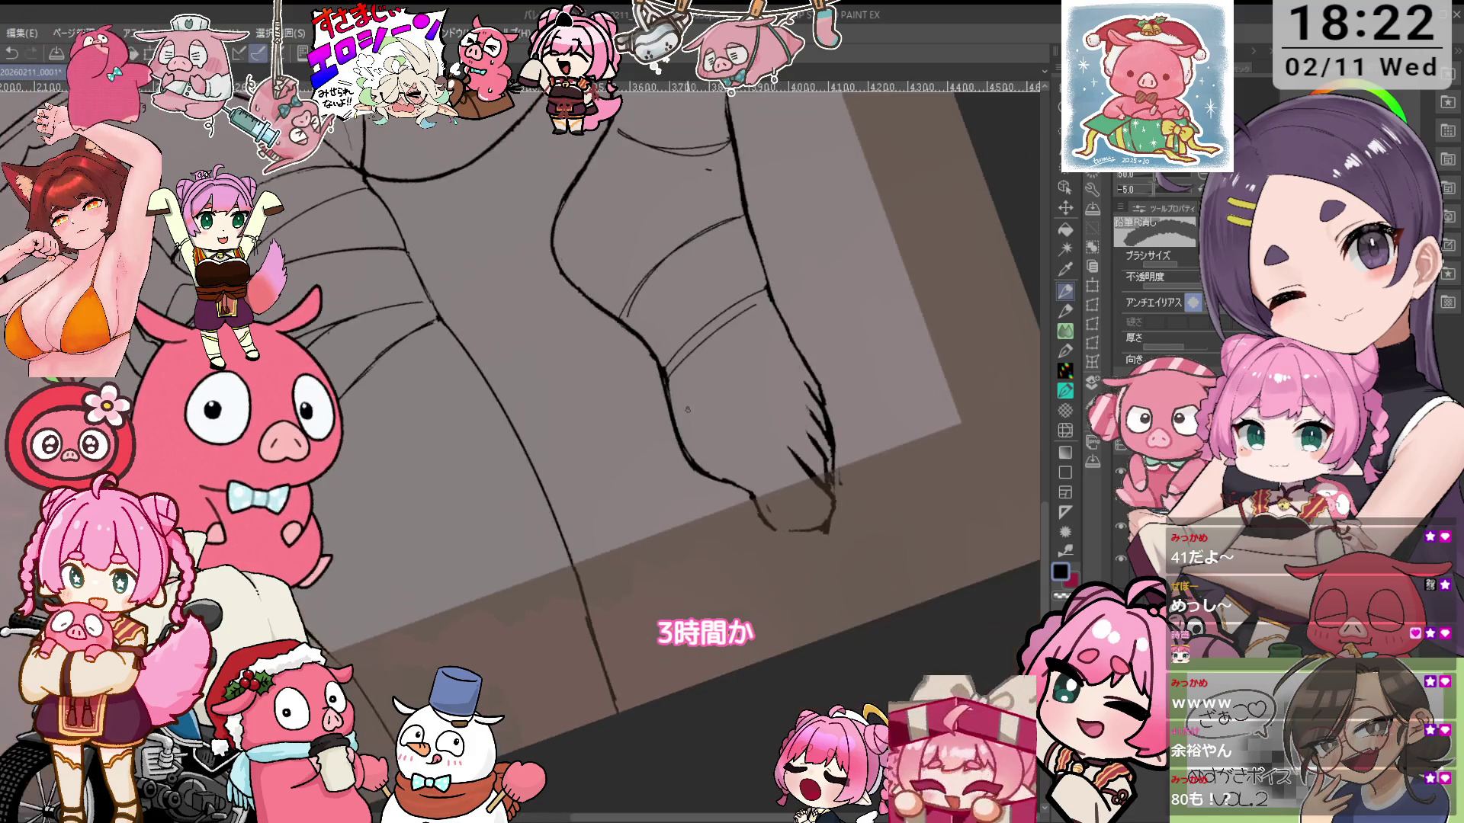
key(asciicircum)
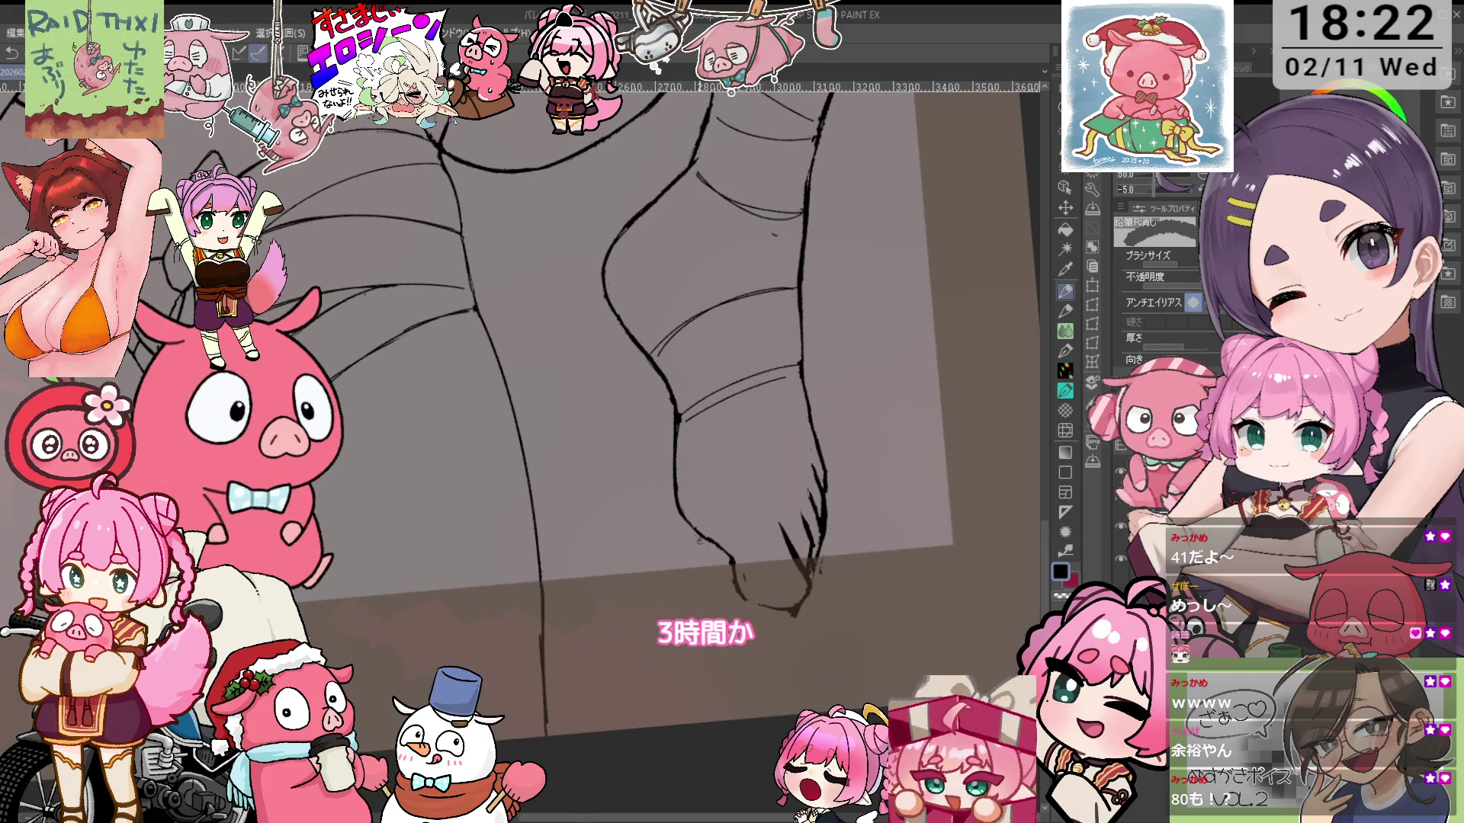
key(p)
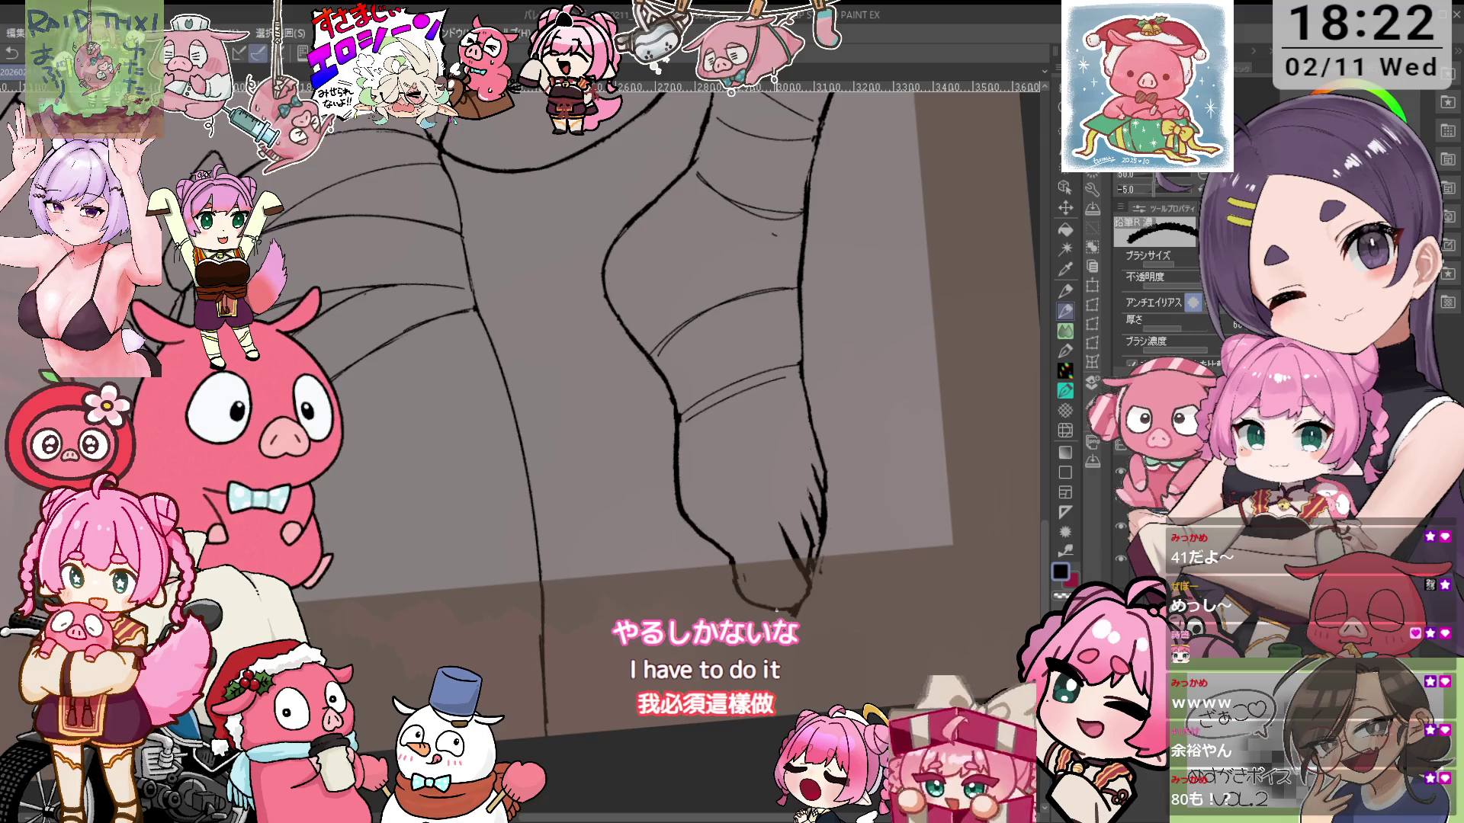
key(minus)
key(e)
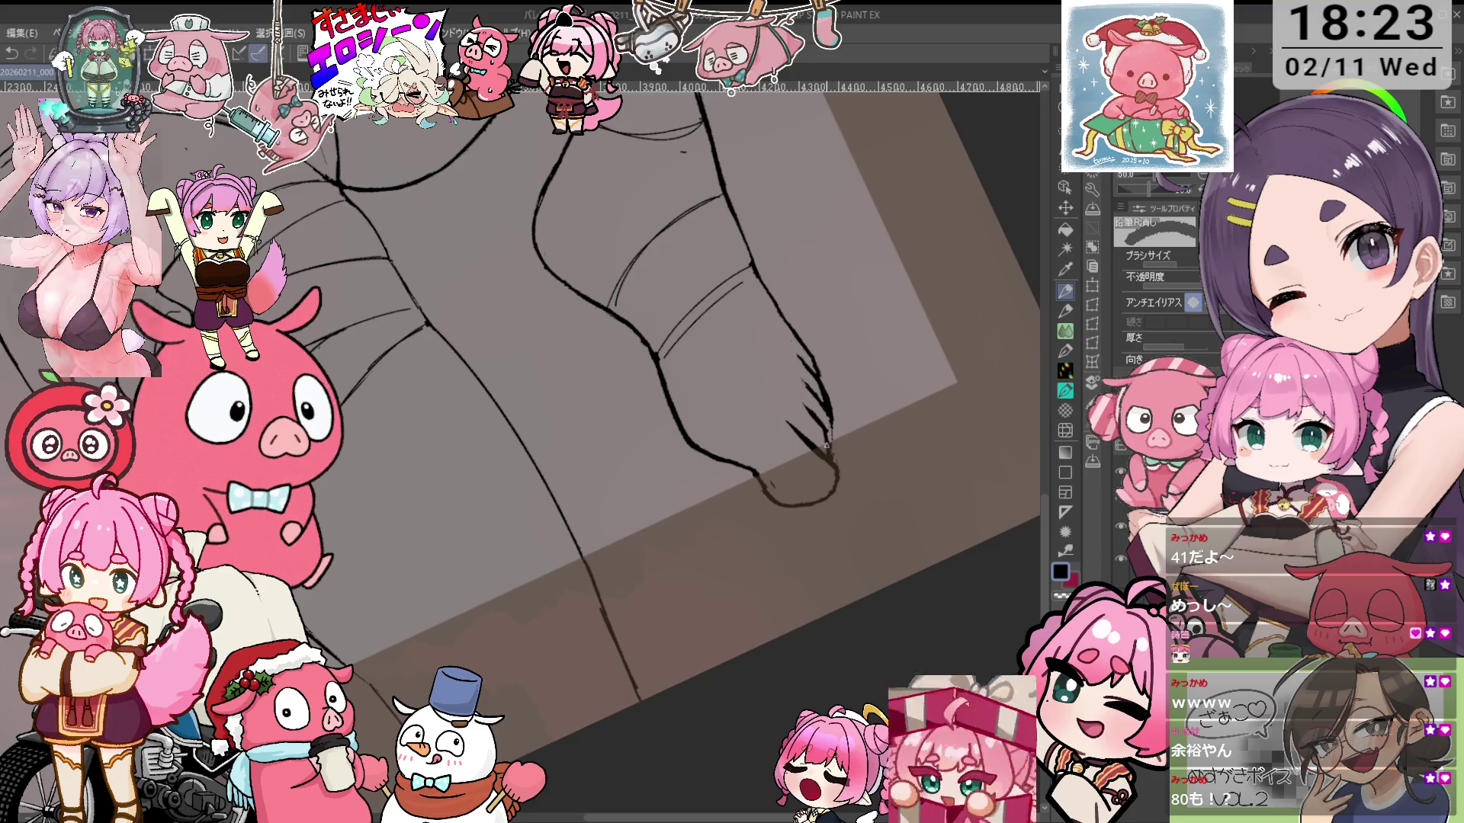
Add small dark marks at the toe tip and rotate the view clockwise
key(p)
drag(832, 444, 826, 414)
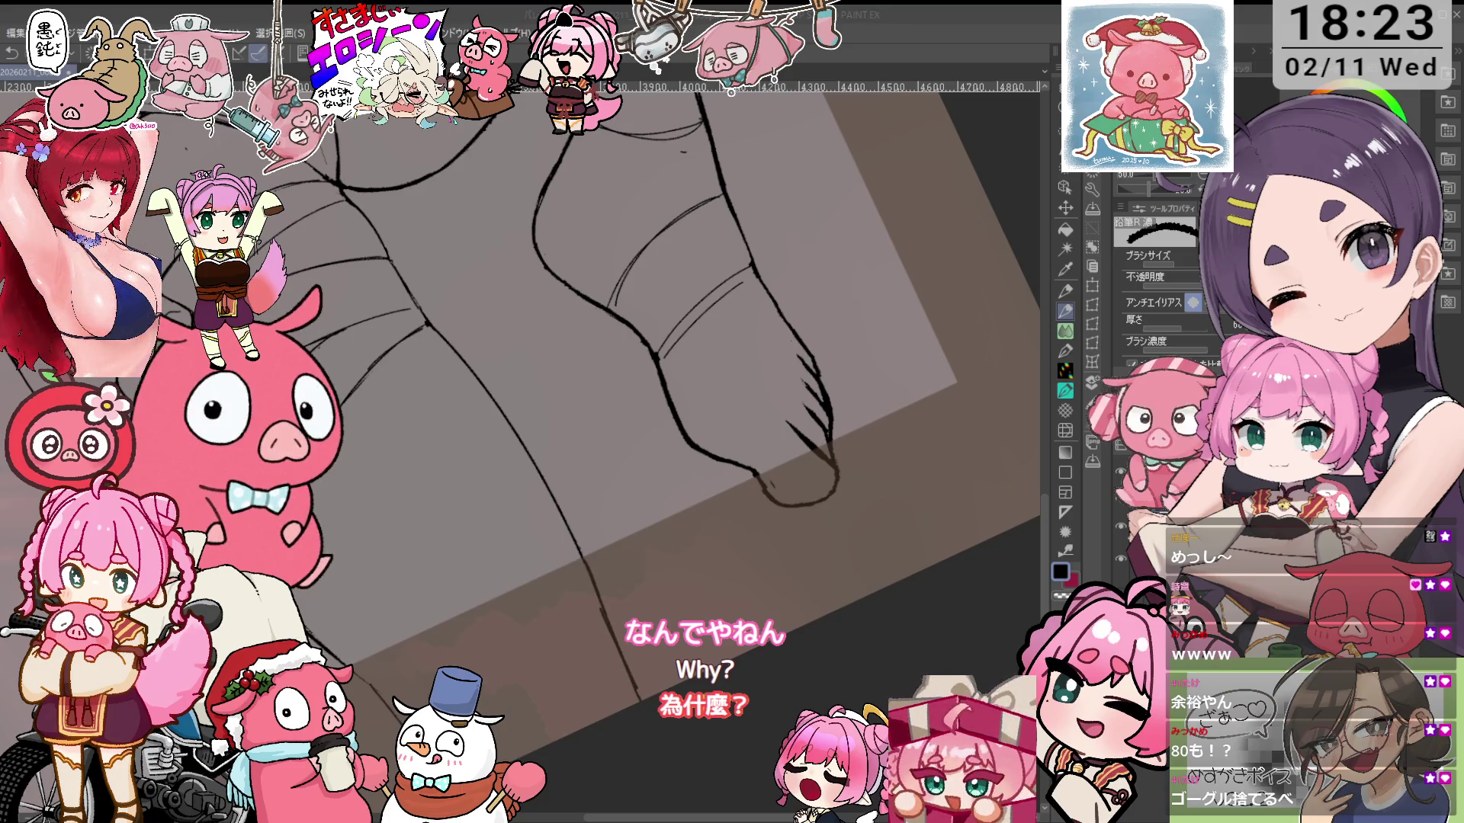
scroll(648, 419, up, 2)
key(e)
key(-)
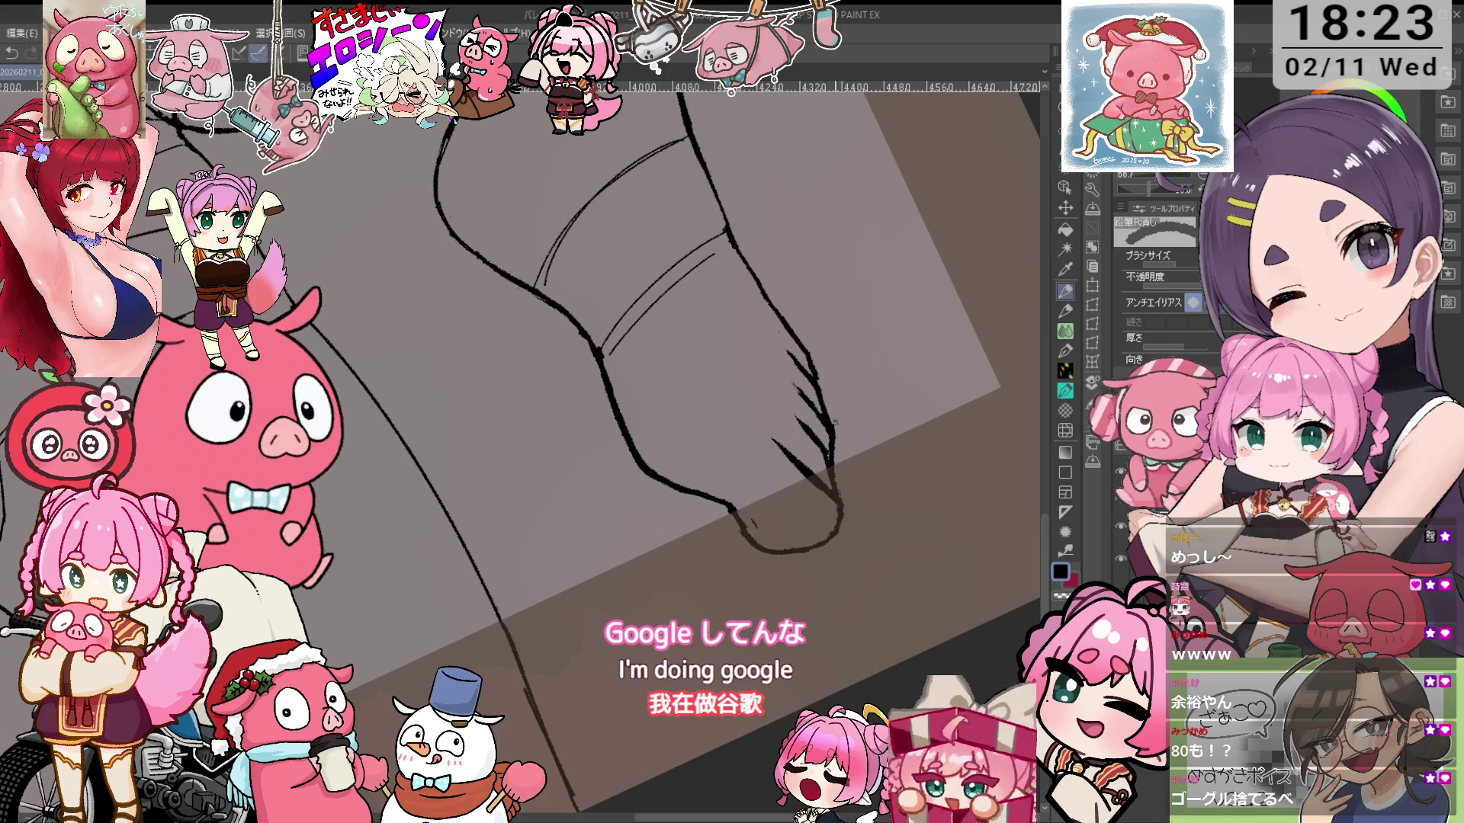
key(^)
key(^)
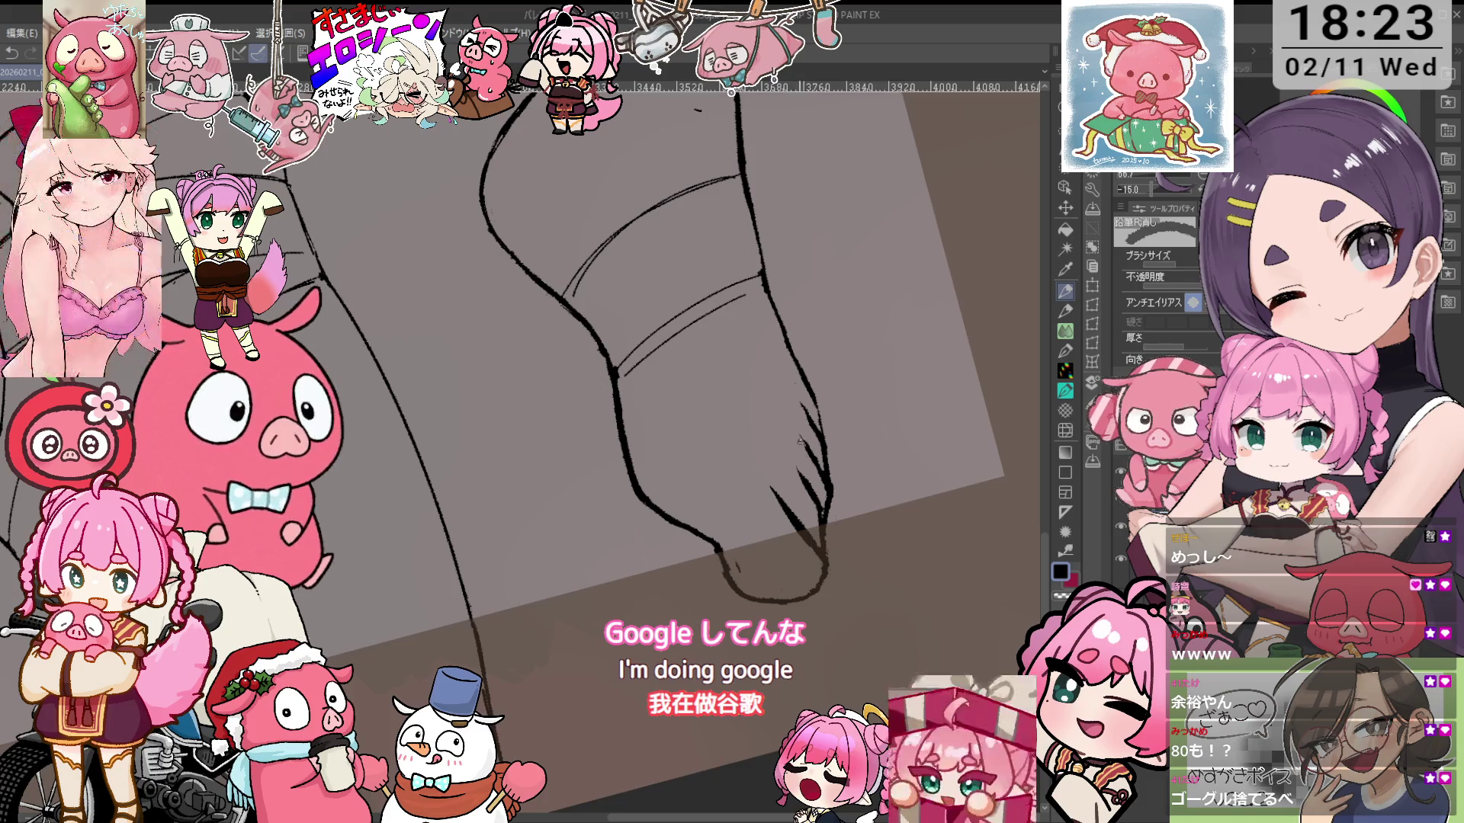
key(minus)
key(minus)
key(p)
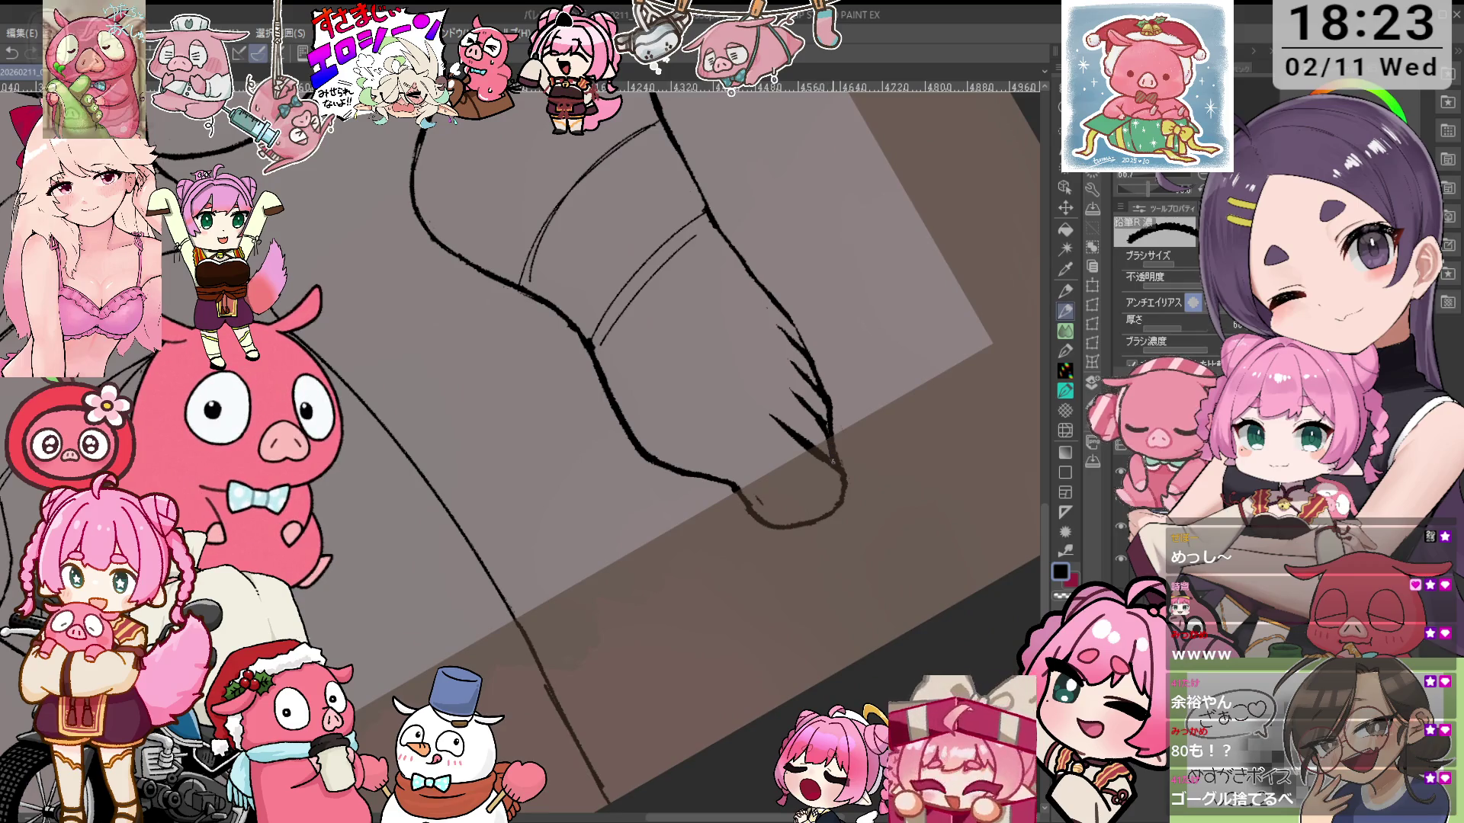
Turn the view about 90 degrees and thin the lower-left curve of the toe loop
key(e)
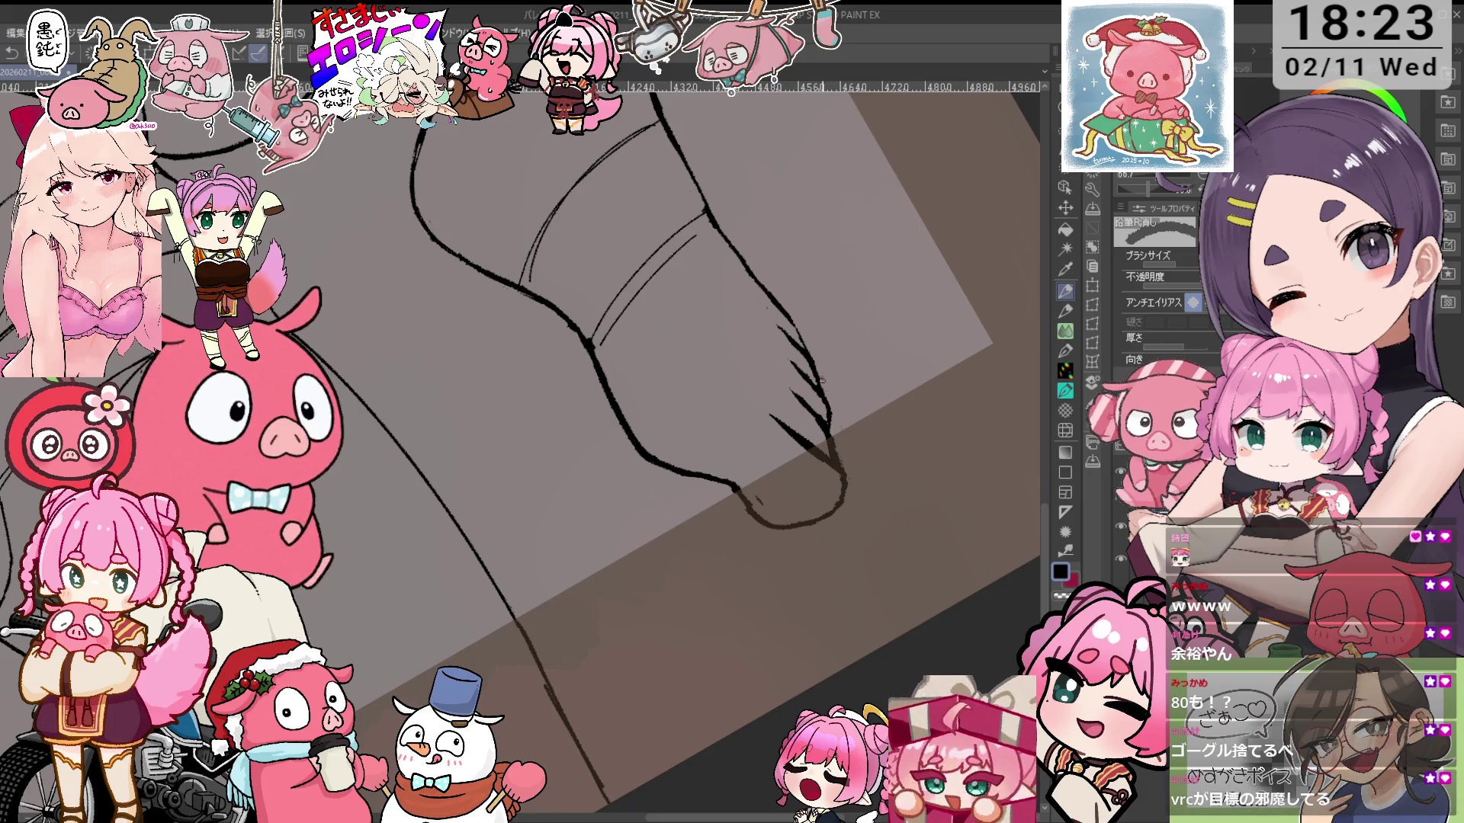
key(asciicircum)
key(minus)
scroll(766, 415, up, 2)
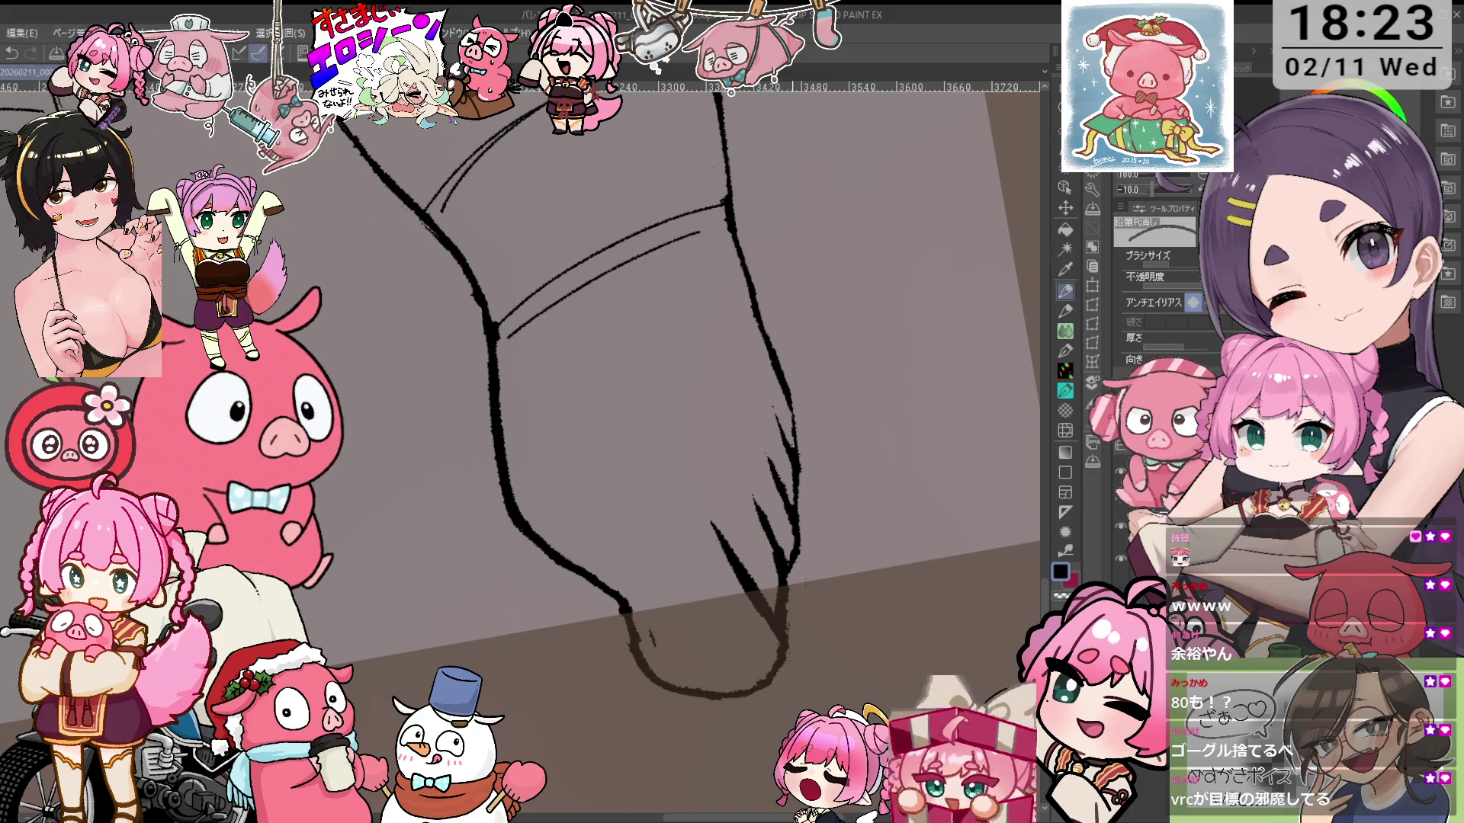
key(minus)
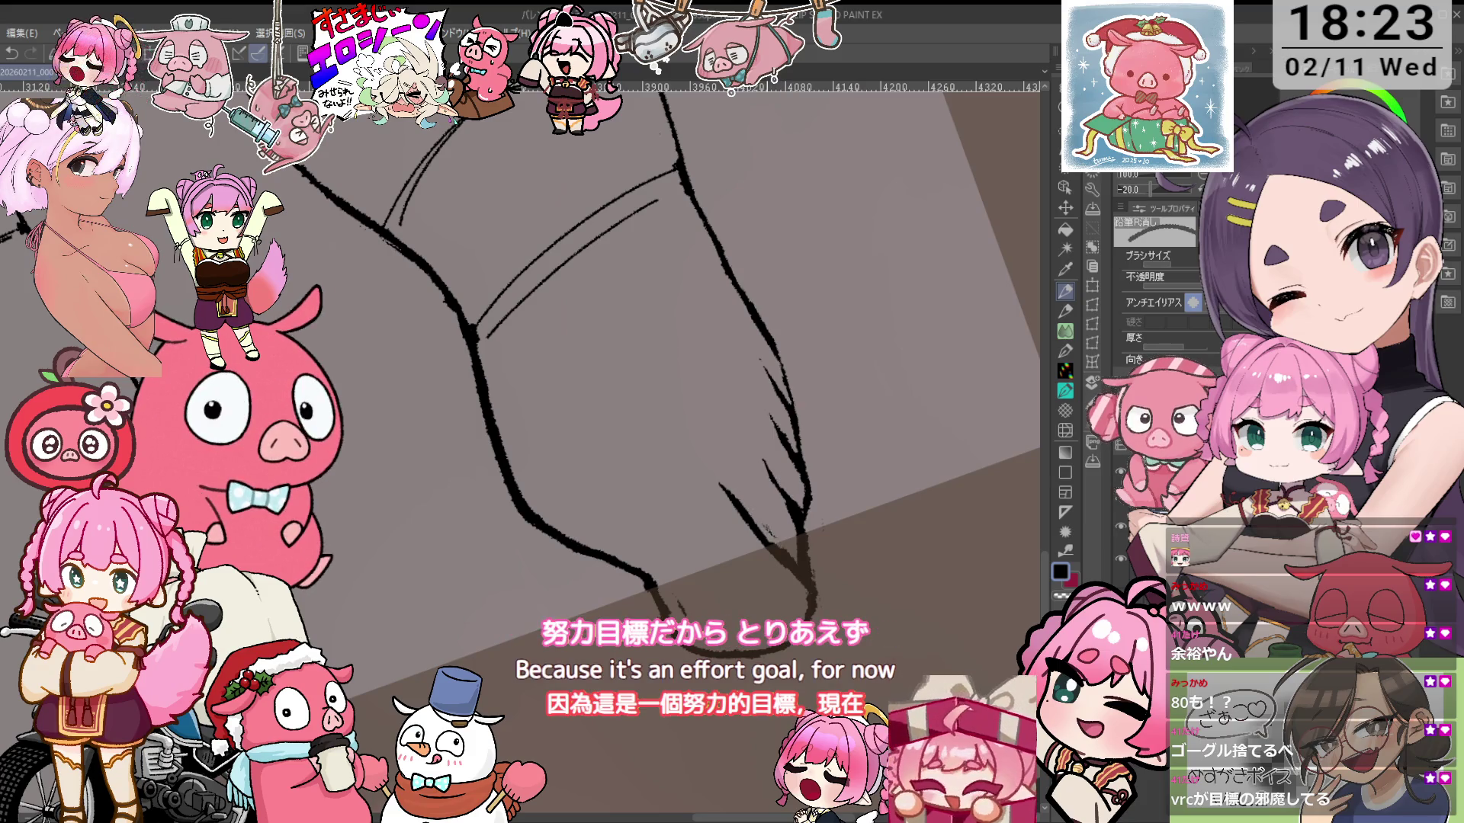
mouse_move(806, 593)
mouse_down()
mouse_move(824, 398)
mouse_move(606, 581)
mouse_up()
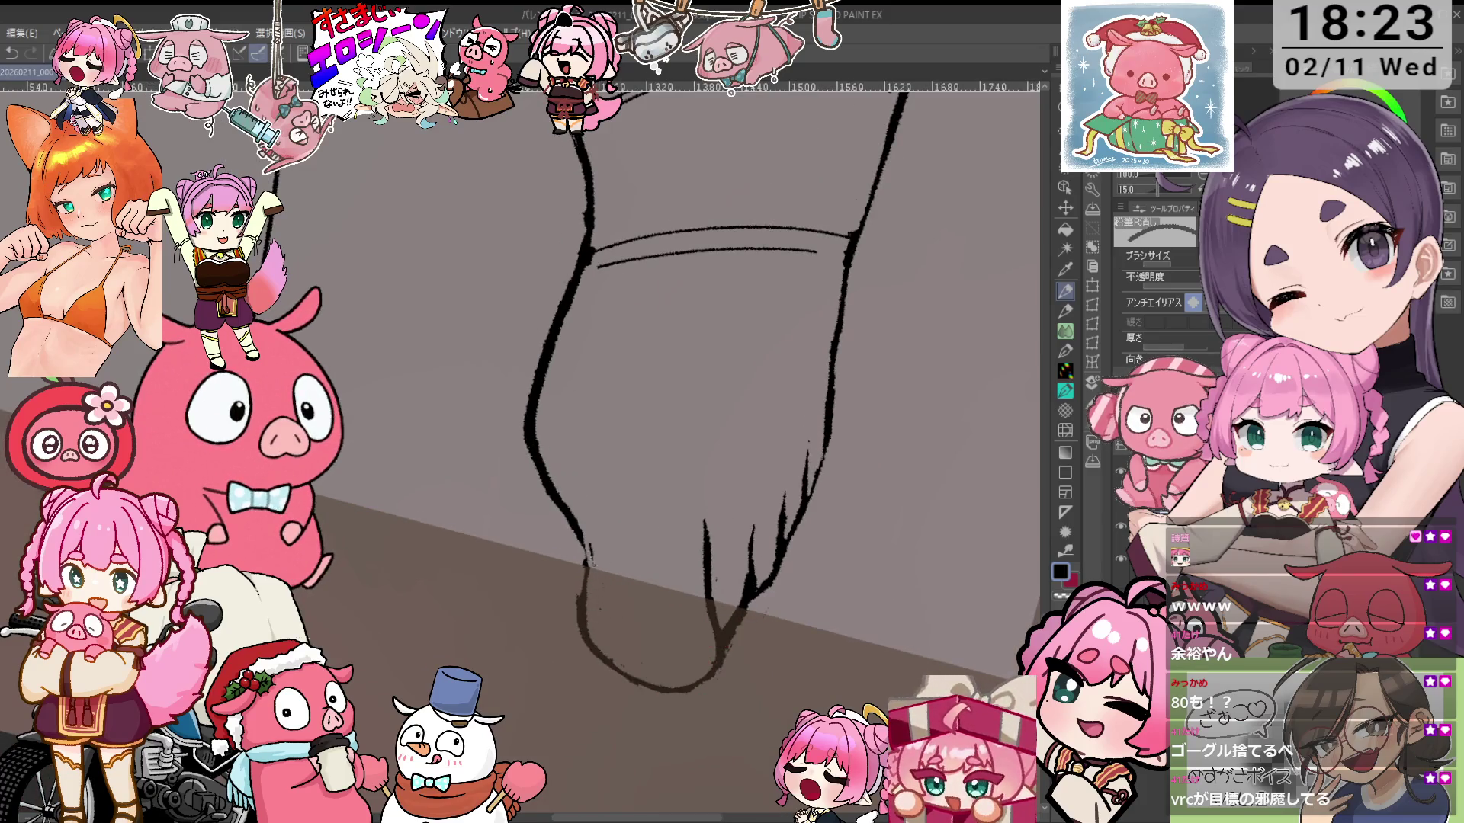
key(p)
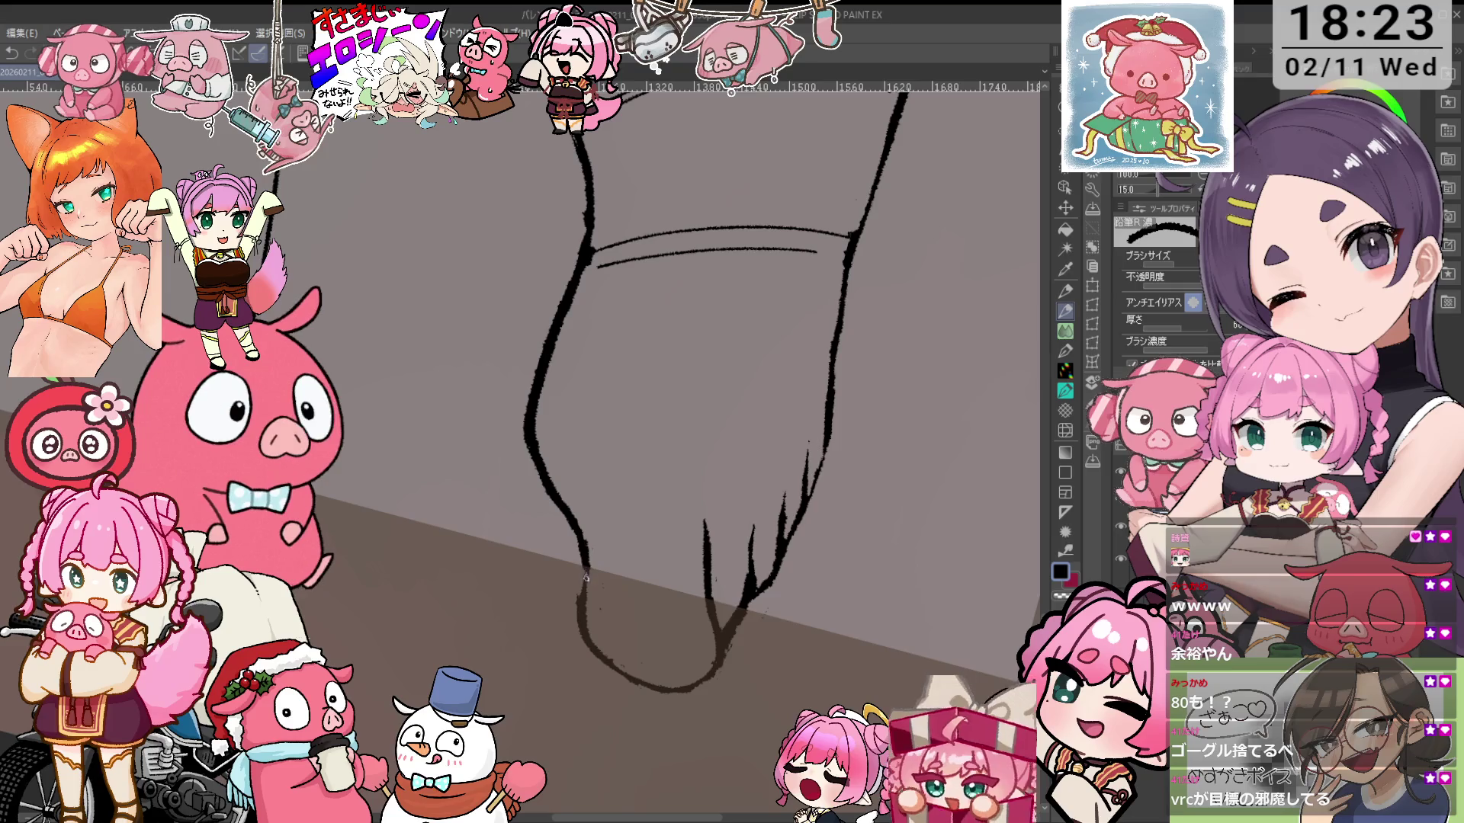
key(e)
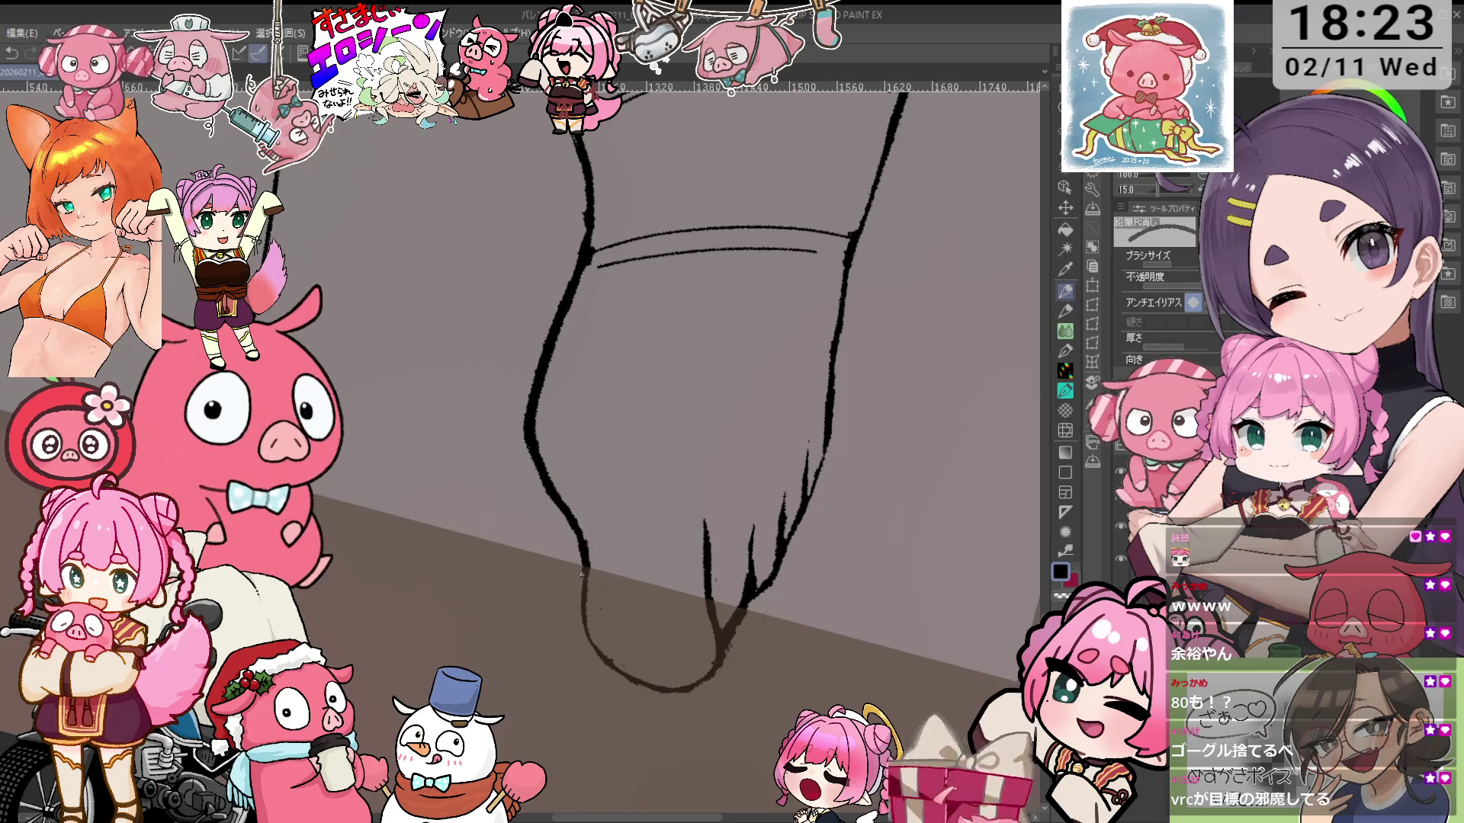
drag(582, 584, 598, 652)
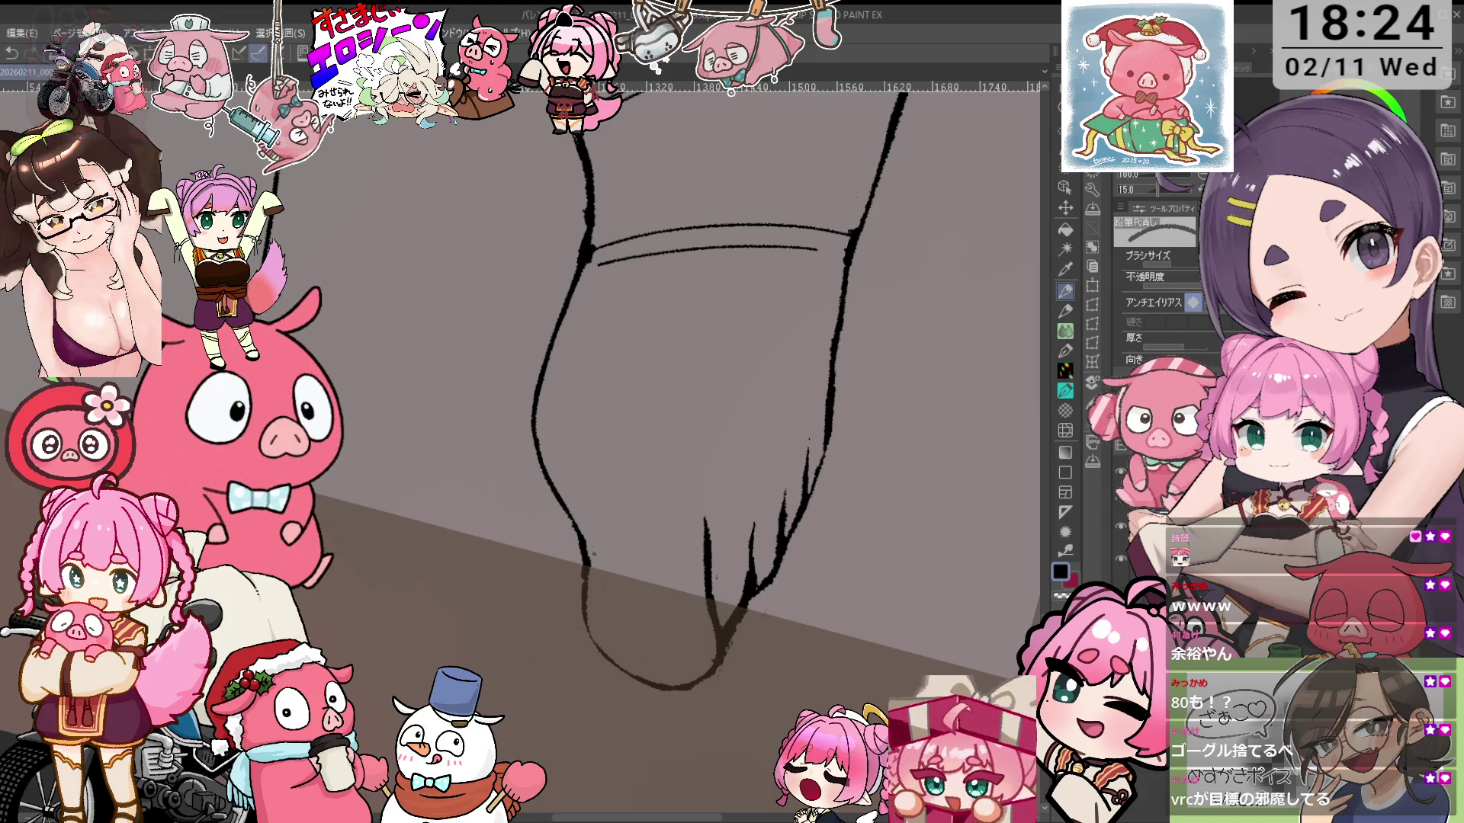
Level the view, set the brush size to 5, and add a short stroke at the foot tip
key(ctrl+at)
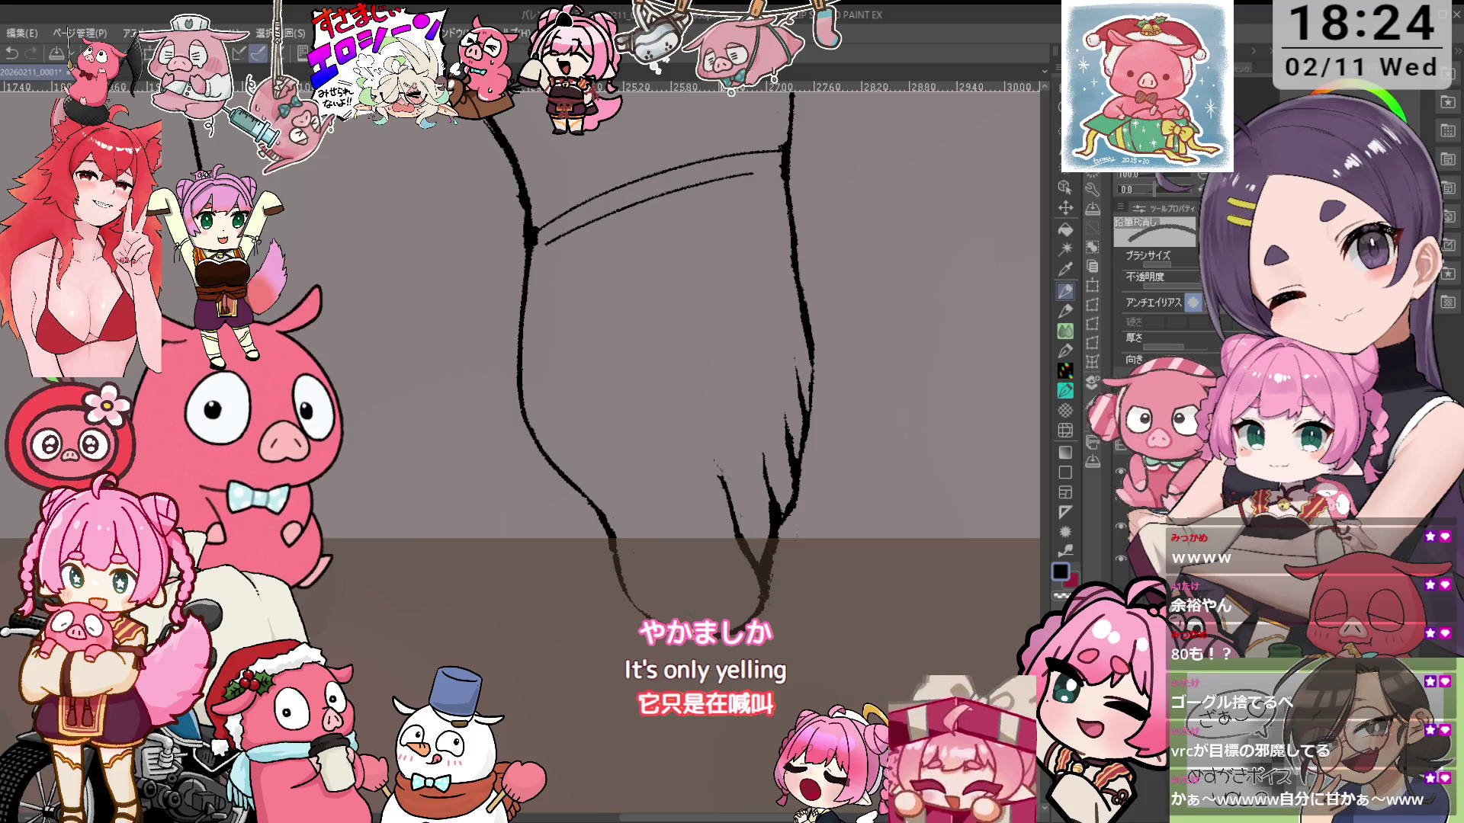
key(p)
drag(709, 467, 722, 483)
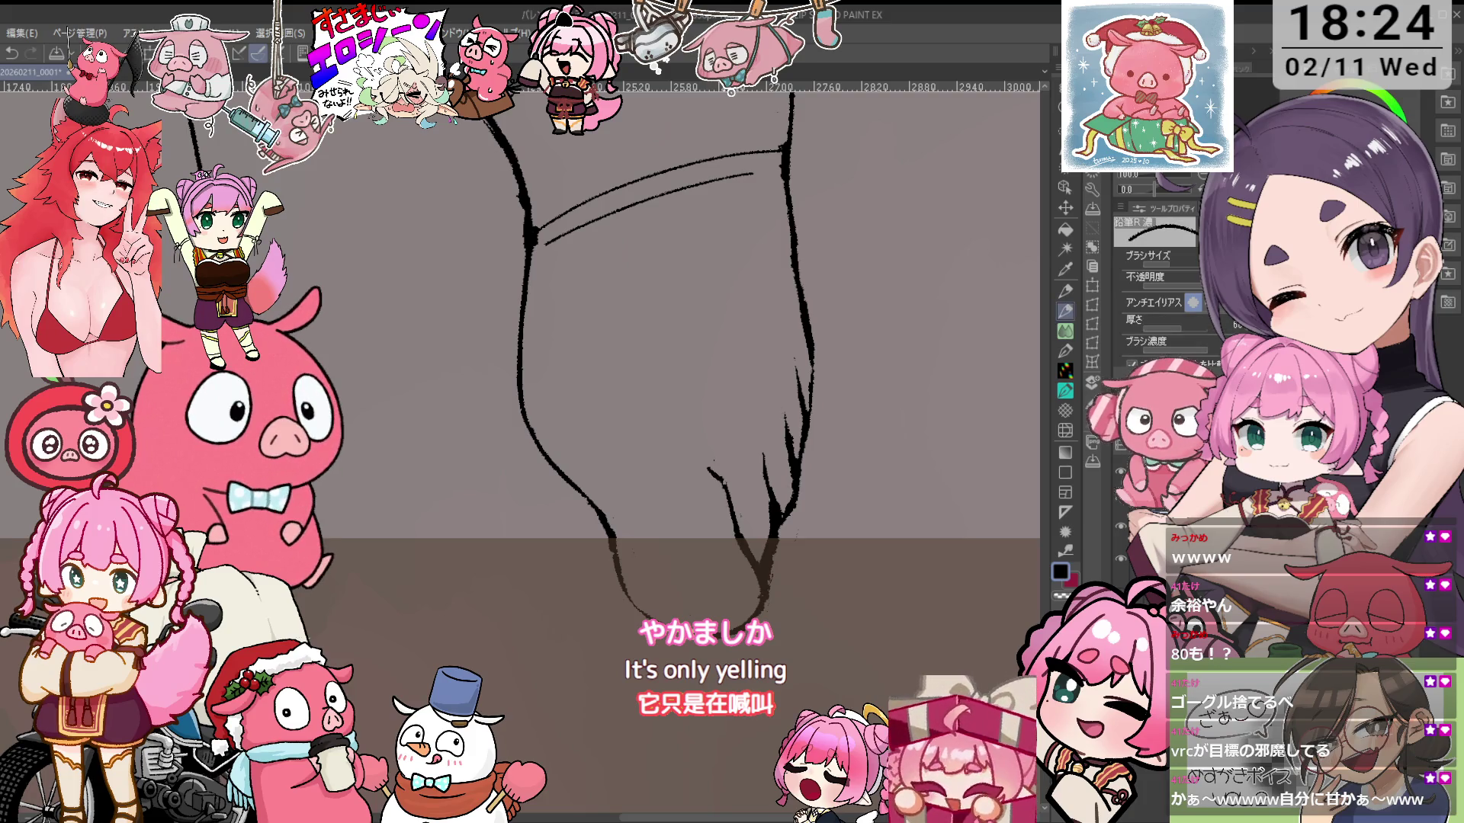
scroll(775, 457, down, 2)
Frame the view on the ankle and erase part of its thick line
scroll(774, 457, up, 2)
scroll(732, 458, up, 2)
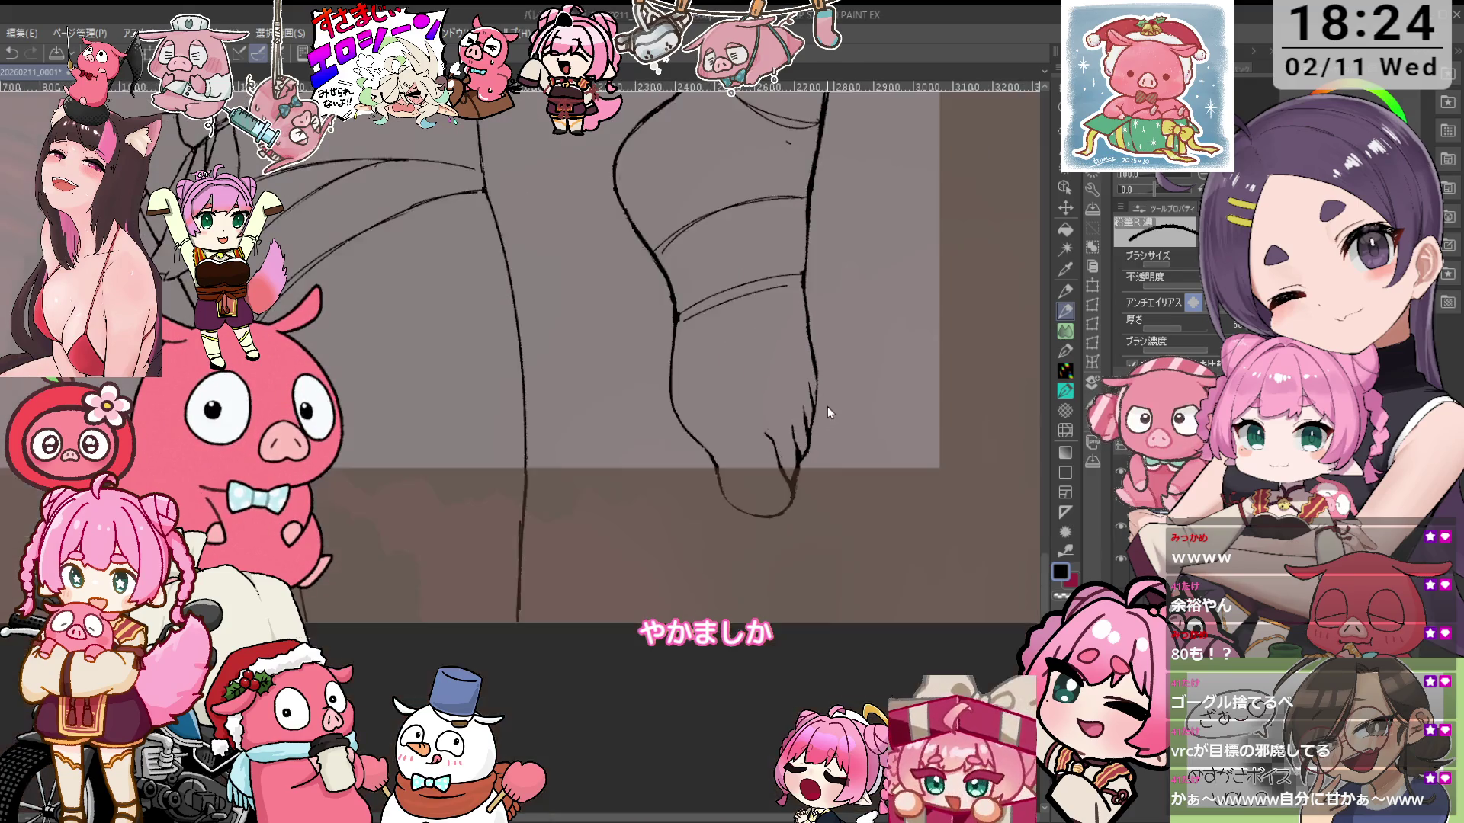
scroll(686, 457, down, 2)
key(e)
scroll(760, 478, down, 2)
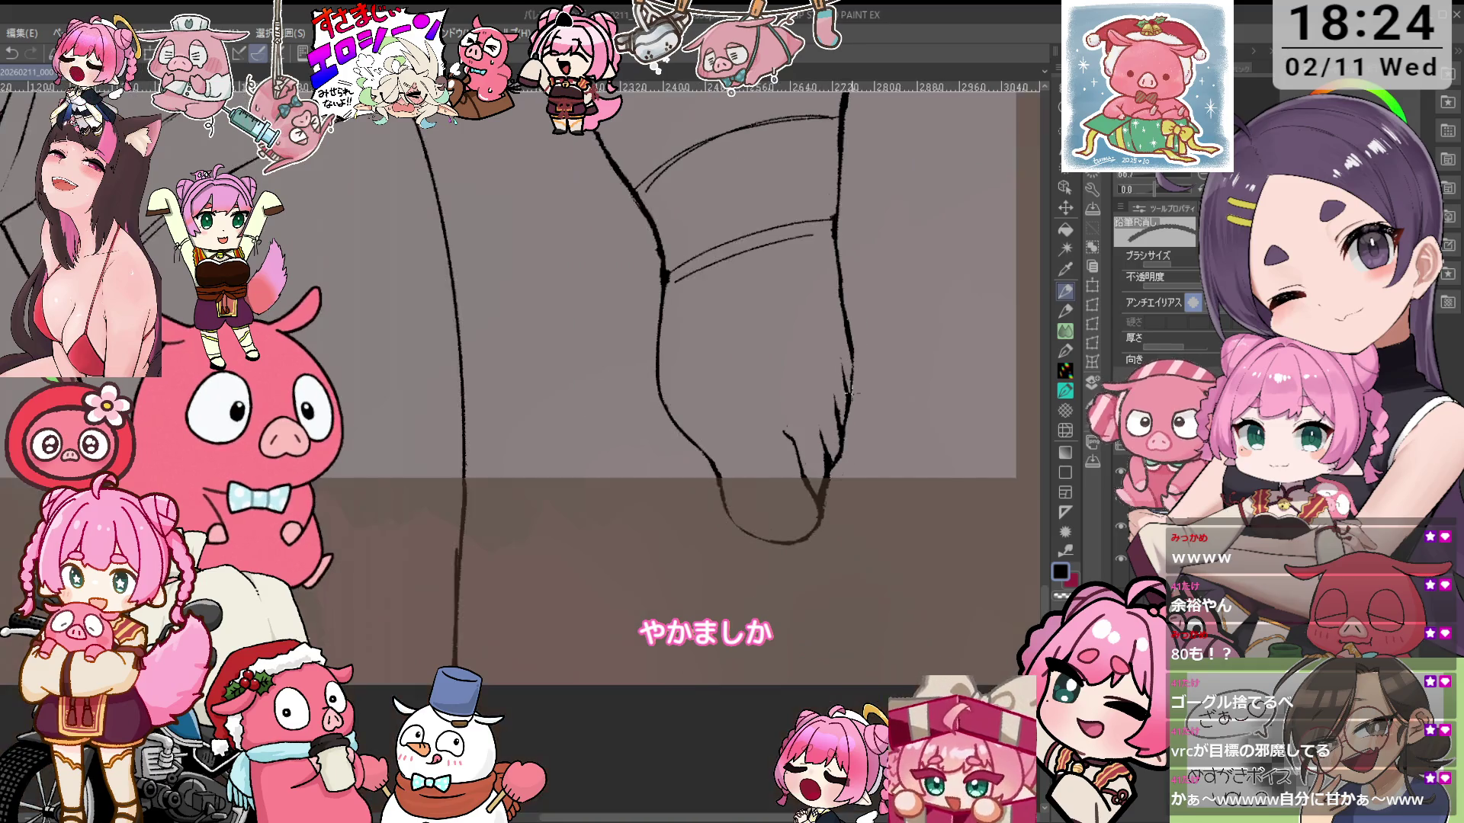
scroll(763, 478, up, 2)
key(p)
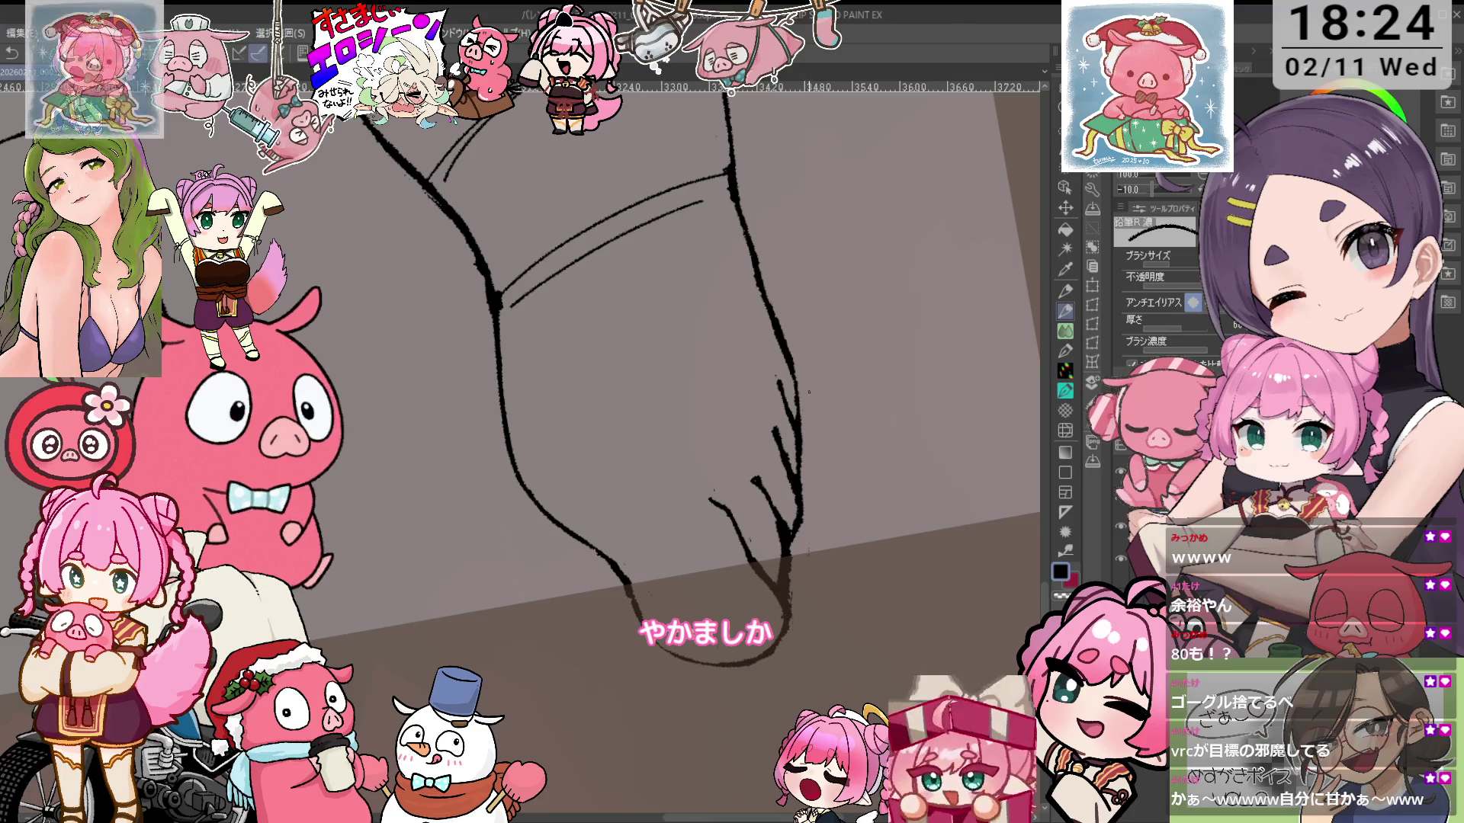
scroll(823, 284, down, 2)
scroll(689, 414, up, 2)
mouse_move(689, 414)
mouse_down()
mouse_move(656, 457)
mouse_move(663, 477)
mouse_move(600, 470)
mouse_up()
key(e)
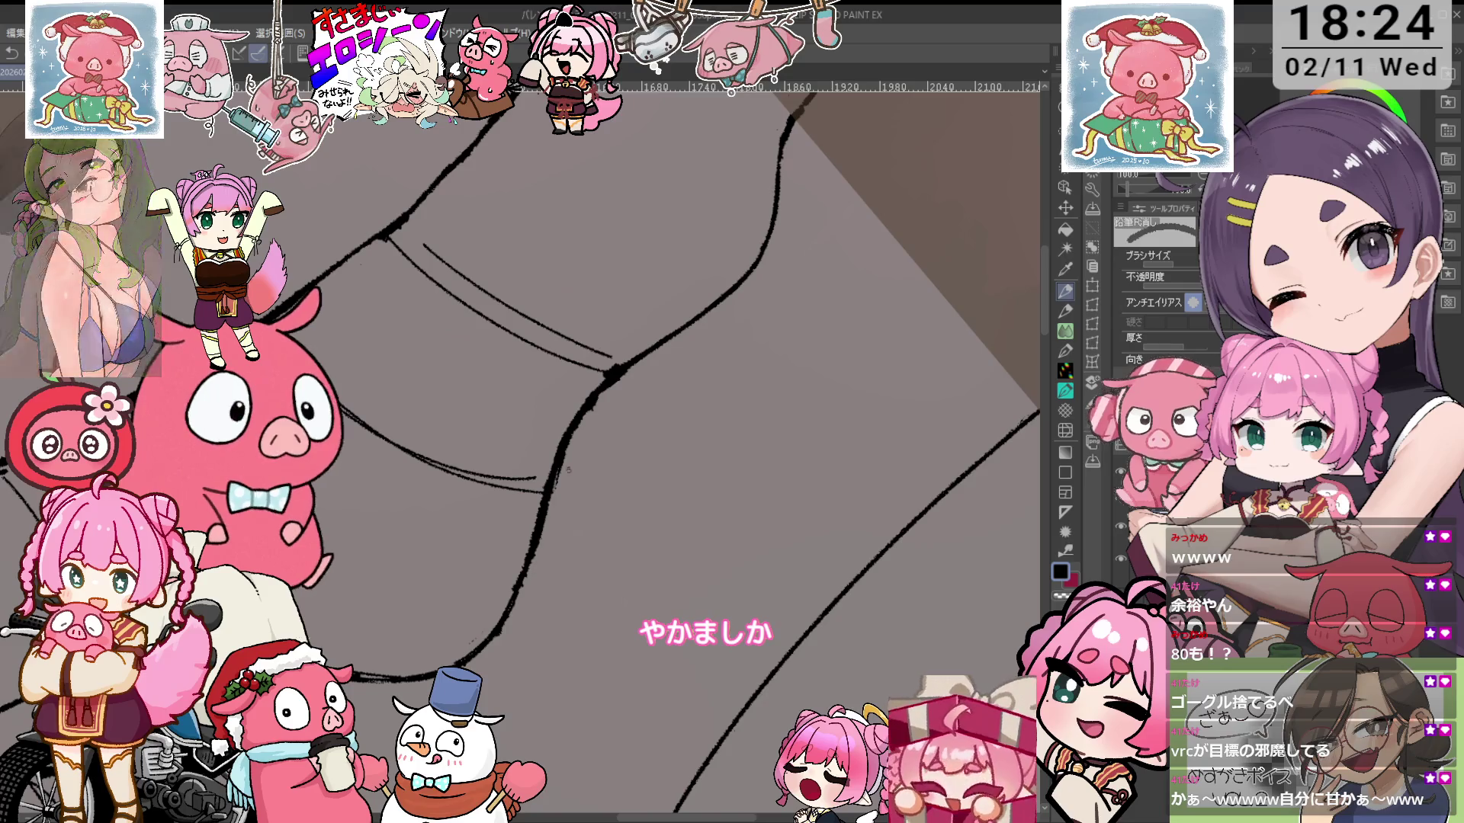
drag(594, 400, 620, 379)
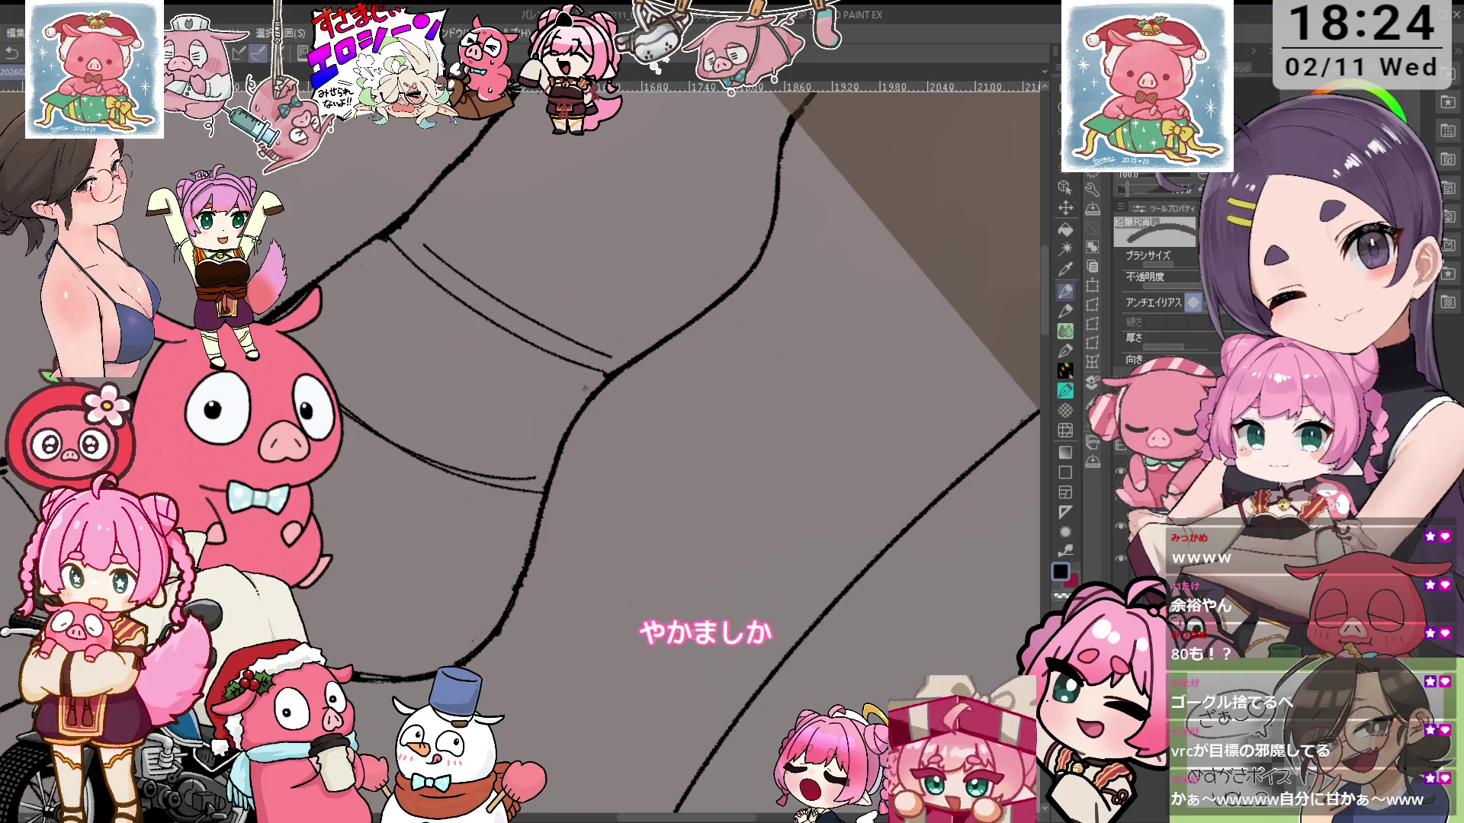
Mirror the view to check the leg, then add a short stroke to the thigh outline
mouse_move(591, 381)
mouse_down()
mouse_move(672, 367)
mouse_move(564, 481)
mouse_move(490, 529)
mouse_up()
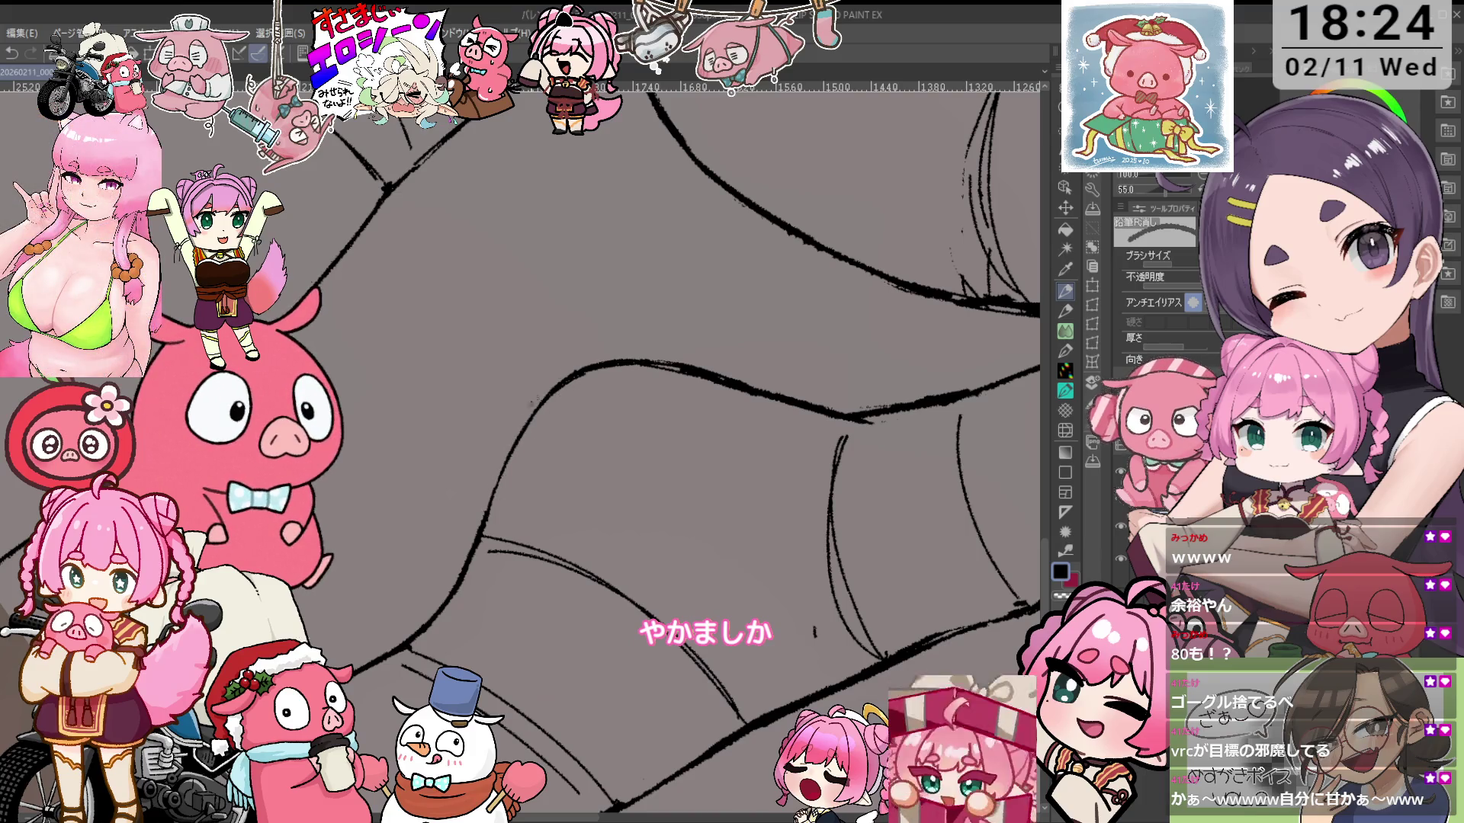
key(p)
key(h)
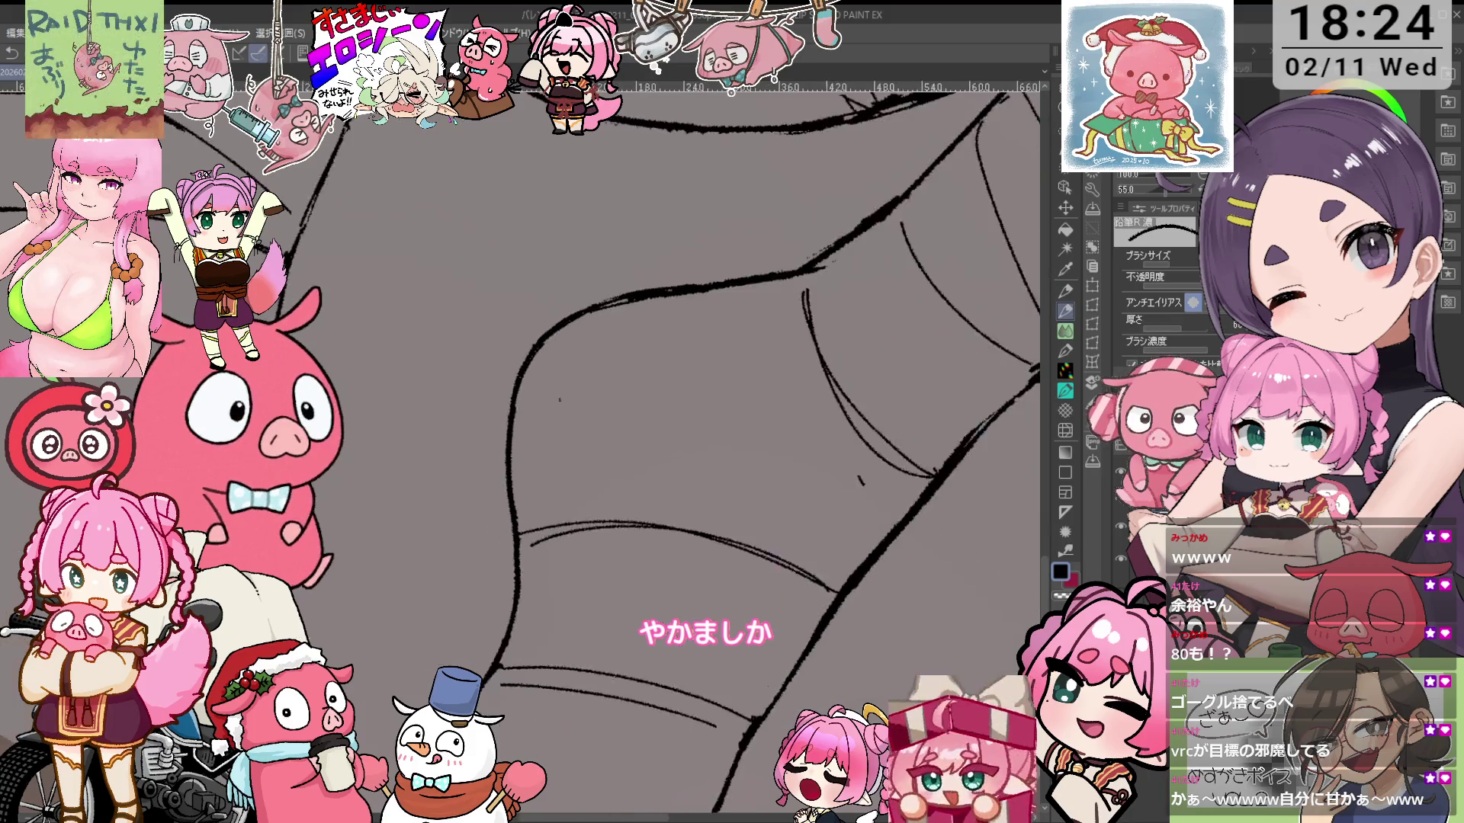
drag(662, 431, 577, 485)
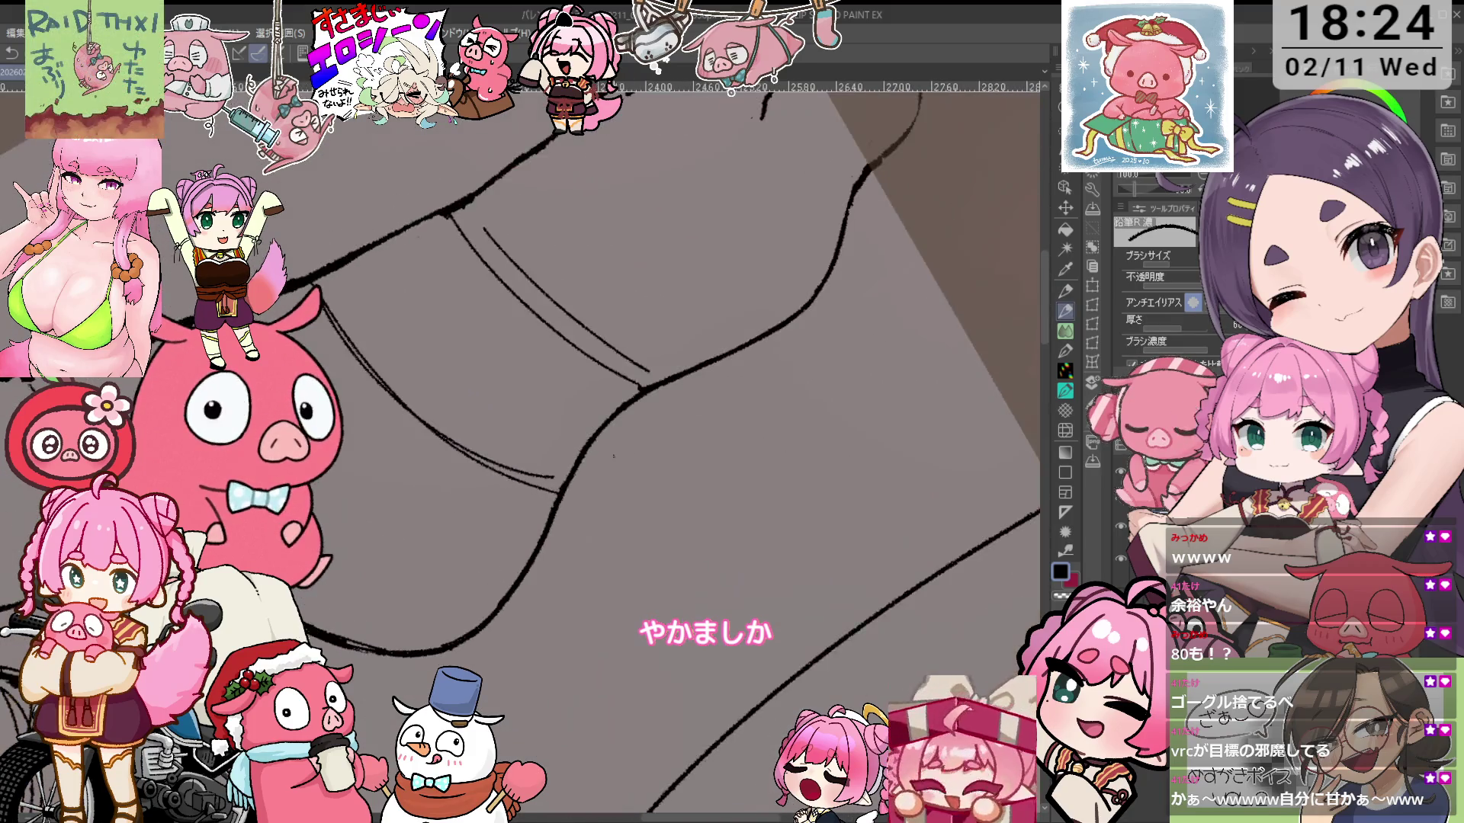
key(e)
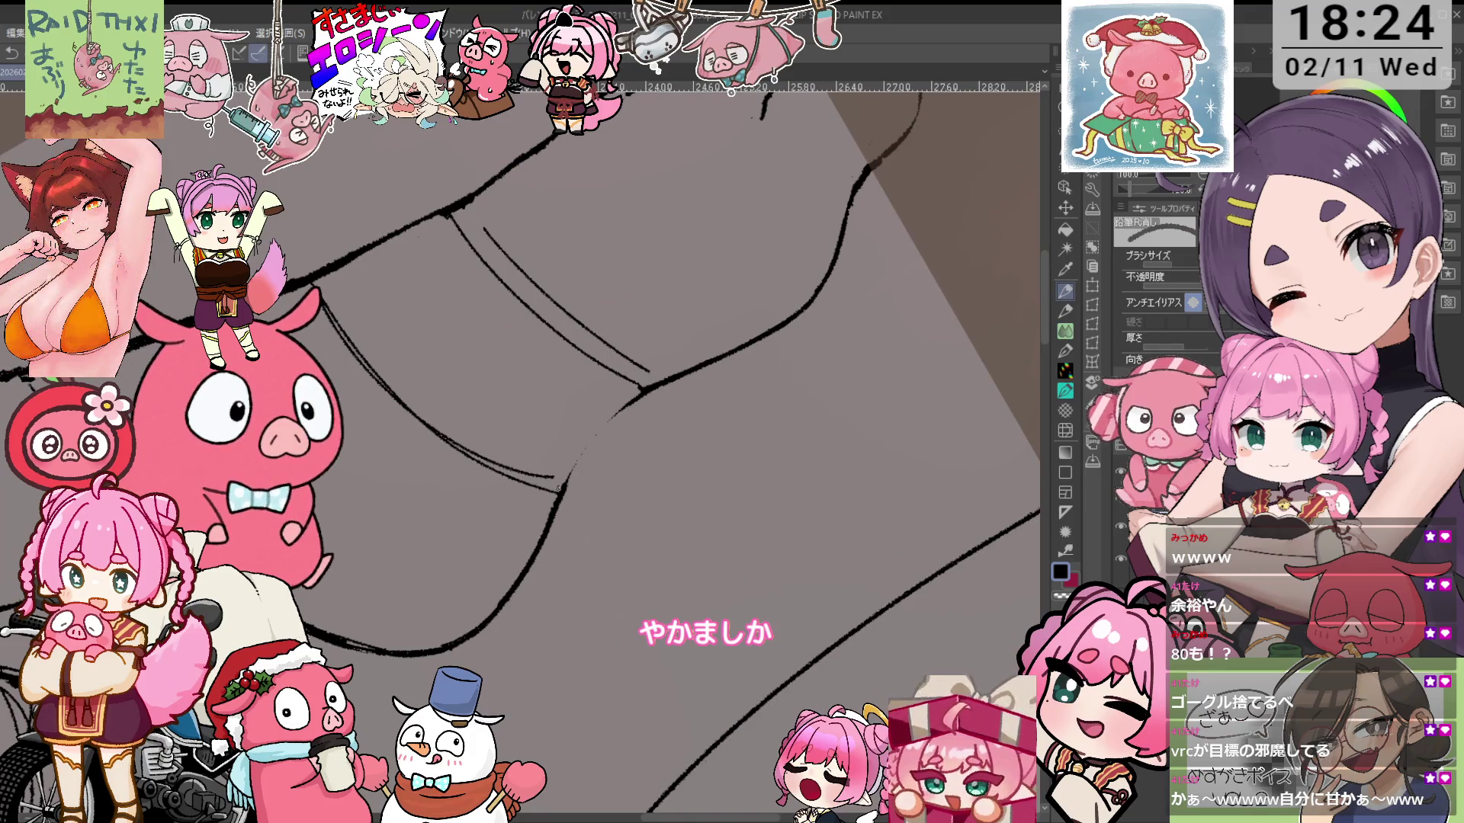
key(p)
drag(583, 456, 565, 491)
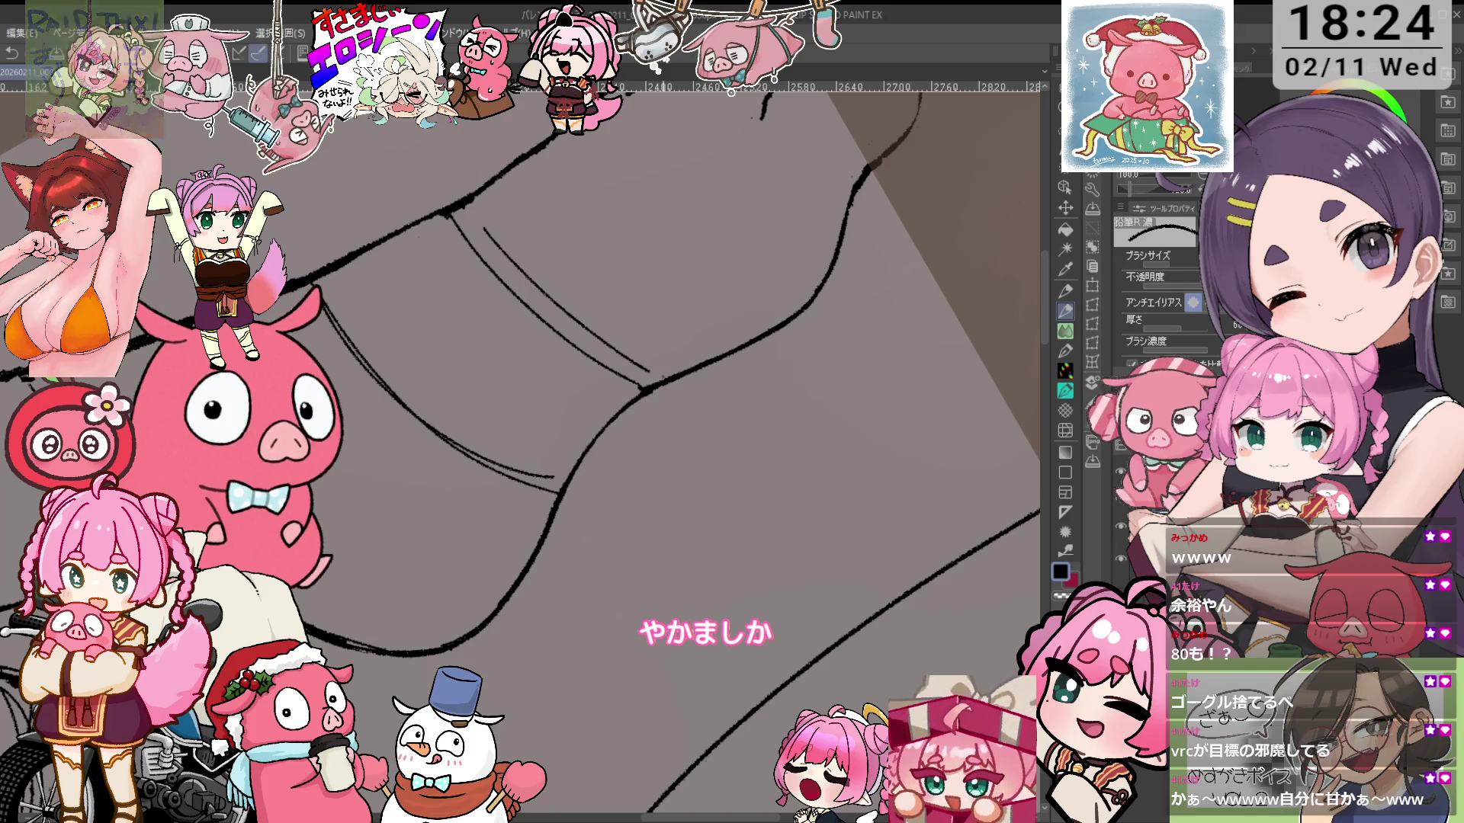
Erase part of the doubled thigh line, then zoom closely onto the thigh wraps
scroll(615, 417, right, 10)
key(e)
drag(685, 326, 644, 537)
key(minus)
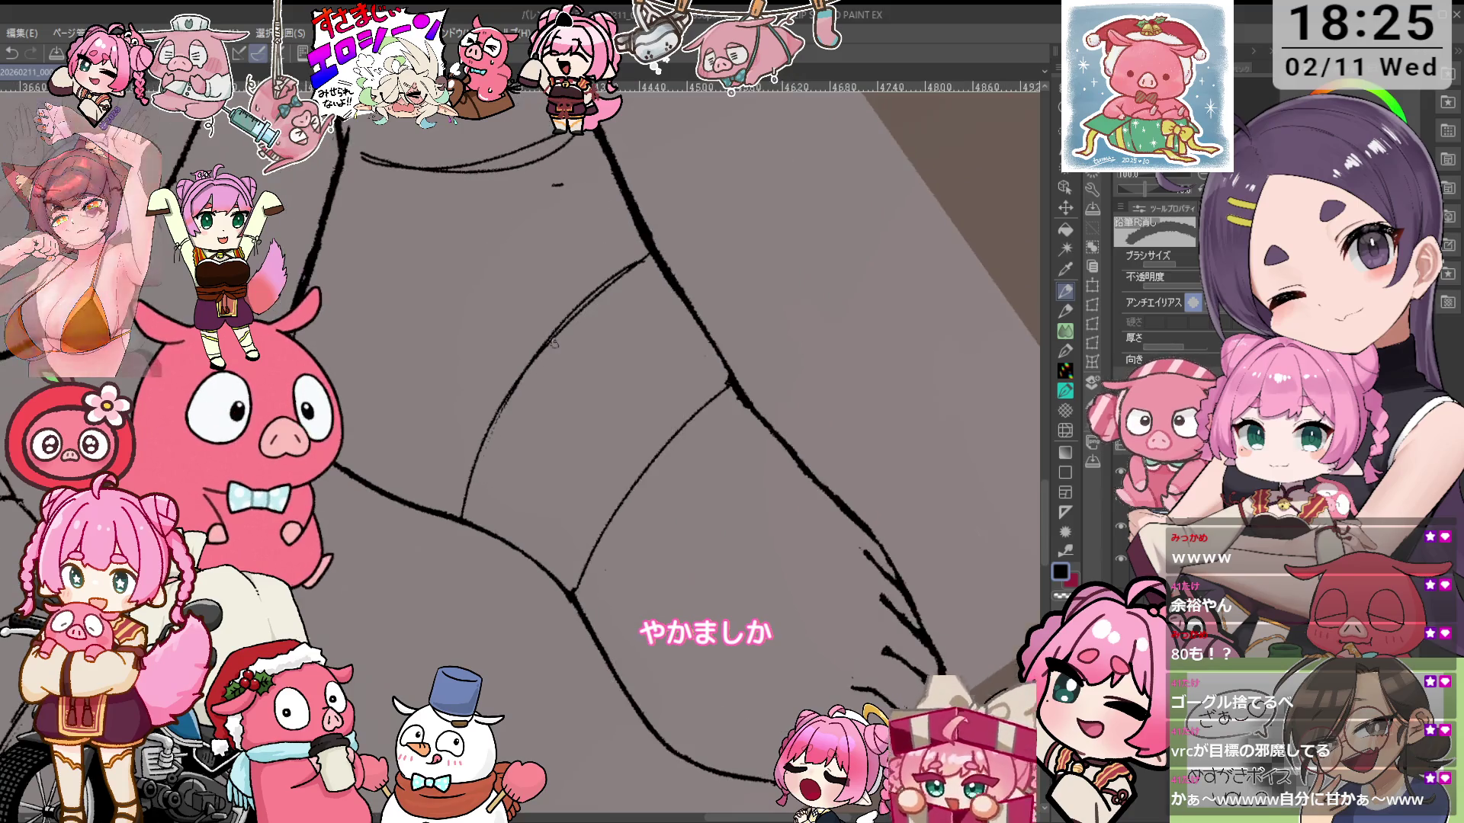
drag(521, 369, 598, 292)
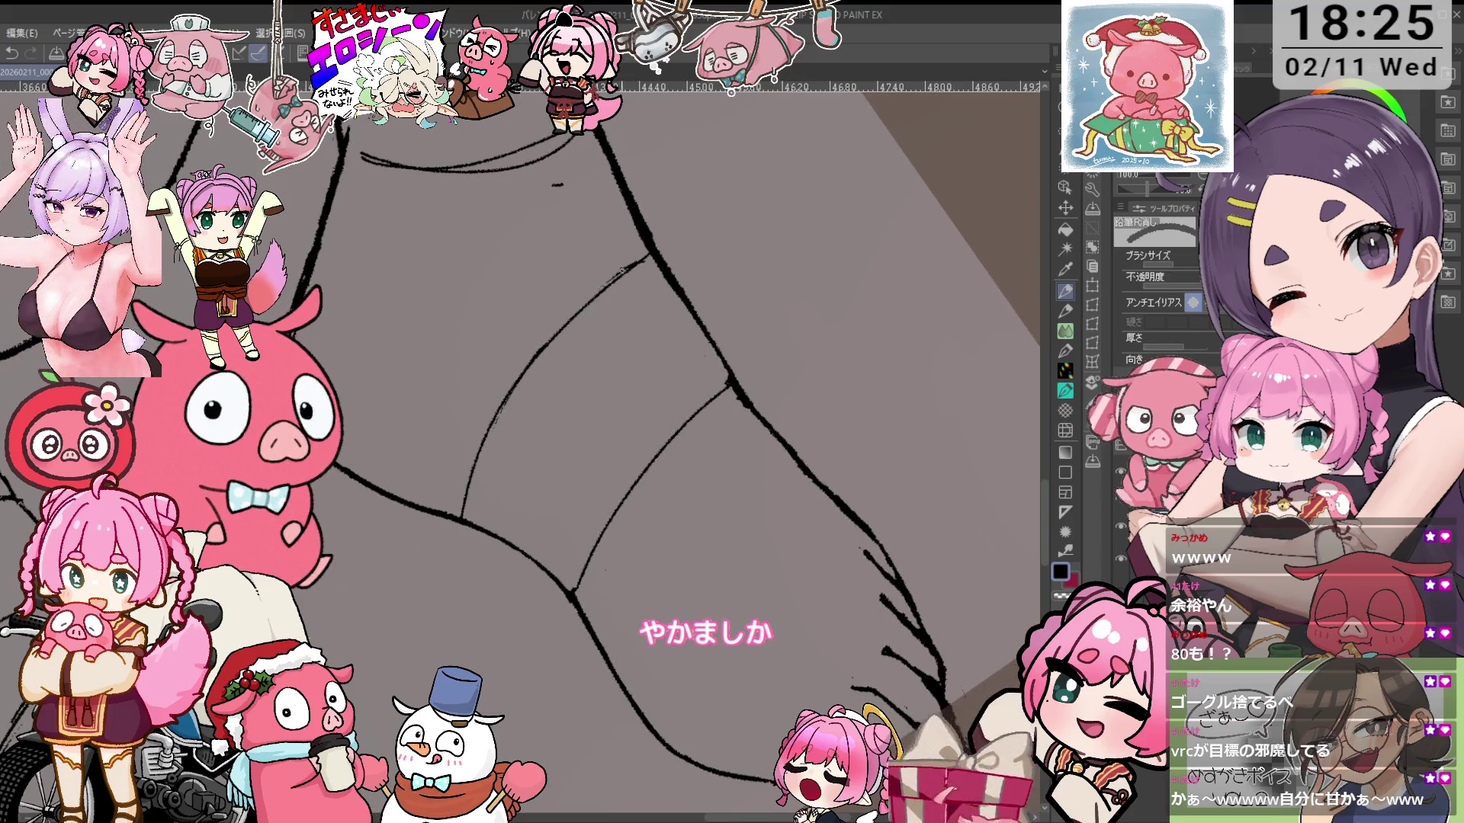
key(minus)
key(minus)
key(minus)
key(minus)
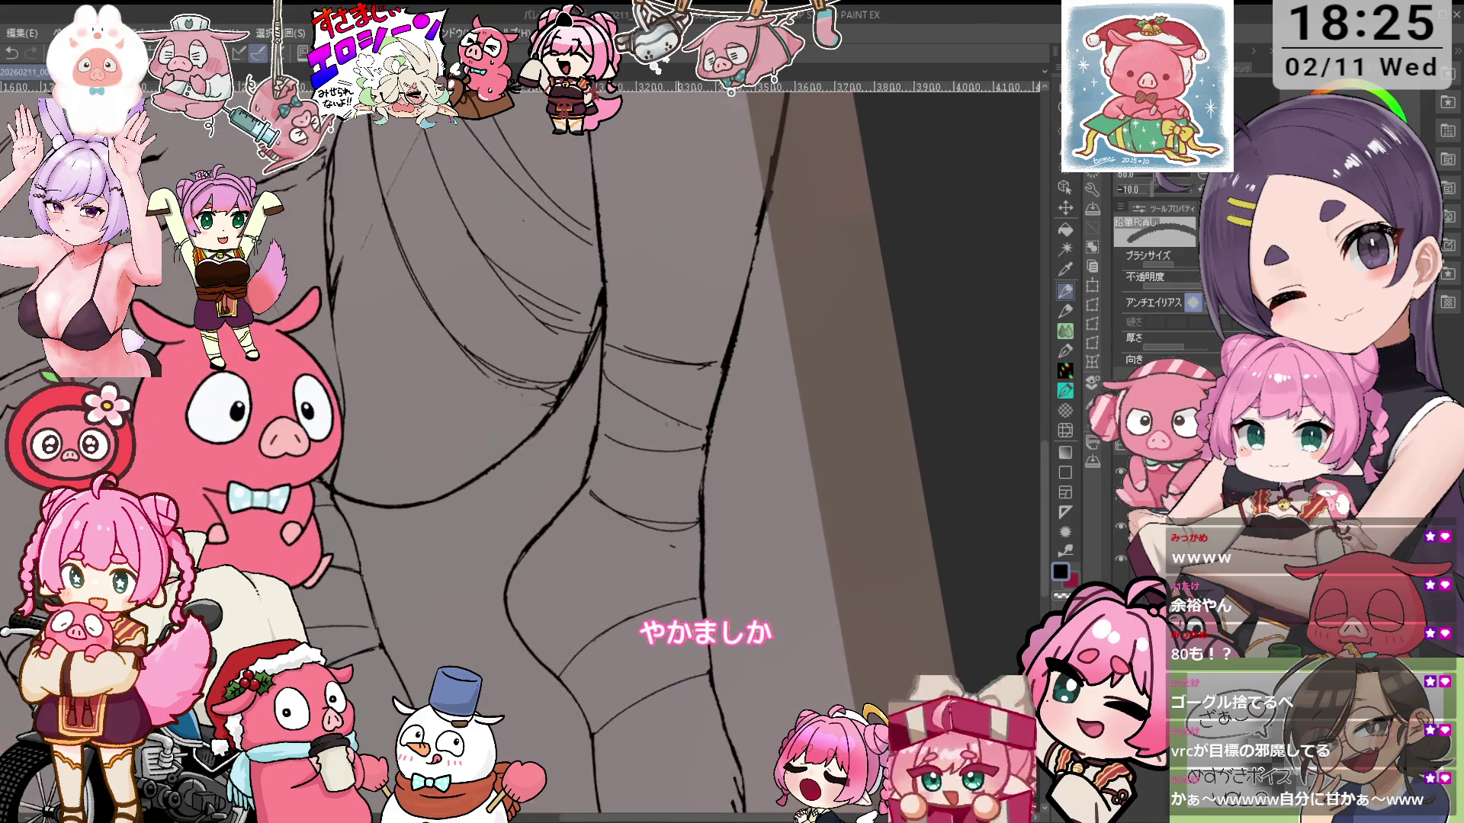
key(minus)
key(minus)
key(minus)
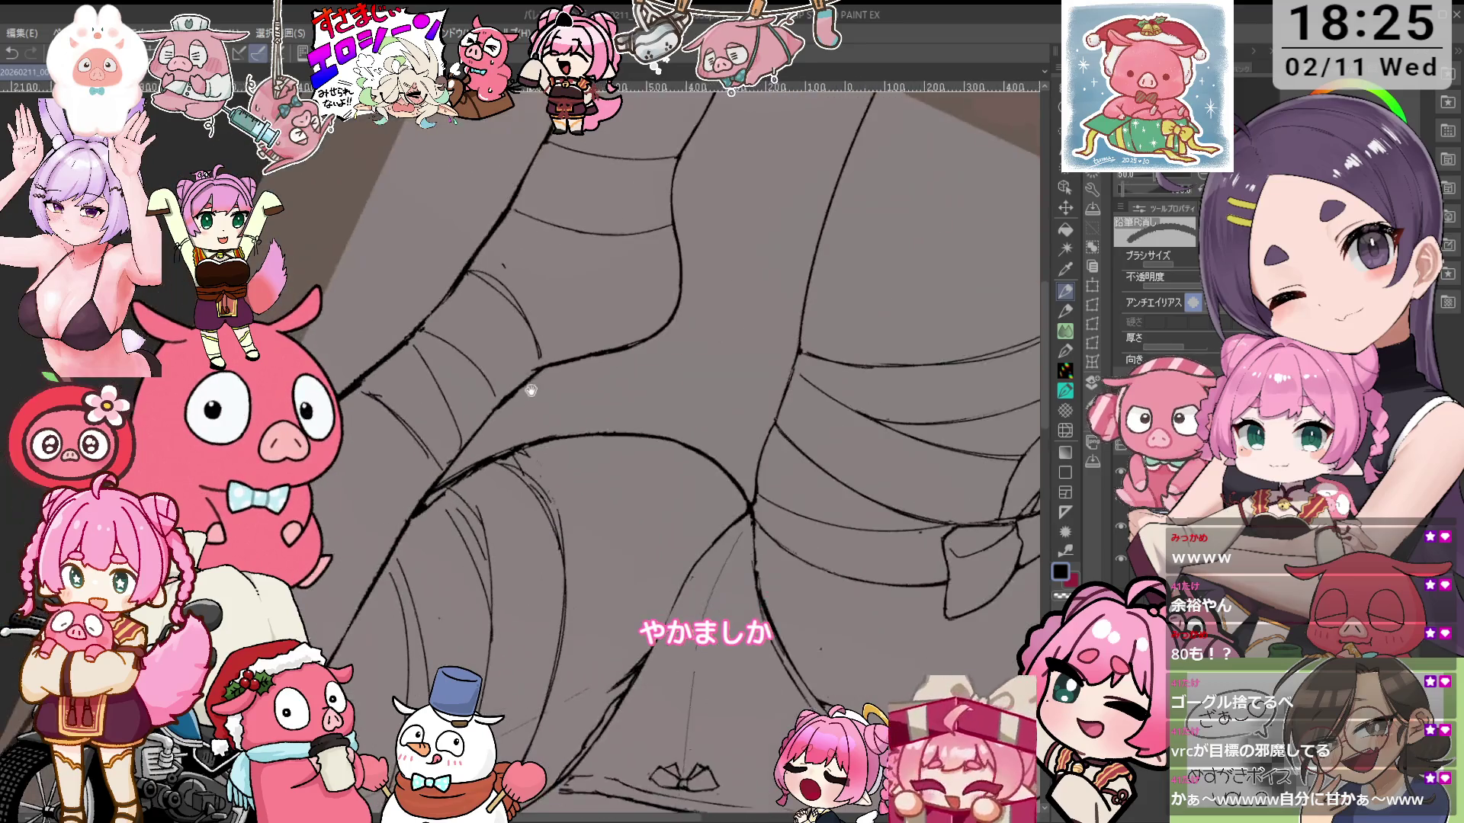
key(ctrl+plus)
key(ctrl+plus)
key(ctrl+plus)
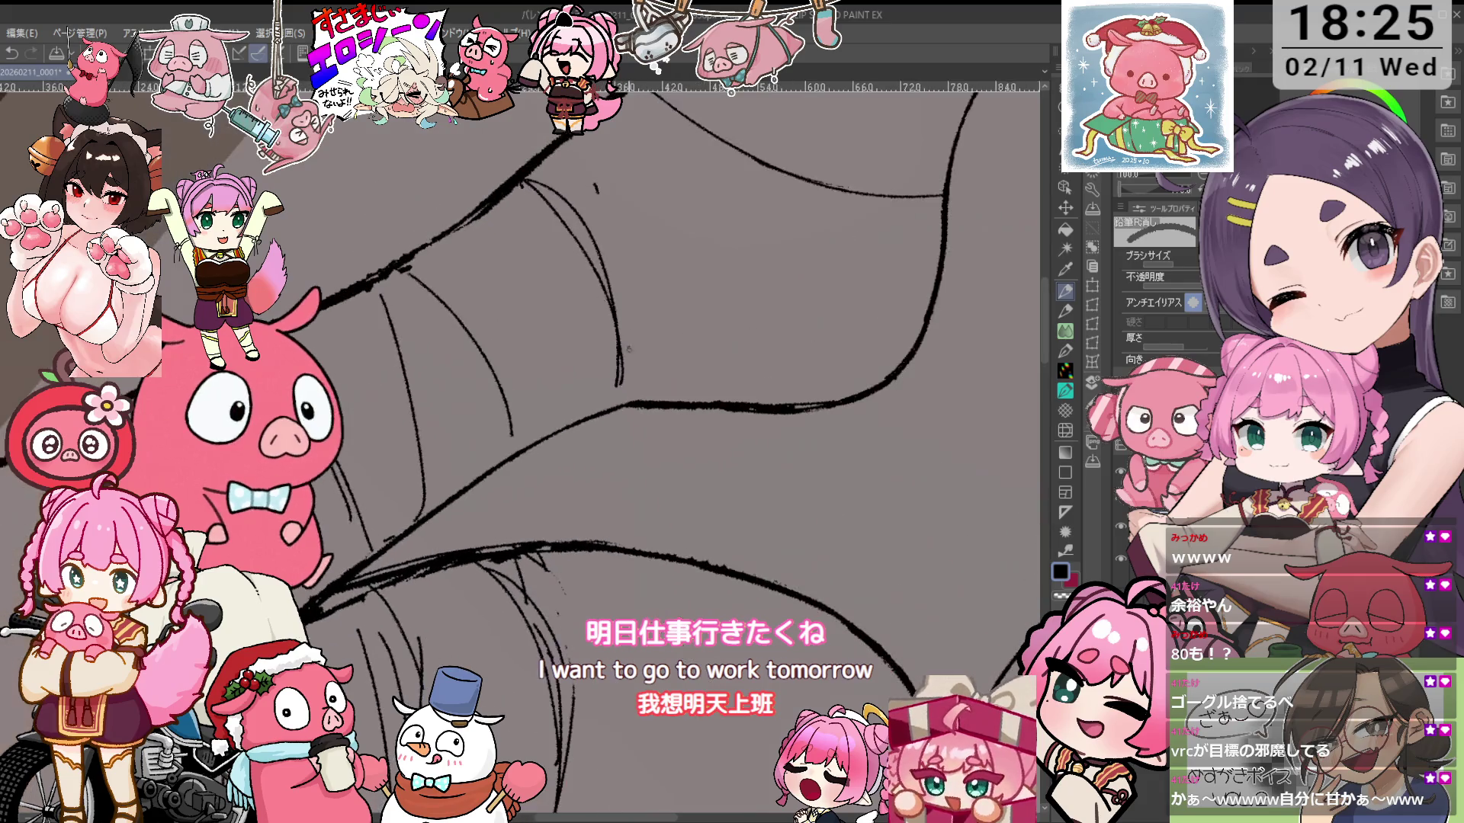
Mirror the view to check the thigh, flip it back, and zoom in on the wraps
key(h)
key(p)
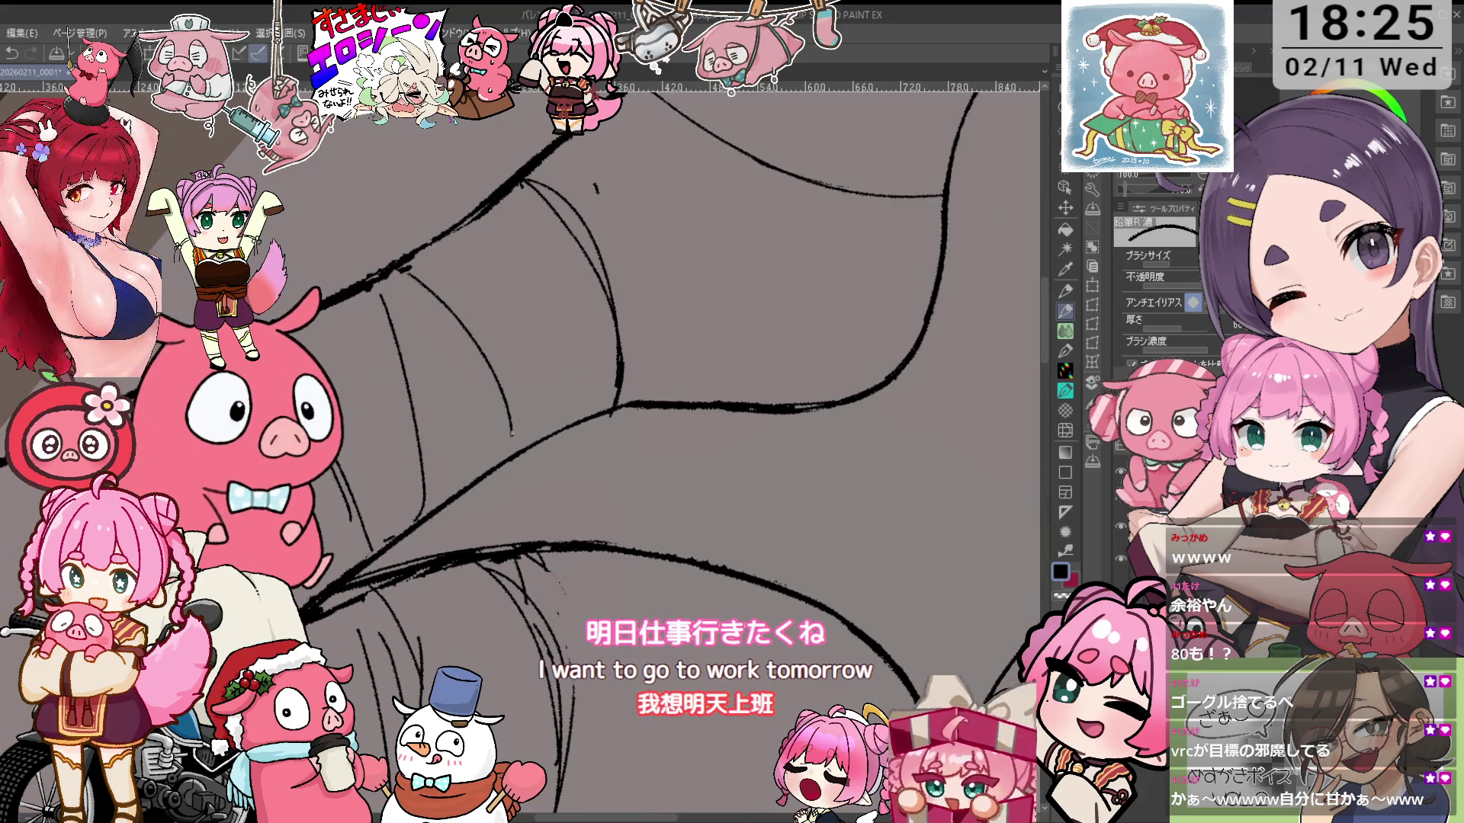
key(e)
key(h)
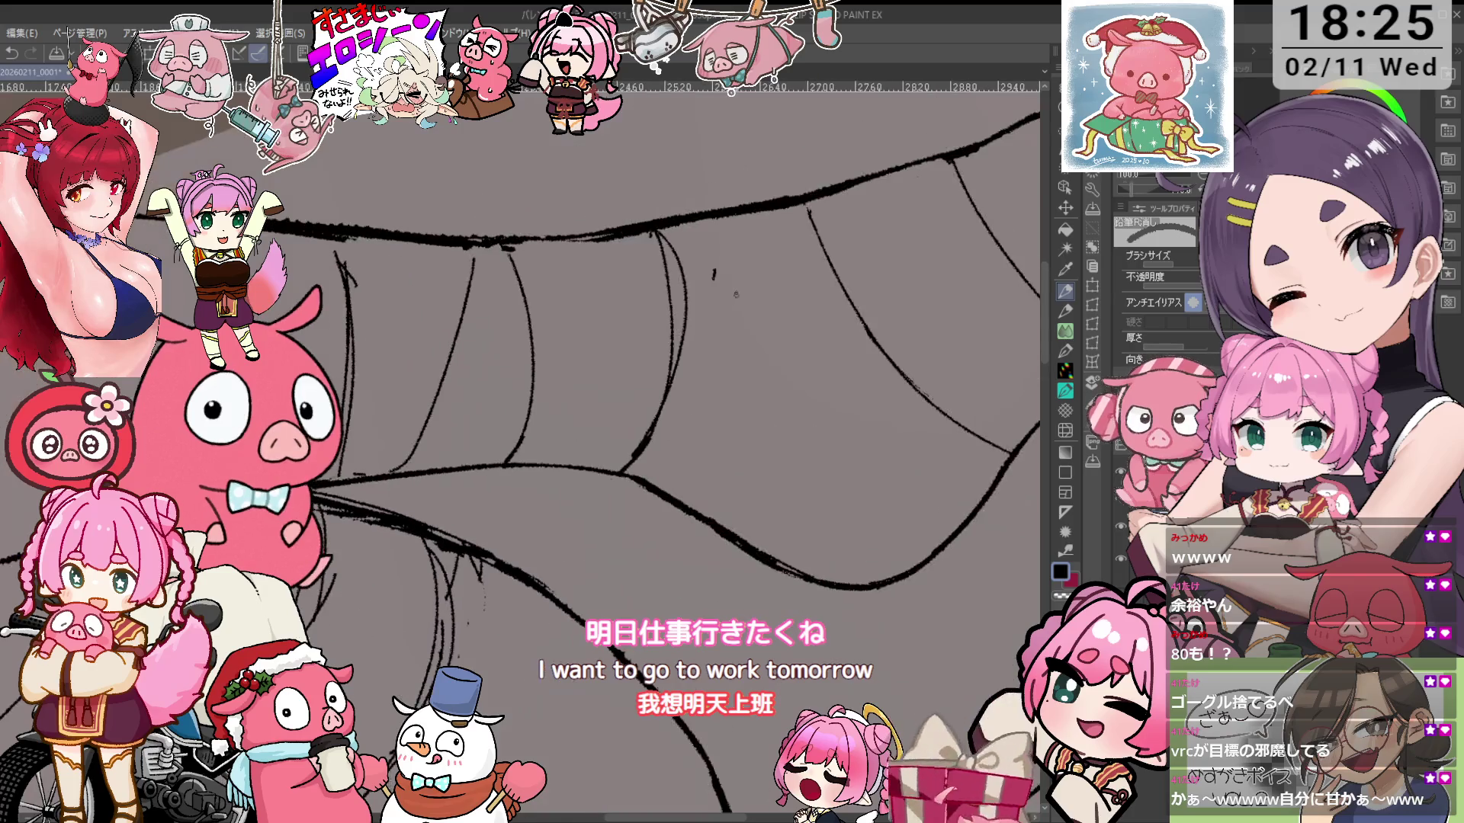
mouse_move(715, 274)
mouse_down()
mouse_move(686, 398)
mouse_move(686, 340)
mouse_move(742, 223)
mouse_move(520, 462)
mouse_up()
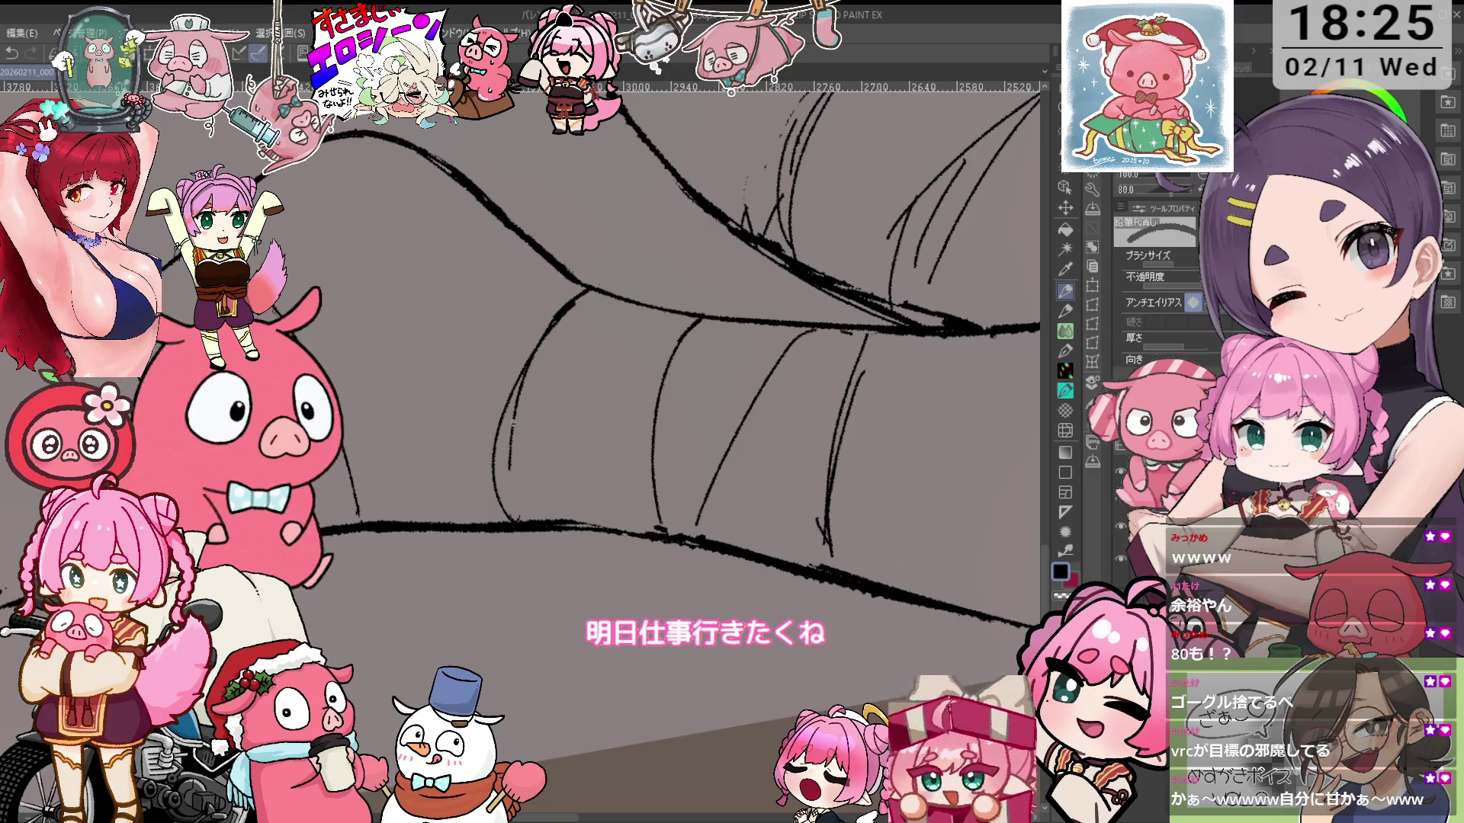
key(p)
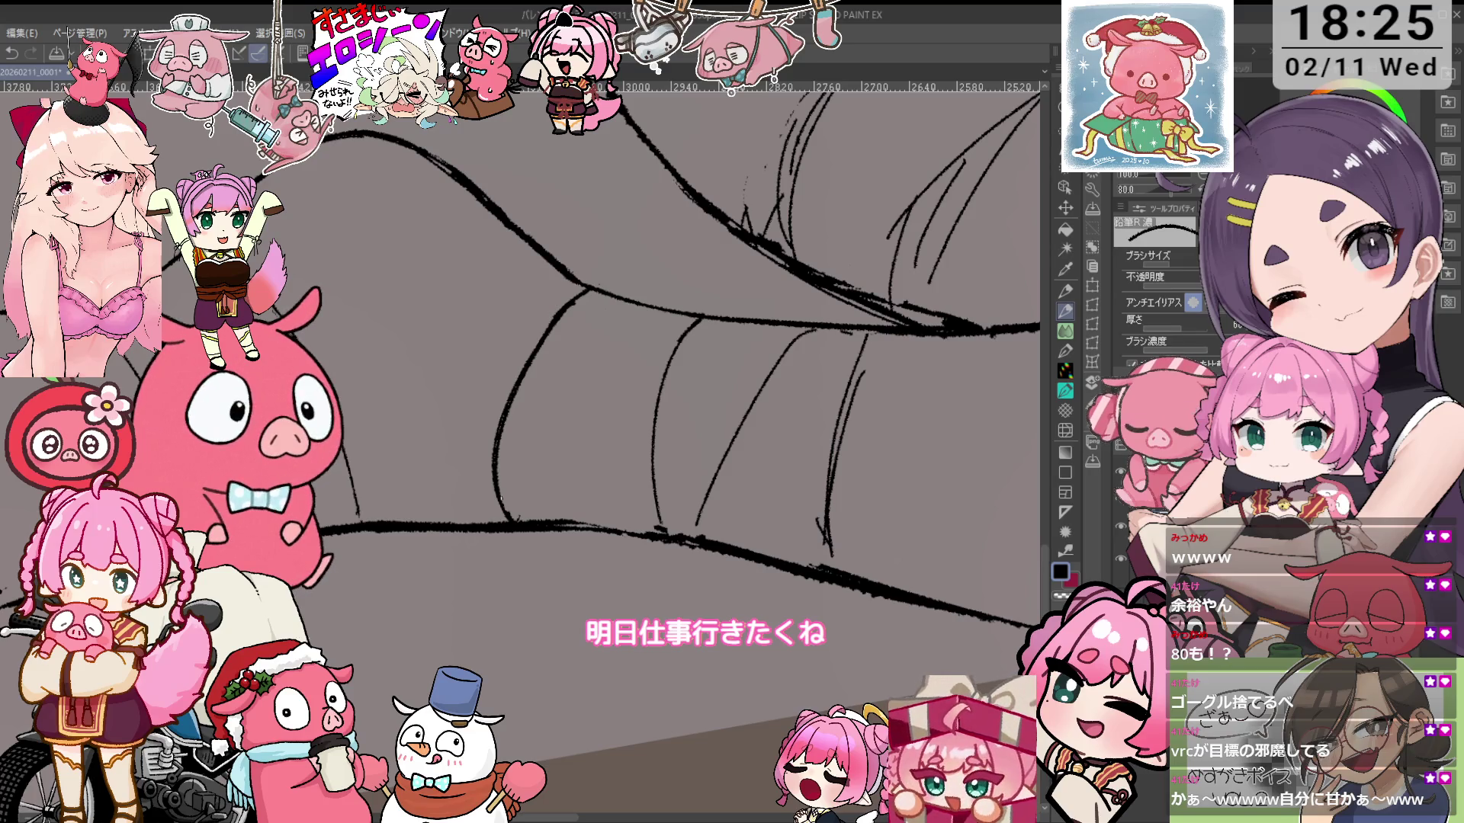
Redraw and erase thigh wrap lines while rotating and tilting the view
scroll(518, 366, up, 1)
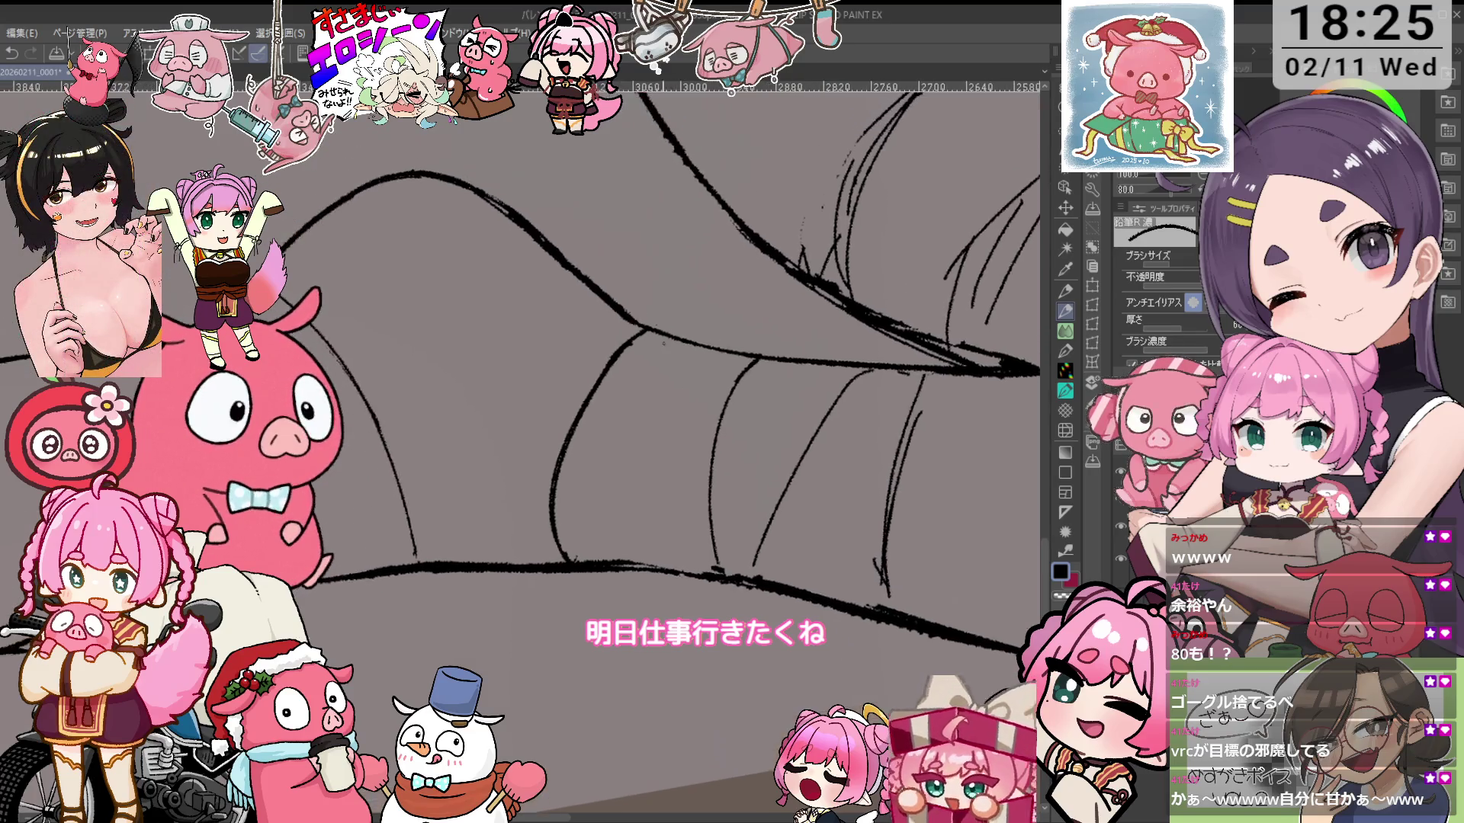
drag(665, 346, 585, 308)
key(e)
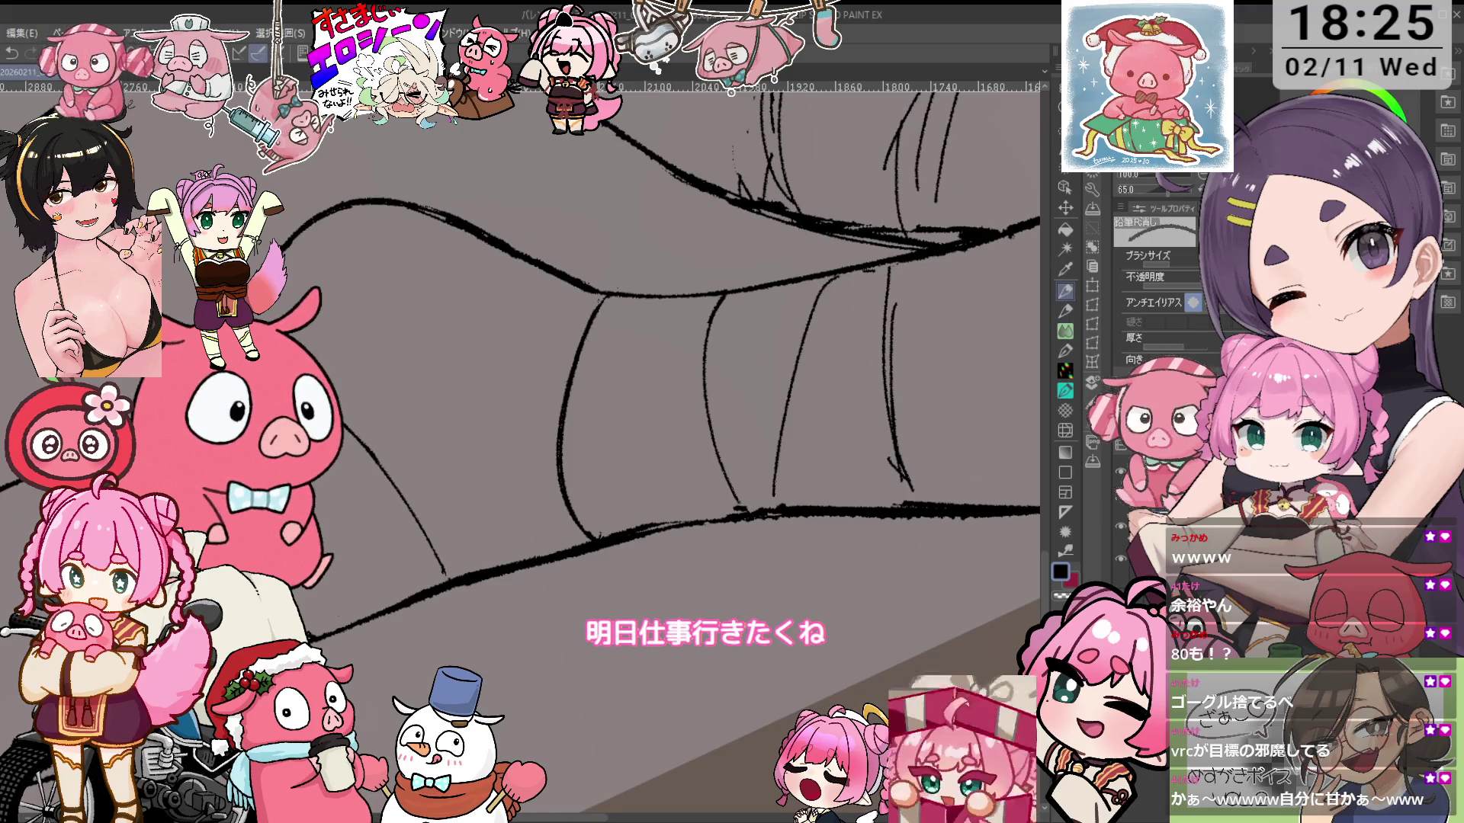
key(p)
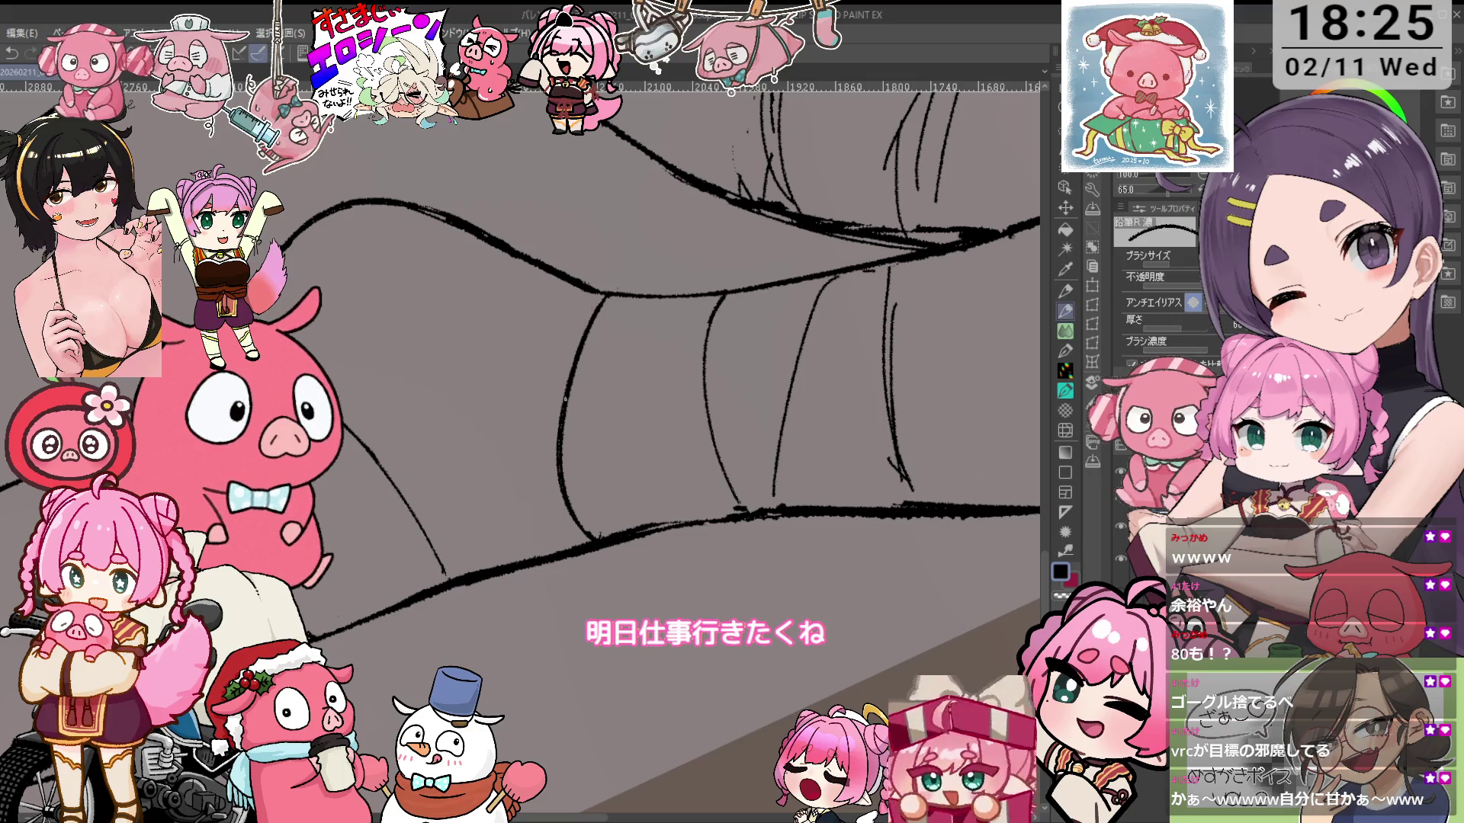
key(e)
drag(565, 400, 575, 557)
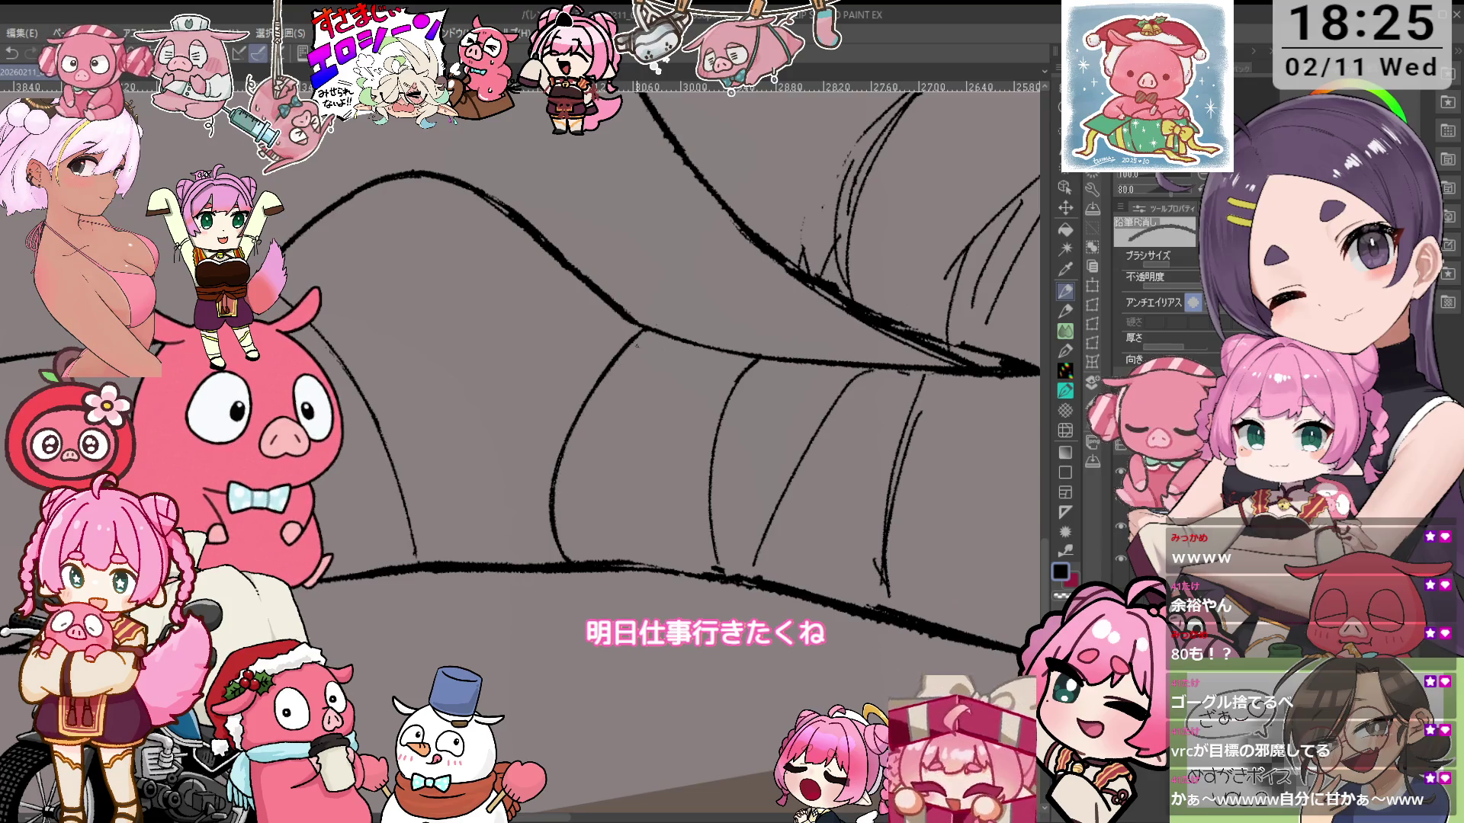
mouse_move(616, 354)
mouse_down()
mouse_move(727, 382)
mouse_move(656, 375)
mouse_up()
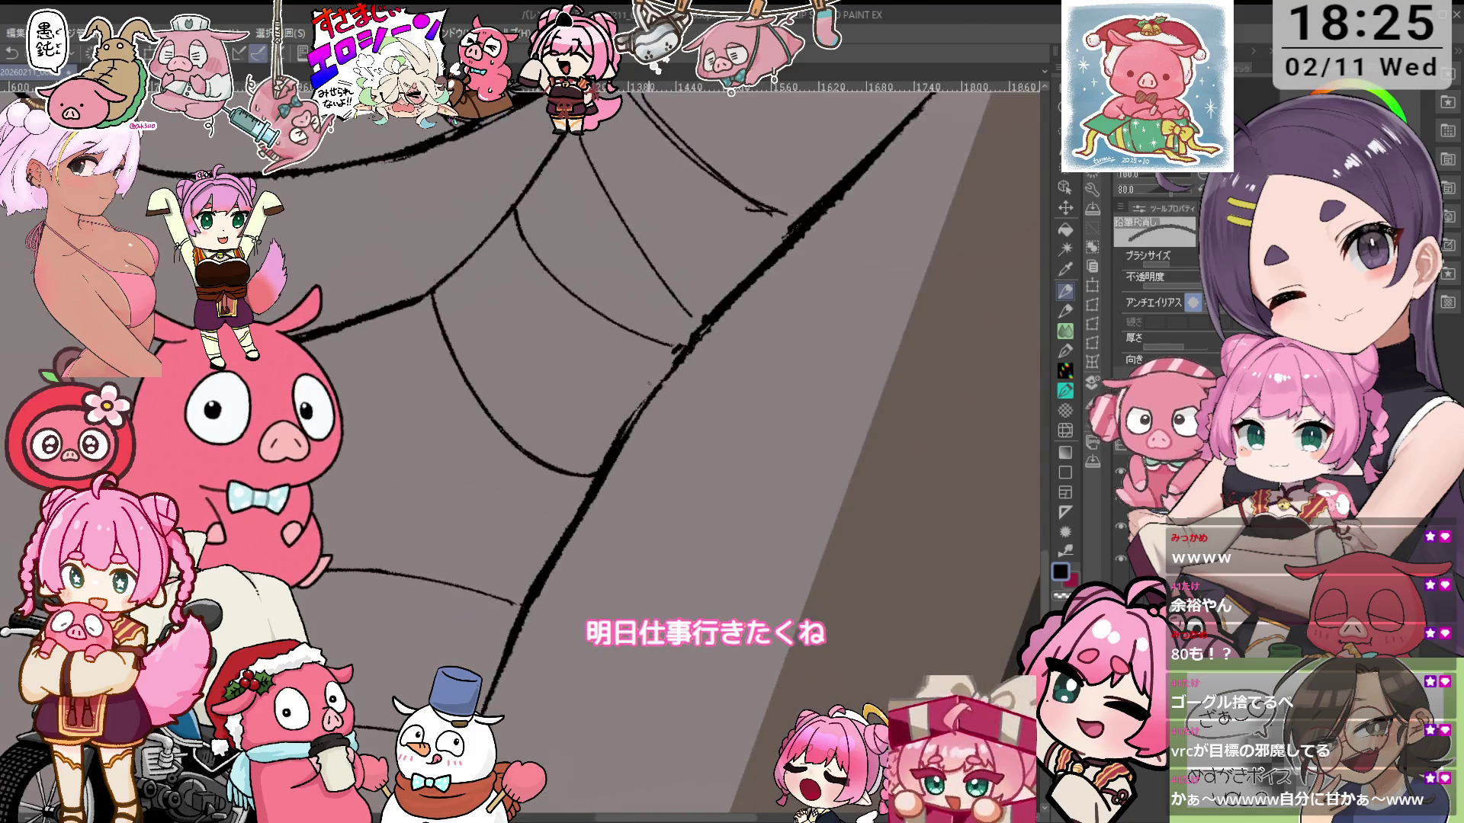
Ink and erase wrap lines while turning the foot upright in view
drag(624, 458, 636, 268)
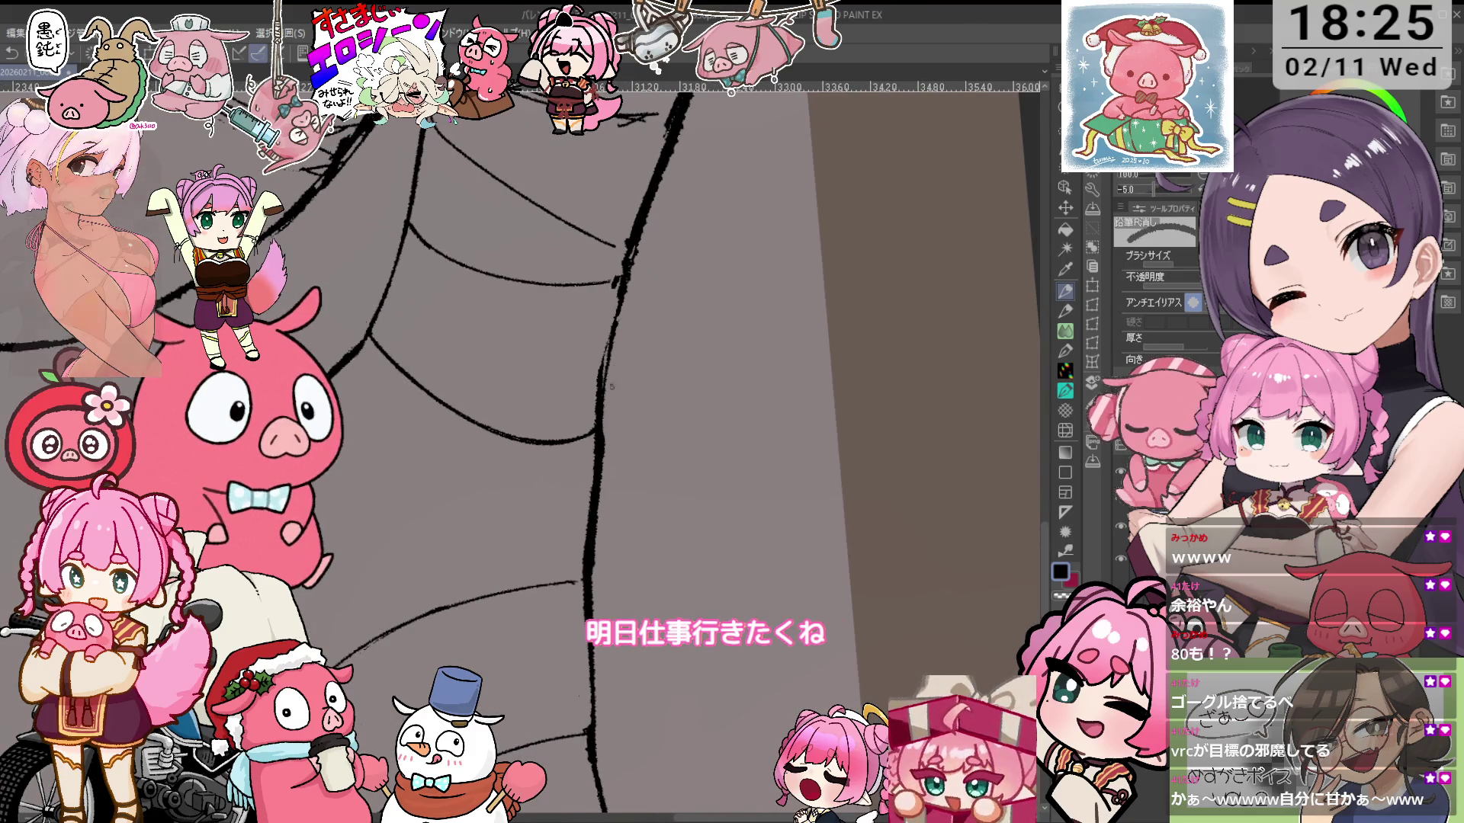
key(p)
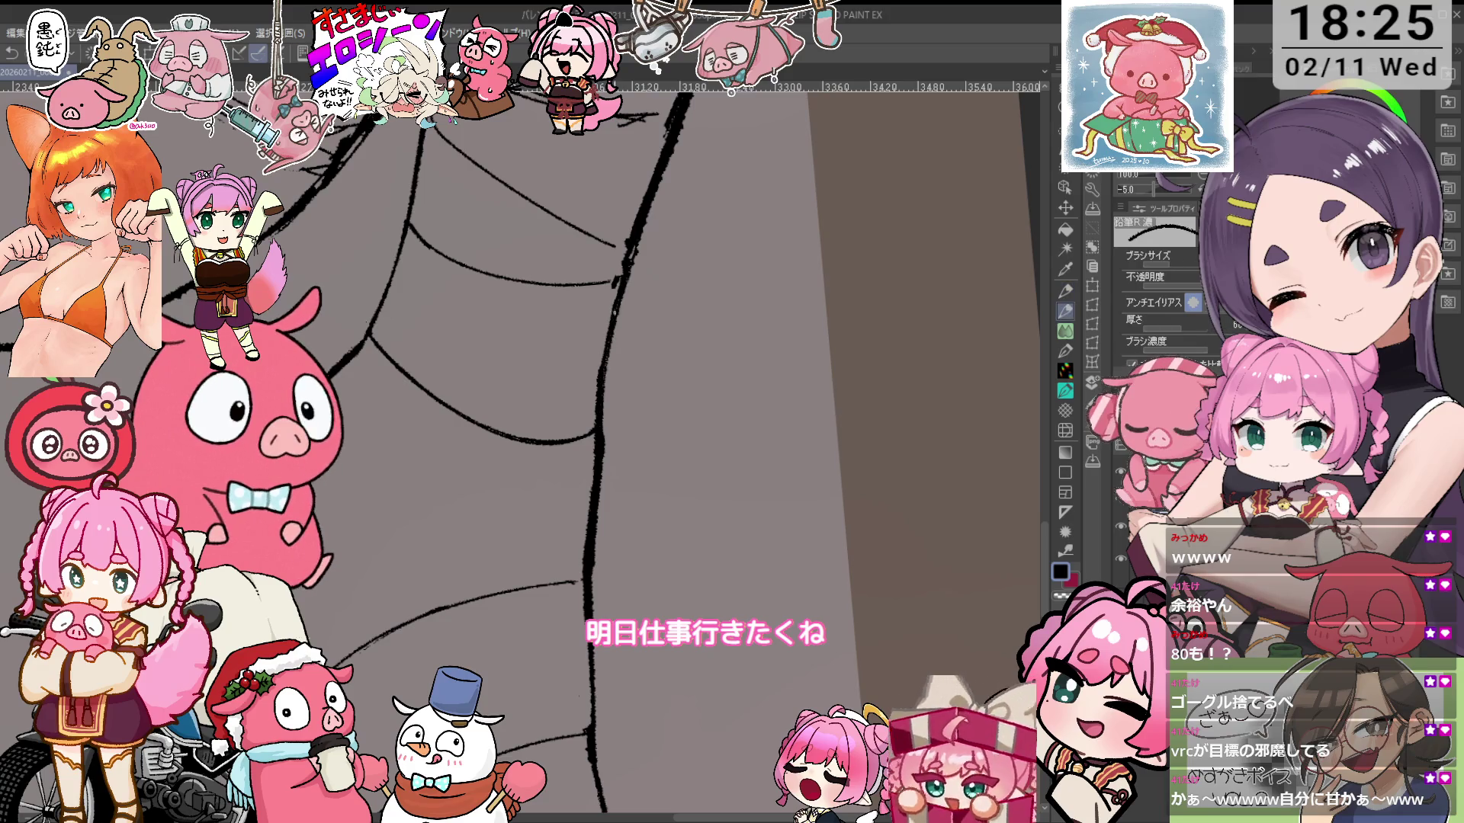
drag(635, 267, 580, 366)
key(e)
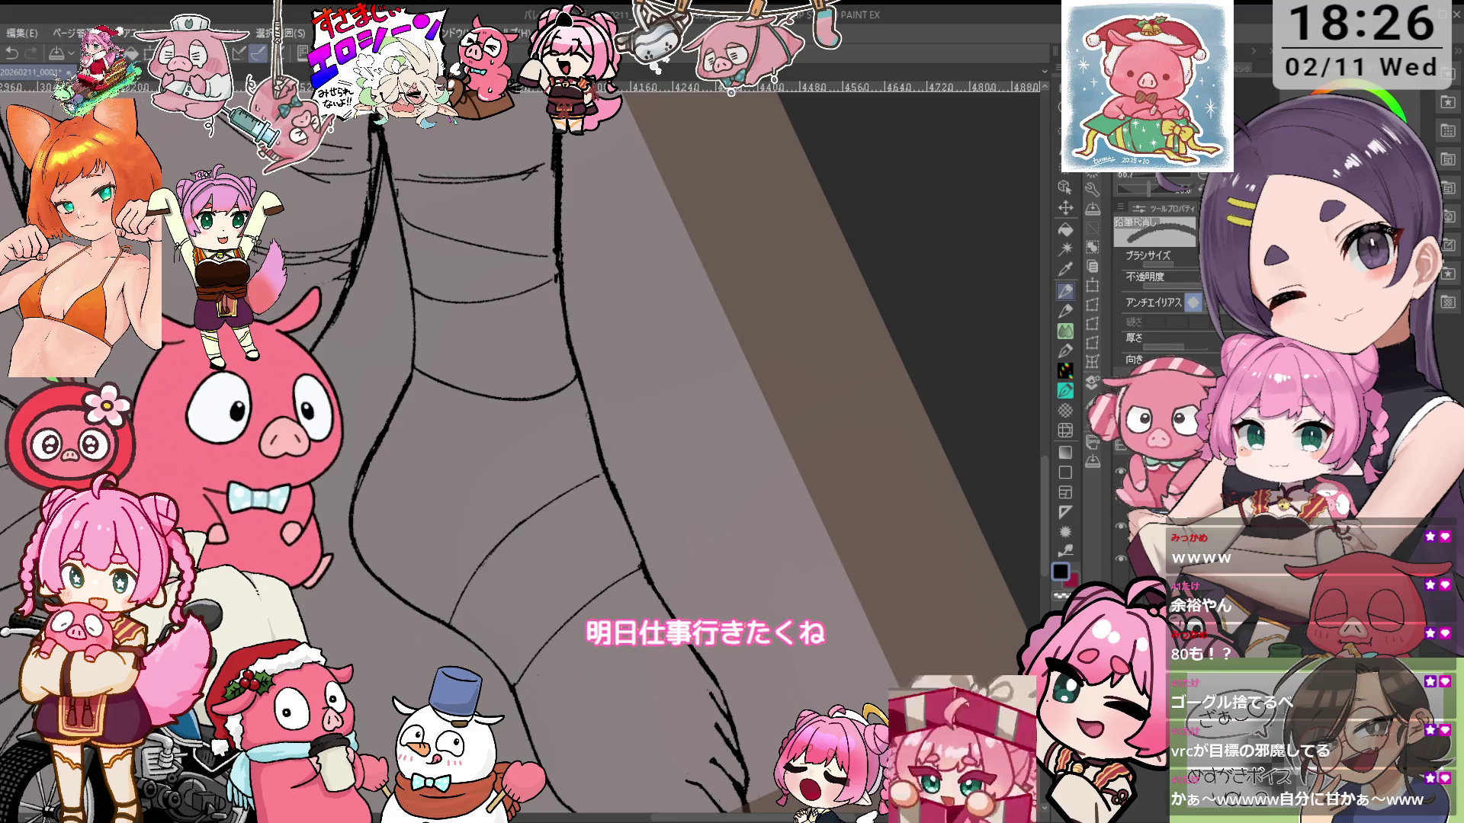
drag(610, 382, 548, 442)
drag(534, 381, 549, 427)
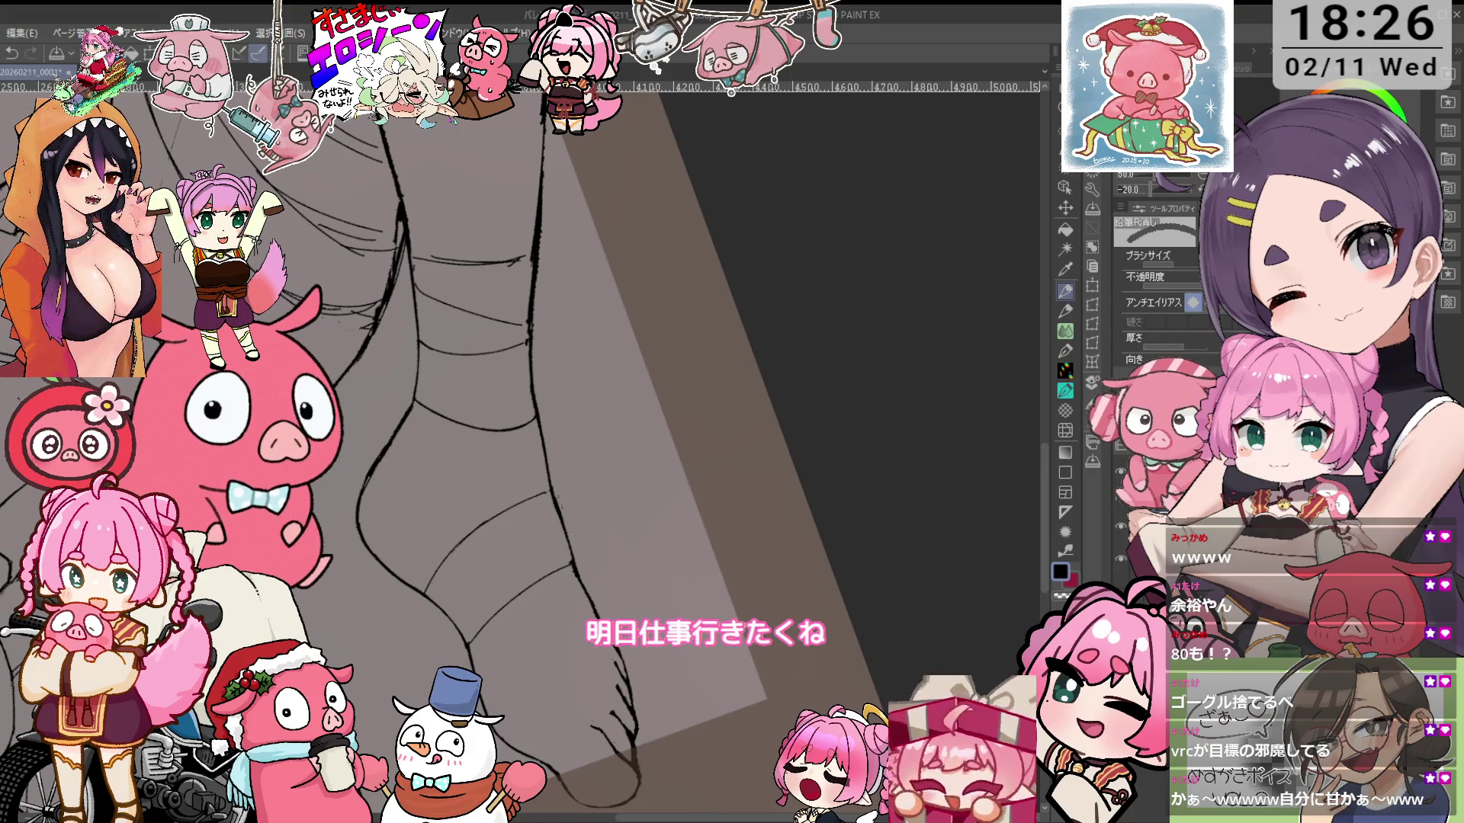
key(minus)
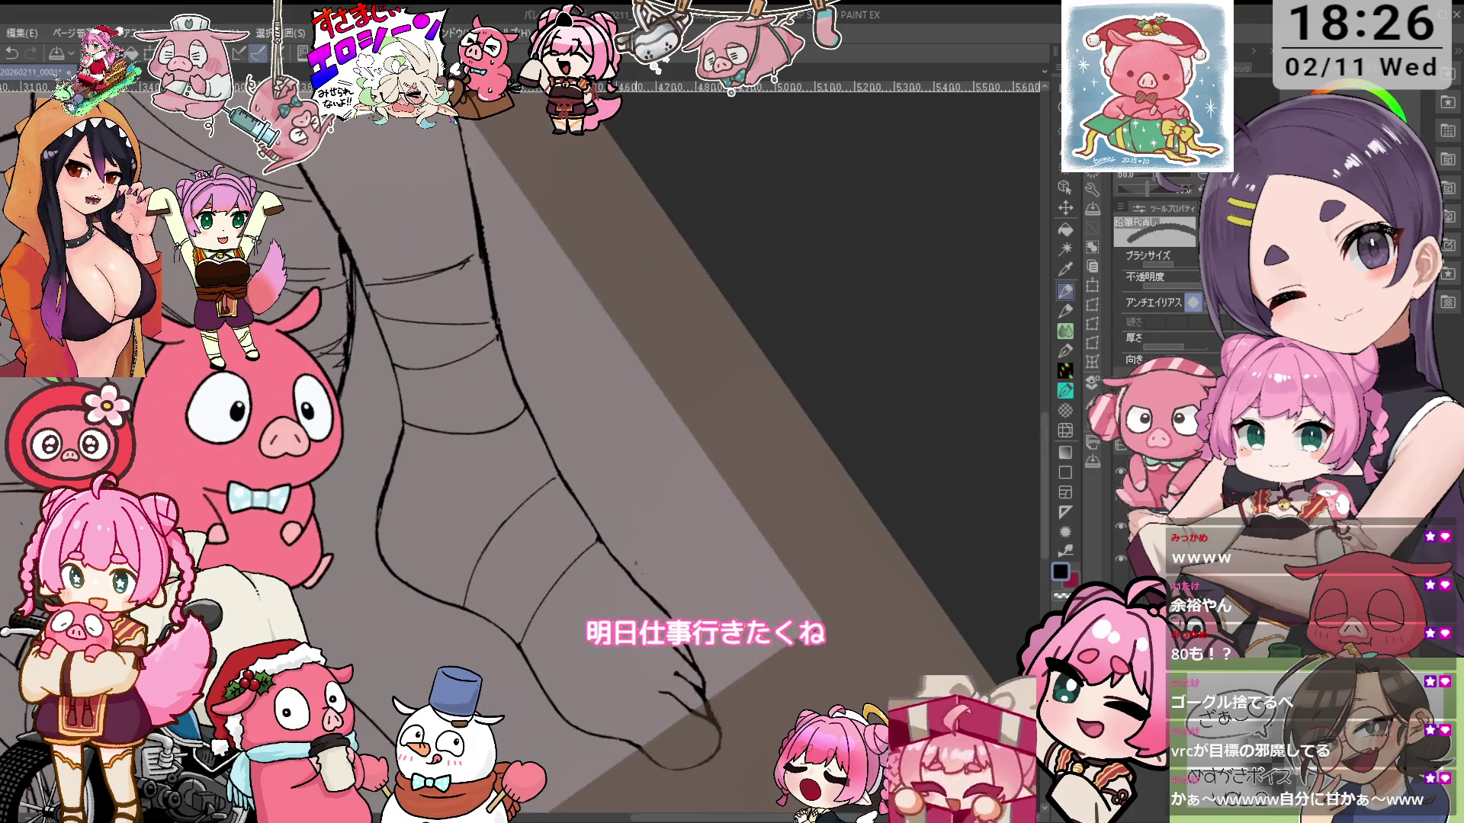
mouse_move(626, 341)
mouse_down()
mouse_move(602, 526)
mouse_move(638, 297)
mouse_move(675, 439)
mouse_move(591, 528)
mouse_up()
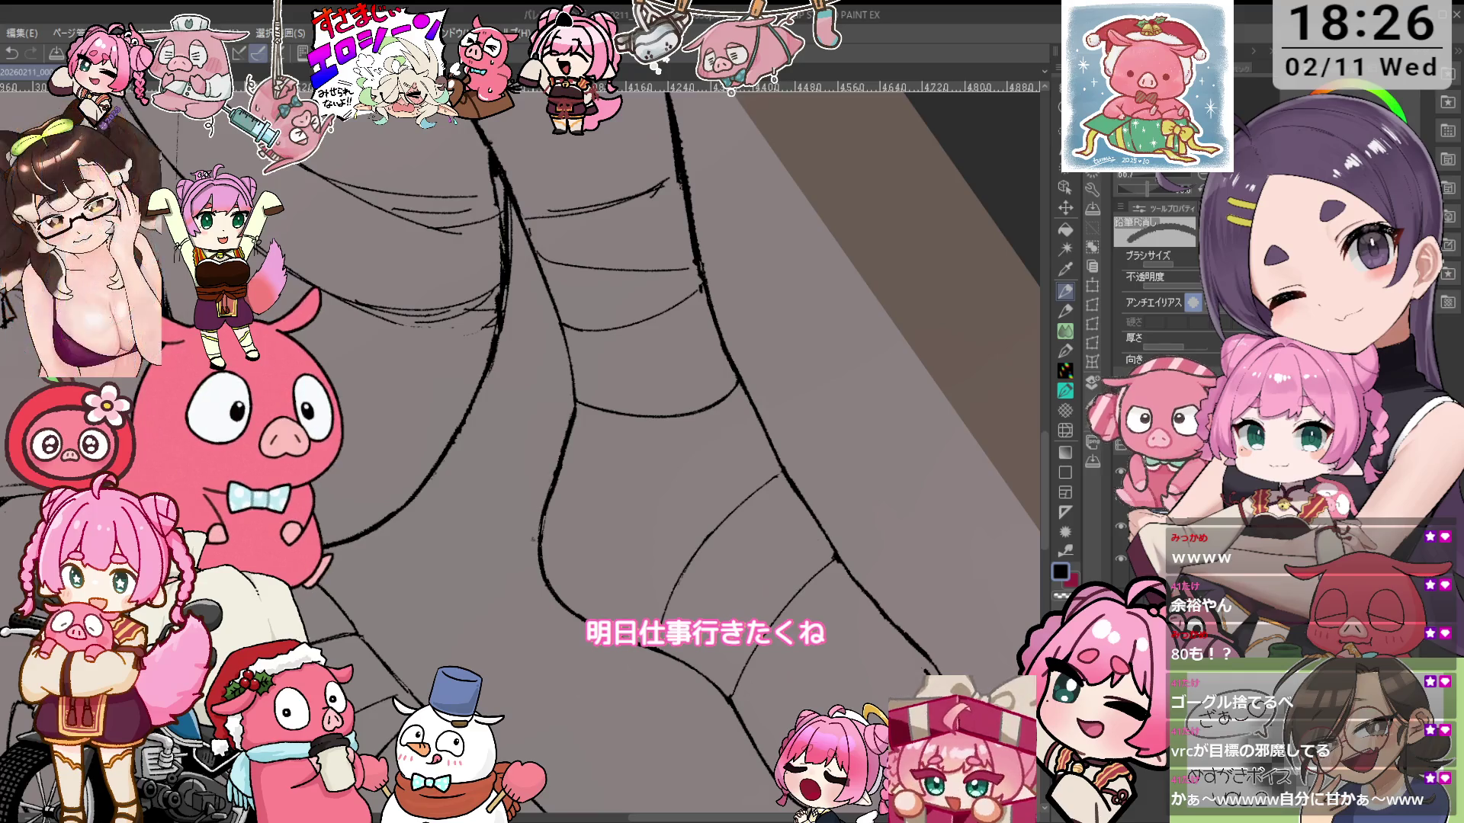
Continue inking and erasing the wrap bands, turning the view about 40 degrees toward the thigh
key(p)
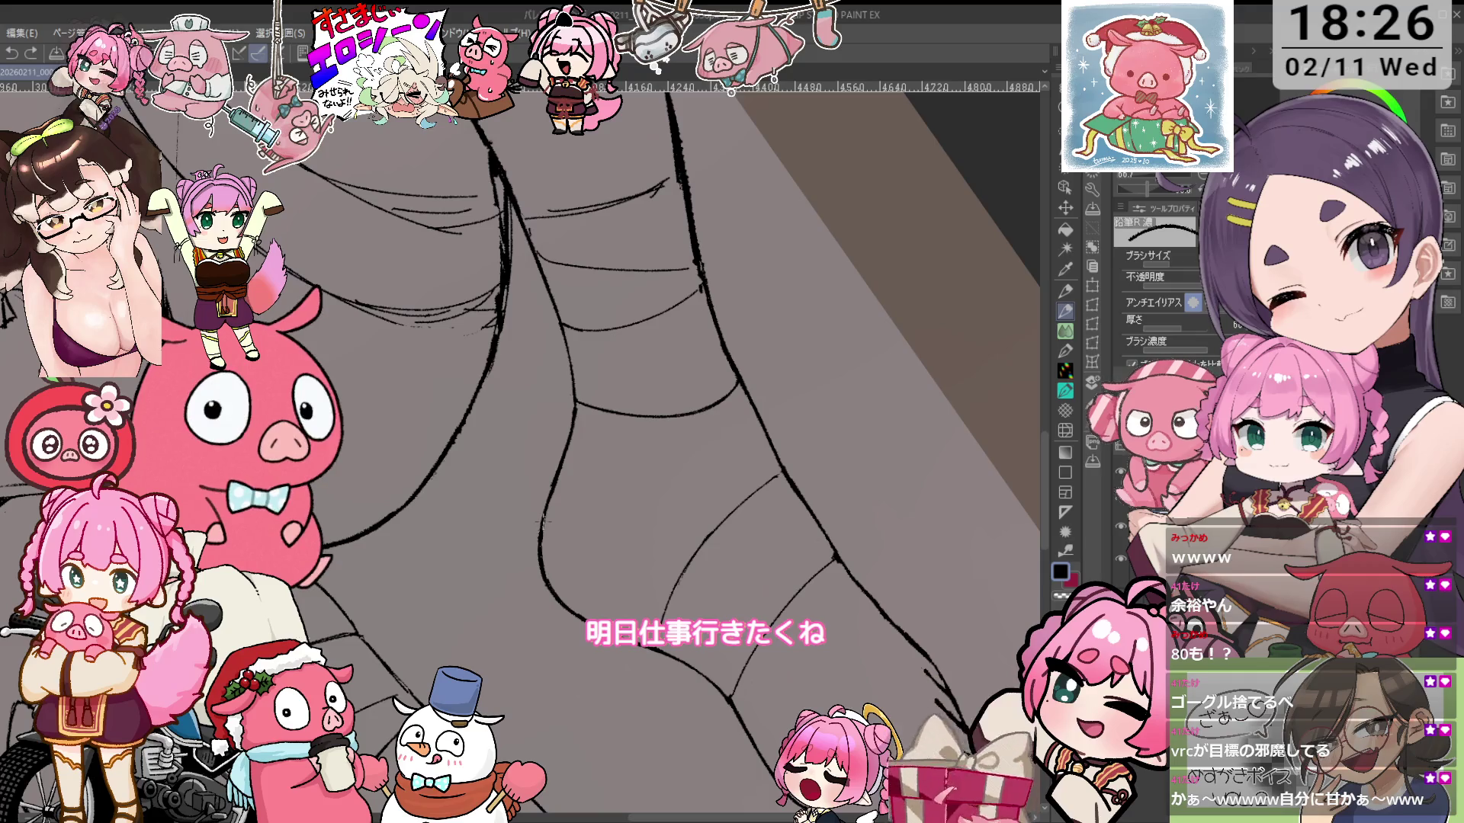
key(e)
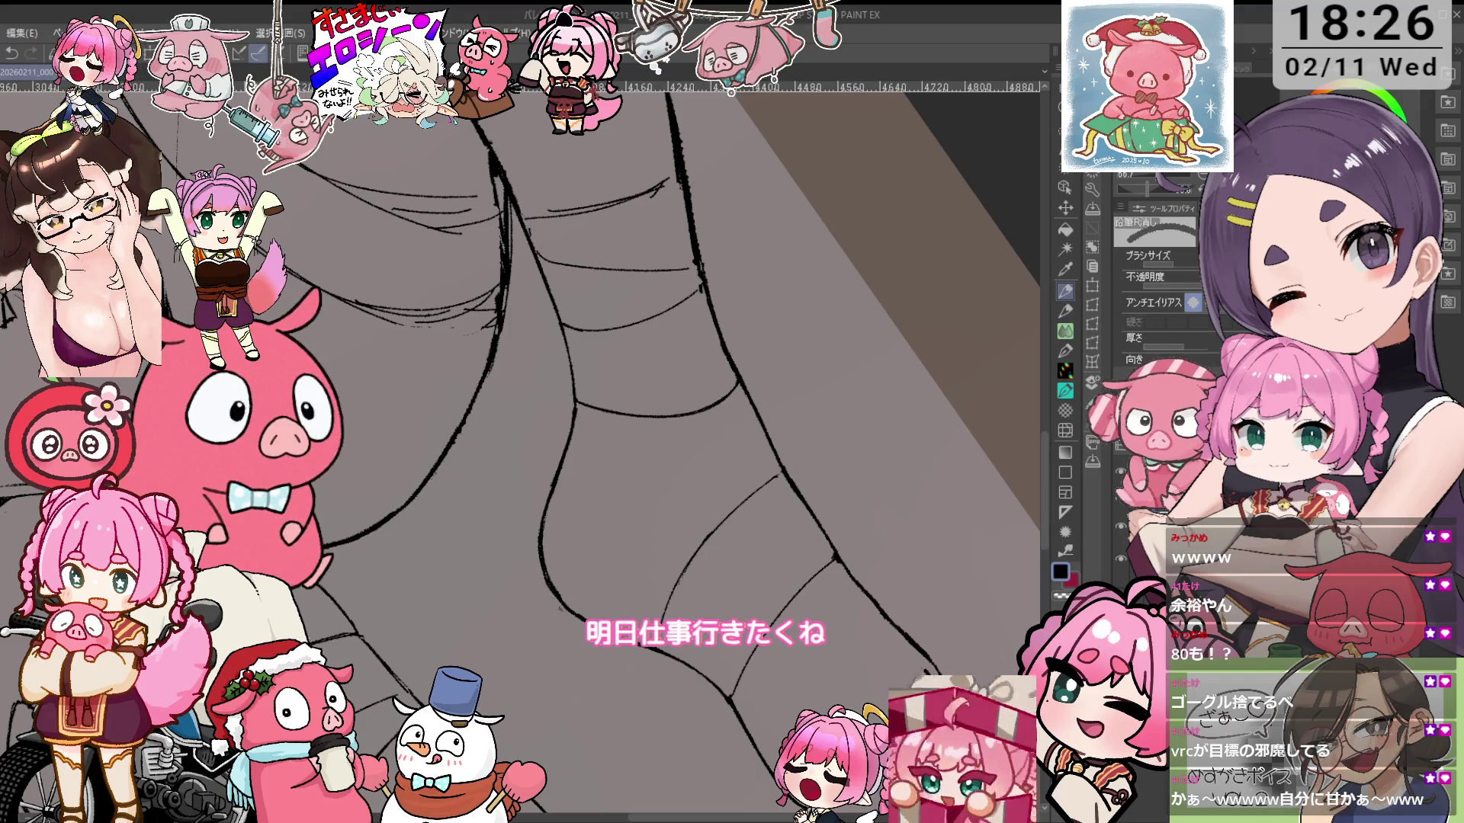
key(asciicircum)
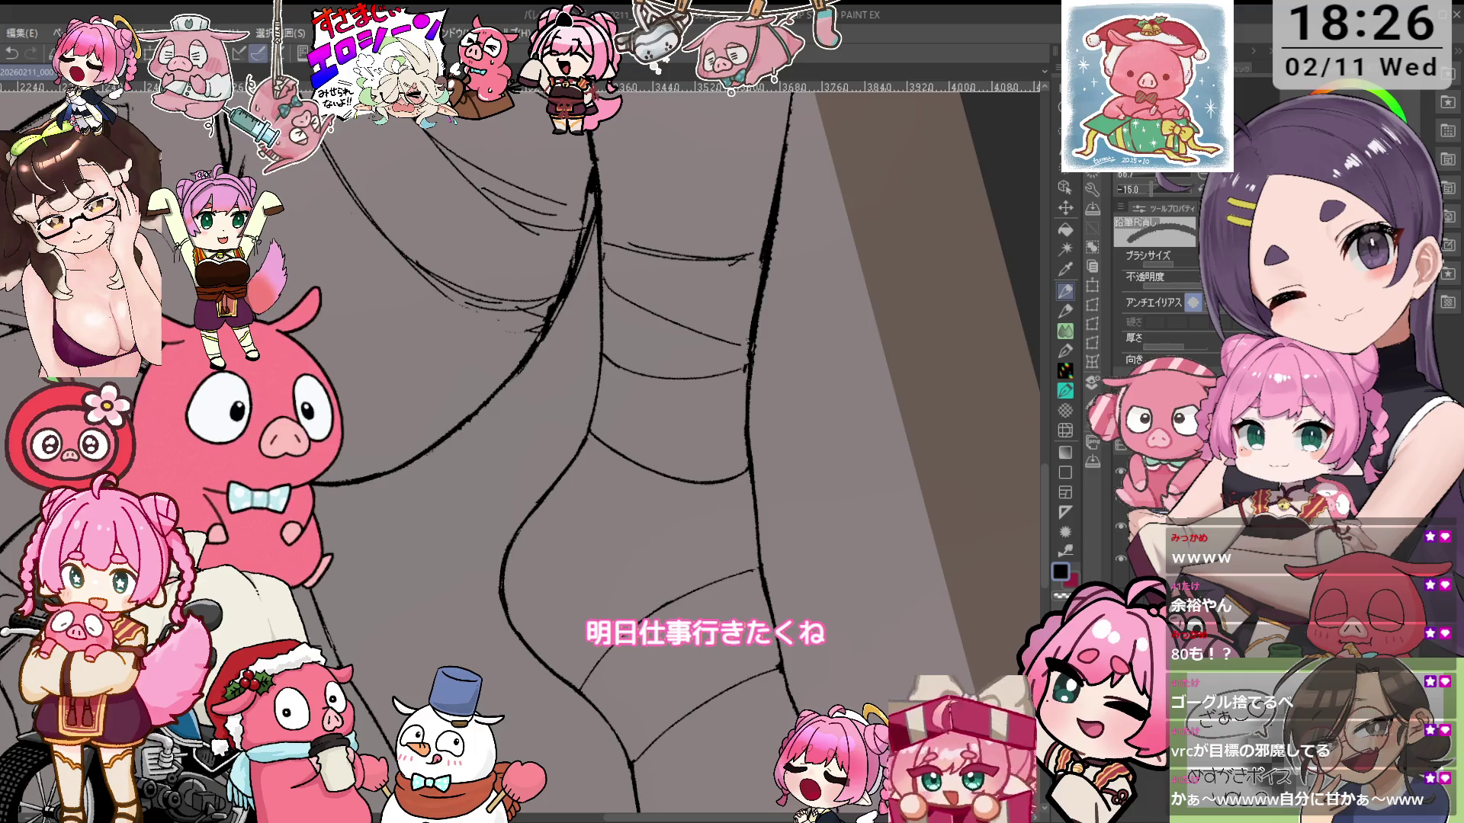
key(minus)
key(minus)
key(asciicircum)
drag(945, 328, 614, 403)
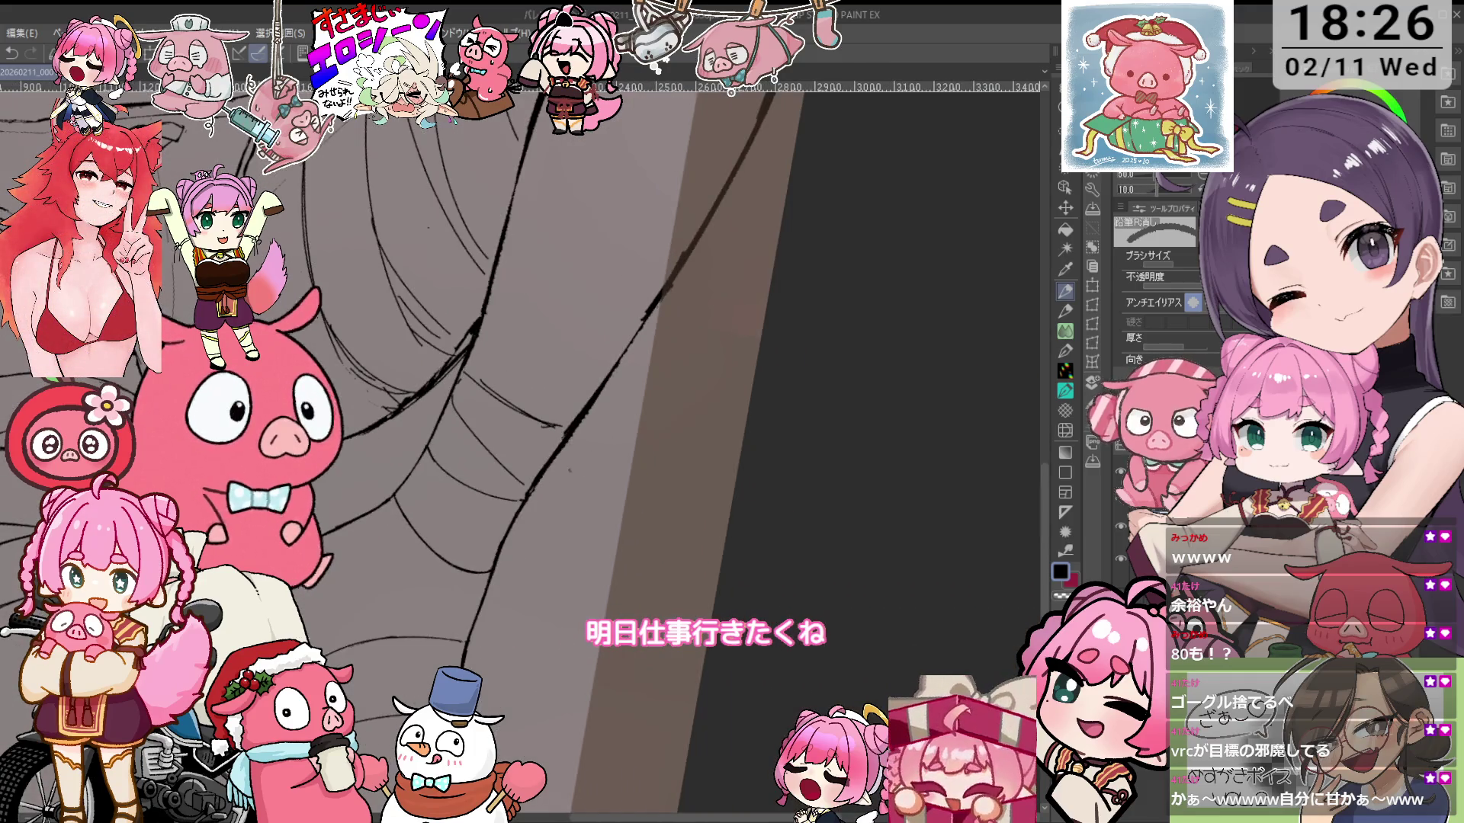
key(minus)
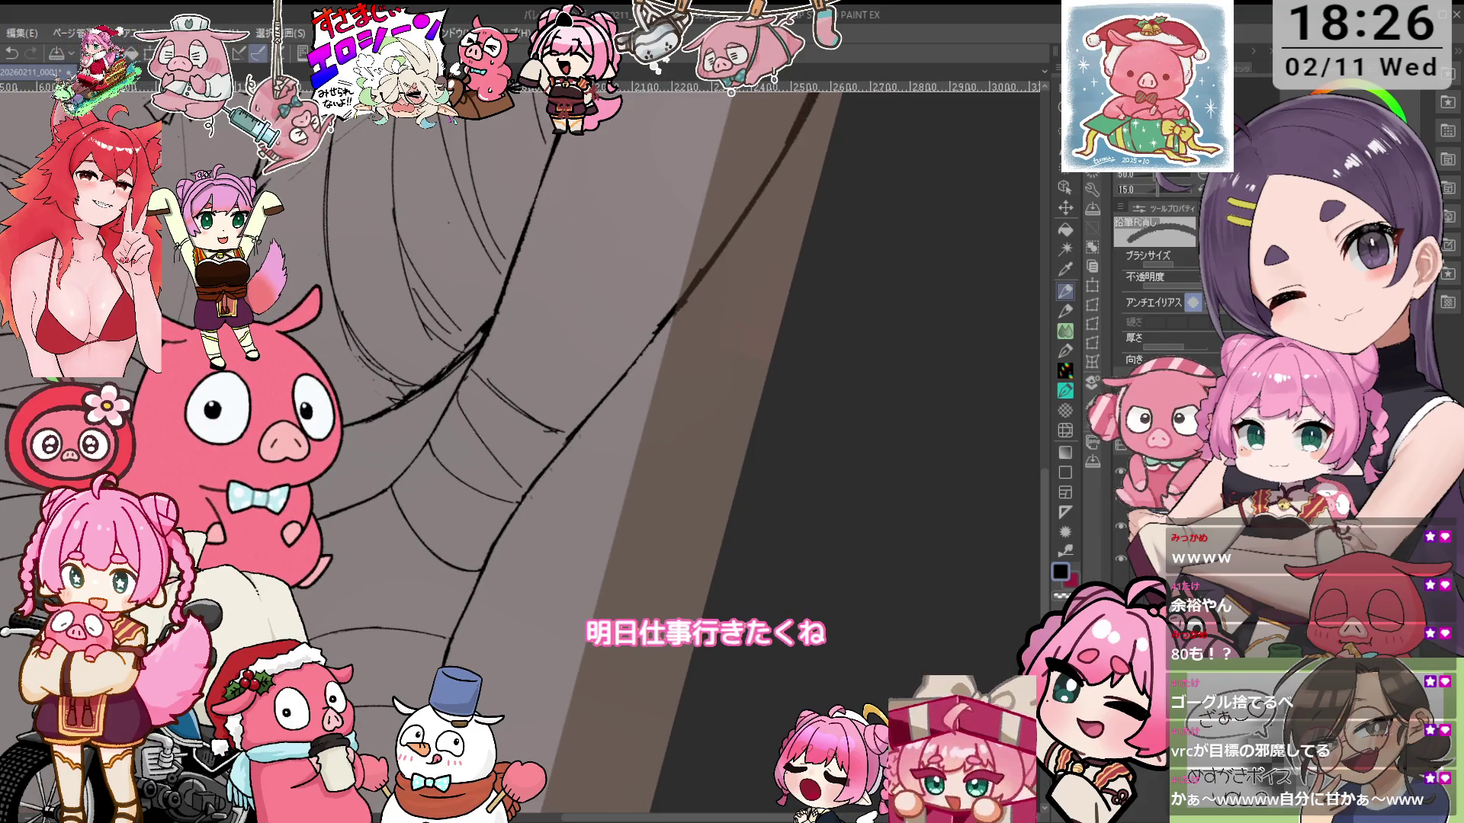
key(minus)
key(minus)
key(minus)
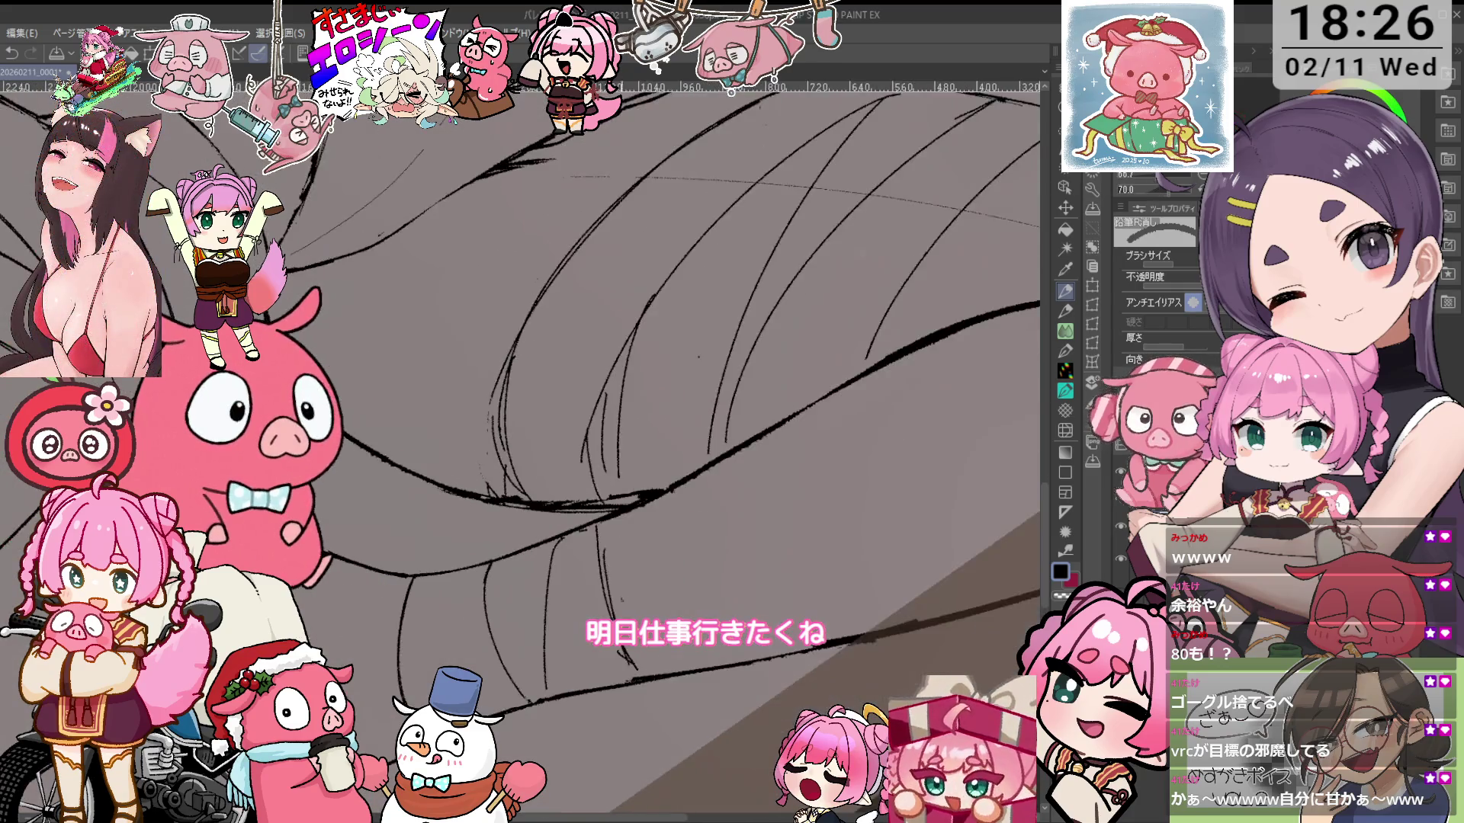
Zoom into the thigh bands, shrink the pen to 45, and alternate inking and erasing
key(ctrl+plus)
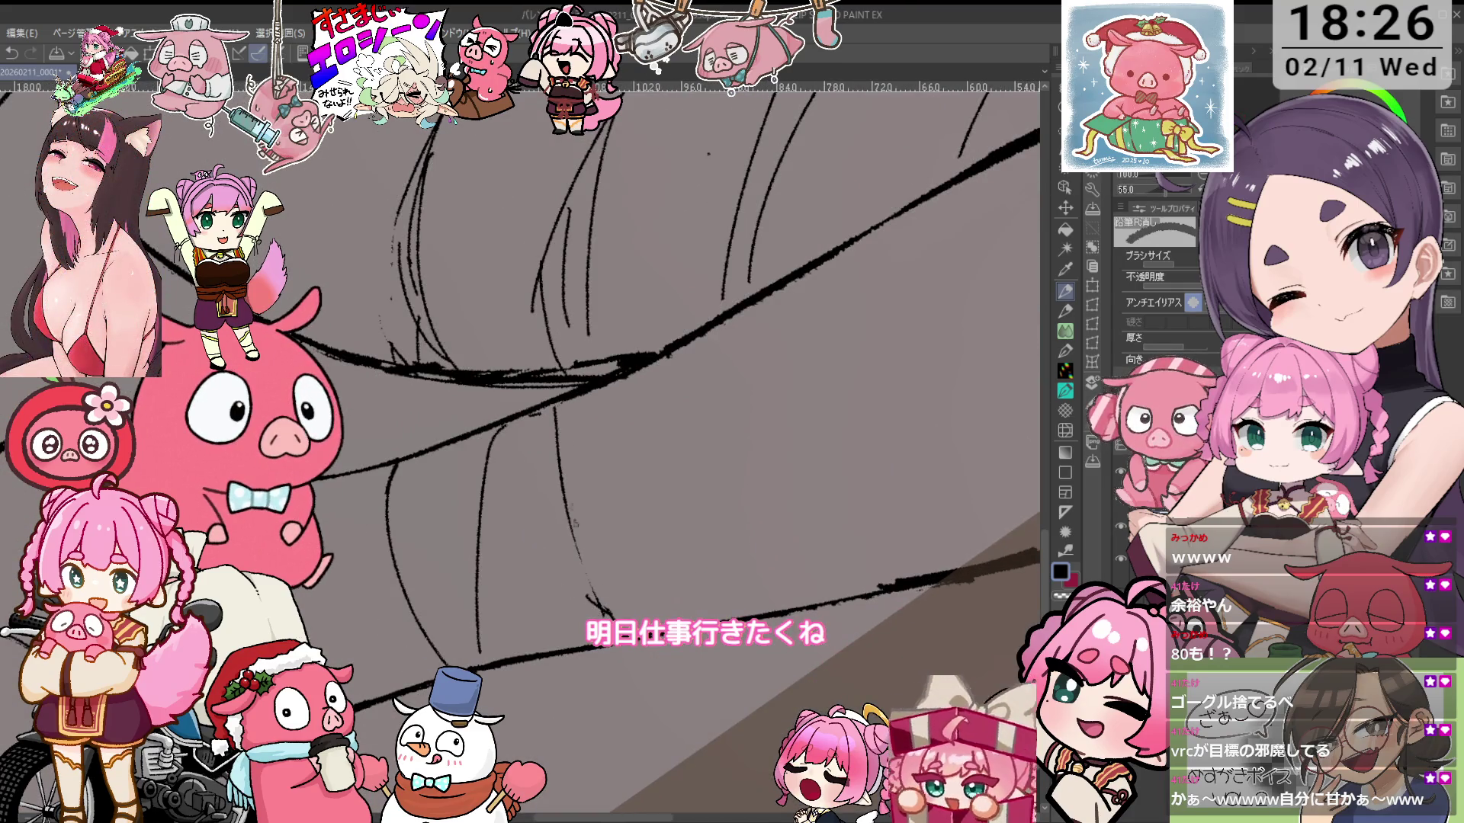
key(p)
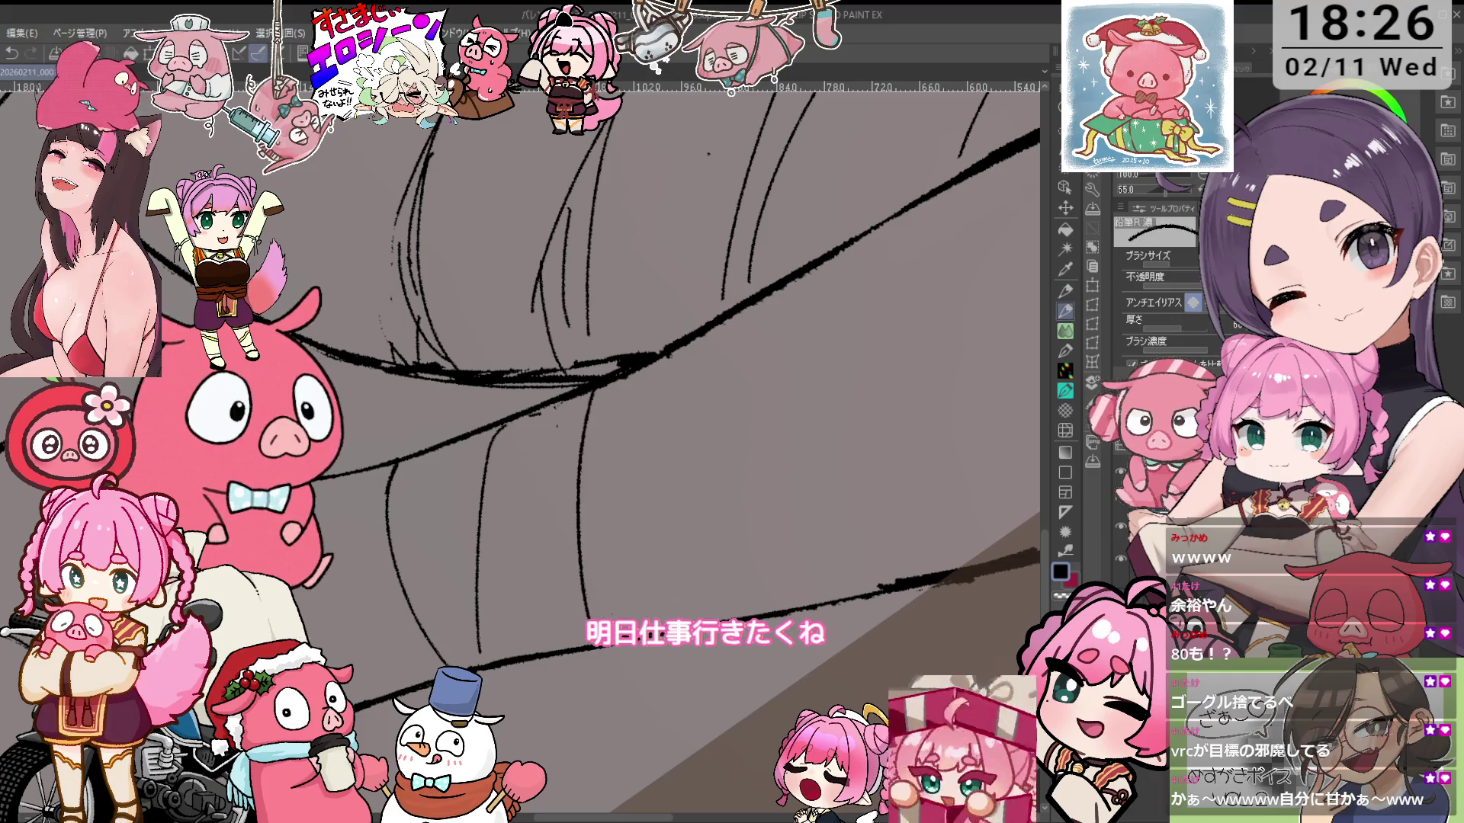
key(-)
key(bracketleft)
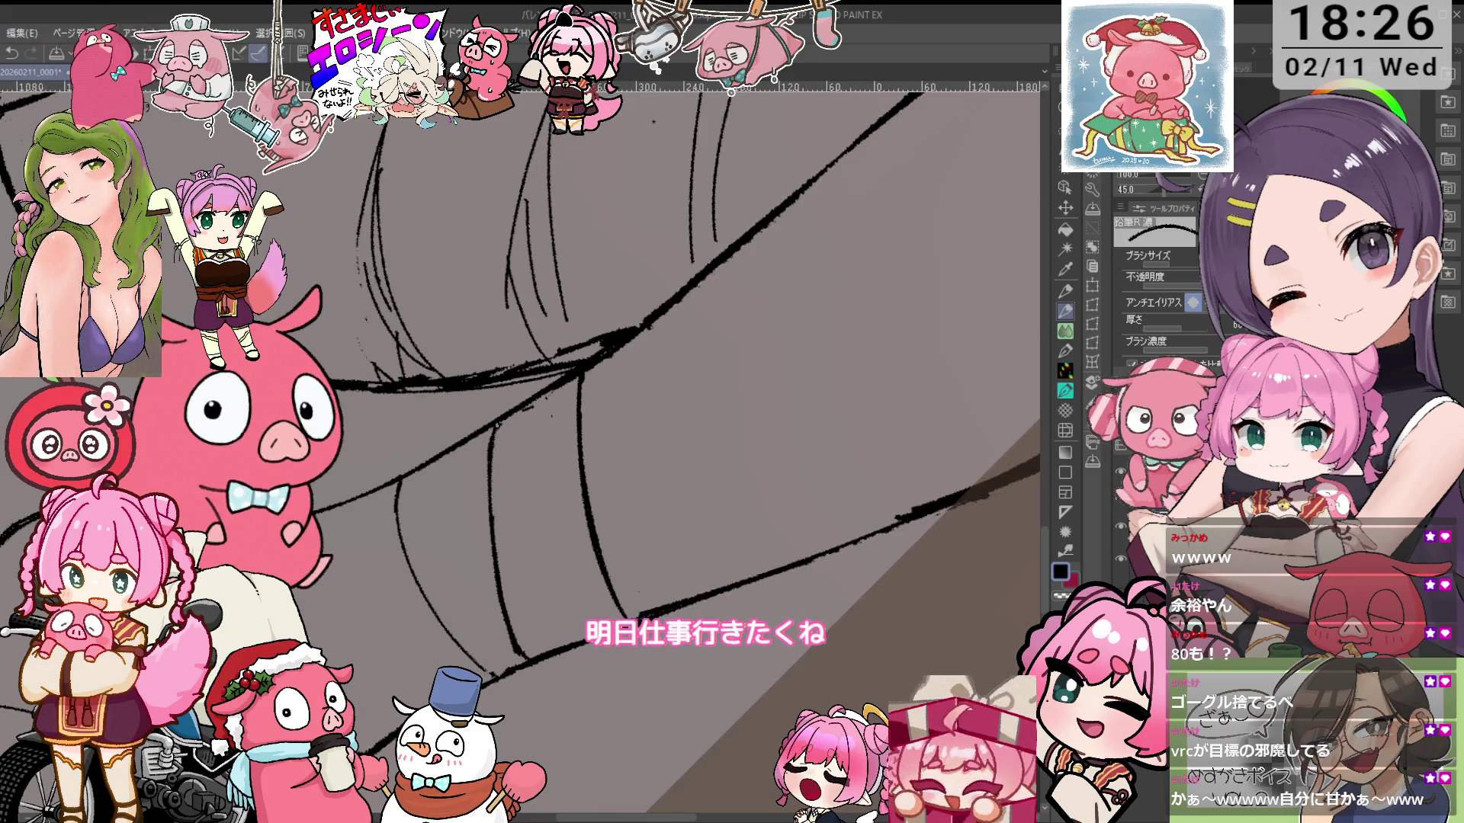
key(e)
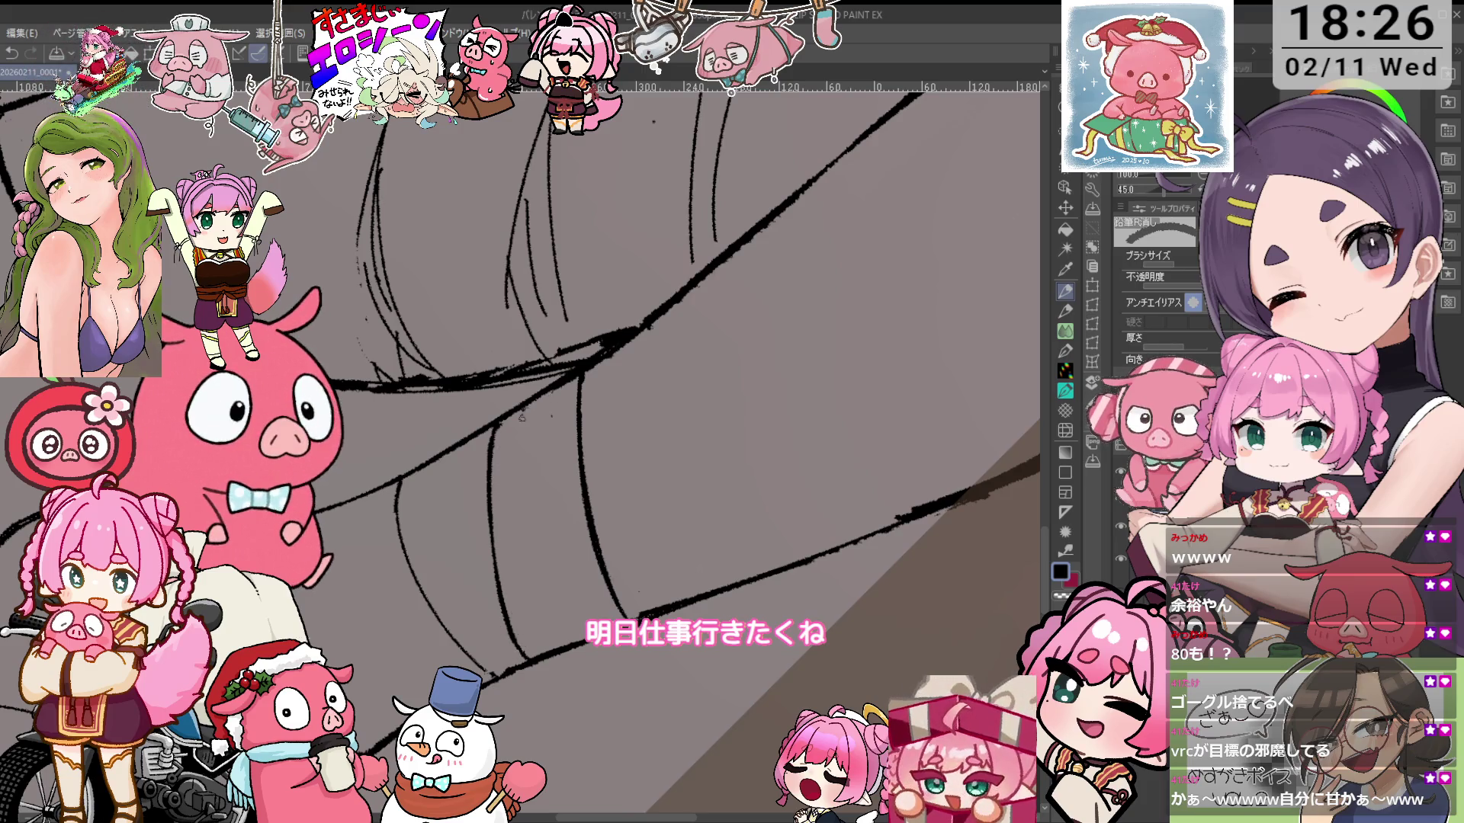
key(p)
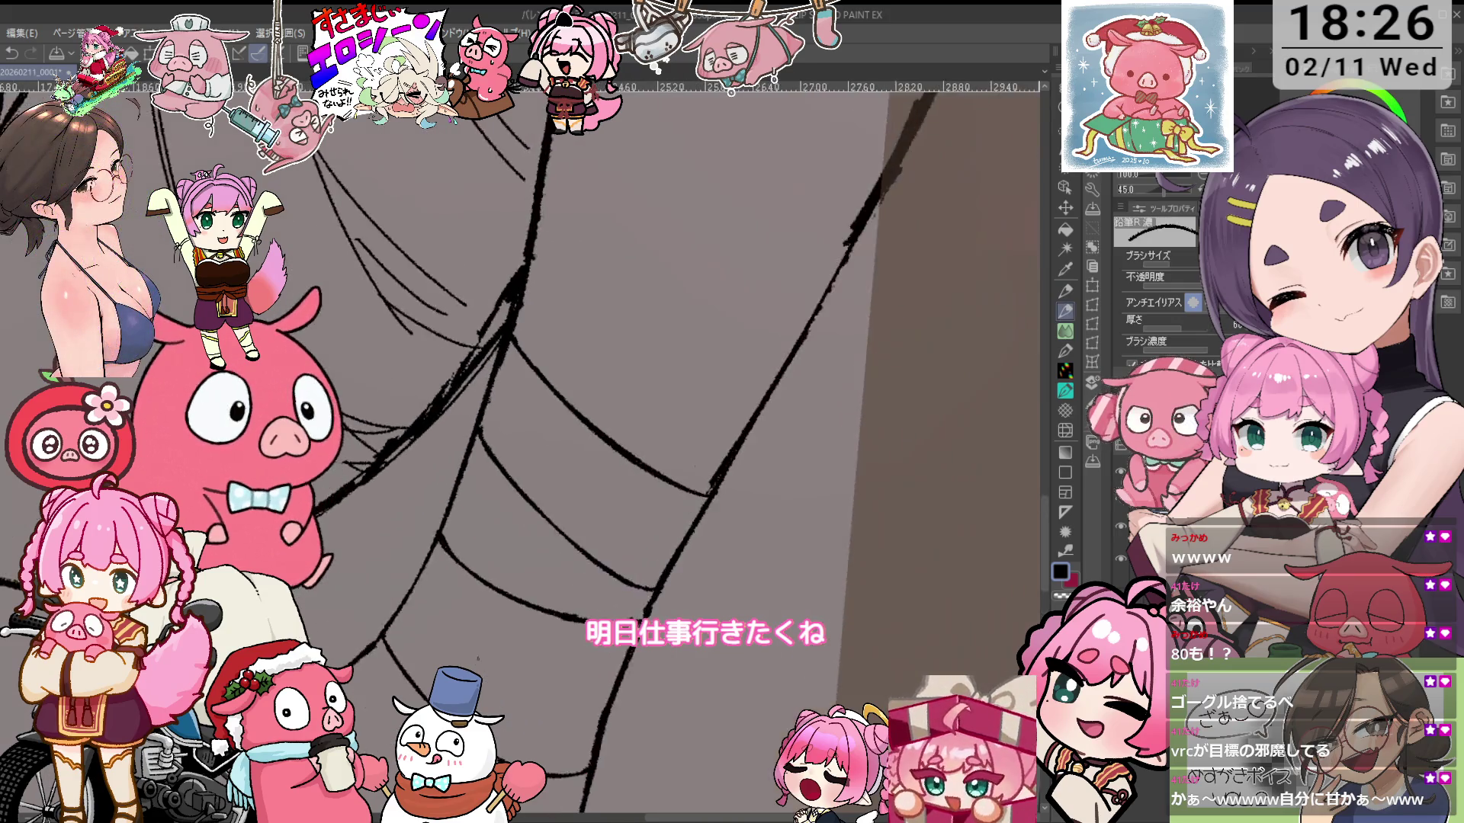
key(e)
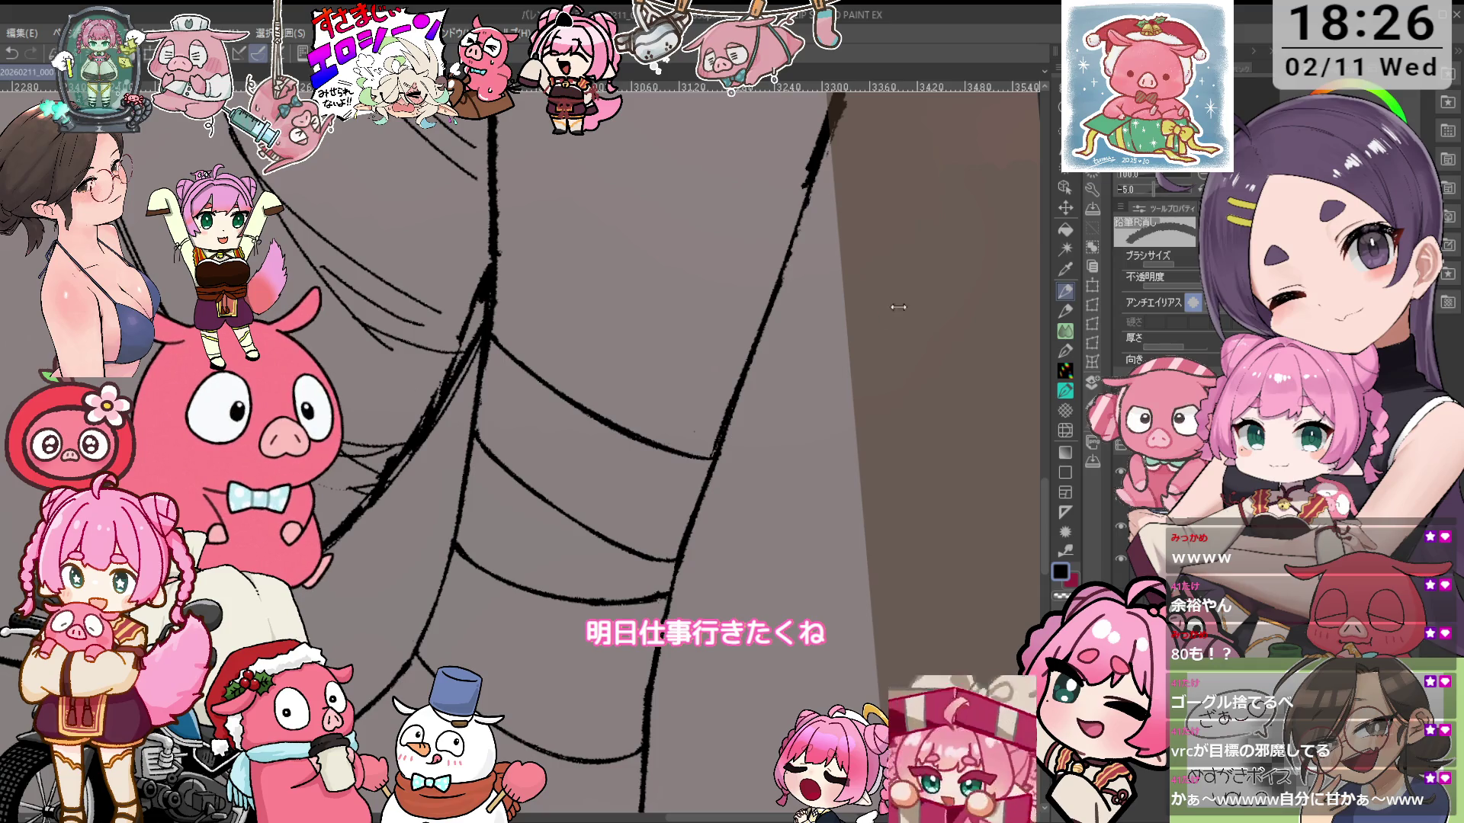
Retrace the leg's outer line to darken it, undoing one erase
scroll(830, 351, down, 5)
scroll(830, 352, up, 3)
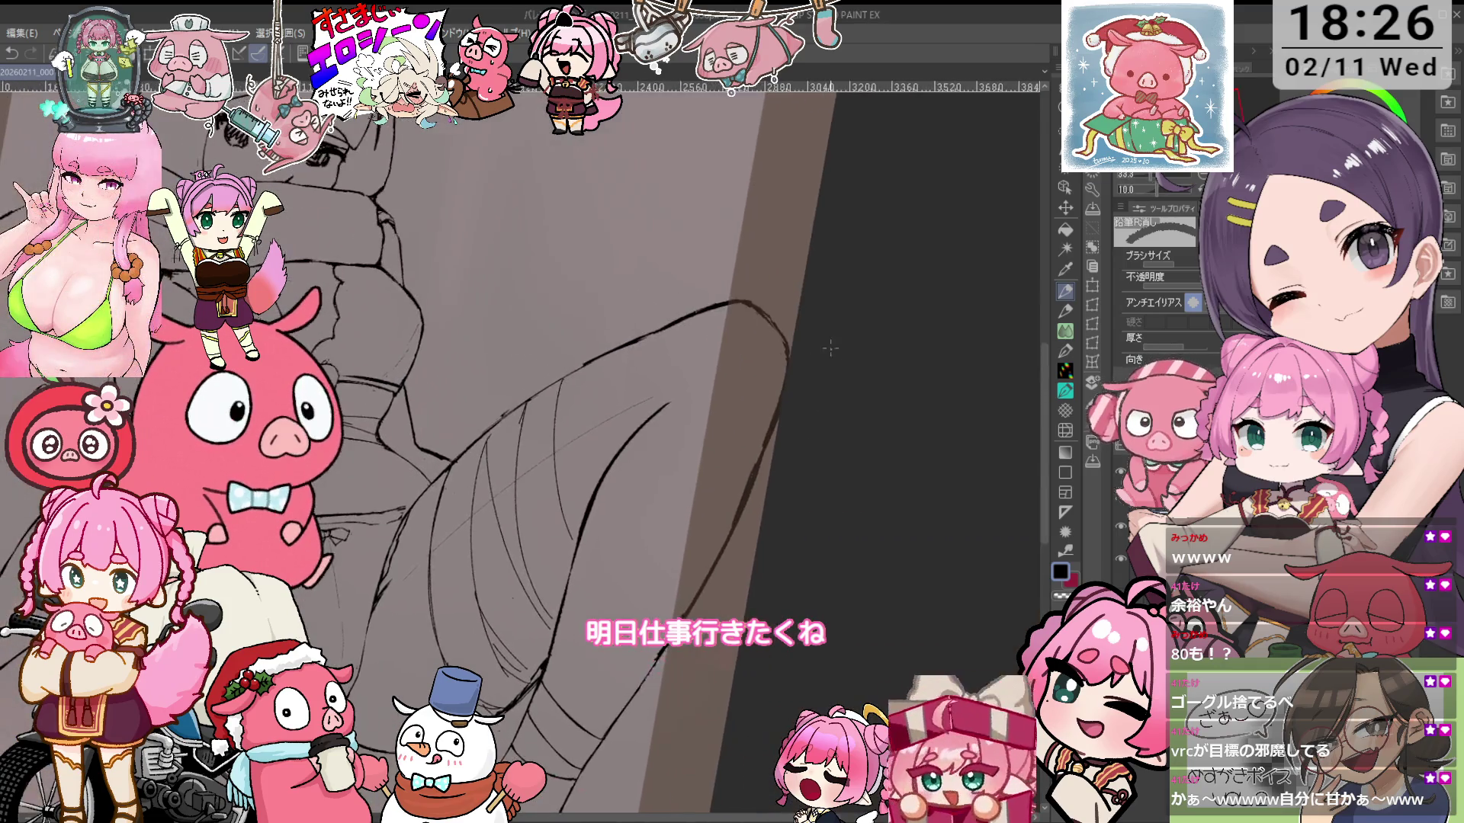
scroll(830, 352, up, 3)
key(minus)
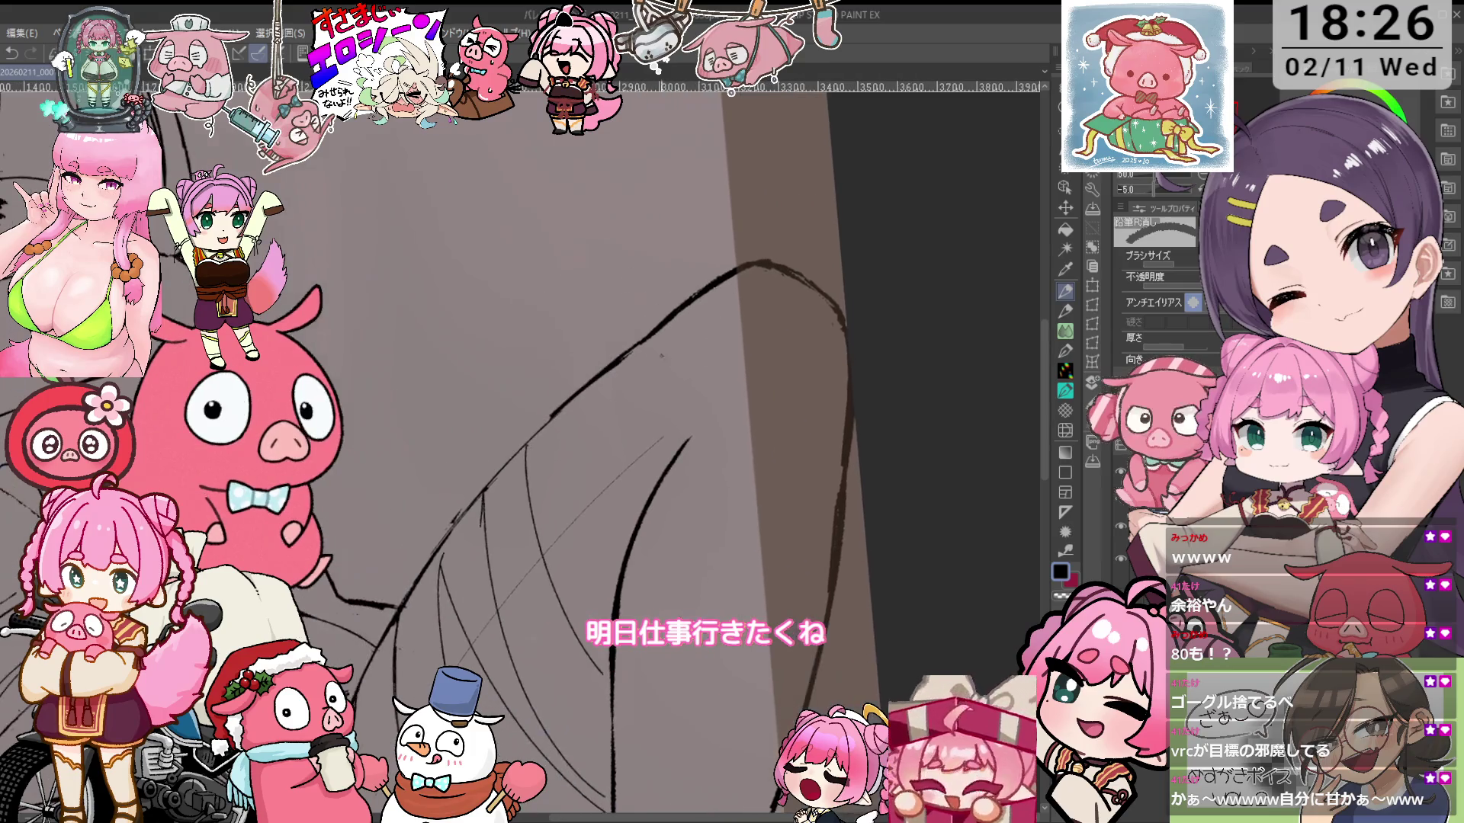
scroll(574, 424, up, 1)
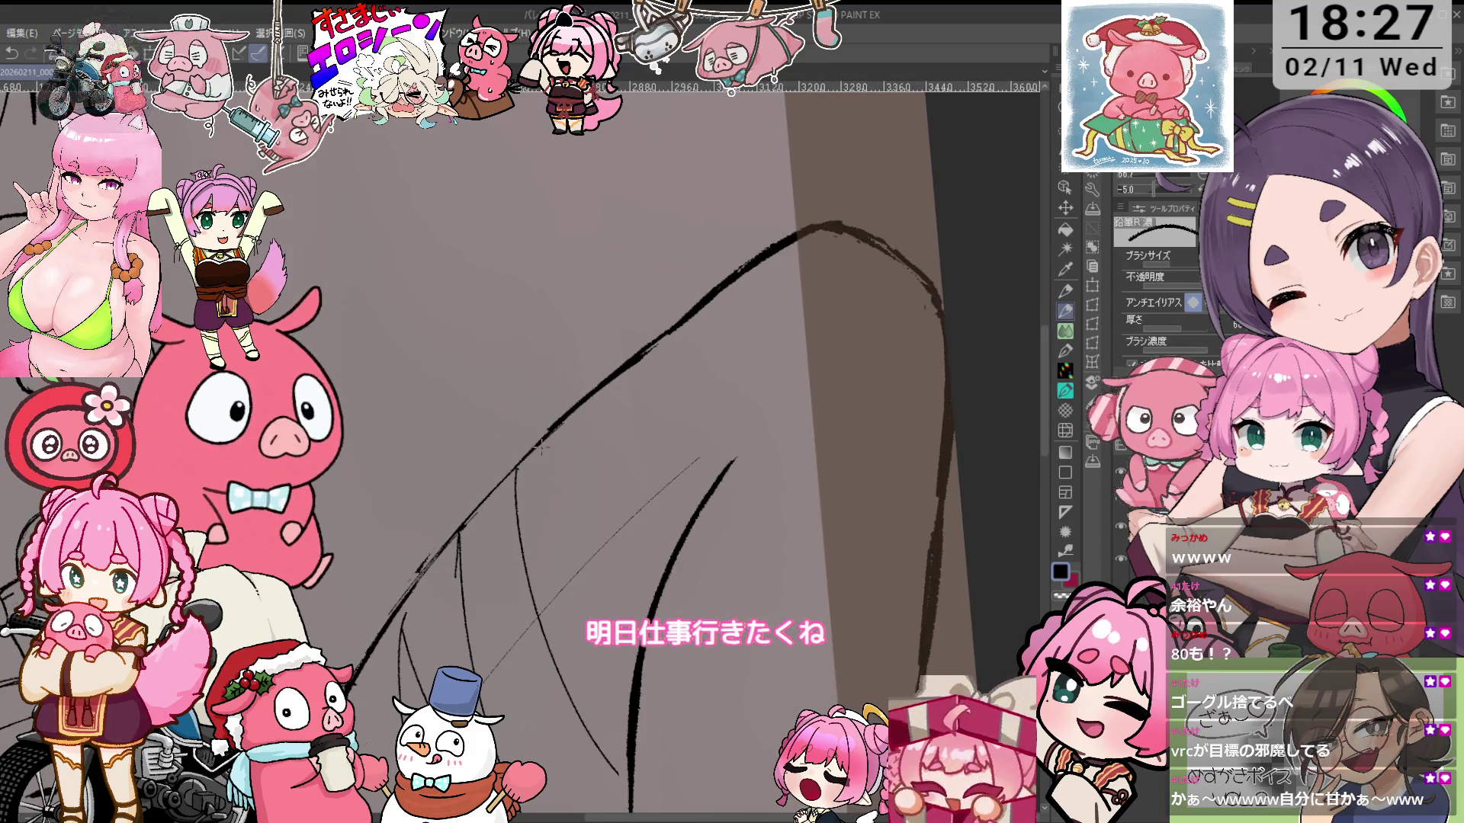
drag(606, 389, 532, 459)
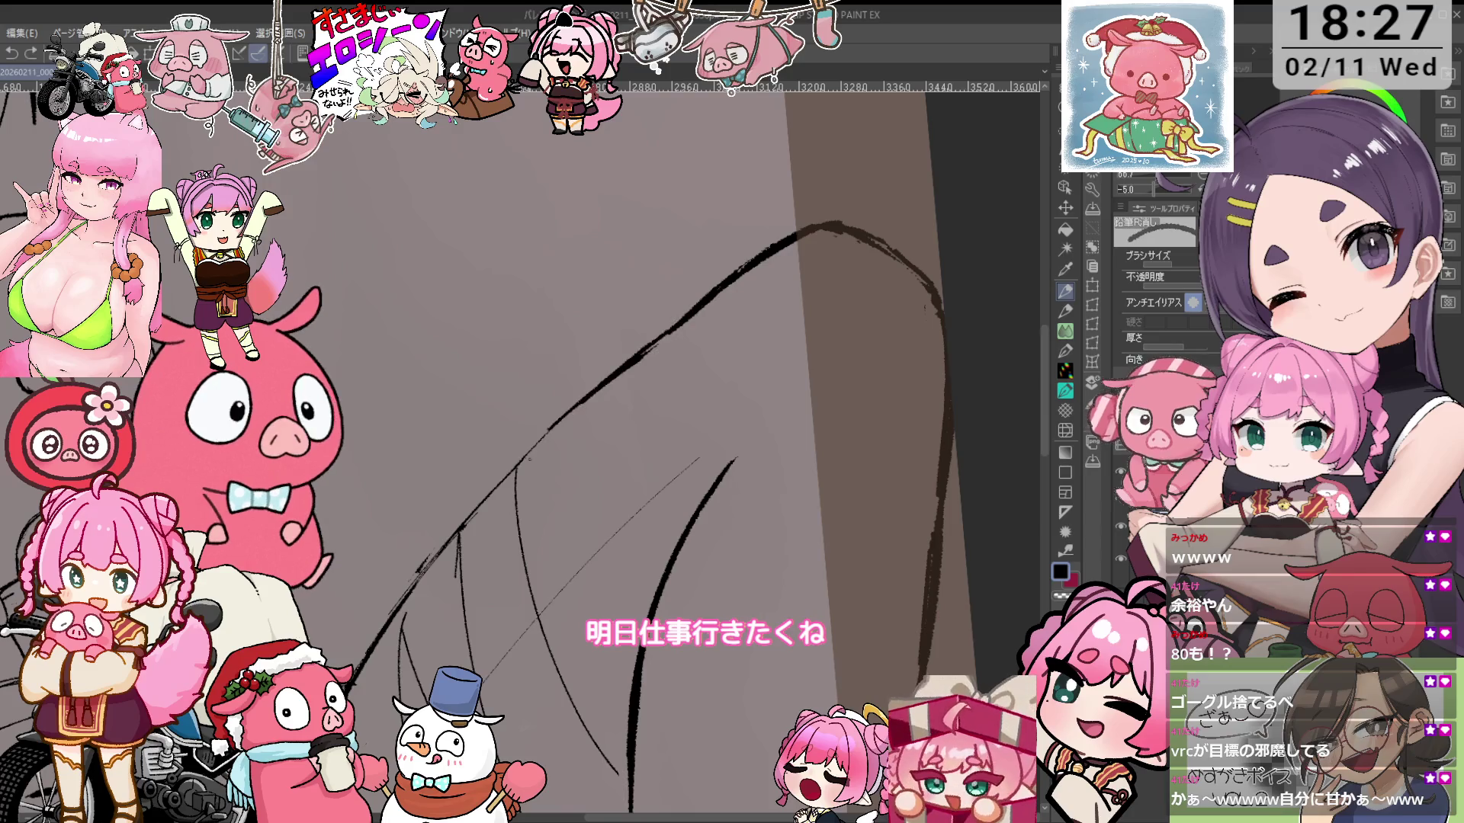
key(p)
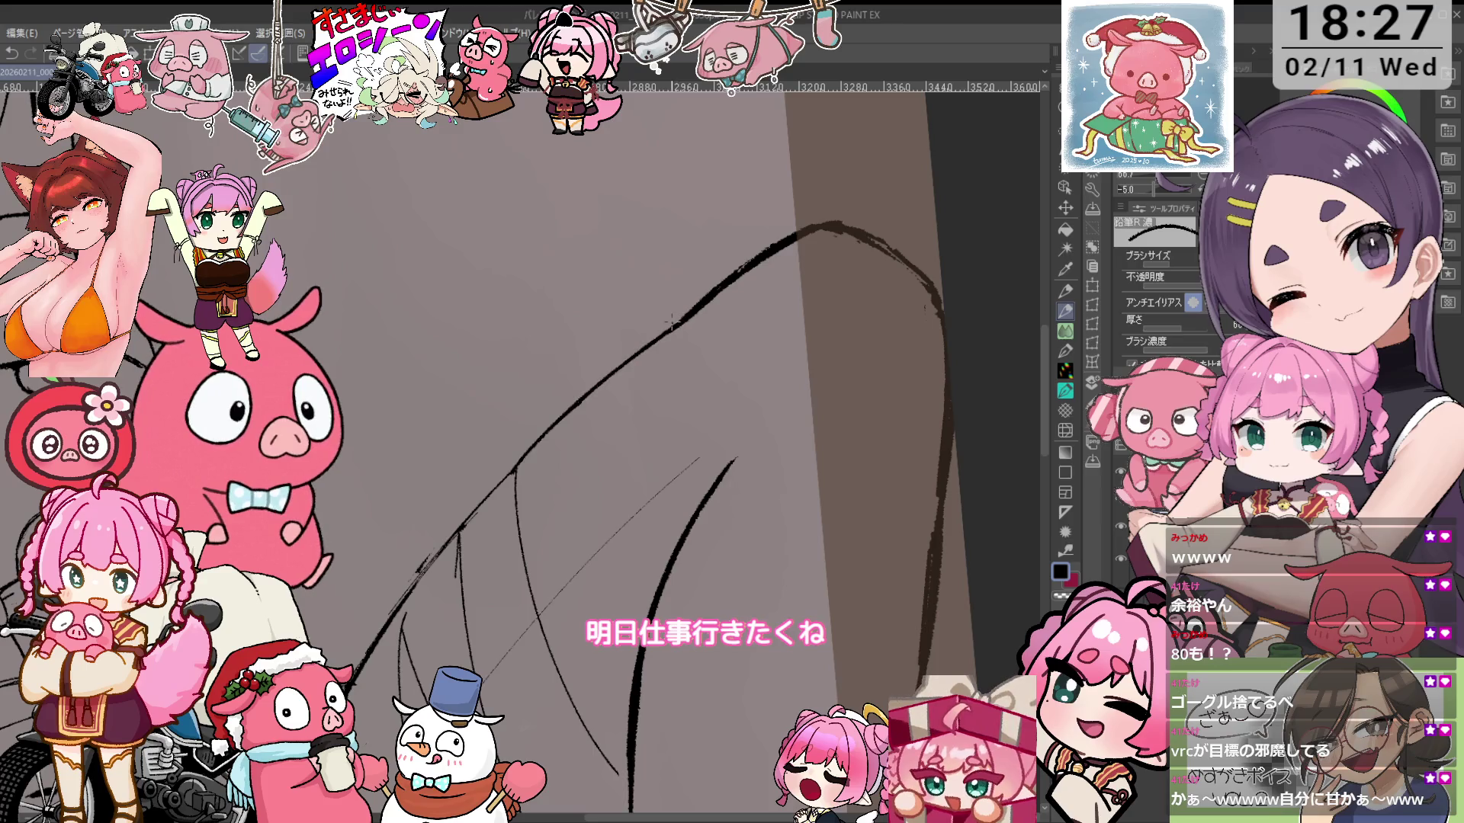
key(e)
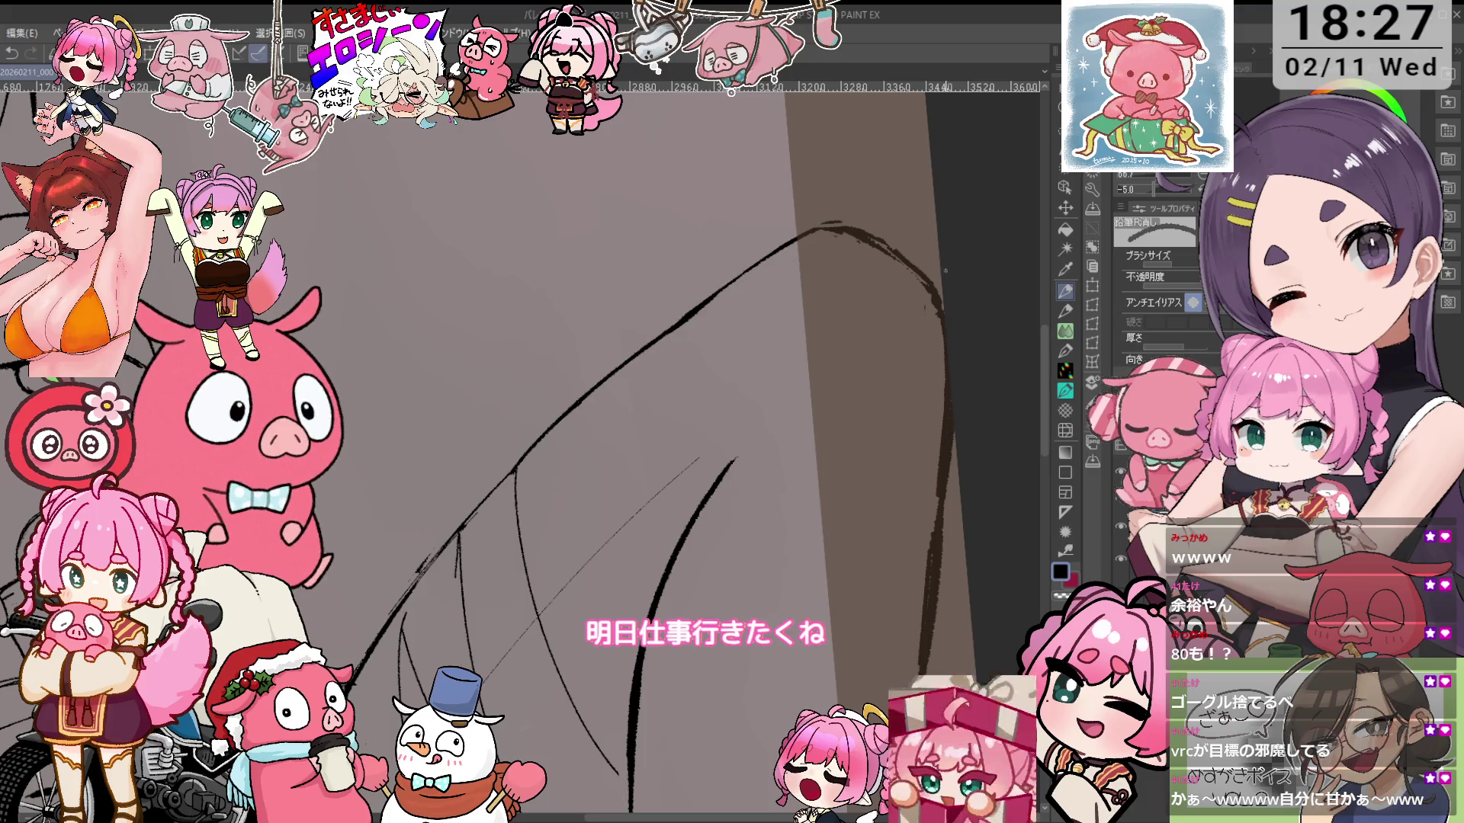
key(ctrl+z)
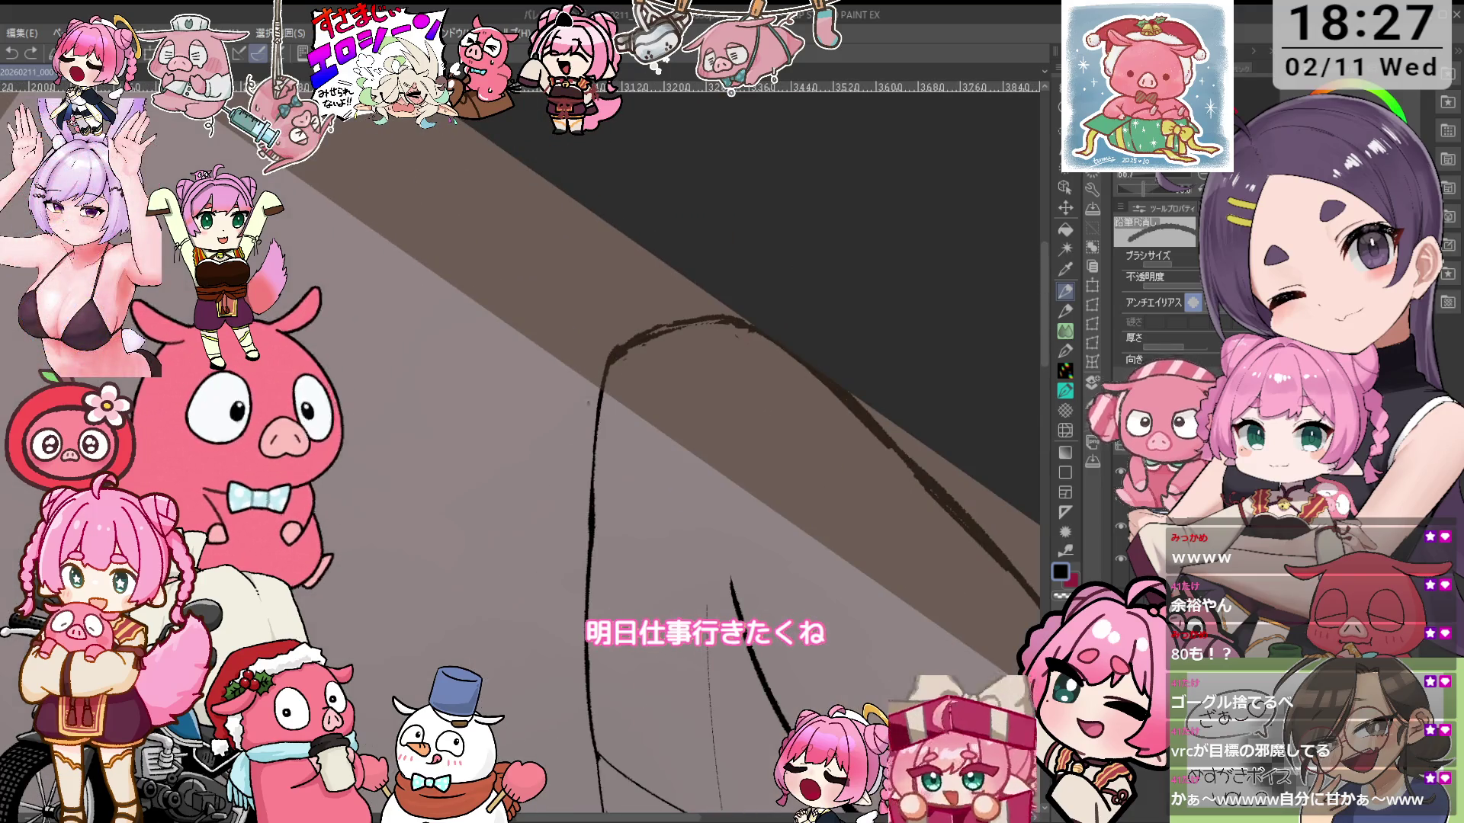
Continue tracing the thigh outline from a levelled, then rotated view
drag(591, 398, 577, 323)
key(p)
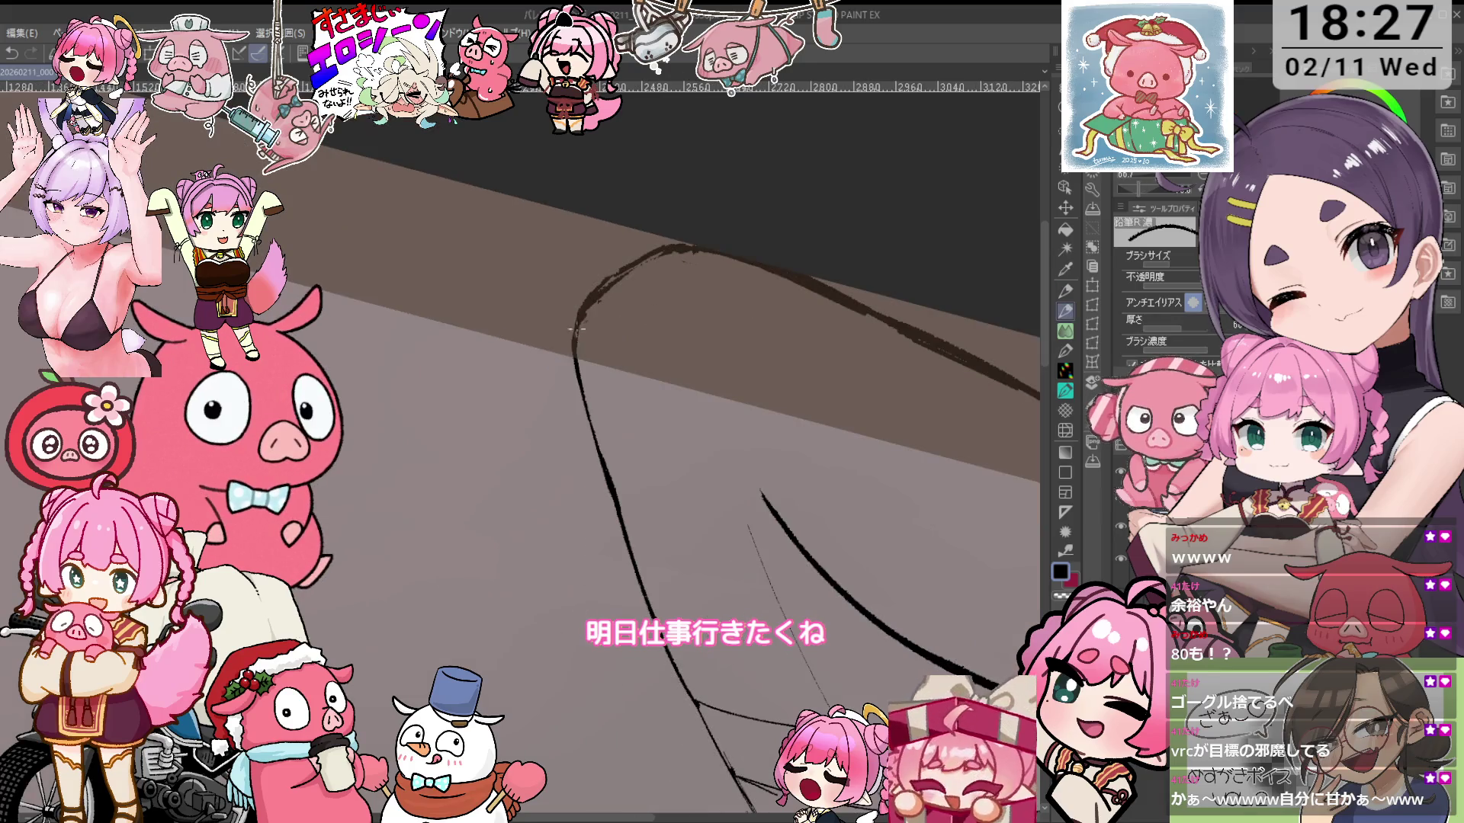
key(e)
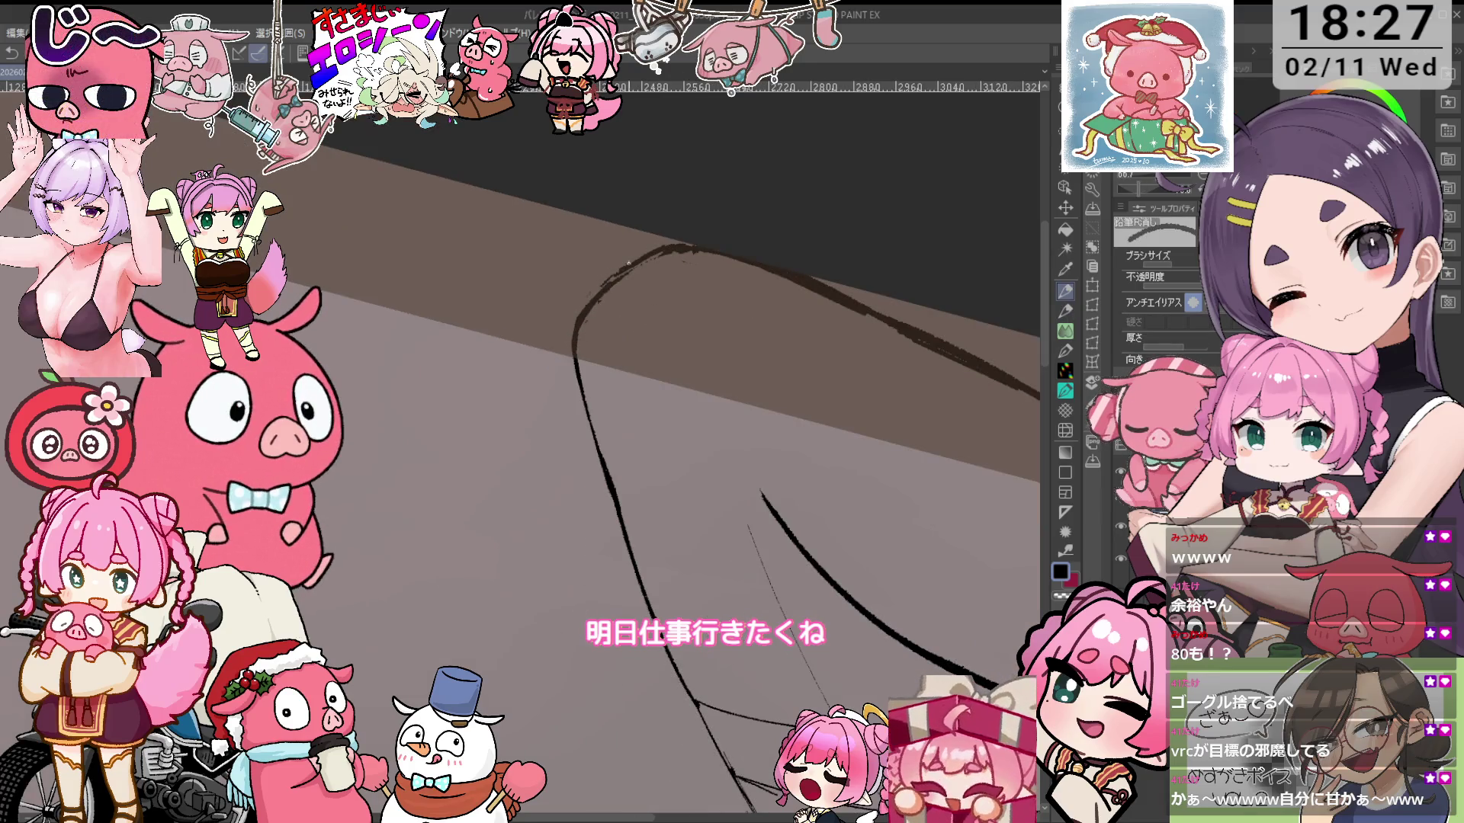
drag(677, 262, 513, 481)
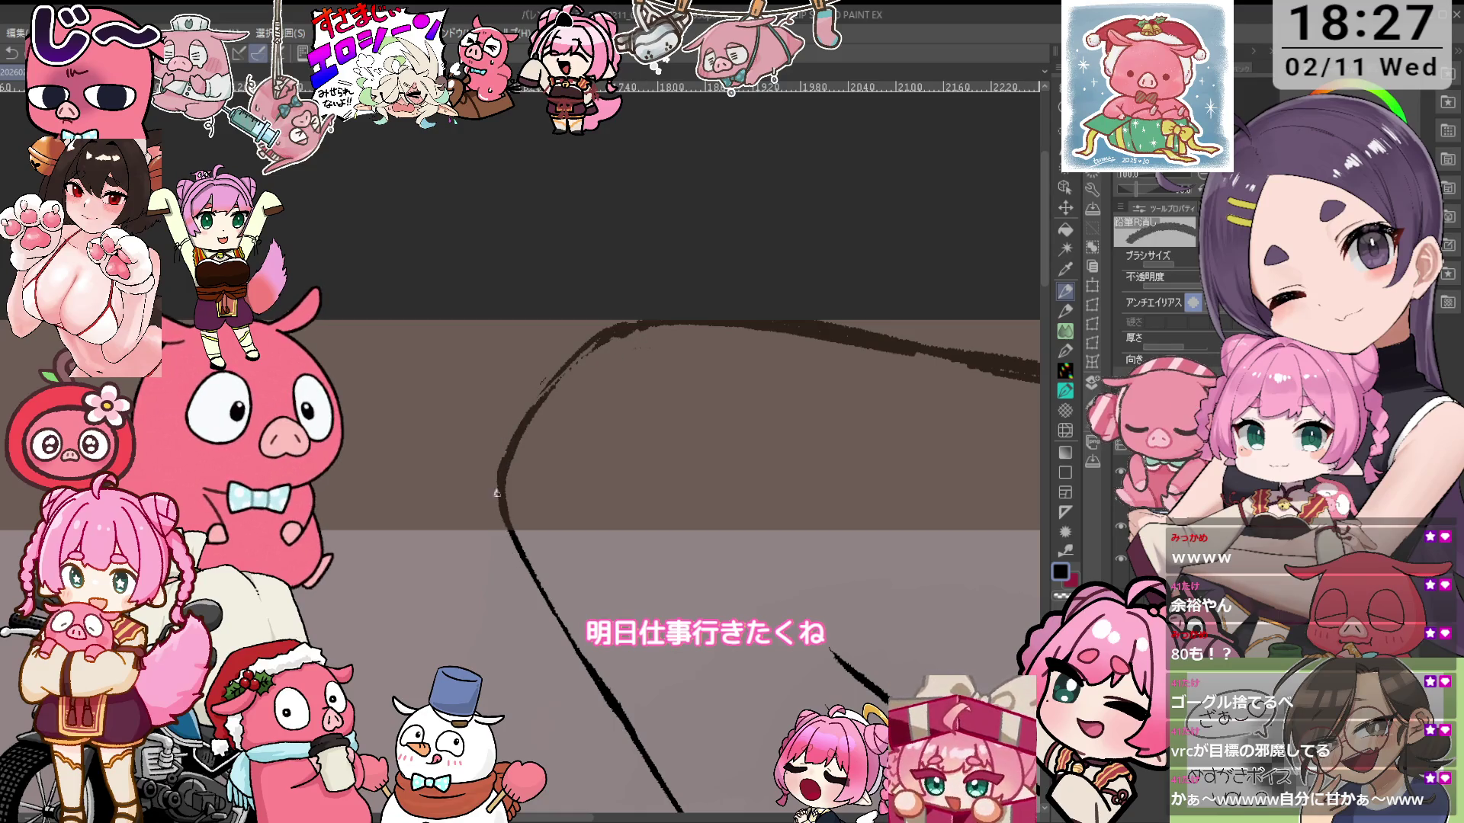
key(p)
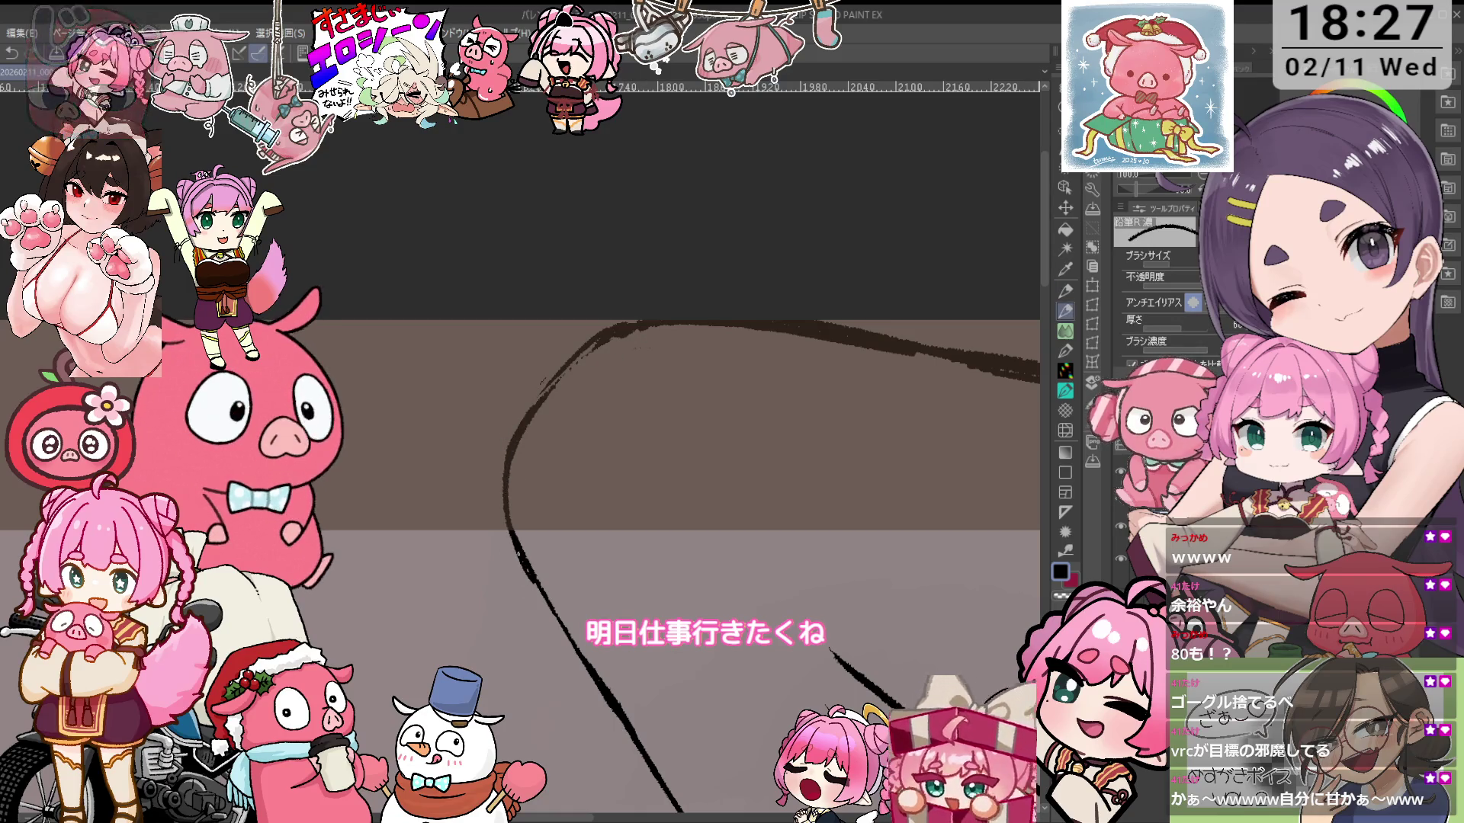
key(minus)
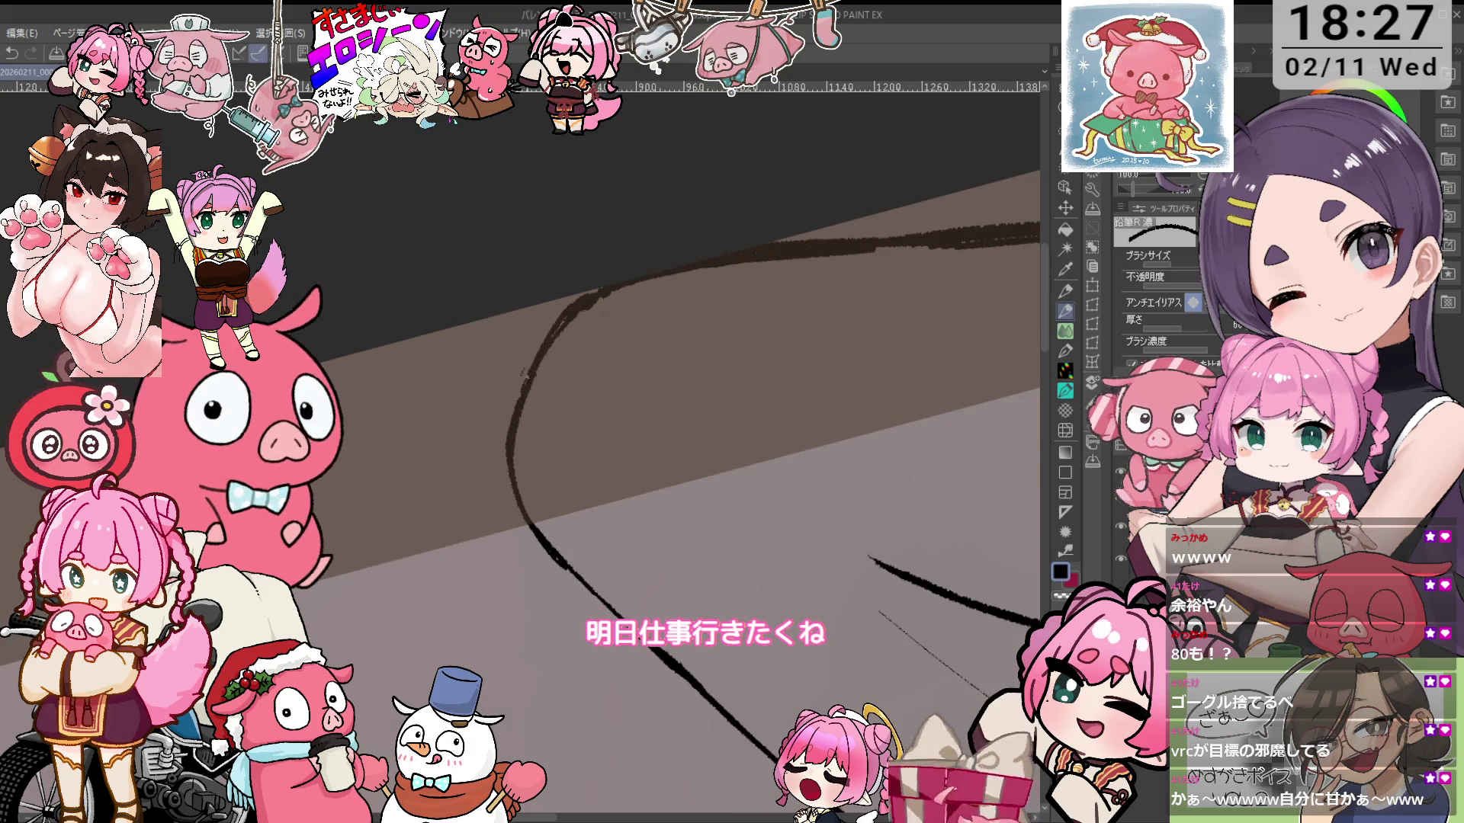
key(e)
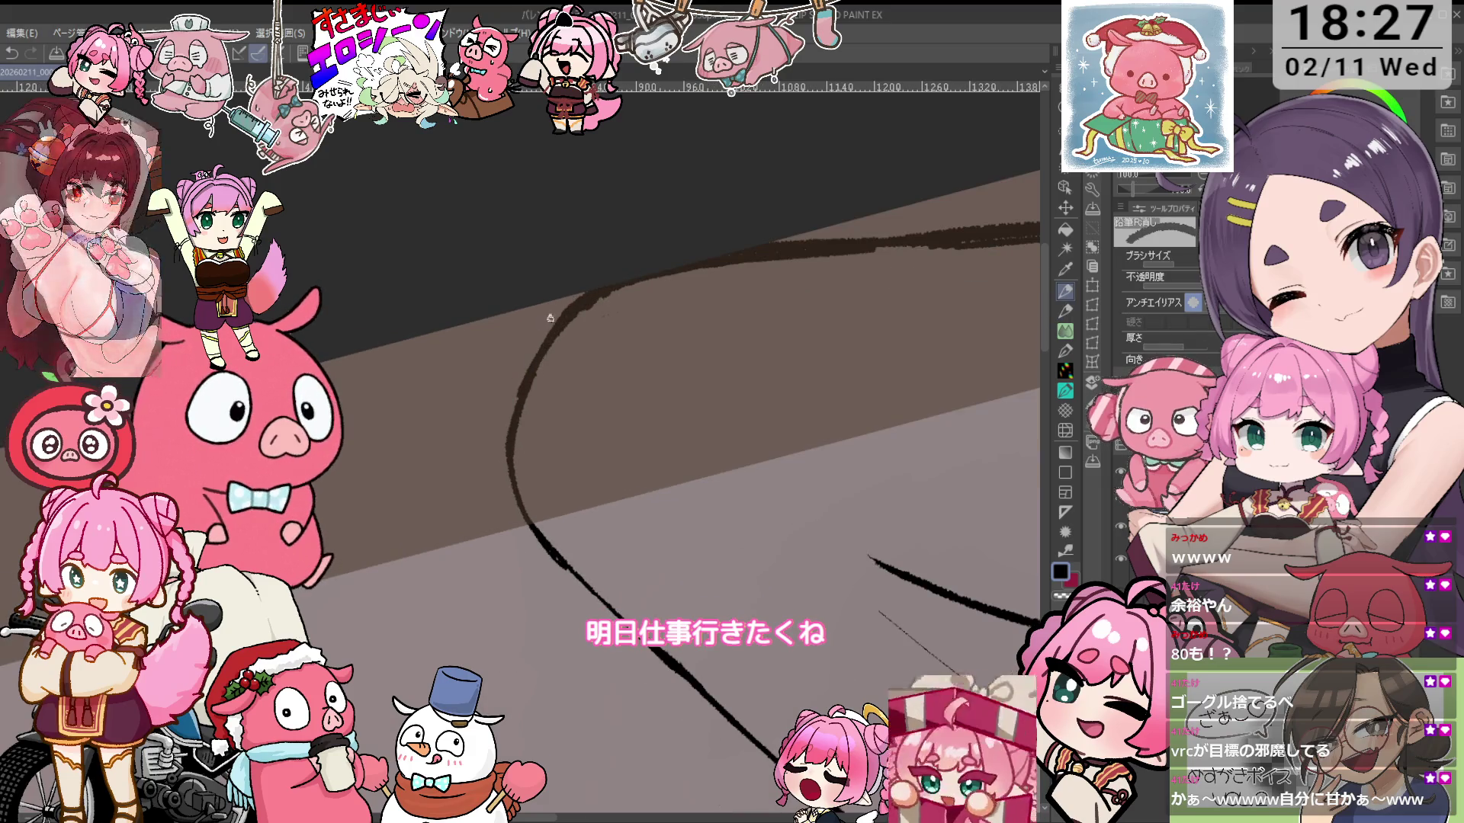
key(minus)
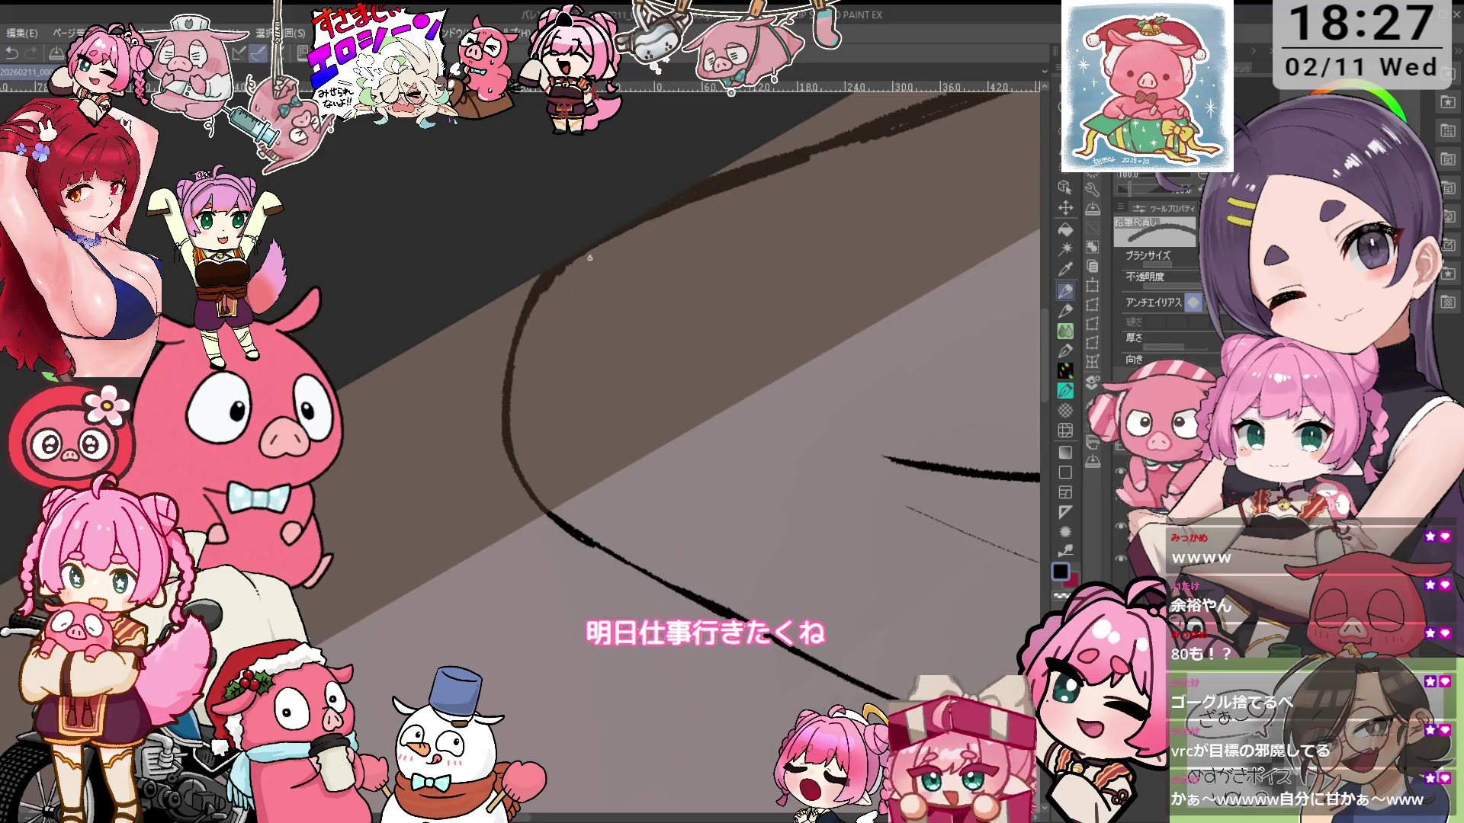
scroll(607, 245, down, 5)
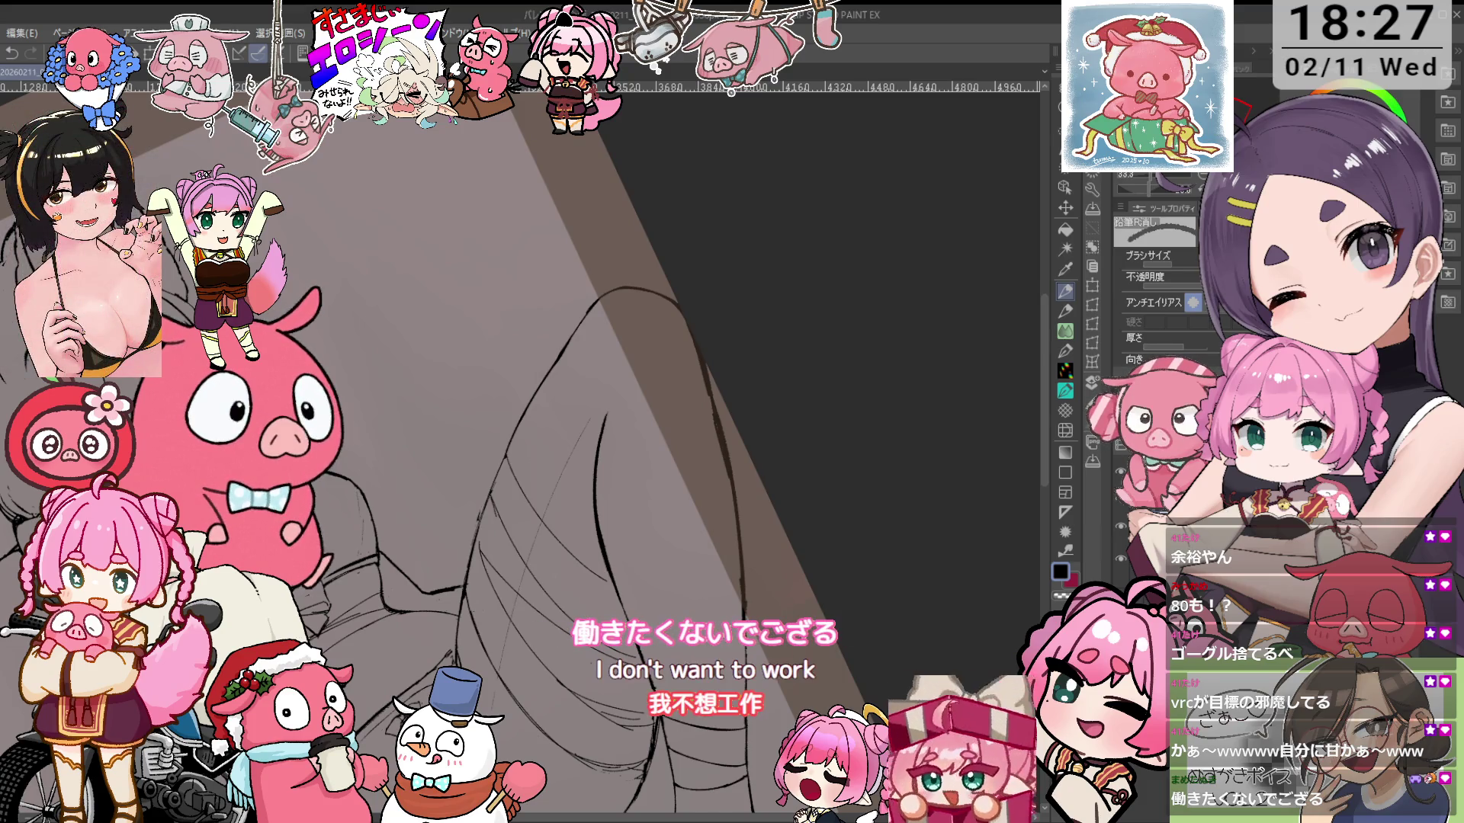
Rotate and zoom onto the thigh bands, trying and undoing a short stroke near the leg edge
key(minus)
scroll(622, 323, up, 2)
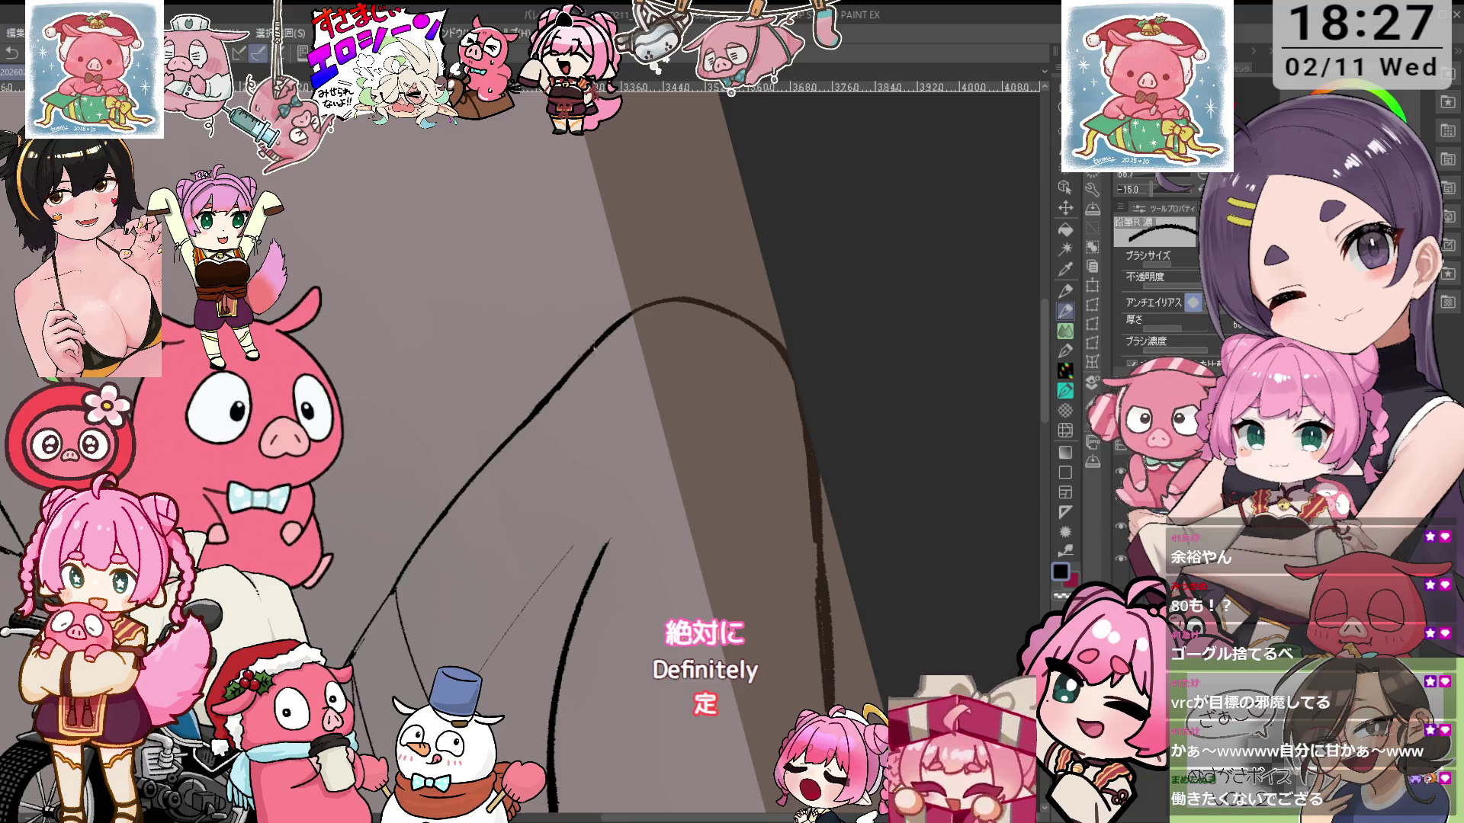
key(e)
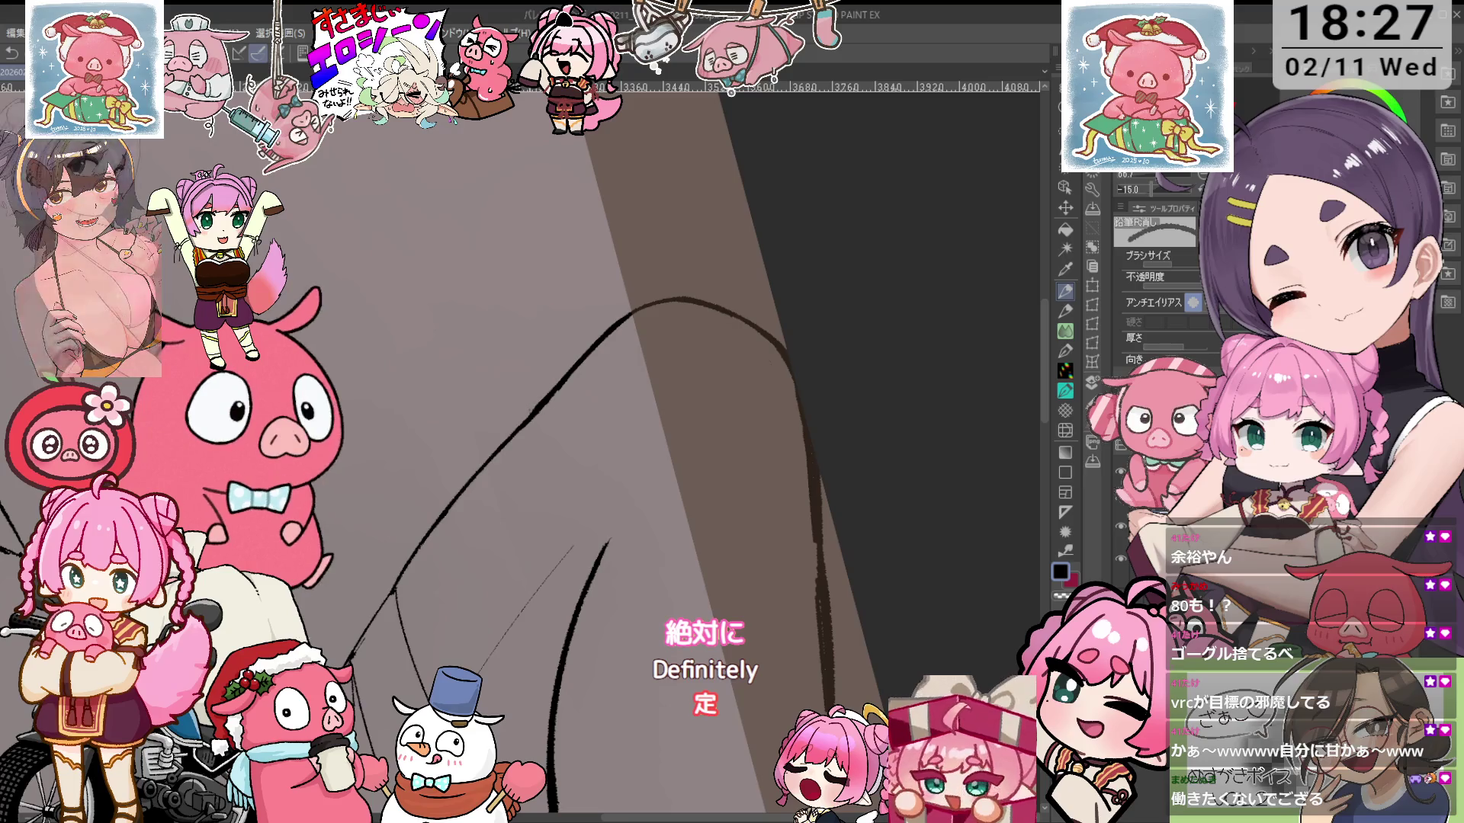
scroll(693, 342, down, 3)
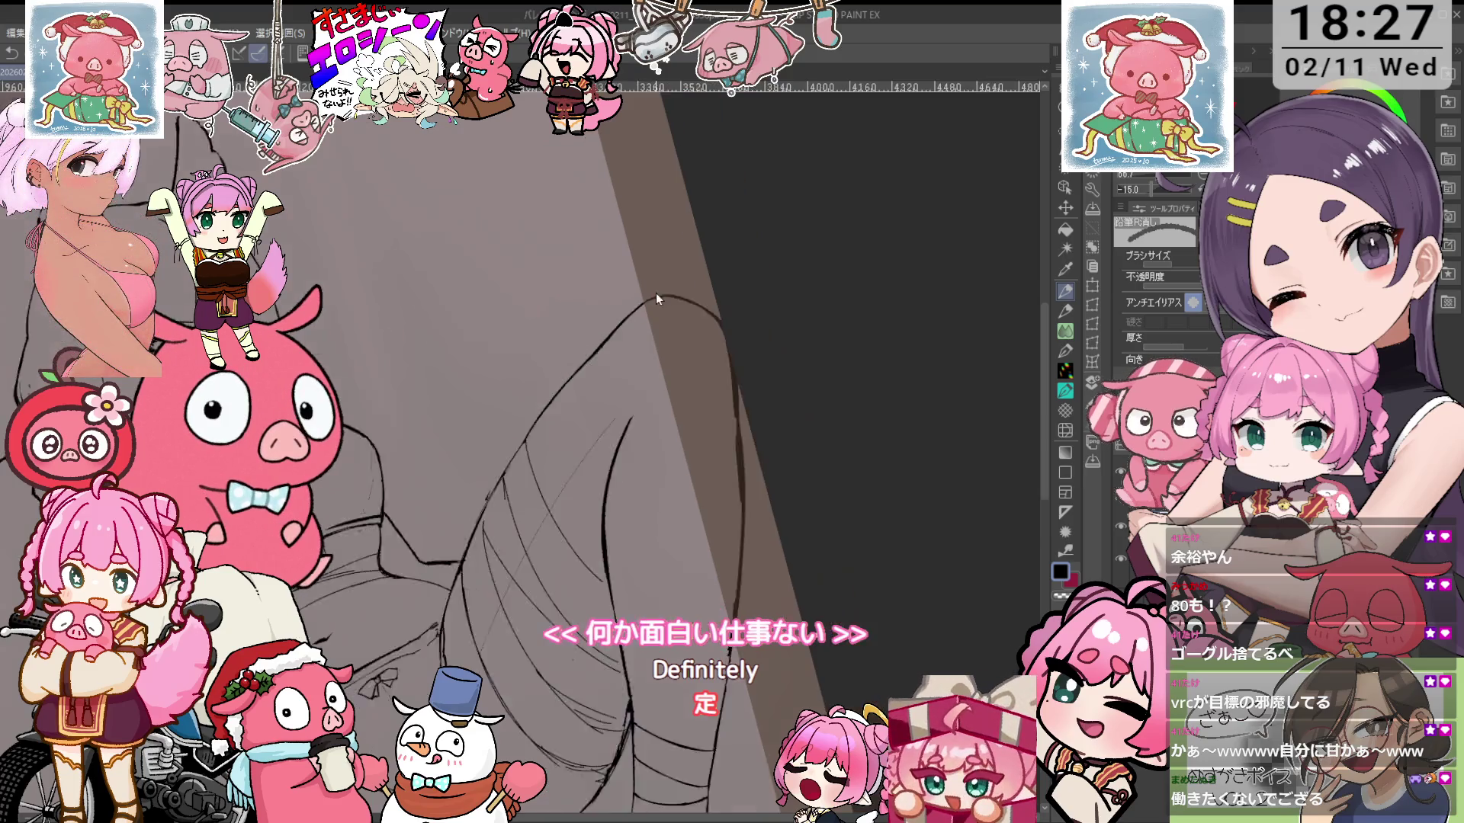
scroll(566, 435, up, 3)
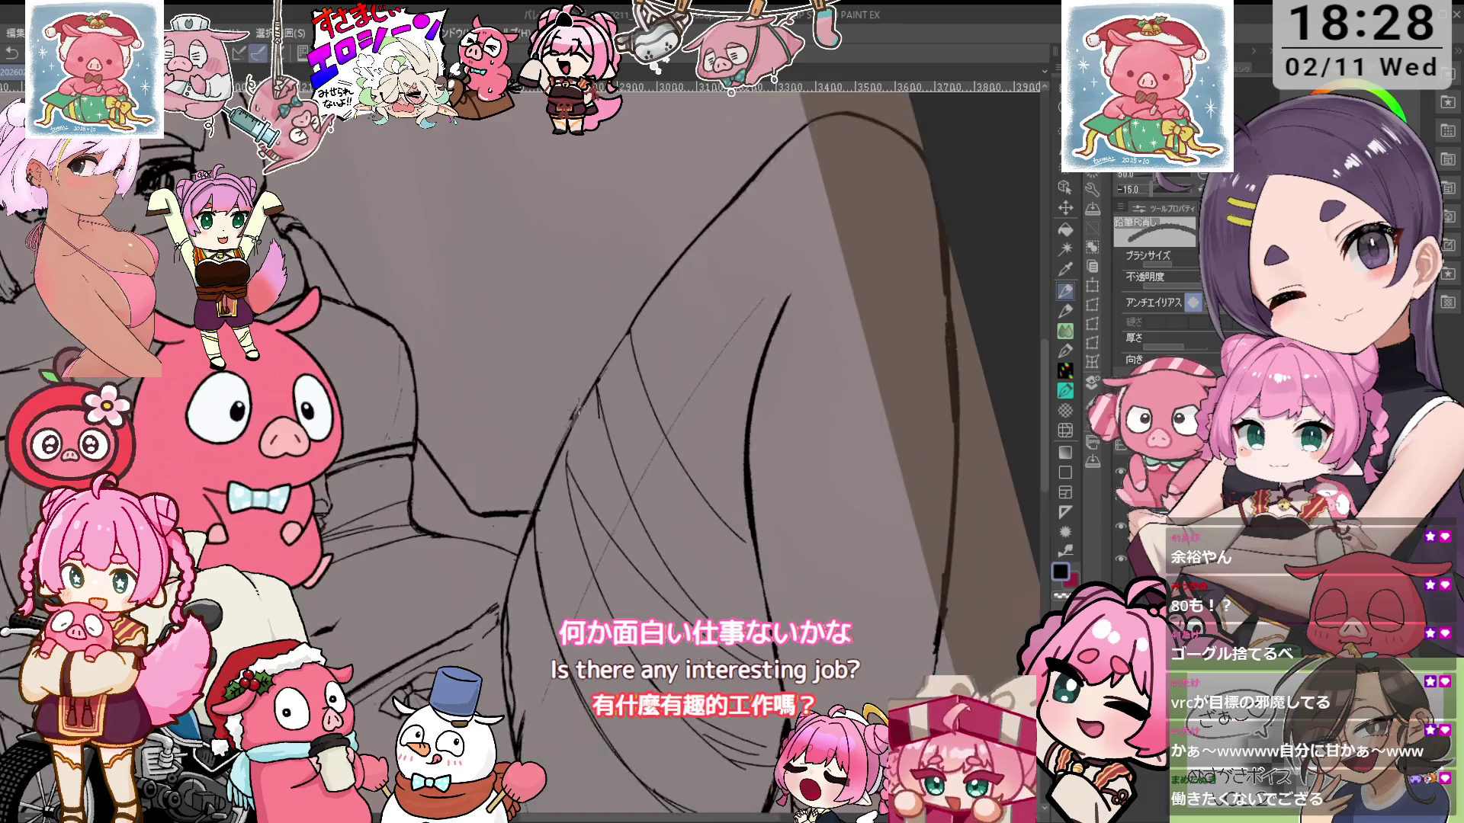
scroll(566, 434, up, 2)
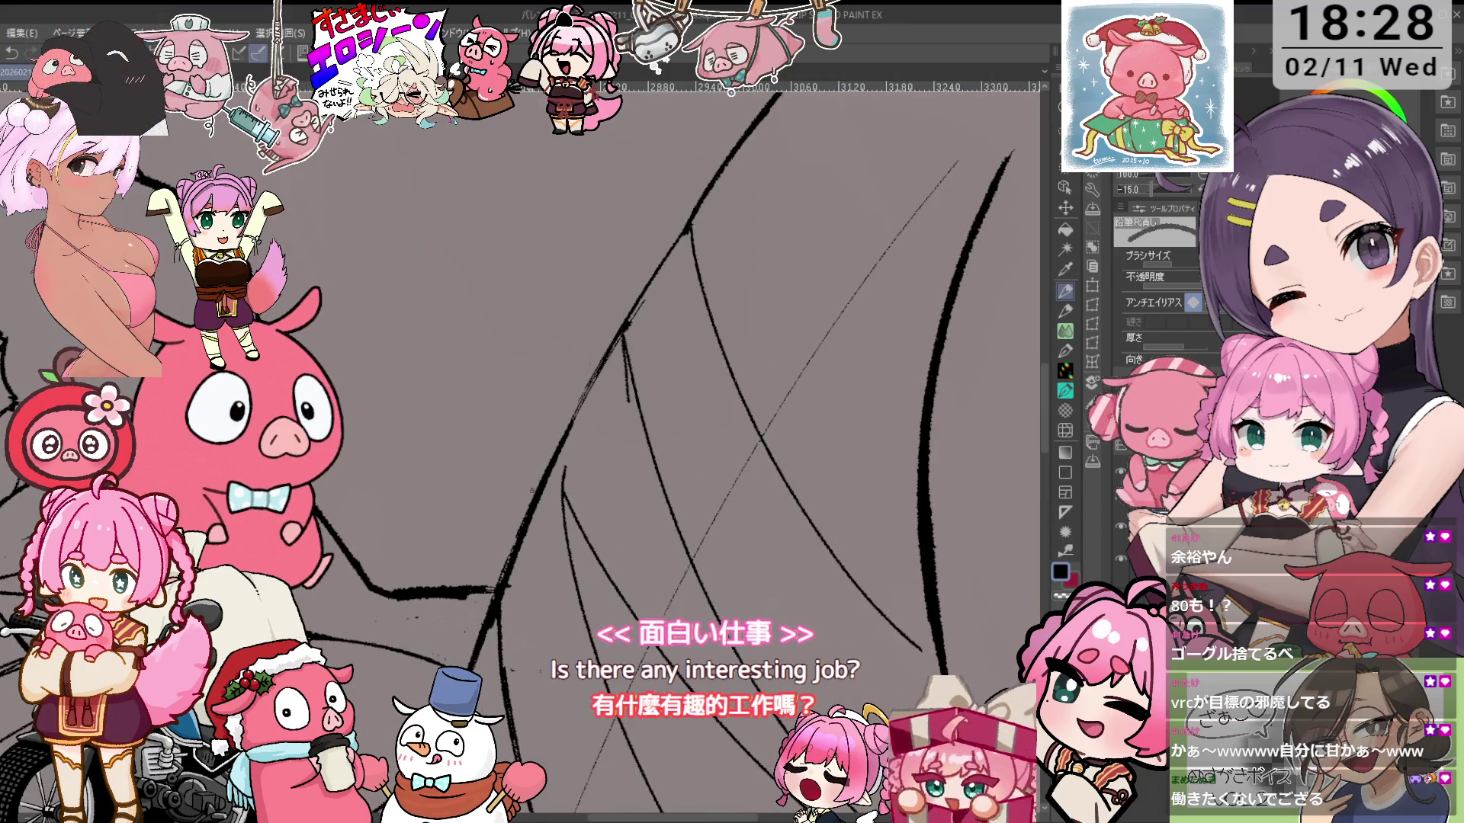
key(p)
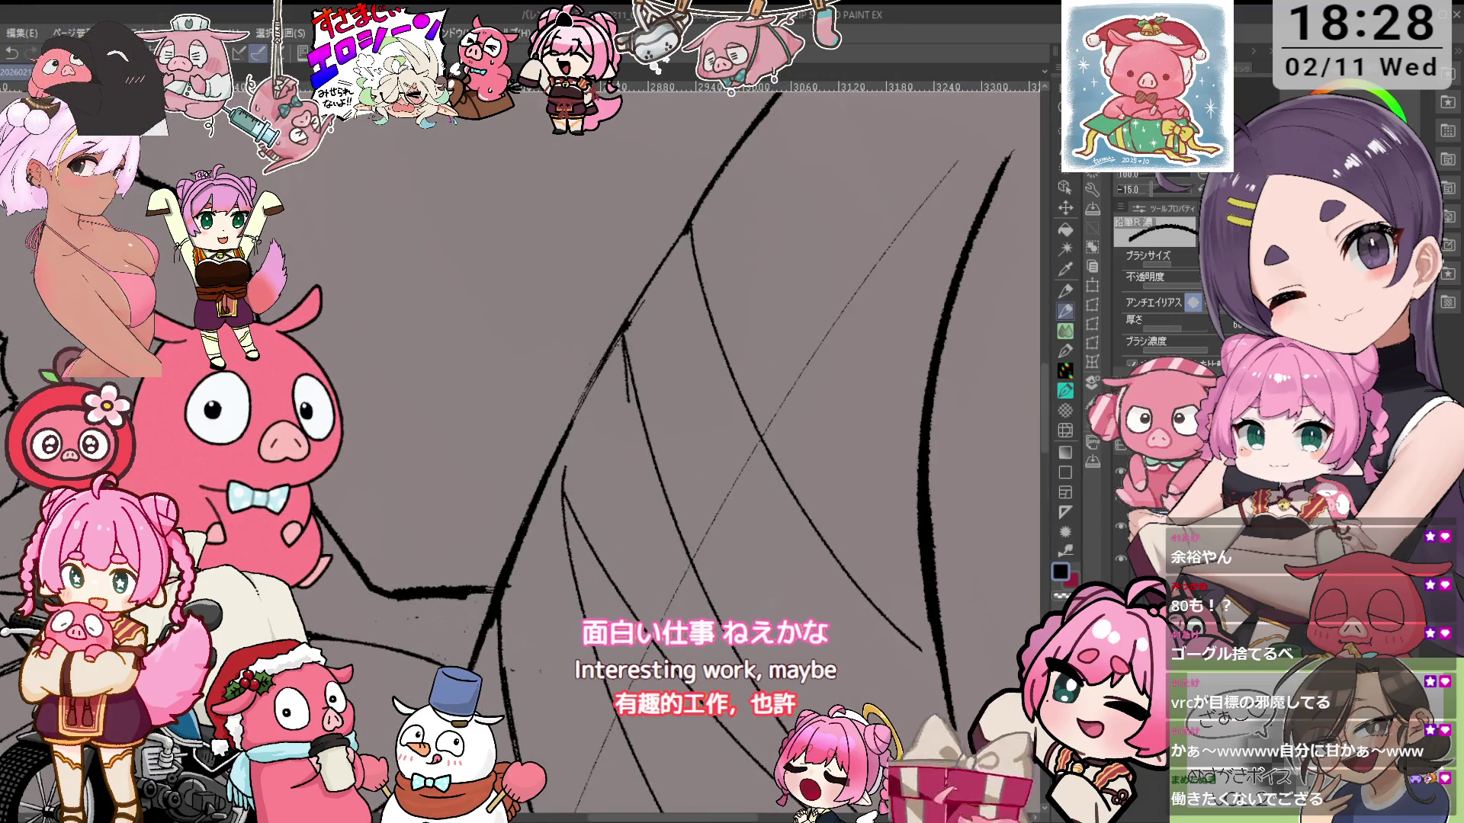
key(p)
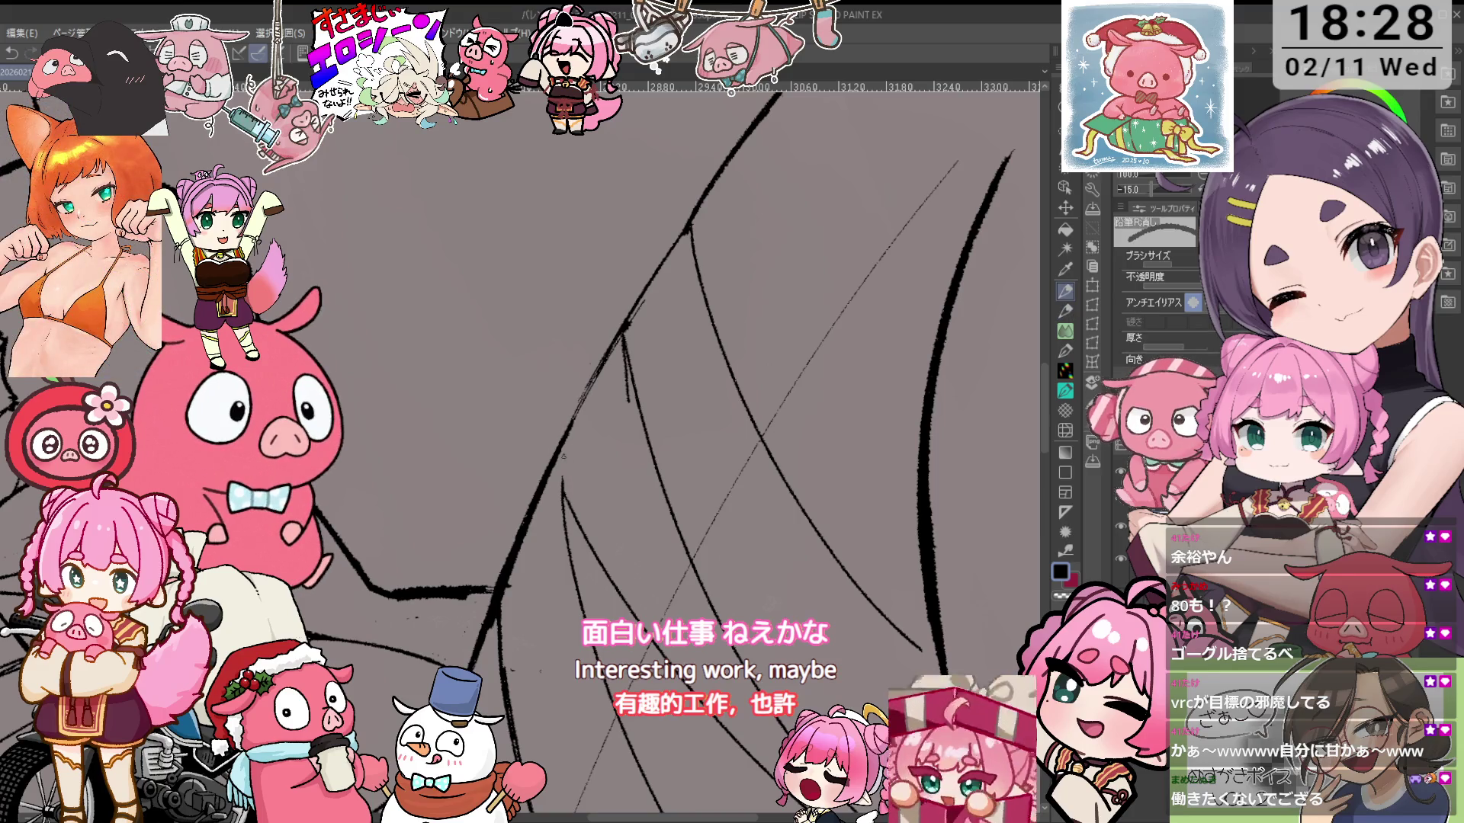
key(p)
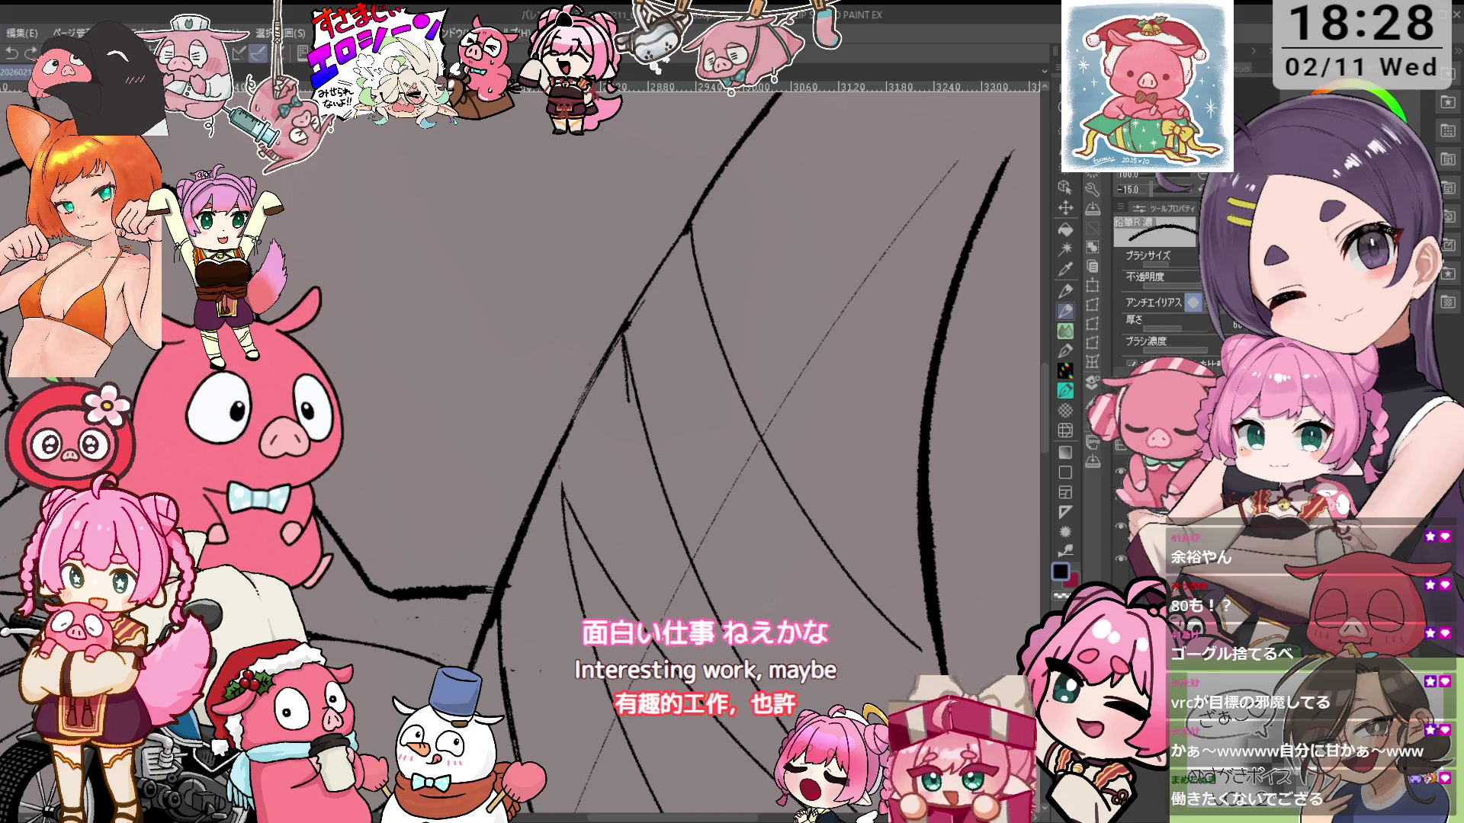
key(p)
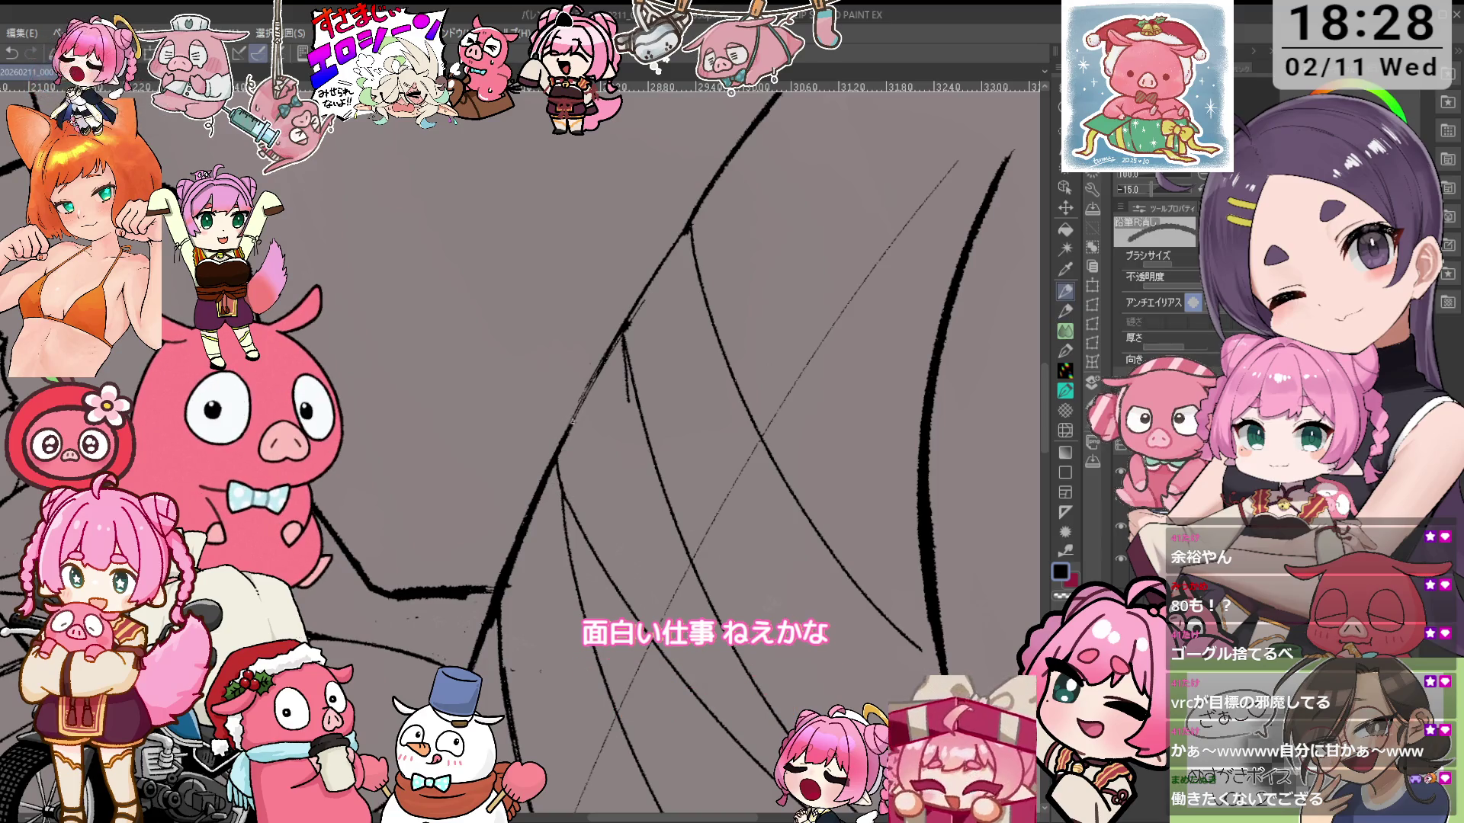
key(p)
drag(587, 388, 558, 452)
key(ctrl+z)
key(p)
Erase the uneven band line on the thigh and redraw it more cleanly
drag(616, 347, 631, 413)
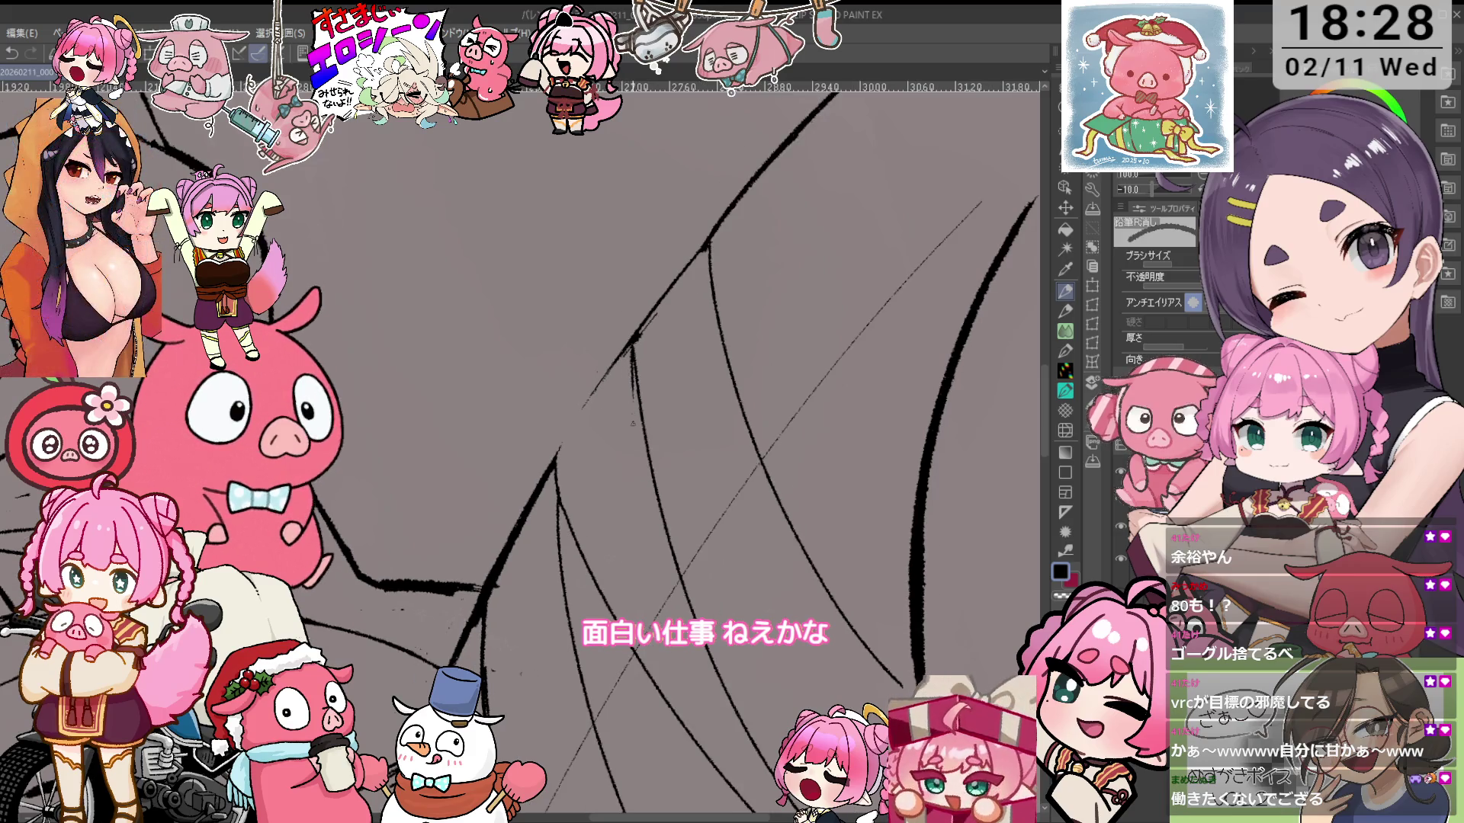
key(p)
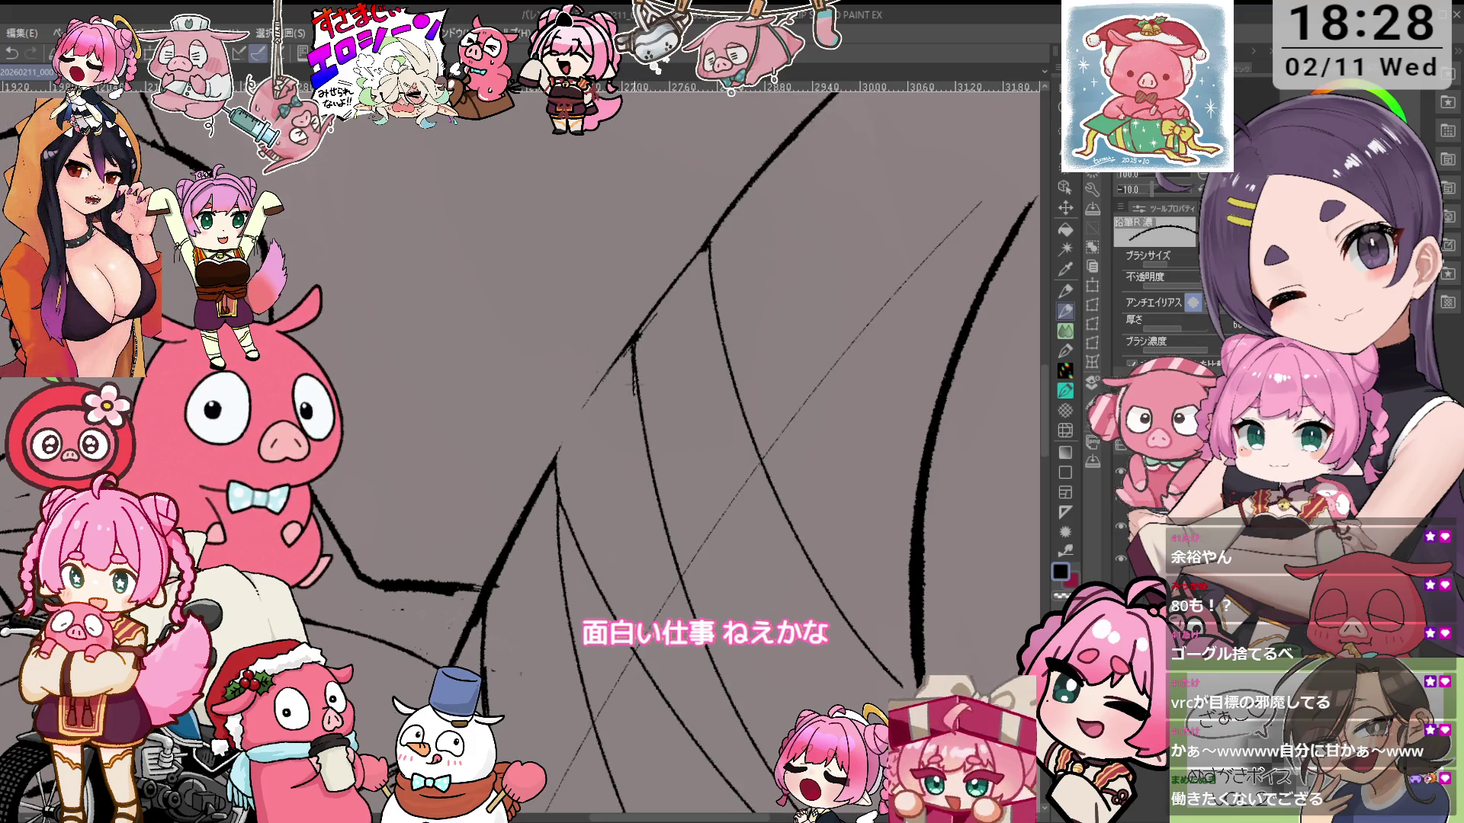
key(e)
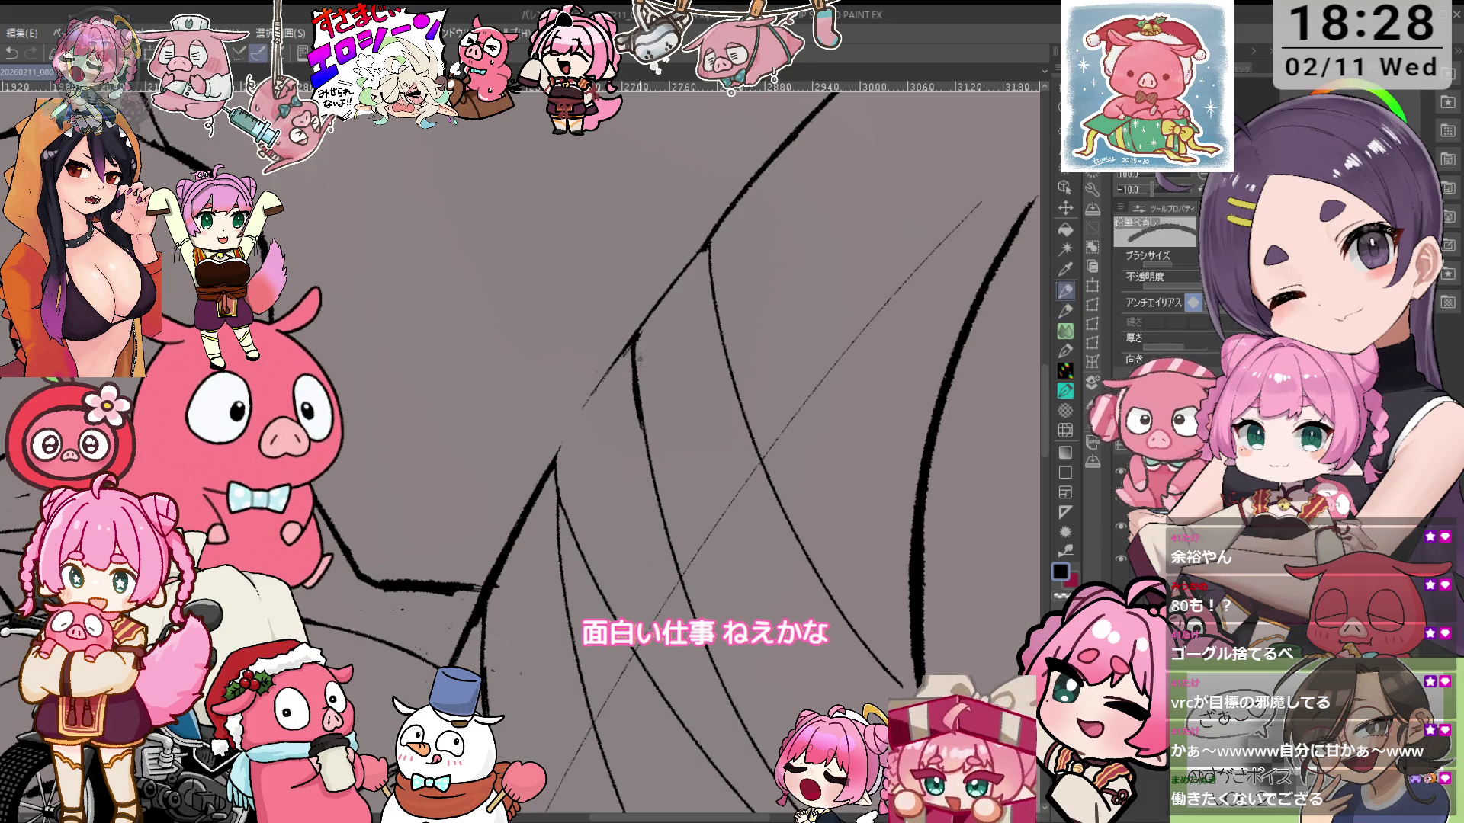
key(p)
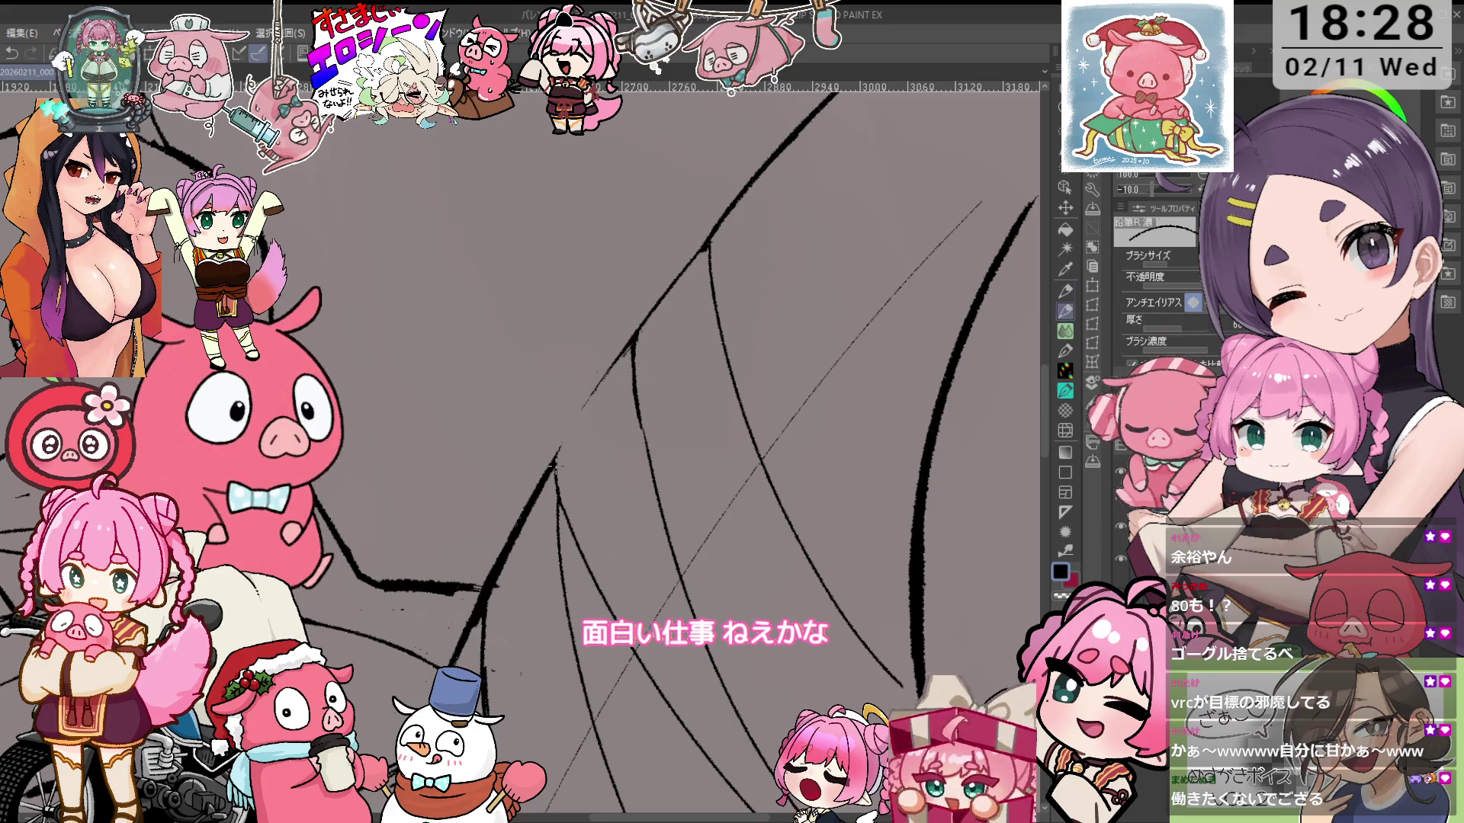
key(e)
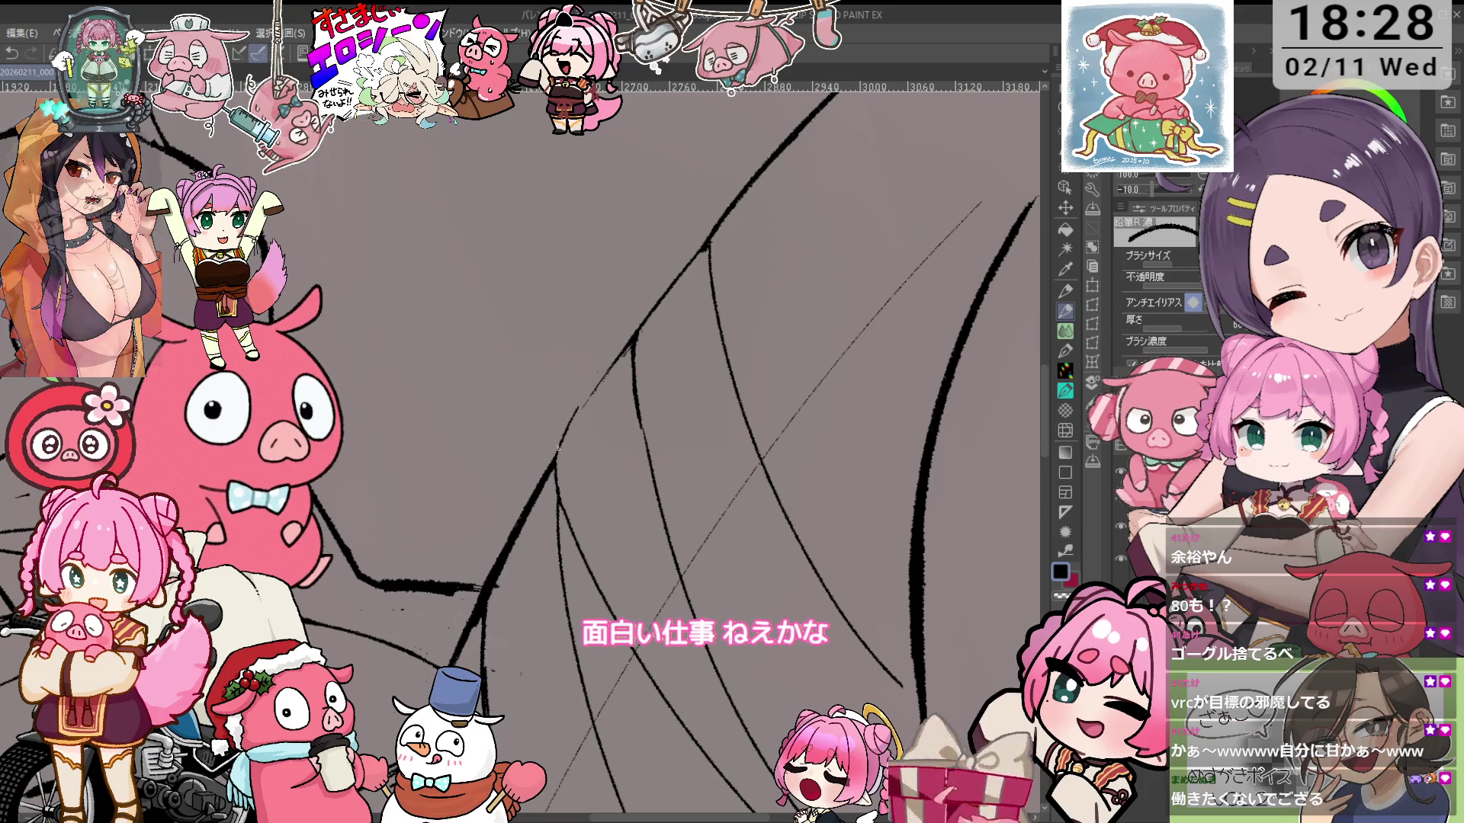
drag(555, 460, 628, 349)
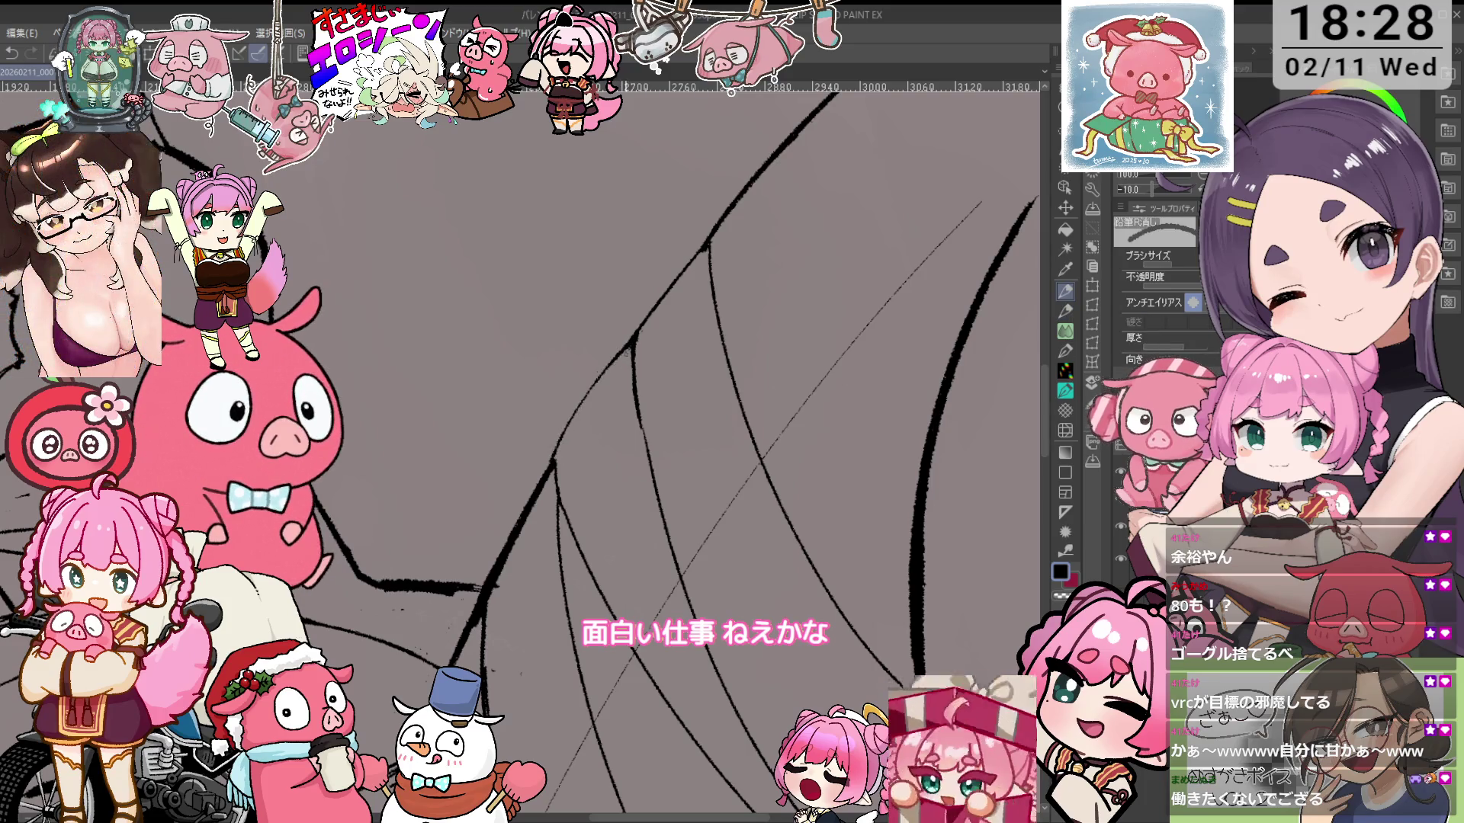
key(p)
drag(554, 458, 619, 354)
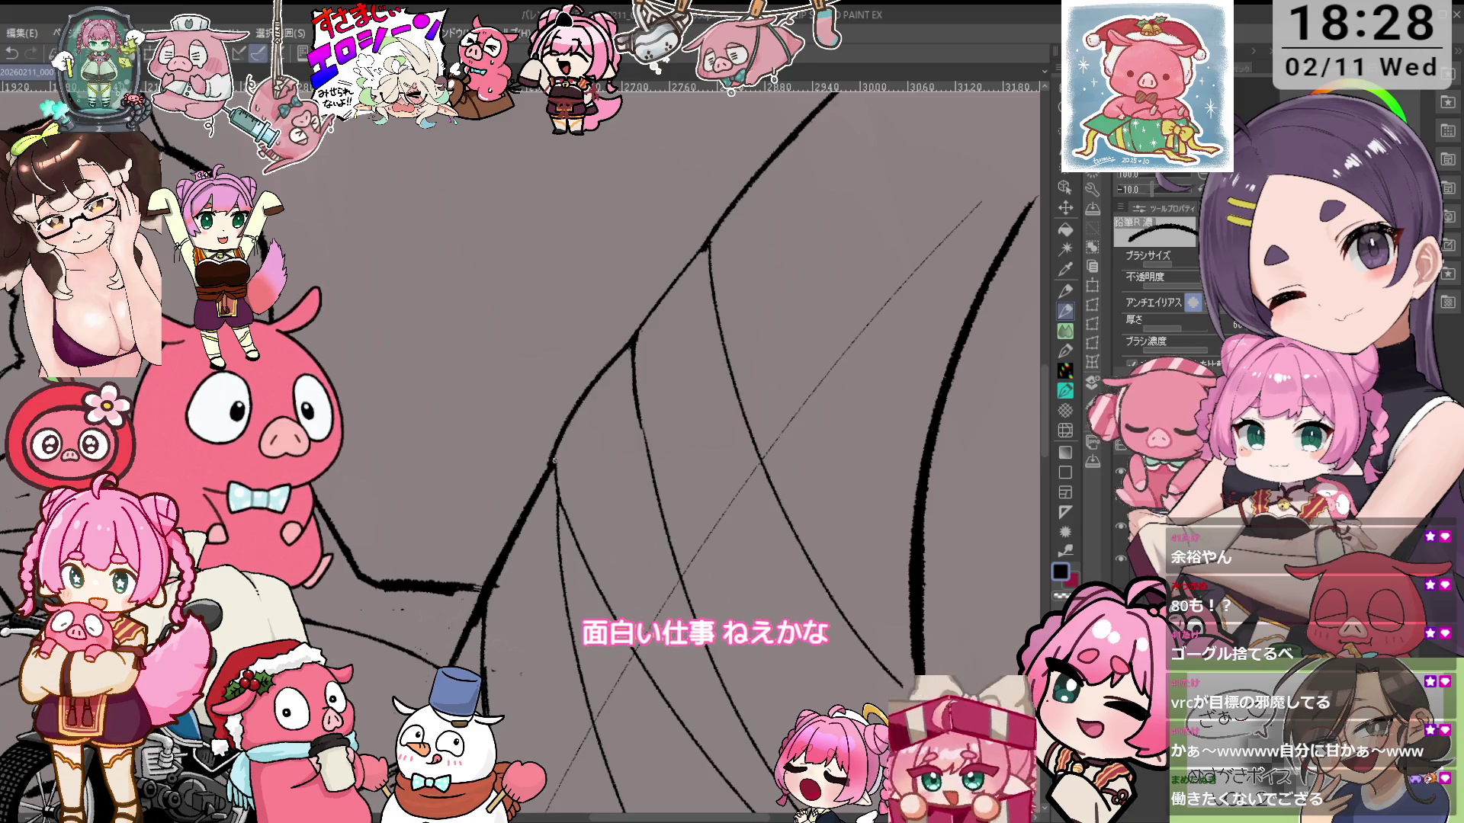
key(e)
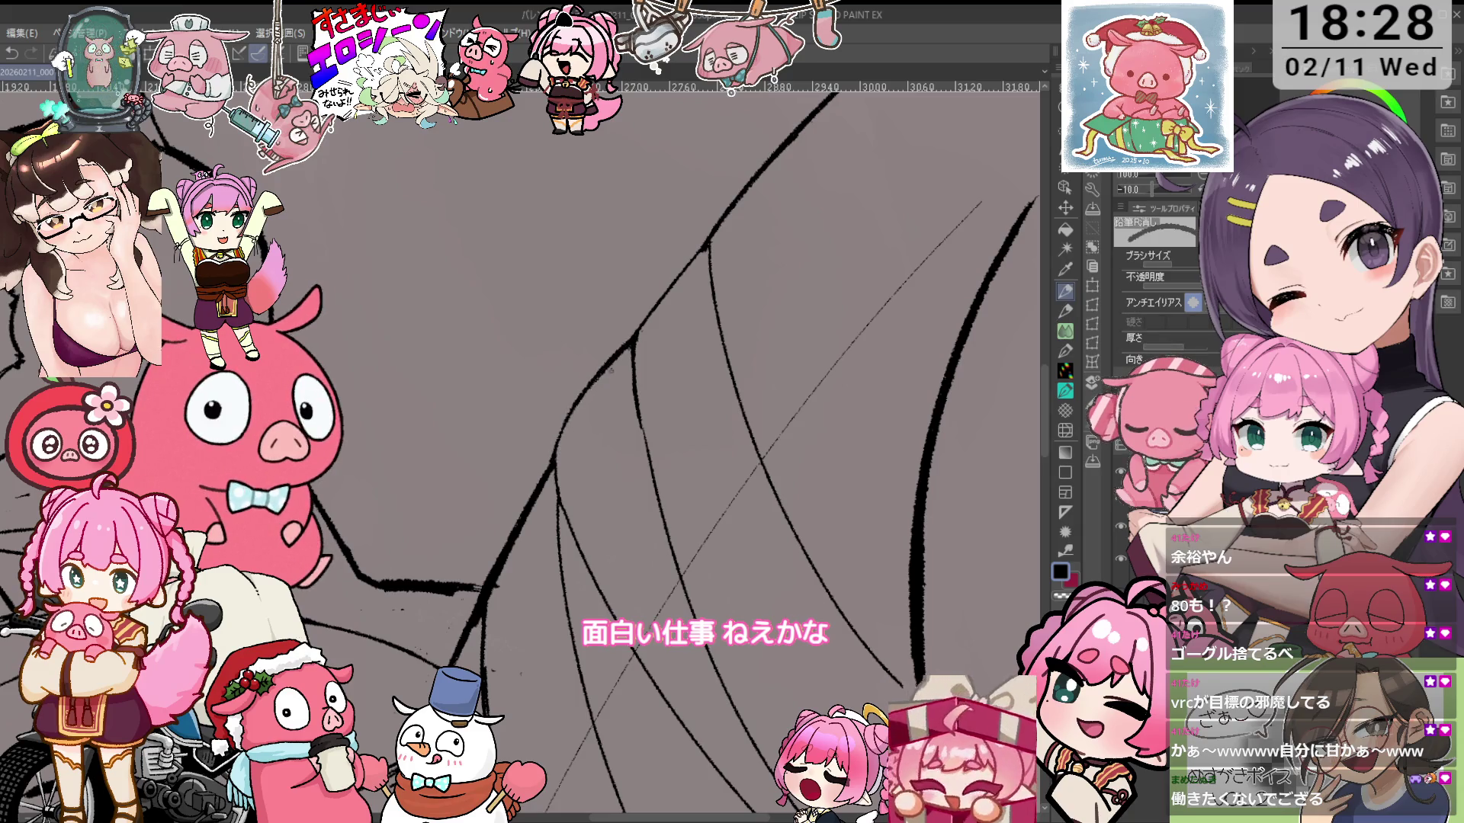
scroll(617, 361, down, 3)
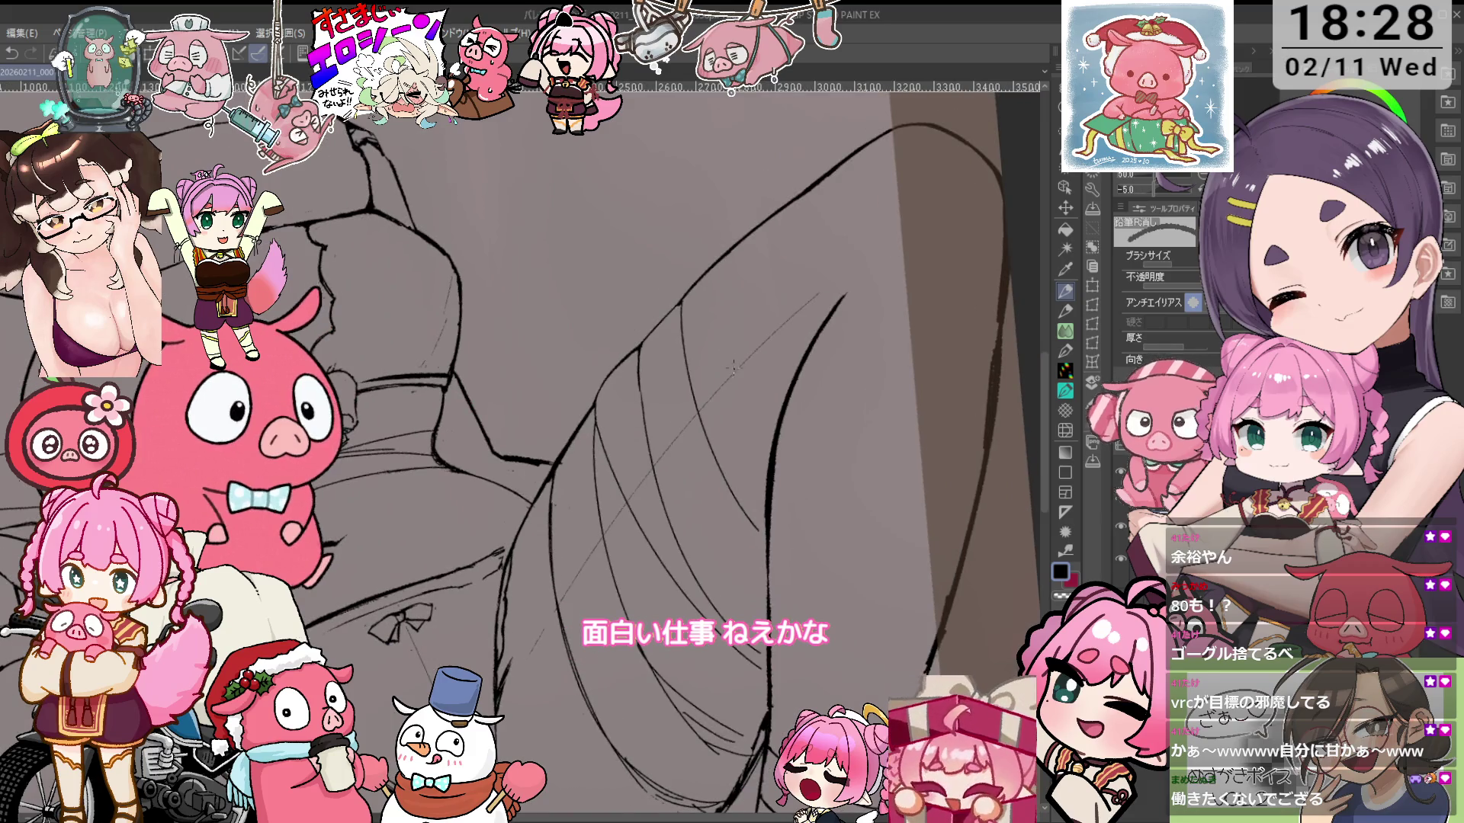
Trace the thigh's wrap-band lines with the 鉛筆R 濃 pencil, erasing stray bits as you go
scroll(600, 478, up, 4)
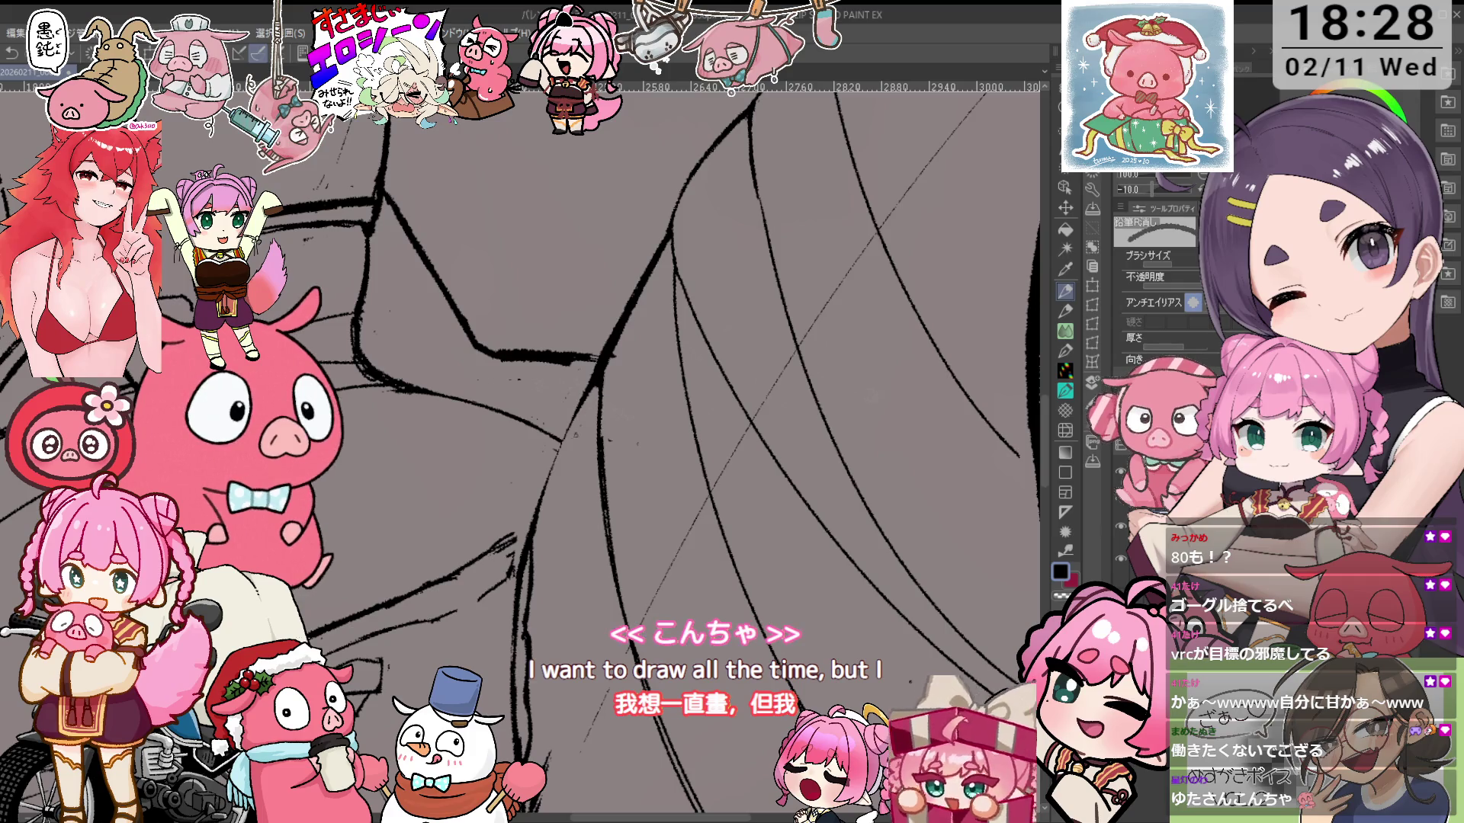
key(p)
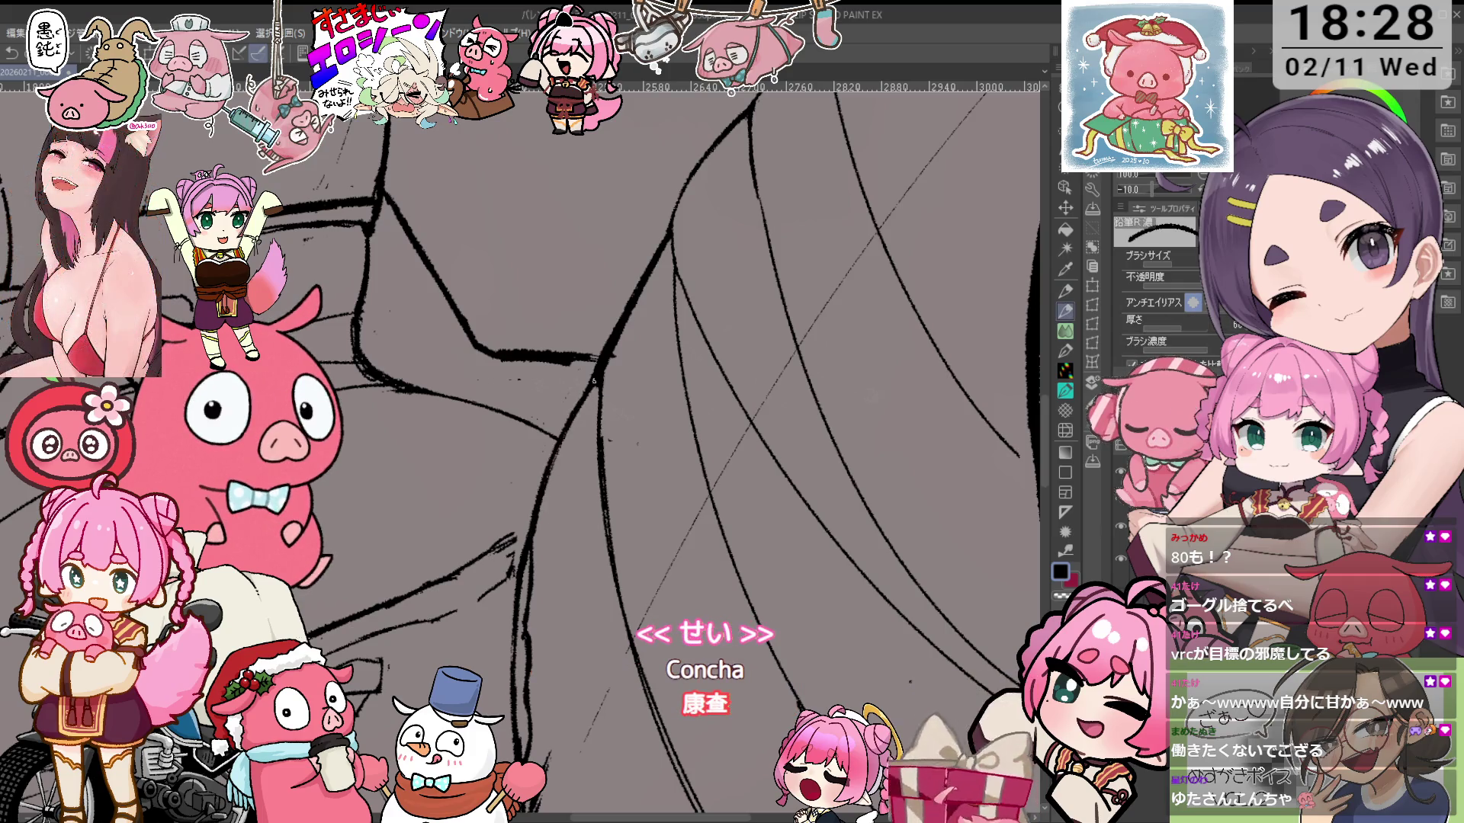
key(e)
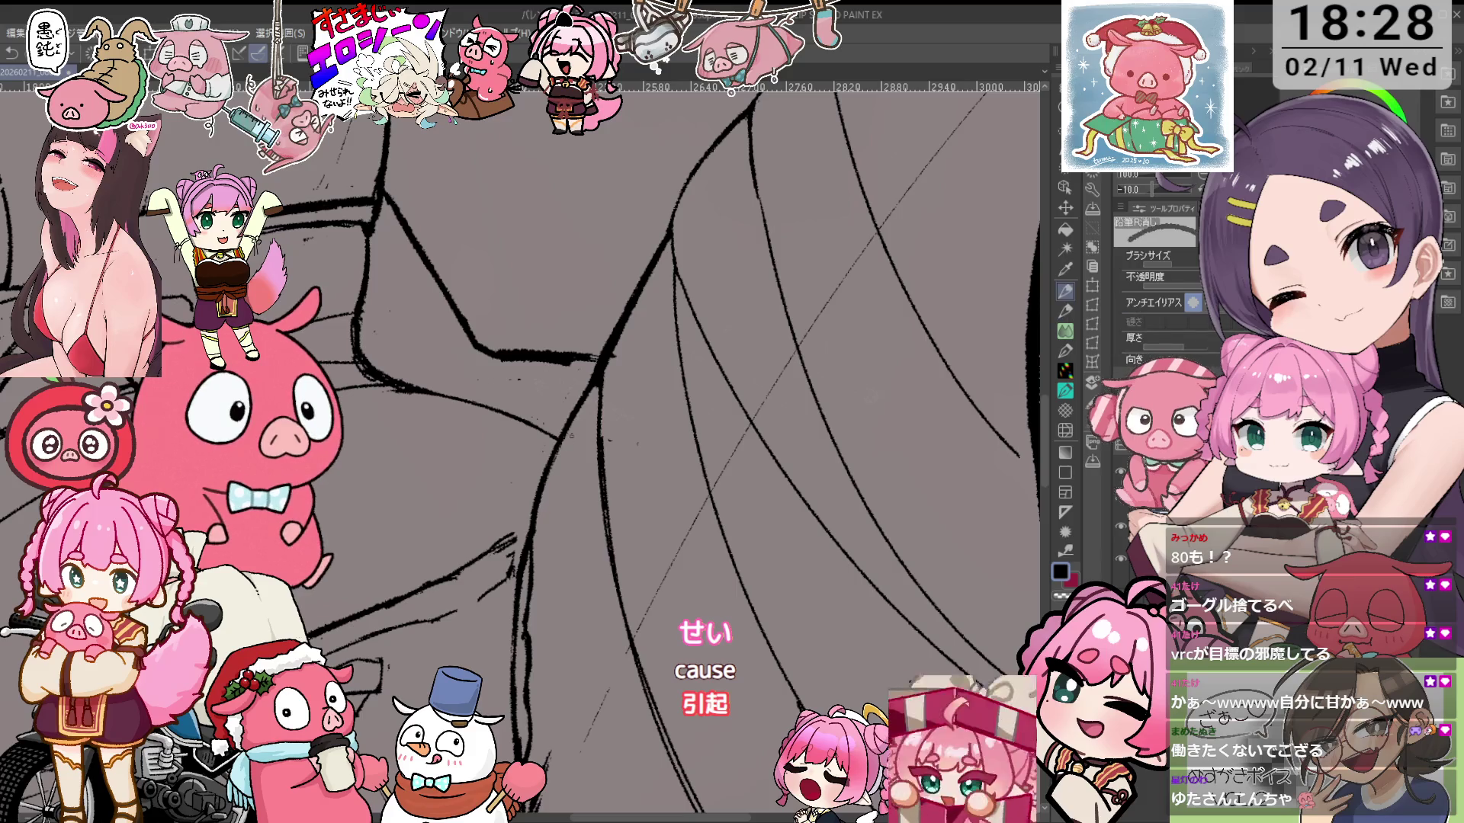
scroll(655, 449, right, 8)
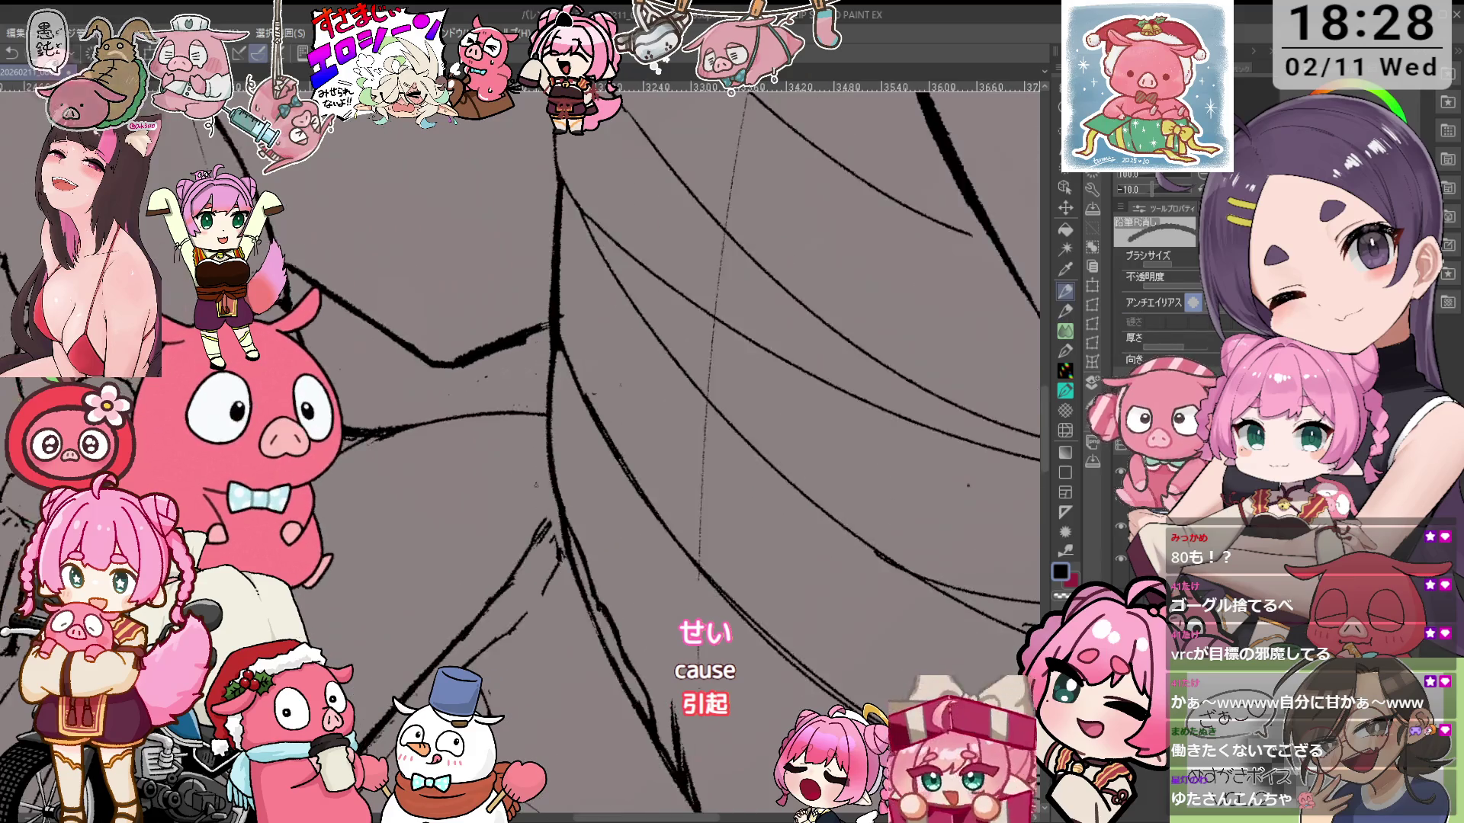
key(p)
key(e)
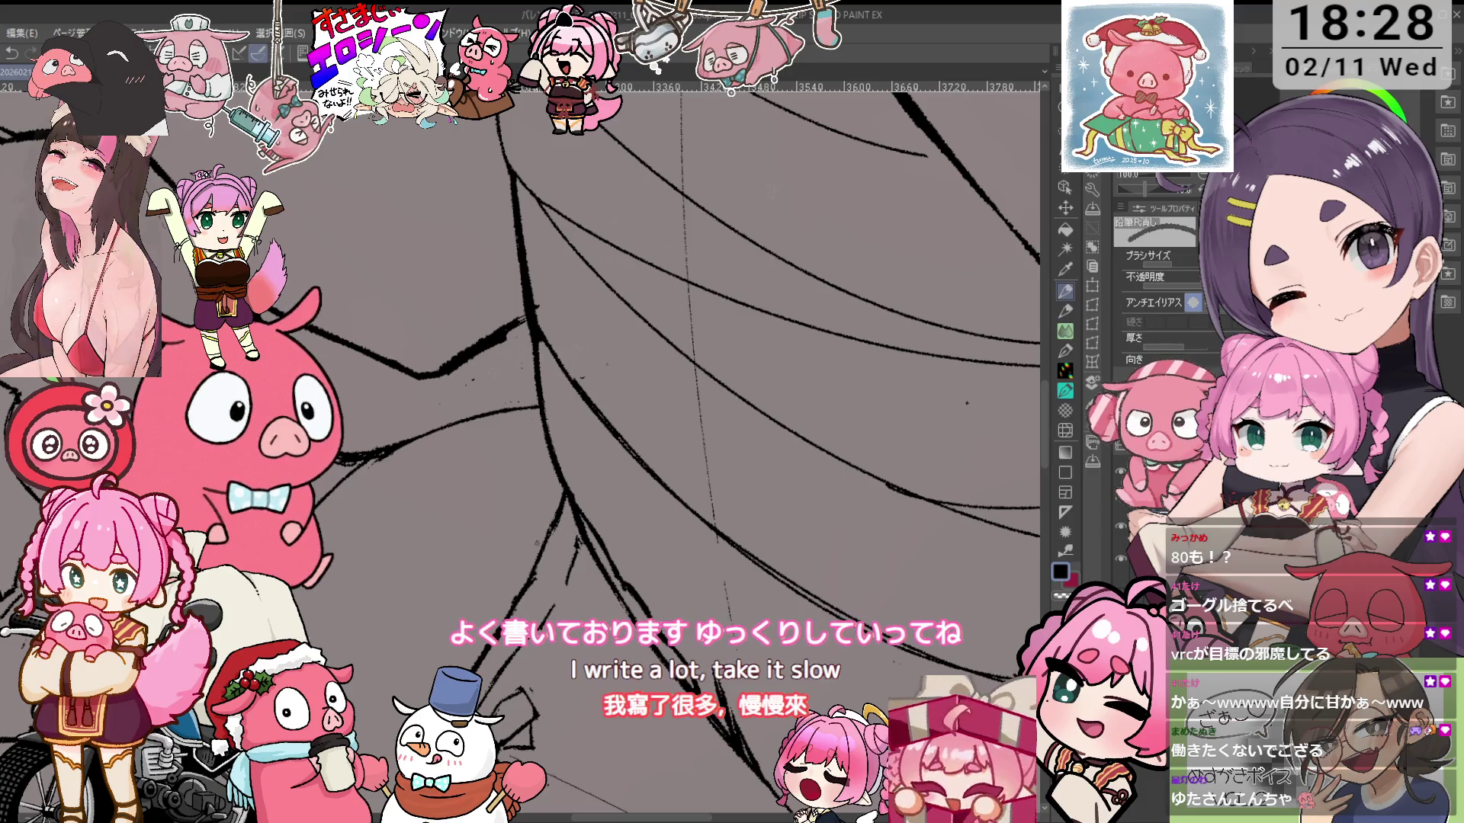
scroll(519, 450, left, 12)
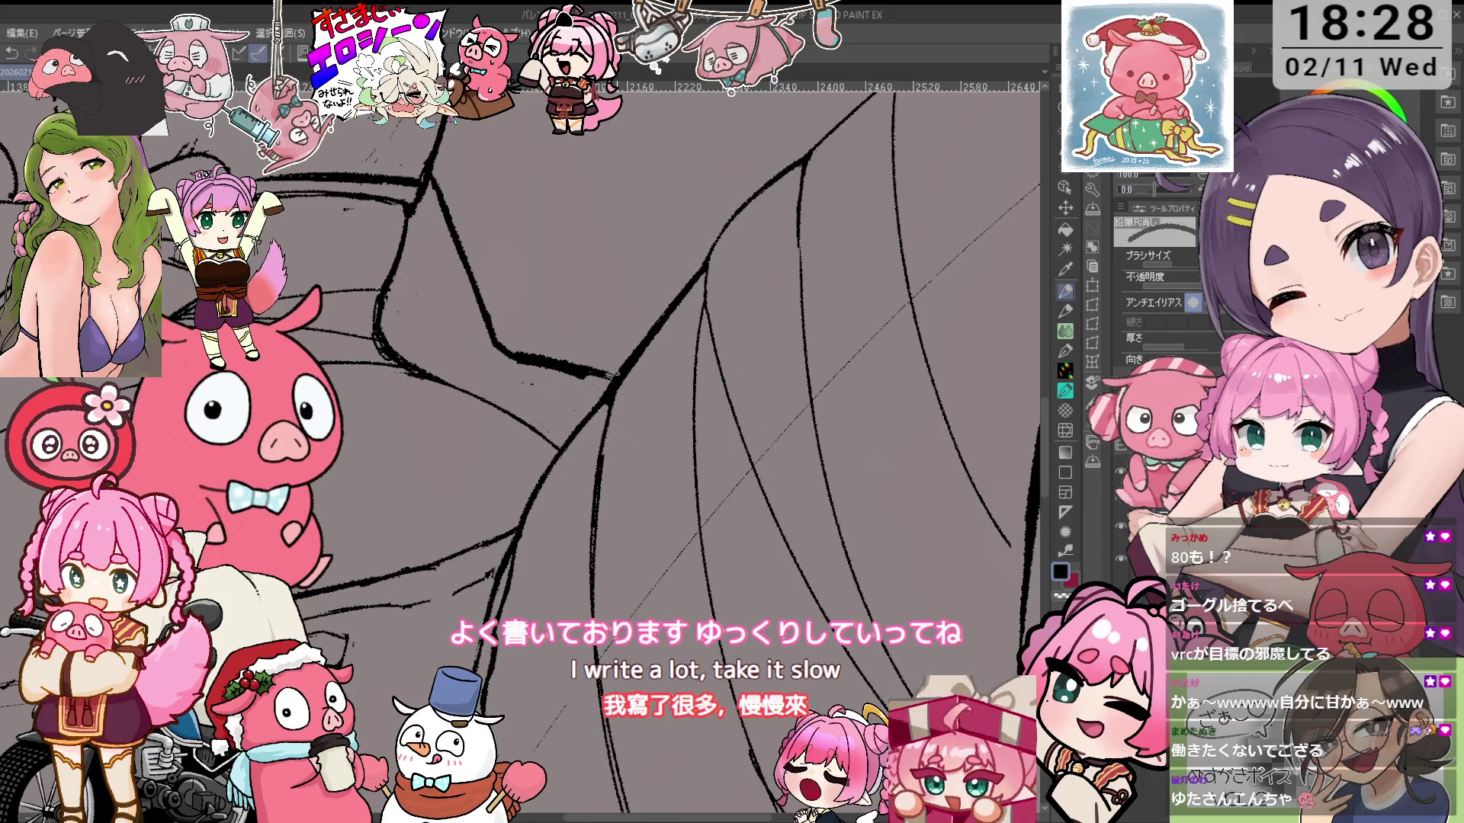
scroll(640, 358, down, 5)
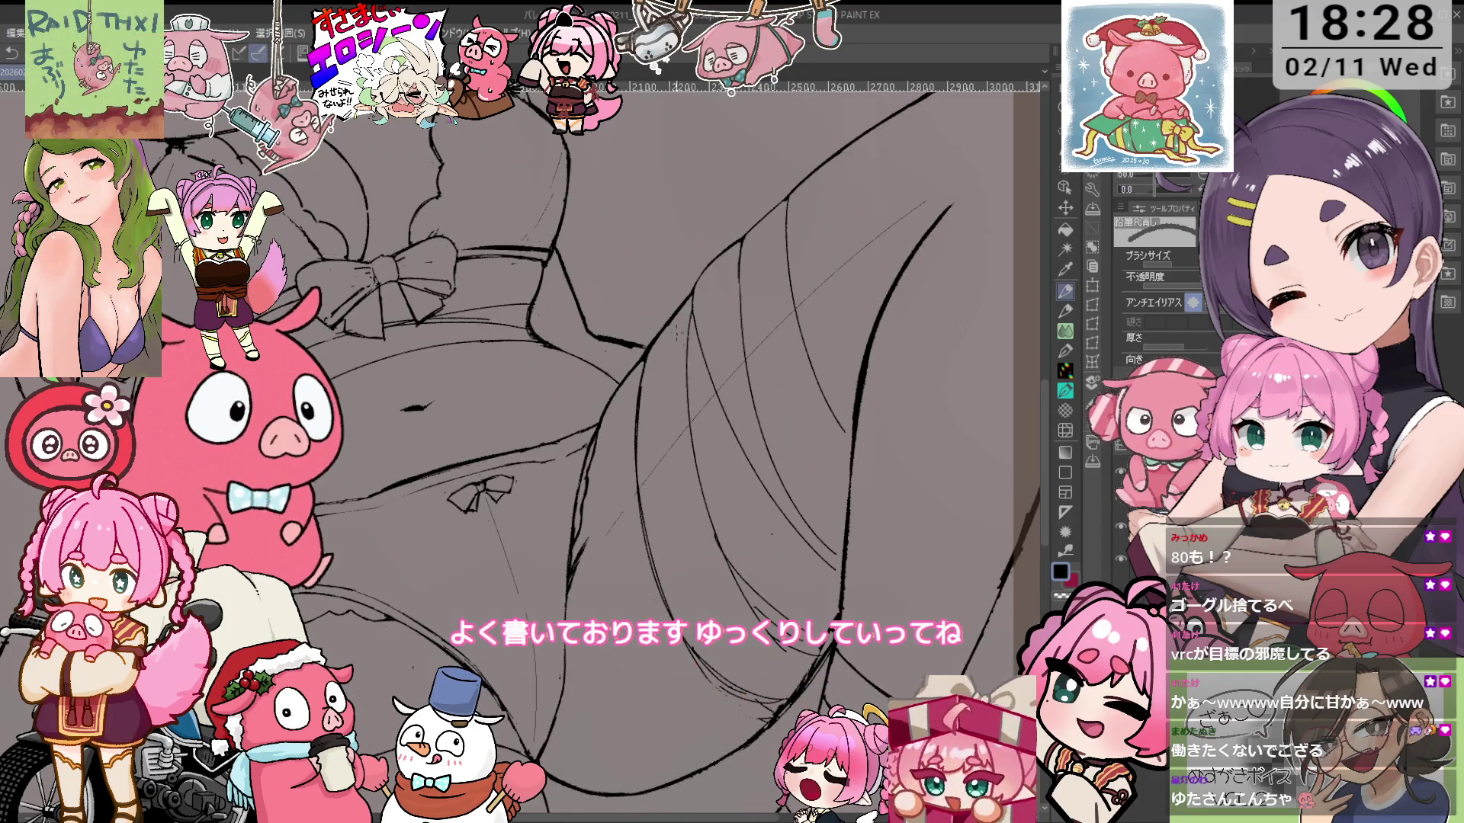
scroll(640, 358, up, 5)
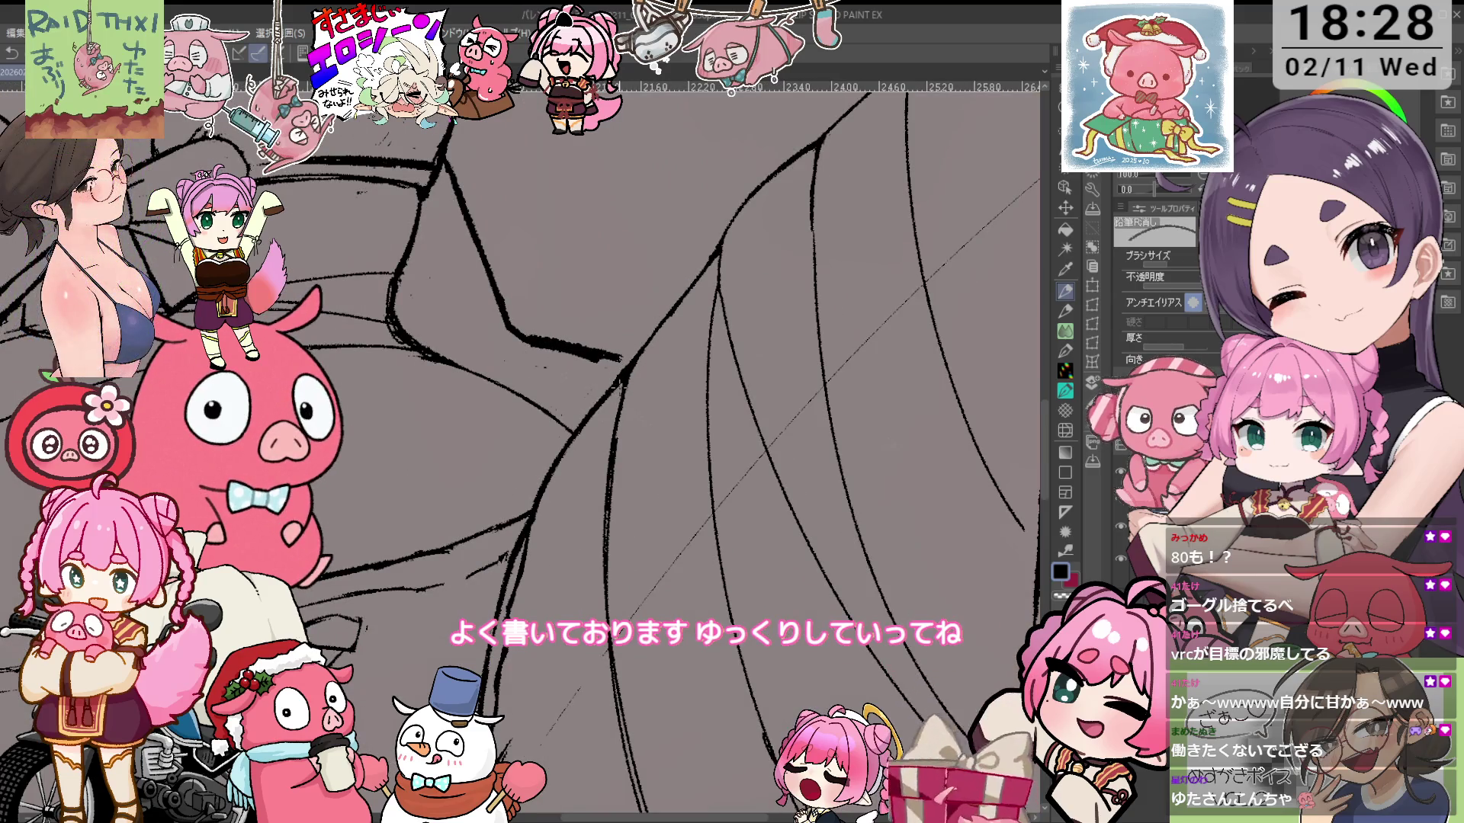
key(minus)
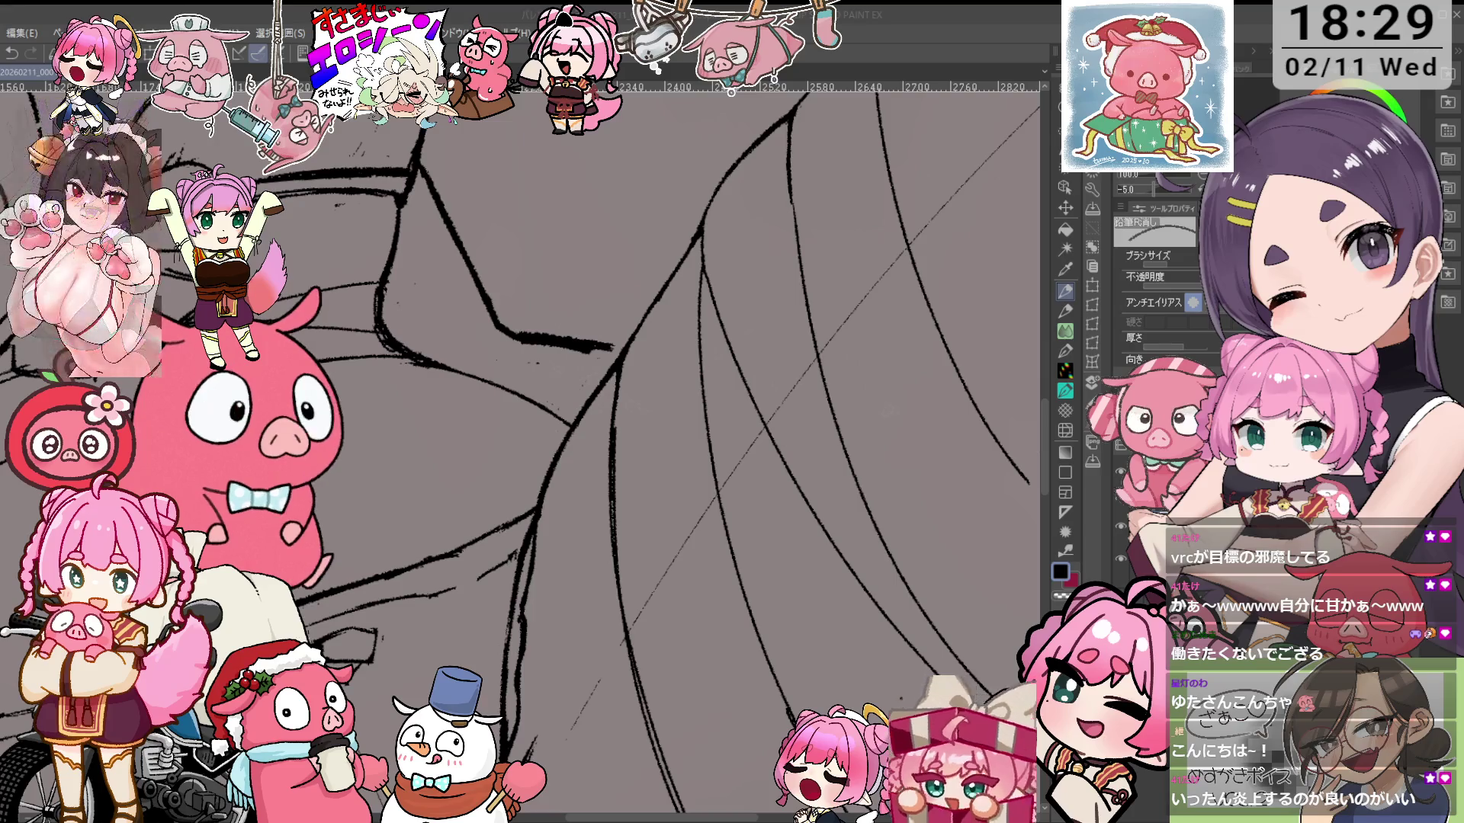
Erase stray parts of the bent-knee leg line at a rotated drawing angle
key(asciicircum)
key(asciicircum)
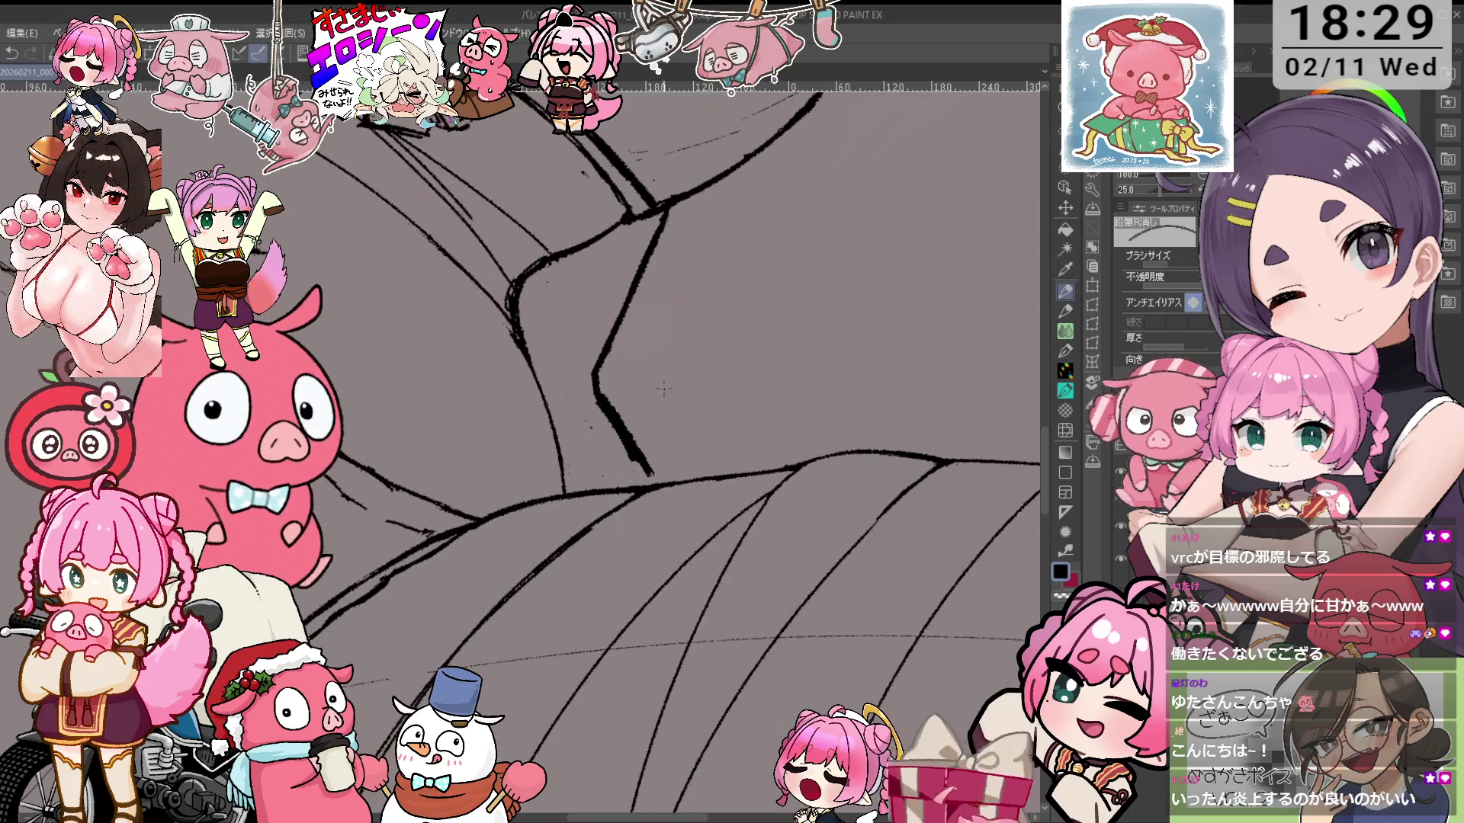
drag(642, 477, 614, 427)
key(p)
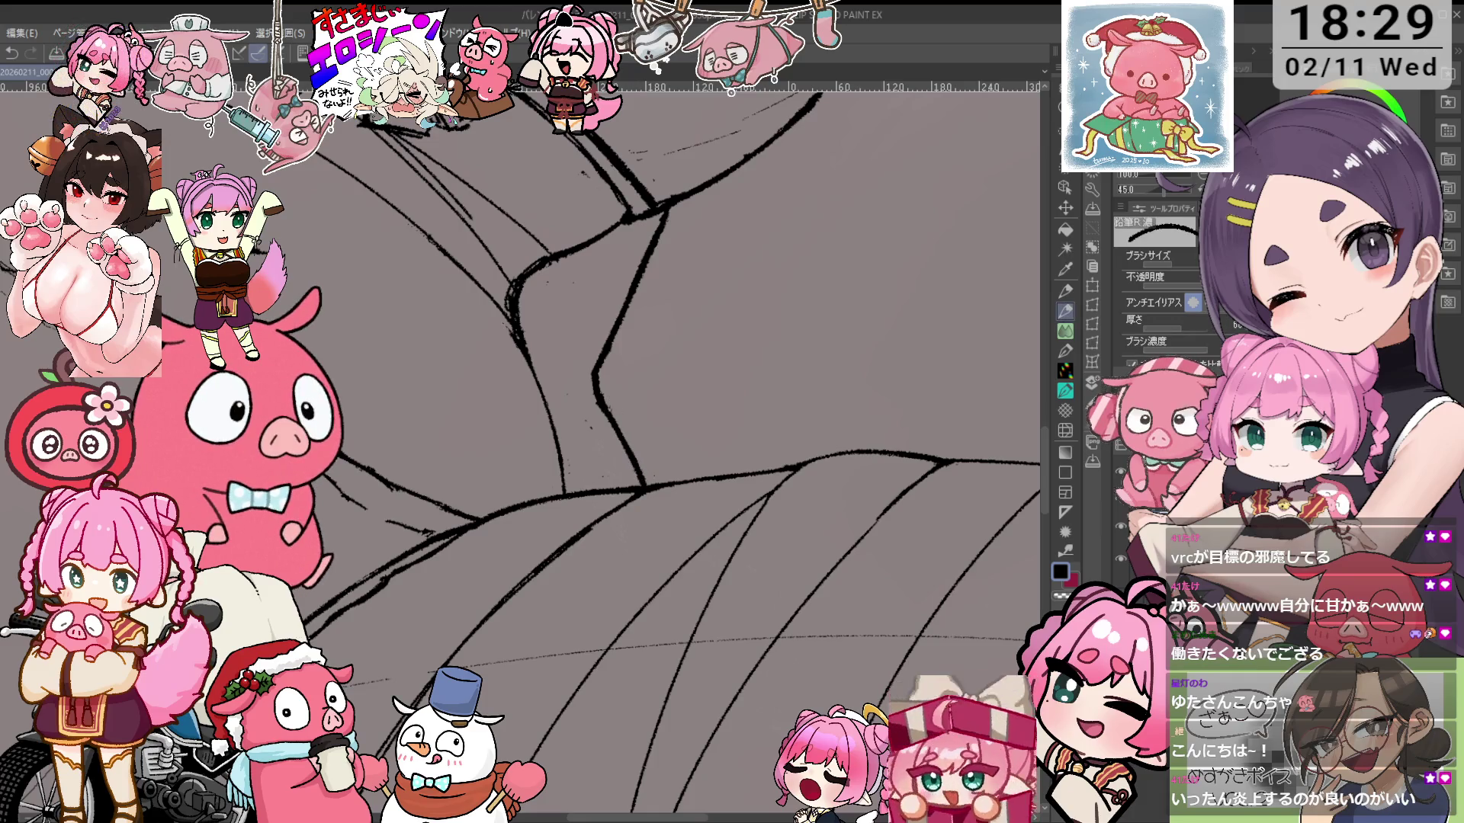
key(e)
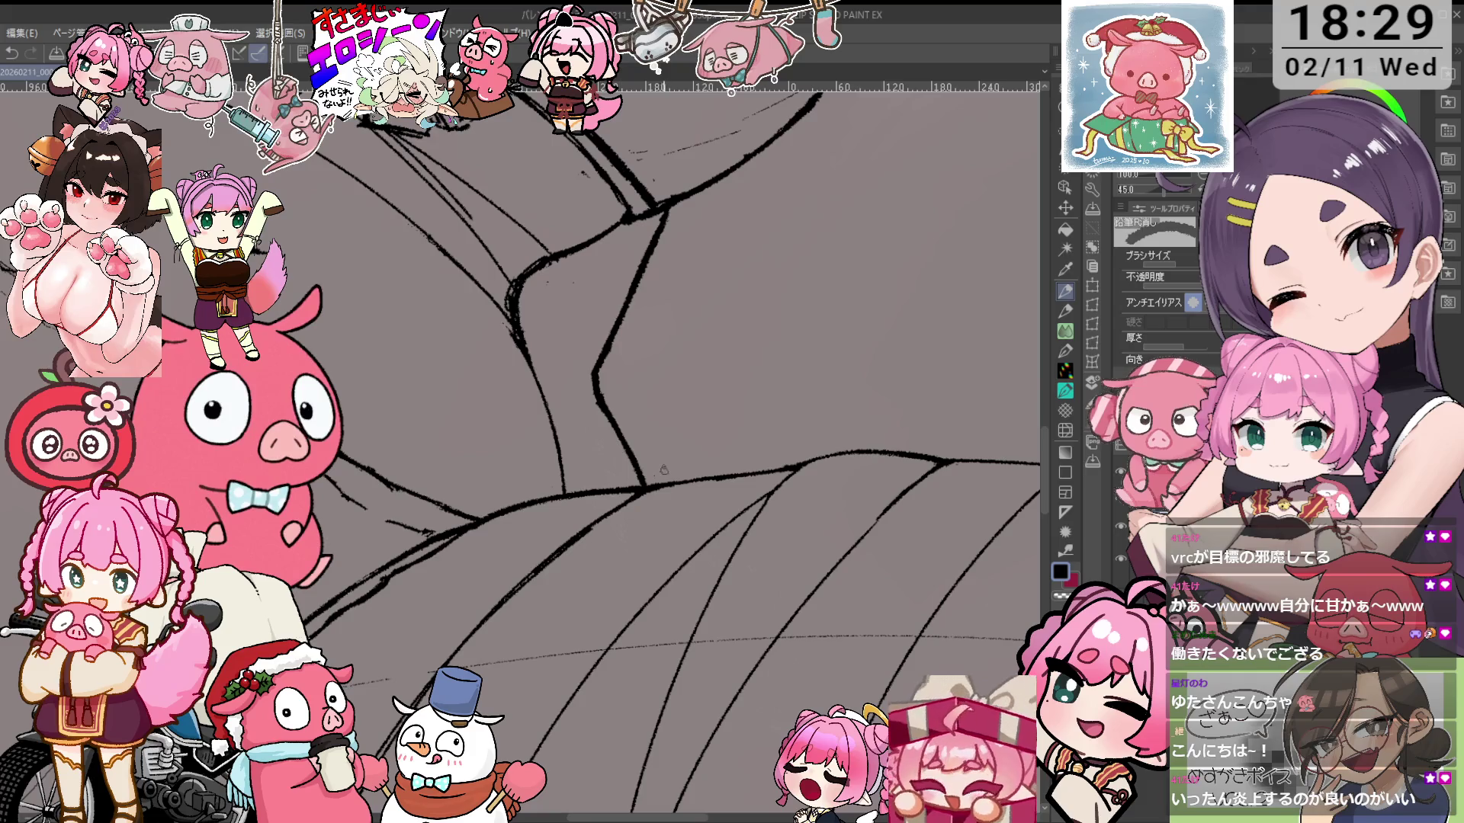
mouse_move(665, 469)
mouse_down()
mouse_move(712, 434)
mouse_move(602, 358)
mouse_move(604, 402)
mouse_move(606, 330)
mouse_move(526, 406)
mouse_up()
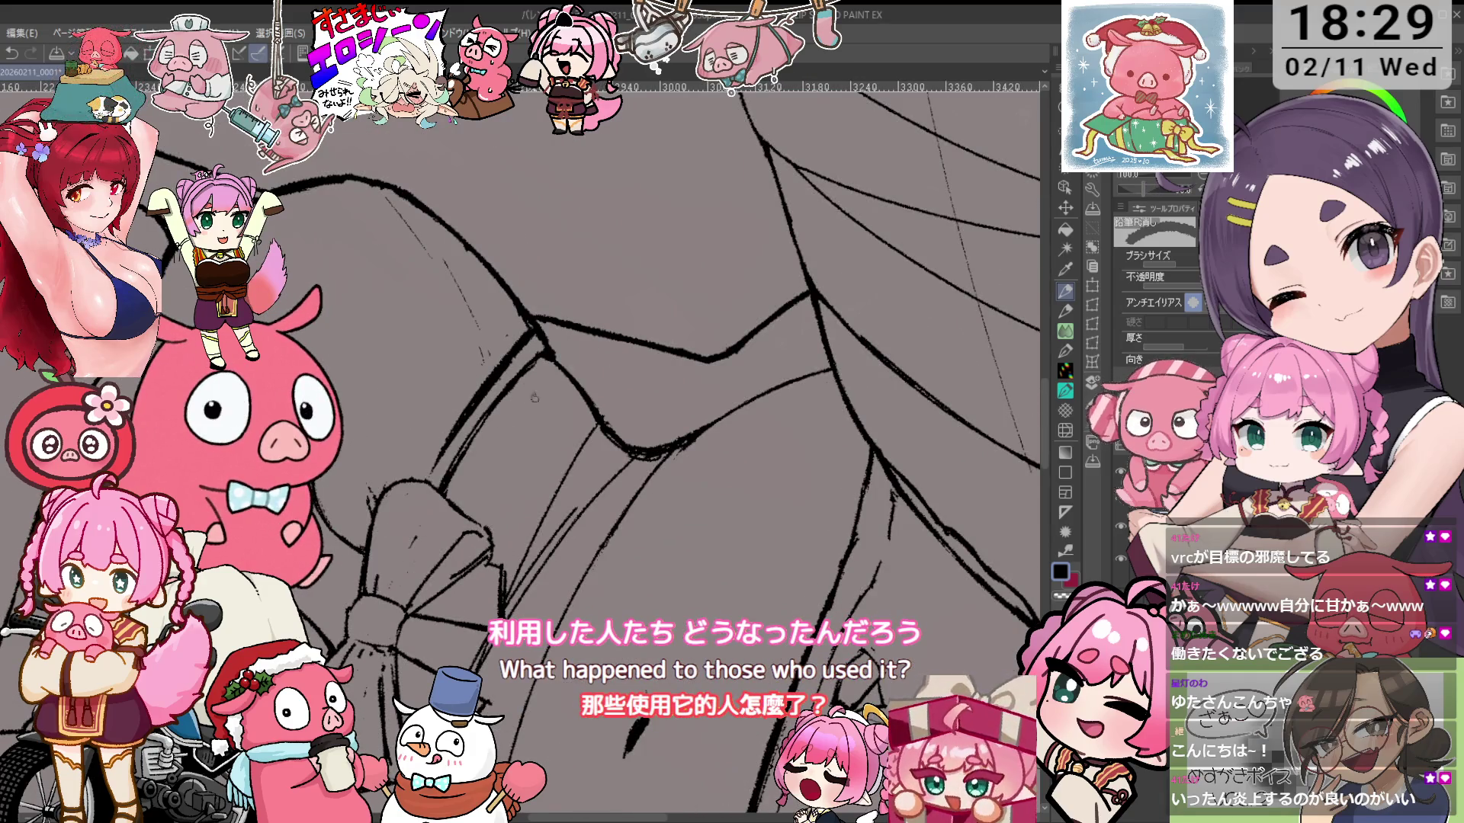
scroll(526, 406, up, 2)
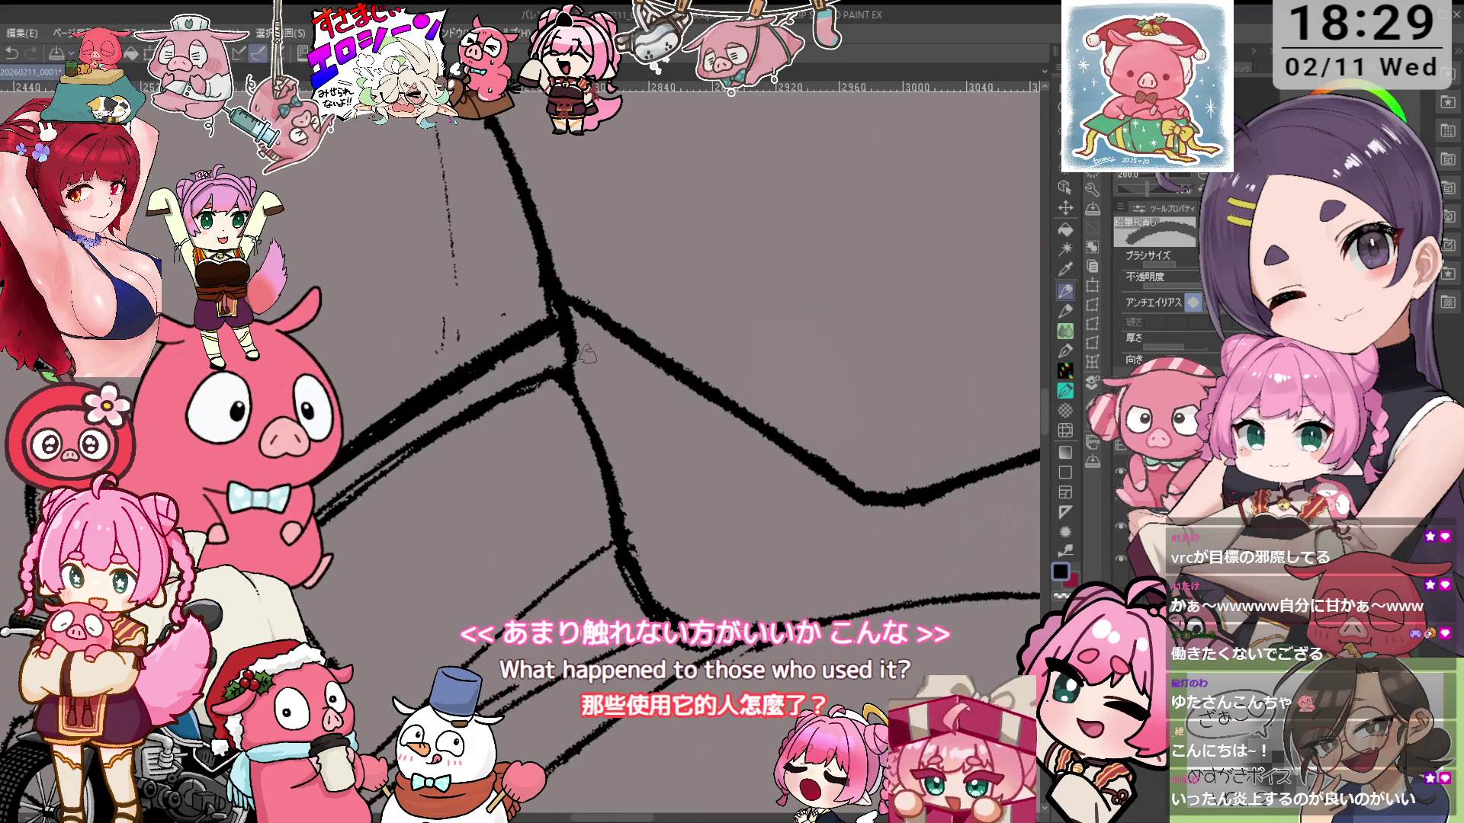
mouse_move(587, 354)
mouse_down()
mouse_move(649, 359)
mouse_move(679, 390)
mouse_move(411, 370)
mouse_up()
Ink the thigh contour with the 鉛筆R 濃 pencil, then re-angle and rezoom the view
key(p)
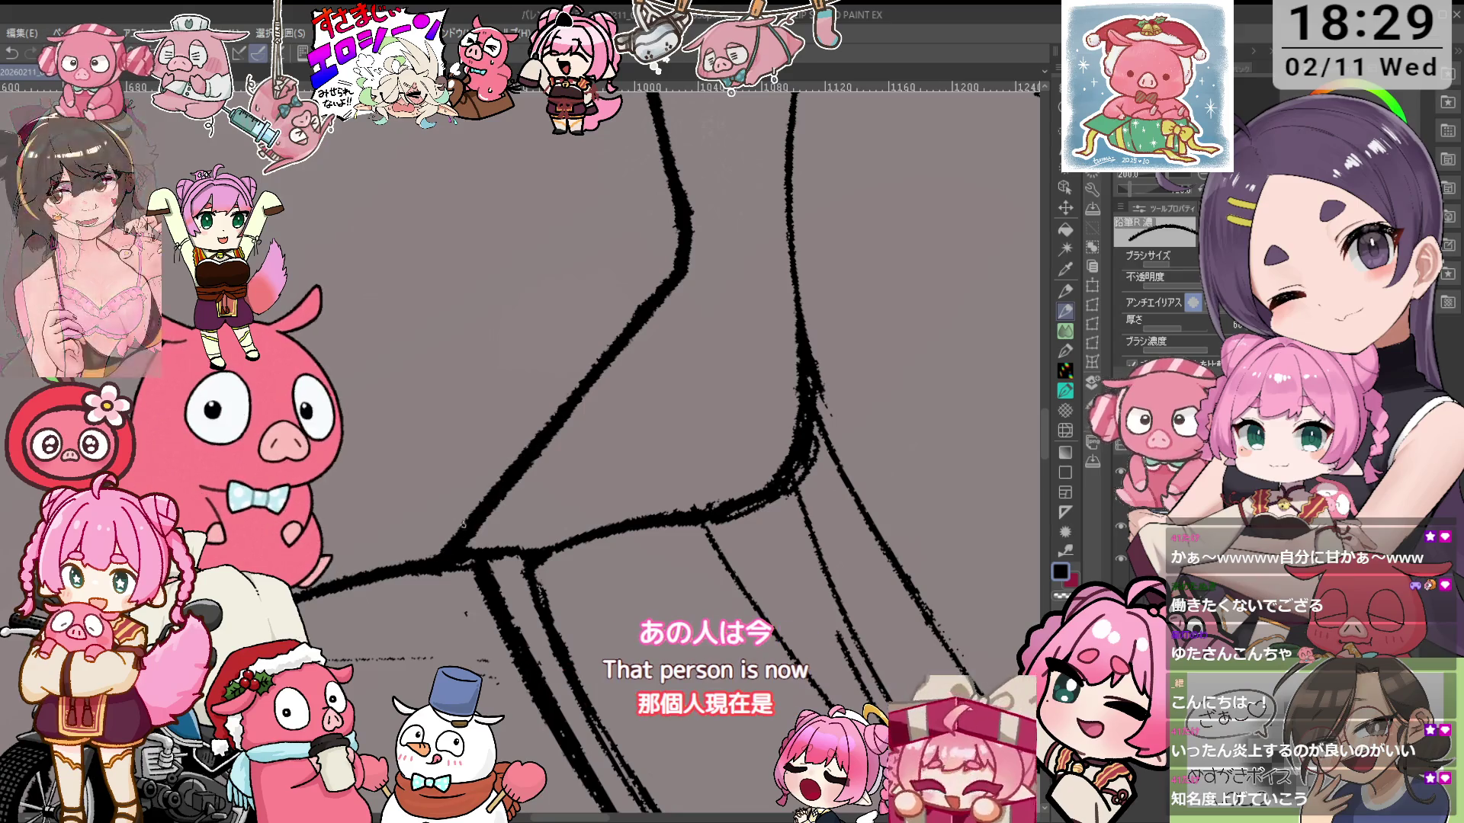
key(e)
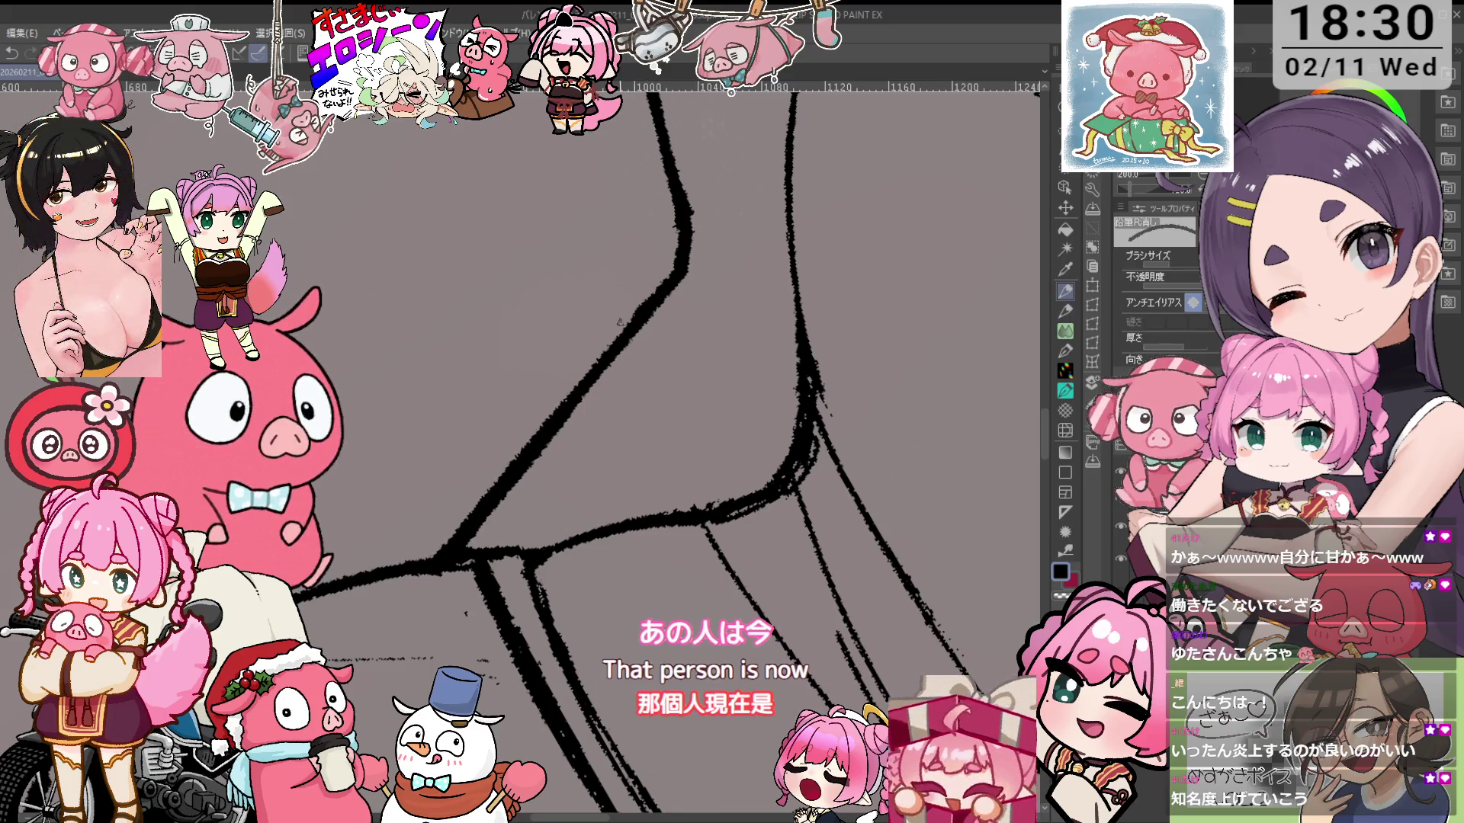
key(minus)
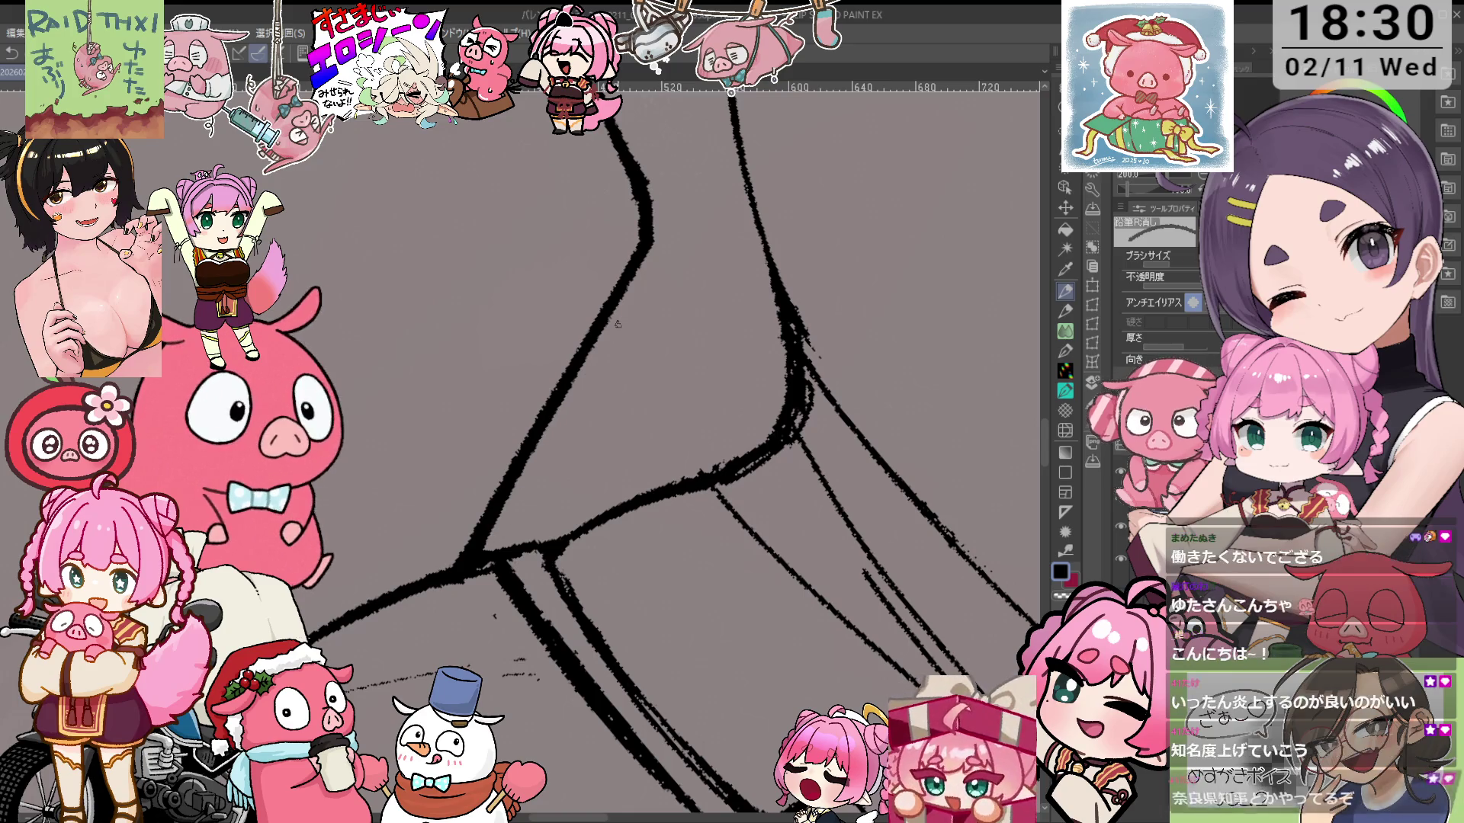
drag(572, 396, 615, 315)
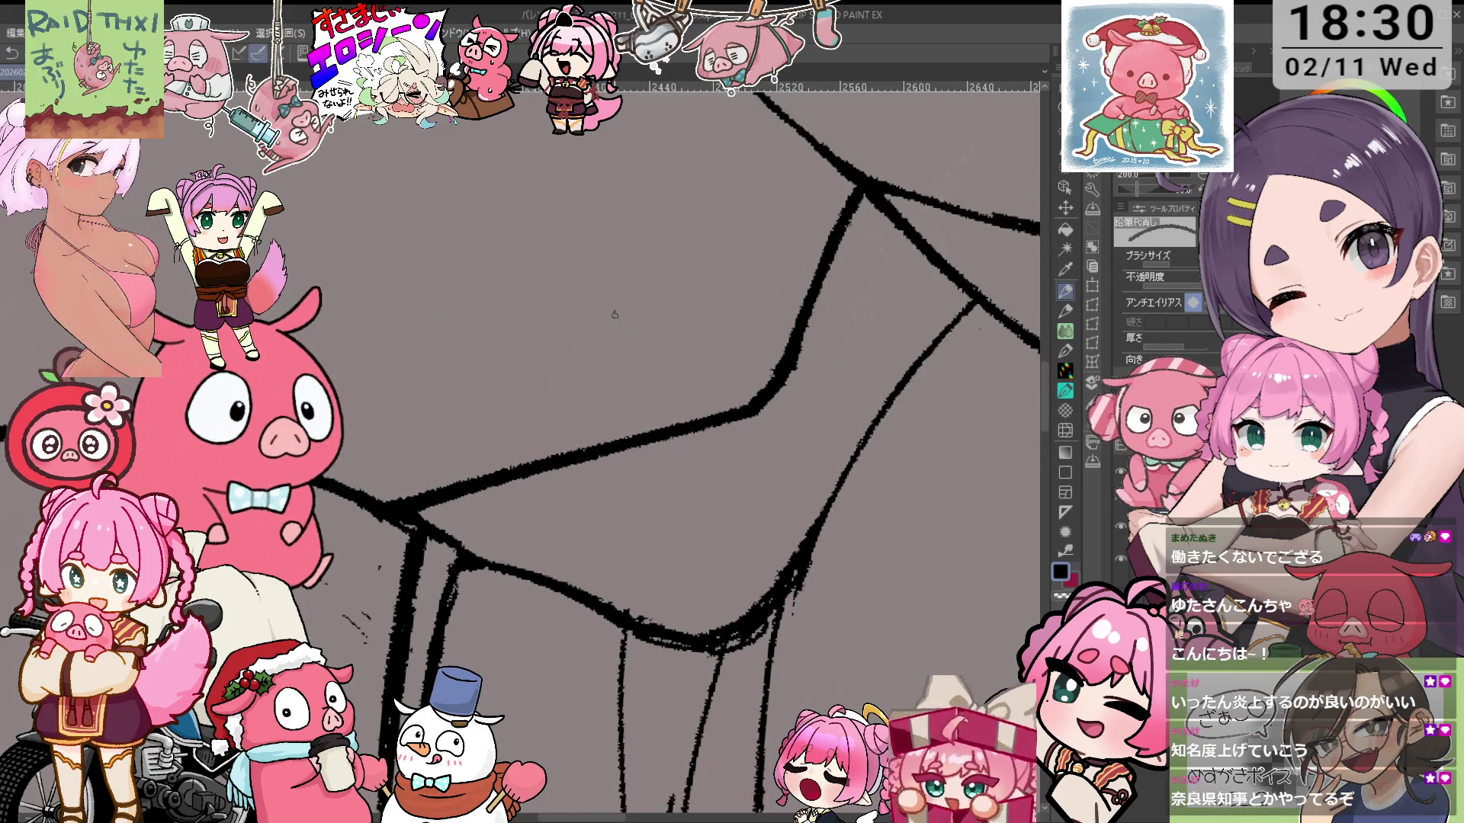
key(ctrl+minus)
key(minus)
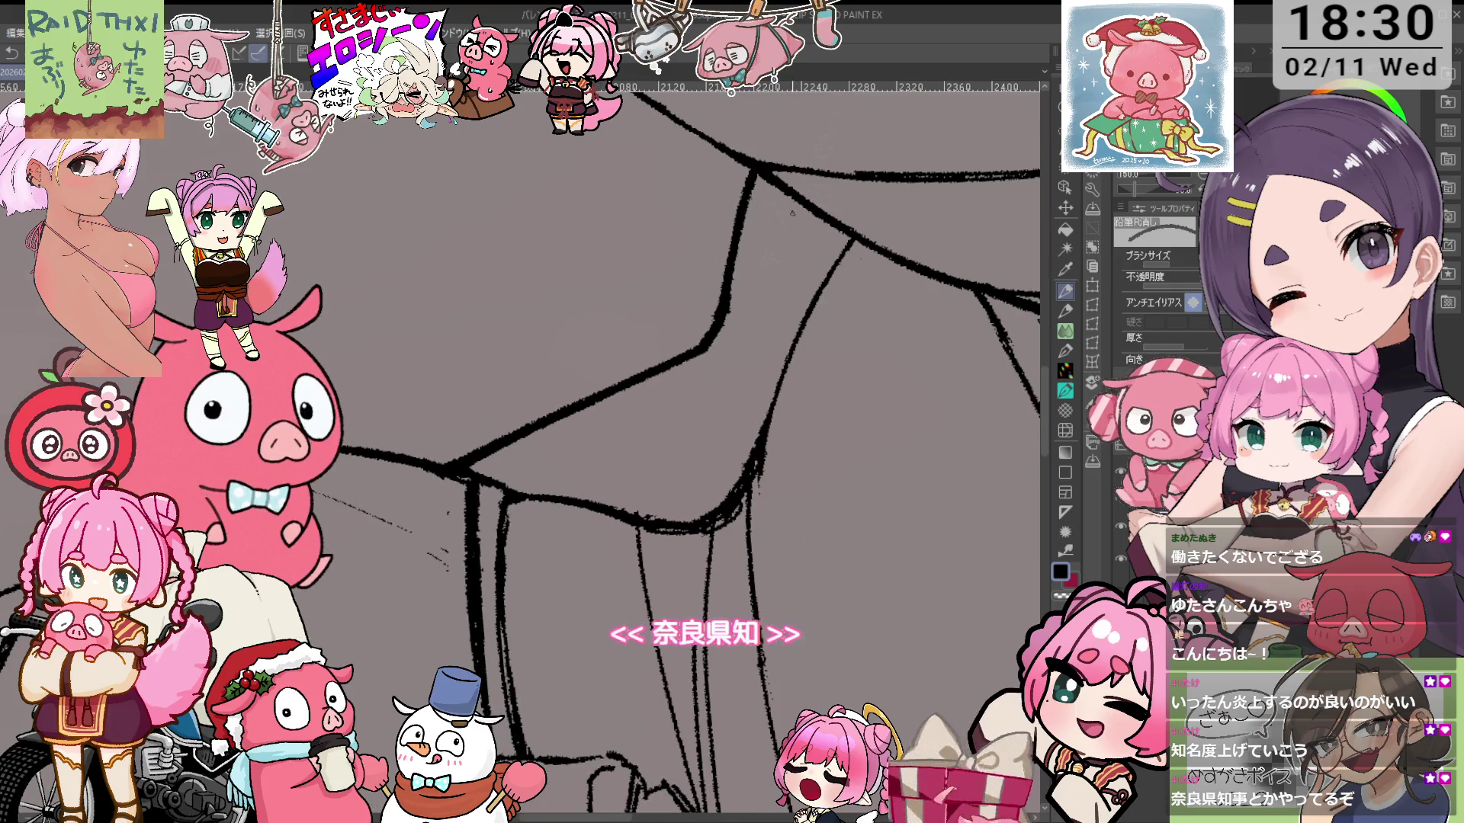
scroll(698, 364, down, 5)
drag(697, 359, 769, 507)
key(ctrl+plus)
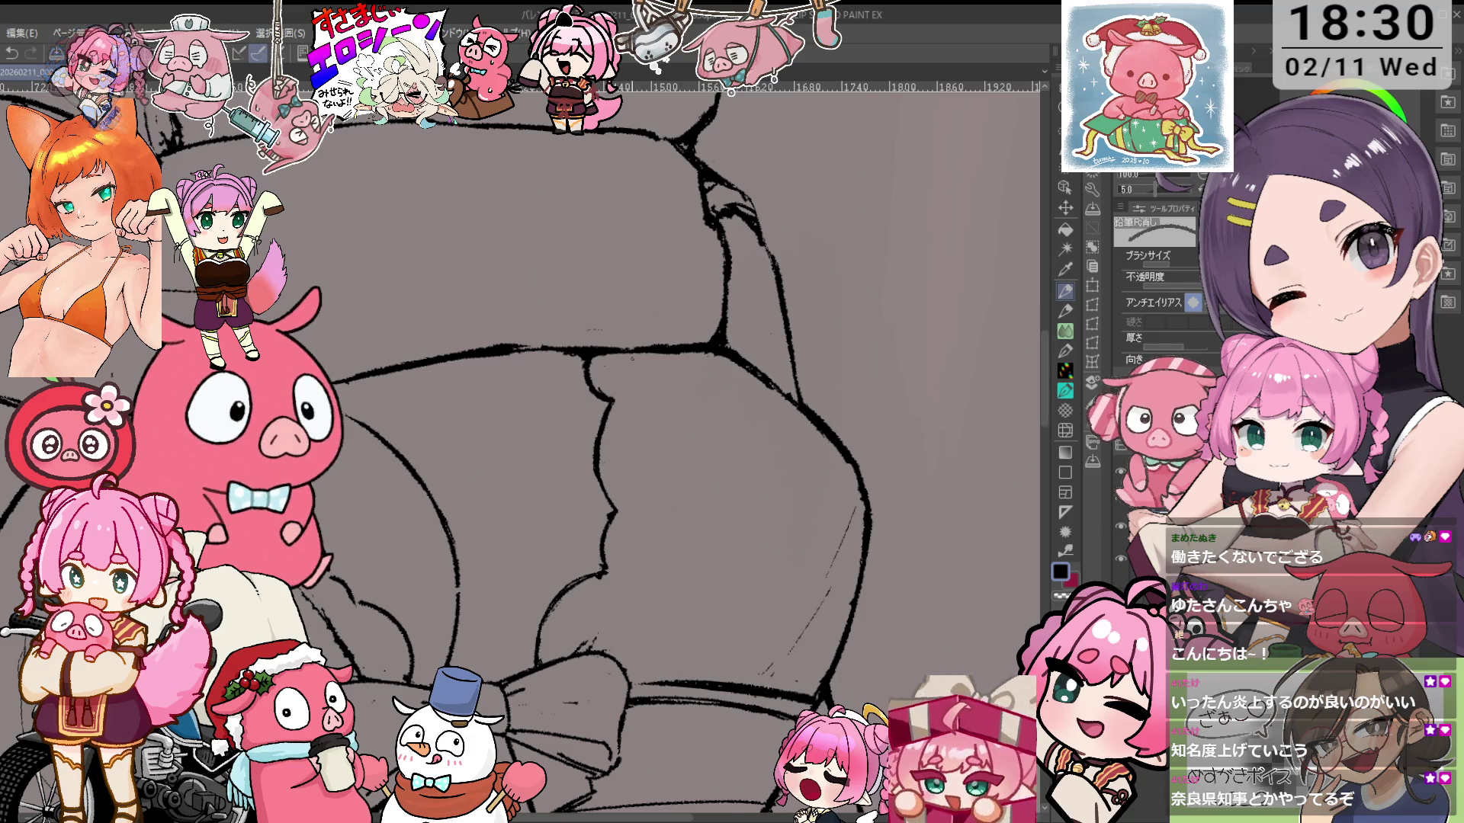
Zoom out, move down to the other thigh and undo the last erase
key(ctrl+minus)
key(ctrl+minus)
scroll(681, 467, down, 5)
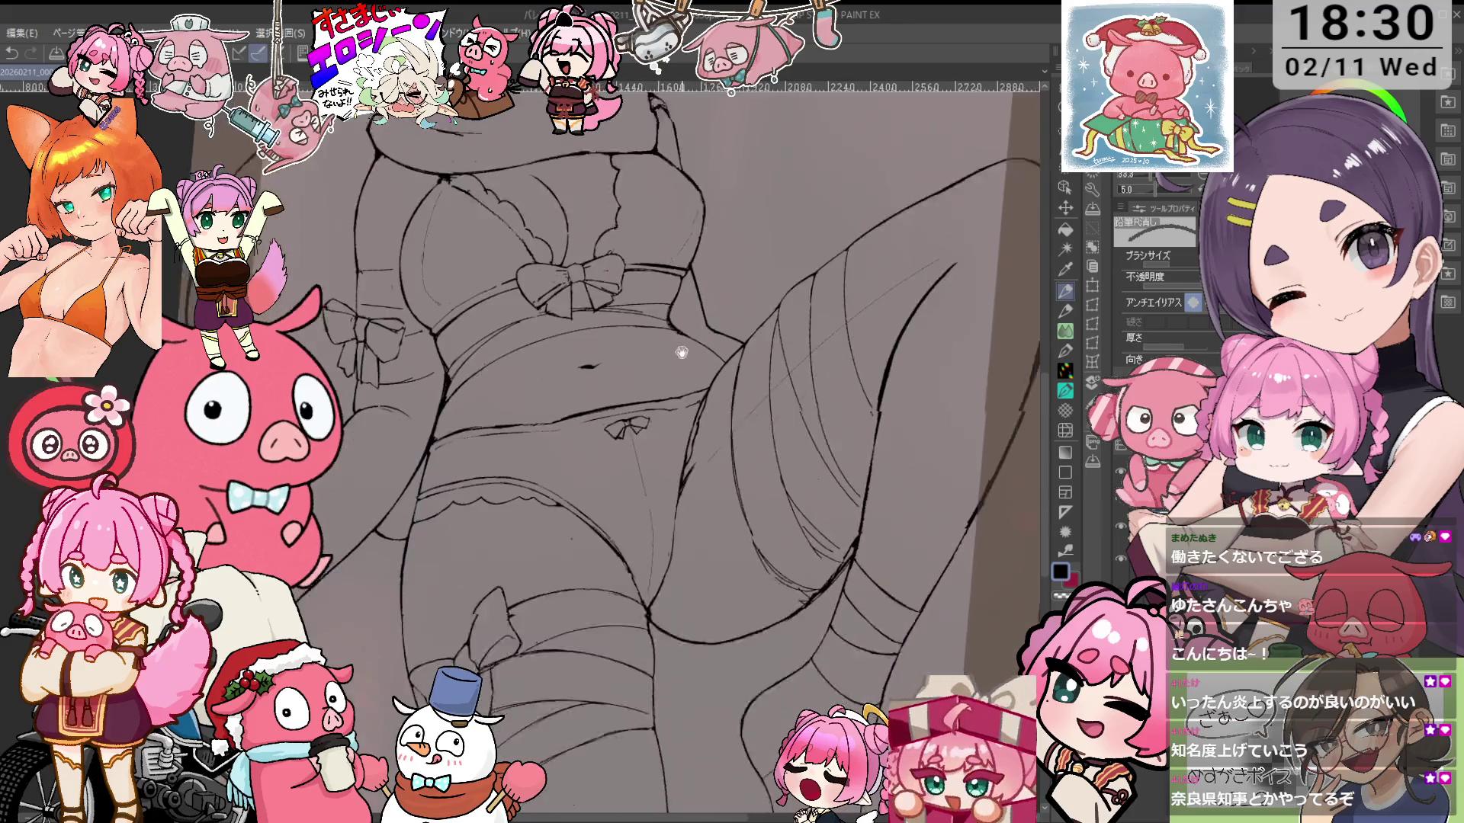
scroll(665, 375, down, 1)
scroll(666, 375, down, 5)
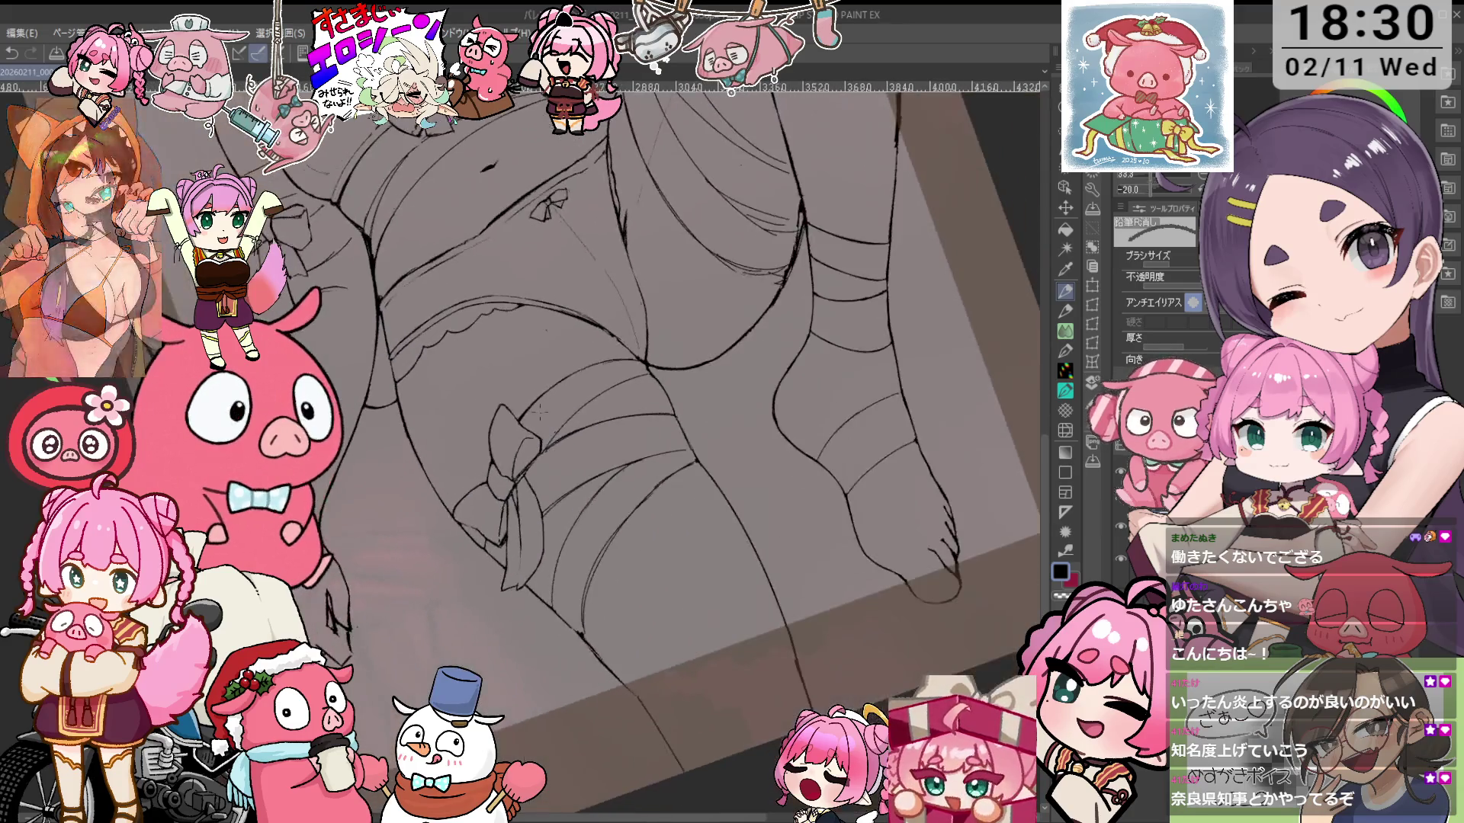
scroll(665, 375, up, 3)
scroll(666, 375, down, 6)
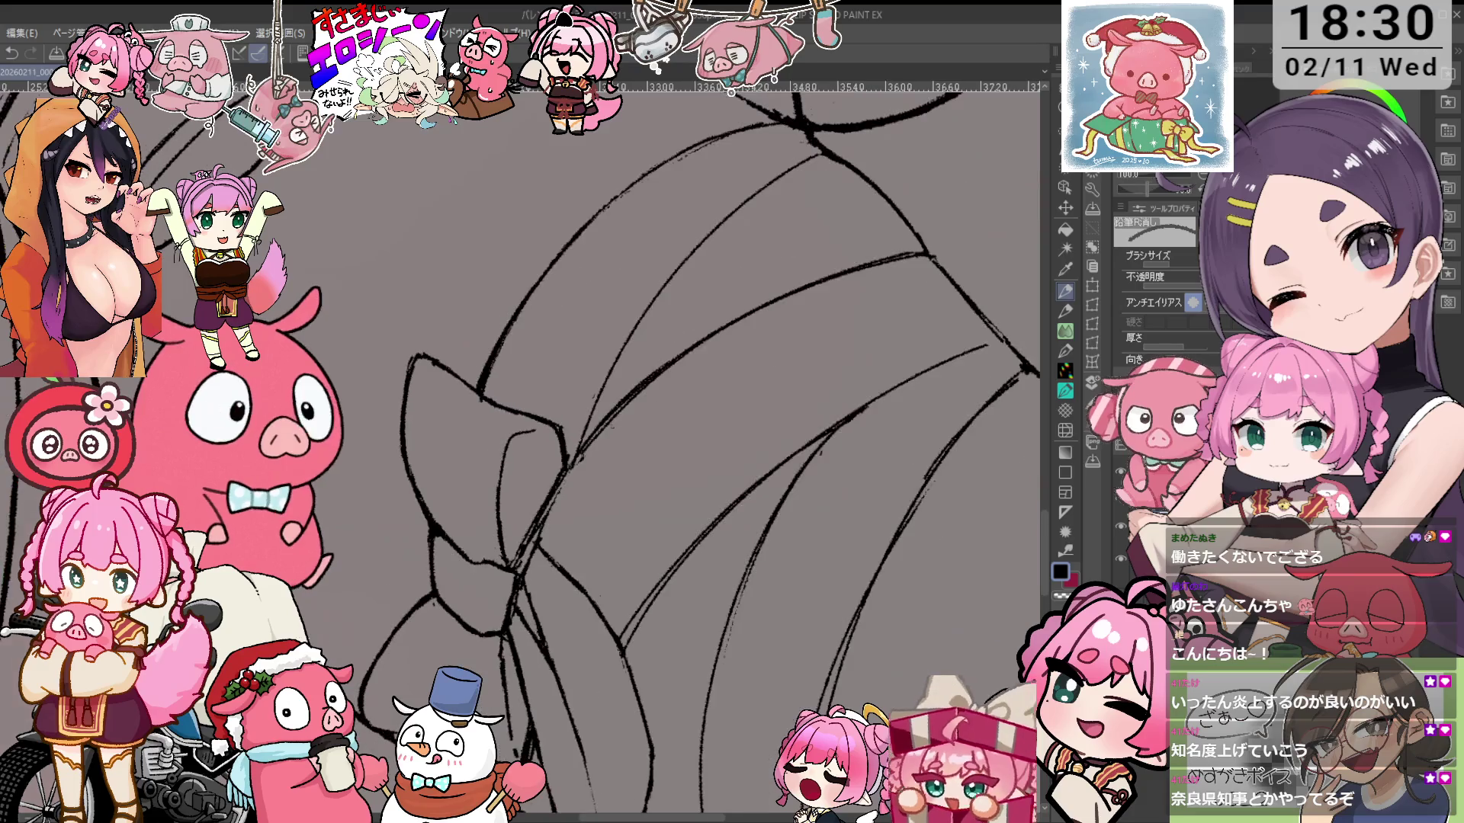
scroll(666, 375, down, 3)
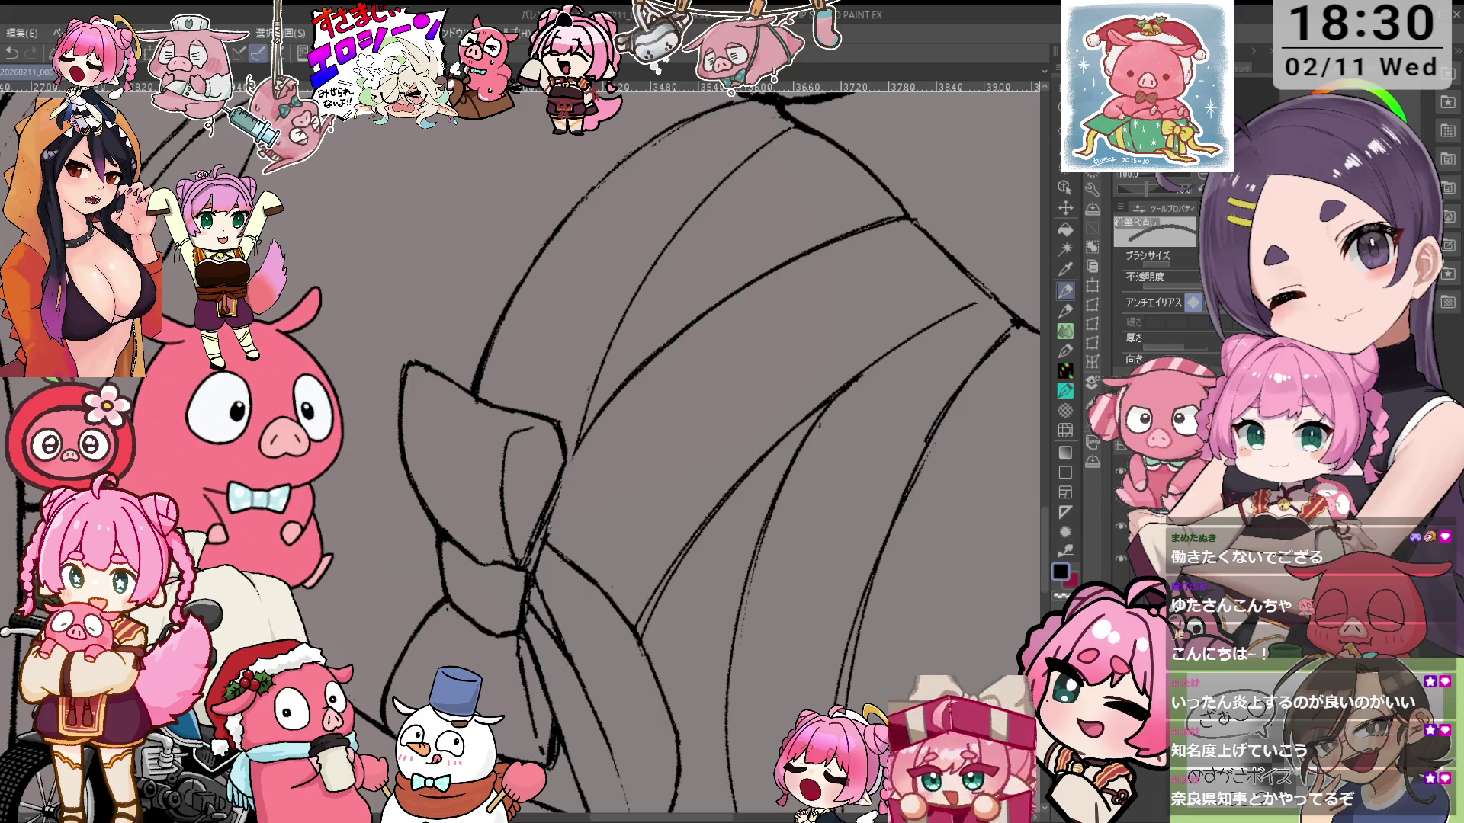
key(ctrl+z)
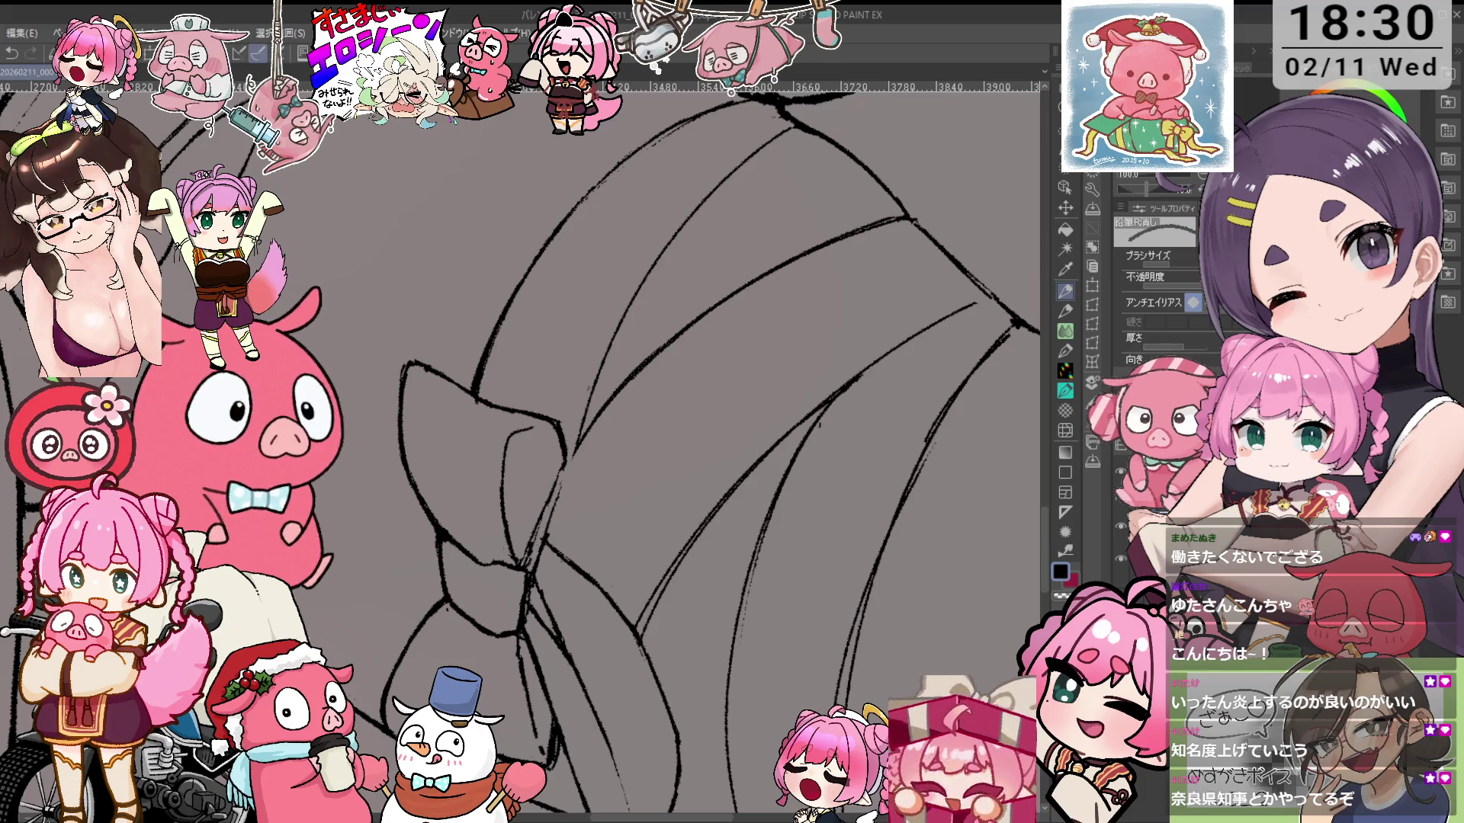
Ink the wrap-band lines near the thigh bow, undoing a bad short stroke and erasing strays
key(p)
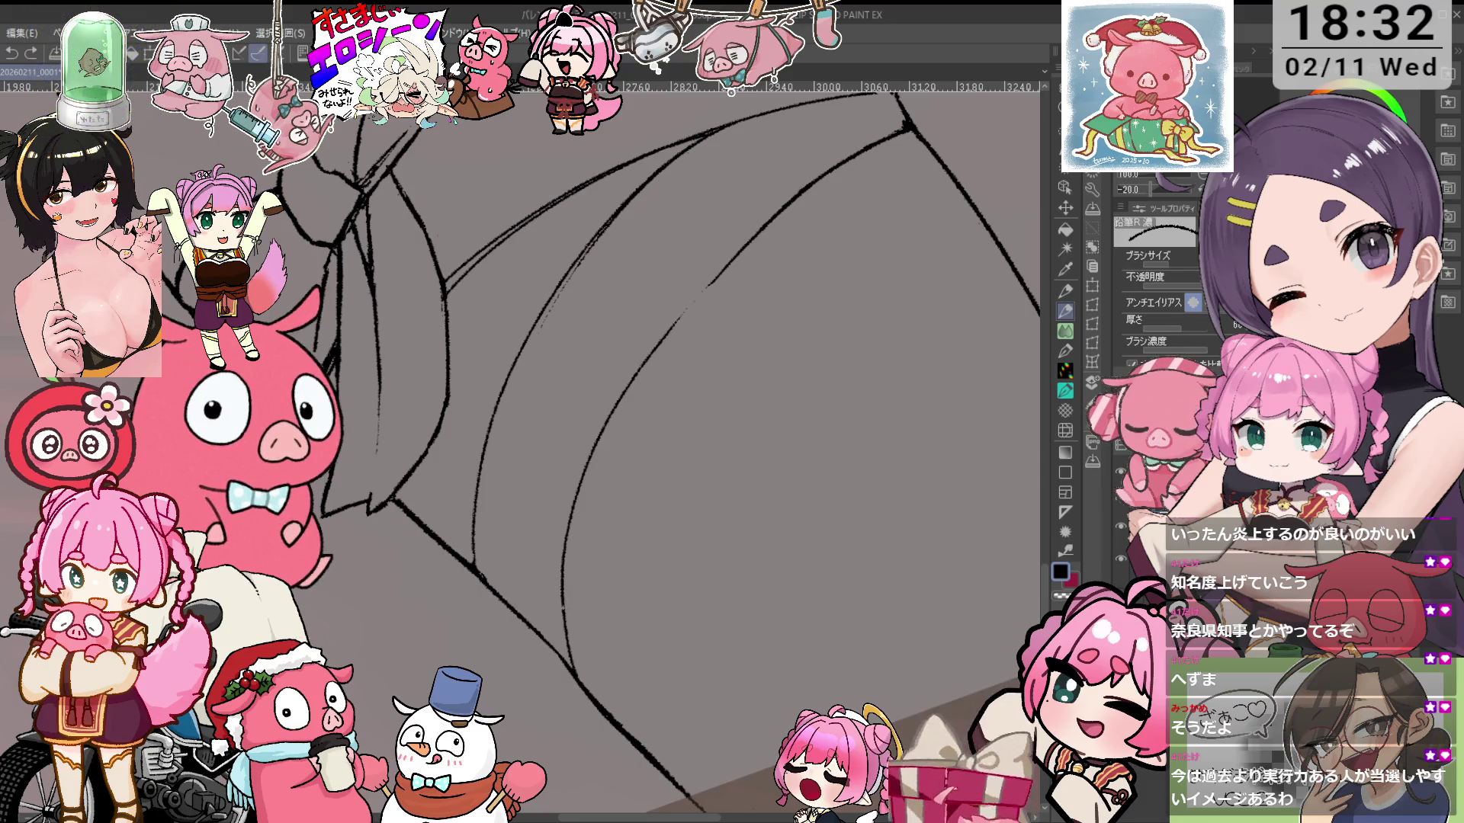
key(ctrl+z)
scroll(843, 245, up, 5)
key(e)
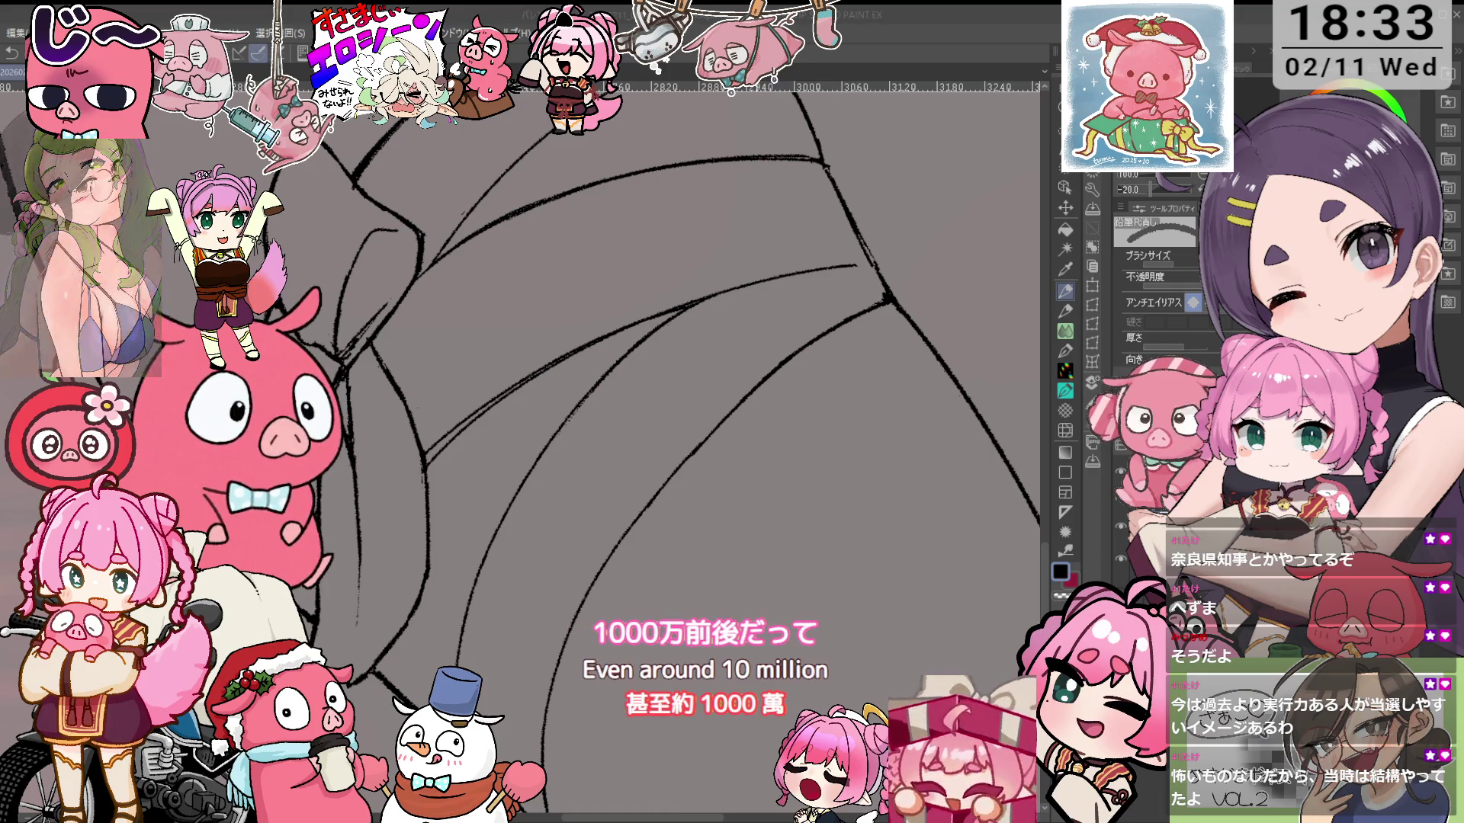
key(minus)
scroll(891, 293, up, 2)
Reset, then rotate the view around the thigh bow and ink with 鉛筆R濃 instead of 鉛筆R消し
key(p)
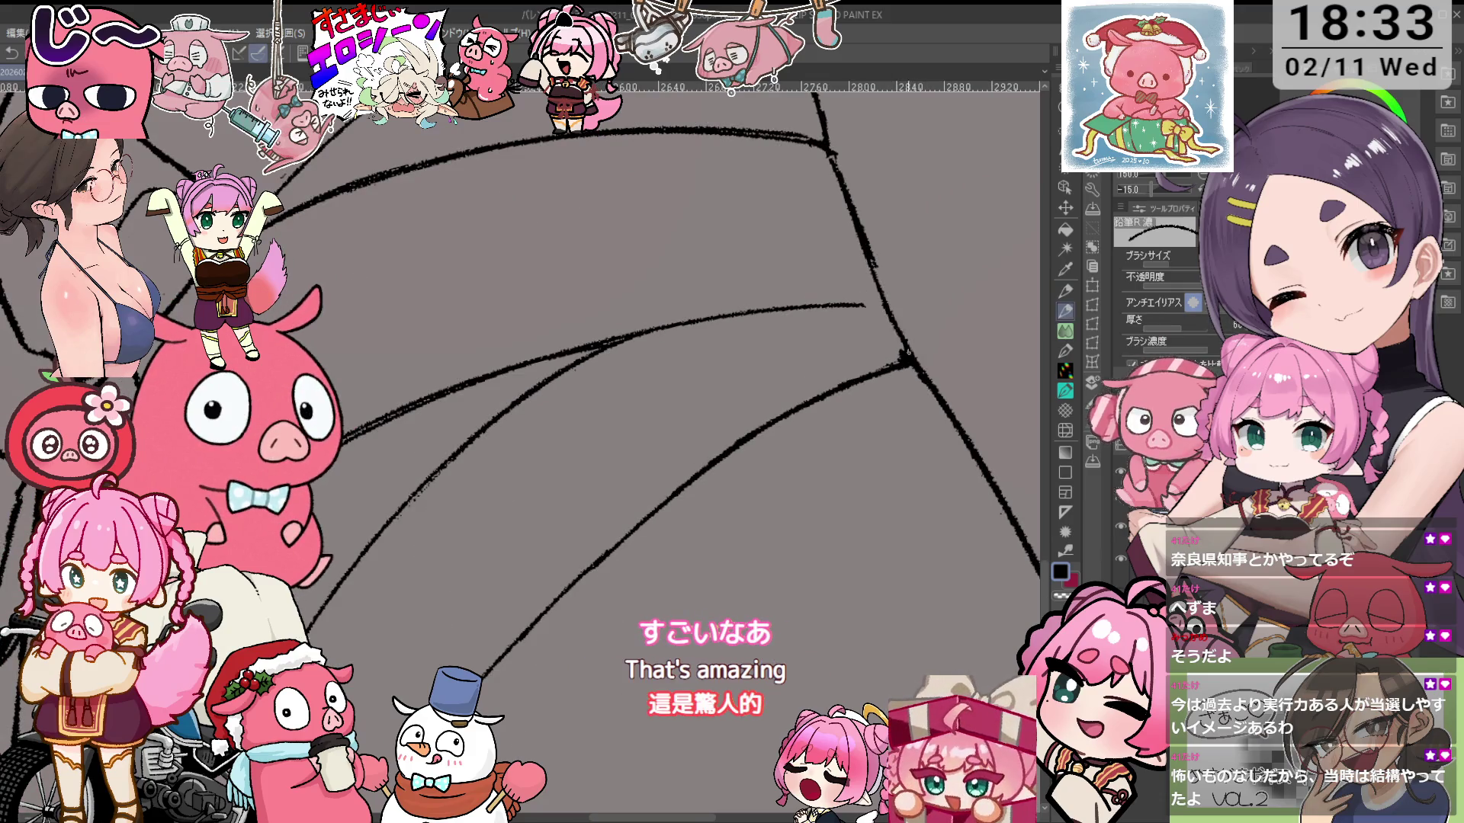
key(ctrl+@)
key(e)
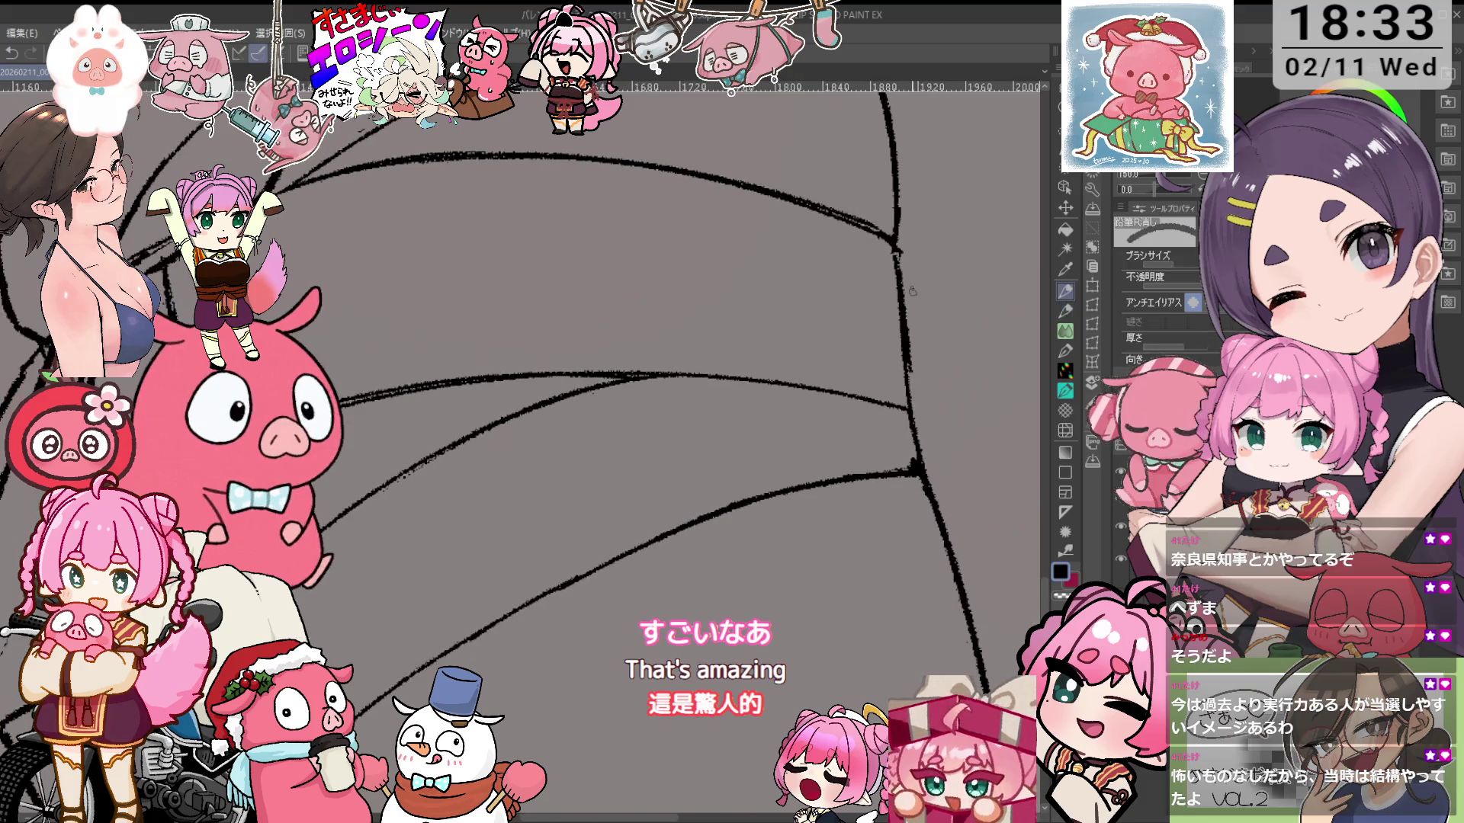
key(p)
scroll(711, 391, down, 4)
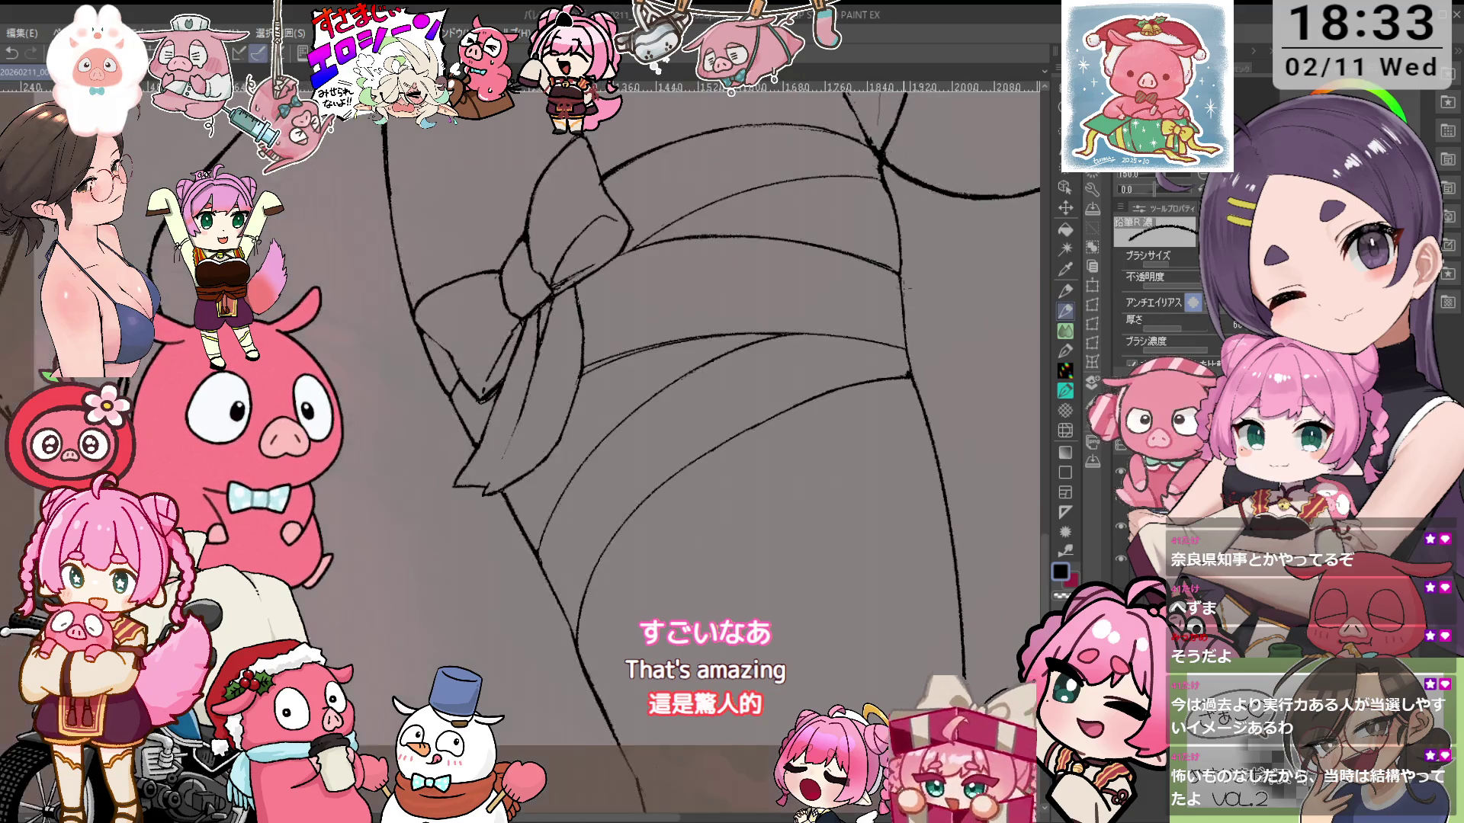
scroll(711, 391, up, 3)
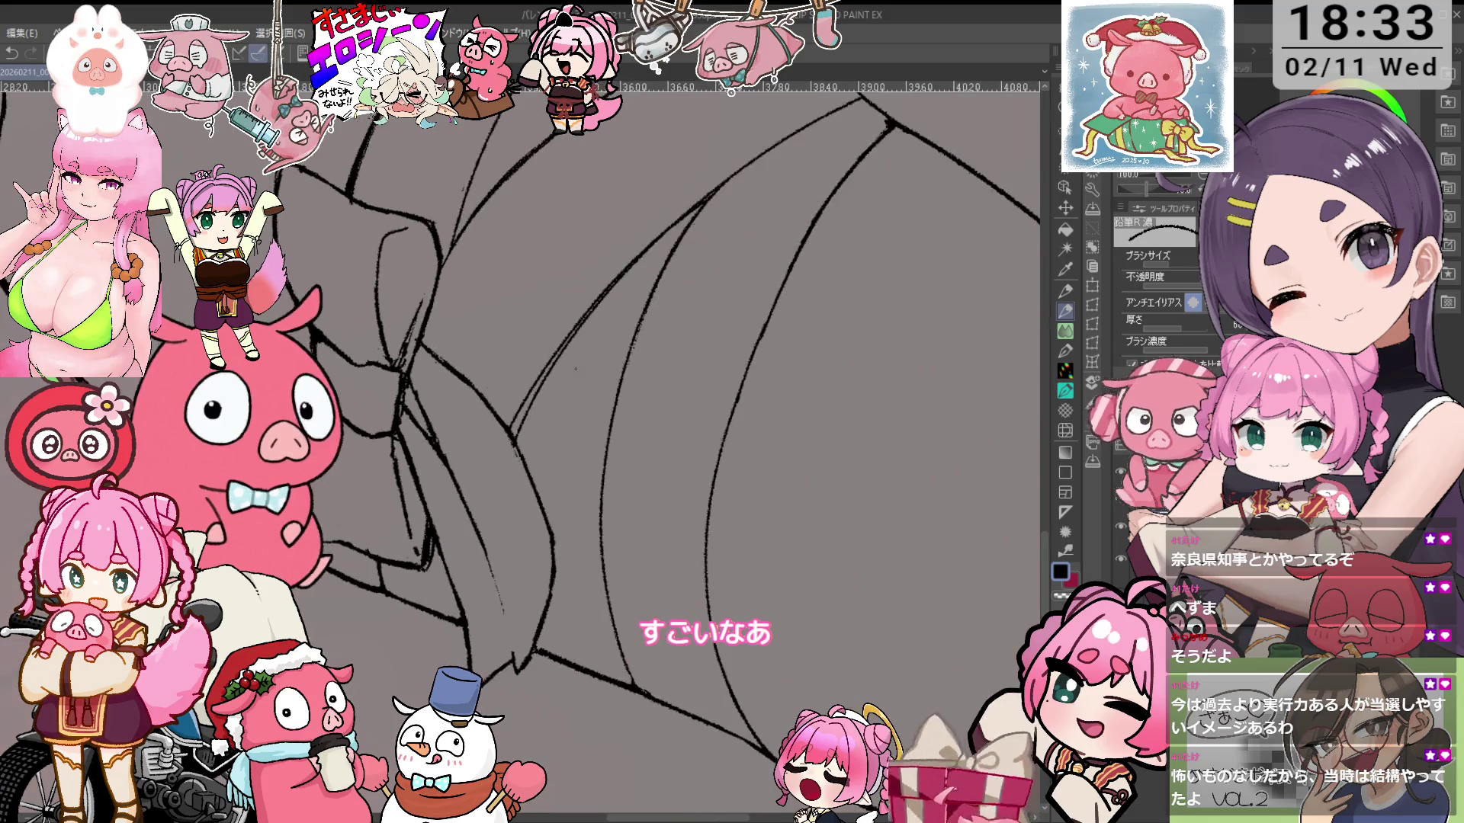
key(e)
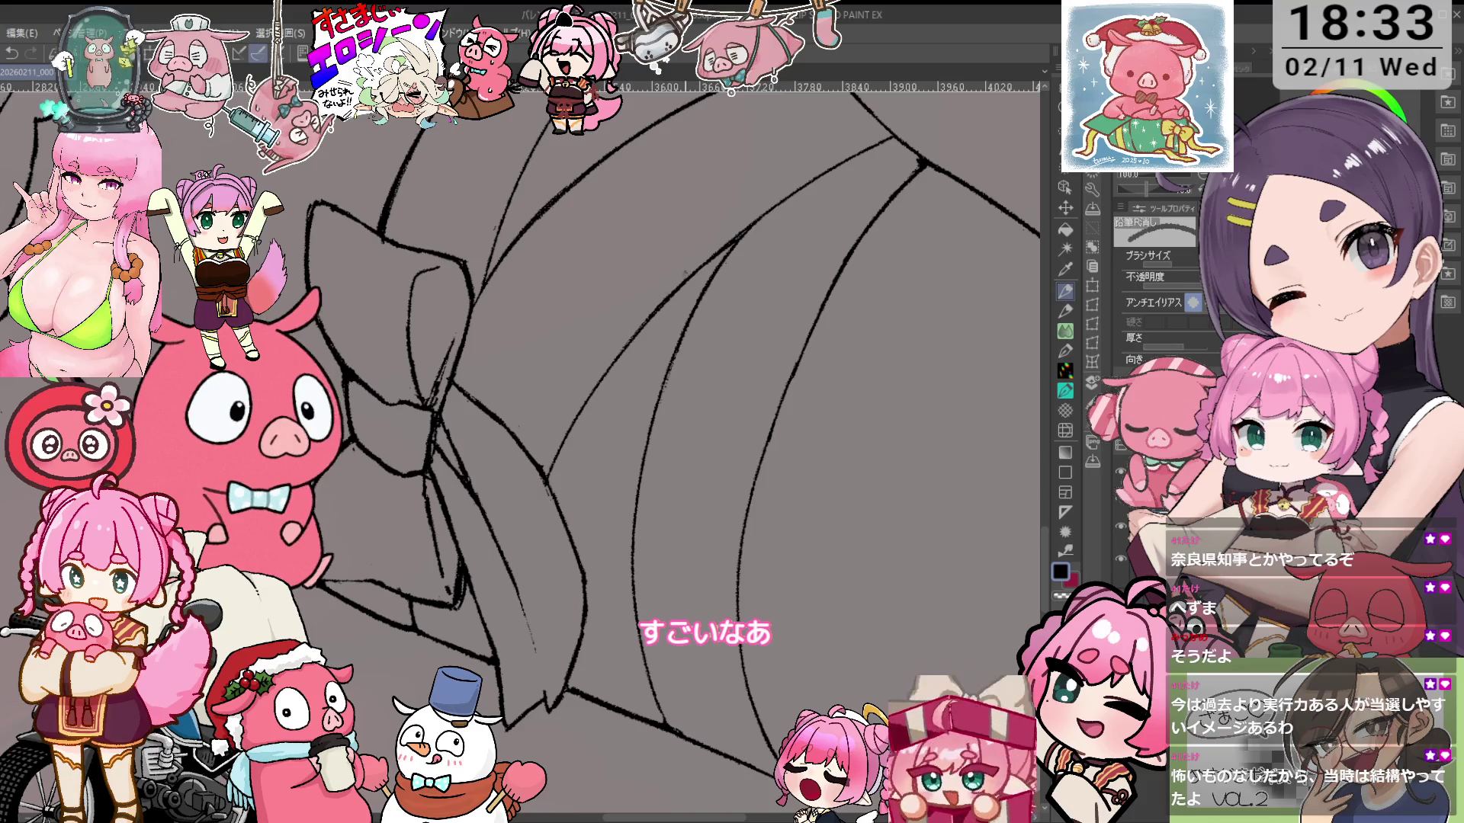
key(minus)
key(minus)
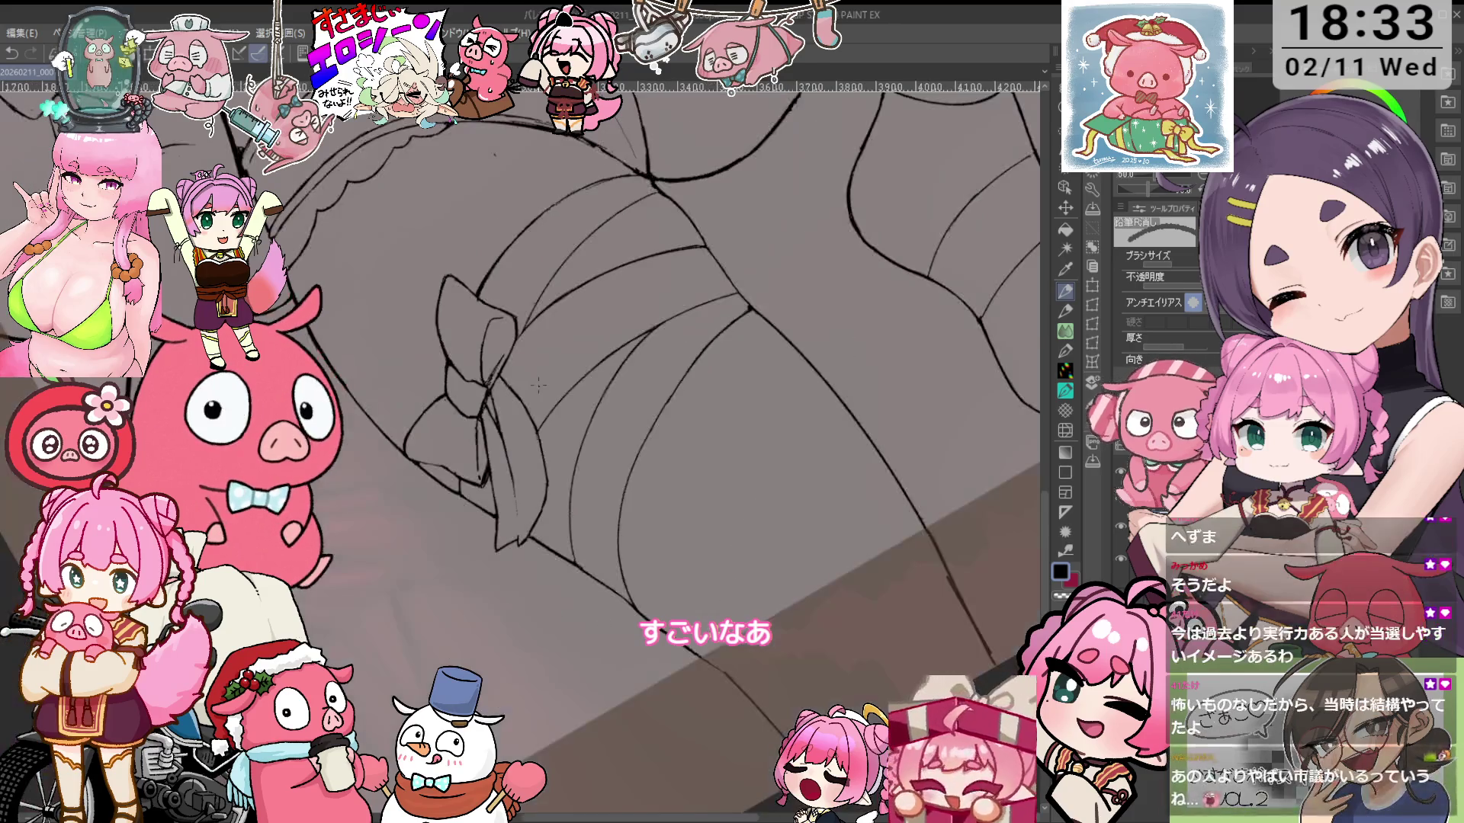
key(minus)
key(minus)
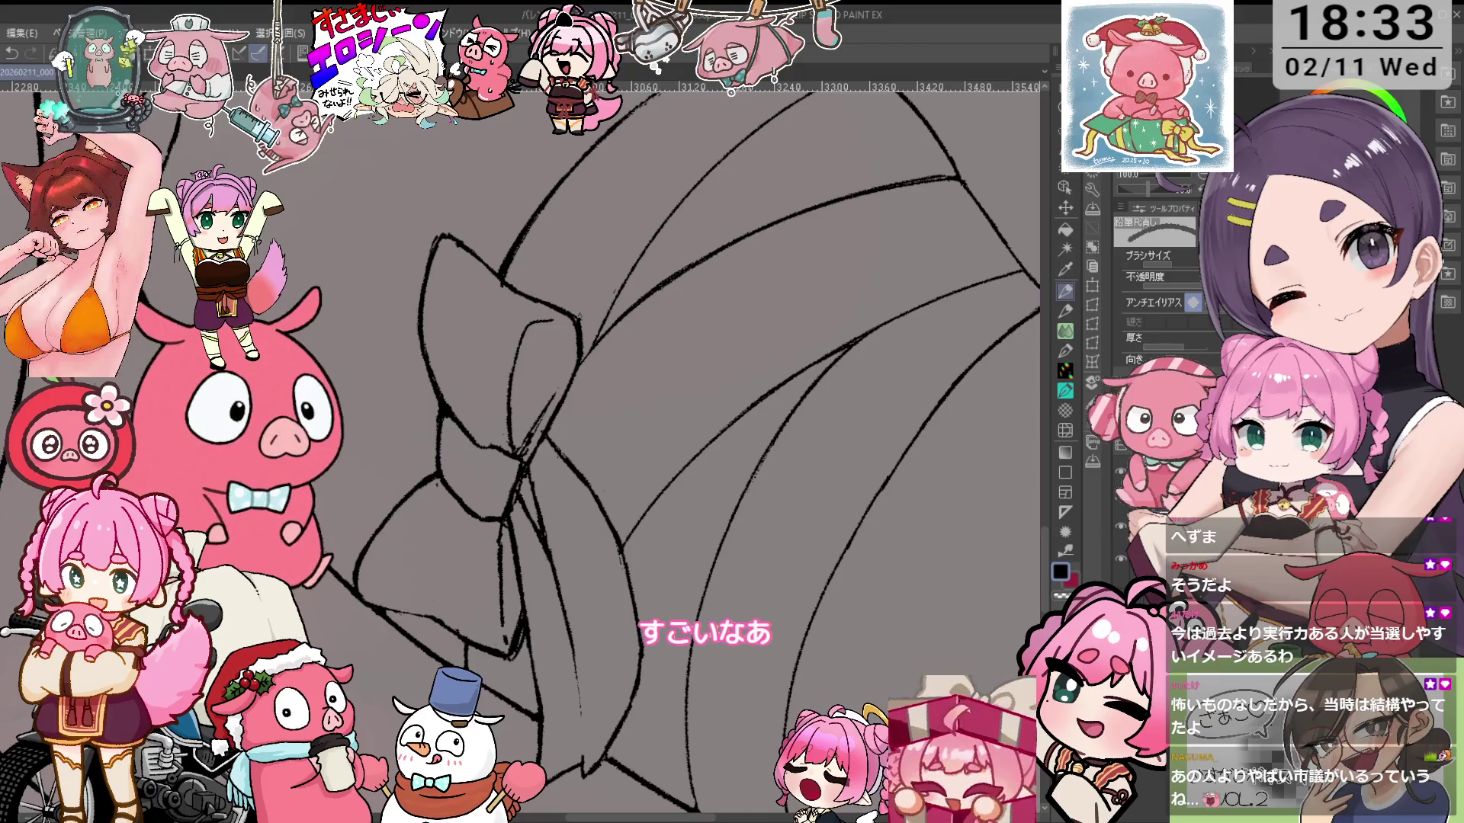
key(p)
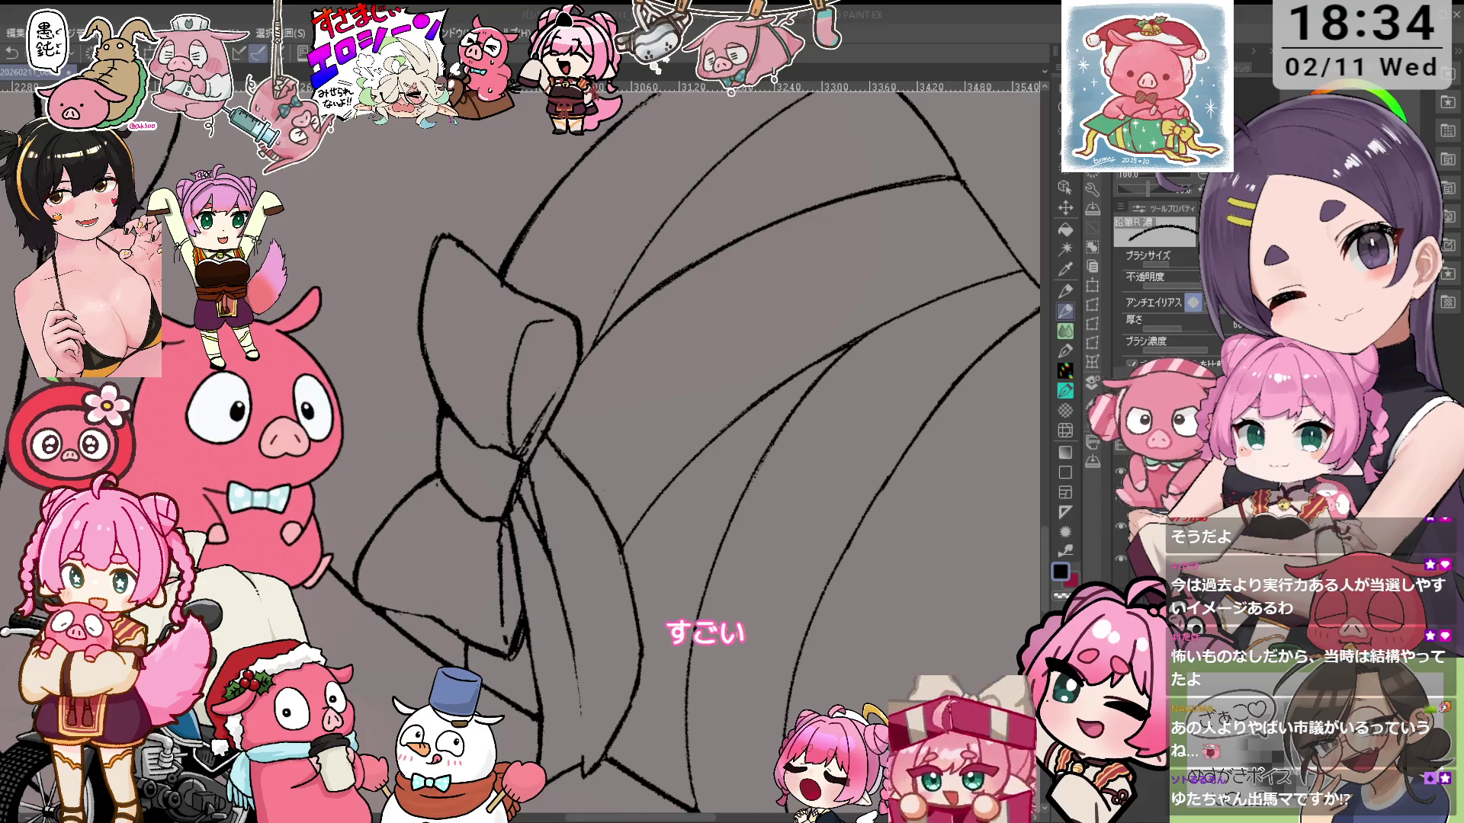
scroll(630, 418, up, 3)
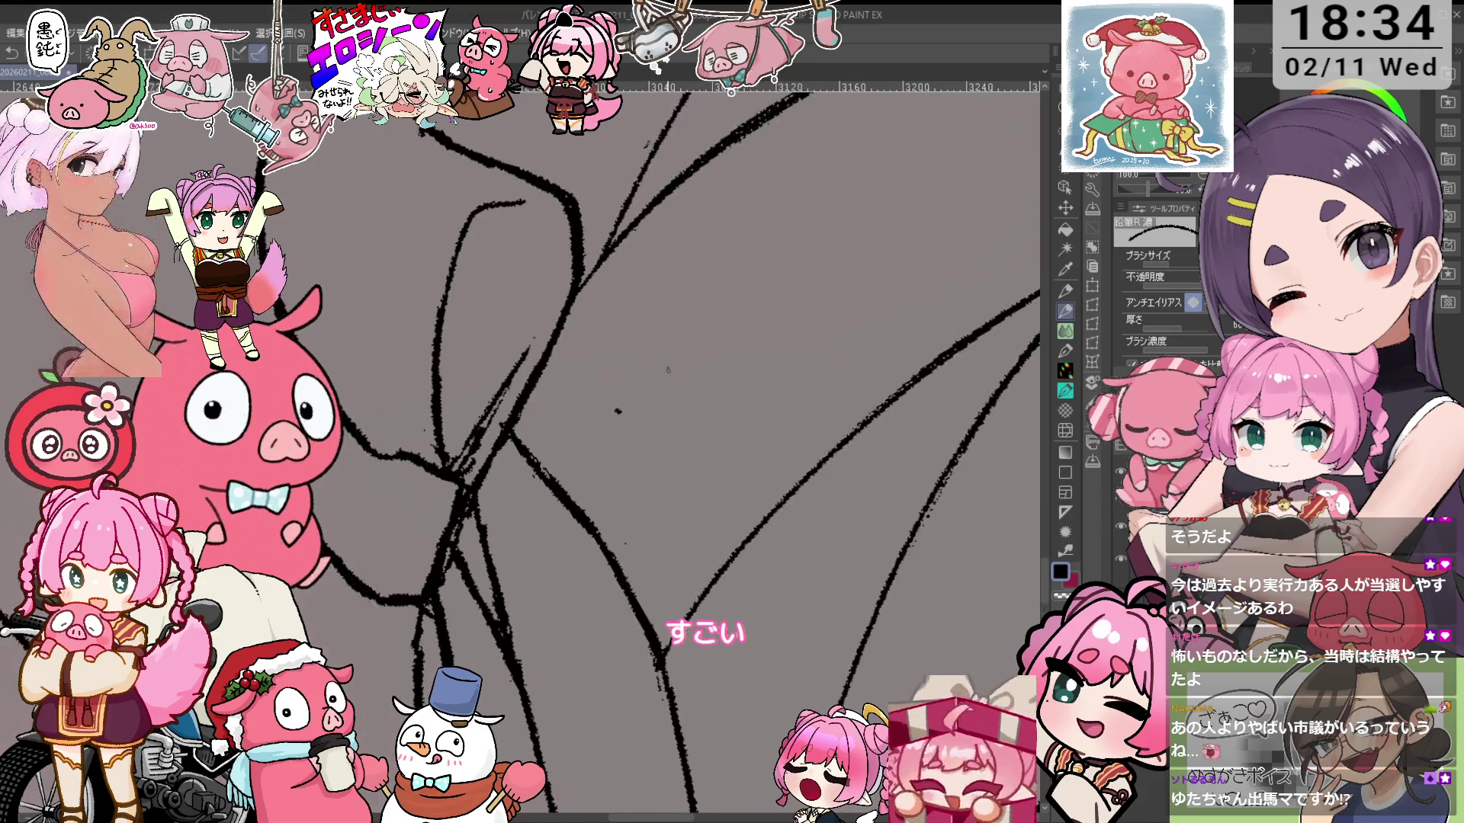
Start inking the thigh's ribbon bow, alternating the 鉛筆R濃 pencil and 鉛筆R消し eraser
key(e)
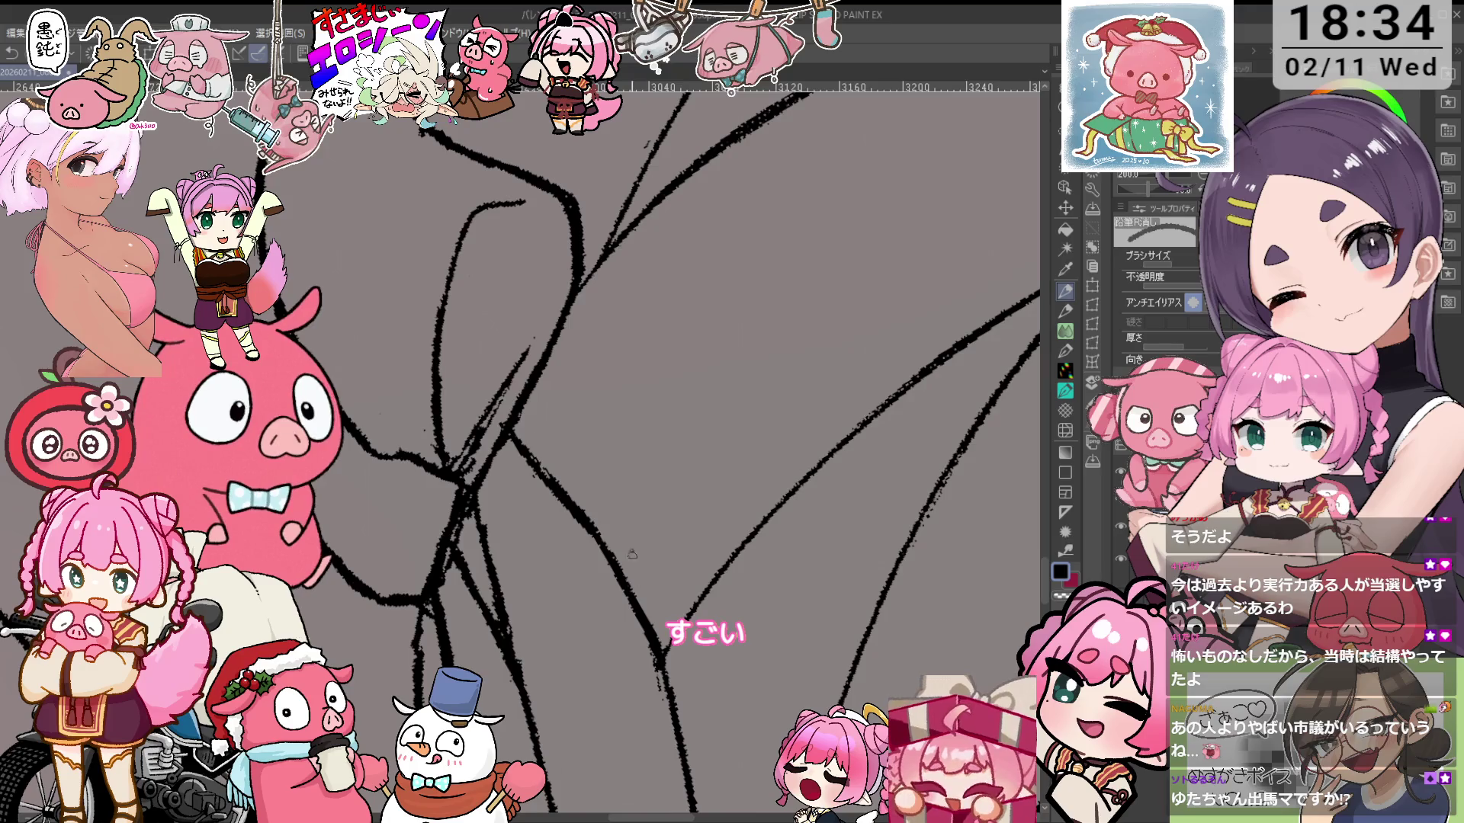
scroll(624, 541, down, 3)
scroll(625, 541, up, 1)
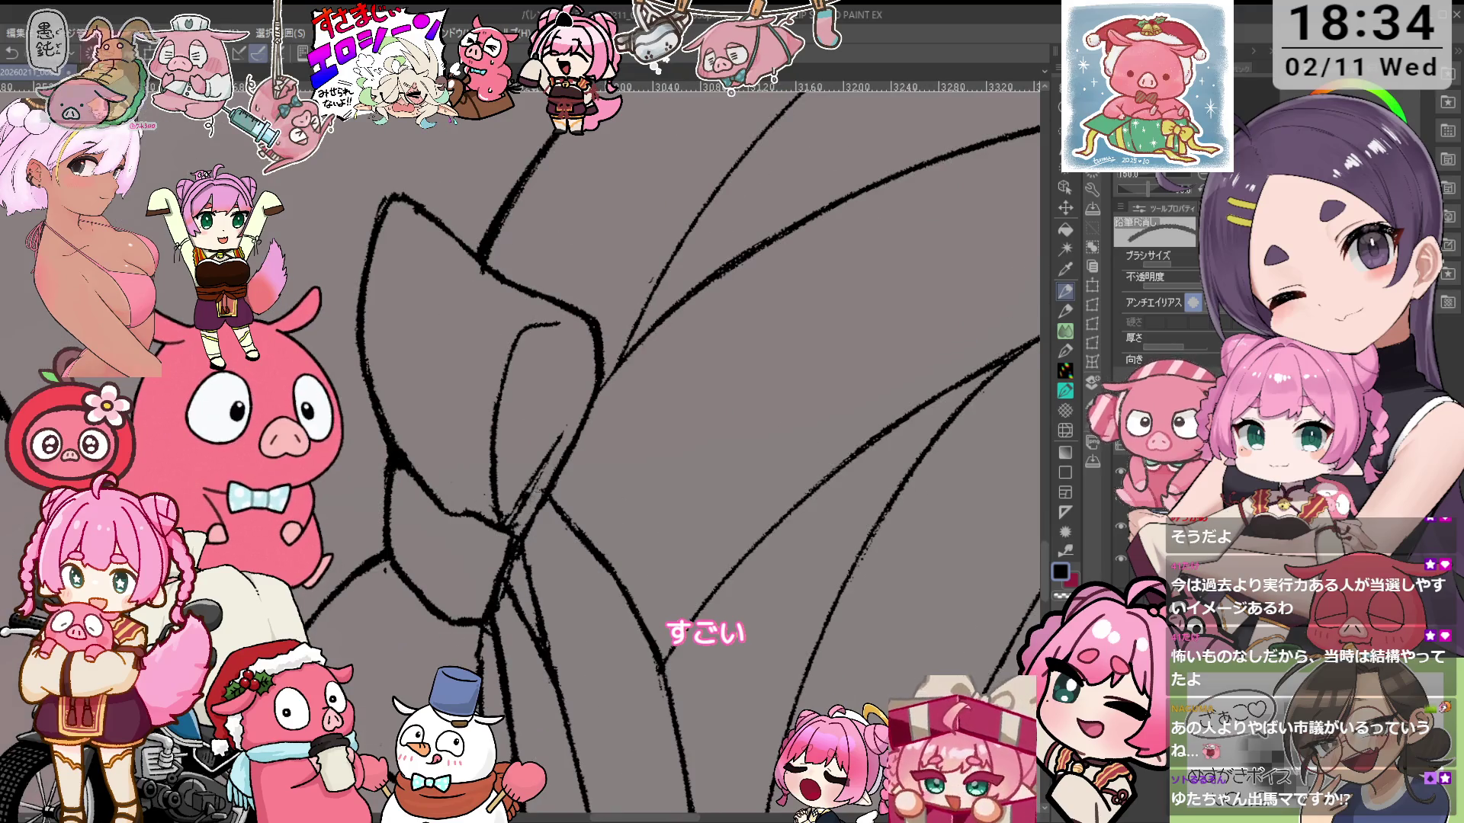
key(p)
key(e)
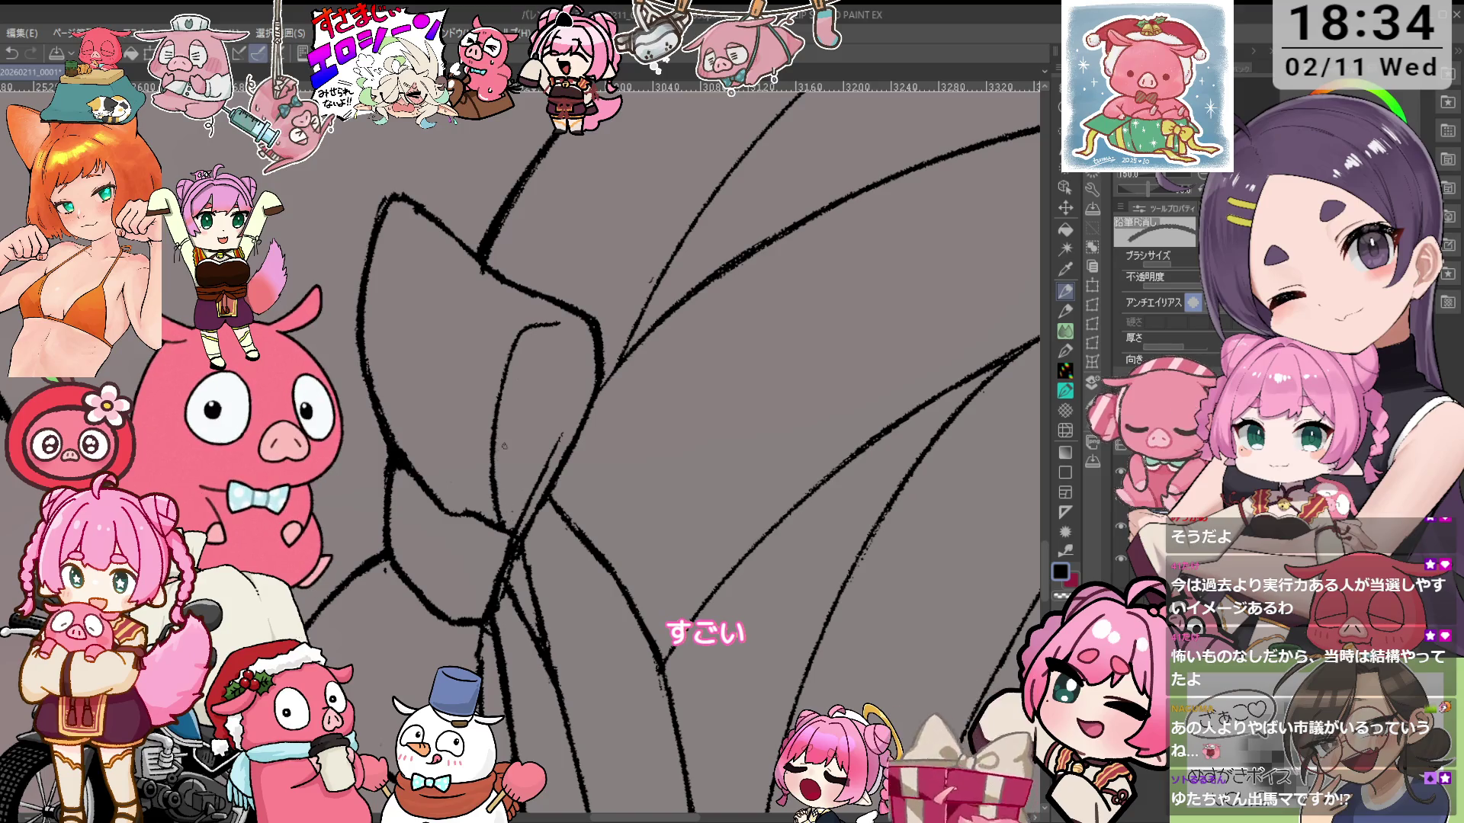
scroll(562, 325, down, 3)
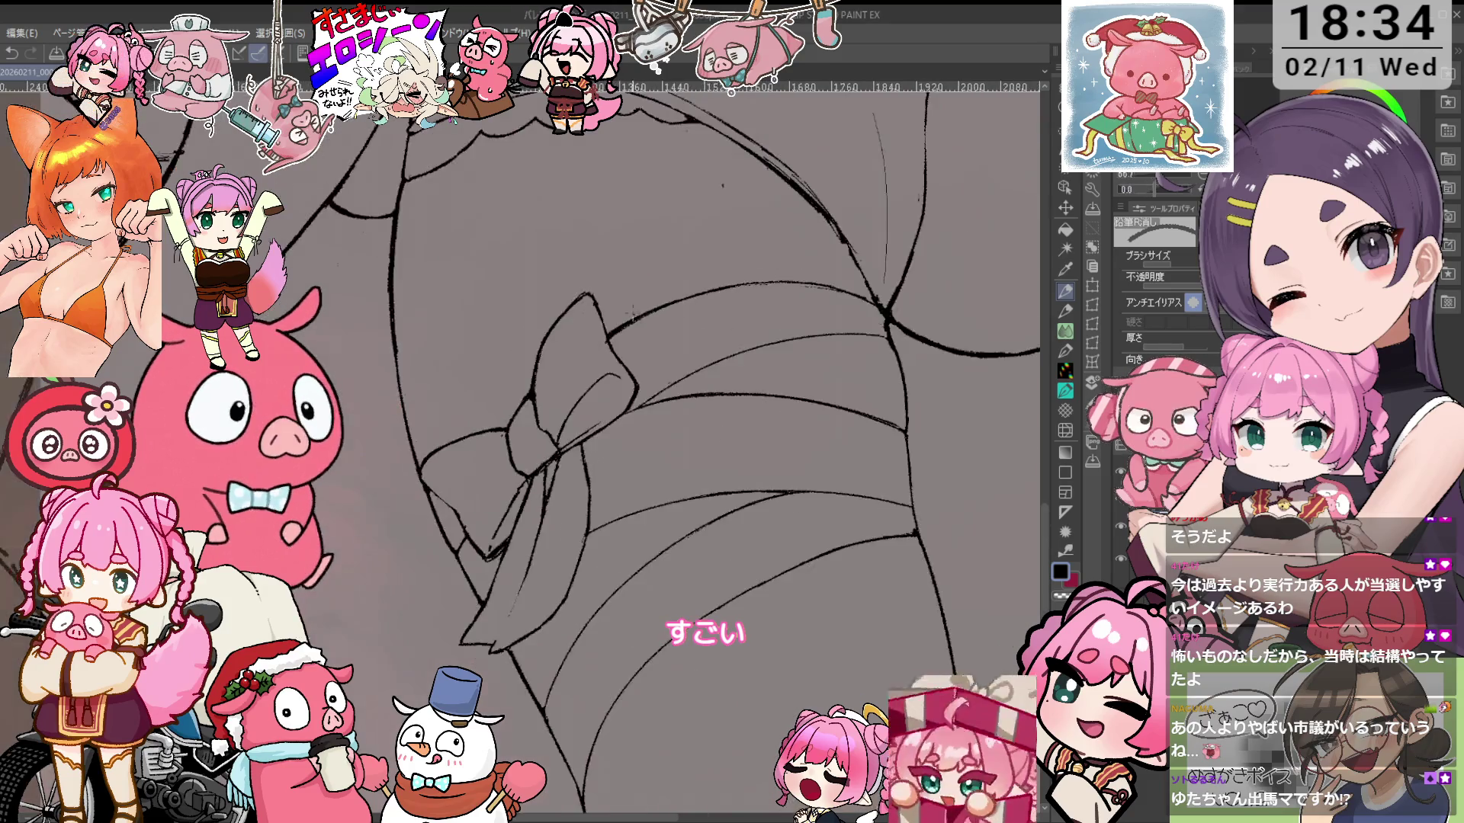
scroll(562, 366, up, 3)
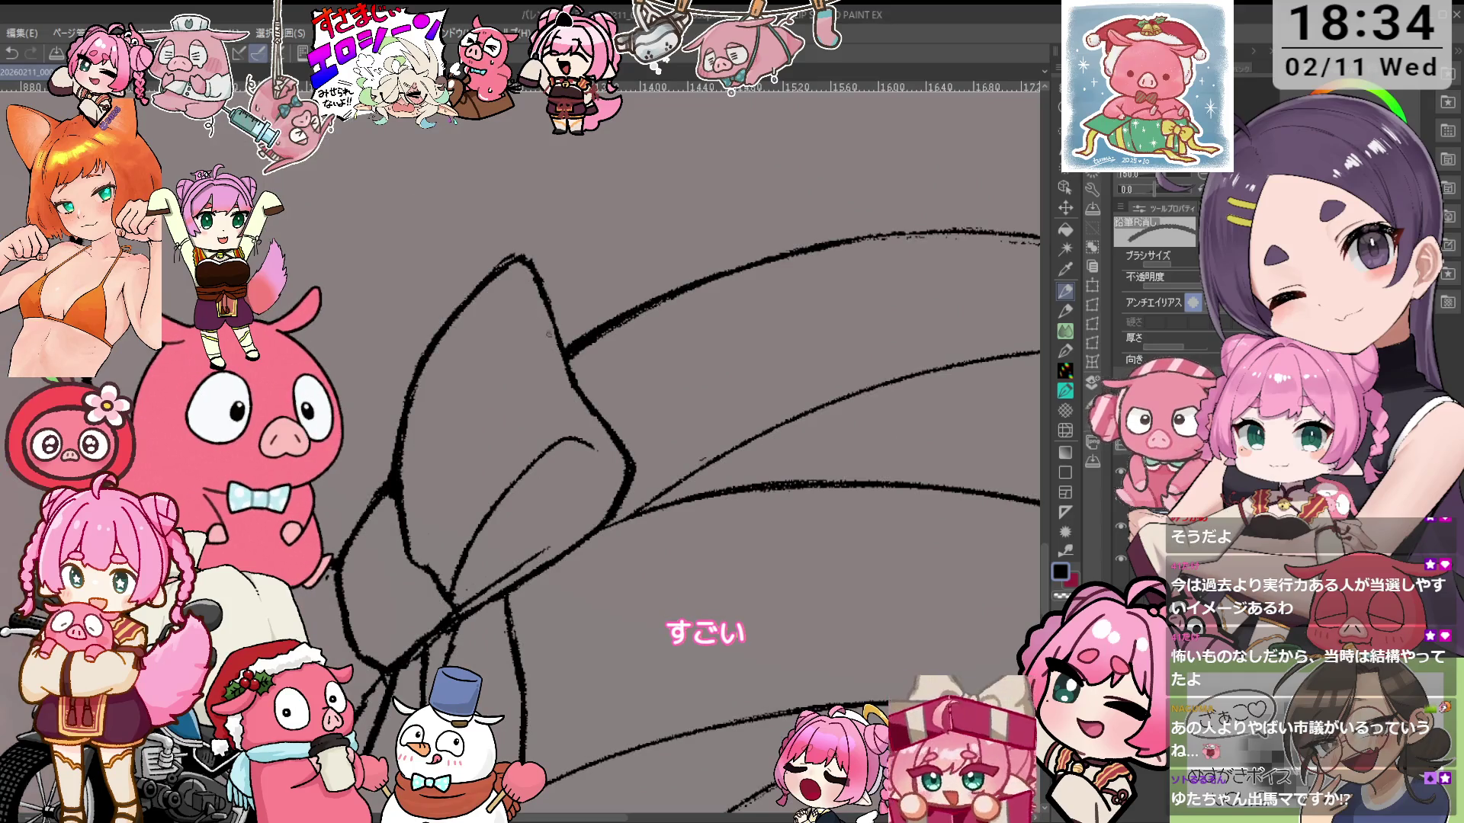
scroll(549, 327, down, 3)
scroll(623, 305, up, 4)
key(p)
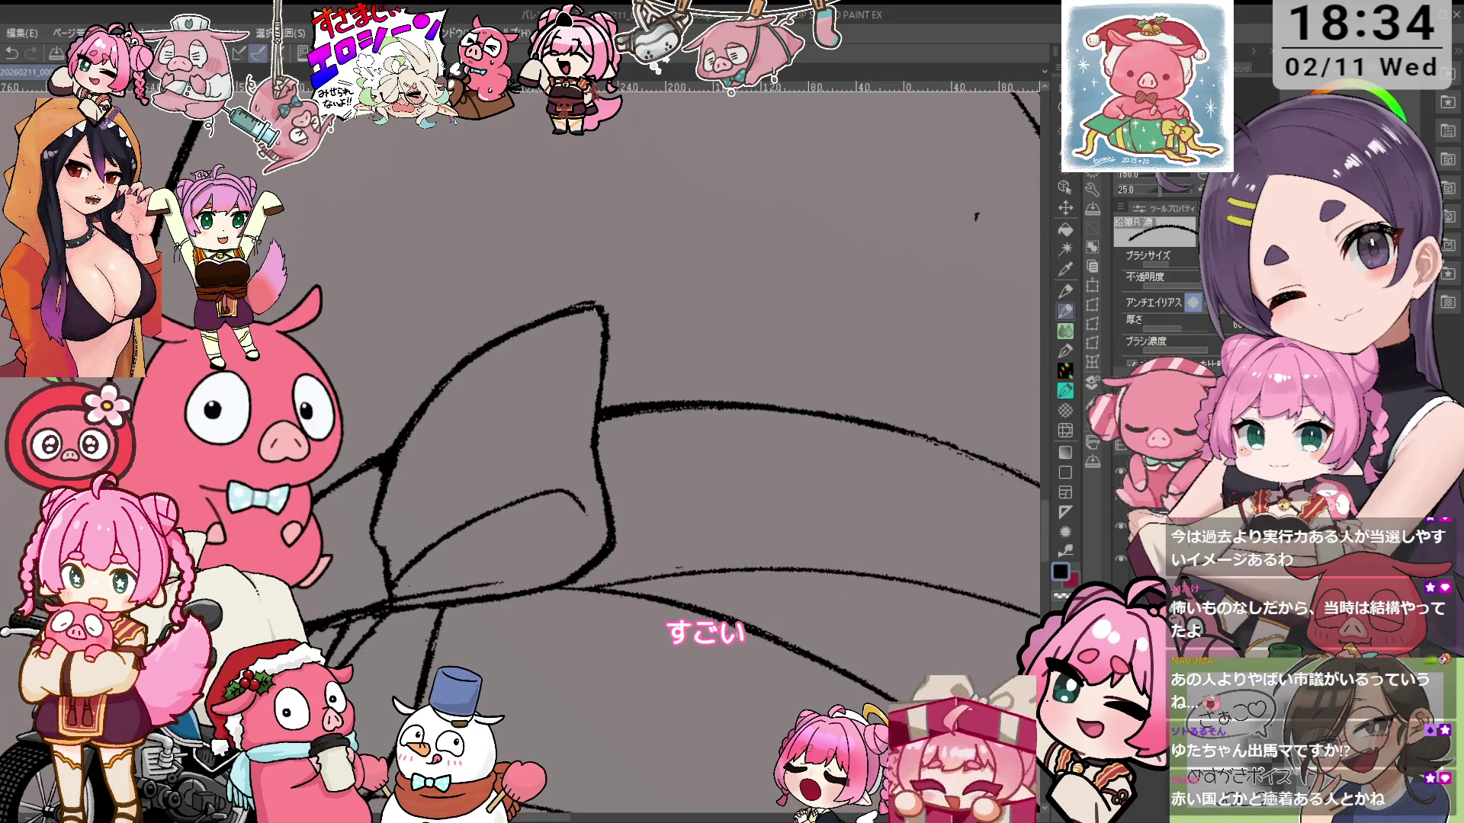
key(e)
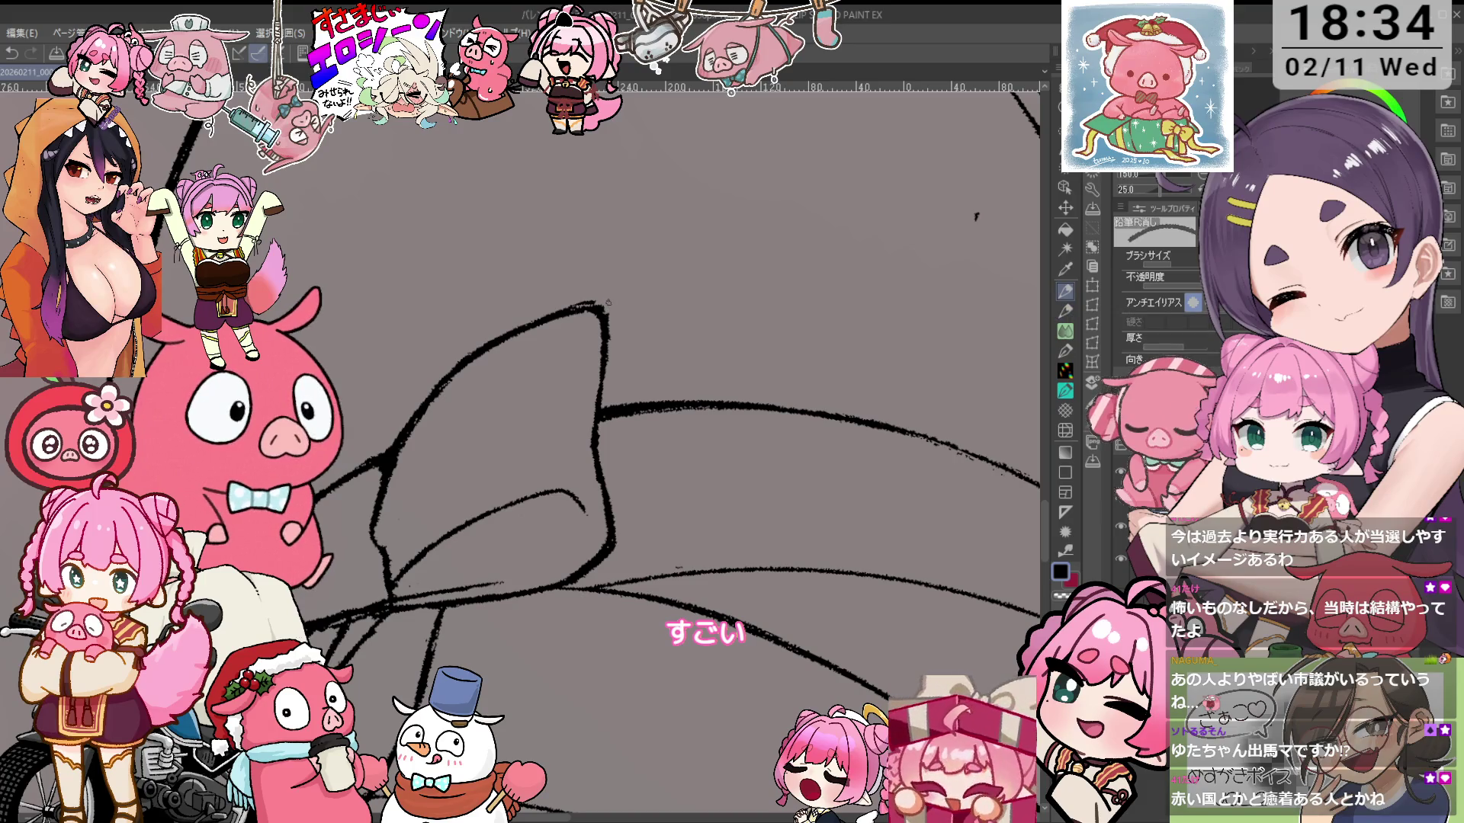
Clean up the bow's top-right outer edge, checking it in a horizontally mirrored view
drag(594, 304, 612, 343)
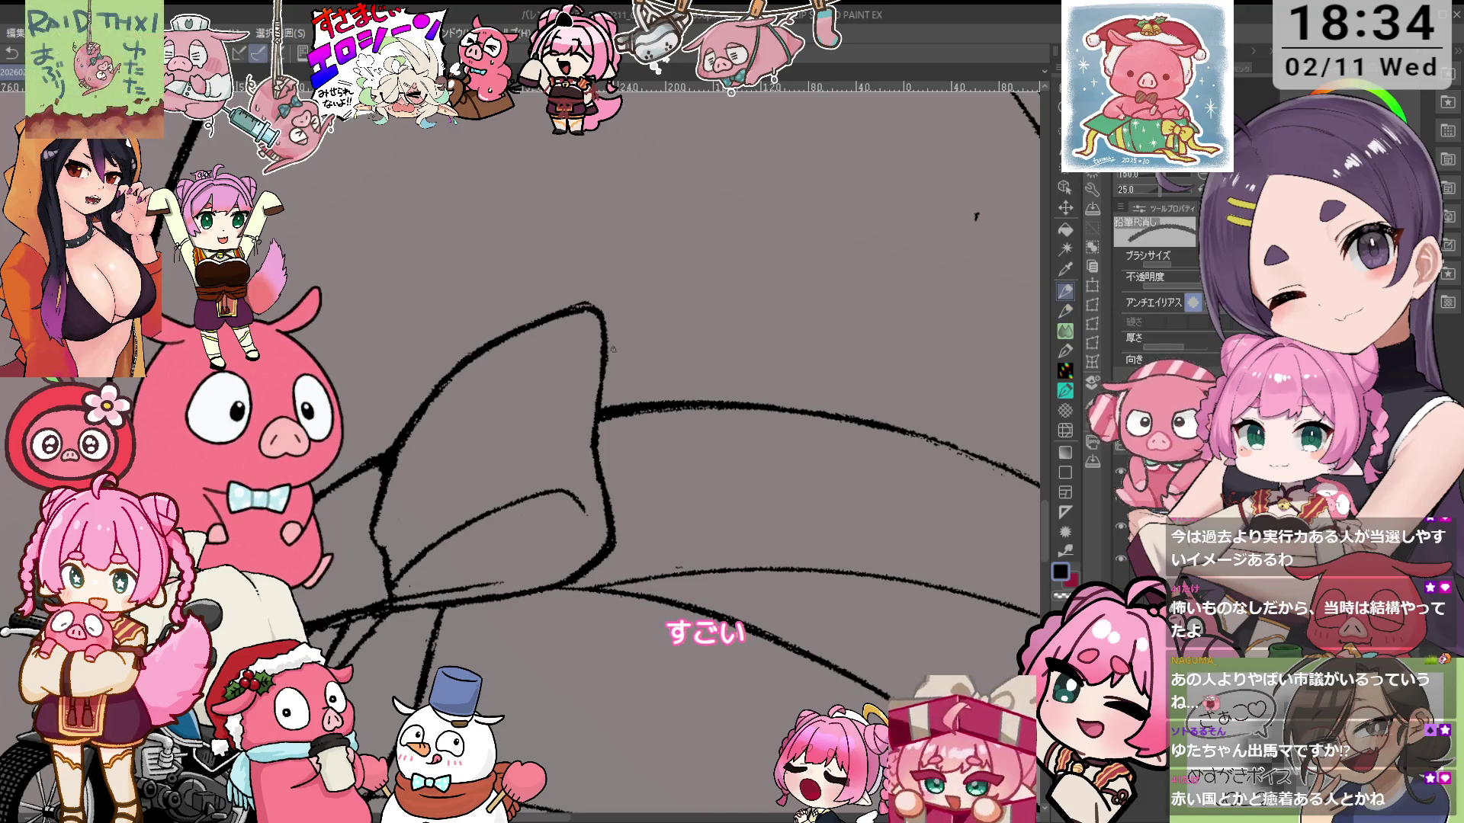
key(minus)
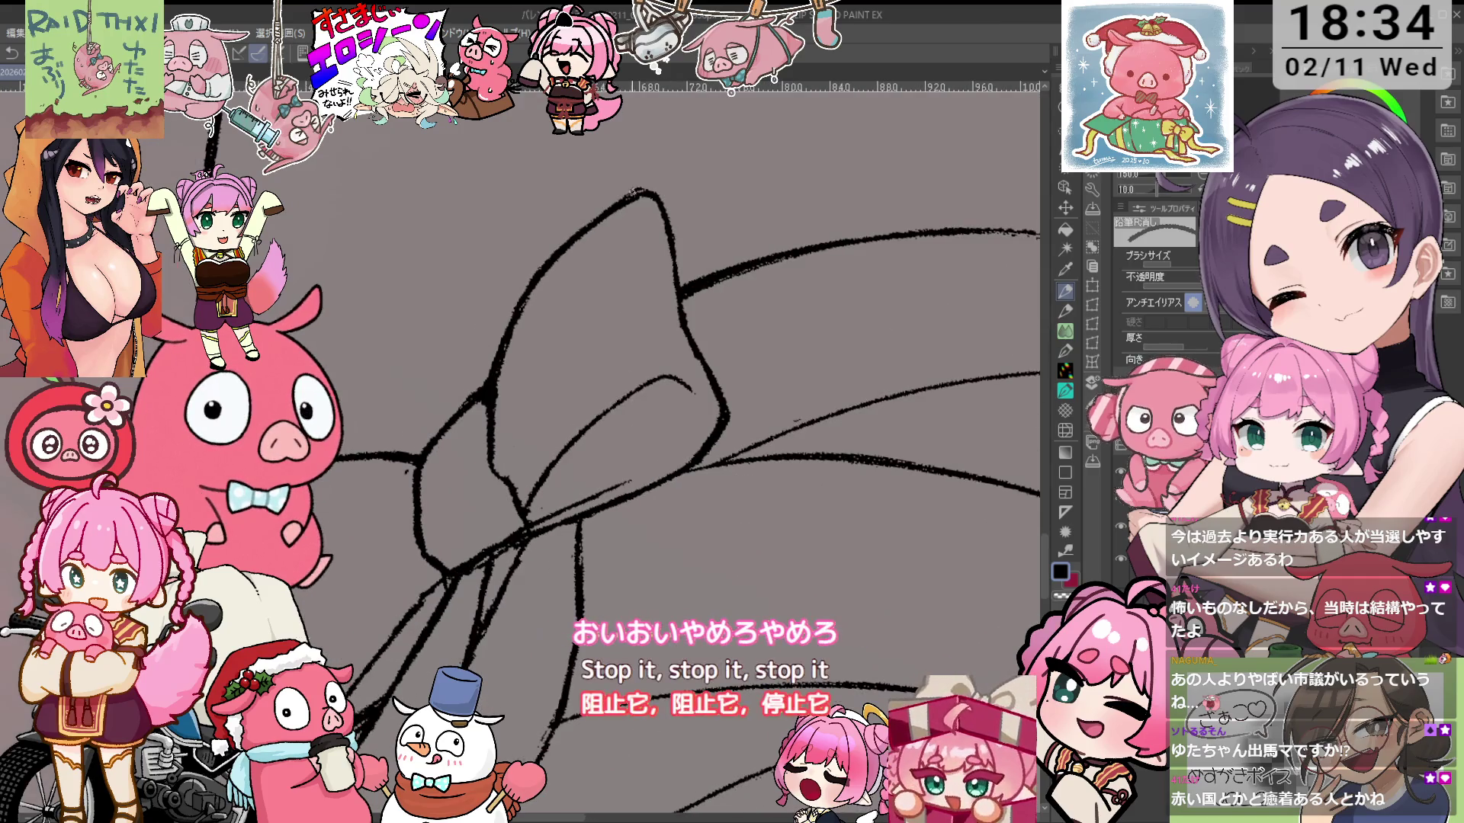
drag(652, 185, 648, 230)
key(minus)
key(p)
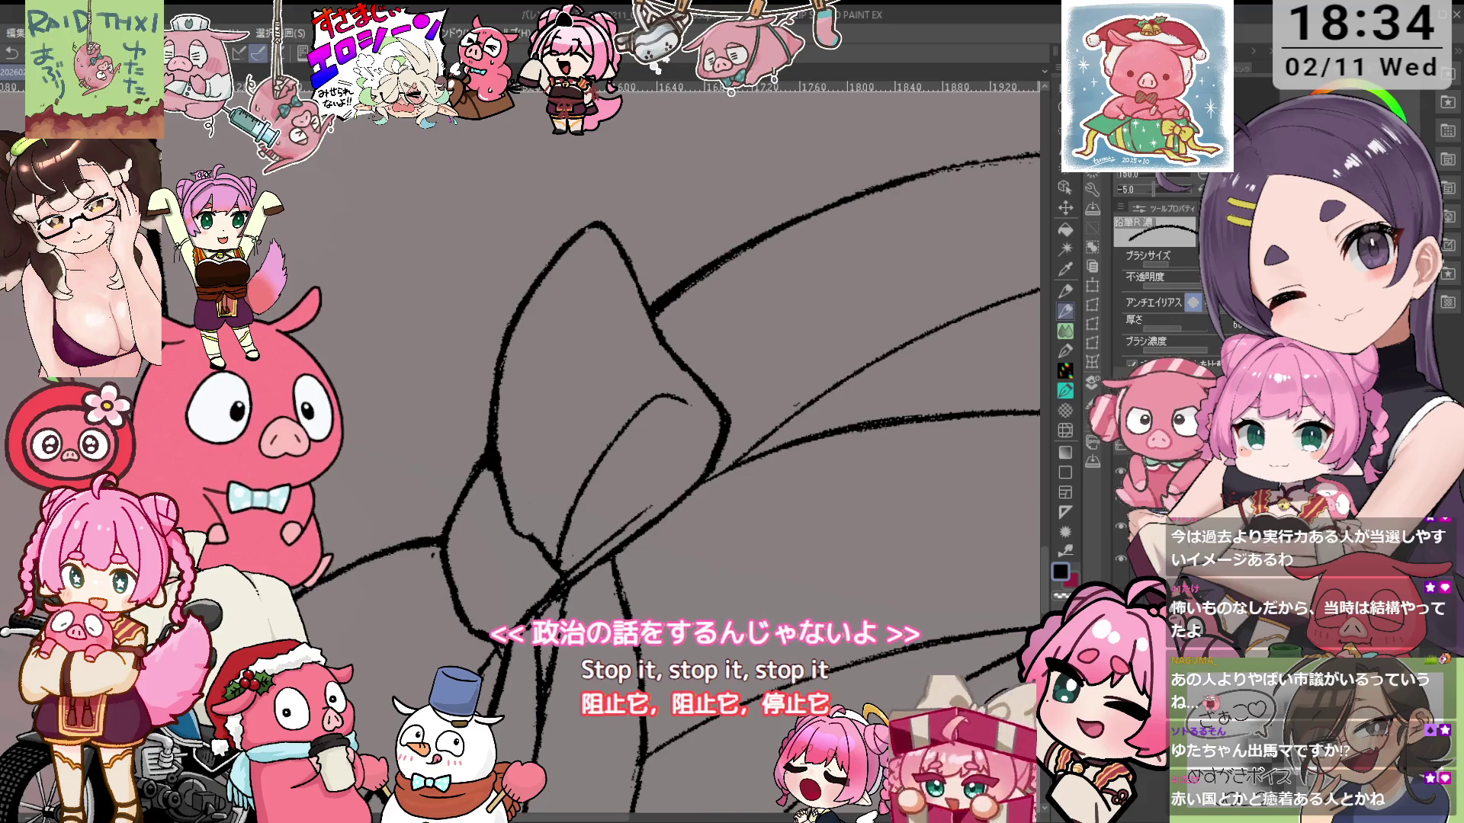
key(asciicircum)
key(ctrl+minus)
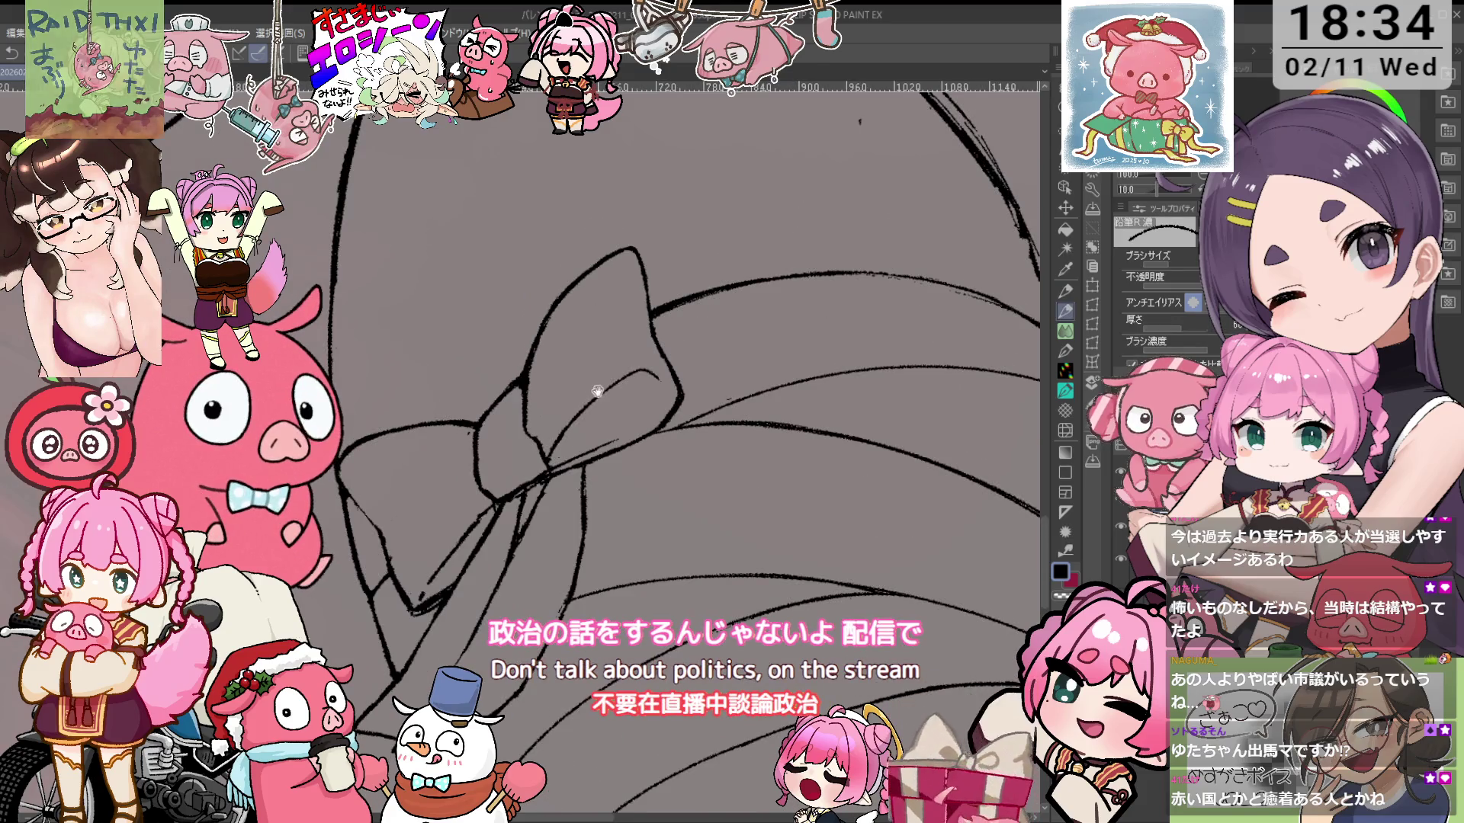
key(ctrl+minus)
key(ctrl+plus)
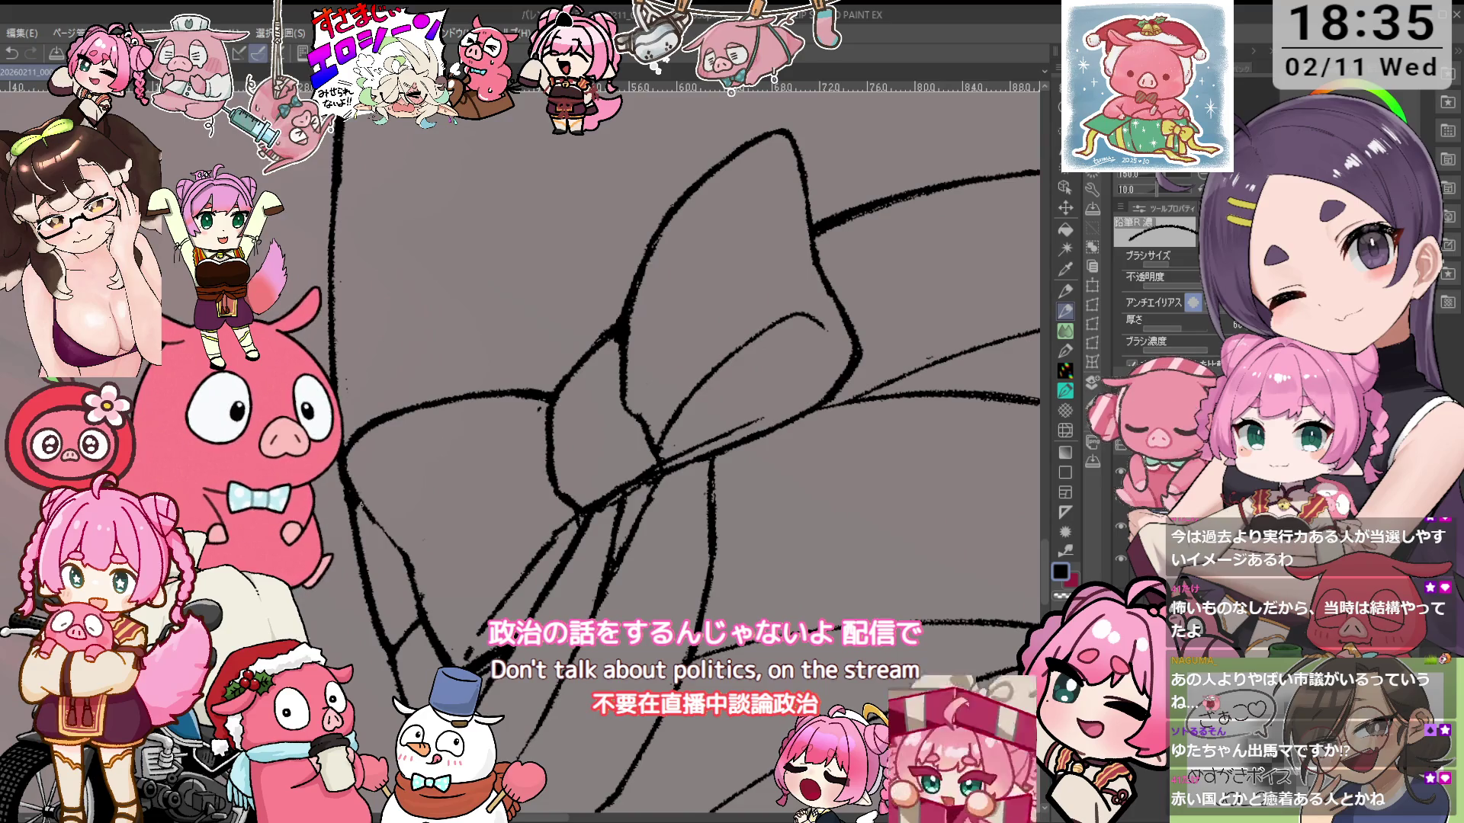
key(h)
key(e)
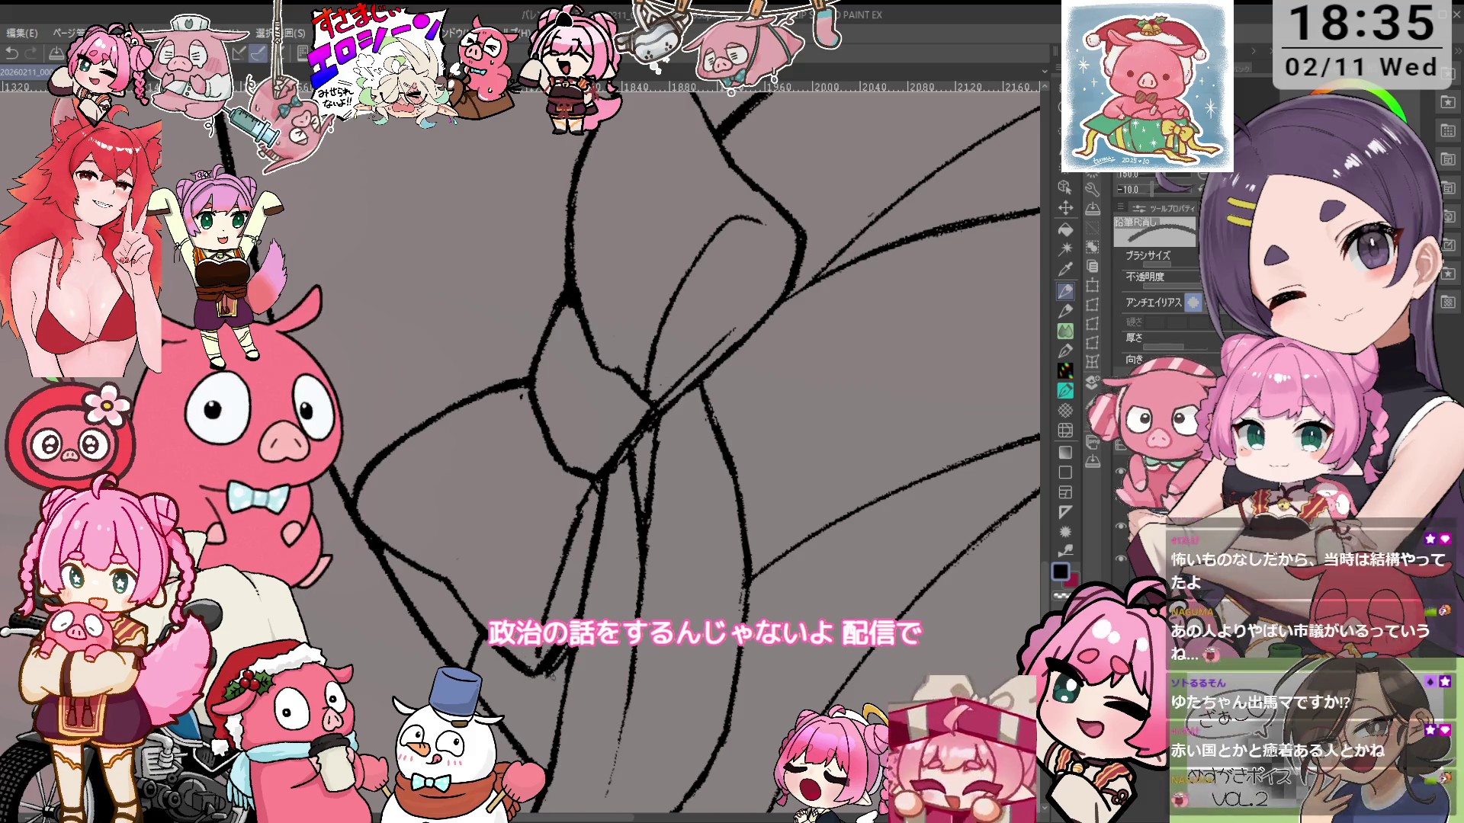
key(h)
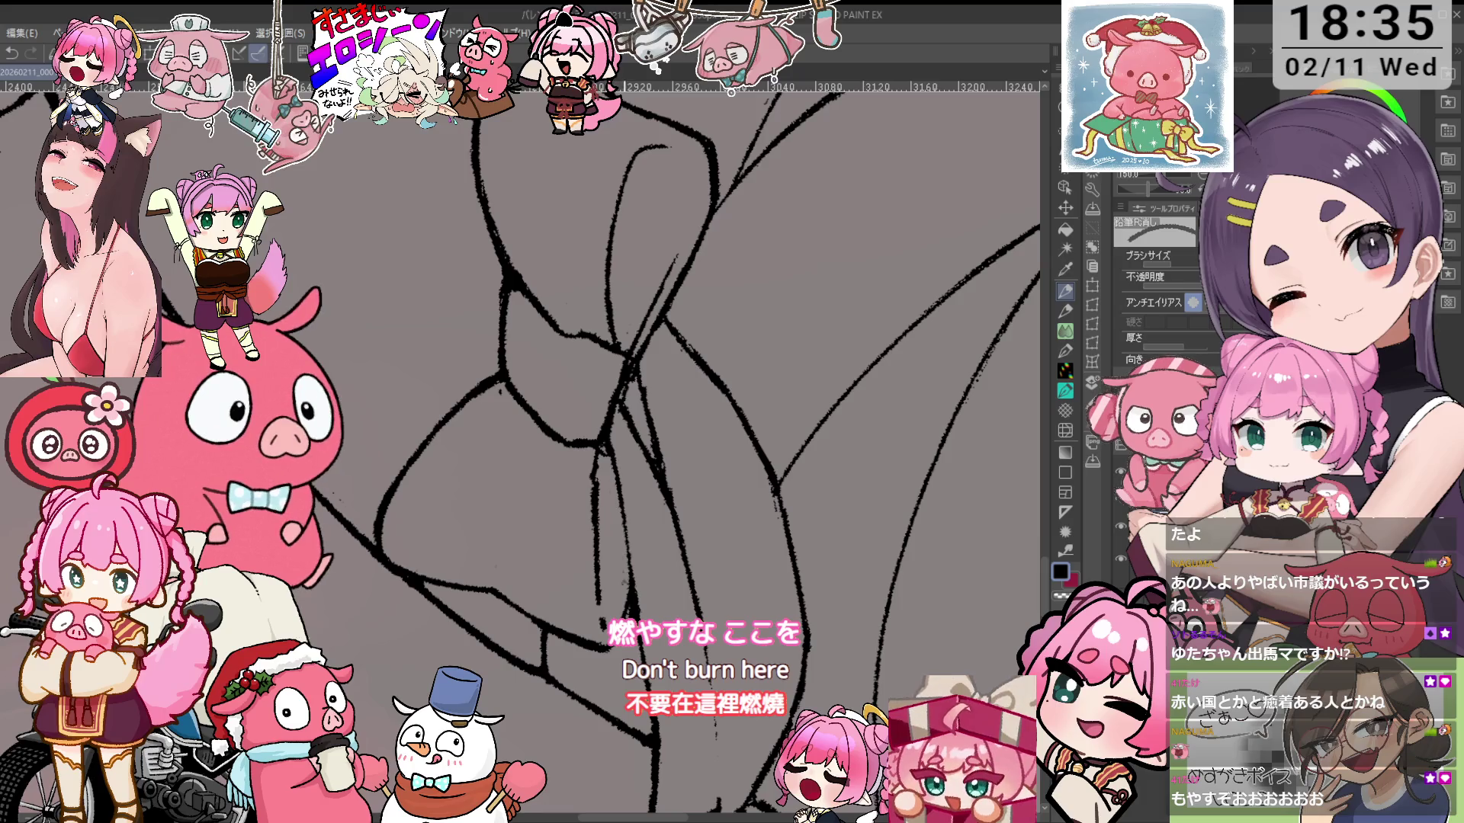
key(p)
key(p)
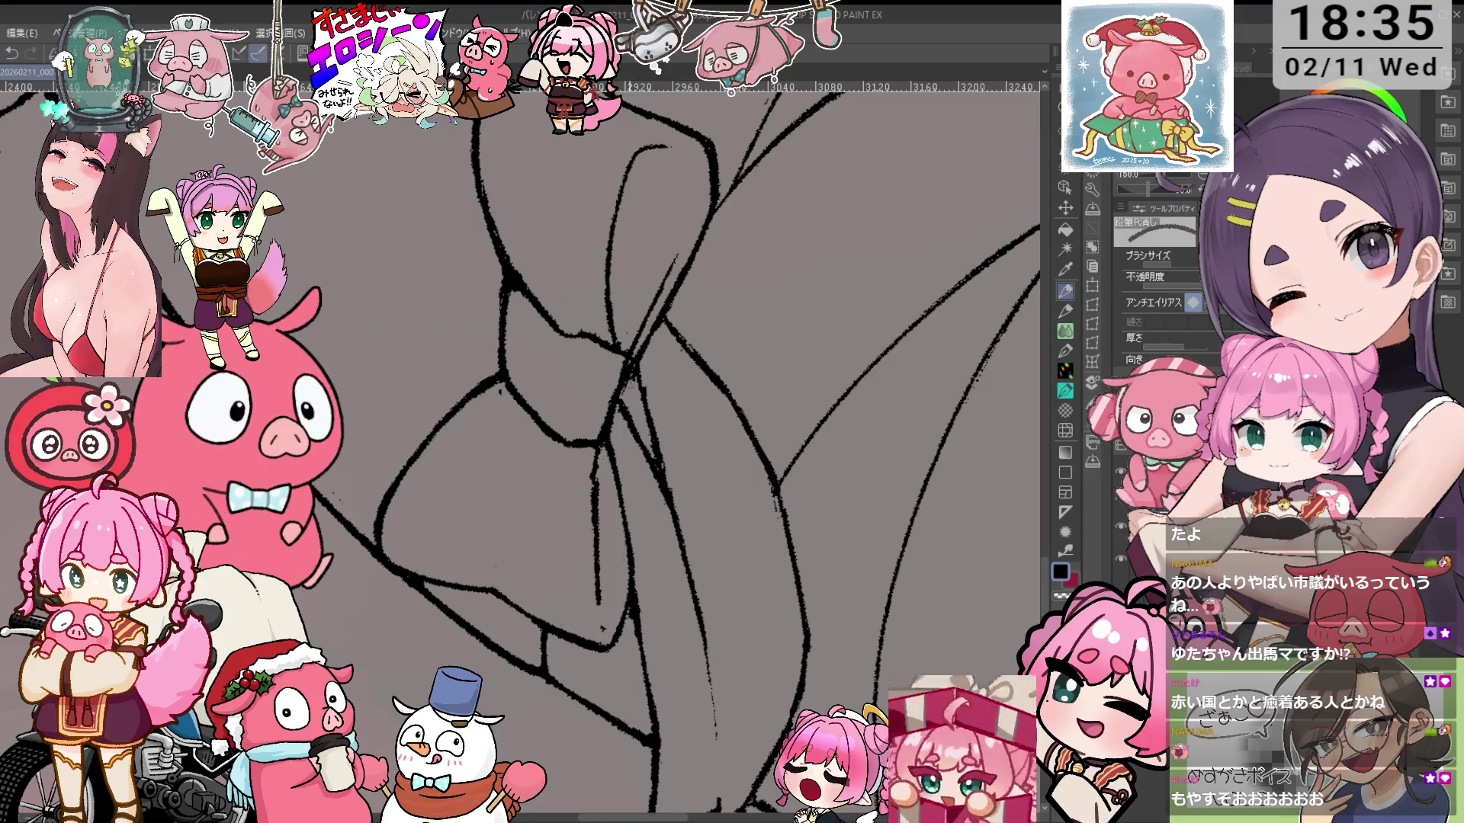
key(ctrl+0)
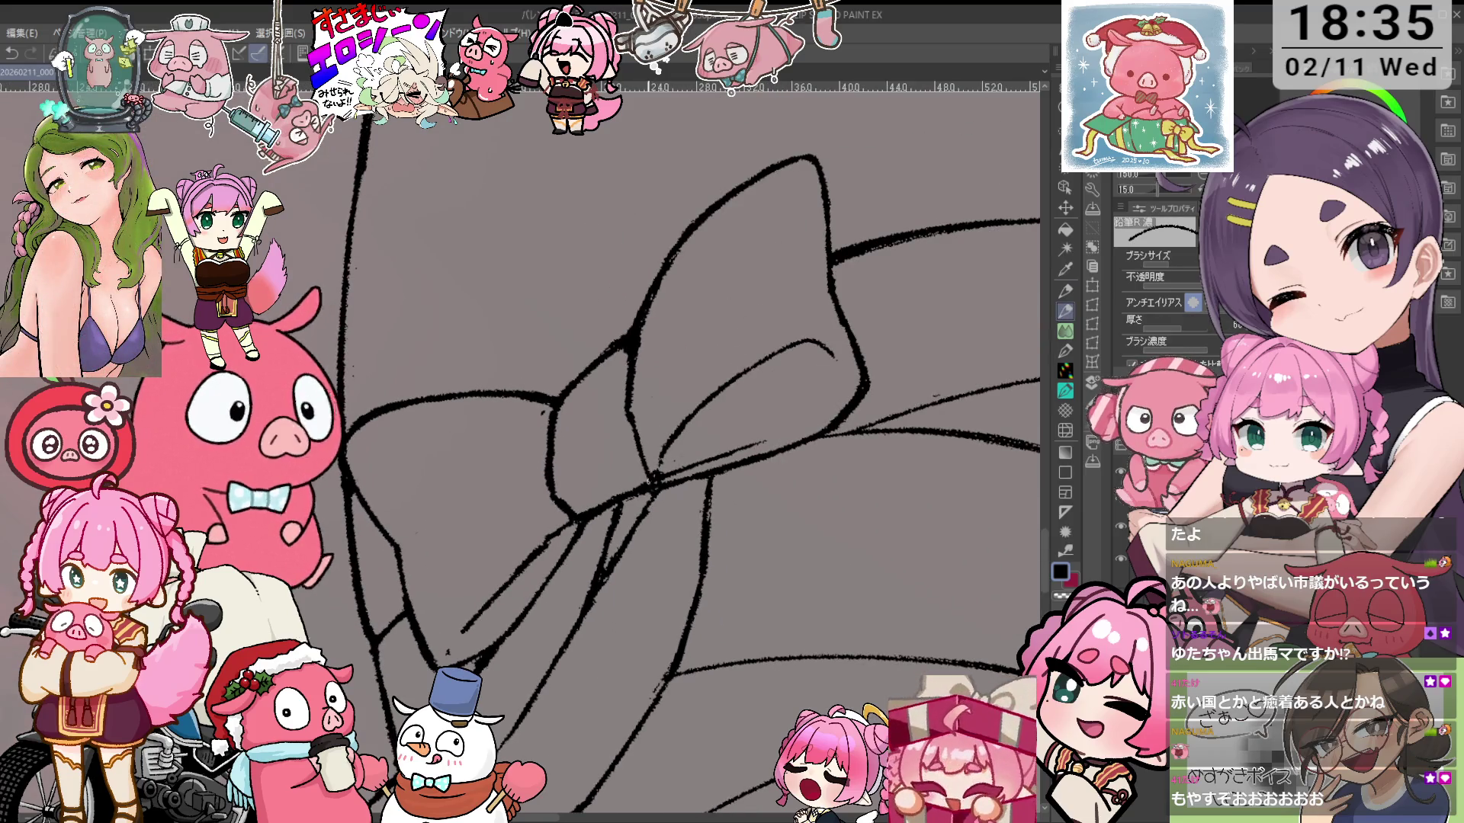
Ink the bow's loop outlines at a counterclockwise-rotated angle, erasing overshoots
key(minus)
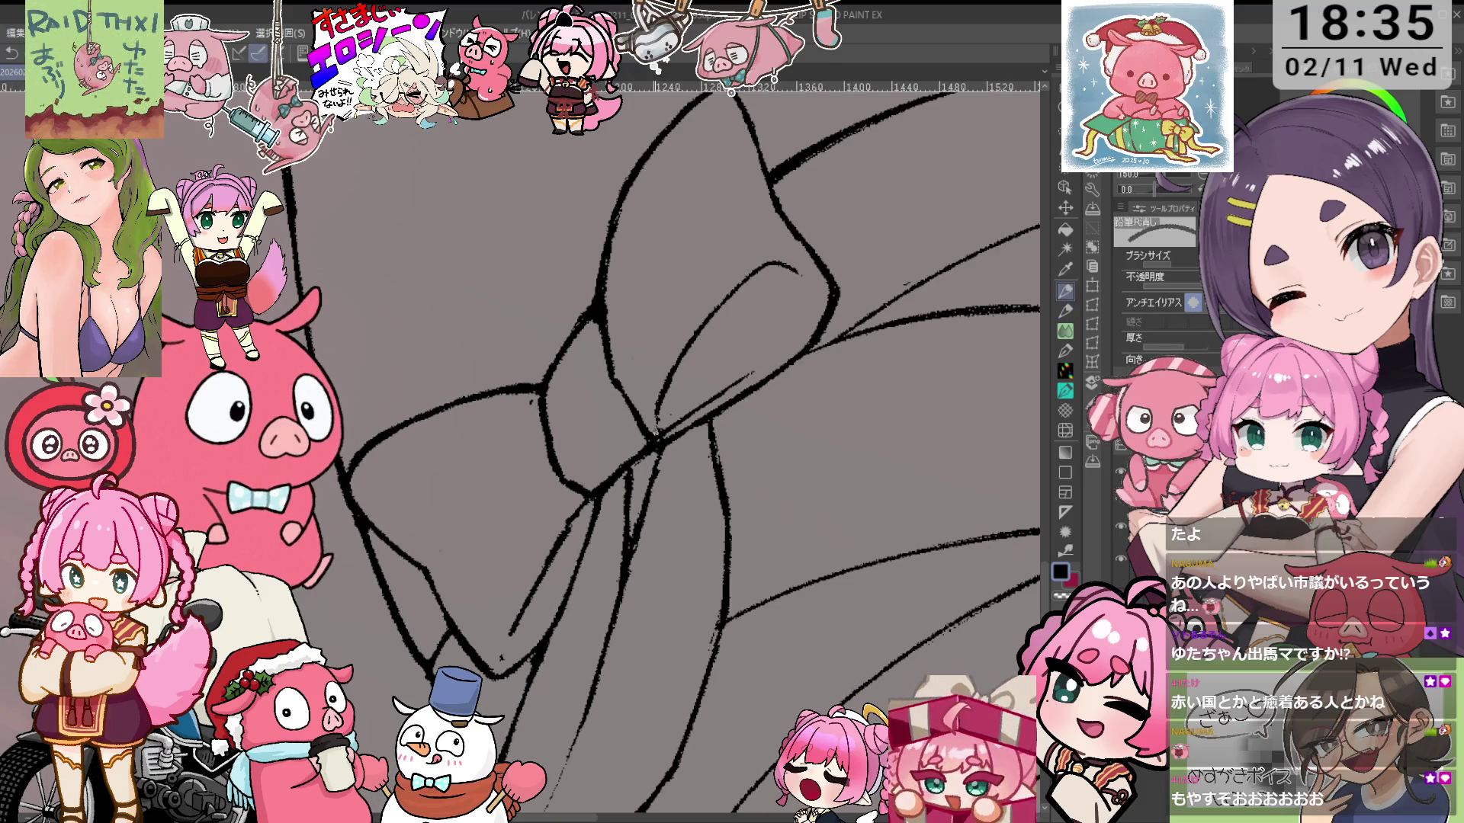
key(minus)
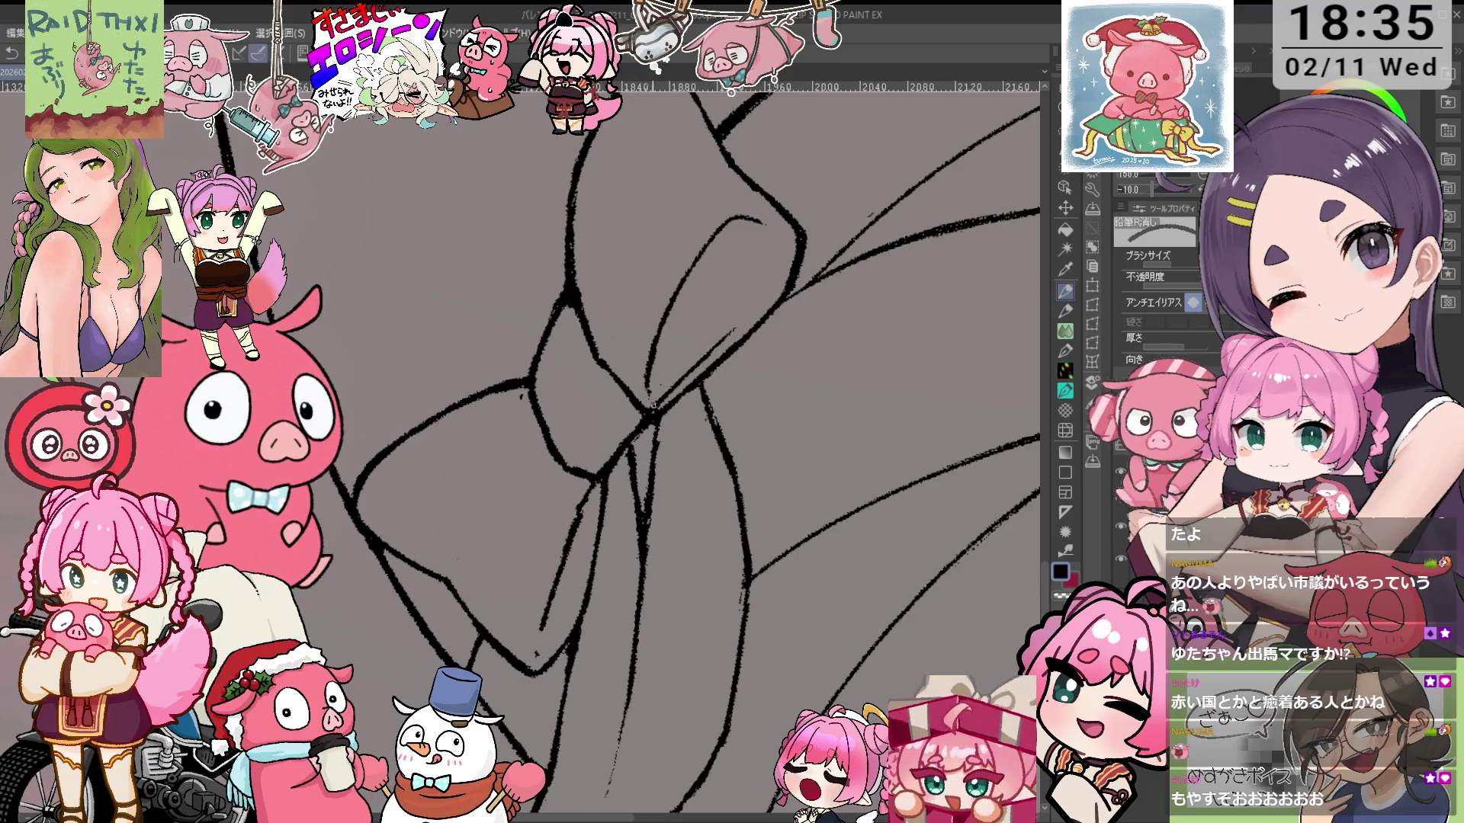
scroll(755, 333, down, 3)
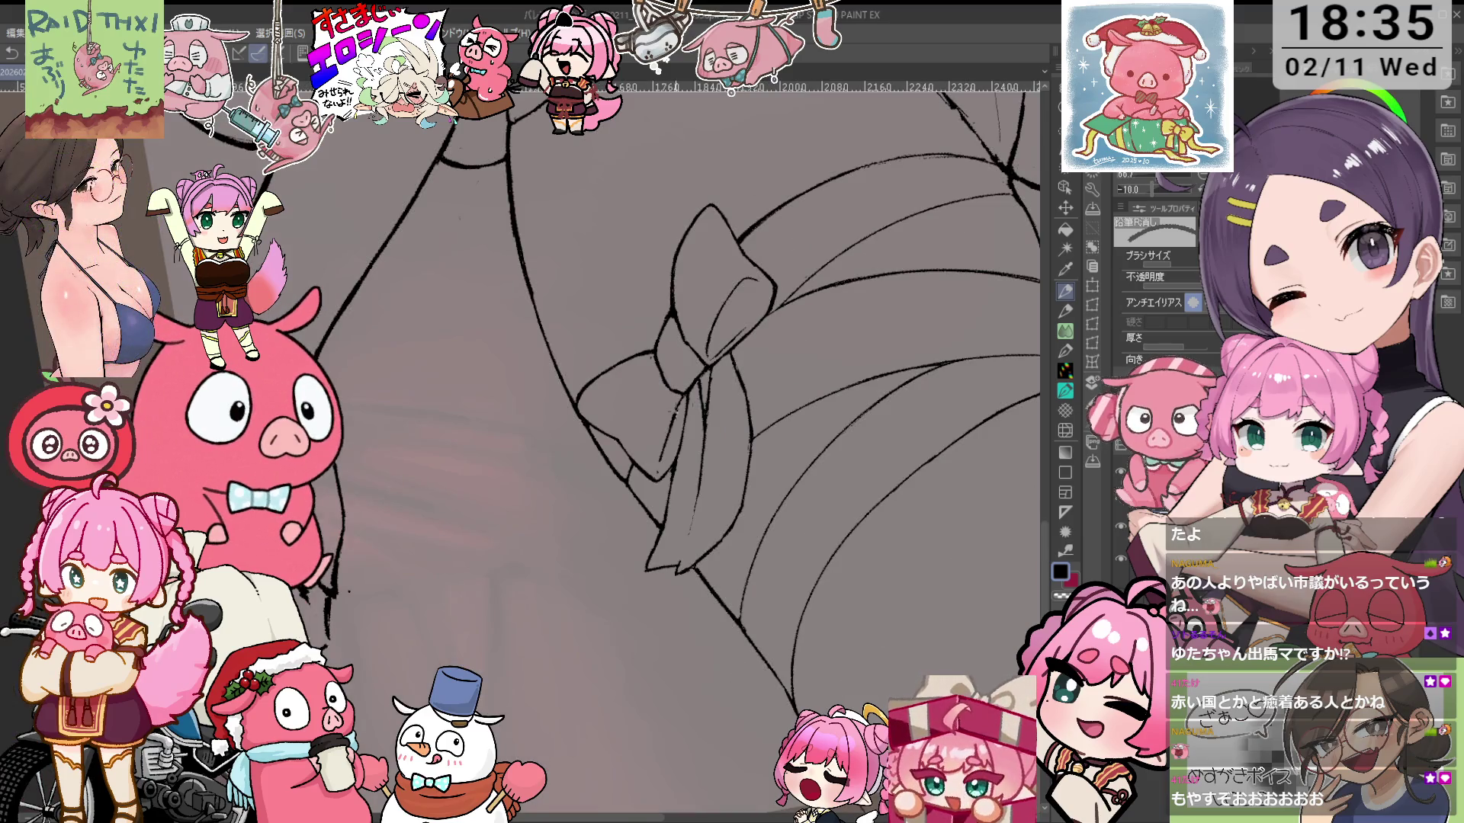
scroll(682, 399, up, 3)
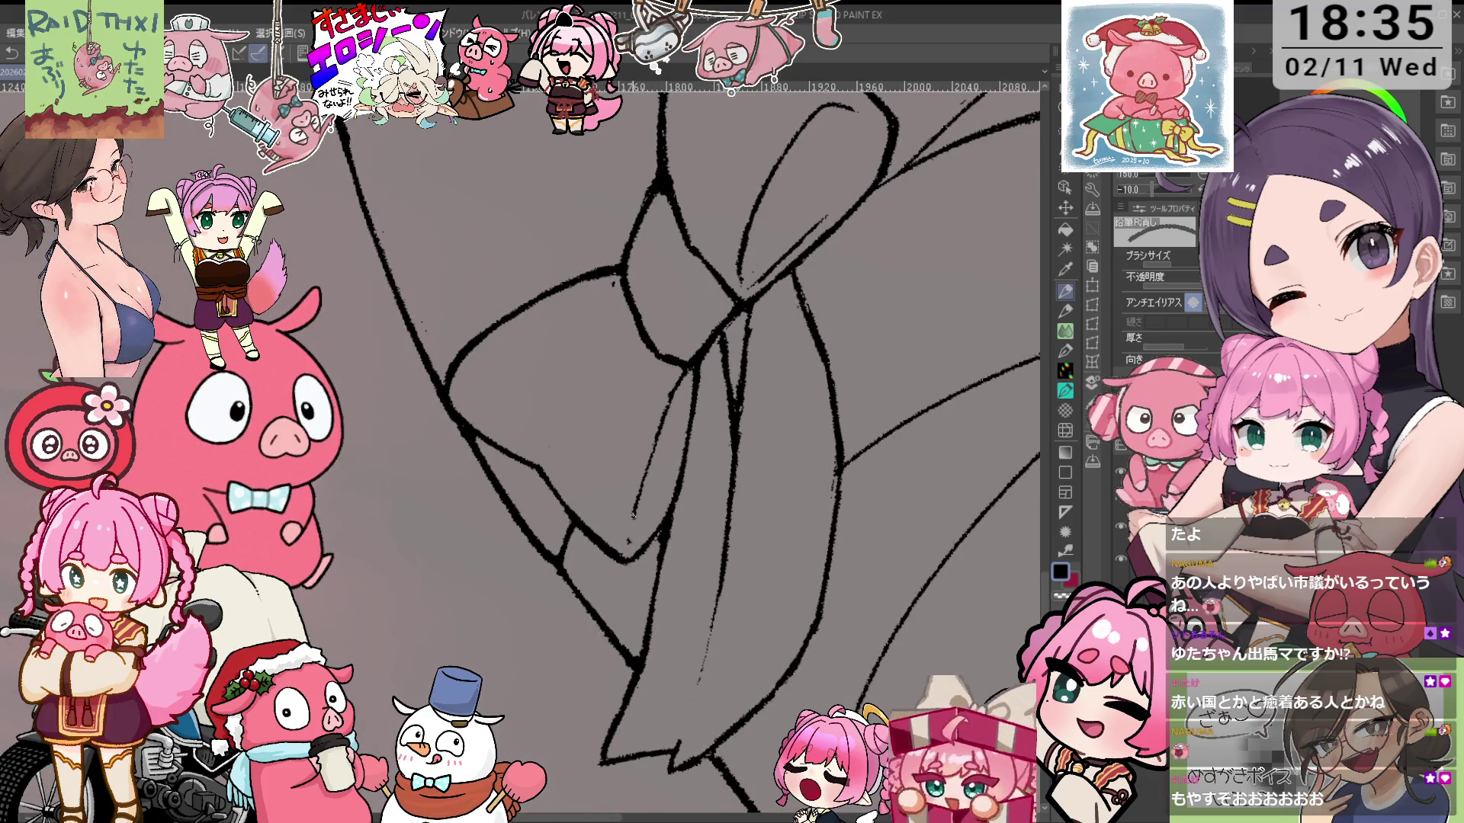
key(p)
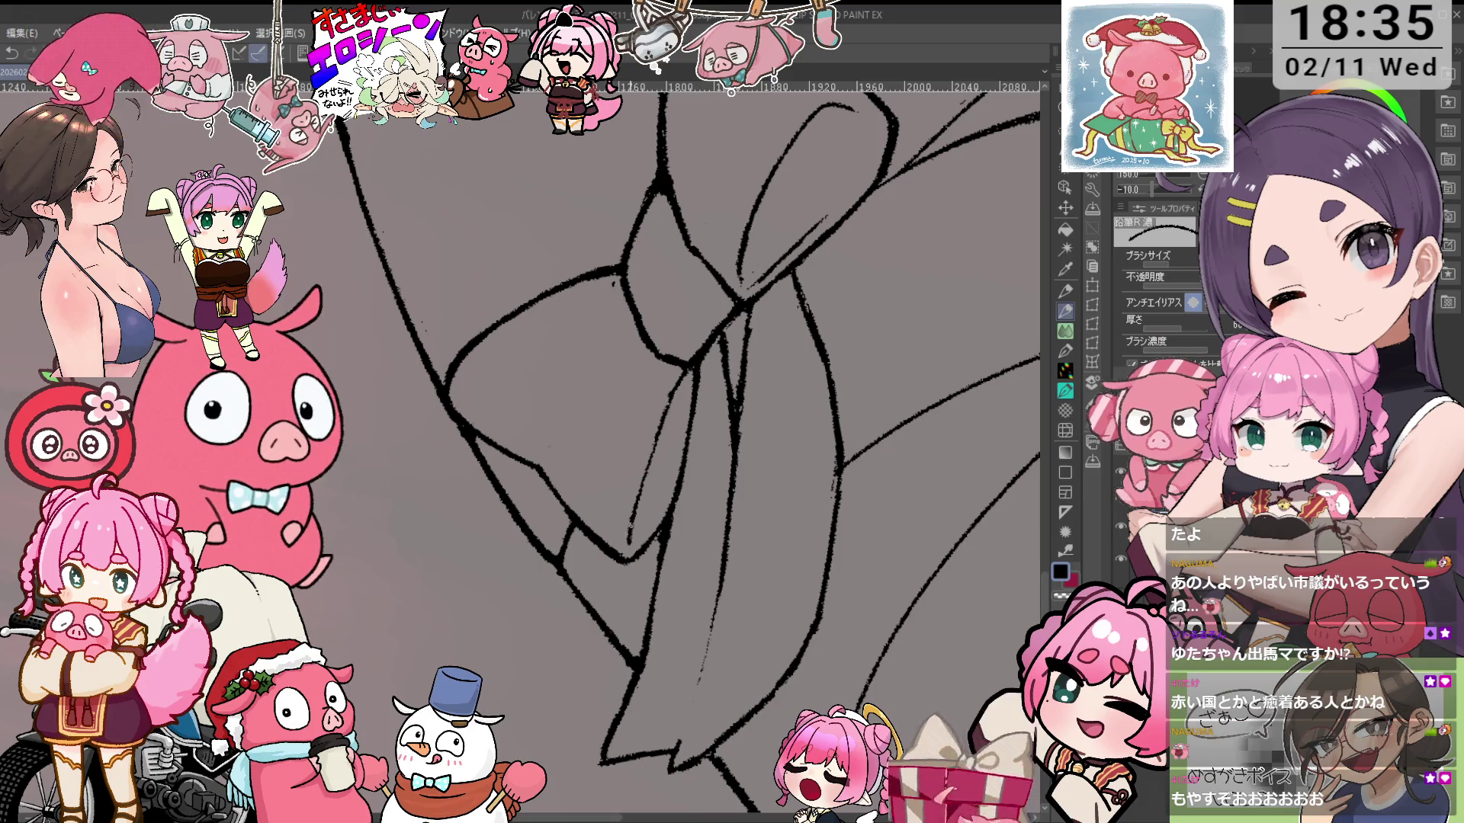
key(e)
scroll(730, 524, down, 4)
scroll(730, 524, up, 2)
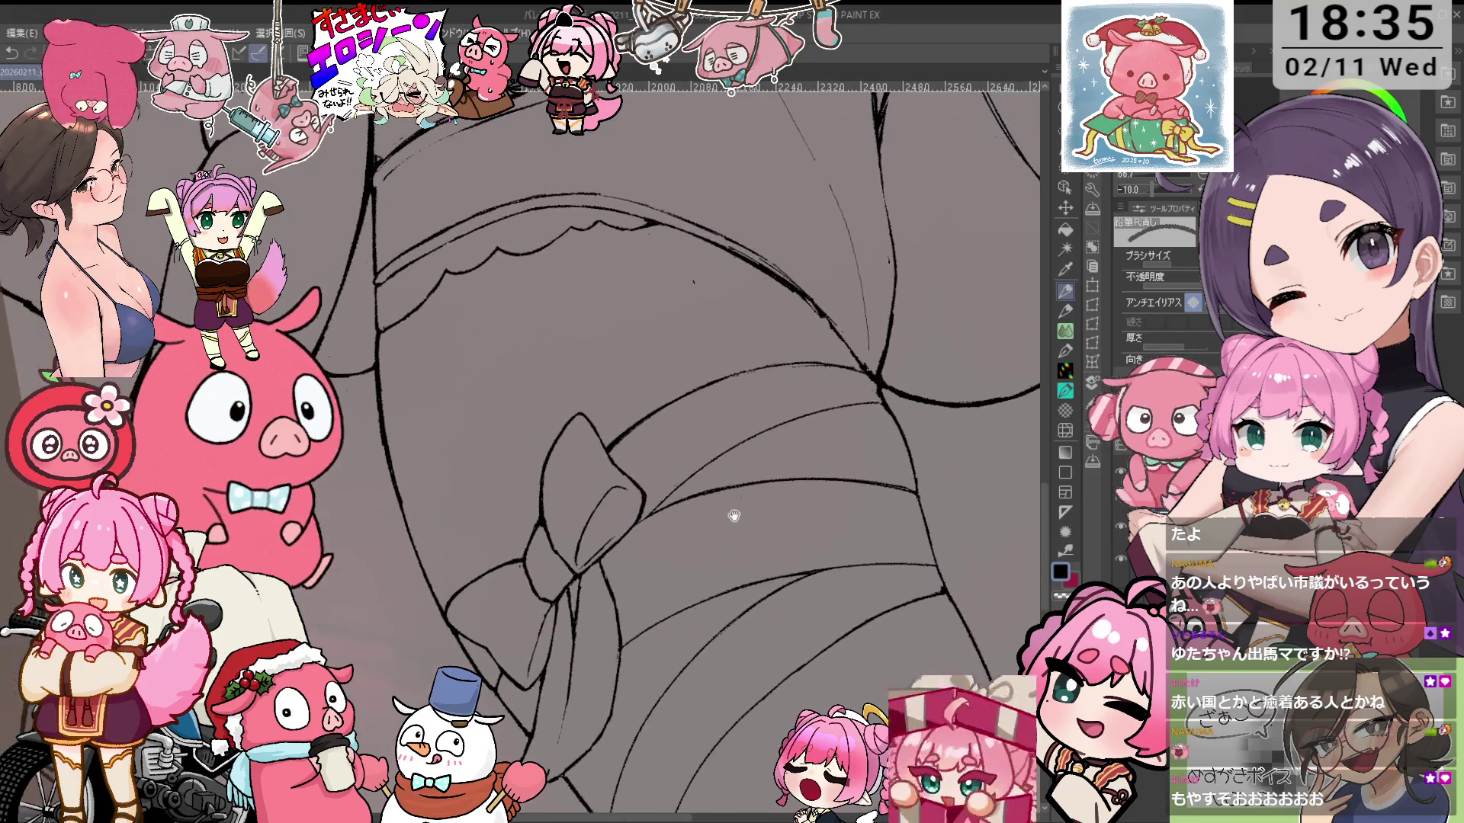
scroll(730, 523, up, 2)
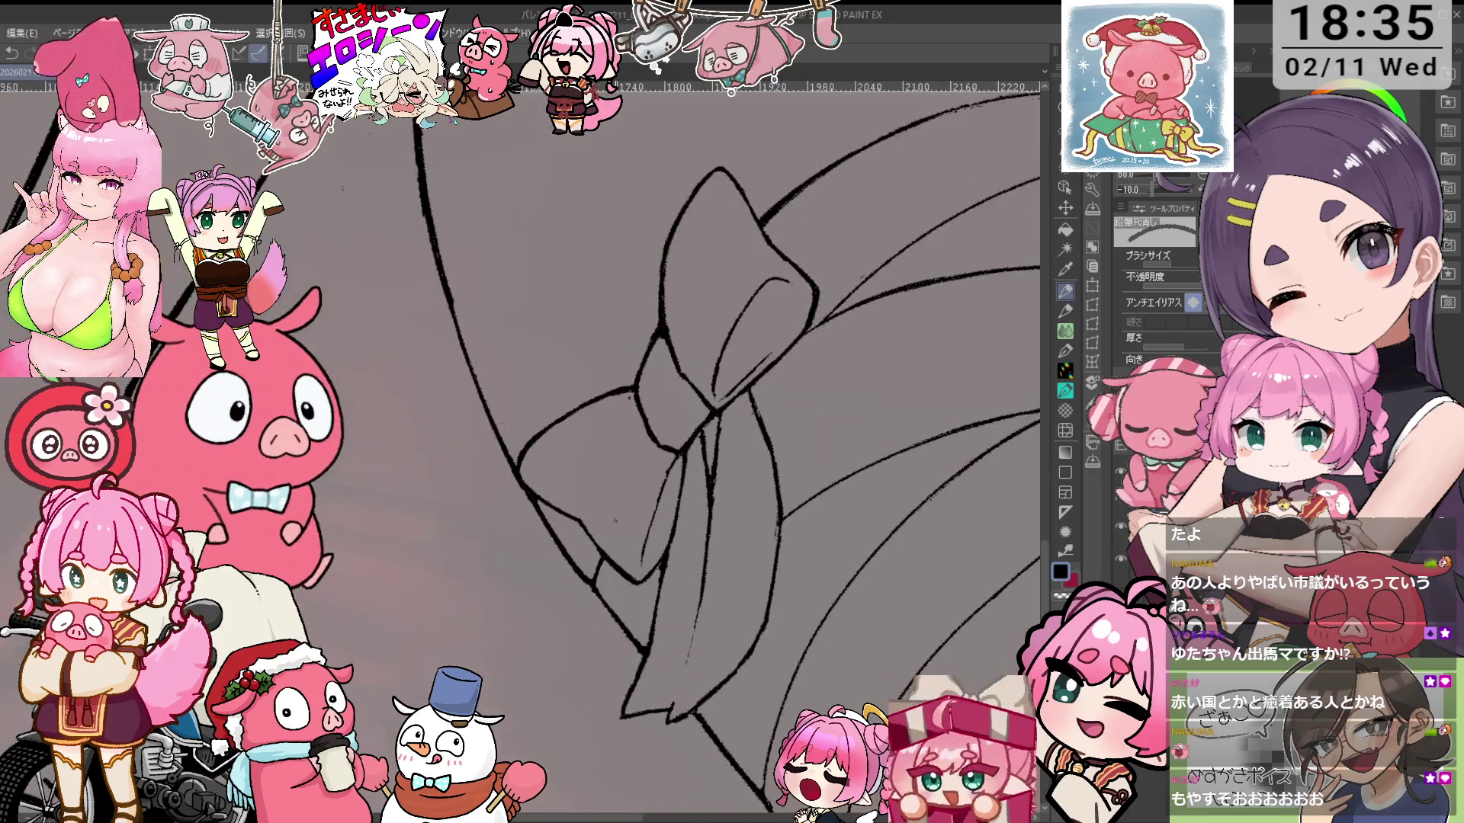
scroll(648, 457, up, 2)
key(p)
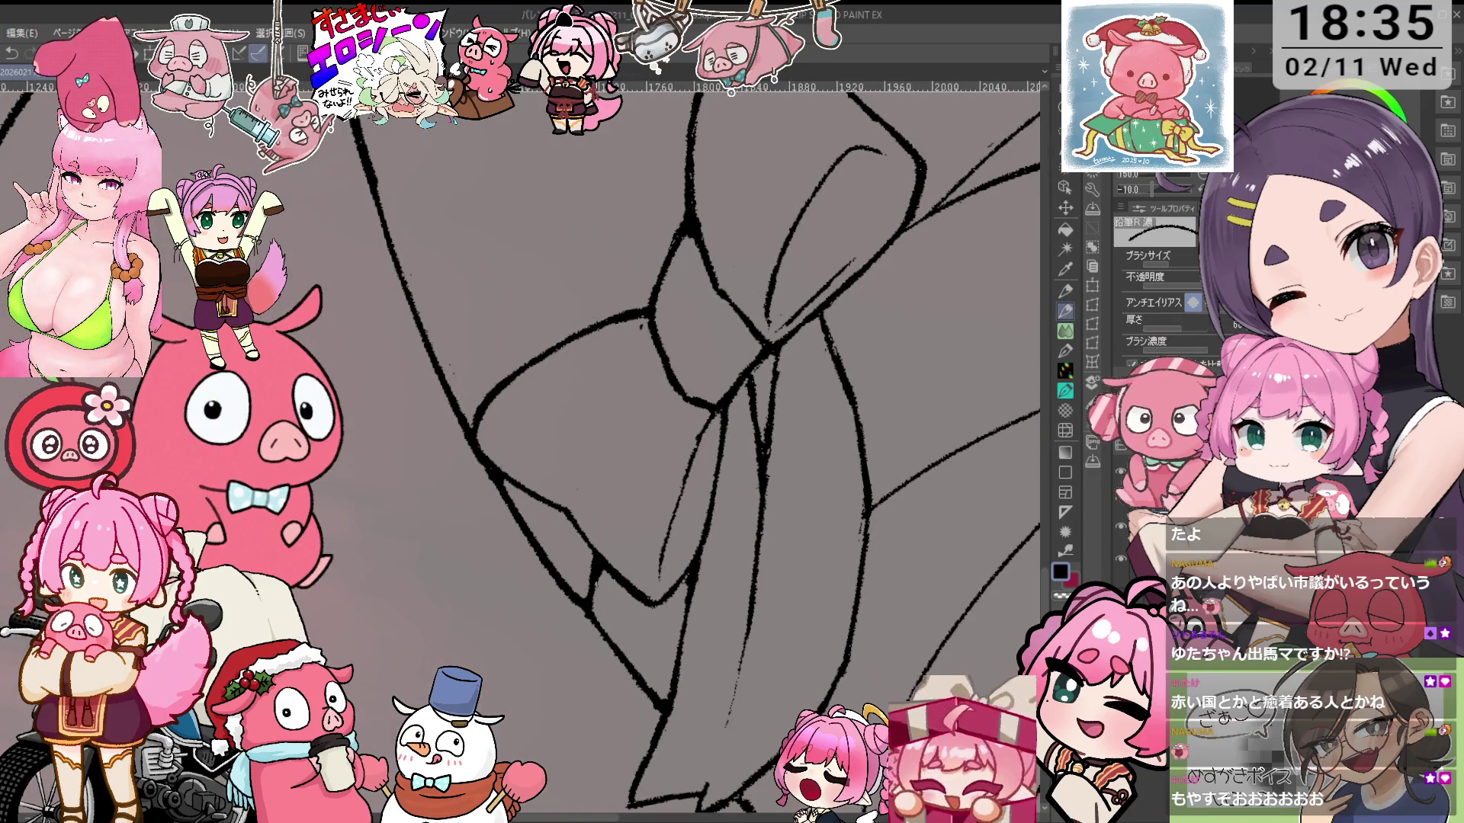
Erase stray line ends around the bow and bring the wrapped thigh band into view
scroll(647, 457, down, 2)
key(minus)
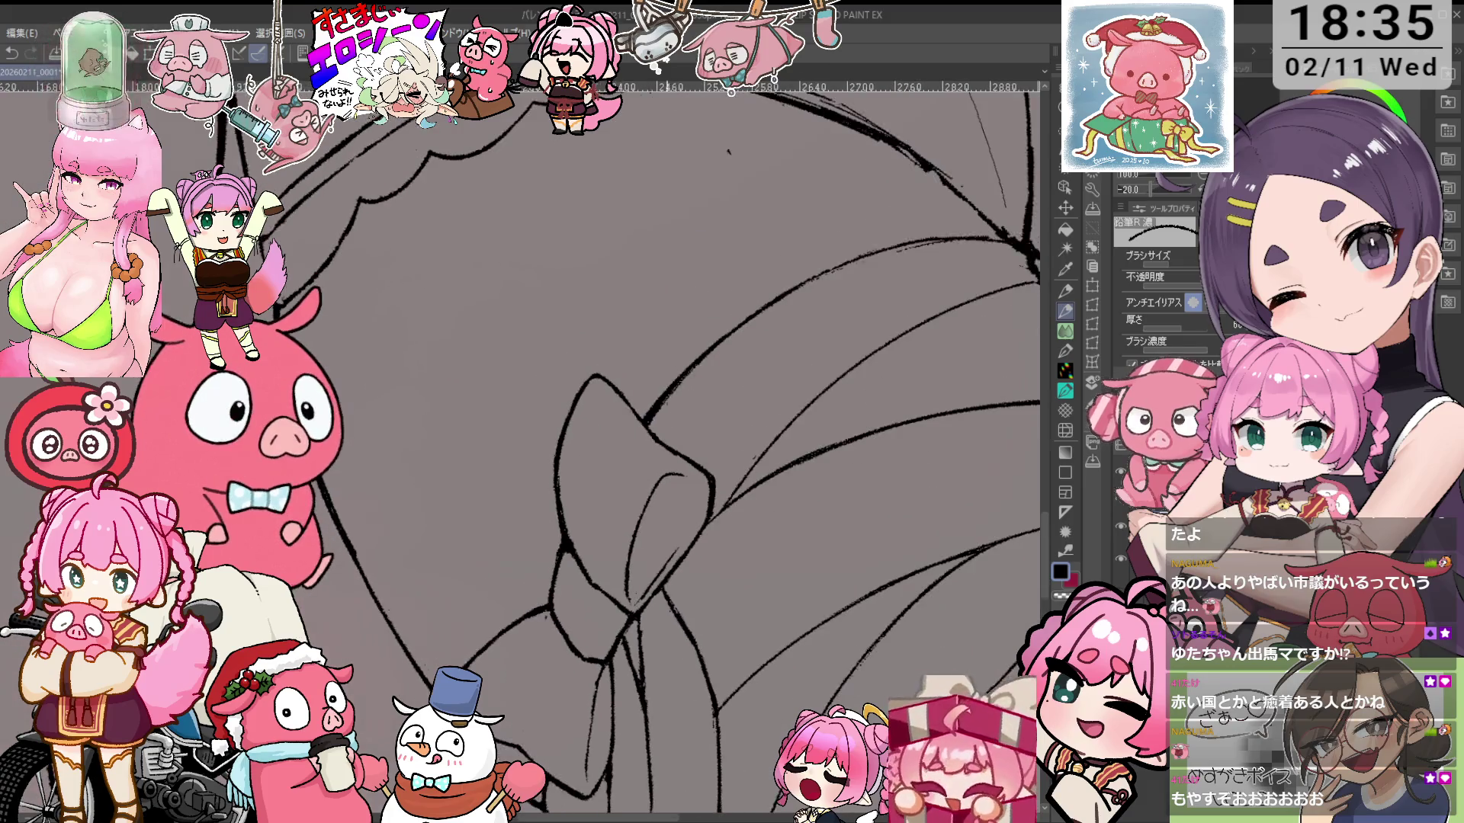
scroll(648, 457, up, 2)
key(e)
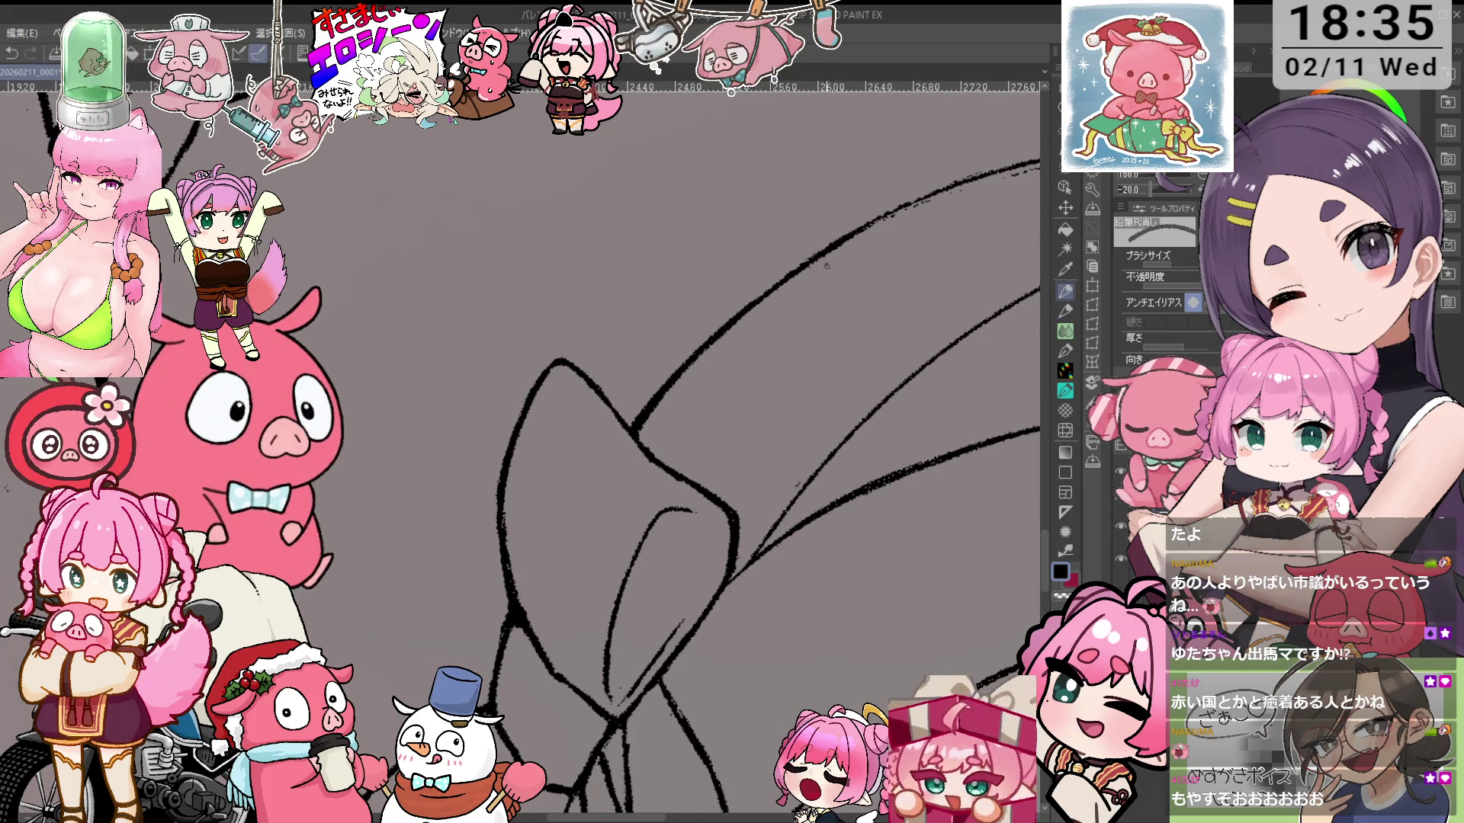
scroll(811, 272, down, 3)
mouse_move(875, 347)
mouse_down()
mouse_move(603, 410)
mouse_move(537, 247)
mouse_up()
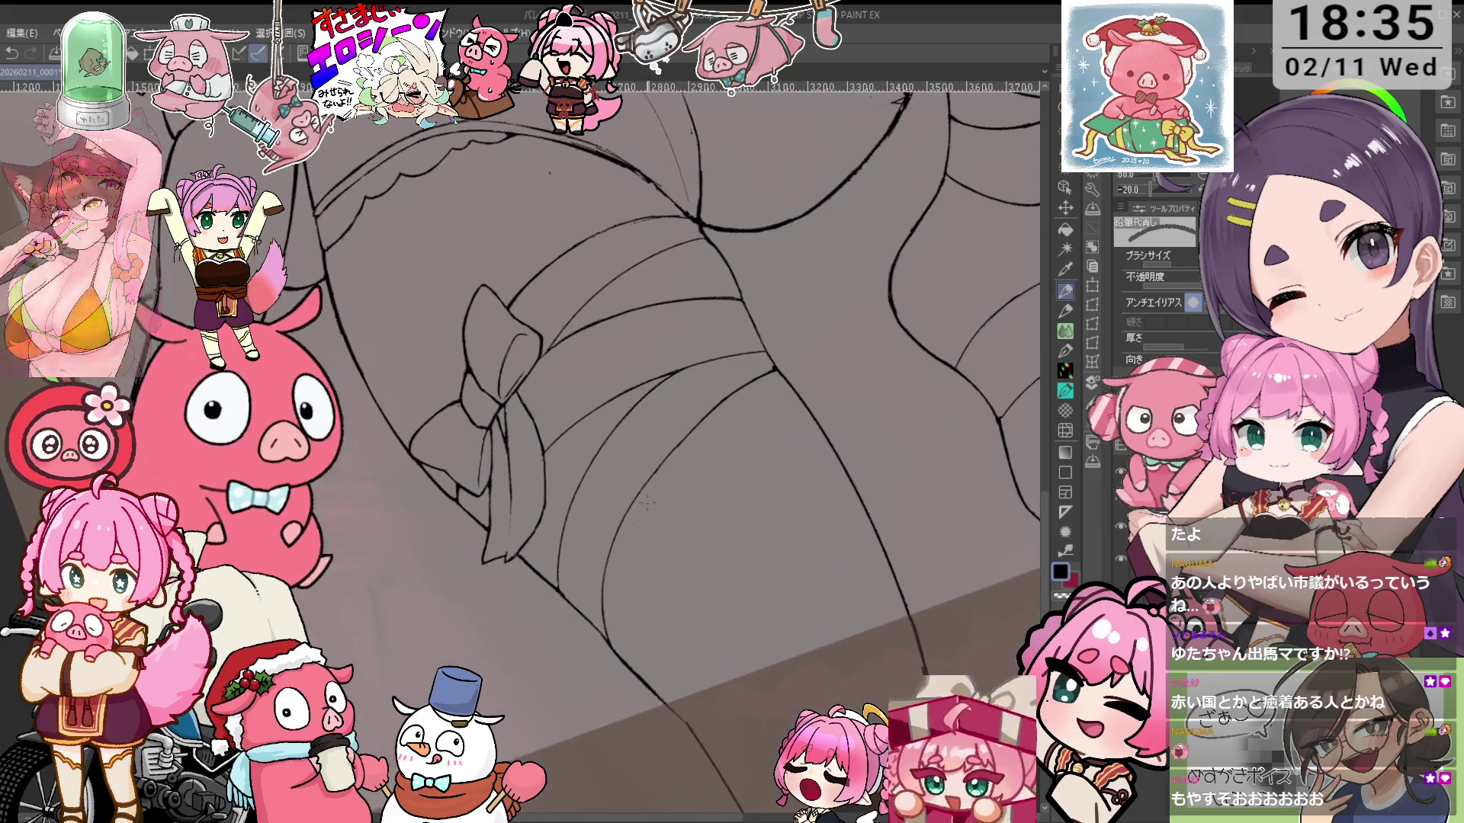
Erase overlapping stroke ends at the first band crossing and redraw the join
scroll(612, 578, up, 1)
drag(695, 649, 614, 589)
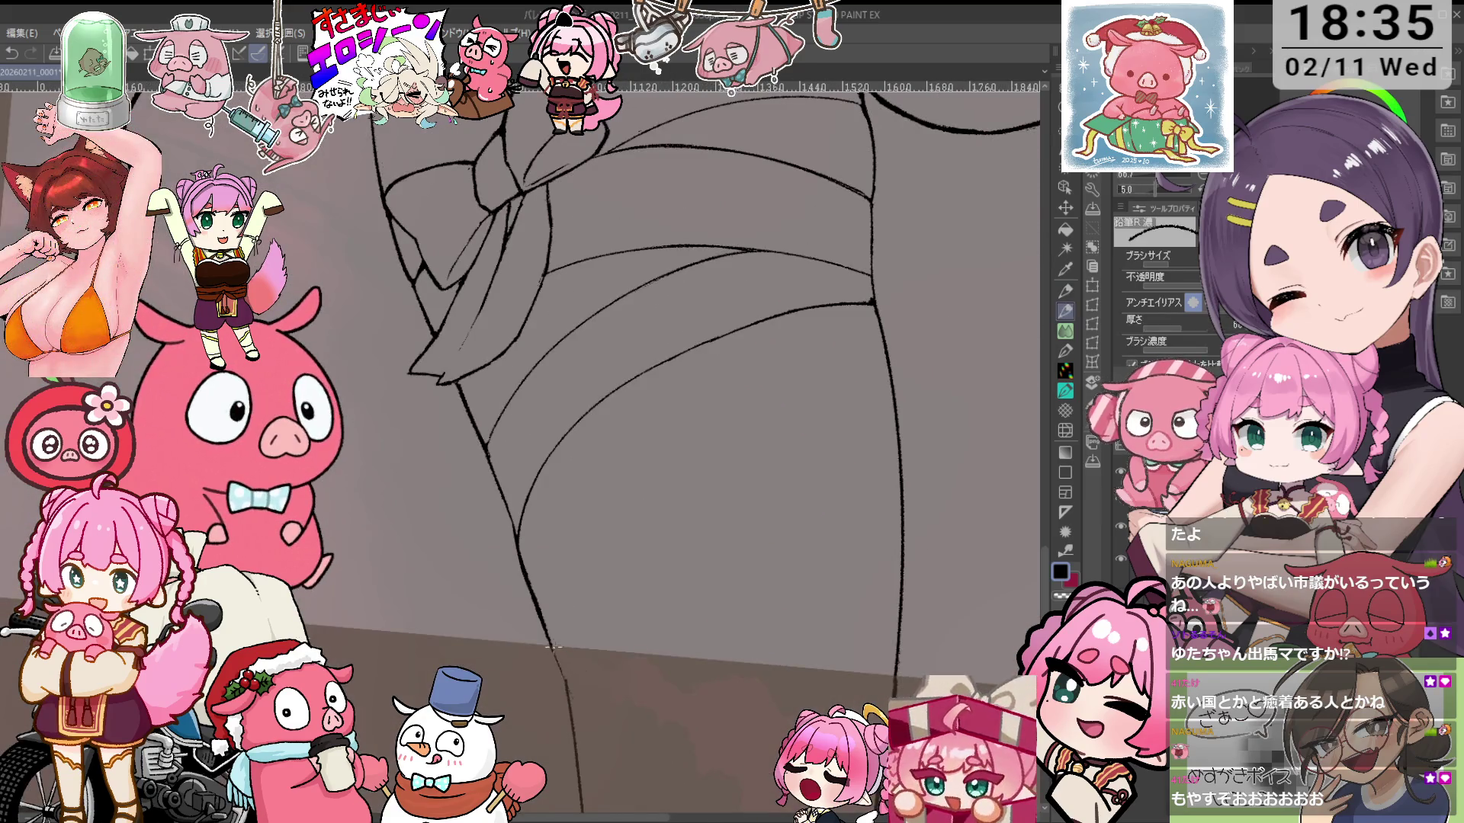
mouse_move(683, 361)
mouse_down()
mouse_move(662, 418)
mouse_move(588, 367)
mouse_move(581, 473)
mouse_up()
key(e)
key(p)
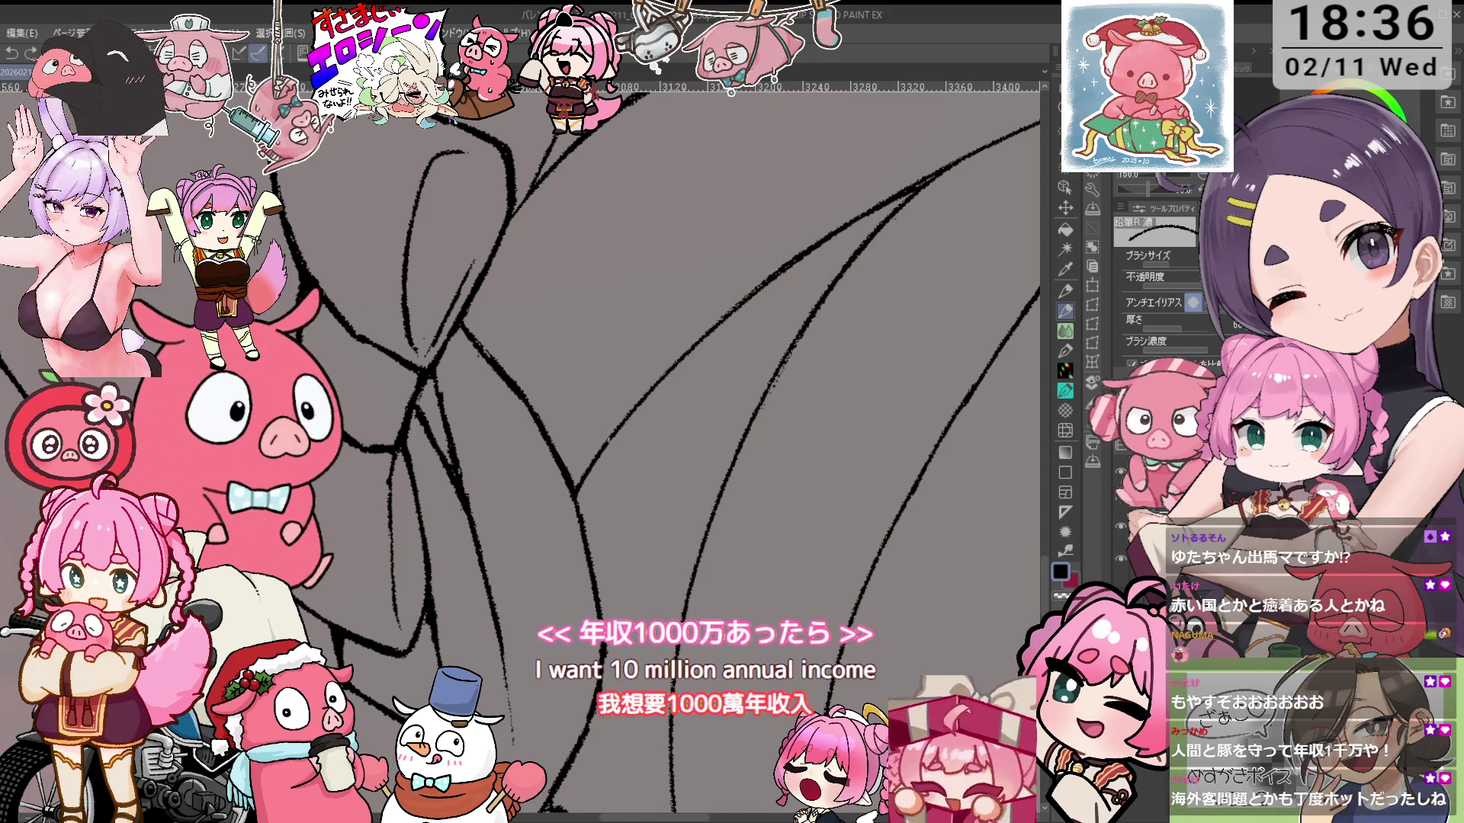
scroll(655, 450, down, 2)
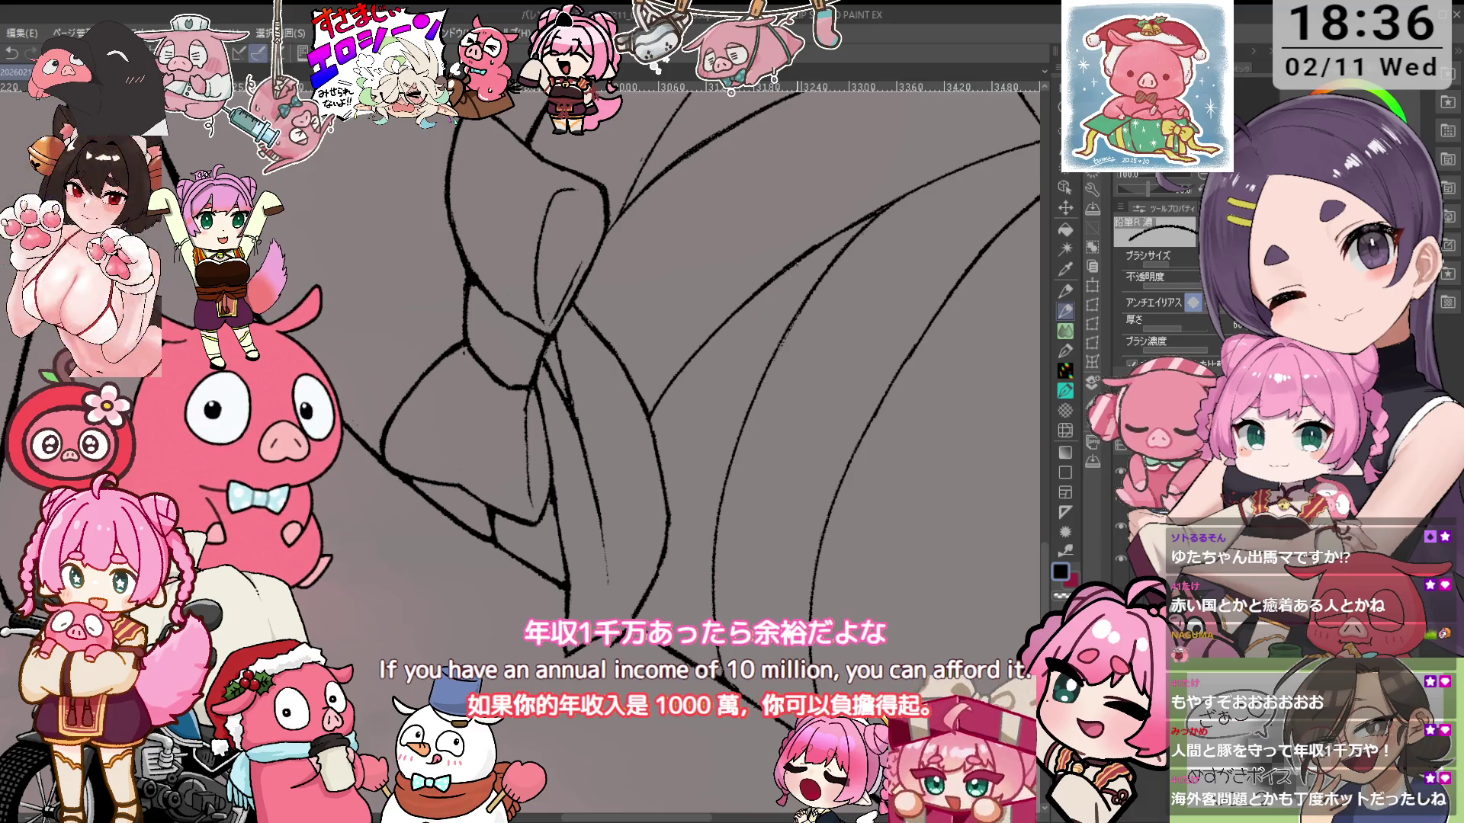
scroll(833, 305, up, 3)
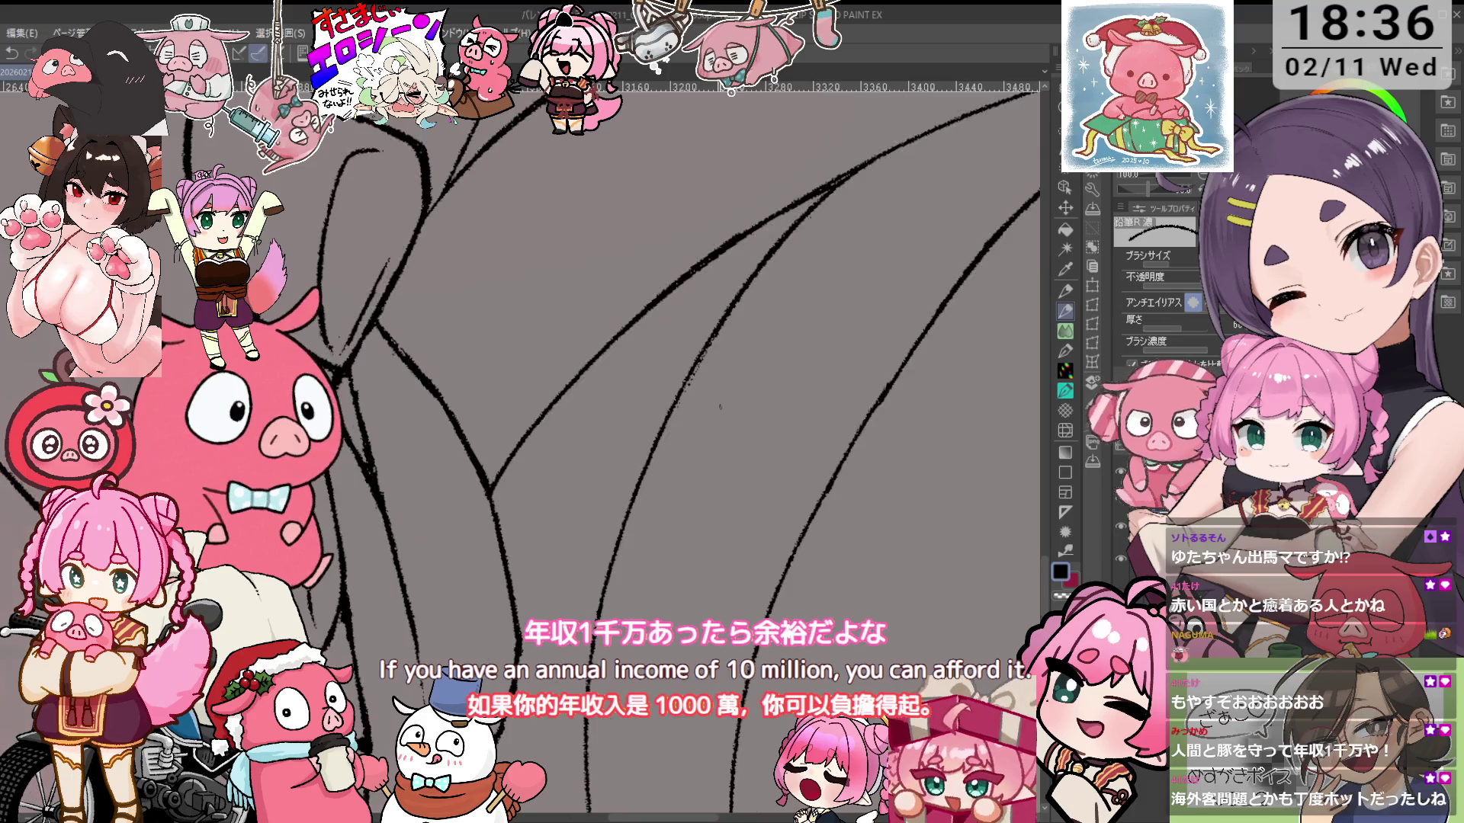
Clear overlaps at the next band-line junctions, moving and rotating the view between them
key(e)
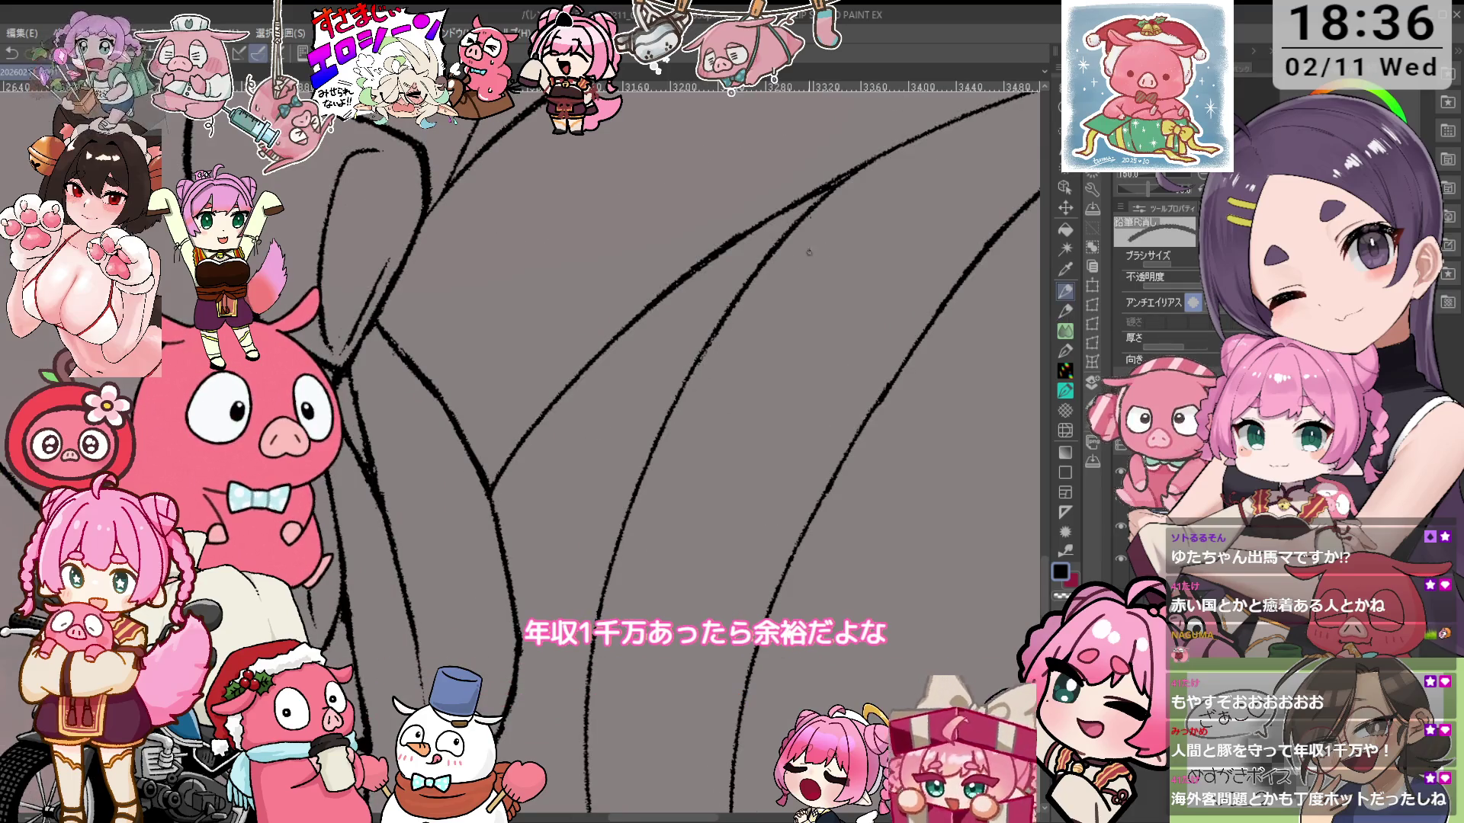
scroll(688, 387, down, 3)
scroll(757, 406, up, 2)
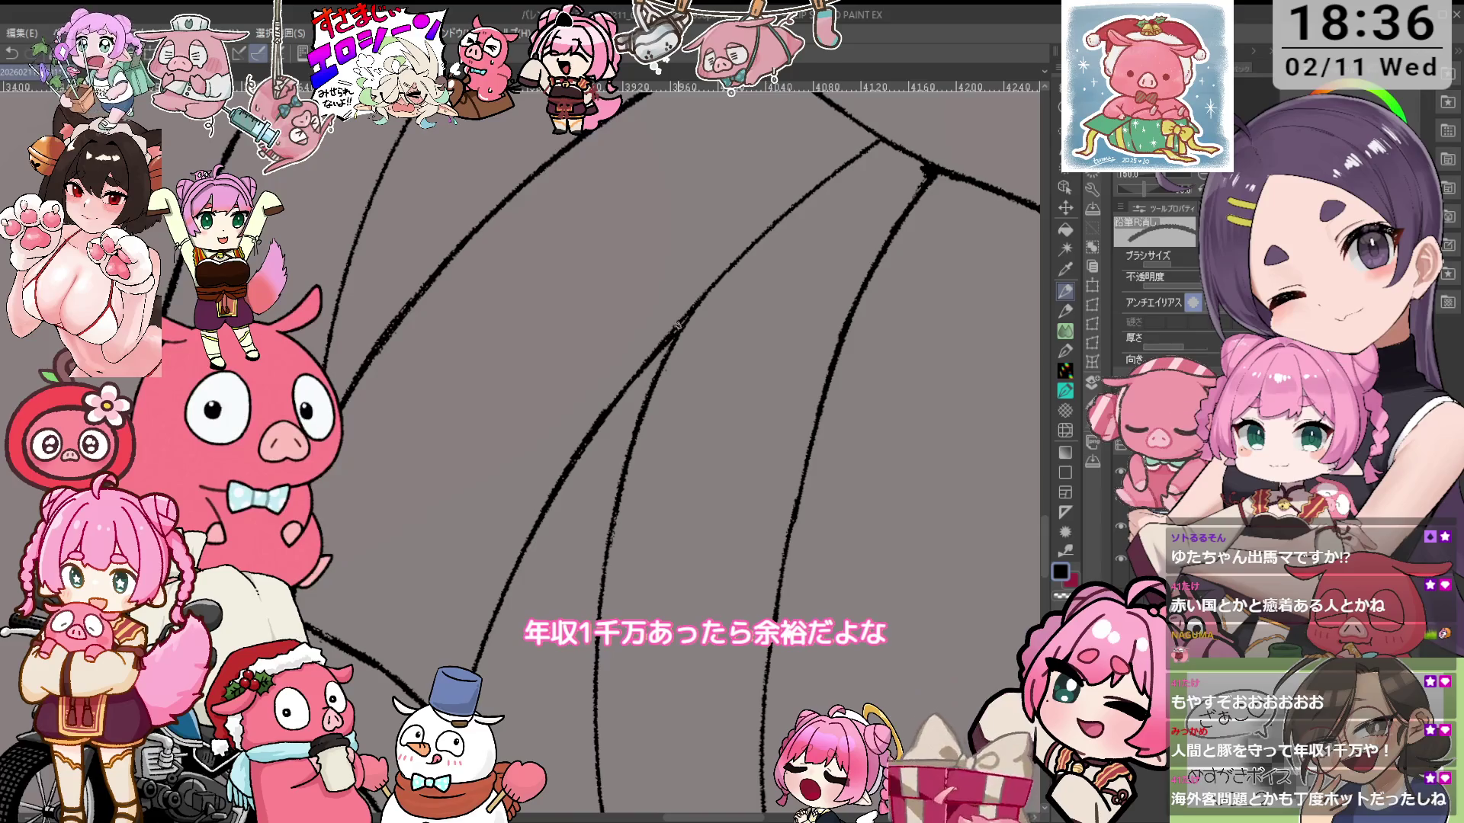
key(p)
key(e)
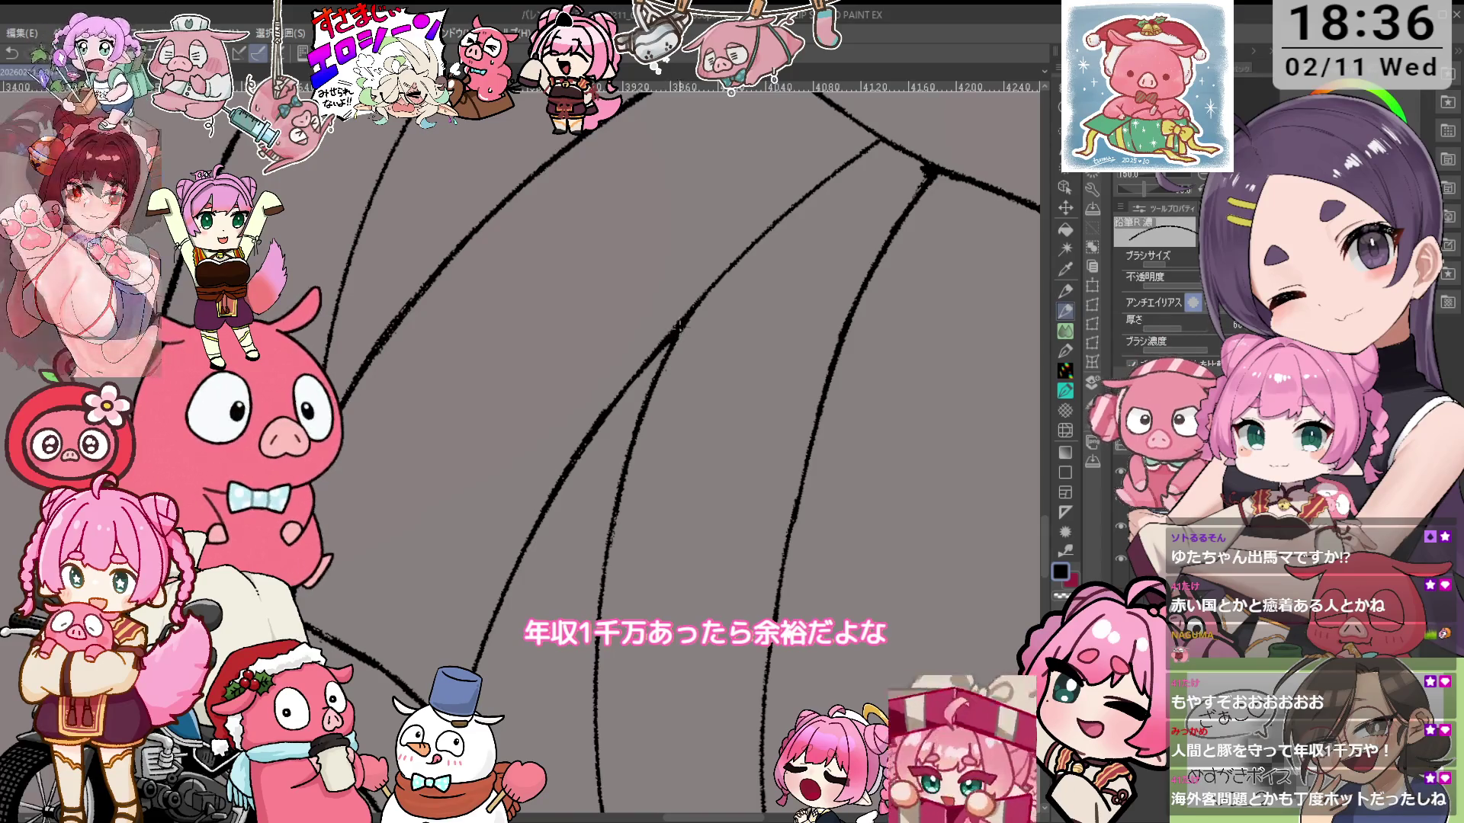
drag(670, 335, 592, 381)
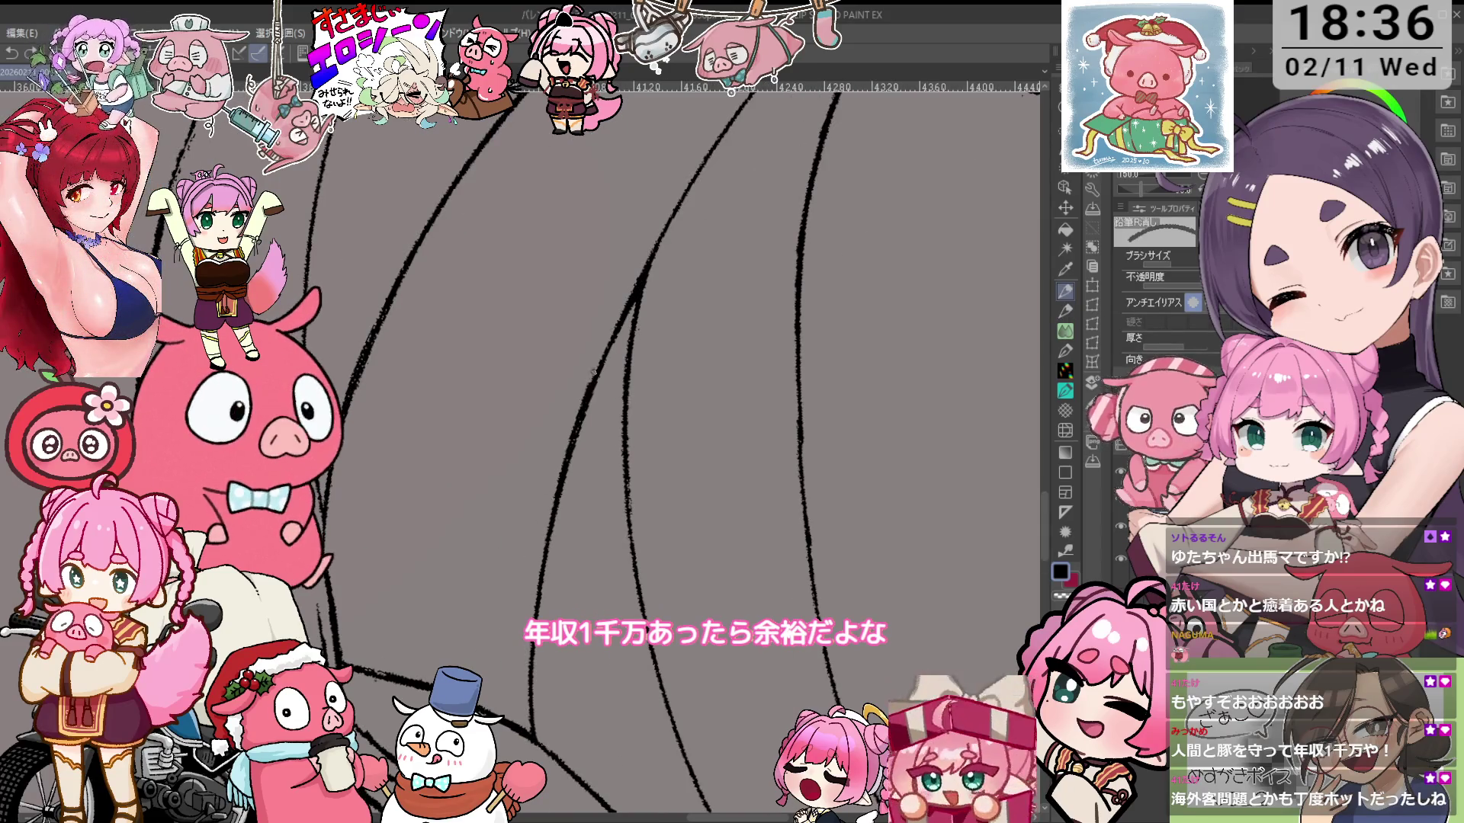
mouse_move(562, 449)
mouse_down()
mouse_move(663, 327)
mouse_move(622, 468)
mouse_move(732, 338)
mouse_up()
scroll(731, 339, up, 1)
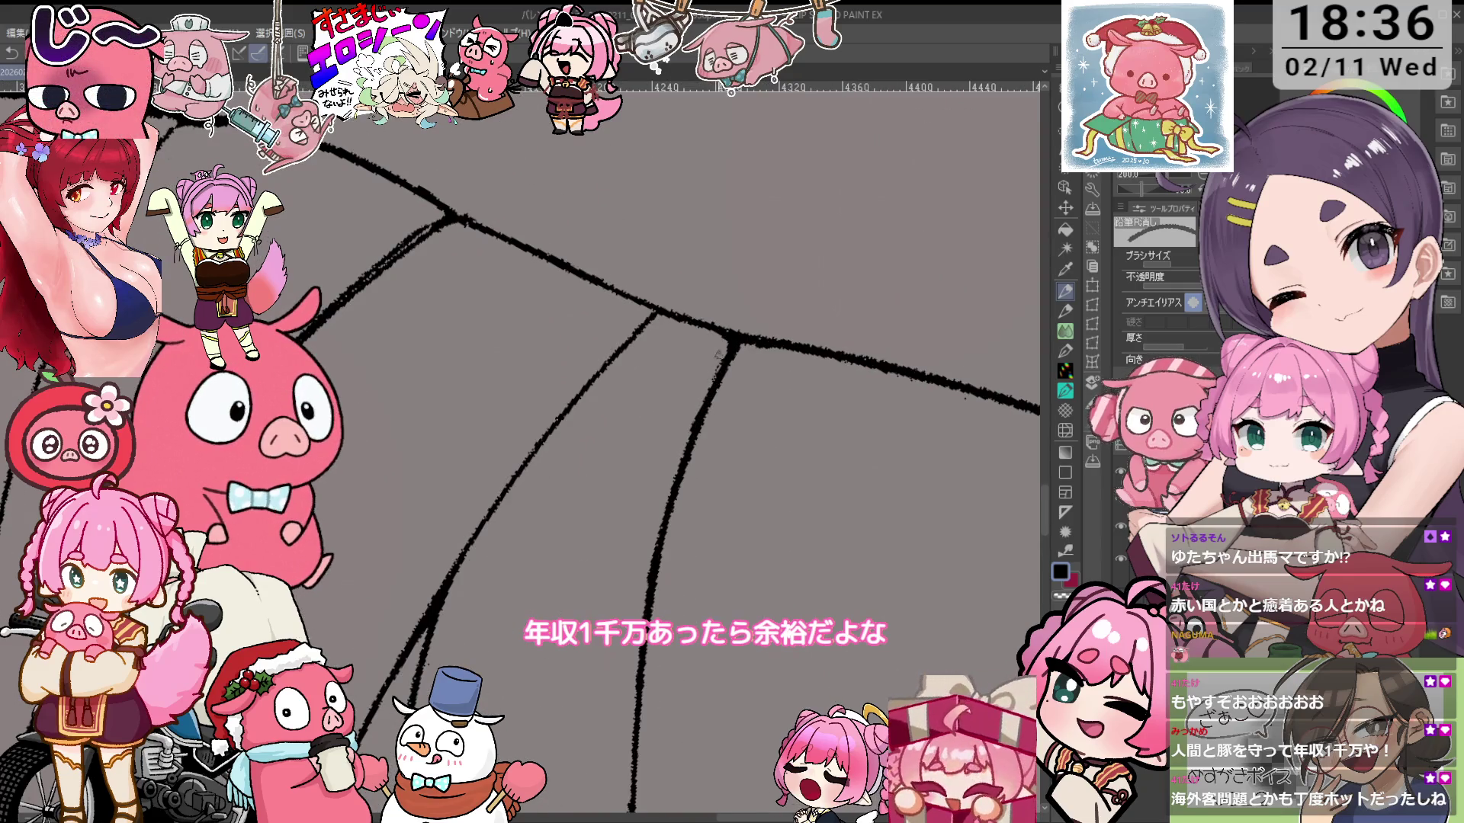
drag(695, 398, 682, 396)
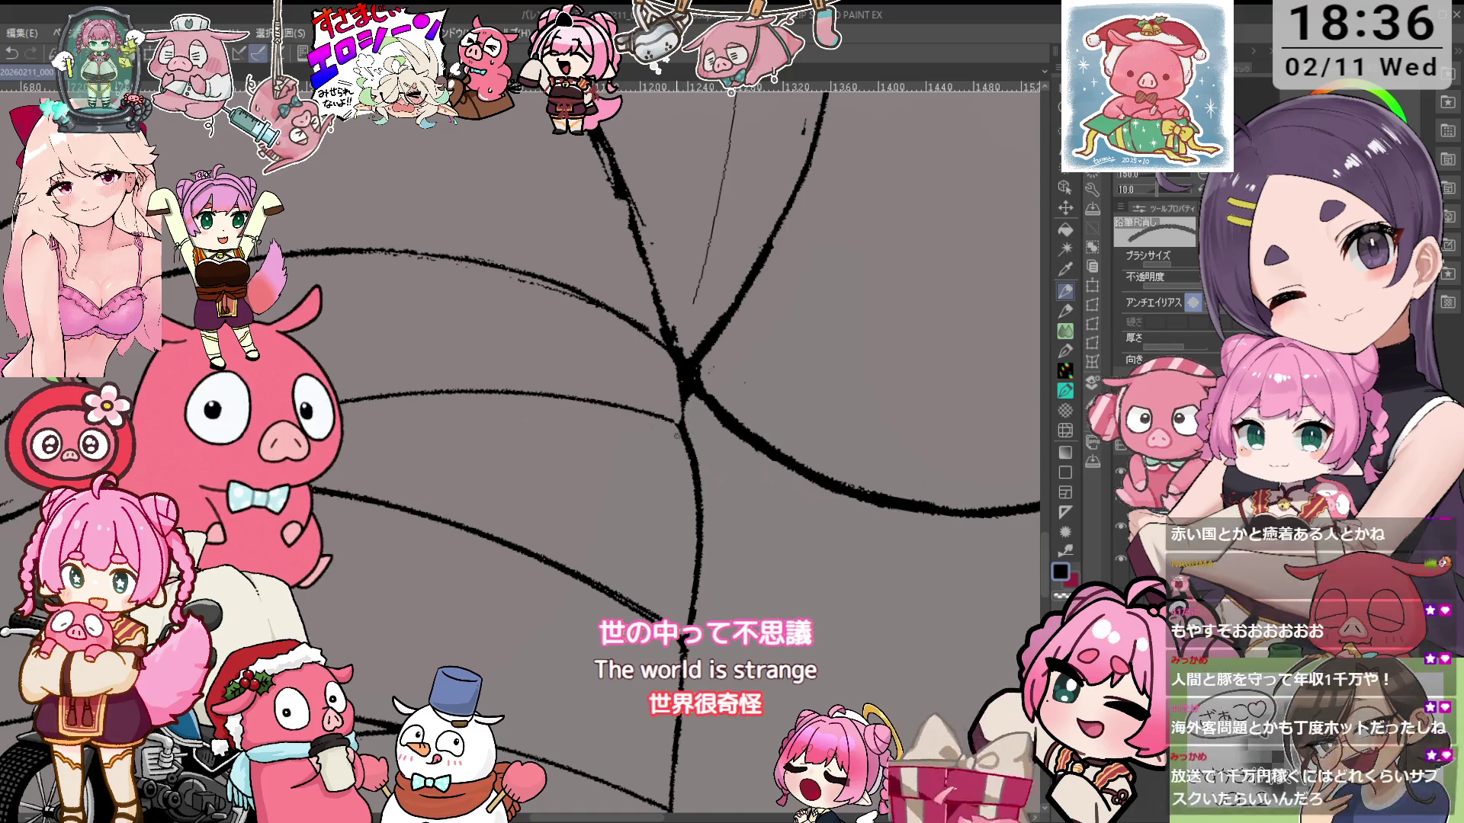
Fix the remaining band-line junctions by redrawing and erasing stray overlaps
scroll(699, 441, right, 10)
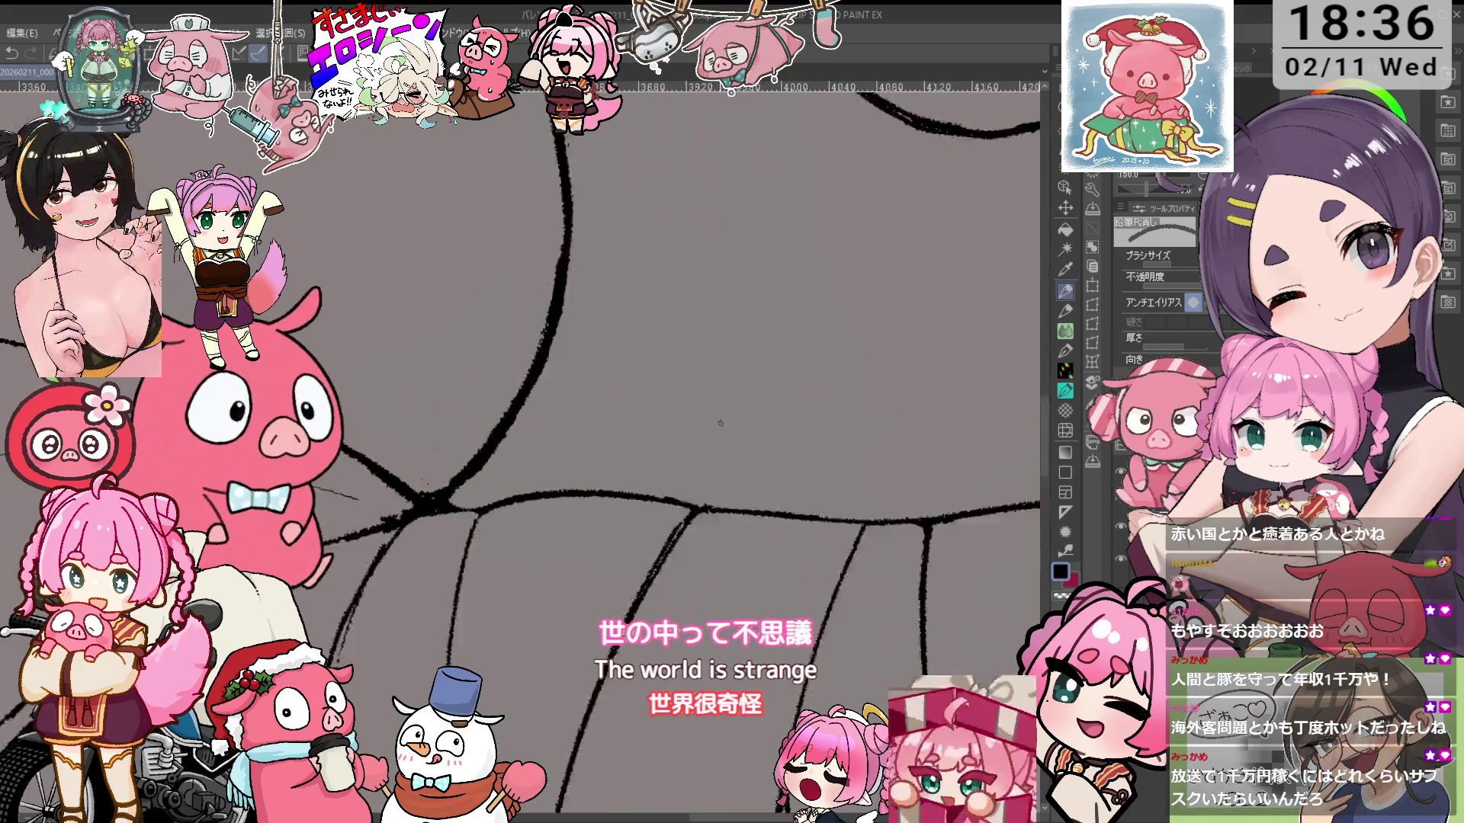
scroll(743, 309, up, 1)
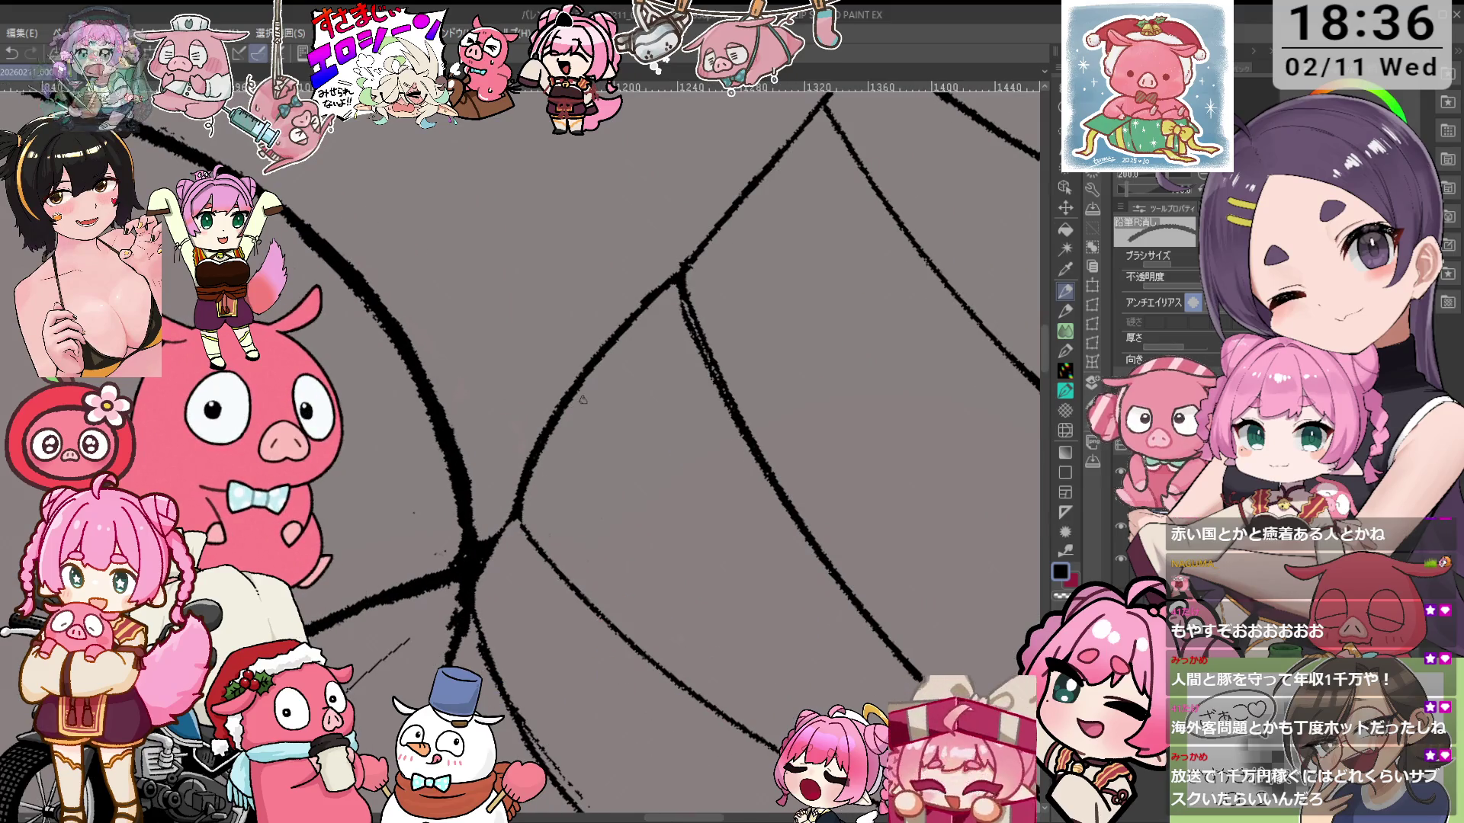
key(p)
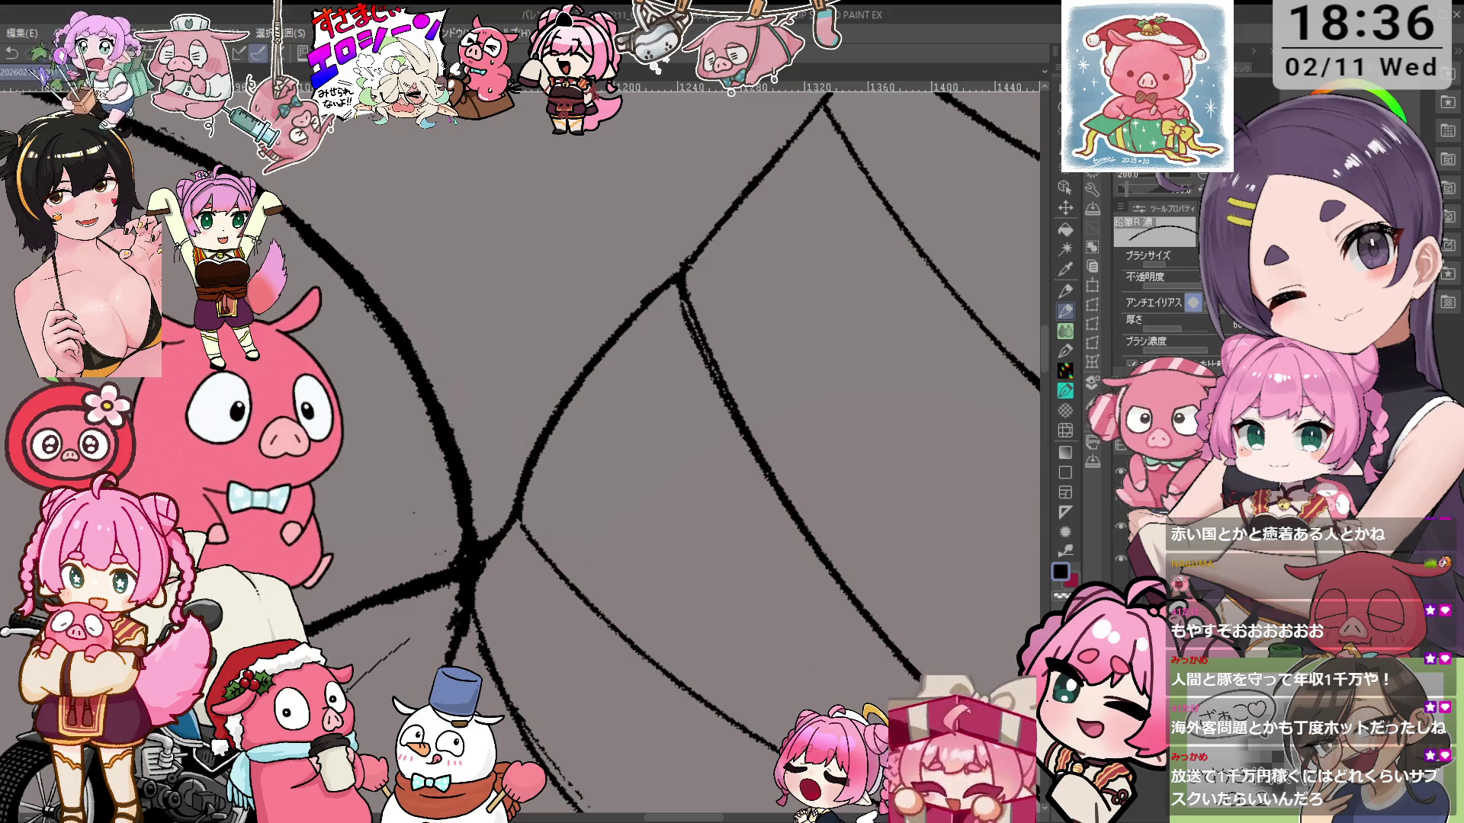
key(e)
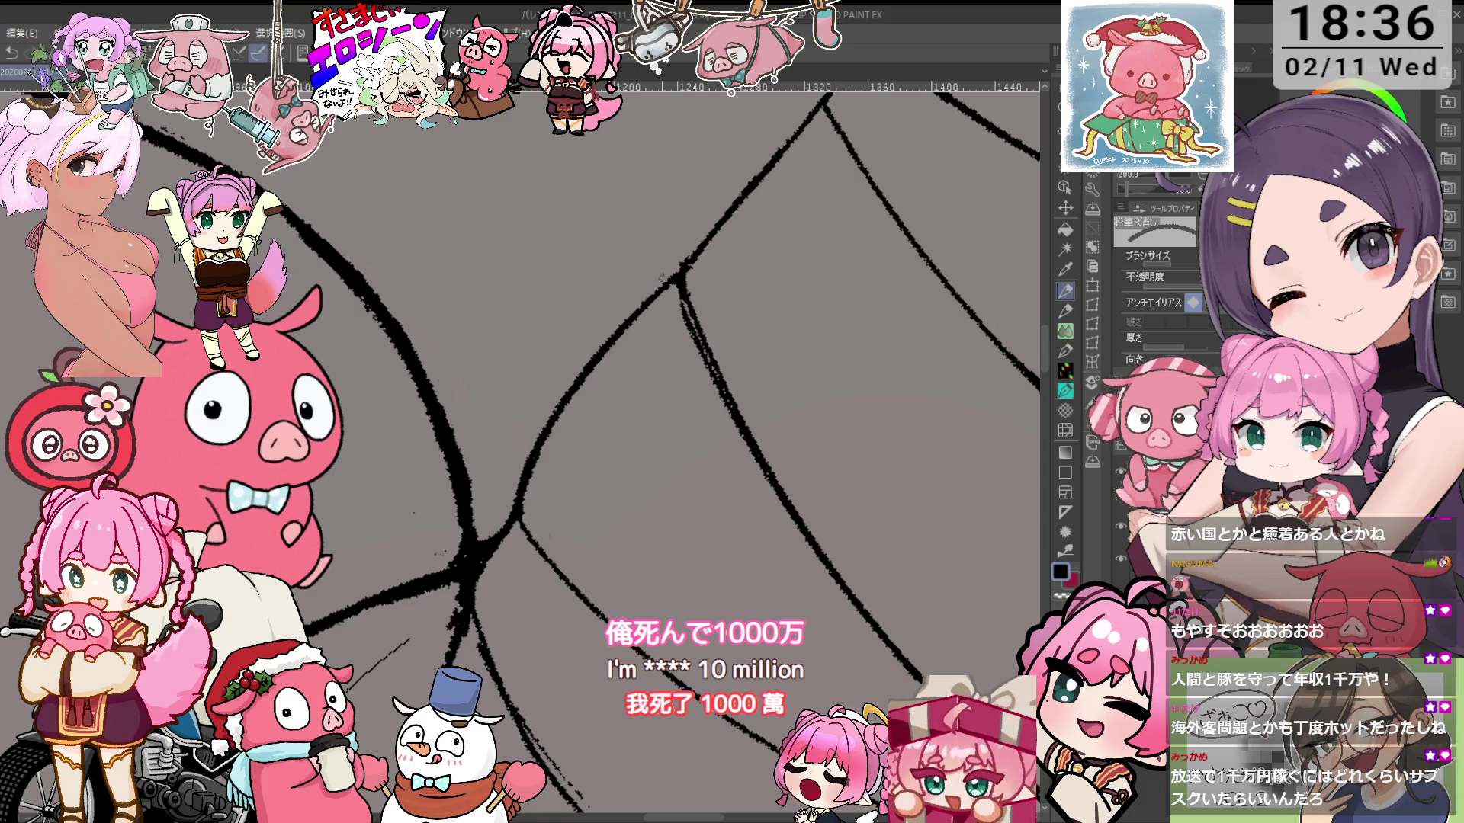
scroll(536, 393, down, 3)
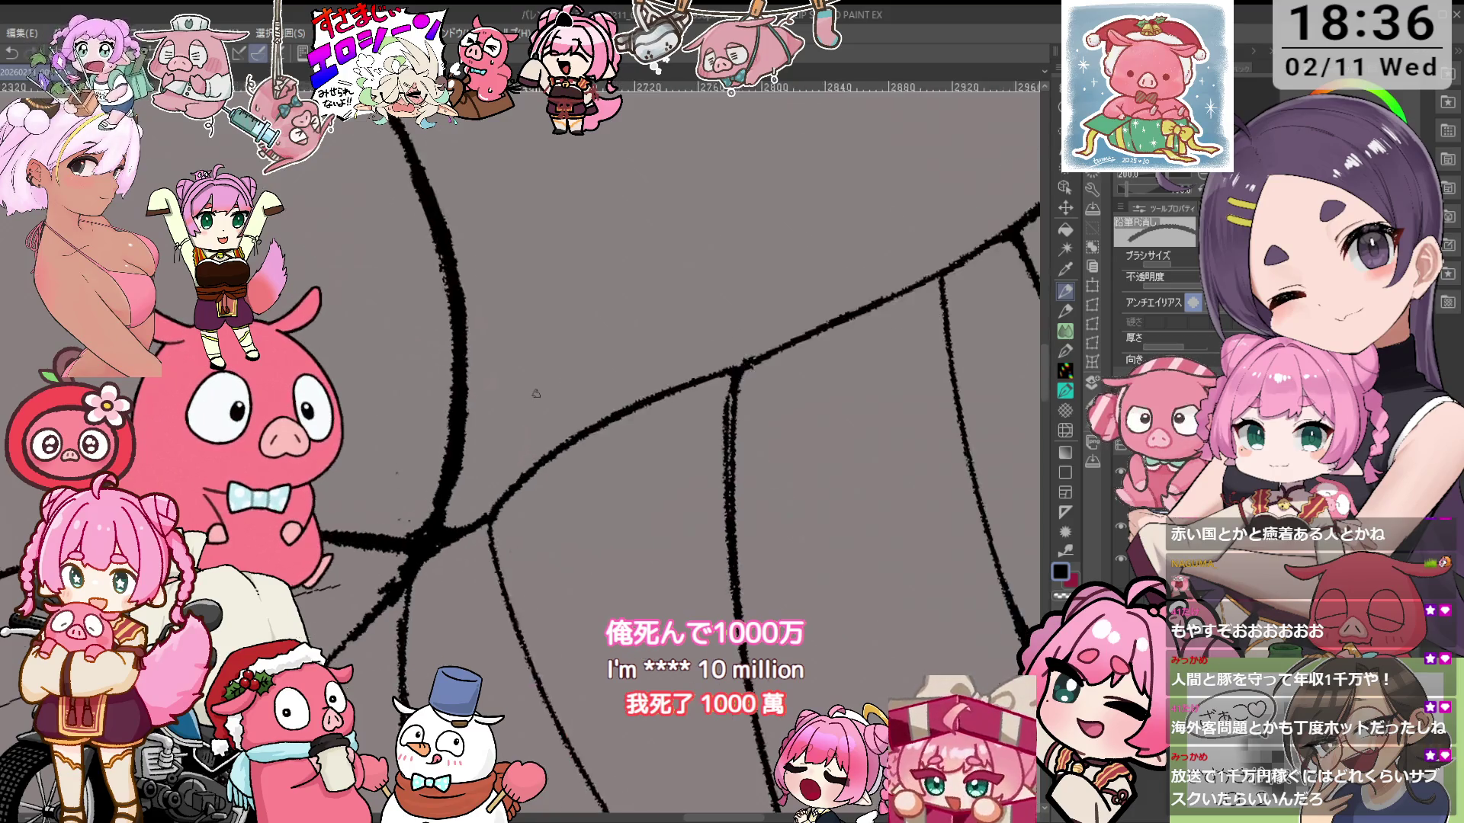
scroll(804, 237, down, 1)
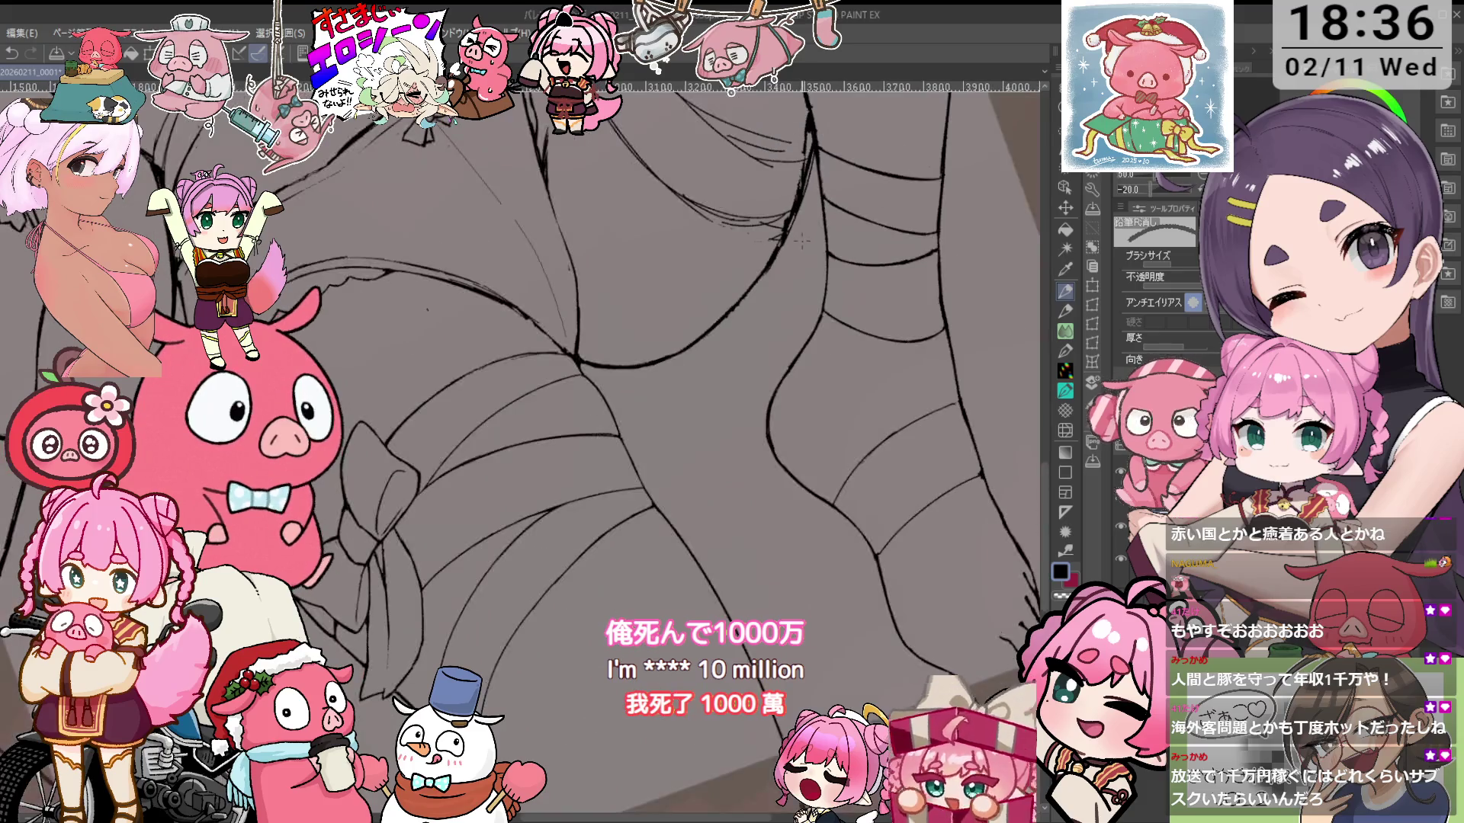
Pan from the face and ears past the chest bow down to the waist bow and hip
drag(803, 243, 991, 305)
mouse_move(686, 229)
mouse_down()
mouse_move(735, 637)
mouse_move(670, 702)
mouse_move(719, 653)
mouse_move(763, 419)
mouse_up()
mouse_move(762, 229)
mouse_down()
mouse_move(770, 648)
mouse_move(789, 778)
mouse_up()
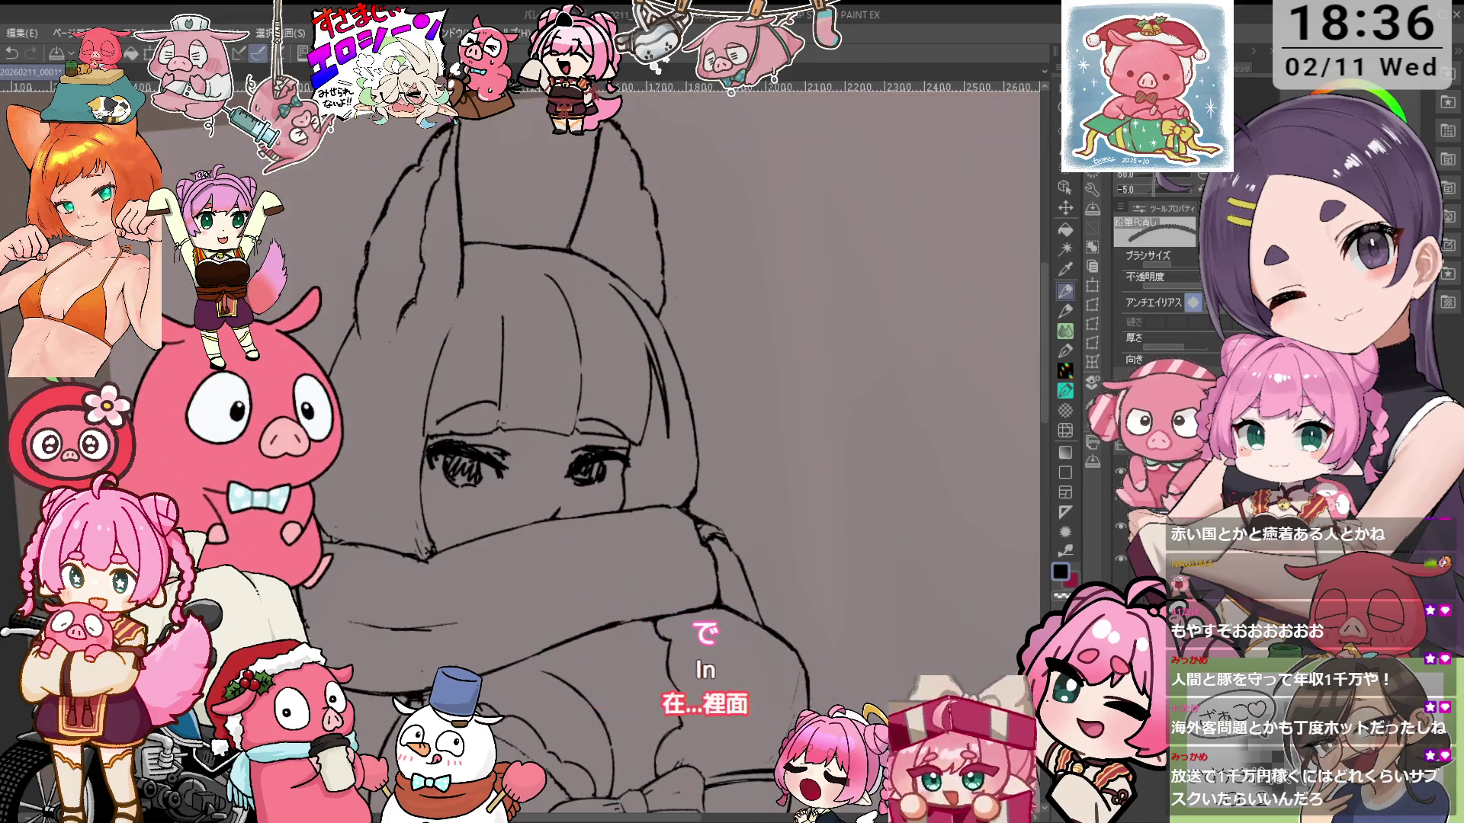
mouse_move(686, 457)
mouse_down()
mouse_move(686, 374)
mouse_move(732, 328)
mouse_up()
drag(686, 572, 632, 152)
mouse_move(633, 457)
mouse_down()
mouse_move(641, 343)
mouse_move(587, 152)
mouse_up()
scroll(600, 418, up, 3)
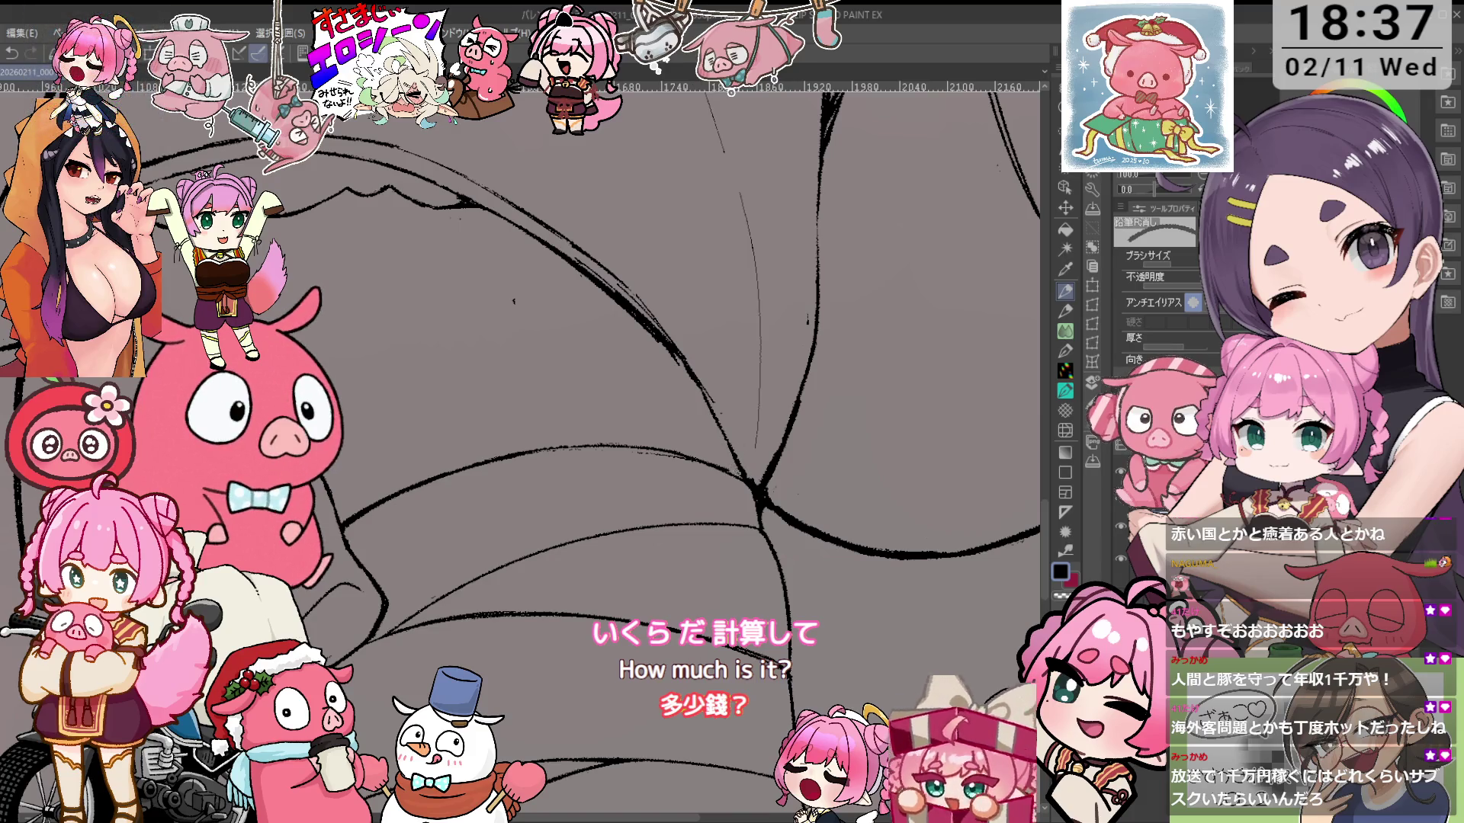
Erase overlapping lines around the skirt folds and thigh, rotating the canvas slightly
mouse_move(839, 495)
mouse_down()
mouse_move(762, 427)
mouse_move(381, 305)
mouse_up()
key(e)
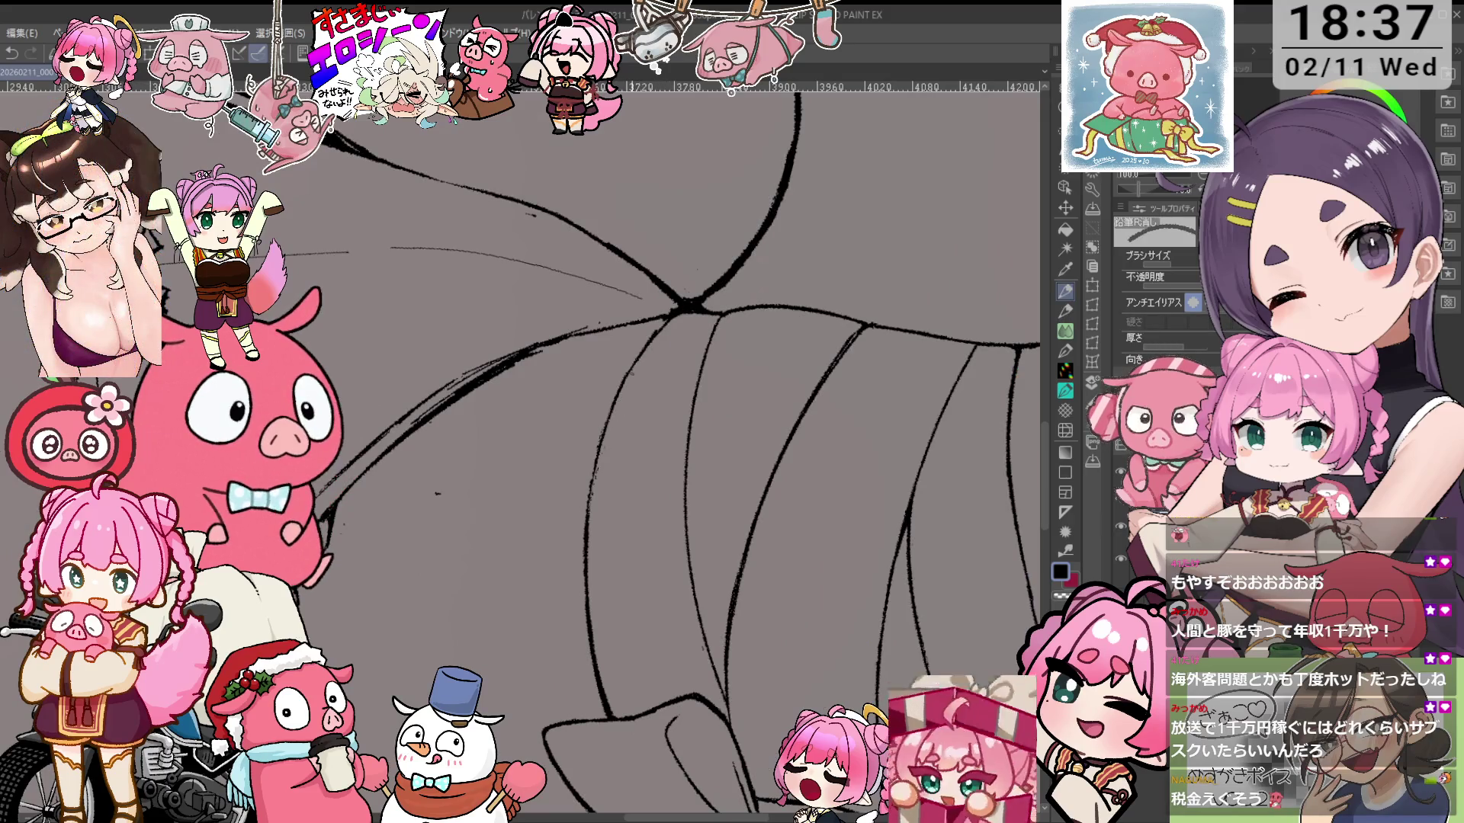
key(p)
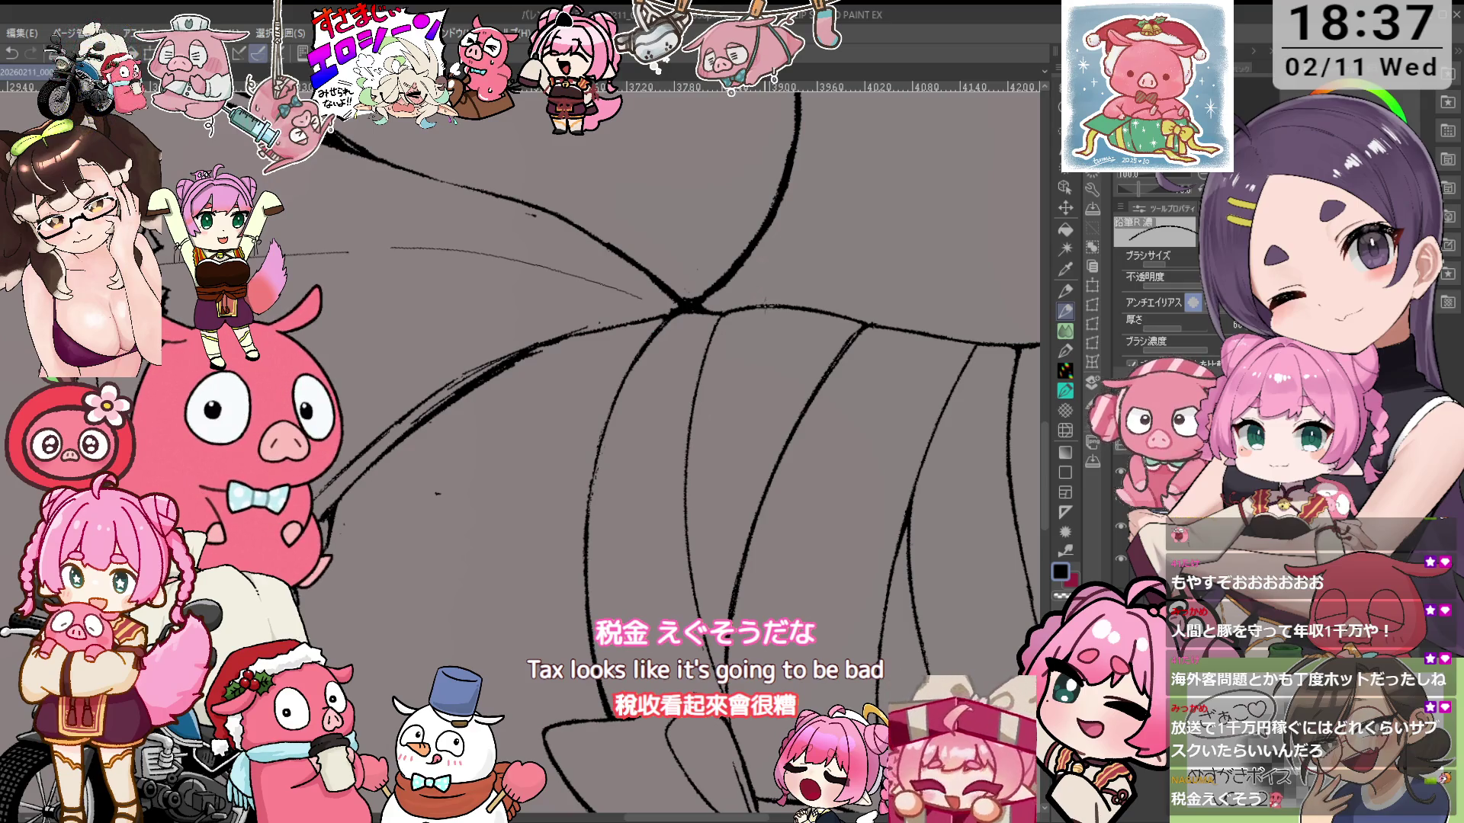
key(minus)
key(e)
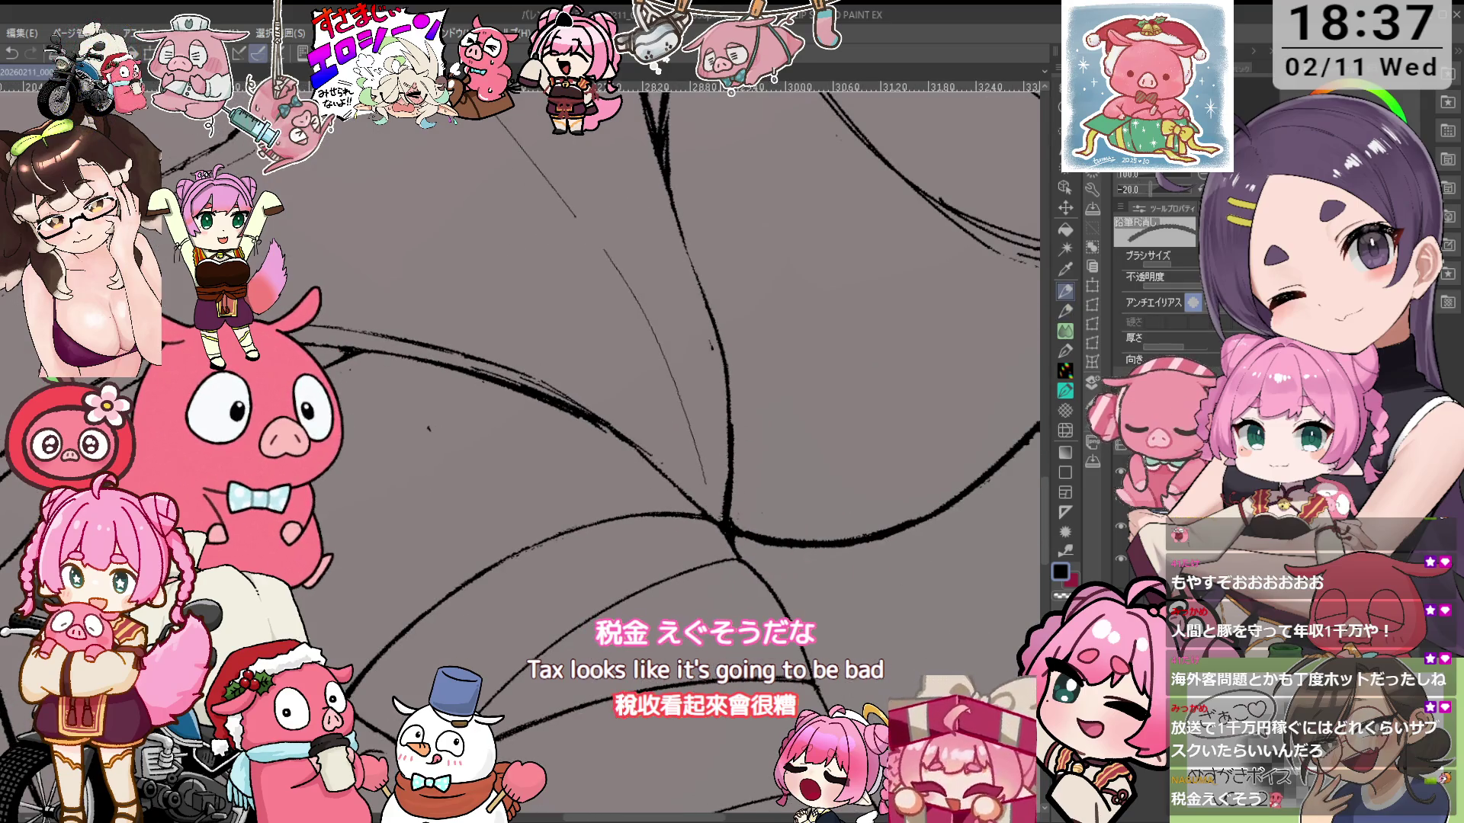
key(minus)
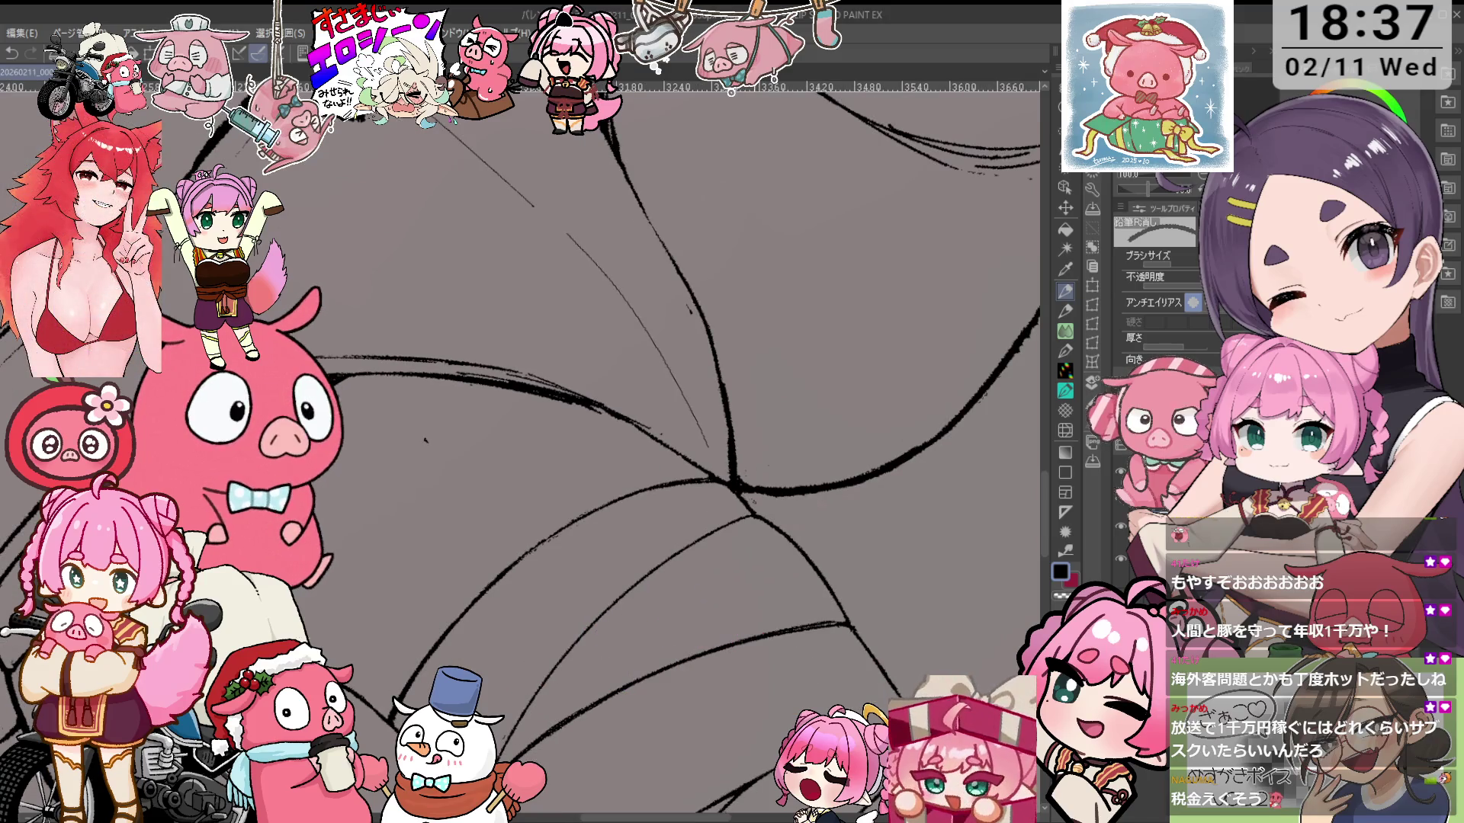
scroll(693, 373, down, 4)
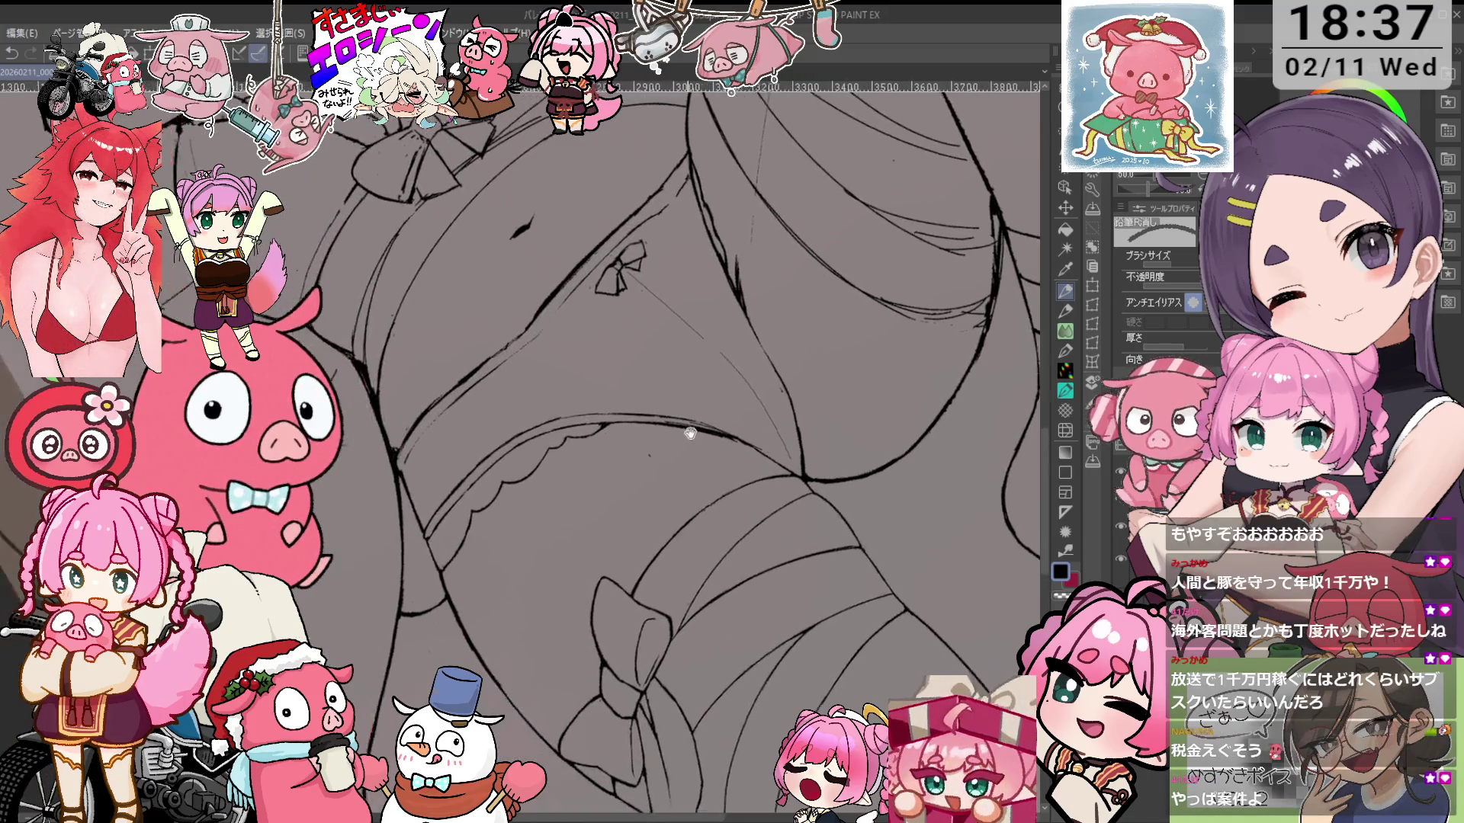
scroll(693, 373, up, 1)
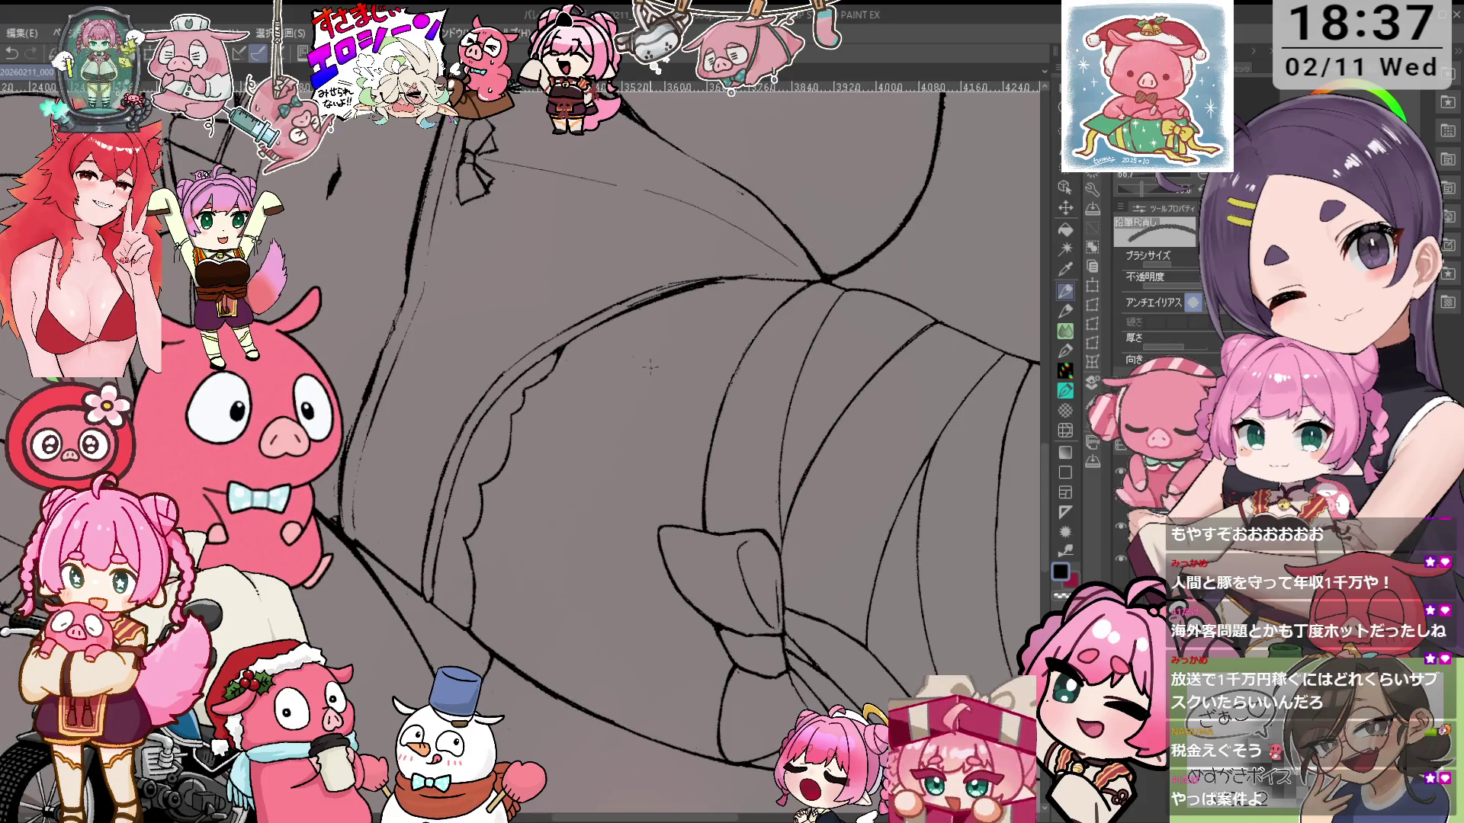
drag(693, 373, 750, 425)
Zoom in on the thigh bands and scroll around until the small ribbon bow sketch shows
key(ctrl+plus)
key(ctrl+plus)
key(ctrl+plus)
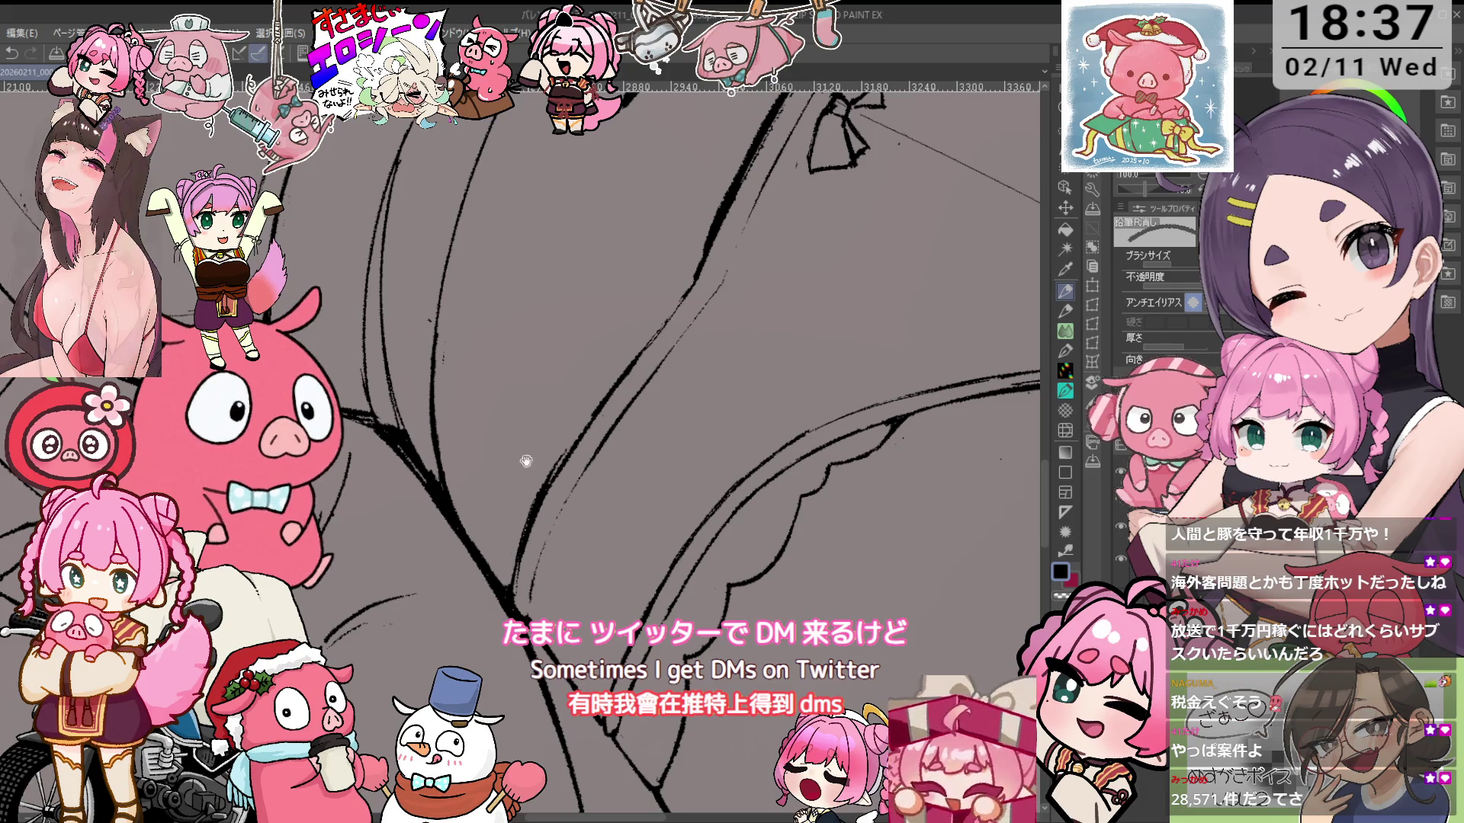
scroll(523, 468, up, 3)
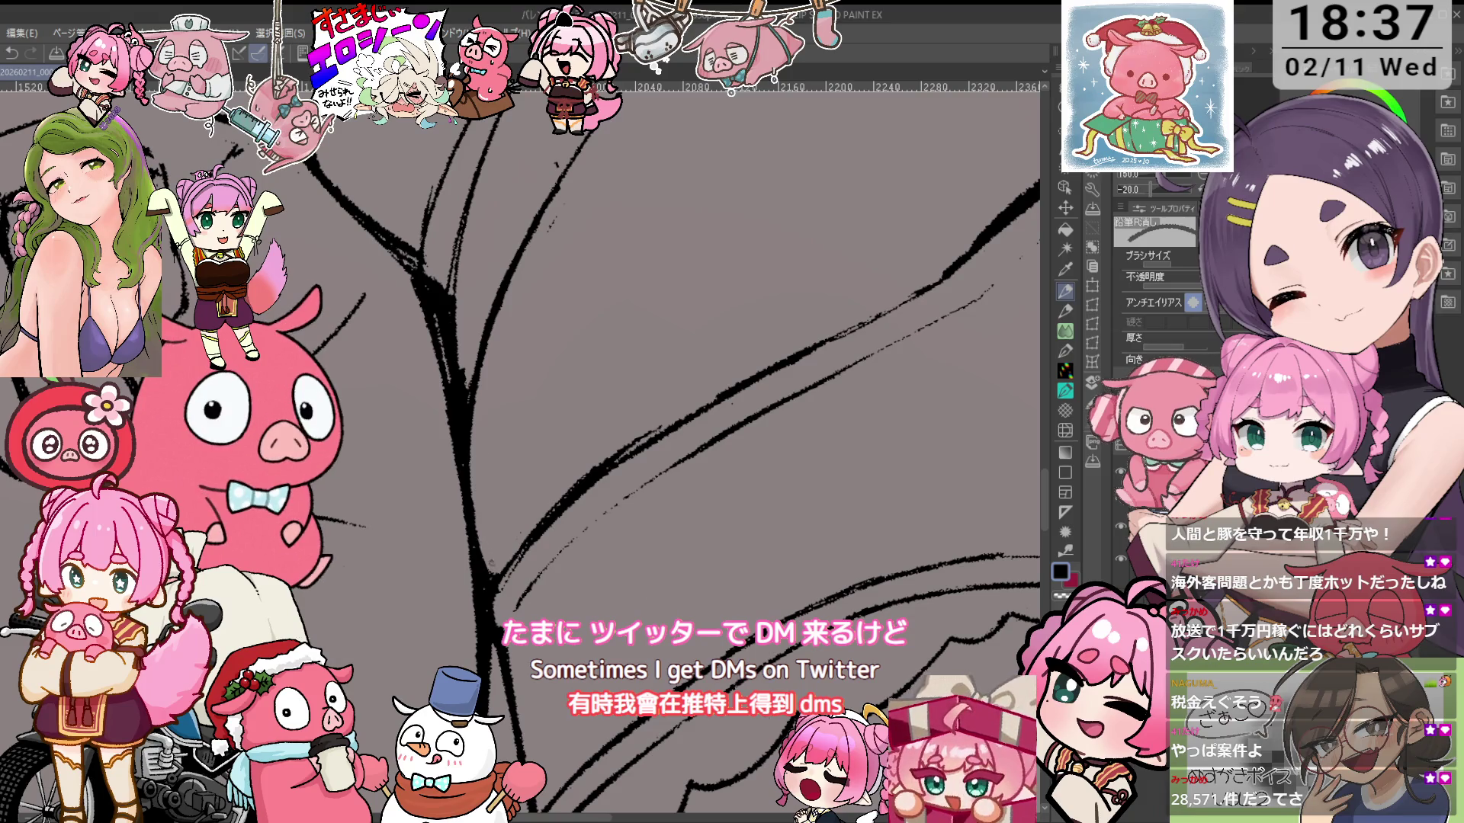
scroll(477, 503, right, 5)
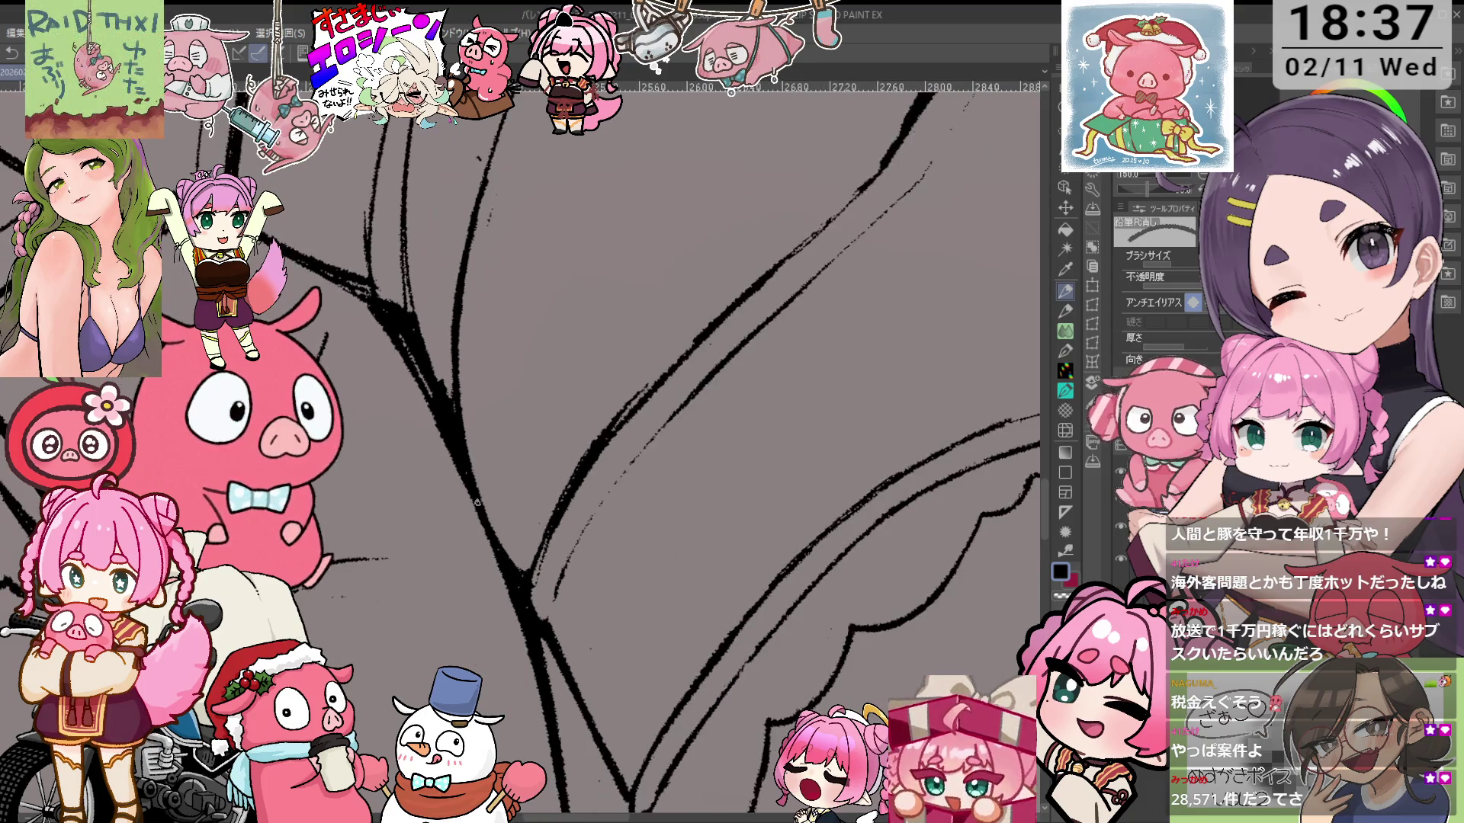
scroll(629, 371, down, 2)
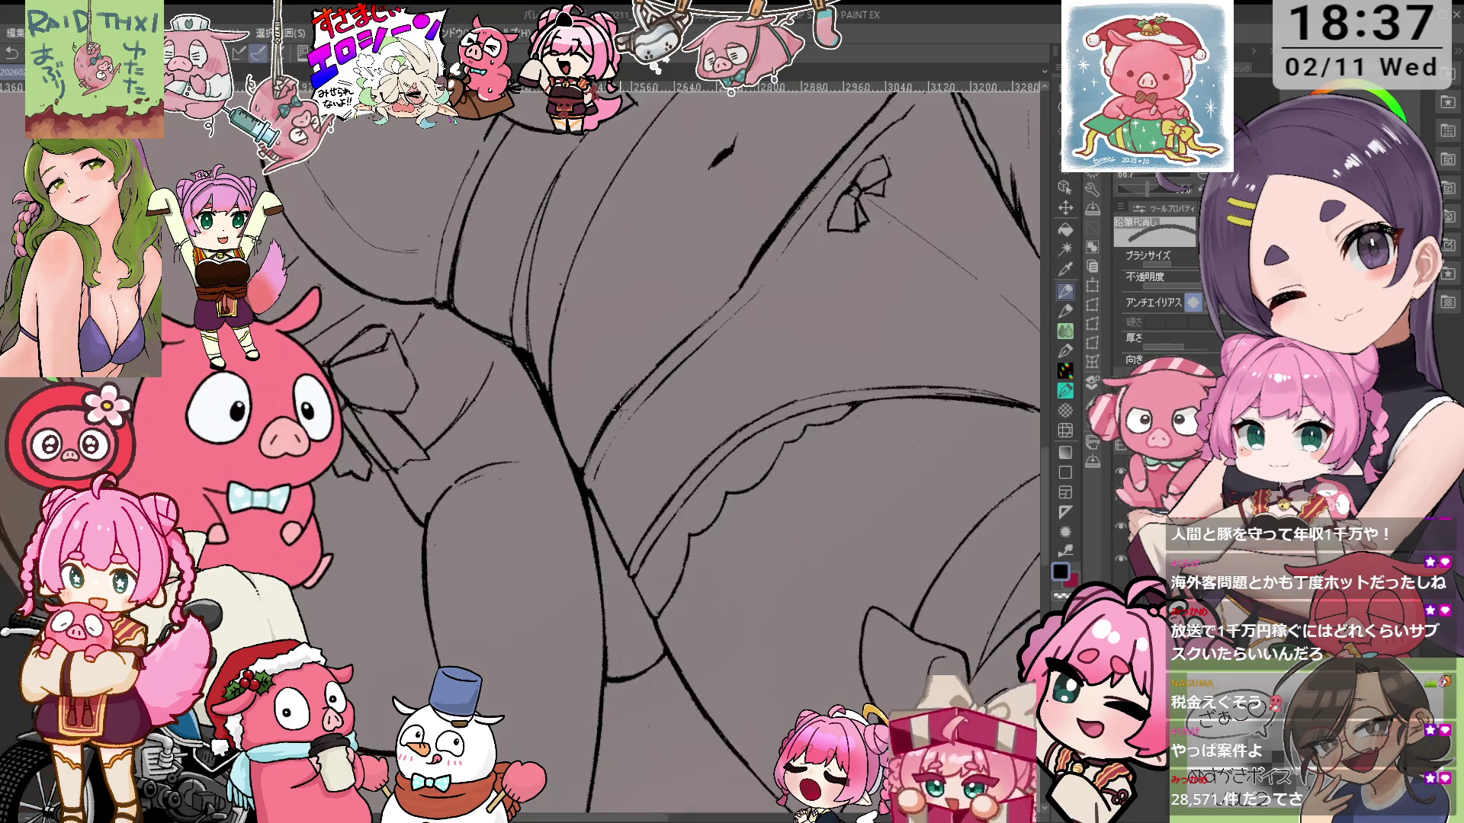
scroll(622, 404, left, 4)
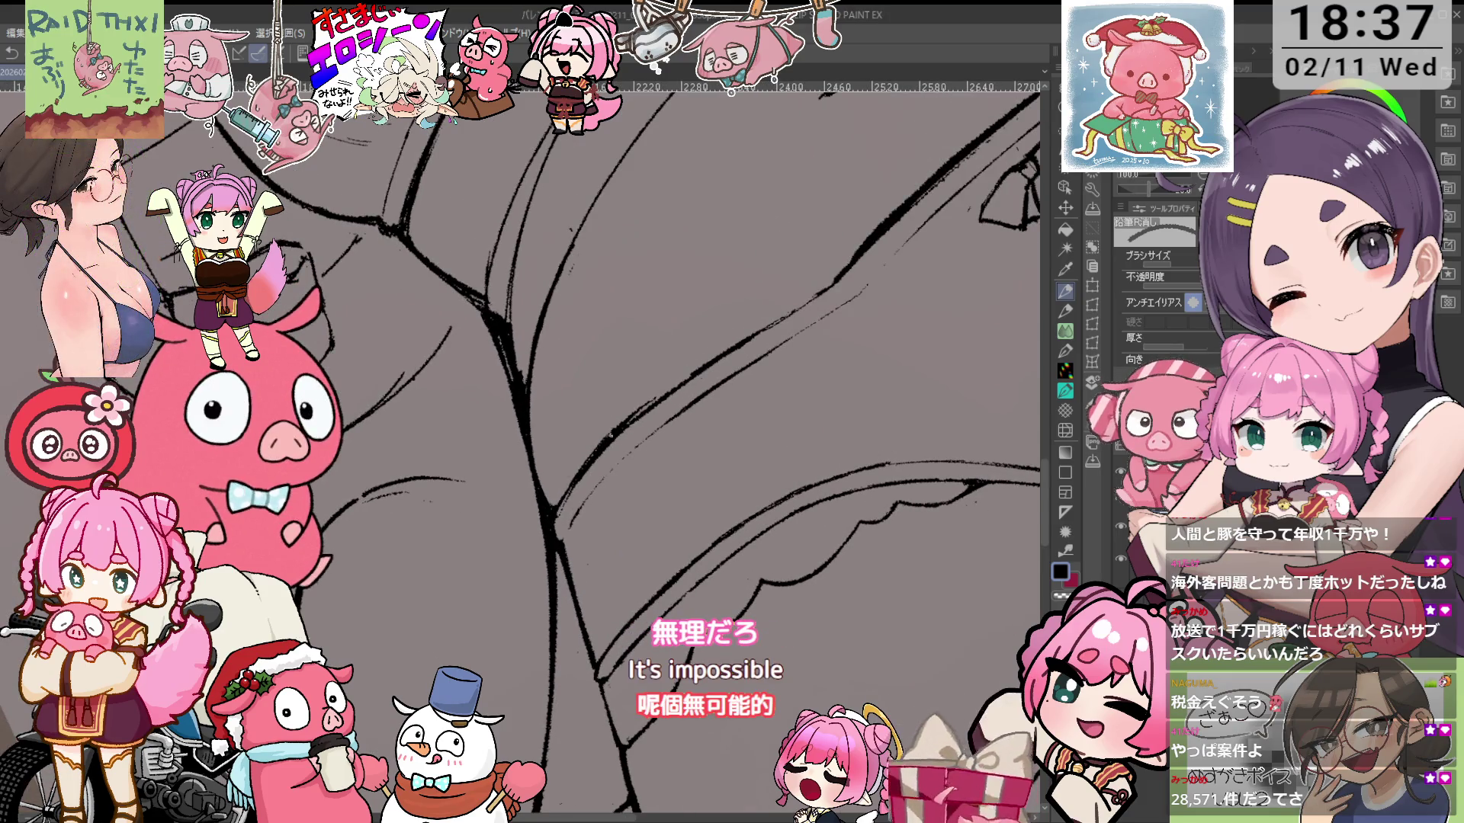
scroll(625, 450, right, 5)
scroll(625, 449, up, 2)
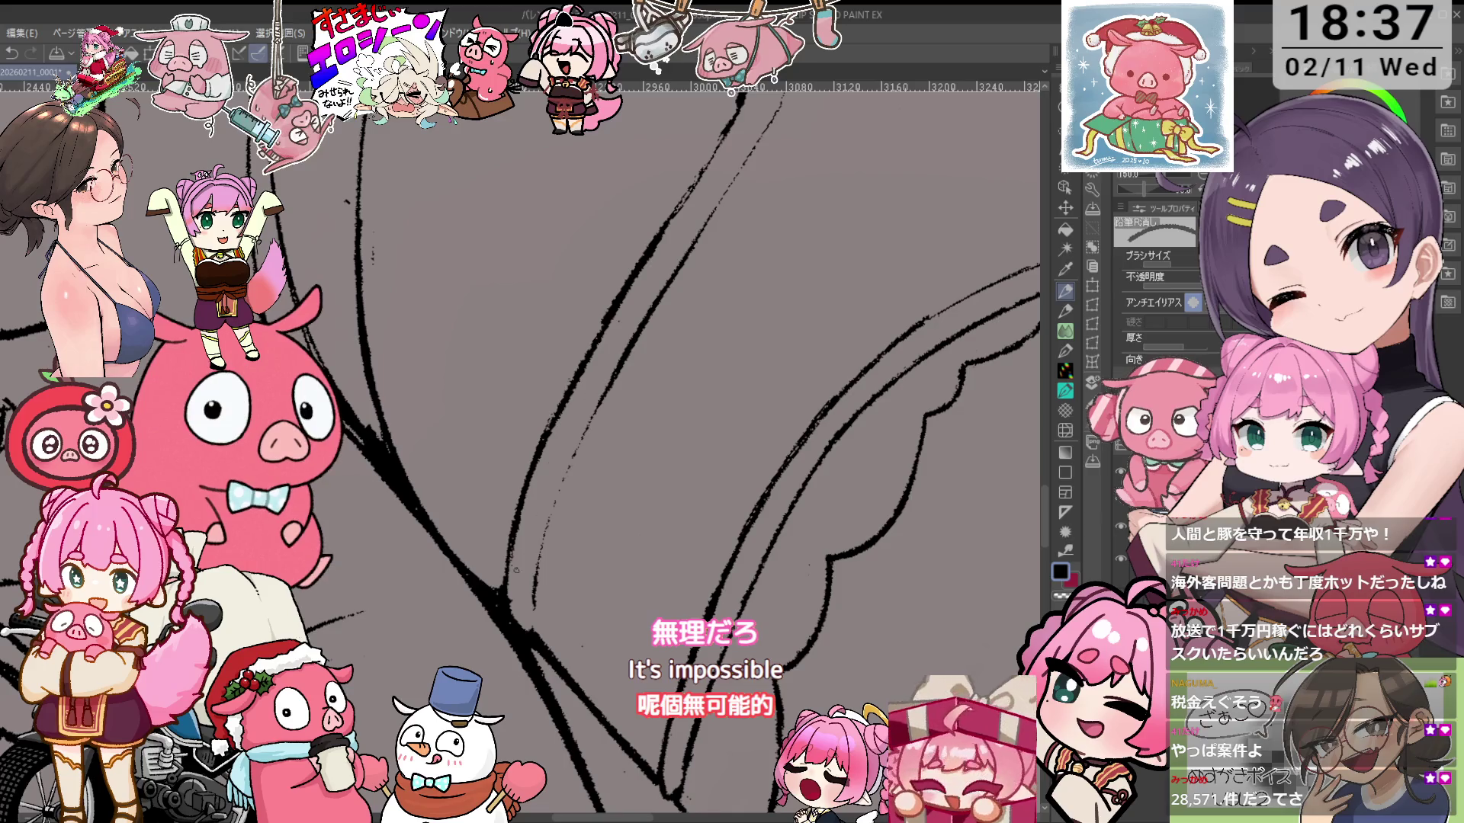
scroll(519, 450, left, 5)
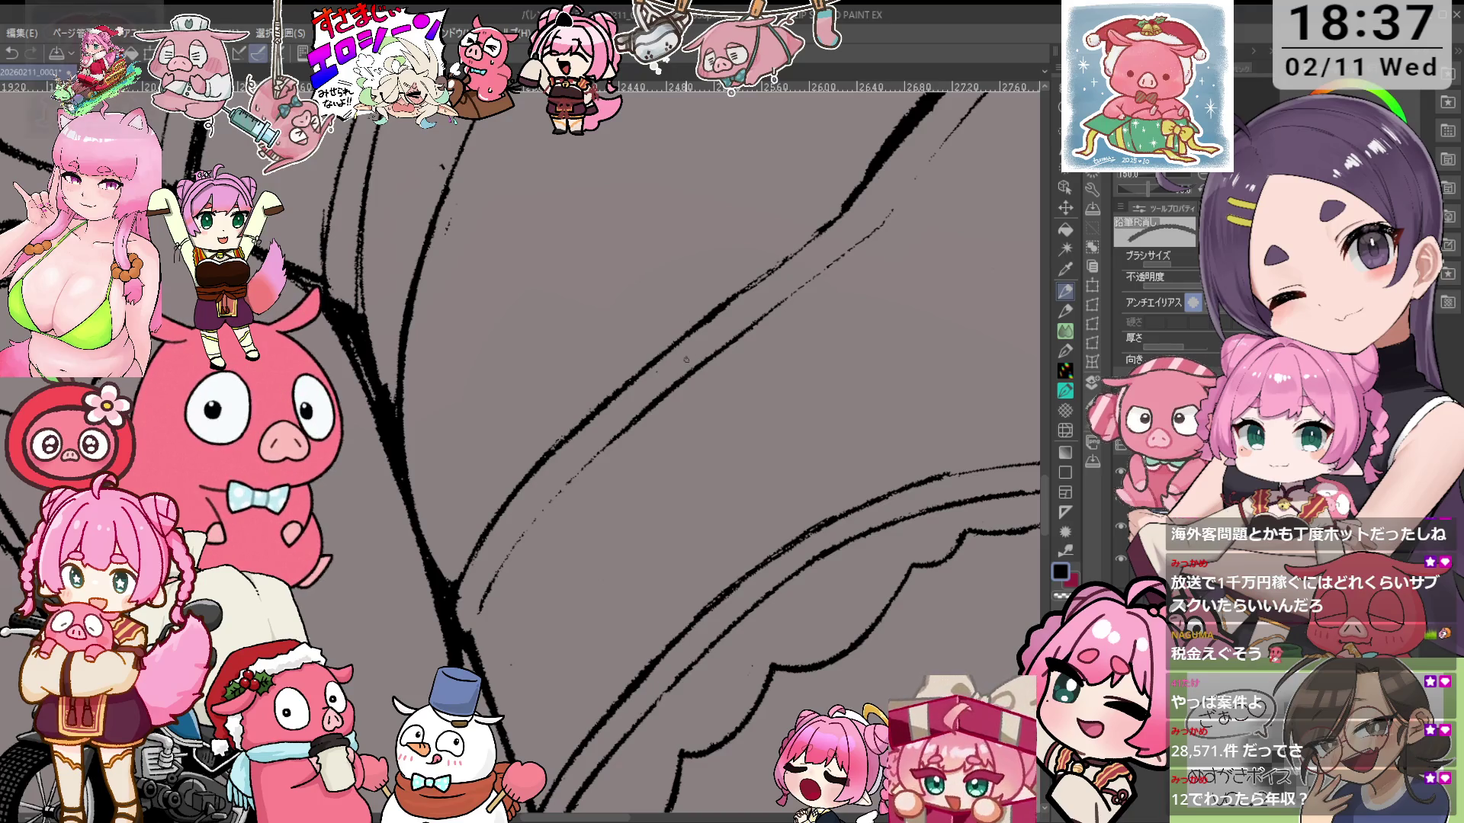
scroll(759, 351, down, 3)
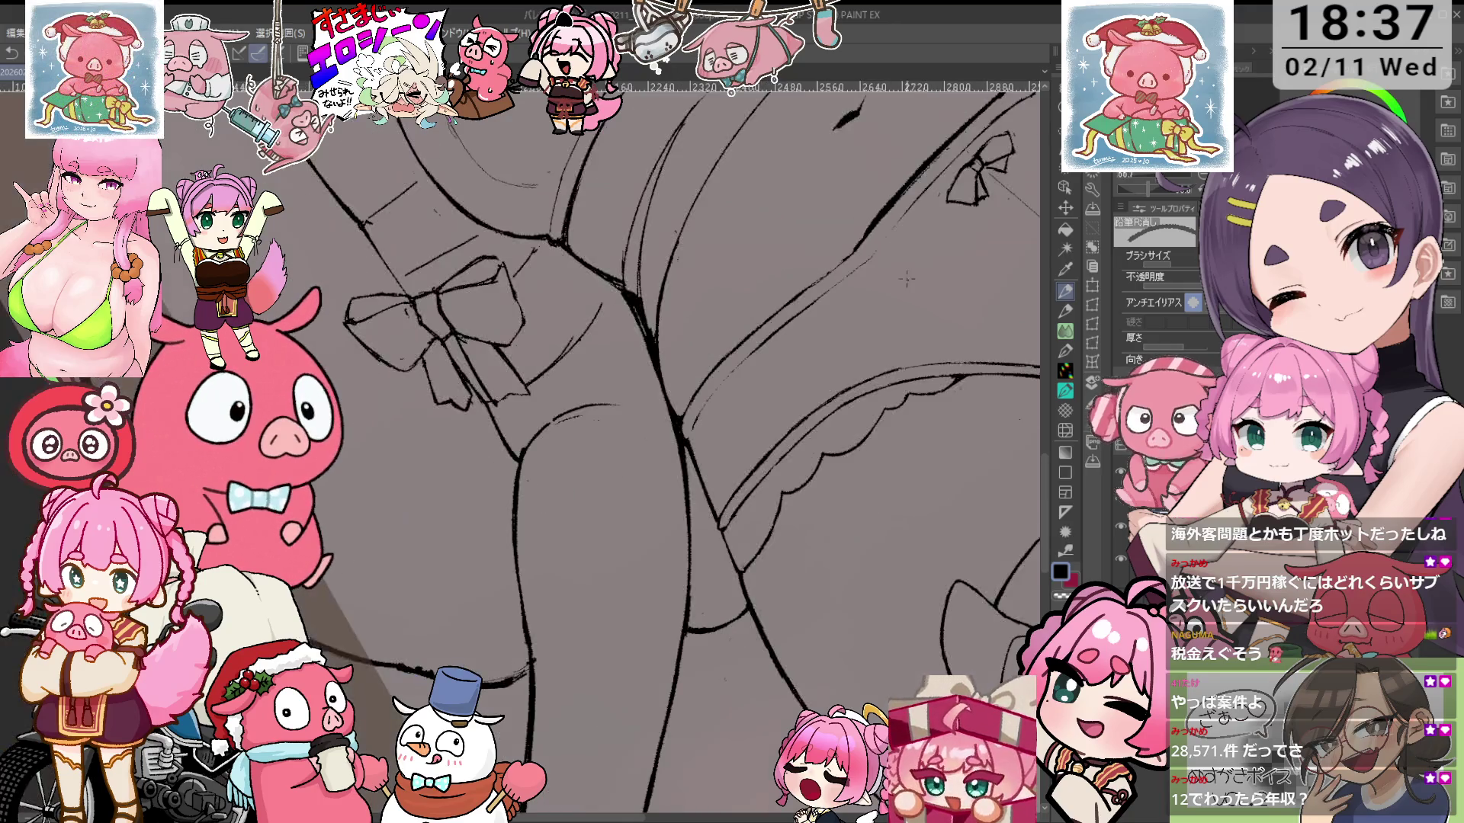
Centre the view on the thigh-band bow sketch, then begin writing トイレ with pencil strokes
drag(763, 343, 682, 427)
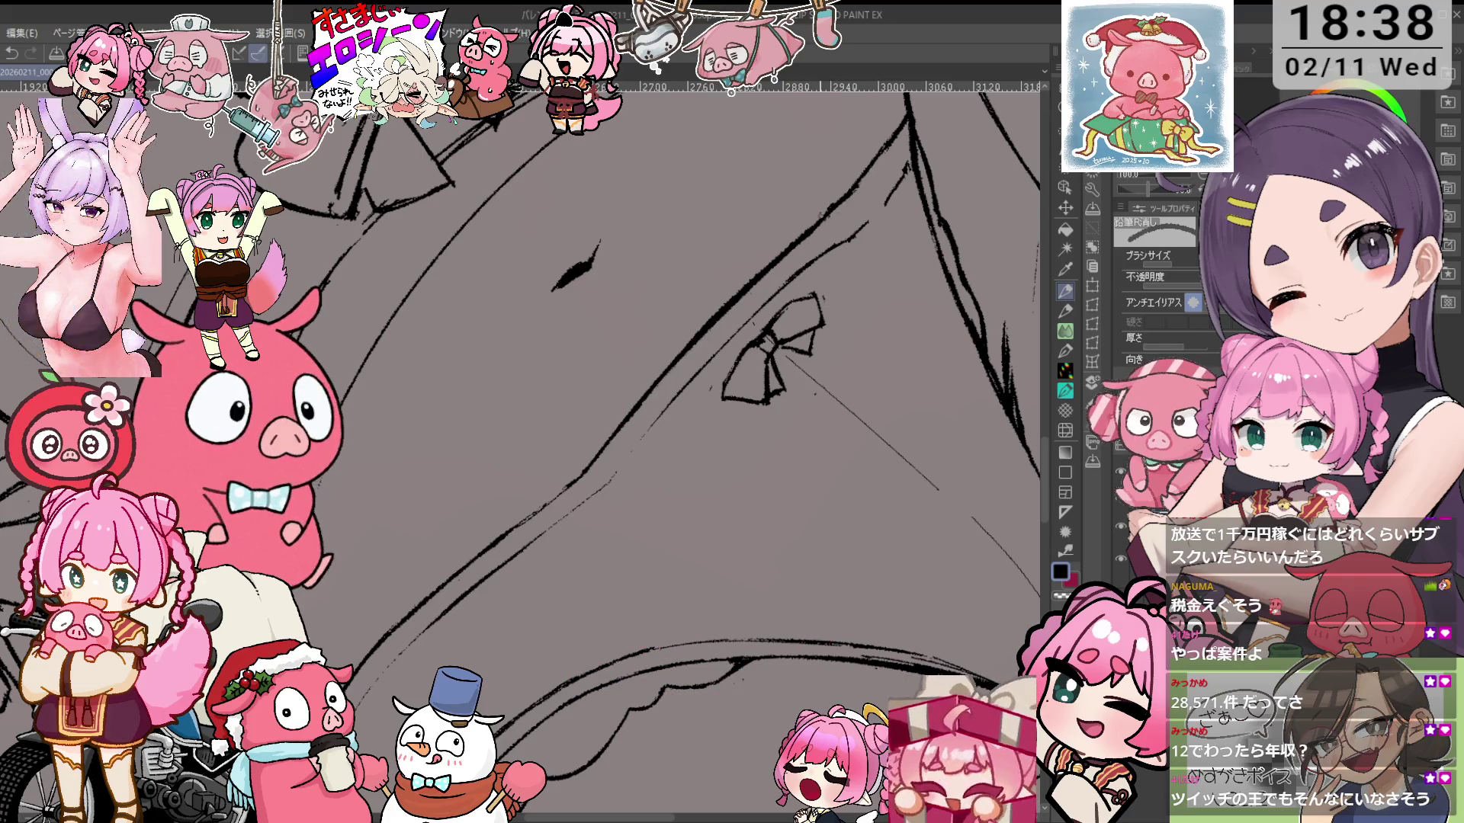
scroll(758, 300, down, 3)
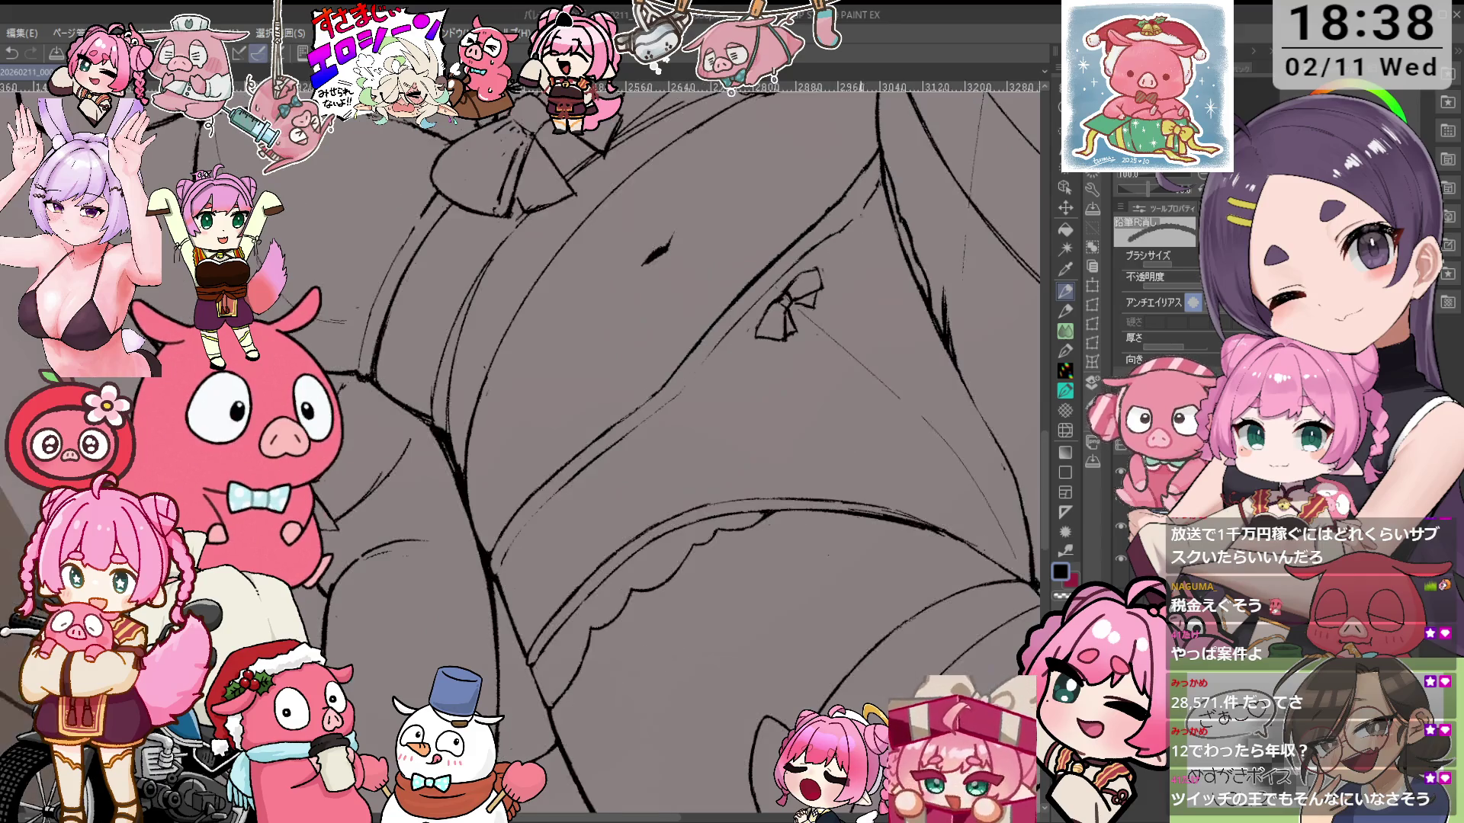
scroll(758, 301, up, 3)
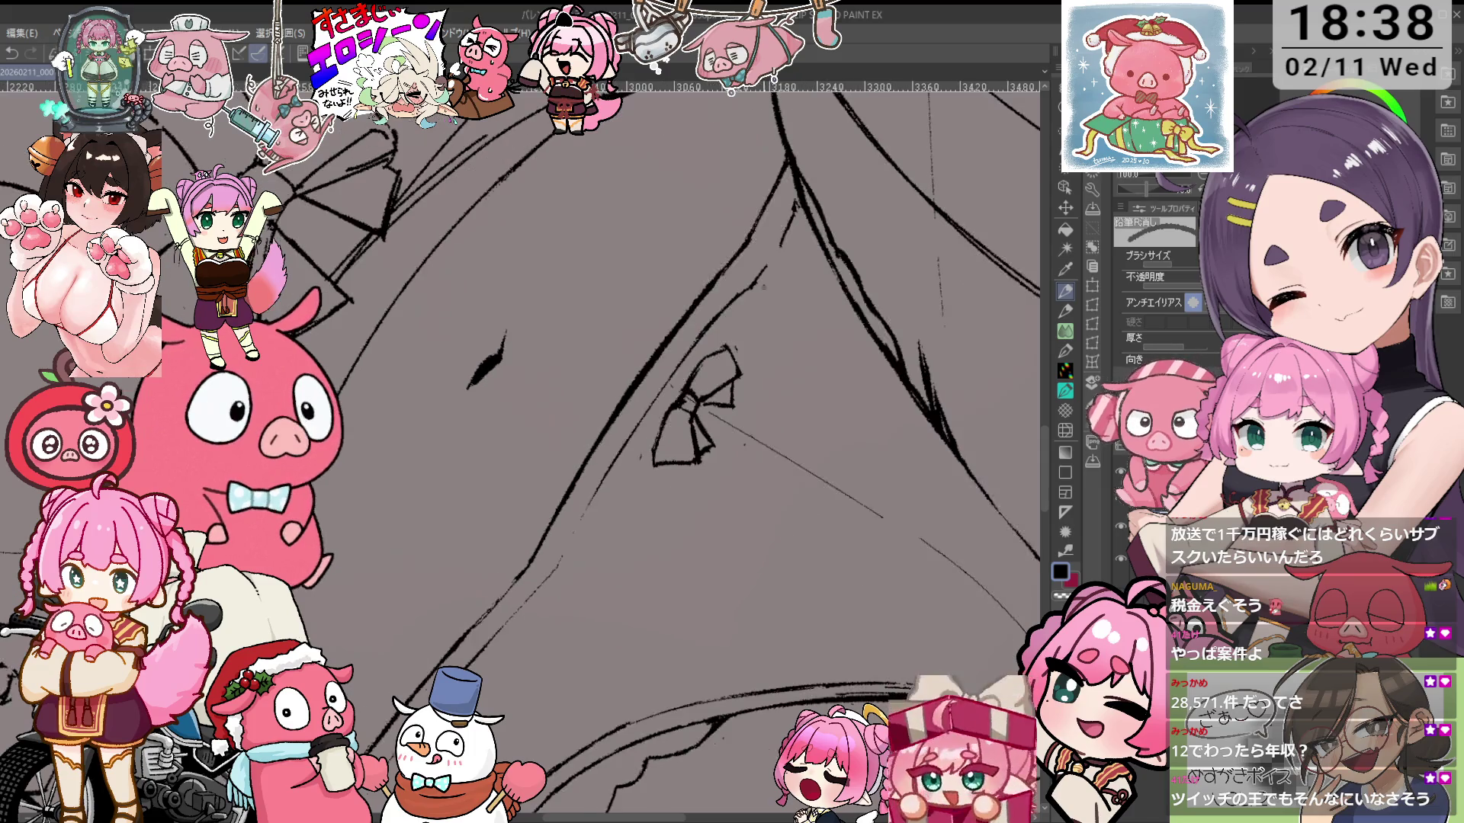
drag(643, 295, 656, 462)
drag(656, 373, 737, 404)
Add another pencil stroke to the handwritten トイレ in the canvas centre
mouse_move(806, 313)
mouse_down()
mouse_move(750, 379)
mouse_move(814, 442)
mouse_up()
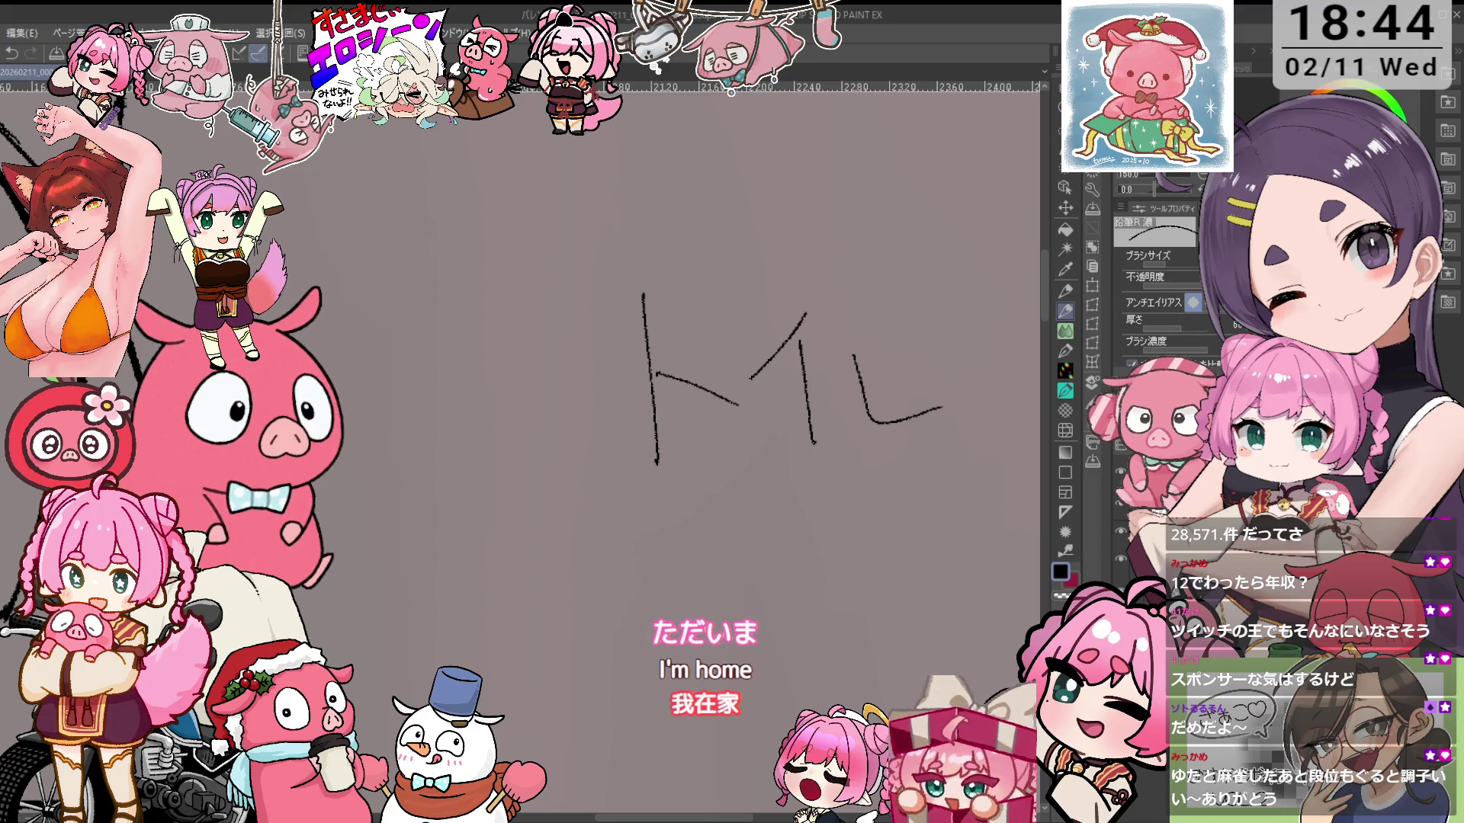
Undo the handwritten トイレ break note with Ctrl+Z
key(ctrl+z)
key(ctrl+z)
key(ctrl+z)
Zoom out over the whole figure, then zoom in on her torso and wrapped raised leg
scroll(904, 398, down, 8)
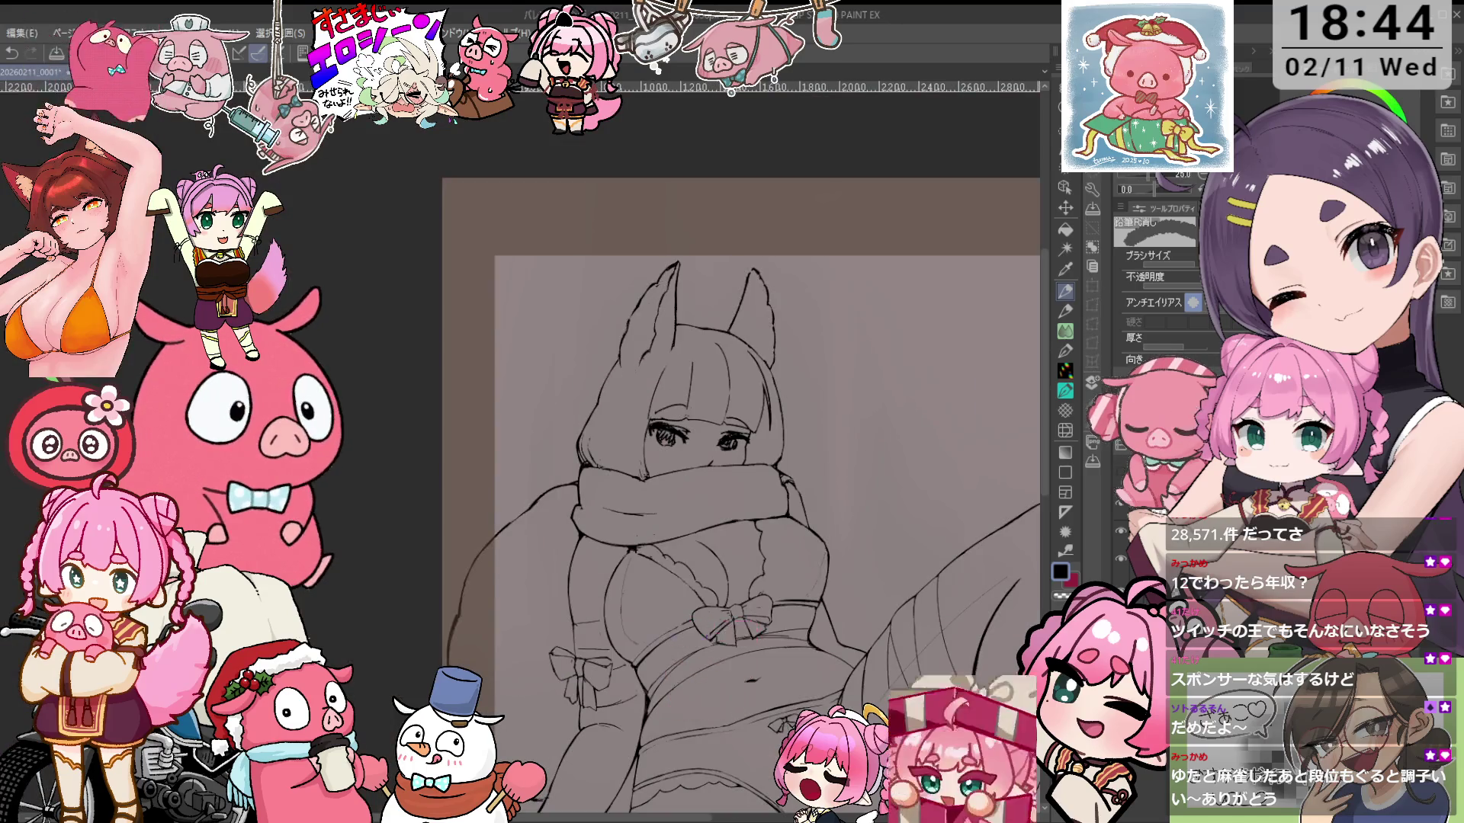
scroll(634, 560, down, 5)
scroll(634, 560, up, 3)
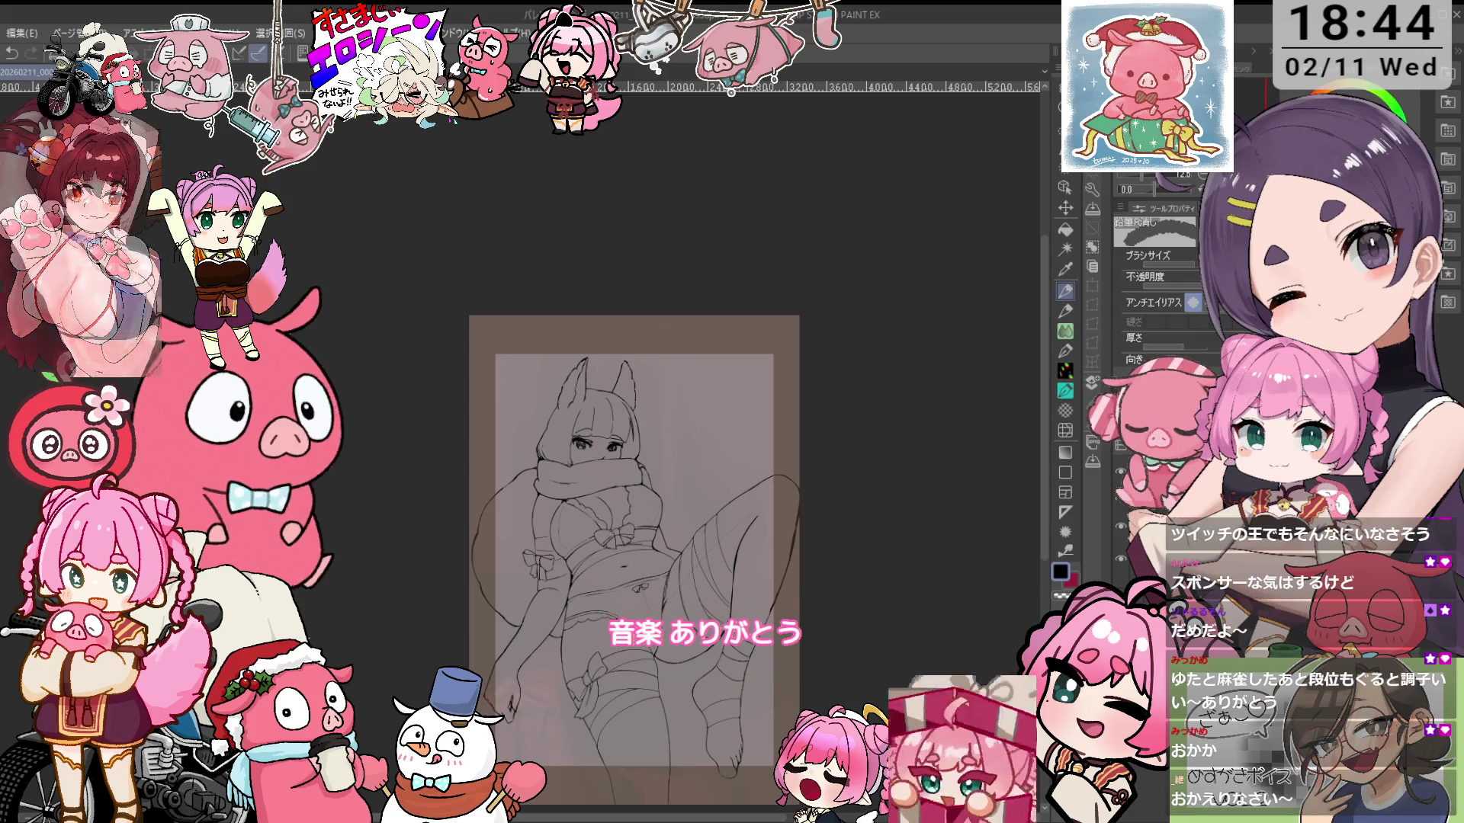
scroll(518, 678, up, 2)
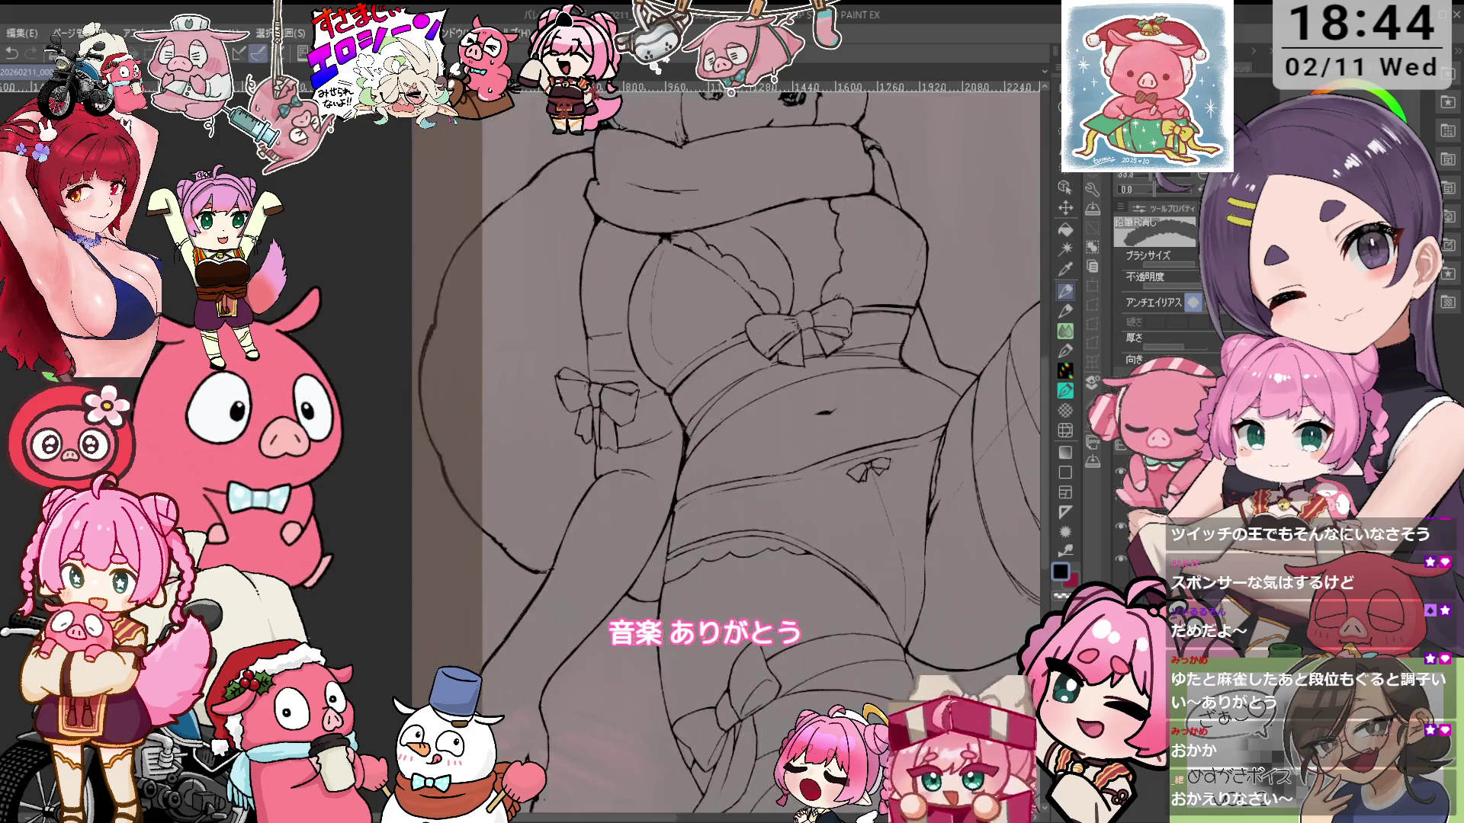
scroll(663, 450, right, 3)
scroll(828, 482, up, 3)
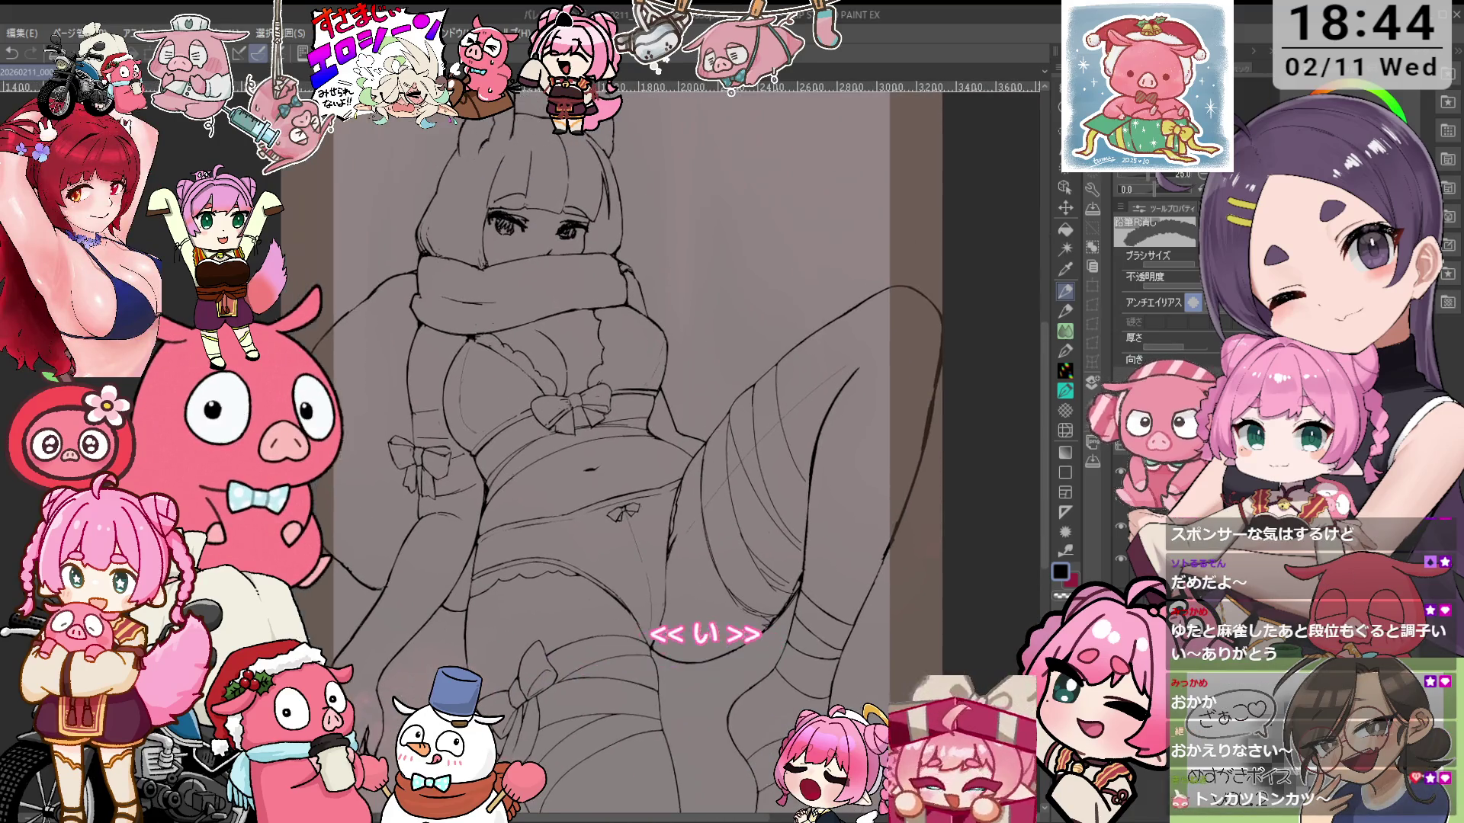
Erase the lower part of a thin thigh wrap line and redraw it further down the leg
key(o)
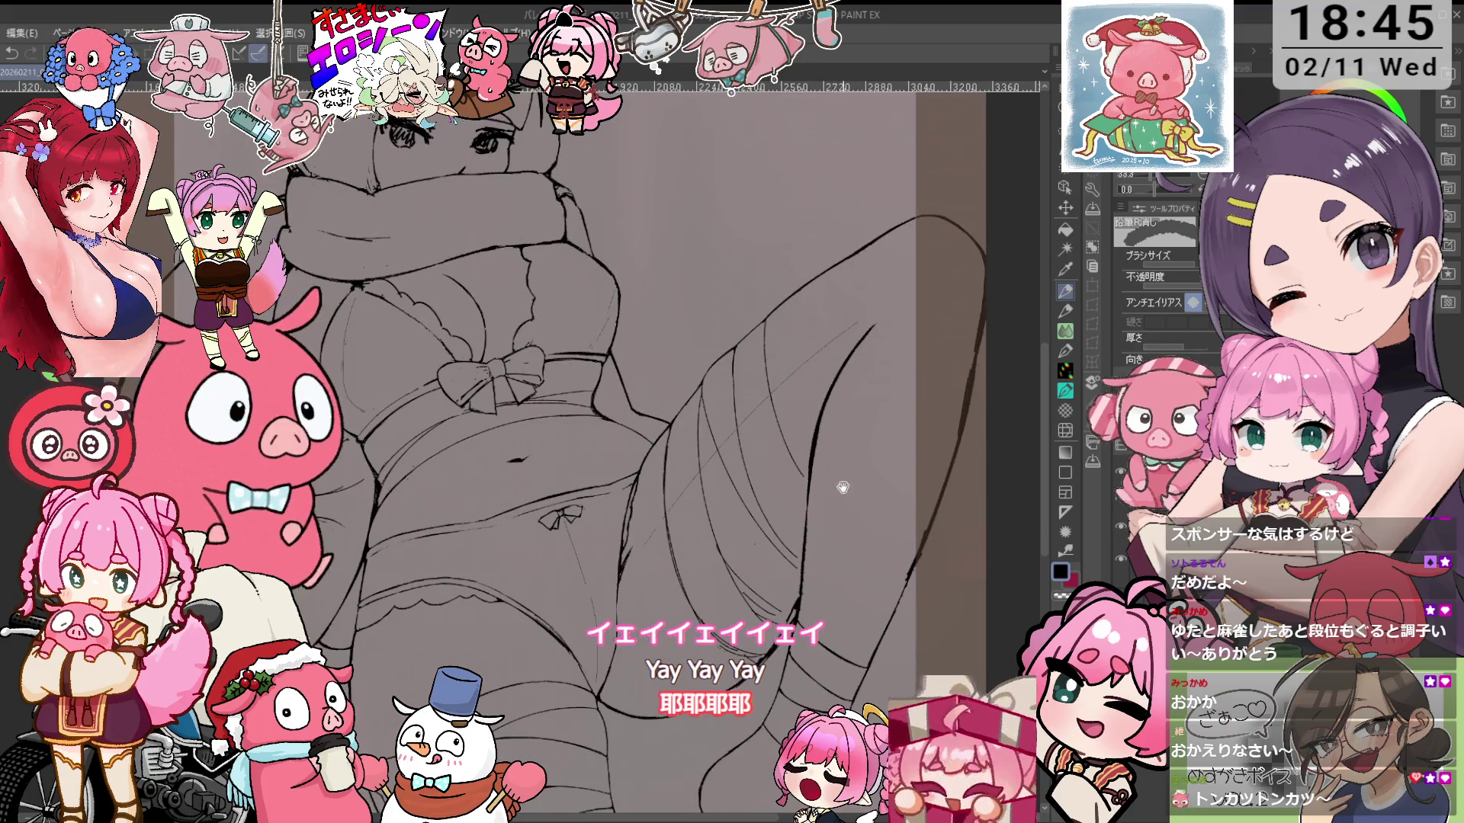
scroll(721, 515, up, 3)
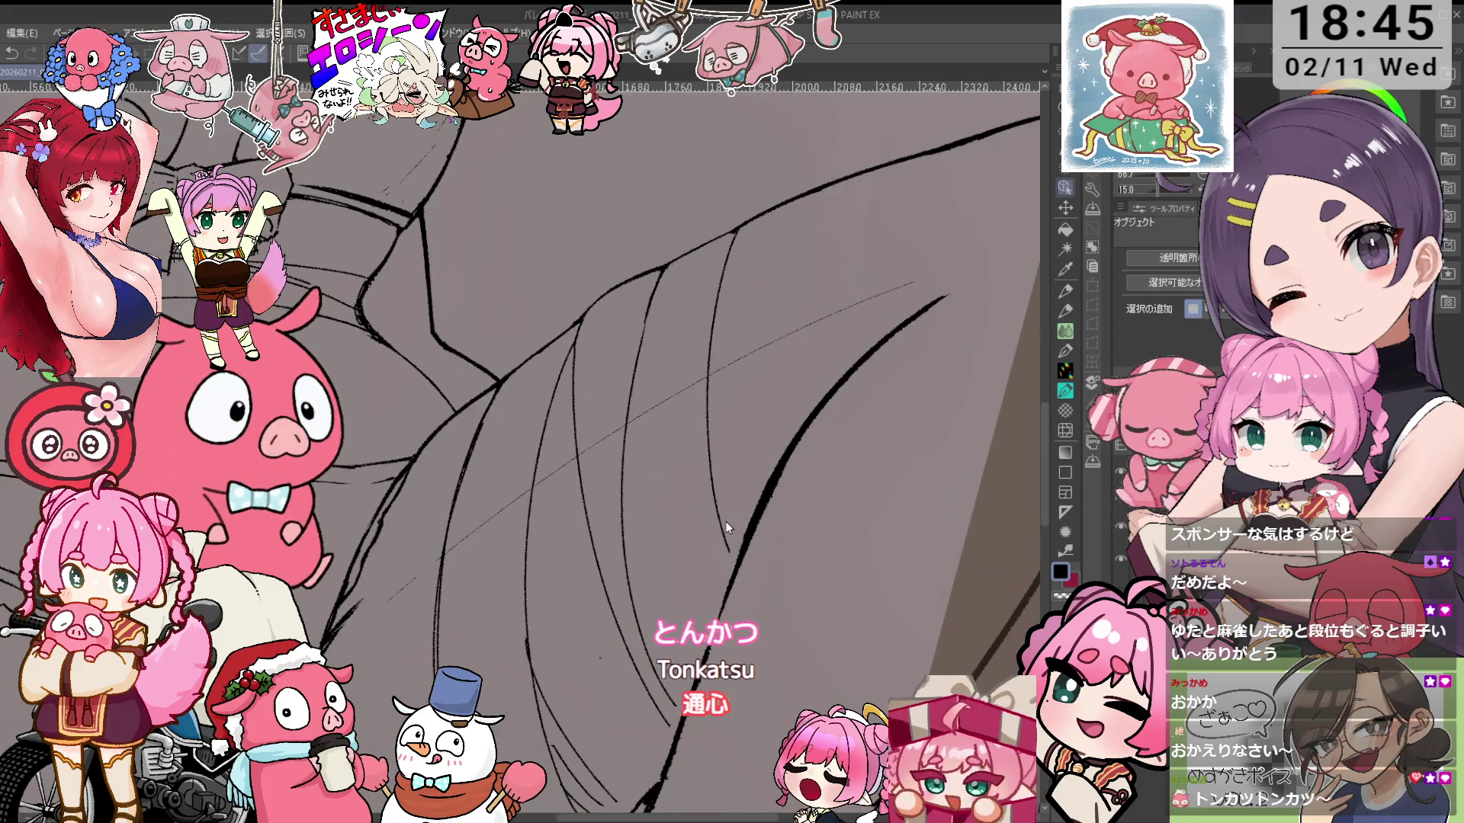
scroll(738, 446, down, 2)
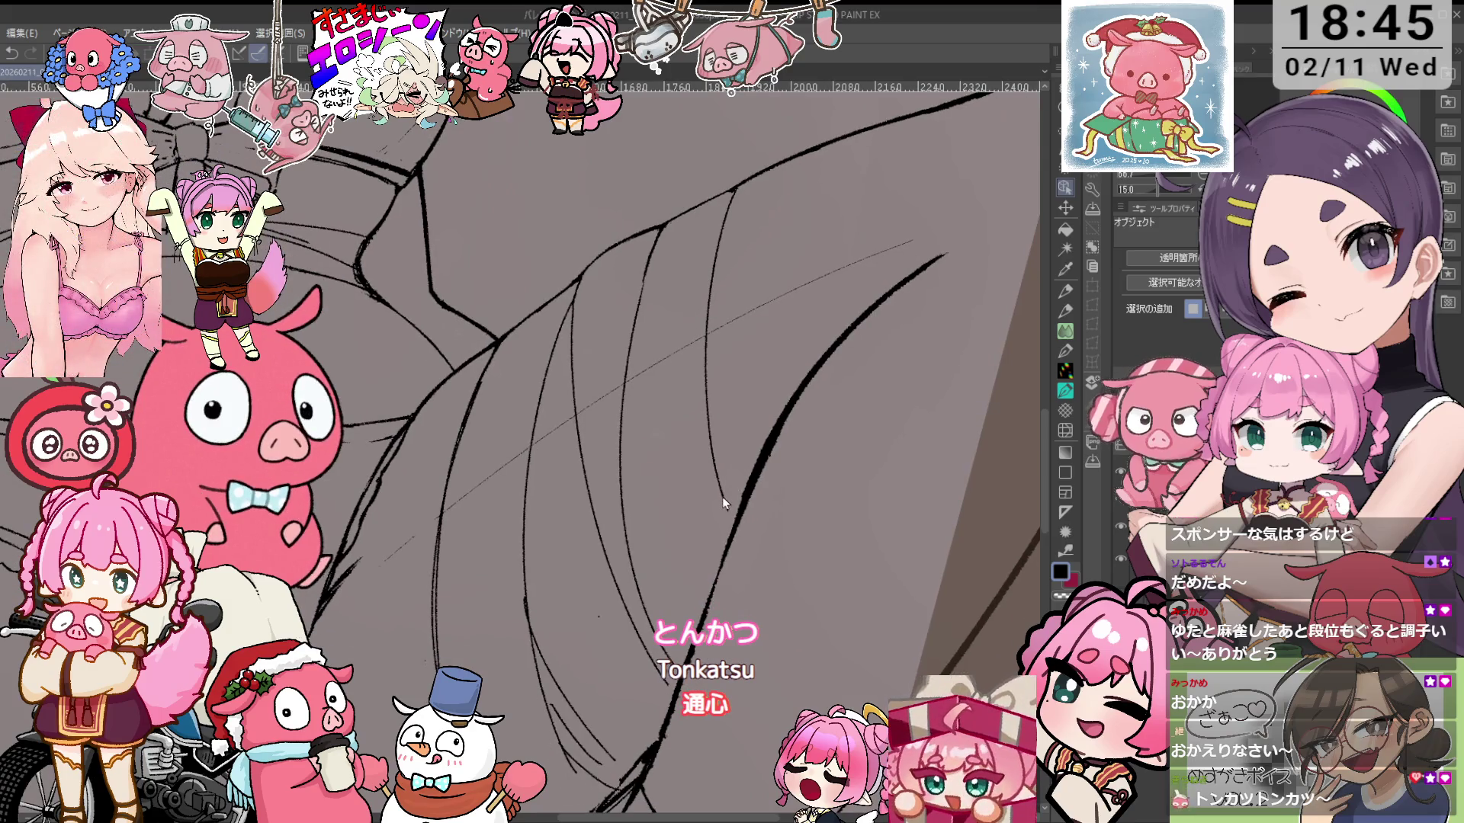
scroll(721, 497, up, 2)
key(e)
drag(699, 358, 726, 519)
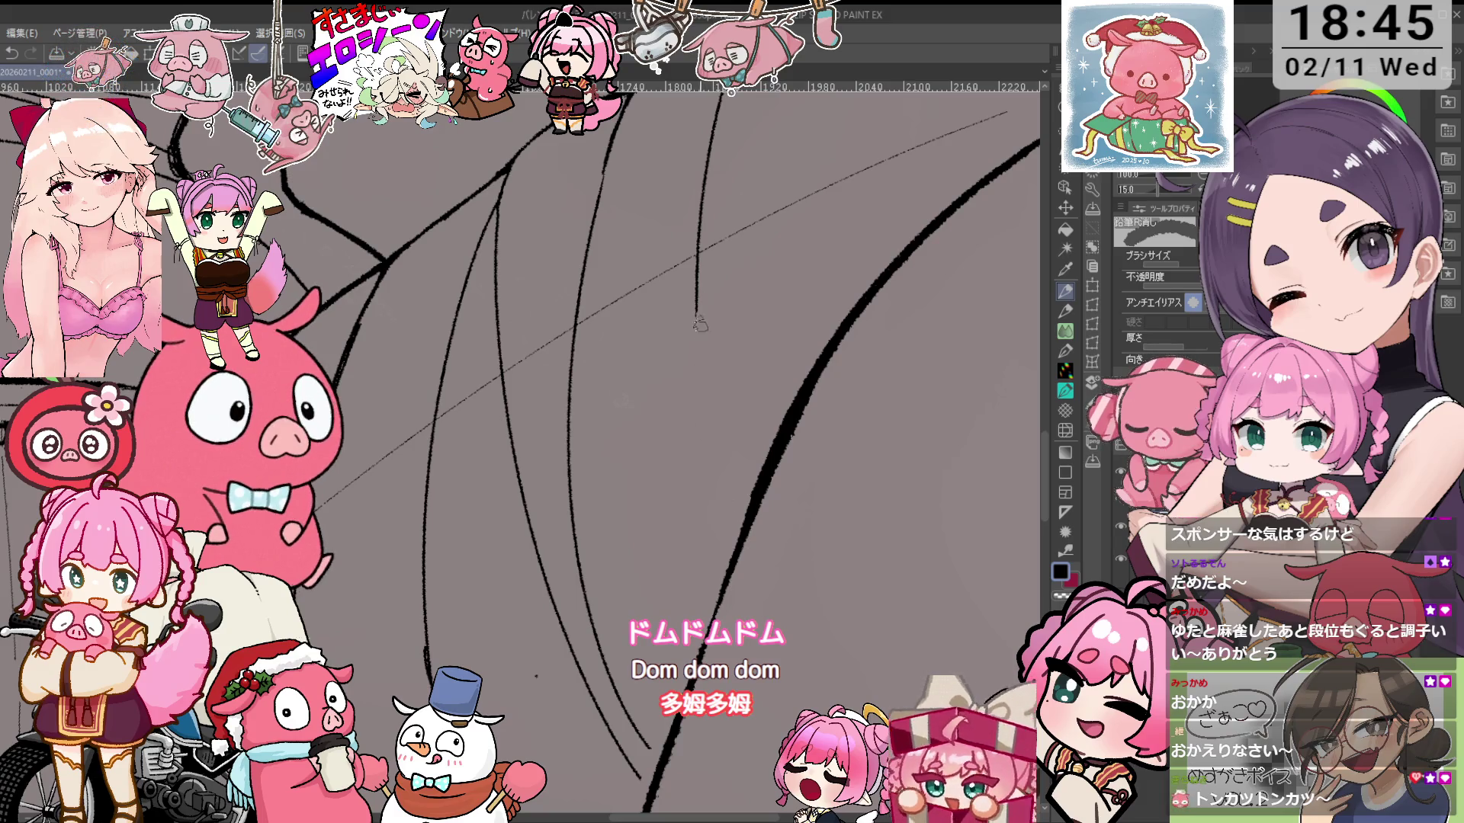
key(p)
drag(697, 313, 699, 504)
Draw two more thin wrap lines running down the leg
key(e)
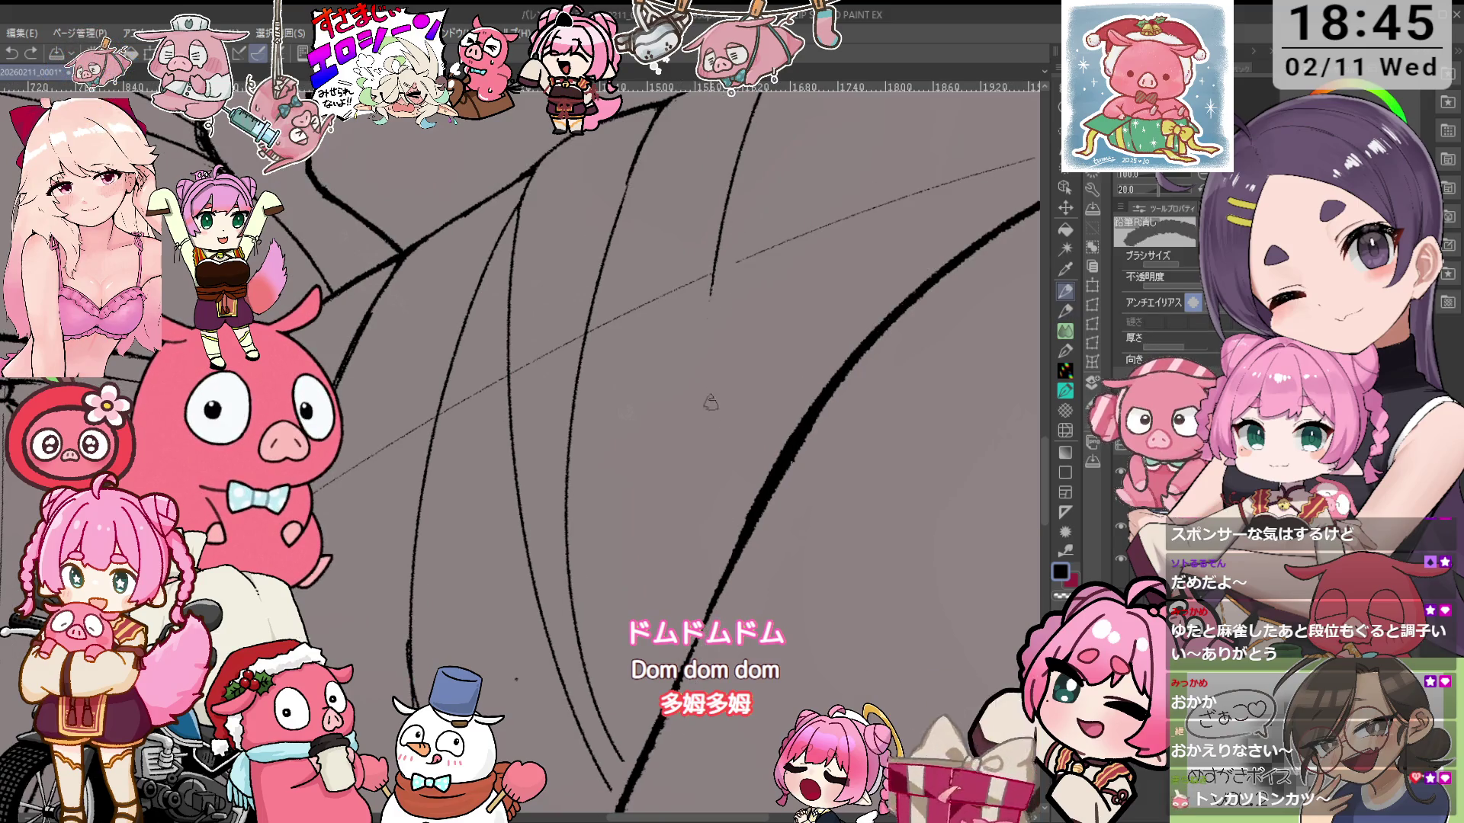
key(p)
drag(720, 233, 687, 485)
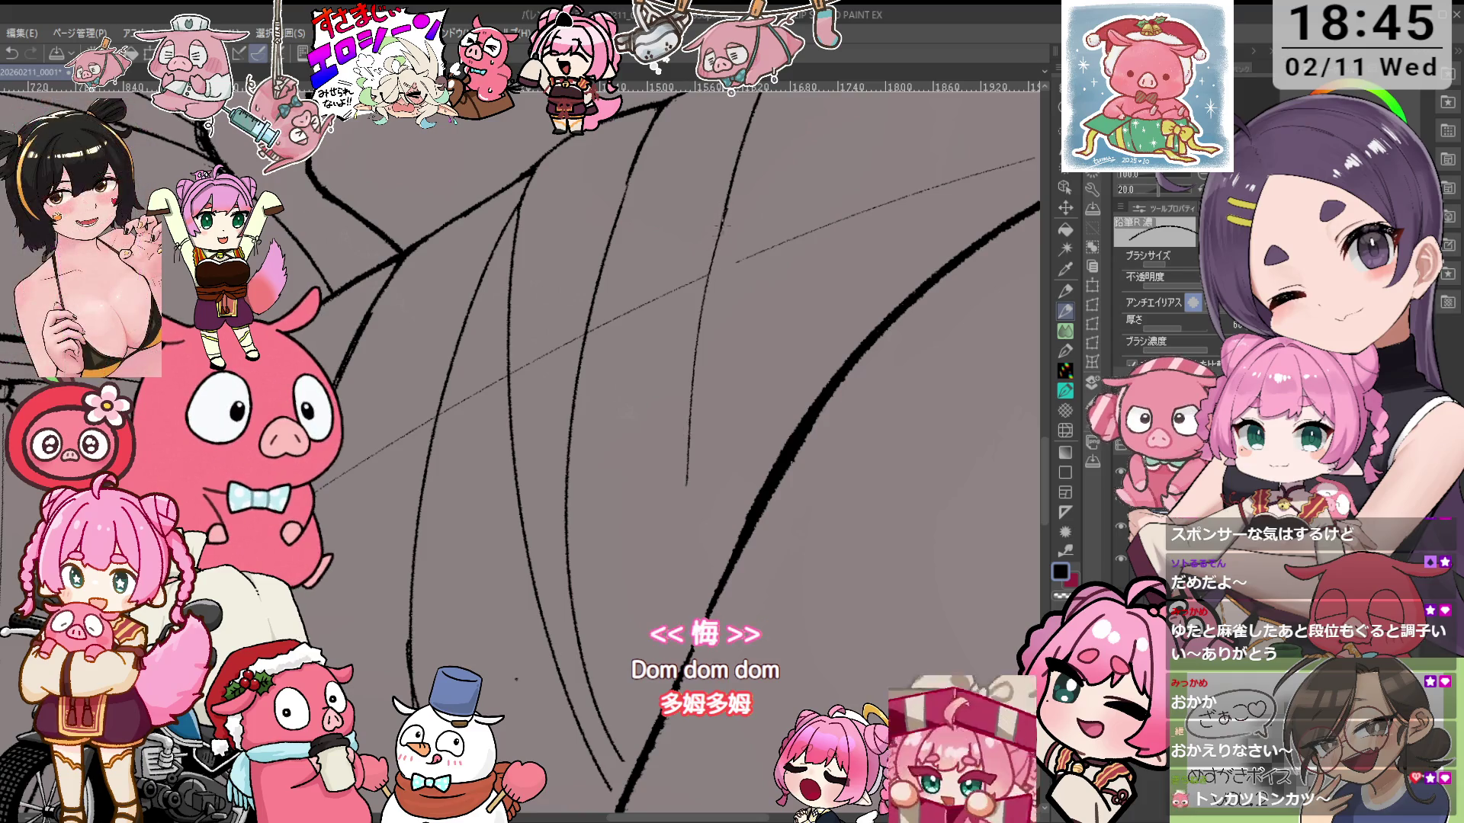
drag(712, 275, 700, 593)
Zoom out and rotate the canvas to a comfortable angle for inking the thigh
key(ctrl+minus)
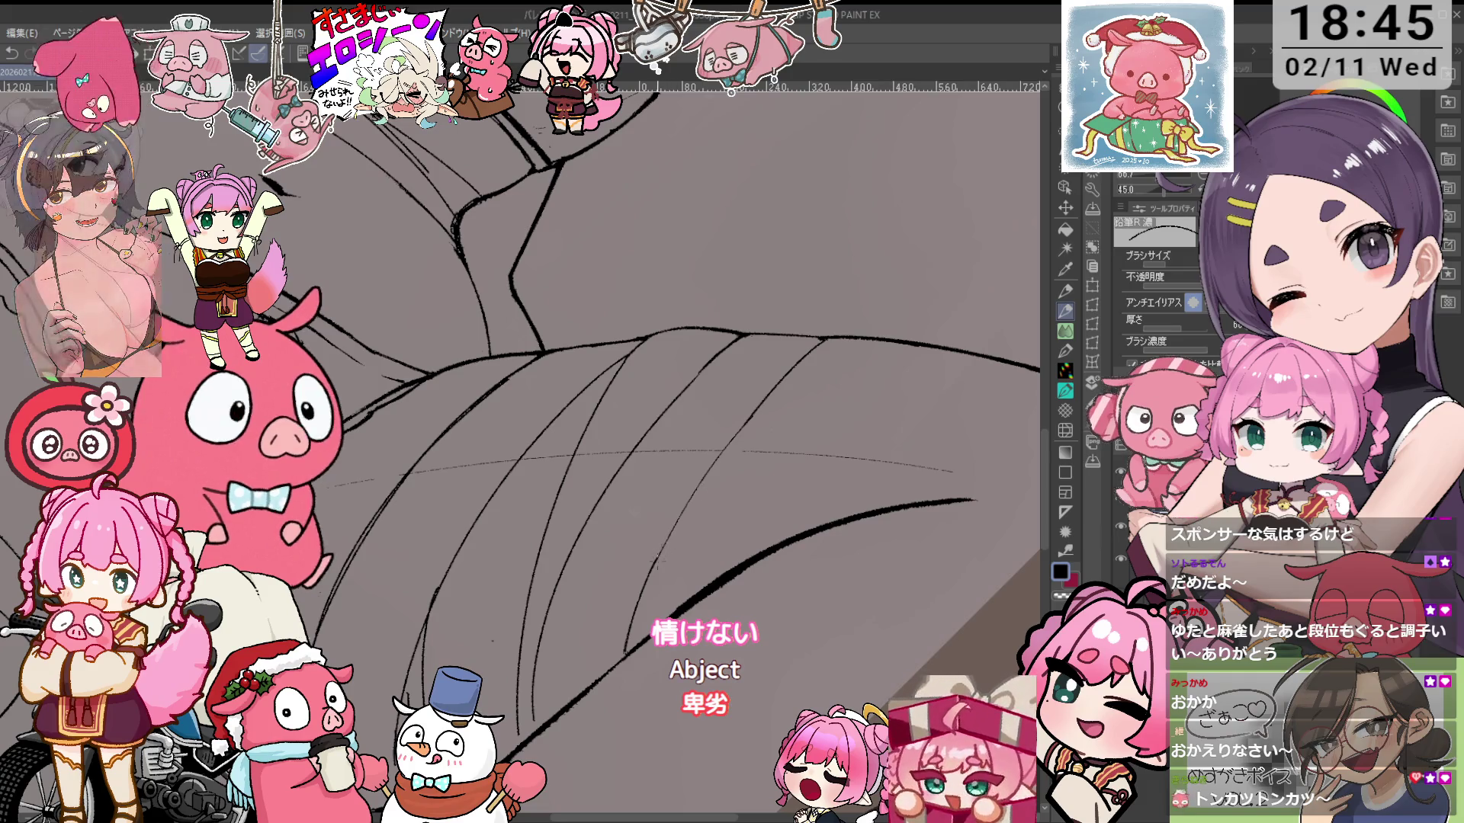
key(e)
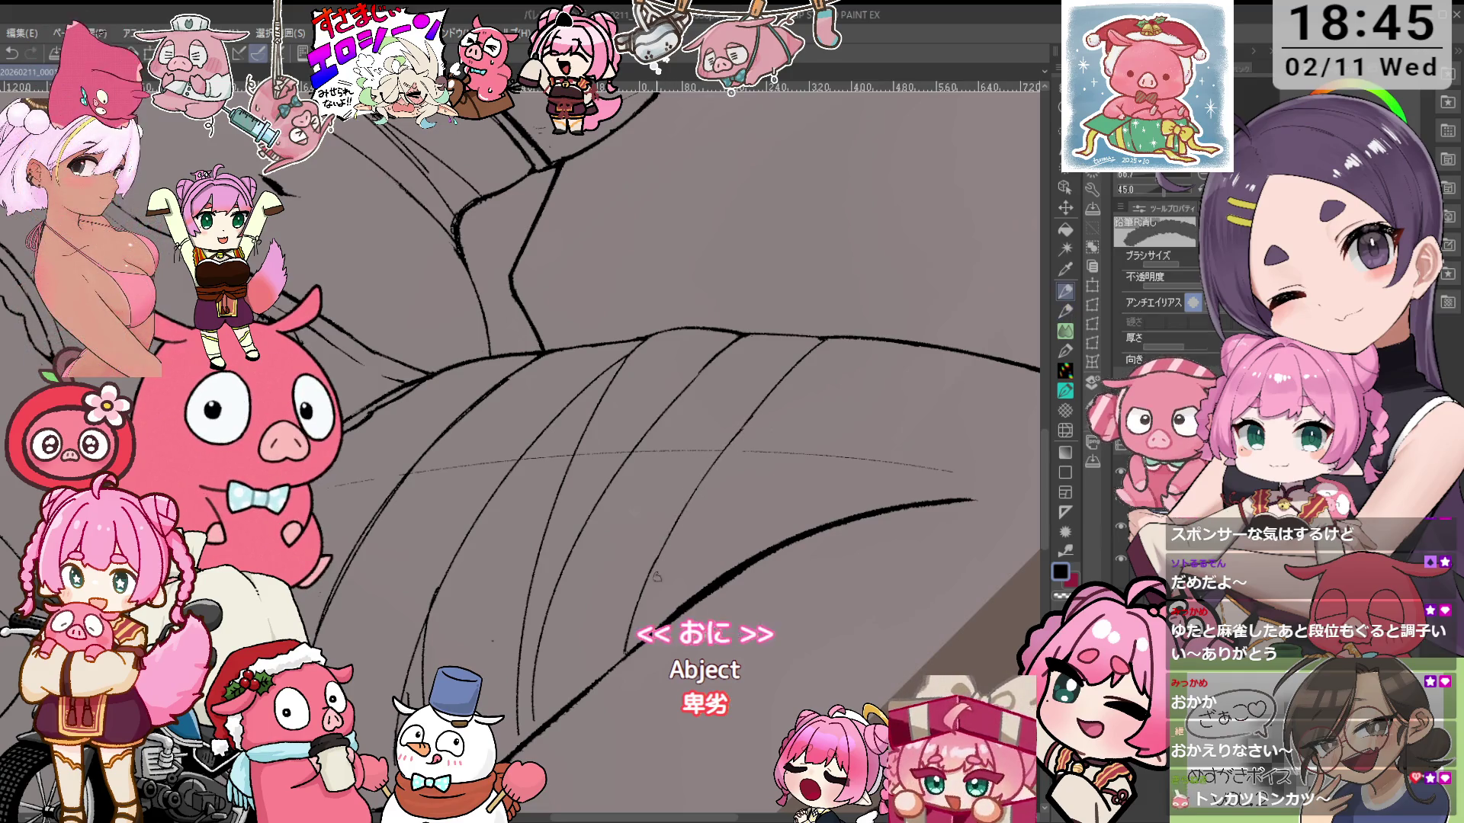
key(p)
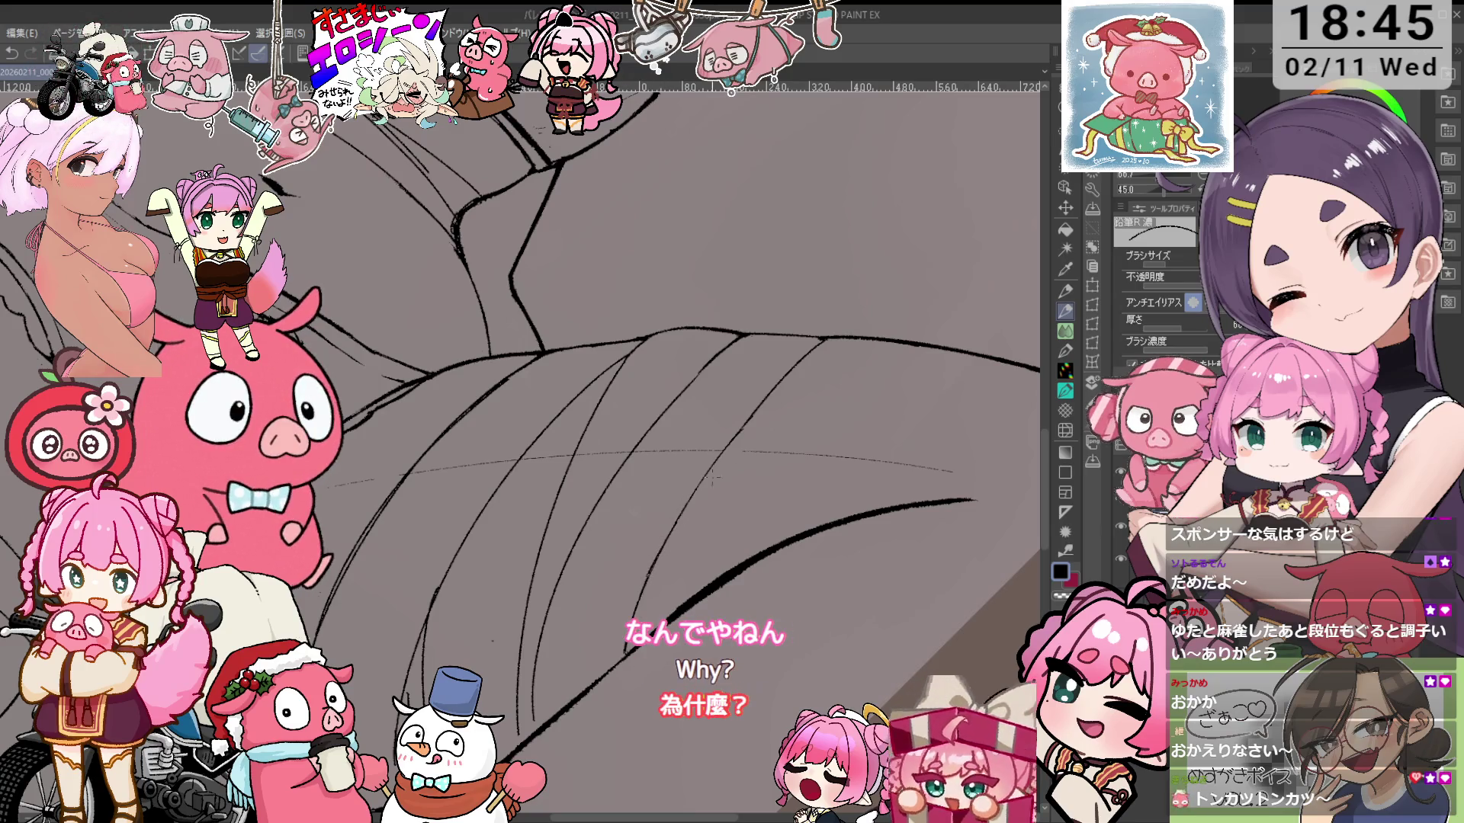
key(e)
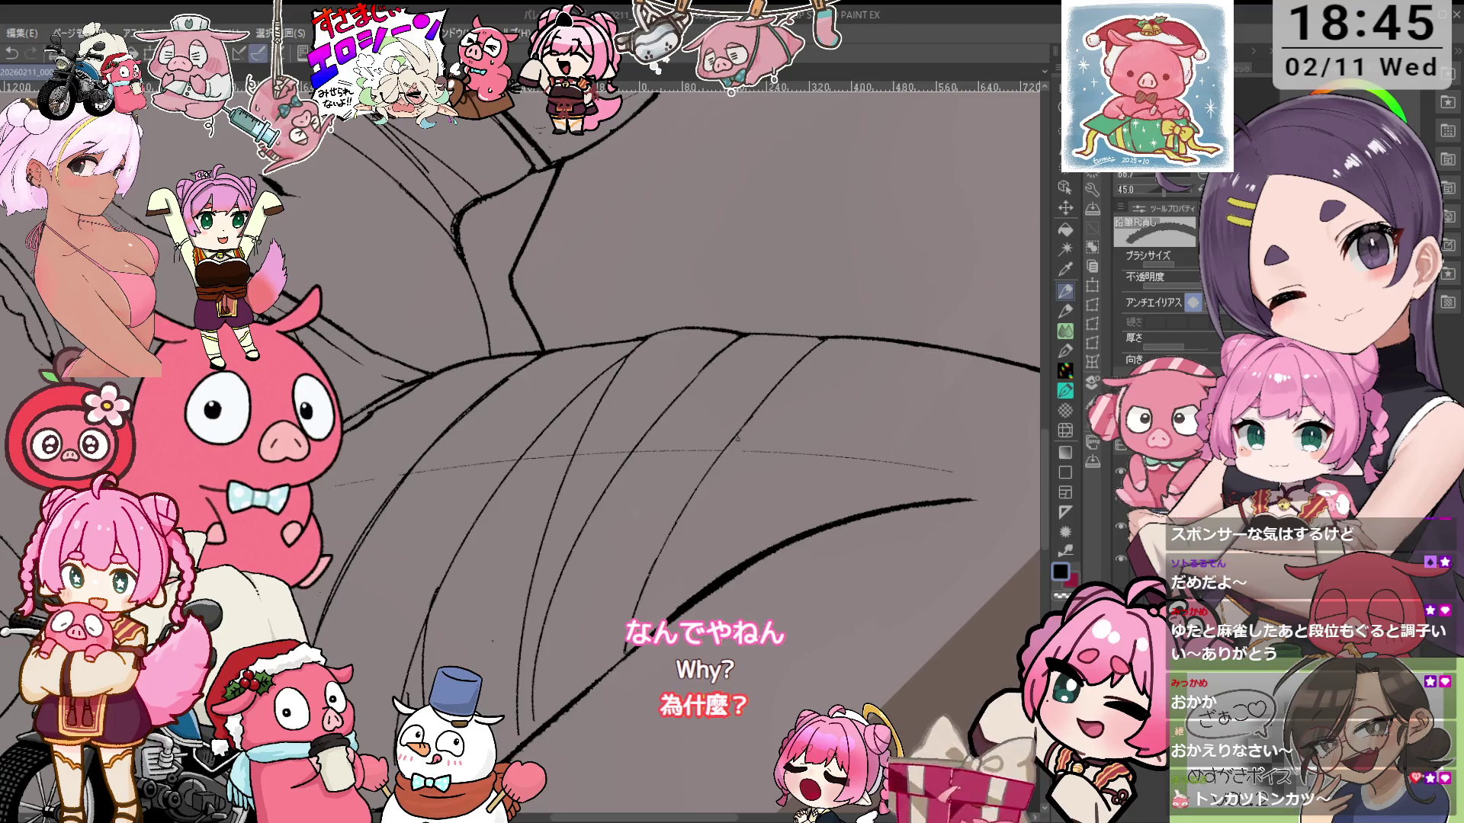
drag(736, 439, 790, 384)
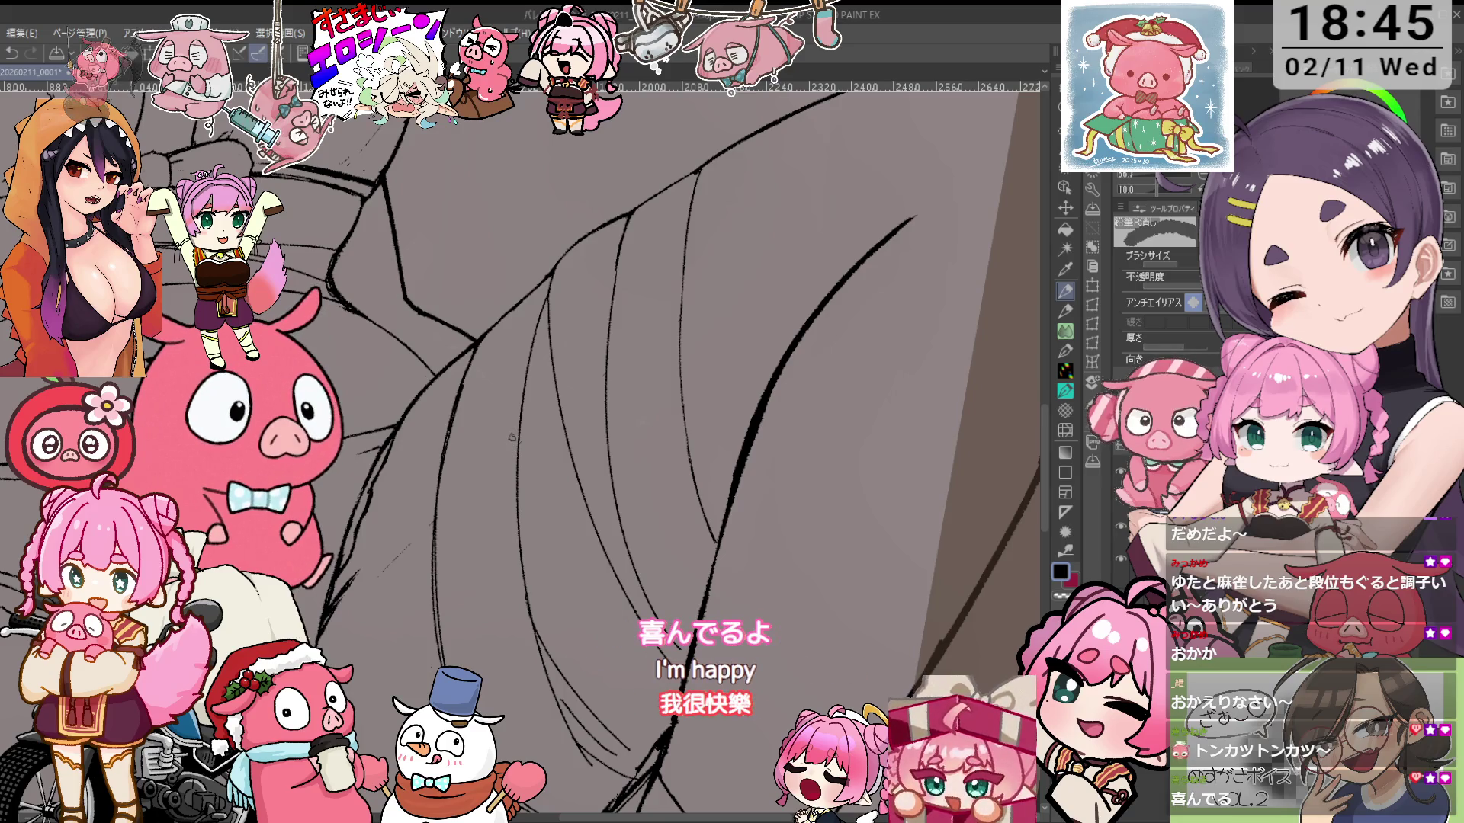
key(minus)
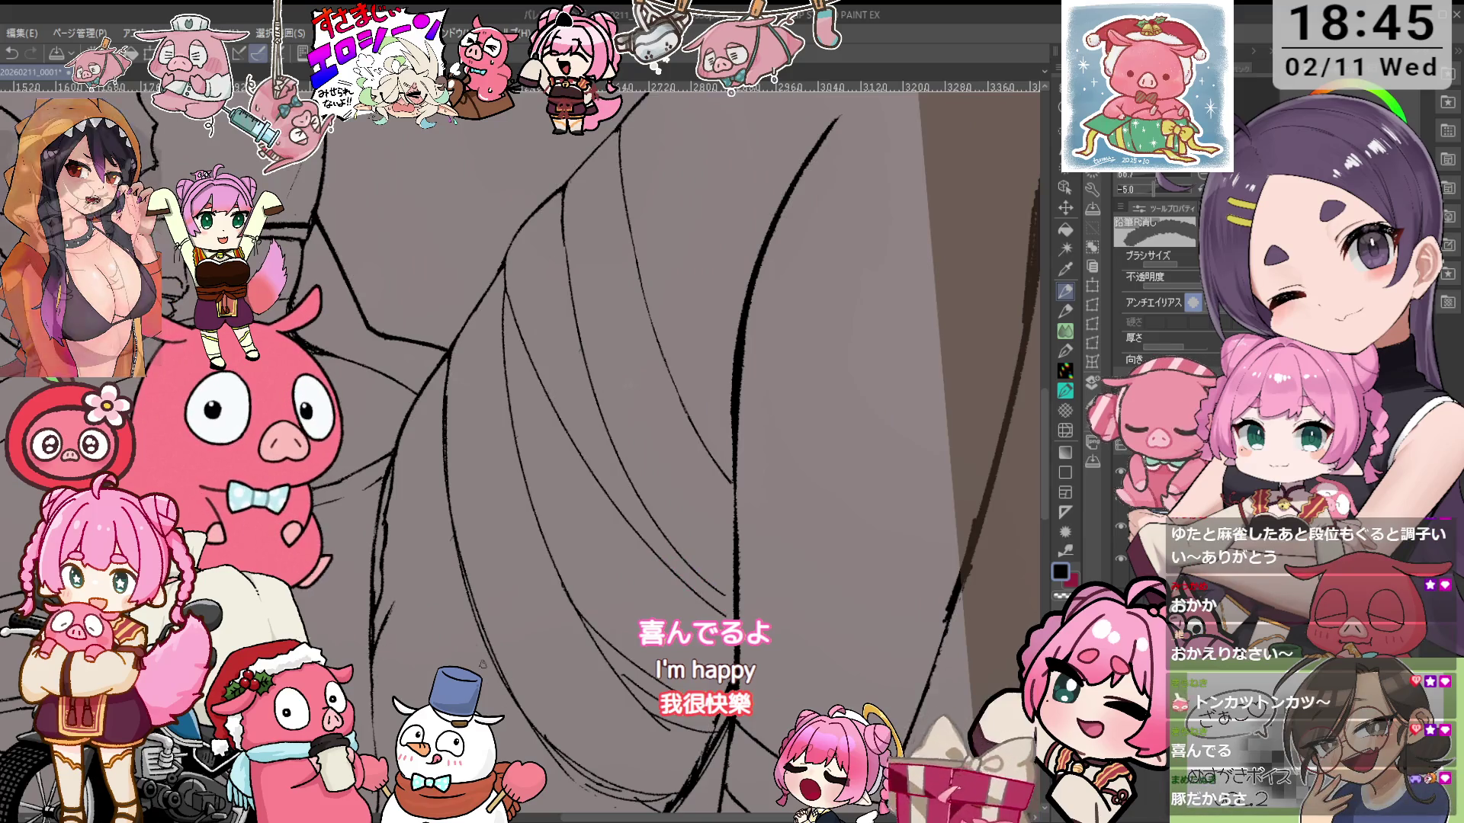
Extend the lower-left leg line with two pencil strokes
mouse_move(461, 644)
mouse_down()
mouse_move(497, 518)
mouse_move(532, 557)
mouse_up()
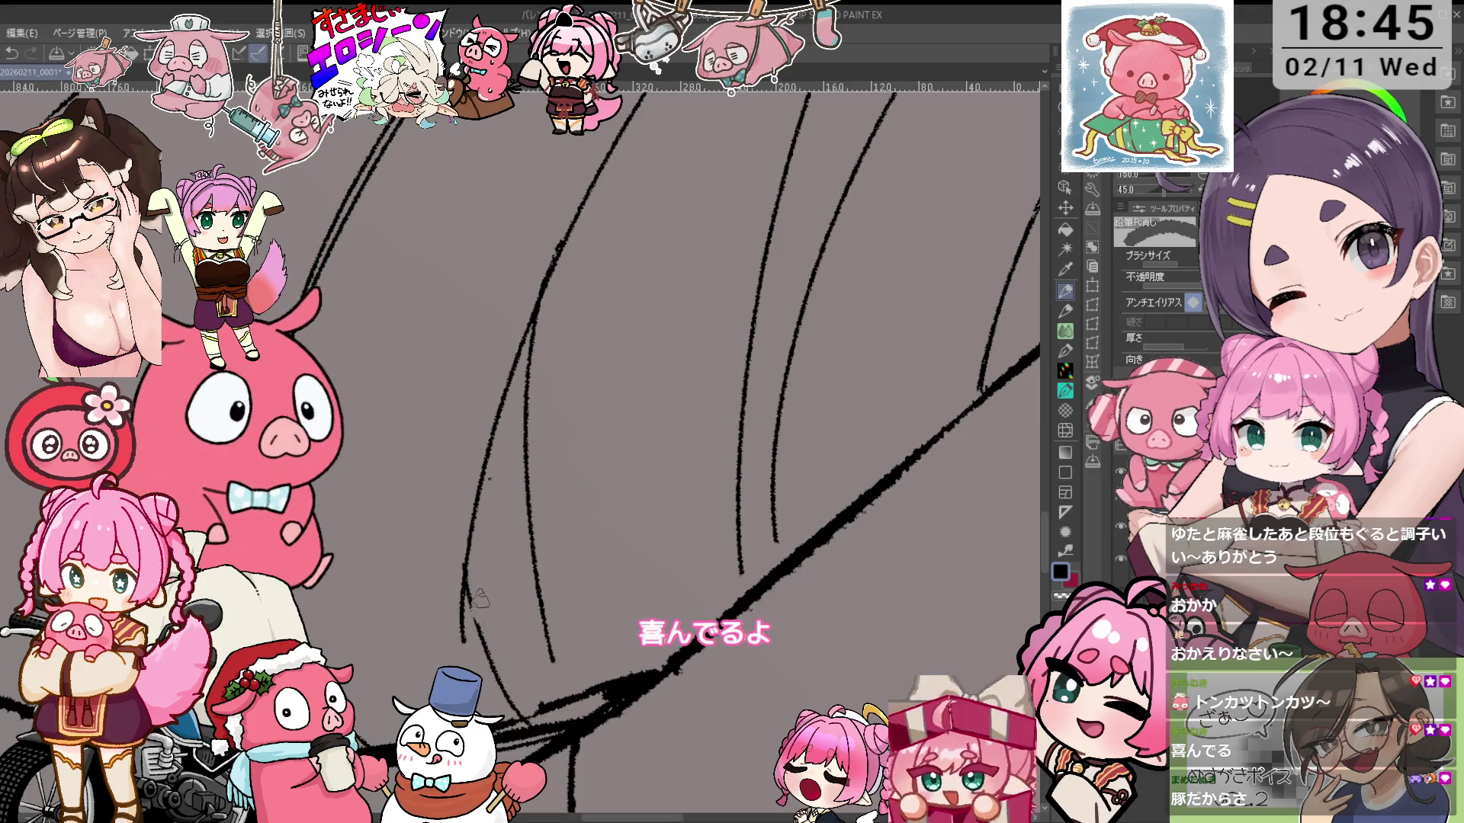
key(p)
drag(466, 594, 500, 709)
drag(467, 537, 488, 683)
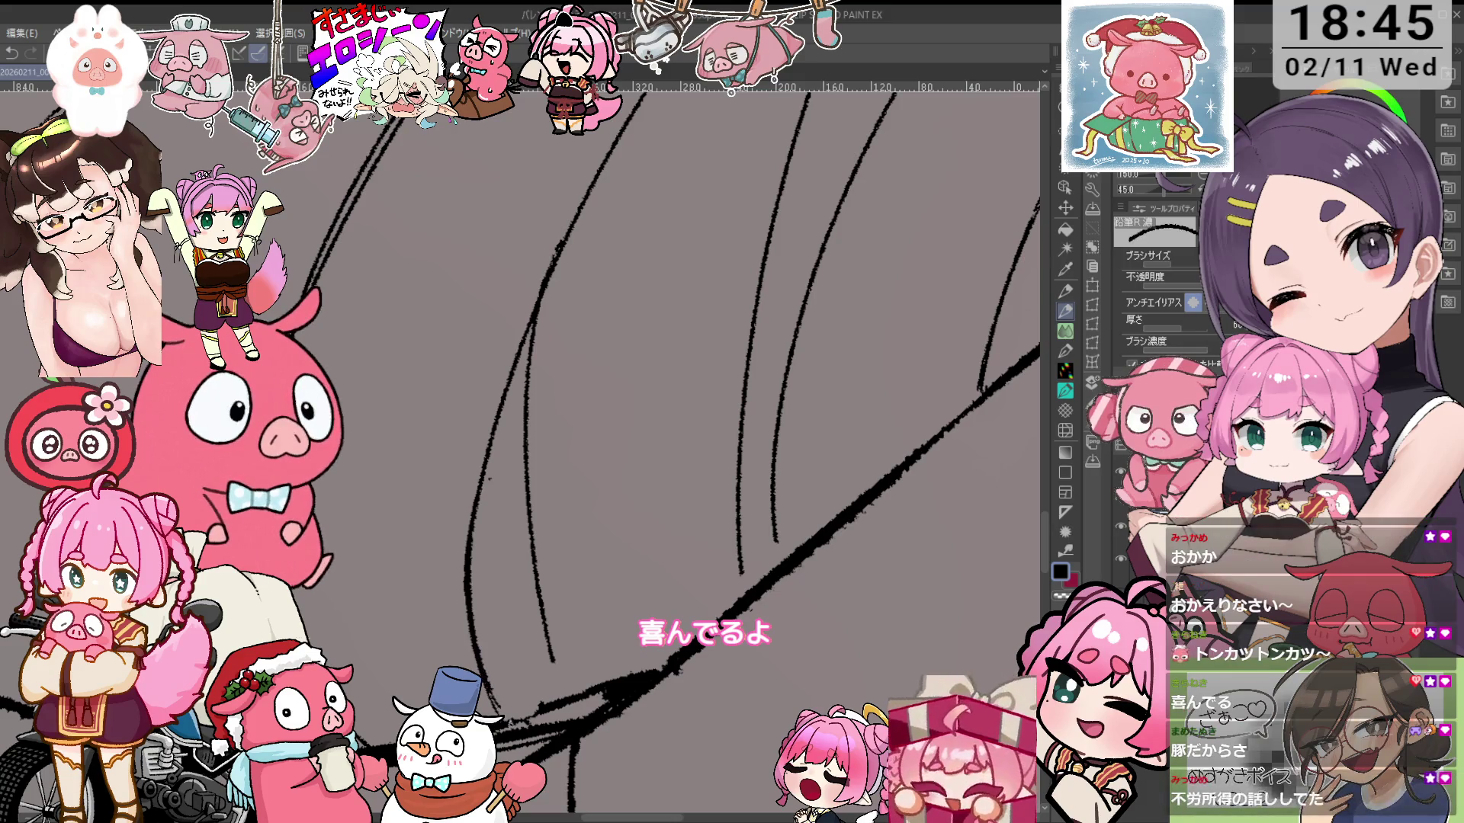
Reset and re-rotate the view, undoing a short stray pencil stroke
key(ctrl+0)
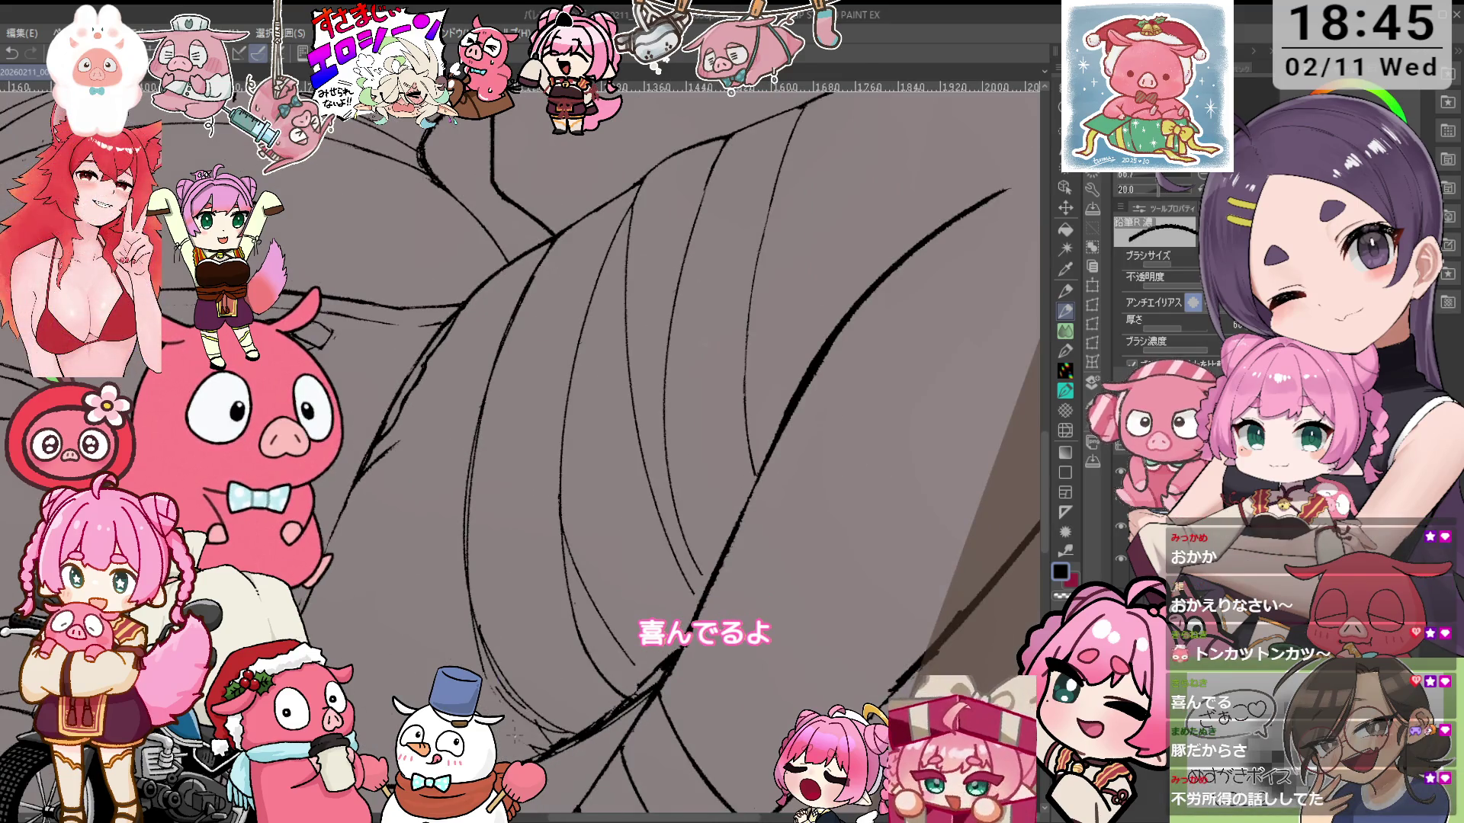
key(e)
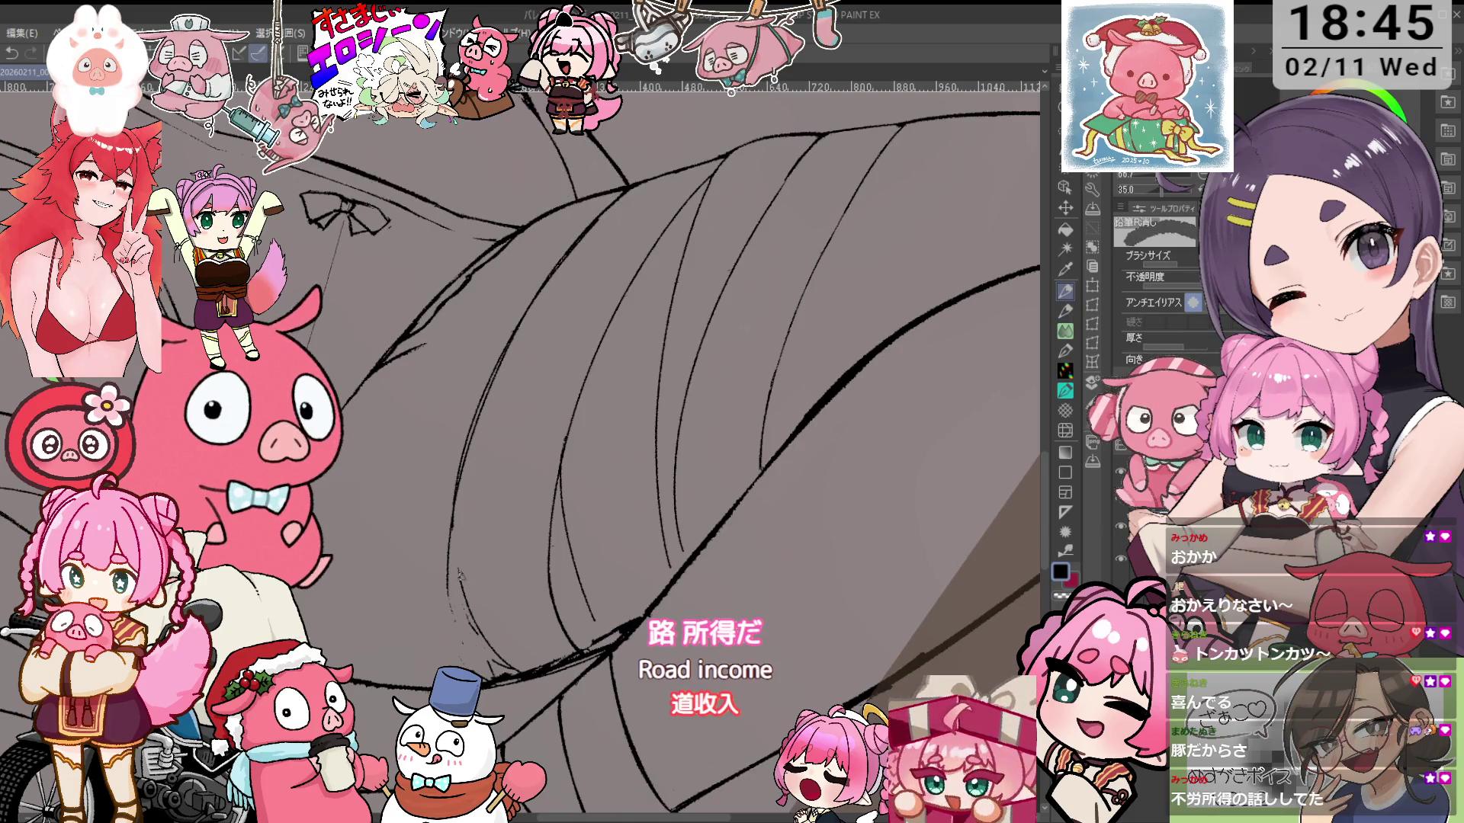
key(minus)
key(minus)
key(minus)
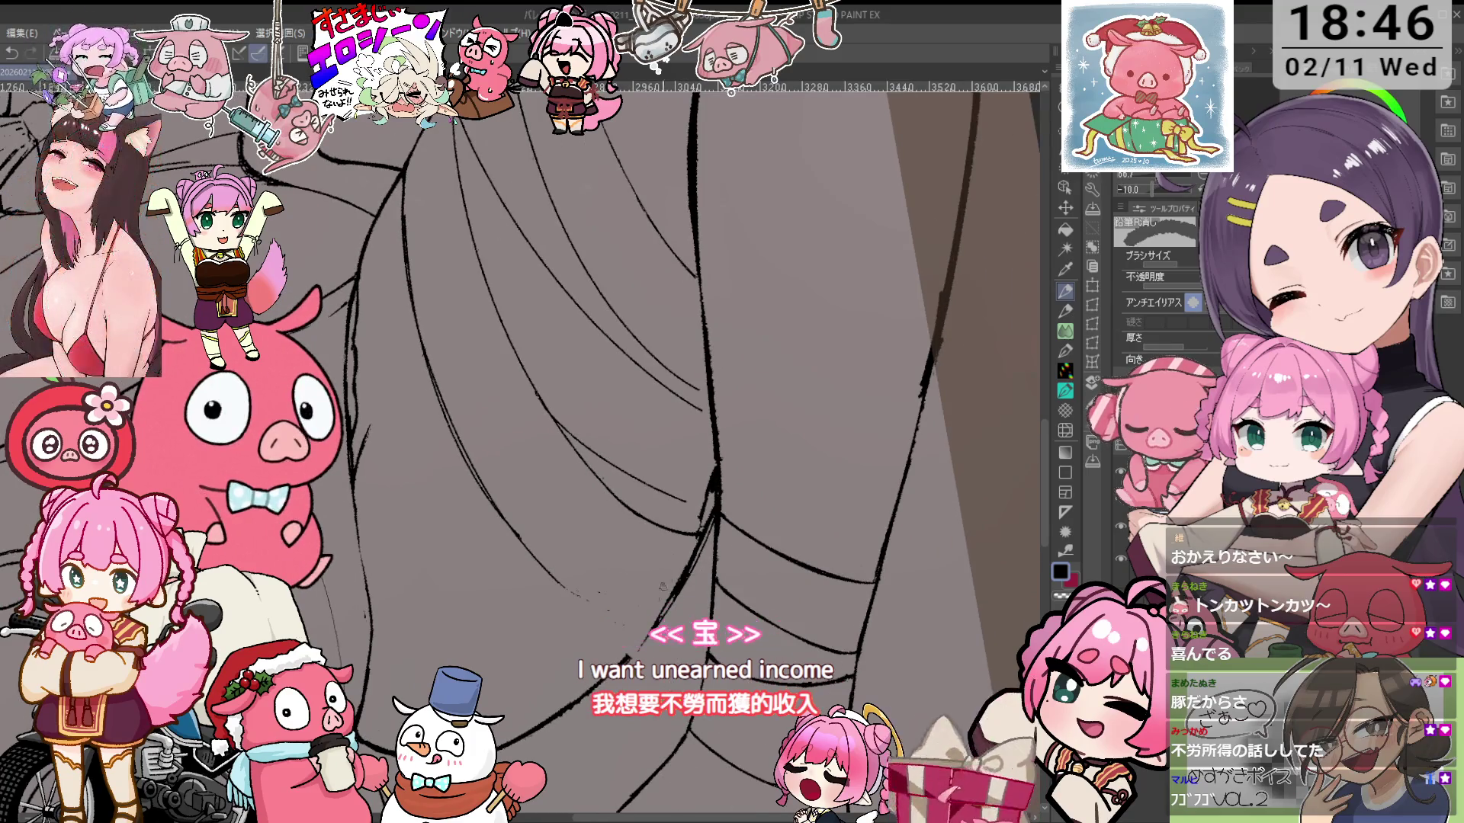
key(p)
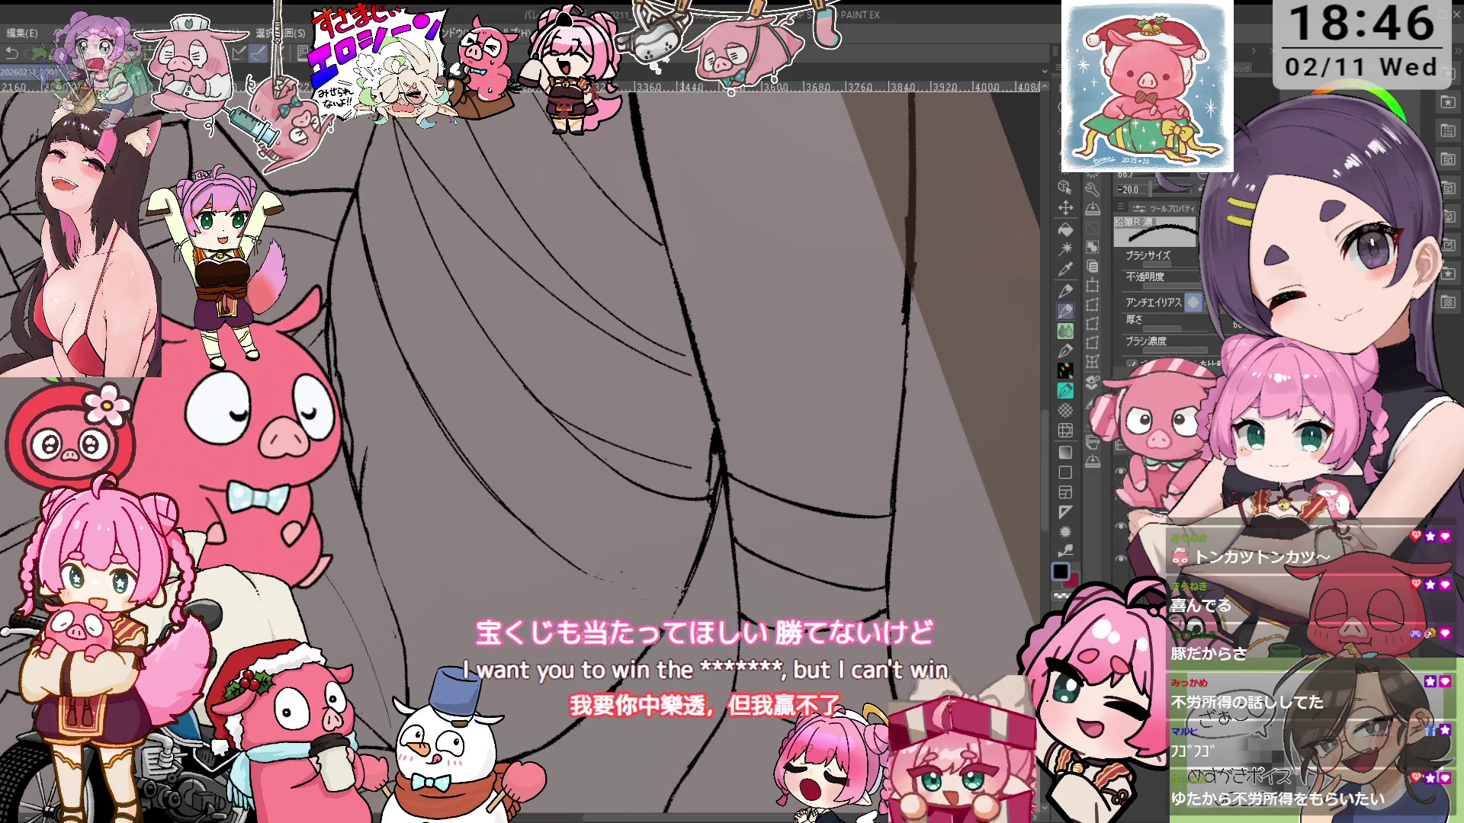
key(e)
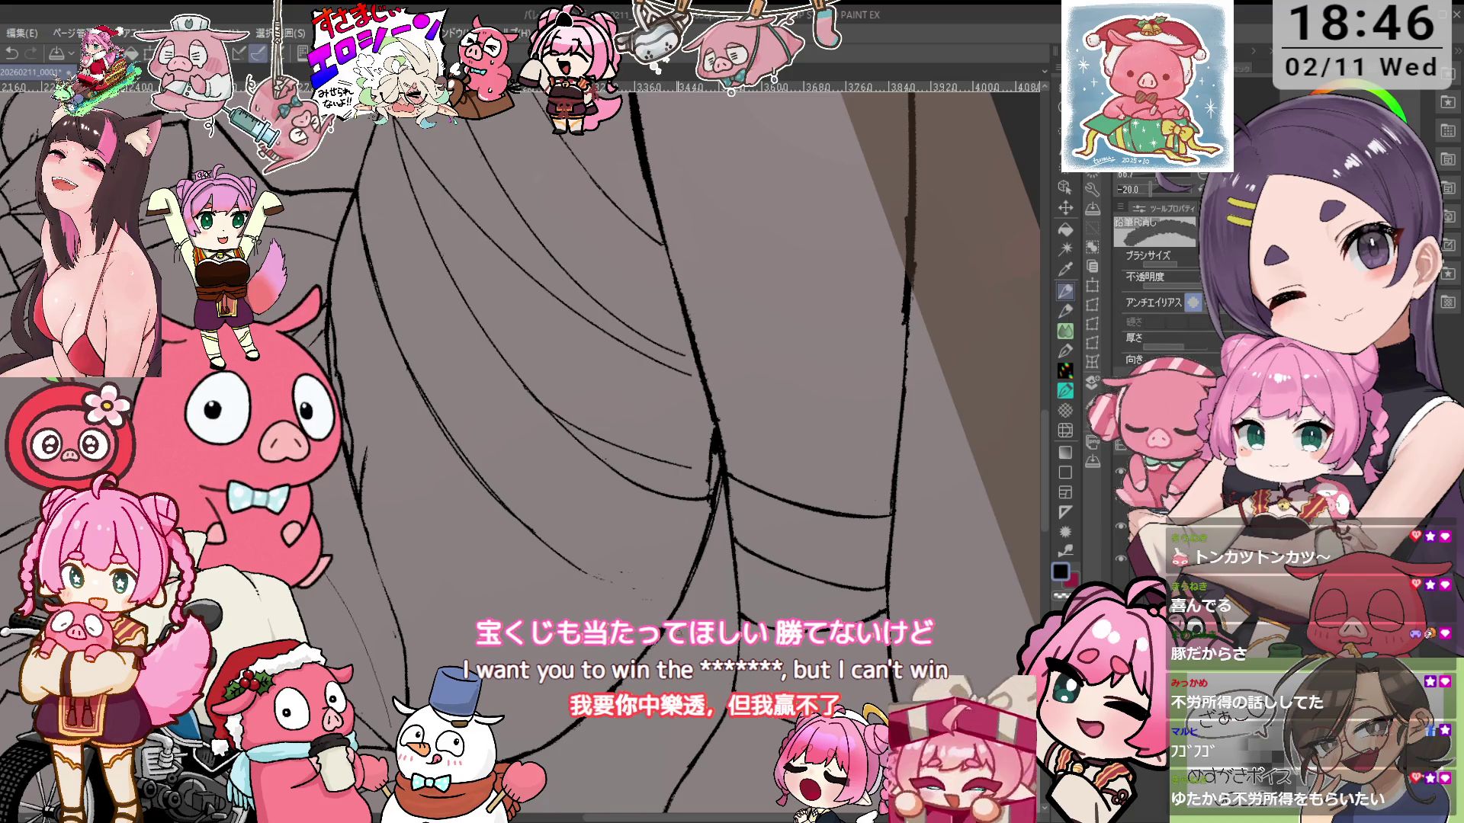
key(asciicircum)
key(asciicircum)
key(asciicircum)
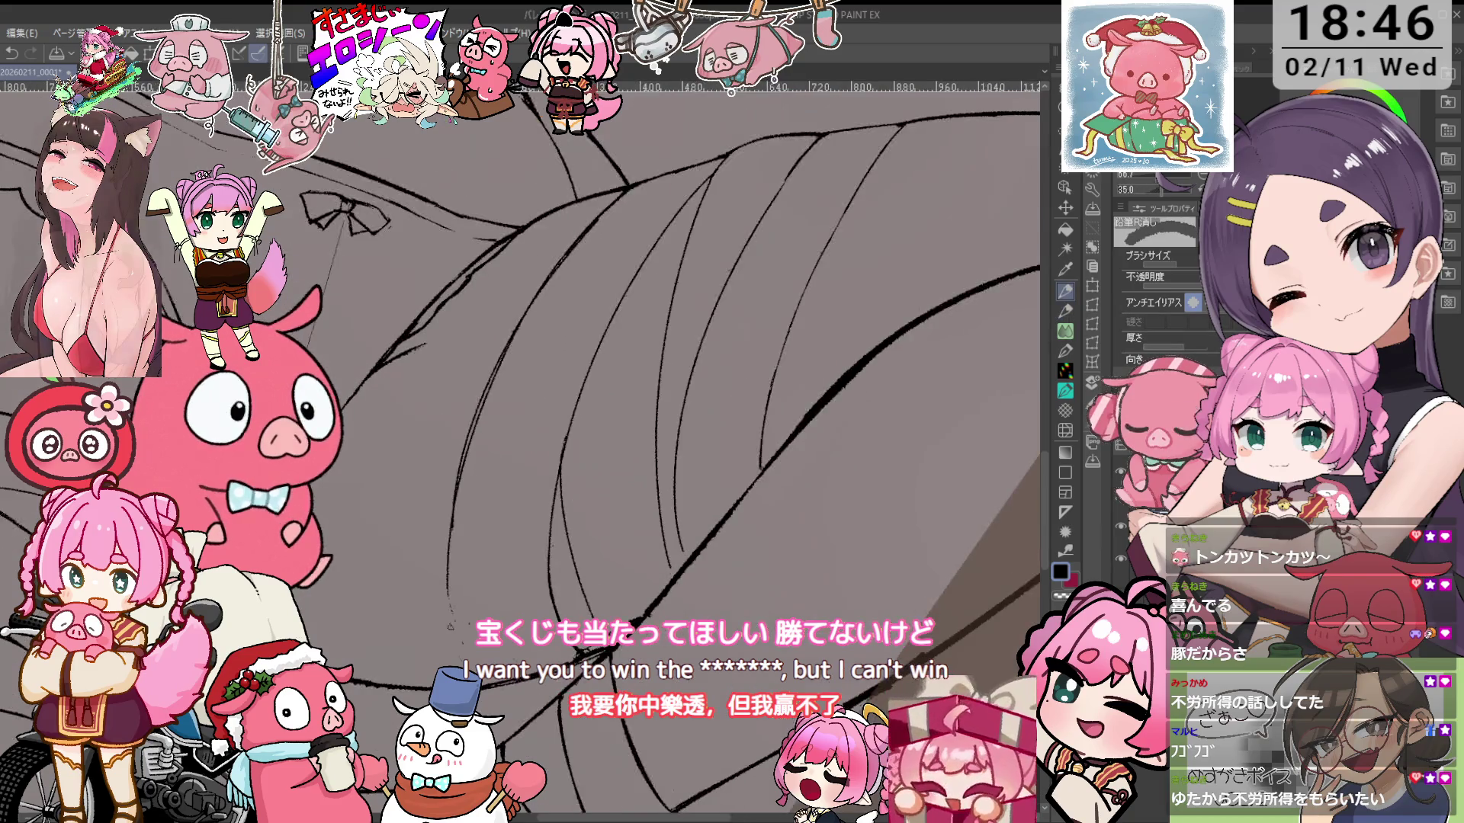
key(p)
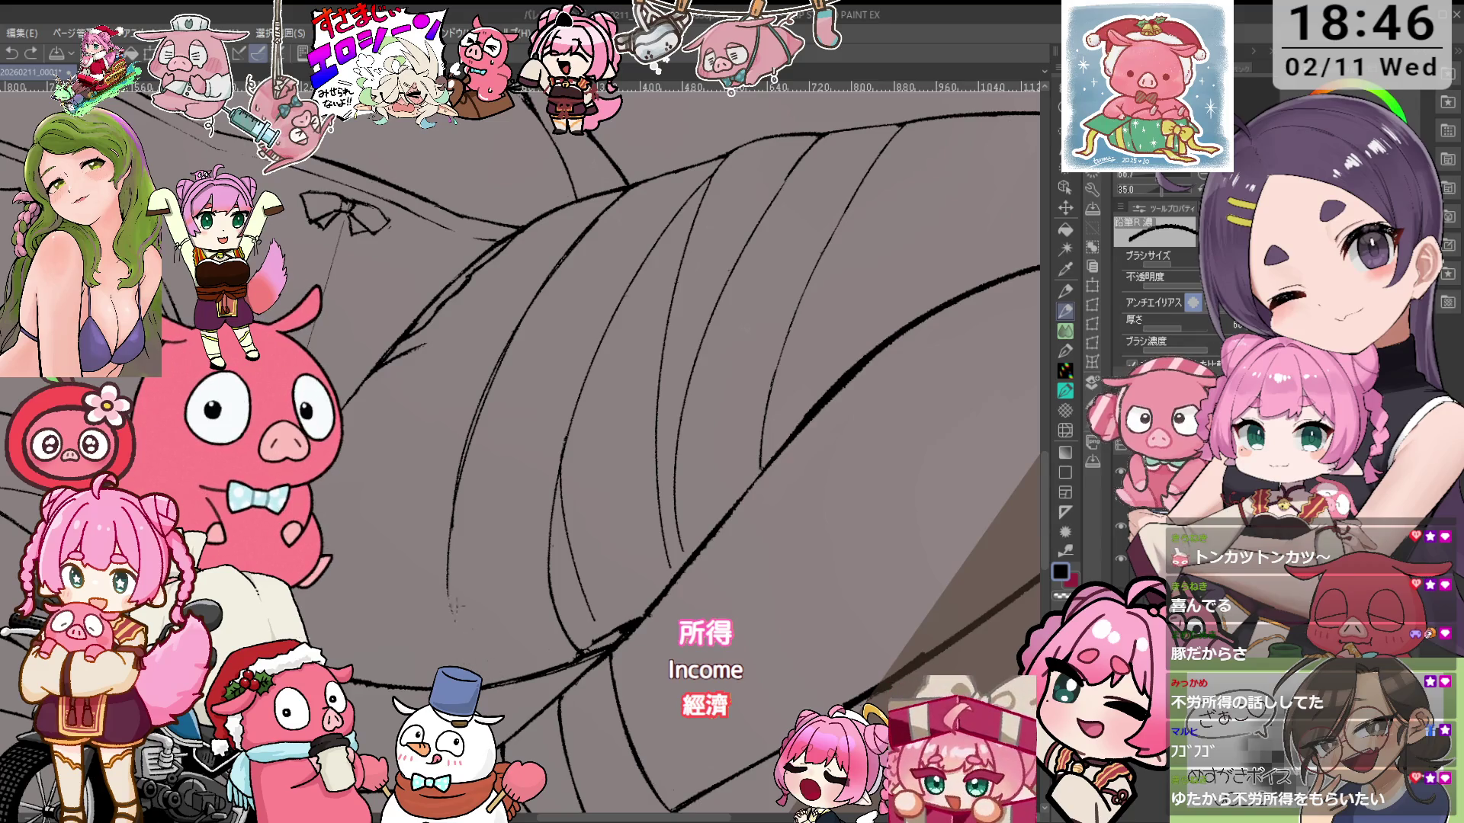
key(ctrl+z)
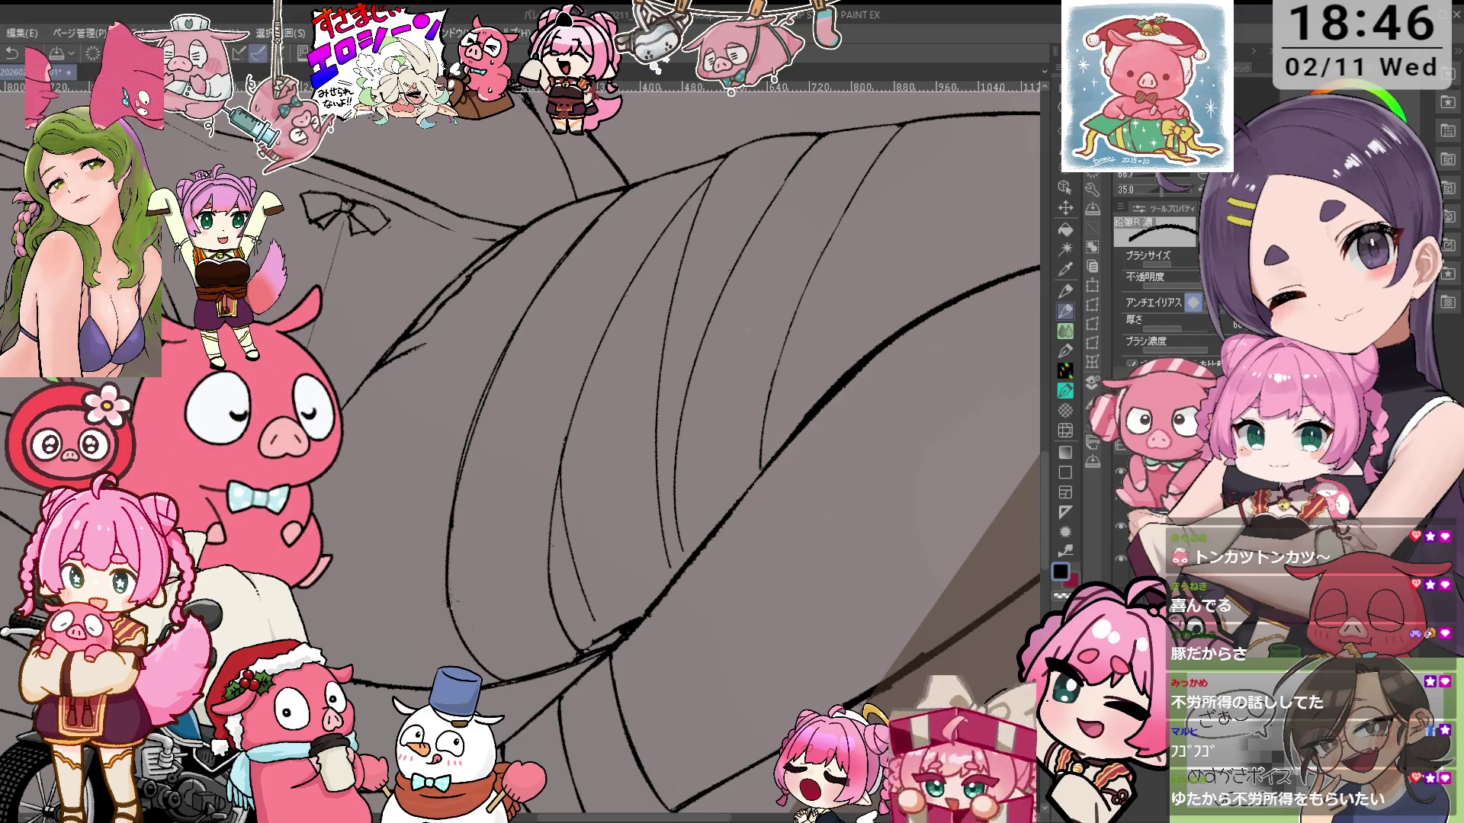
key(e)
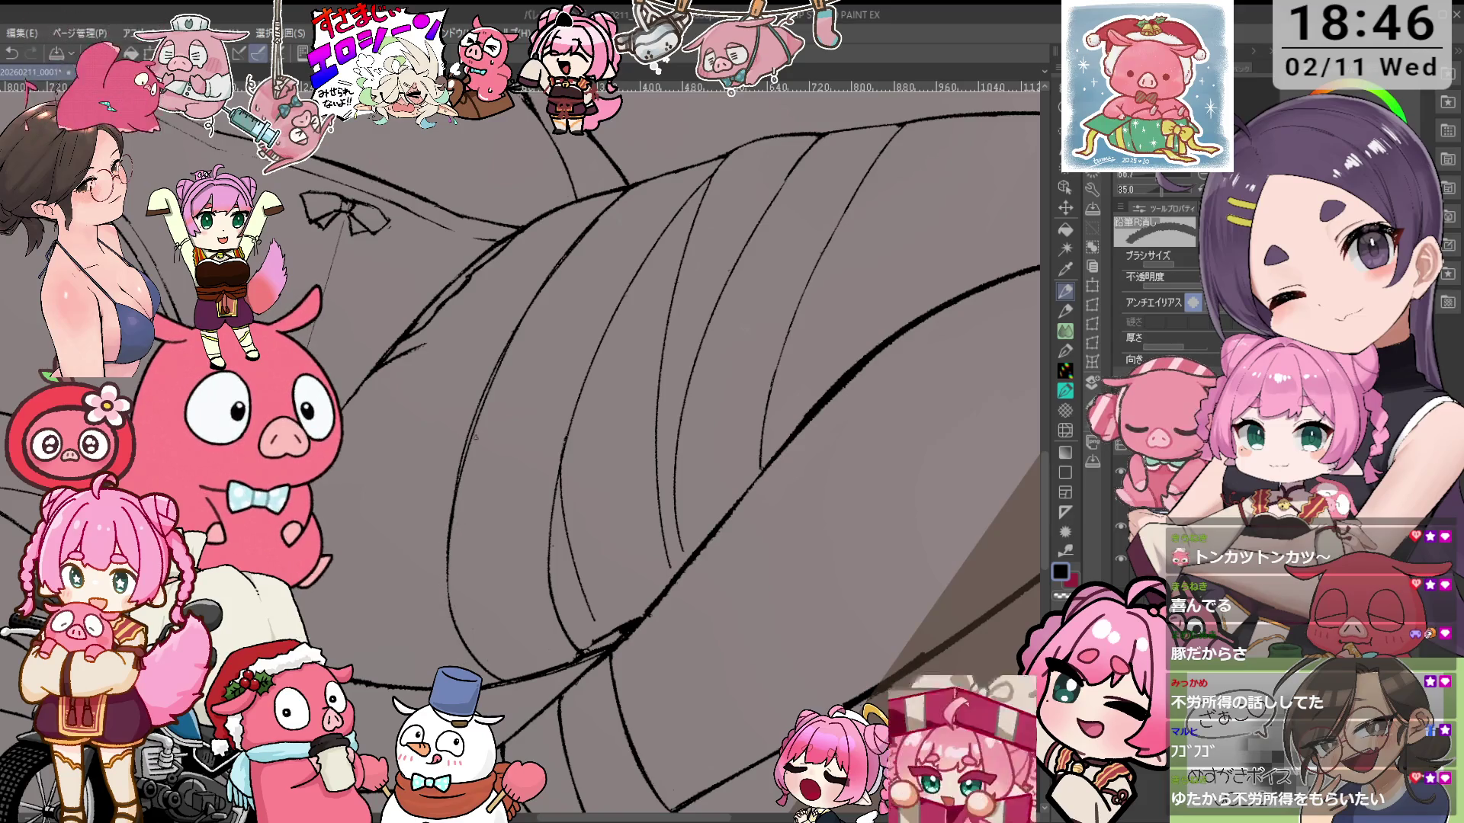
Adjust zoom and rotate the canvas view counterclockwise in several steps
scroll(183, 307, up, 1)
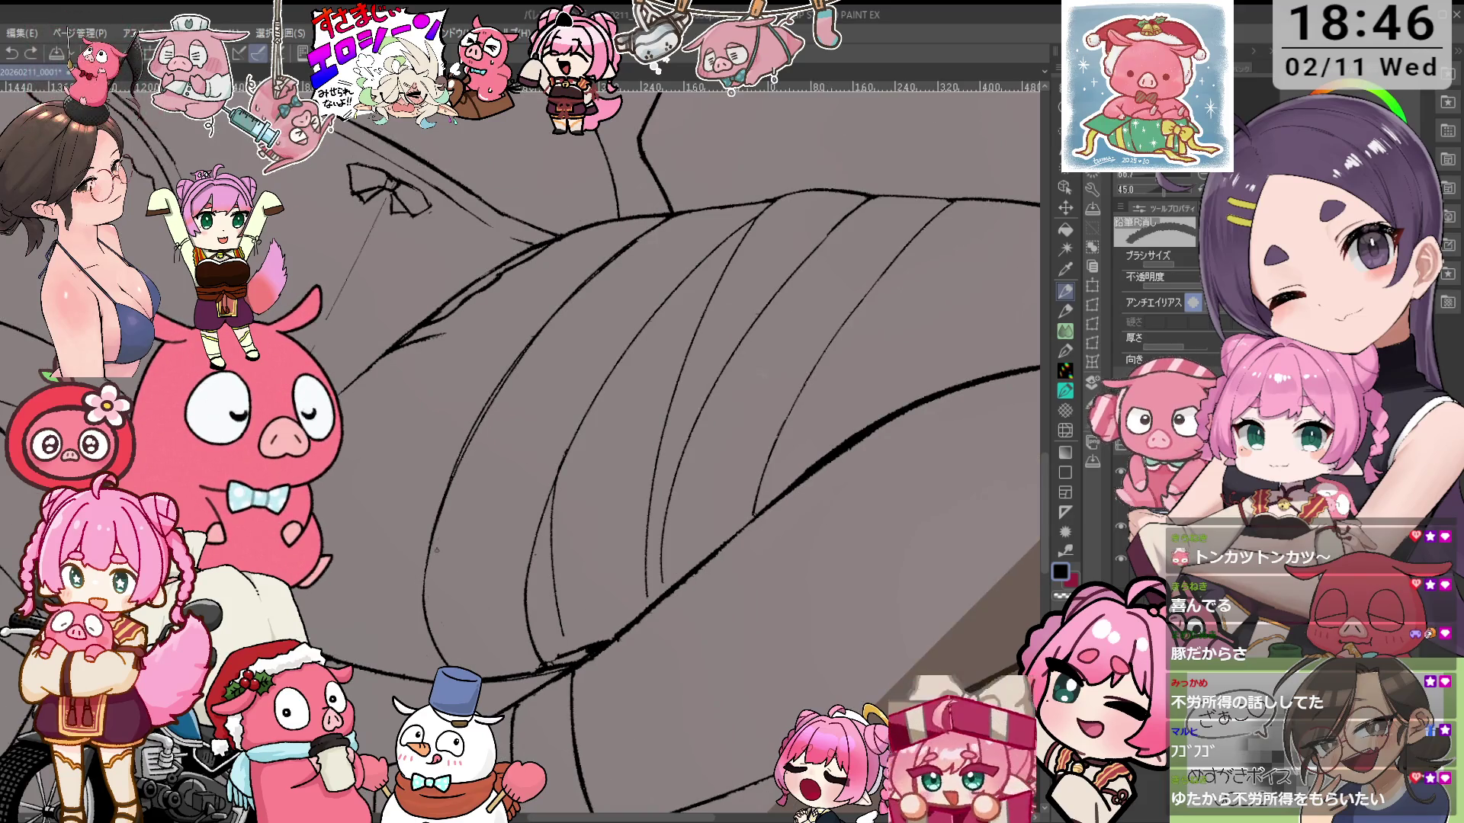
scroll(549, 329, down, 3)
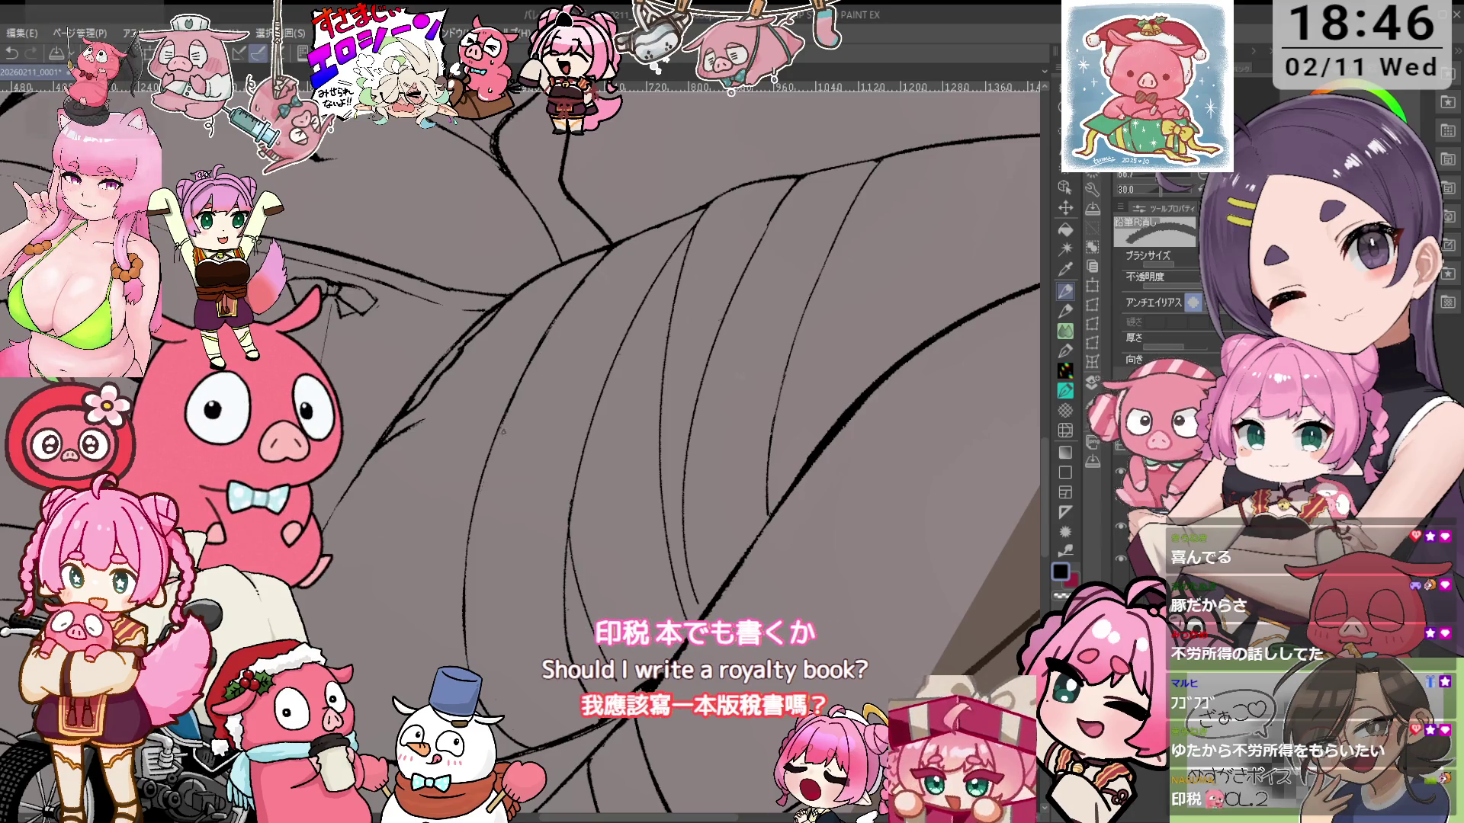
scroll(604, 436, down, 1)
scroll(604, 436, up, 2)
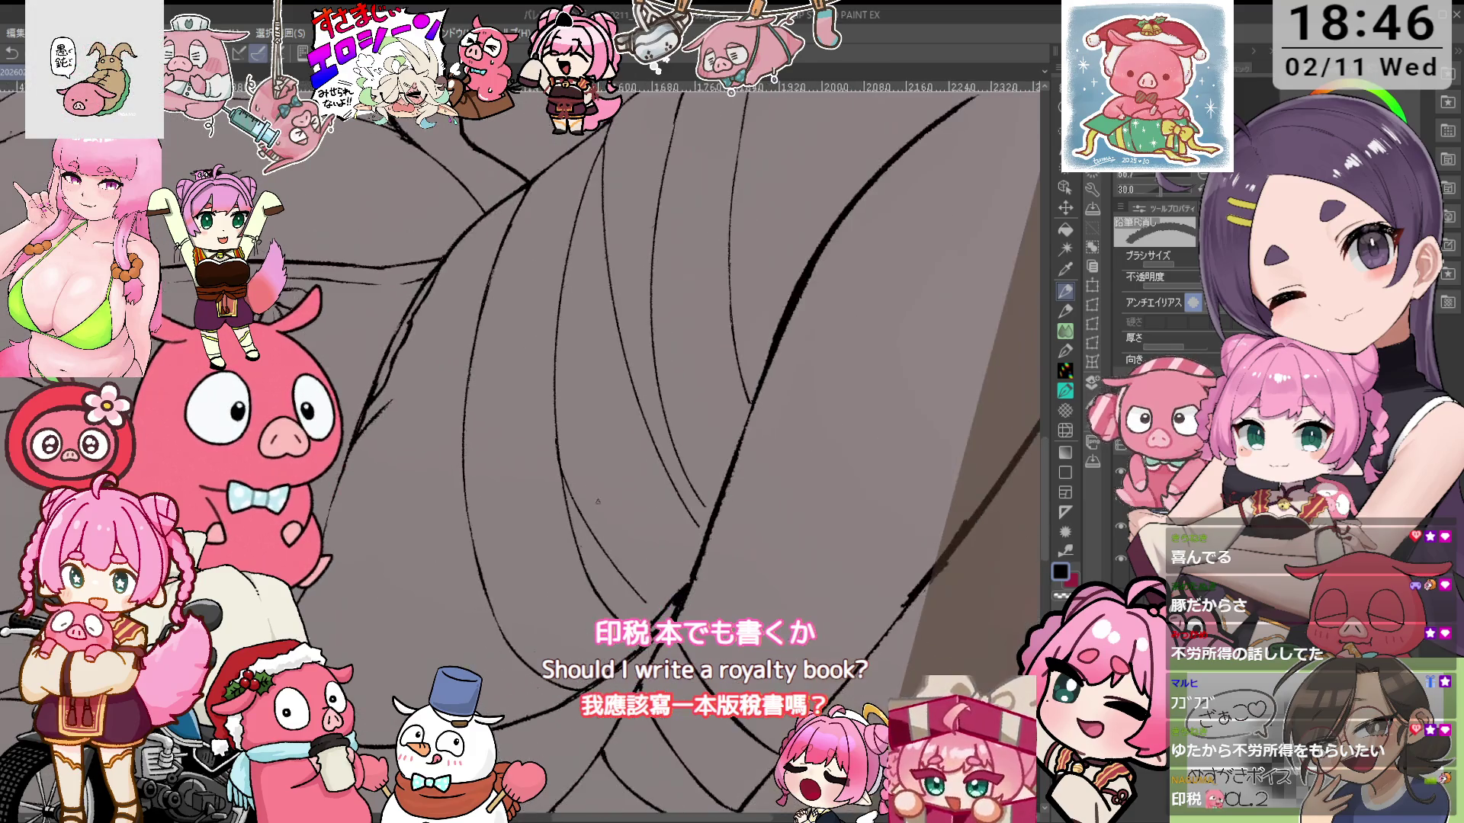
scroll(580, 458, up, 2)
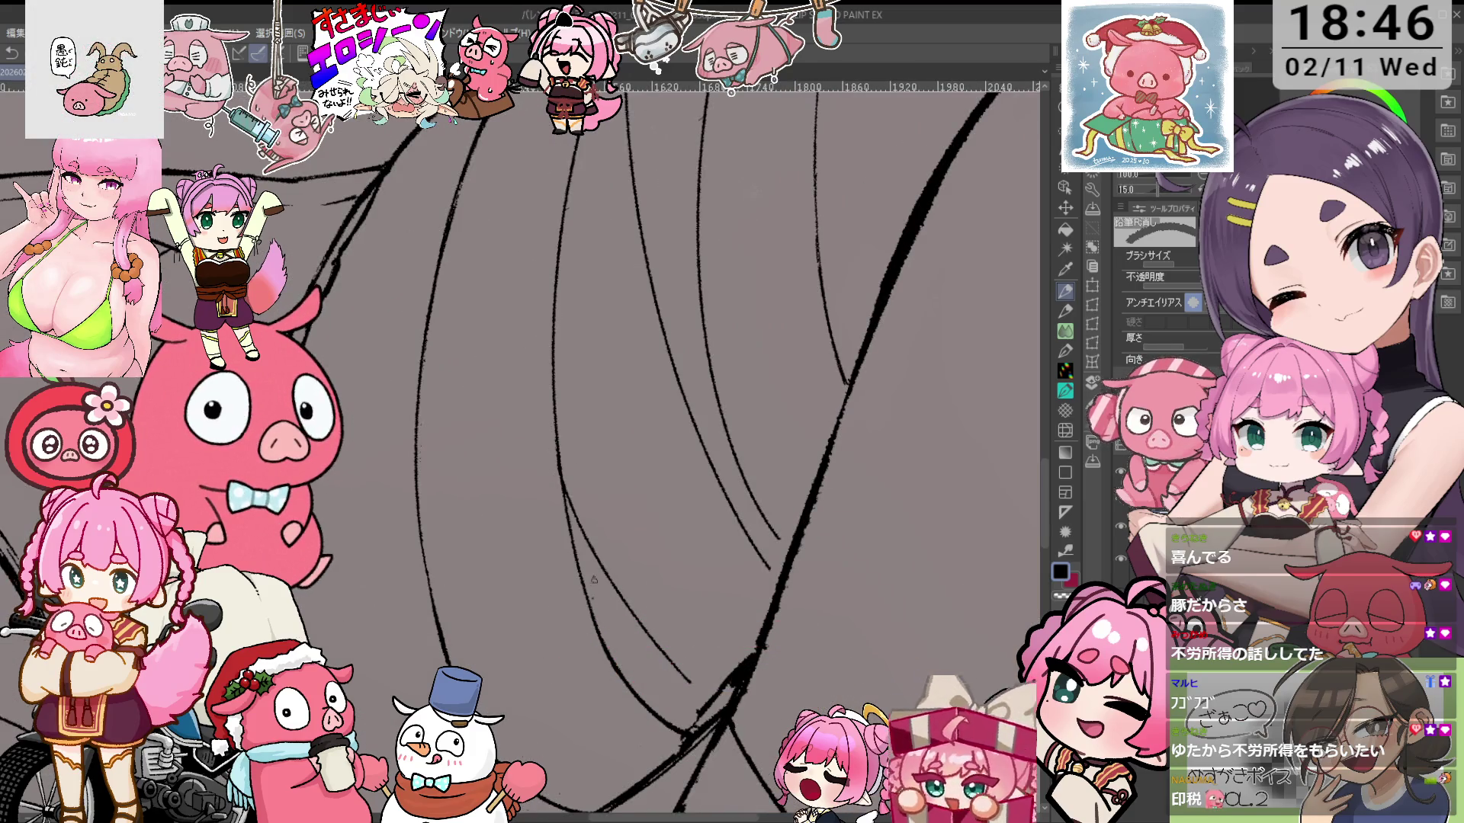
scroll(594, 581, down, 3)
scroll(637, 517, up, 3)
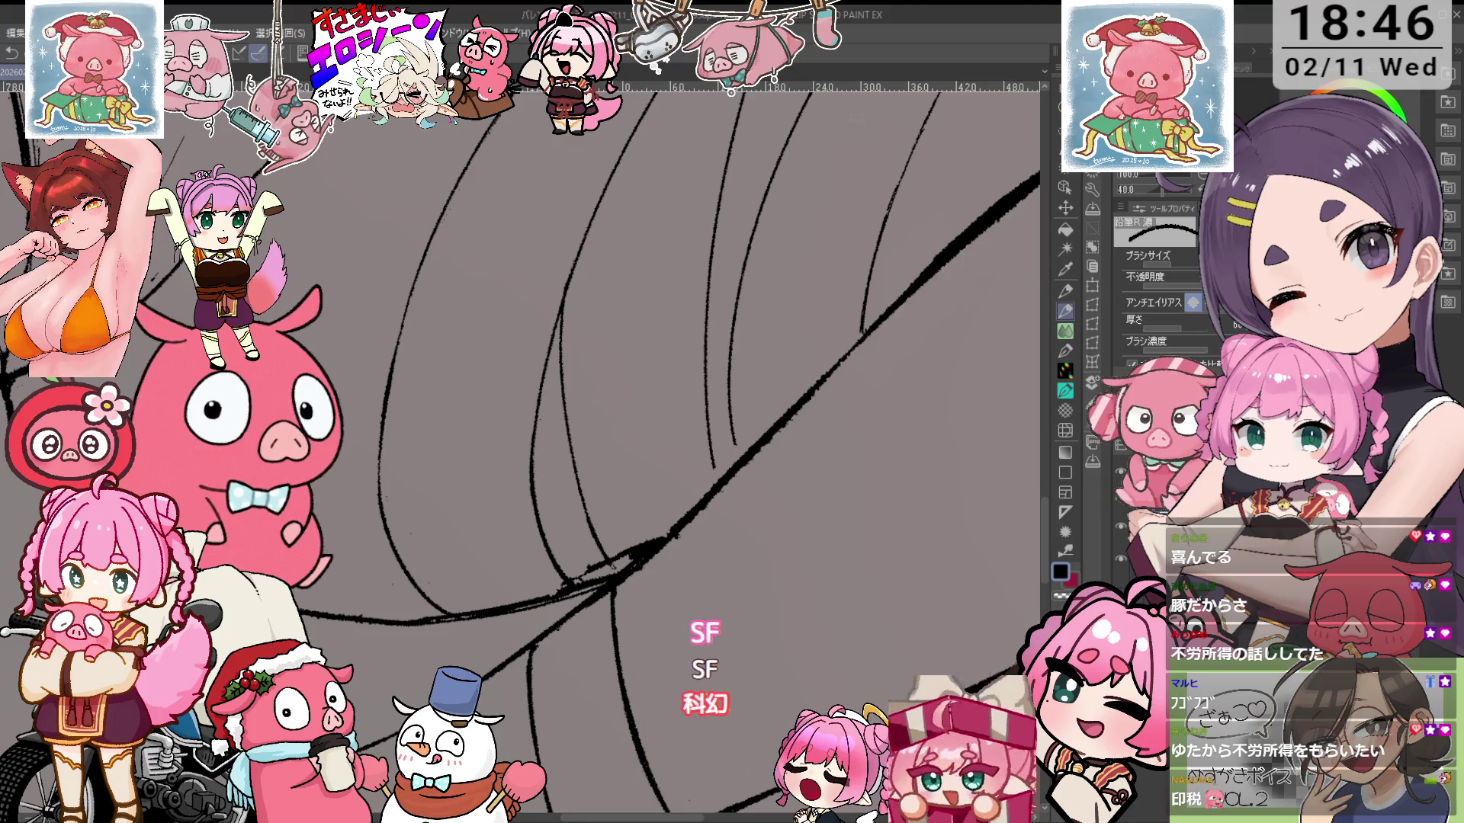
drag(687, 381, 642, 441)
key(e)
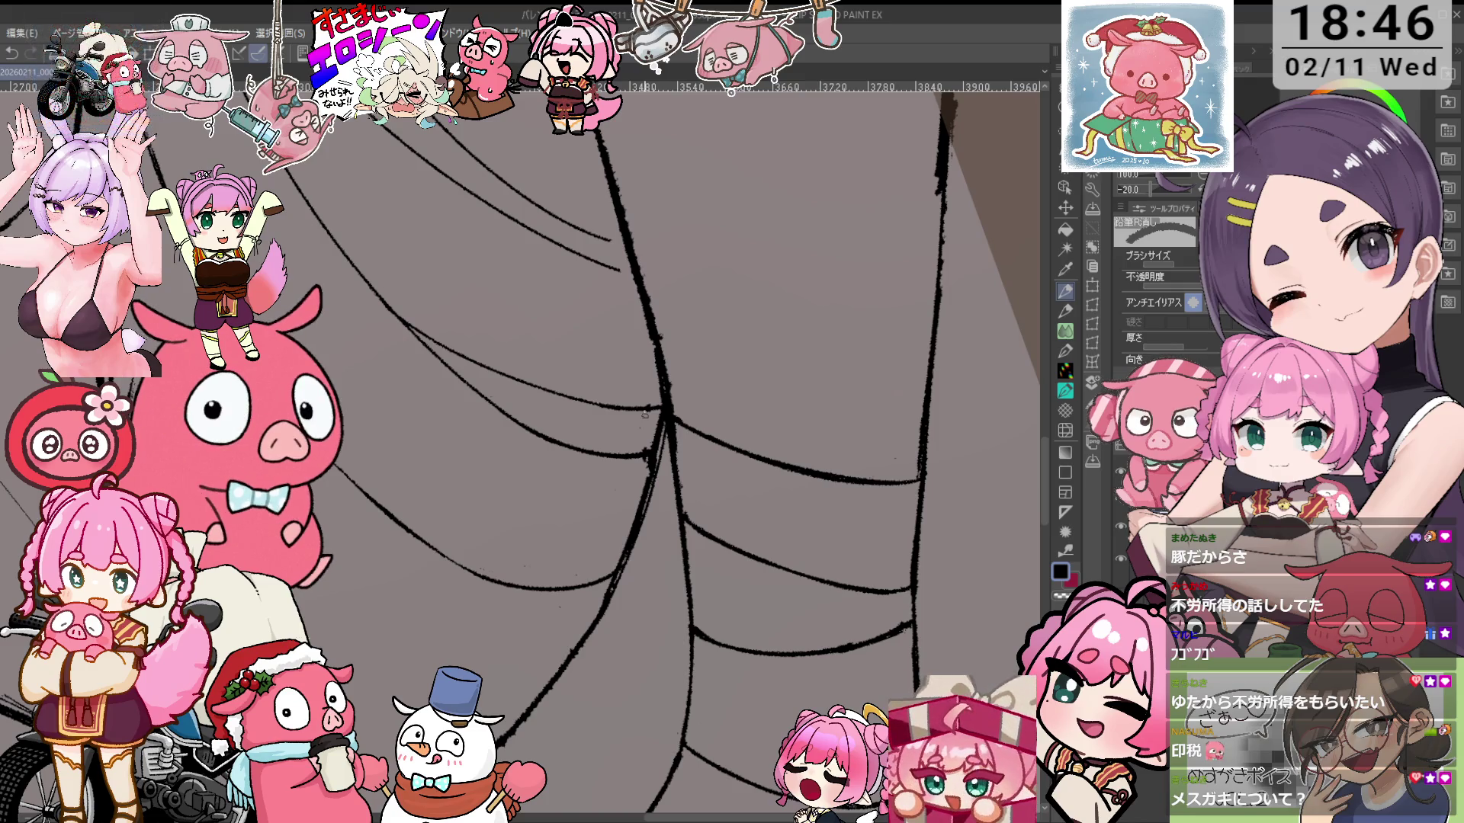
key(minus)
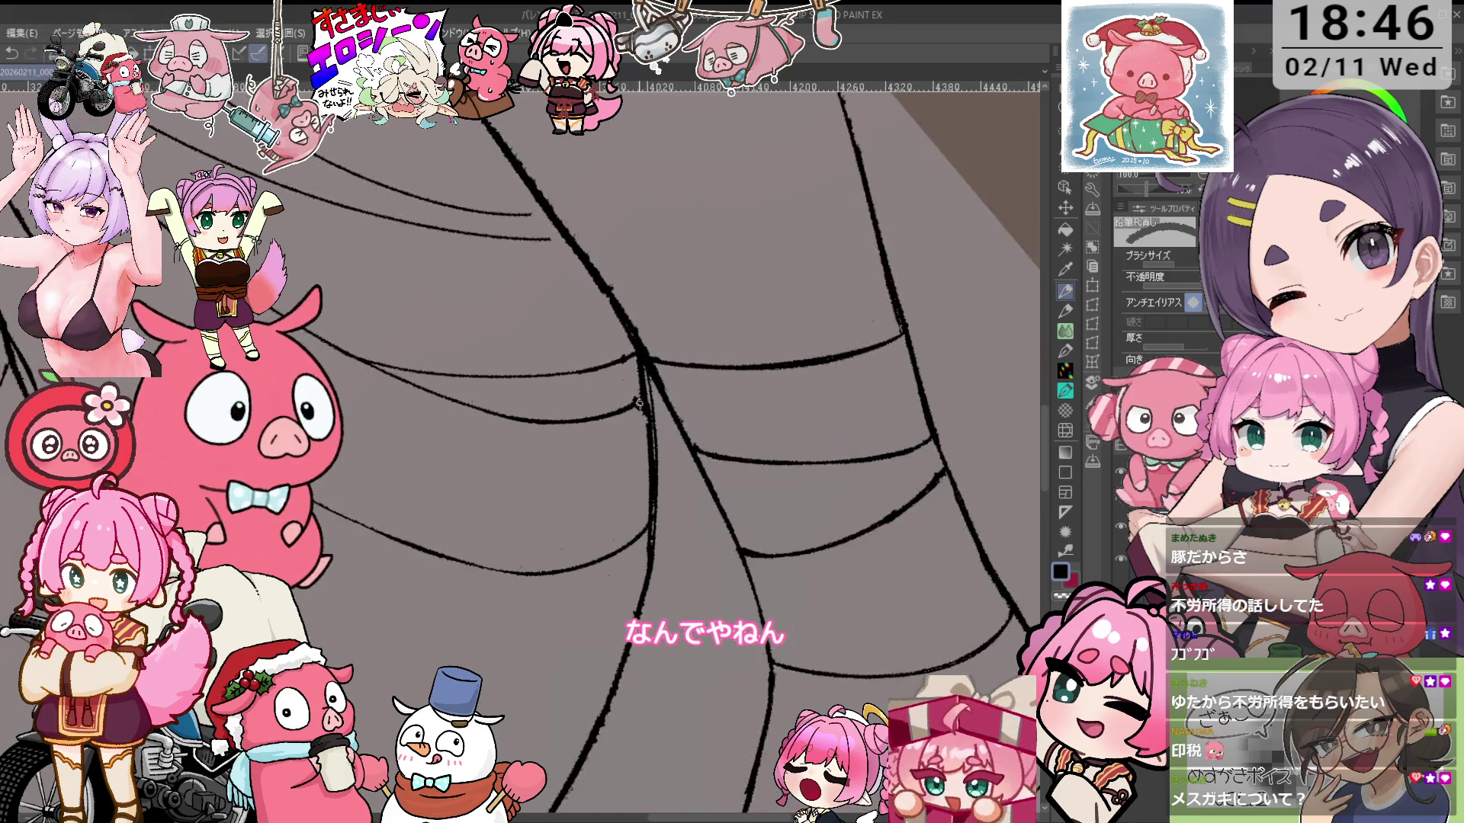
key(minus)
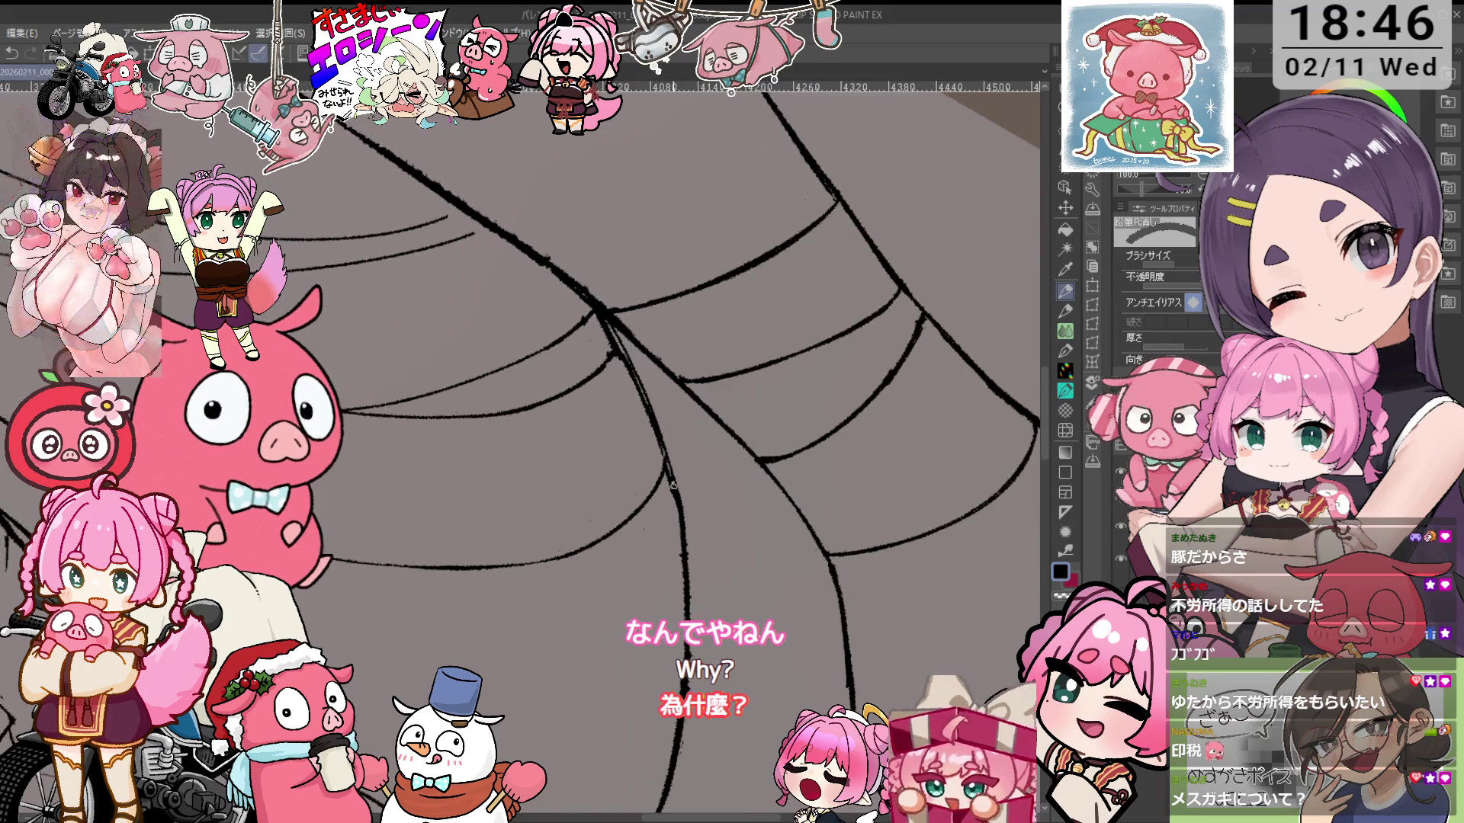
key(minus)
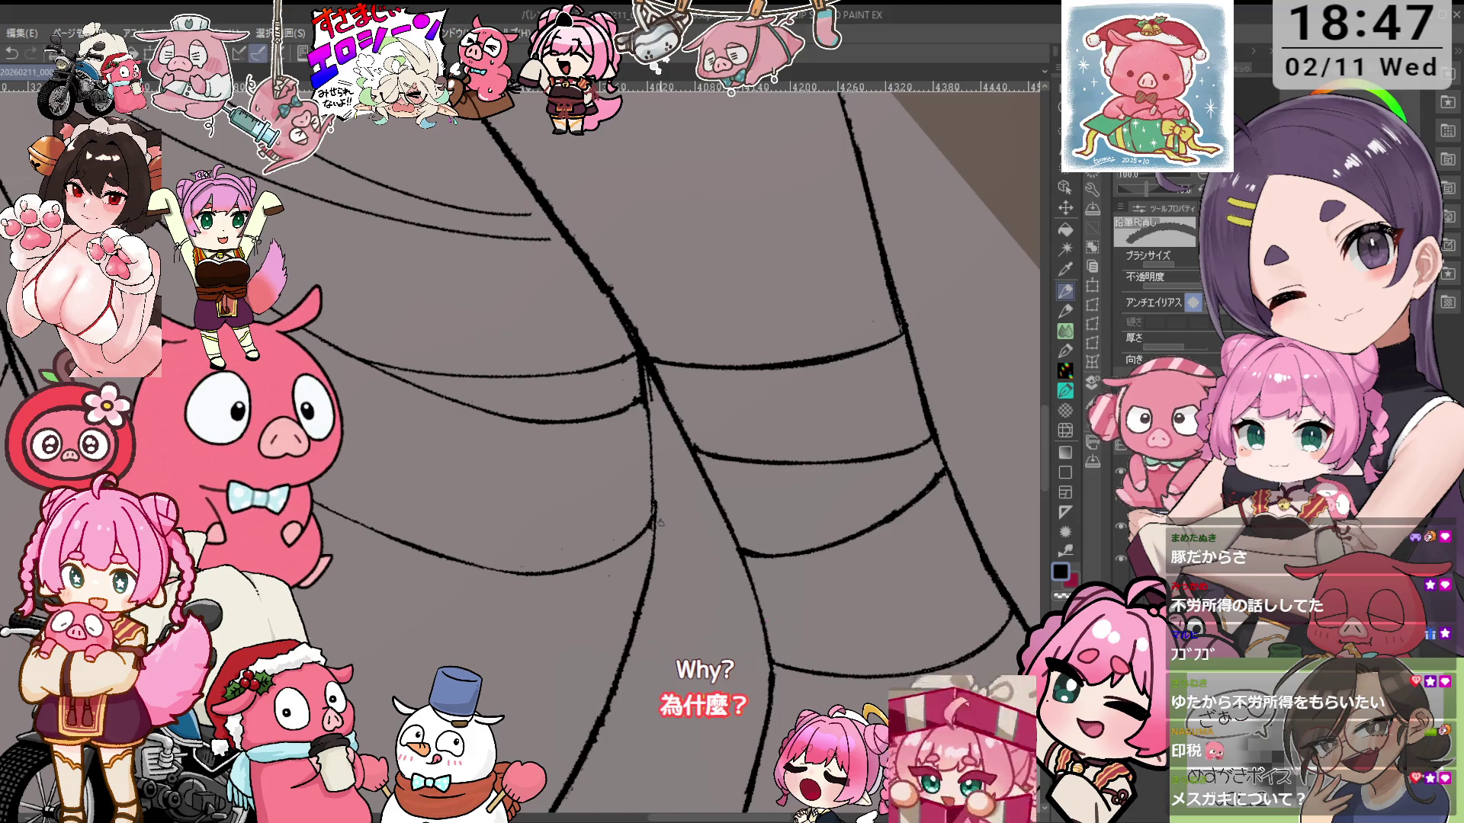
Zoom out and pan until the girl's face and torso are in view
key(p)
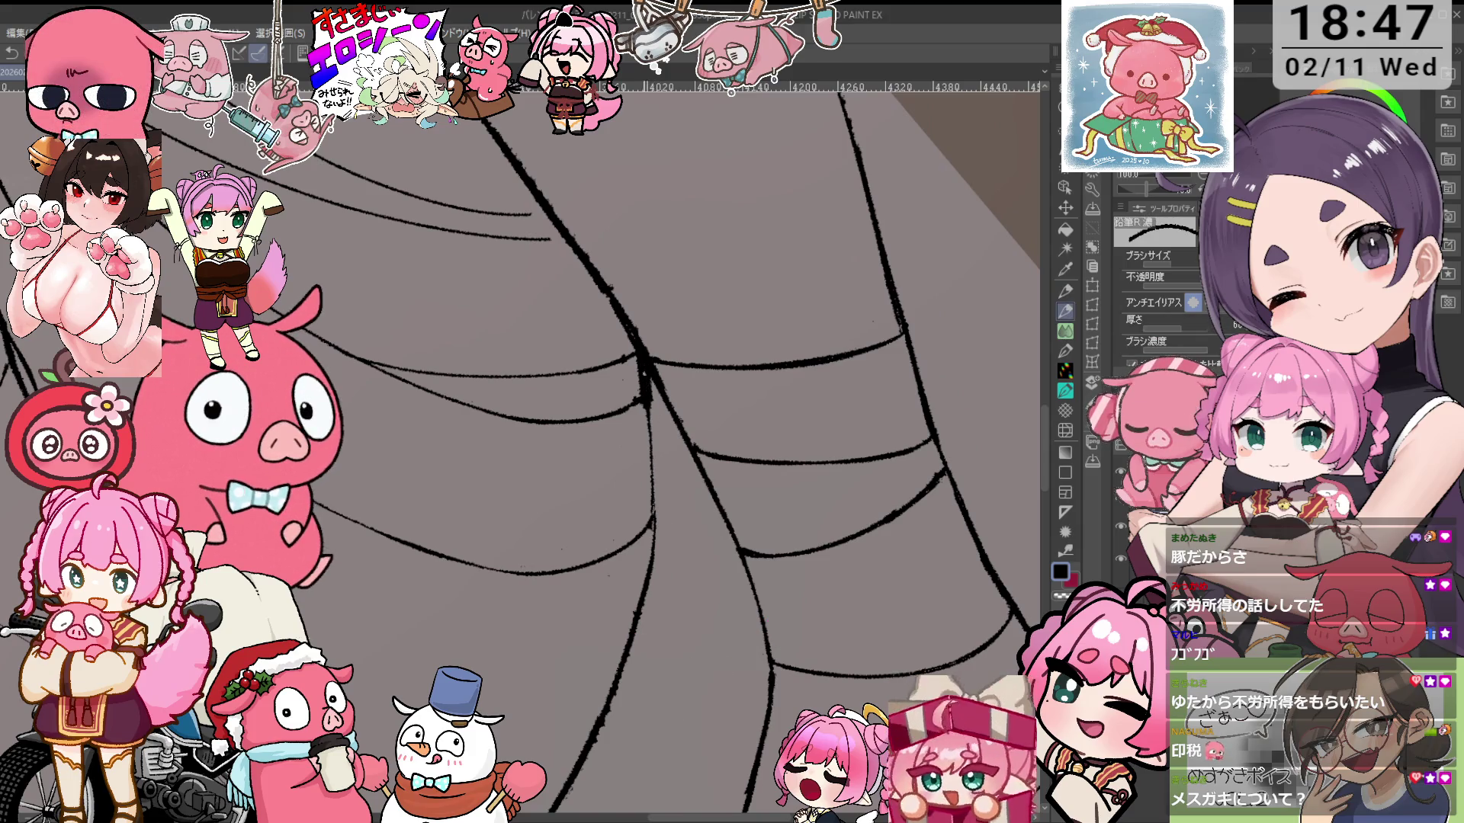
key(e)
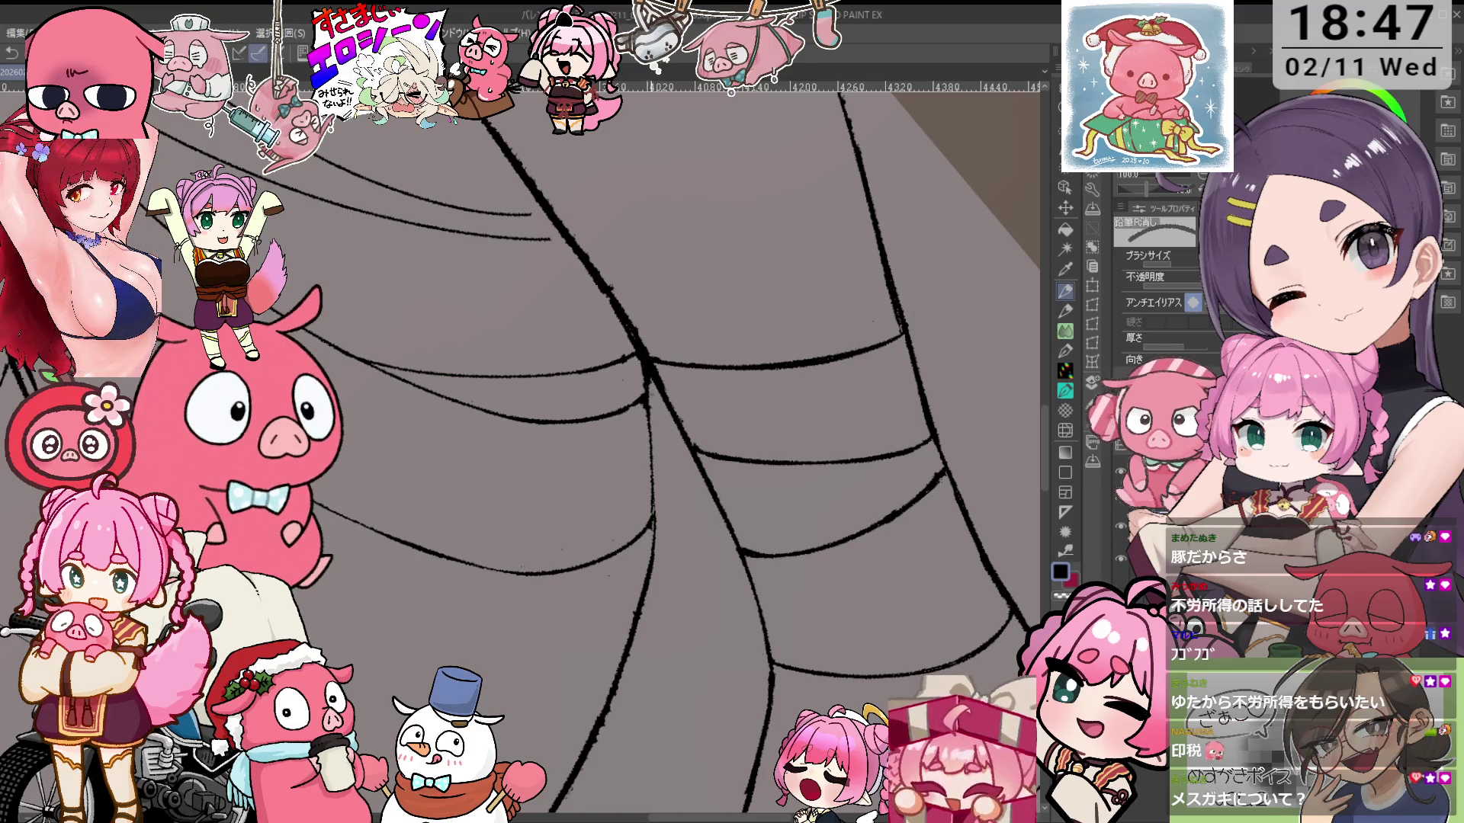
key(p)
key(minus)
key(ctrl+minus)
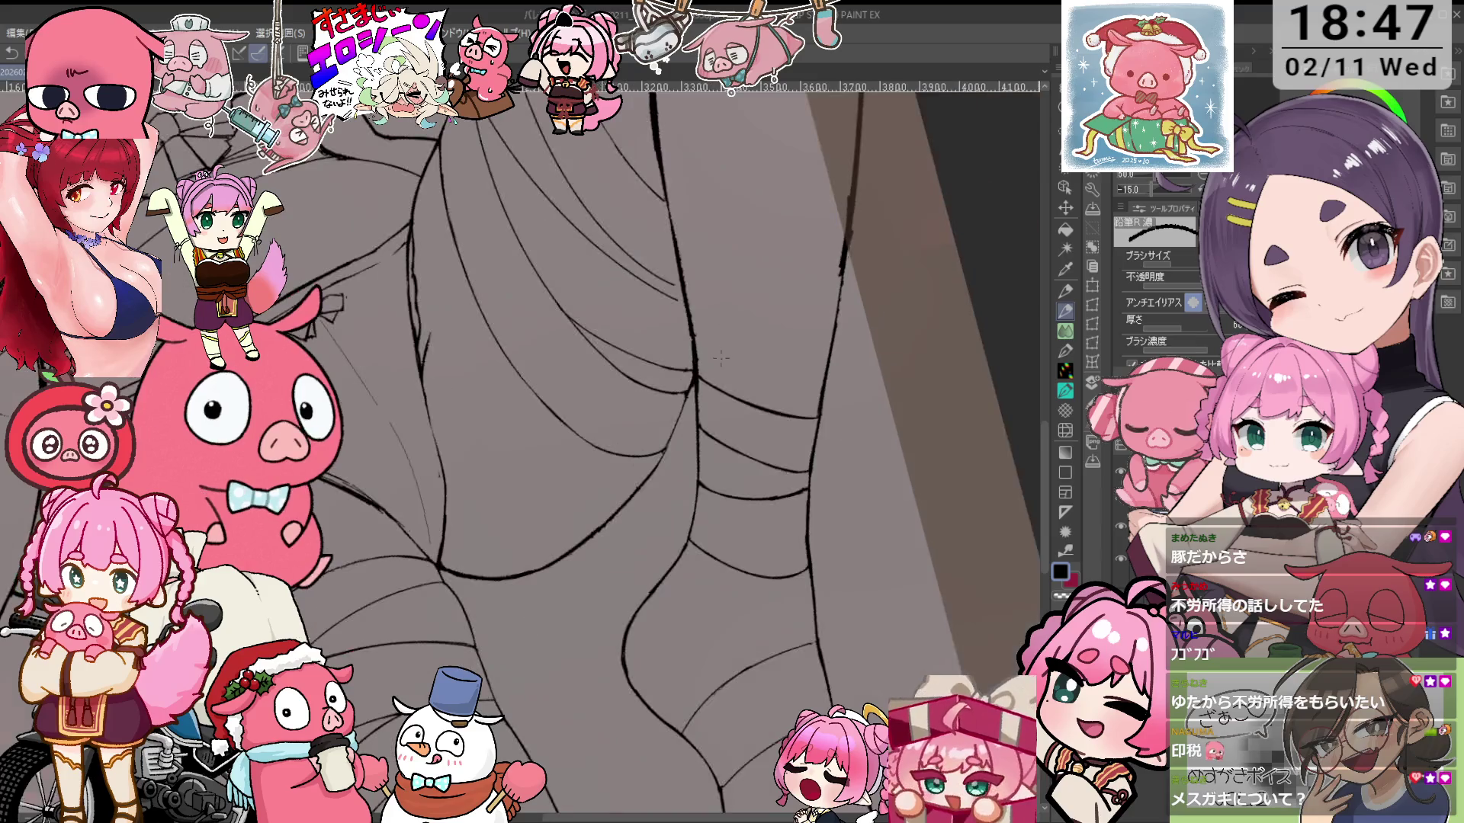
scroll(711, 395, up, 3)
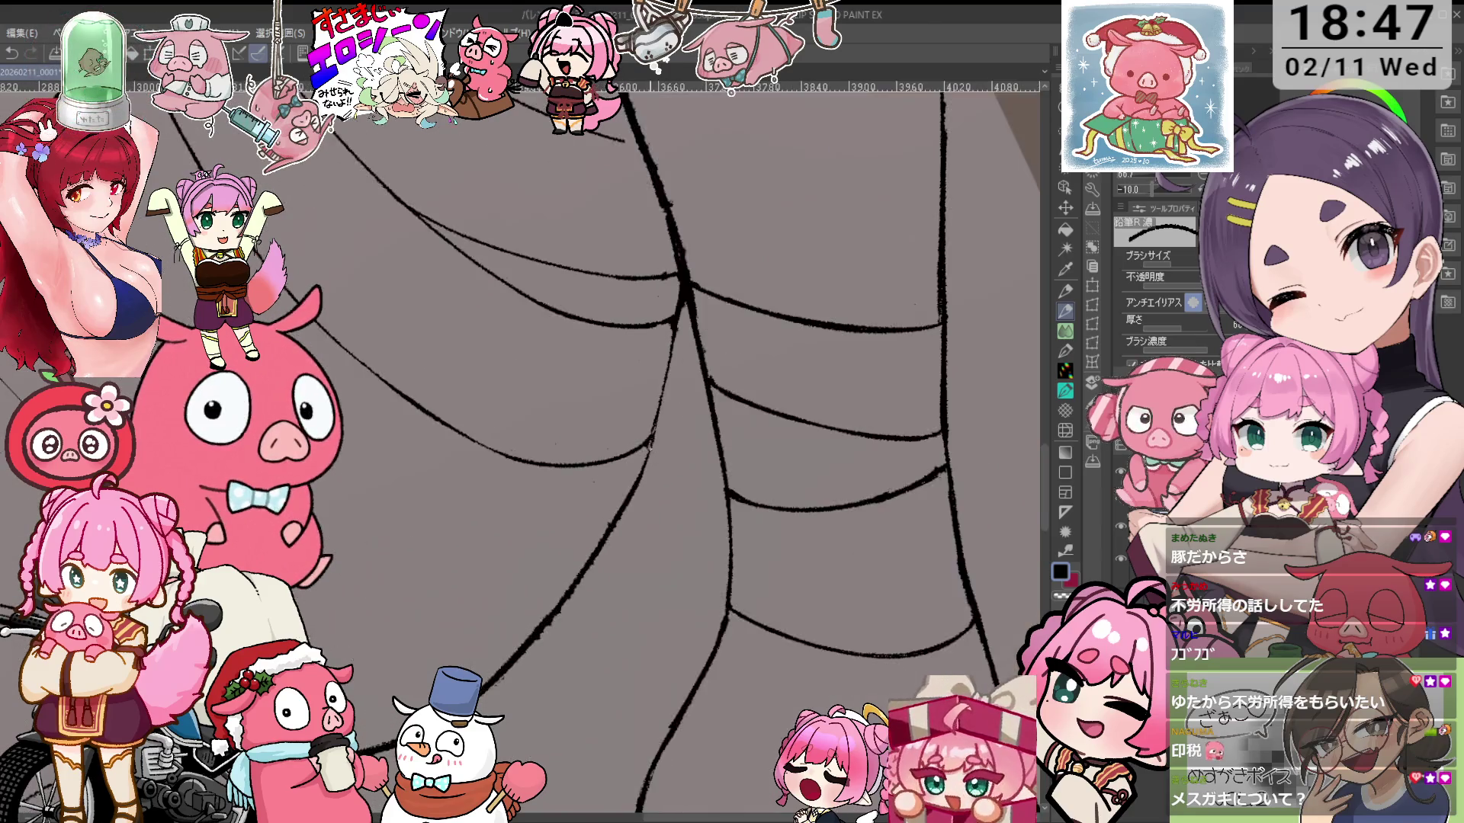
scroll(640, 464, down, 3)
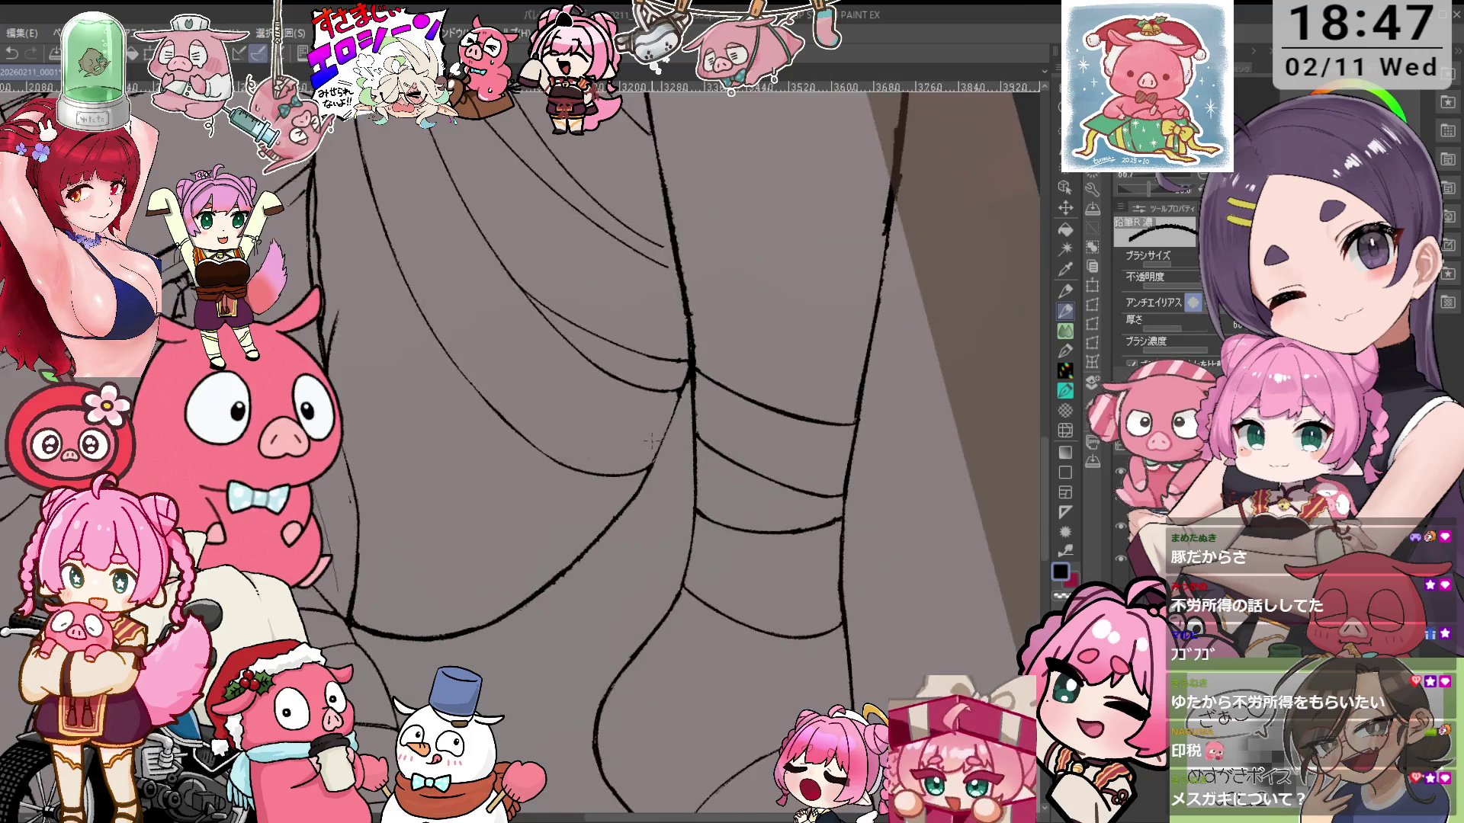
key(e)
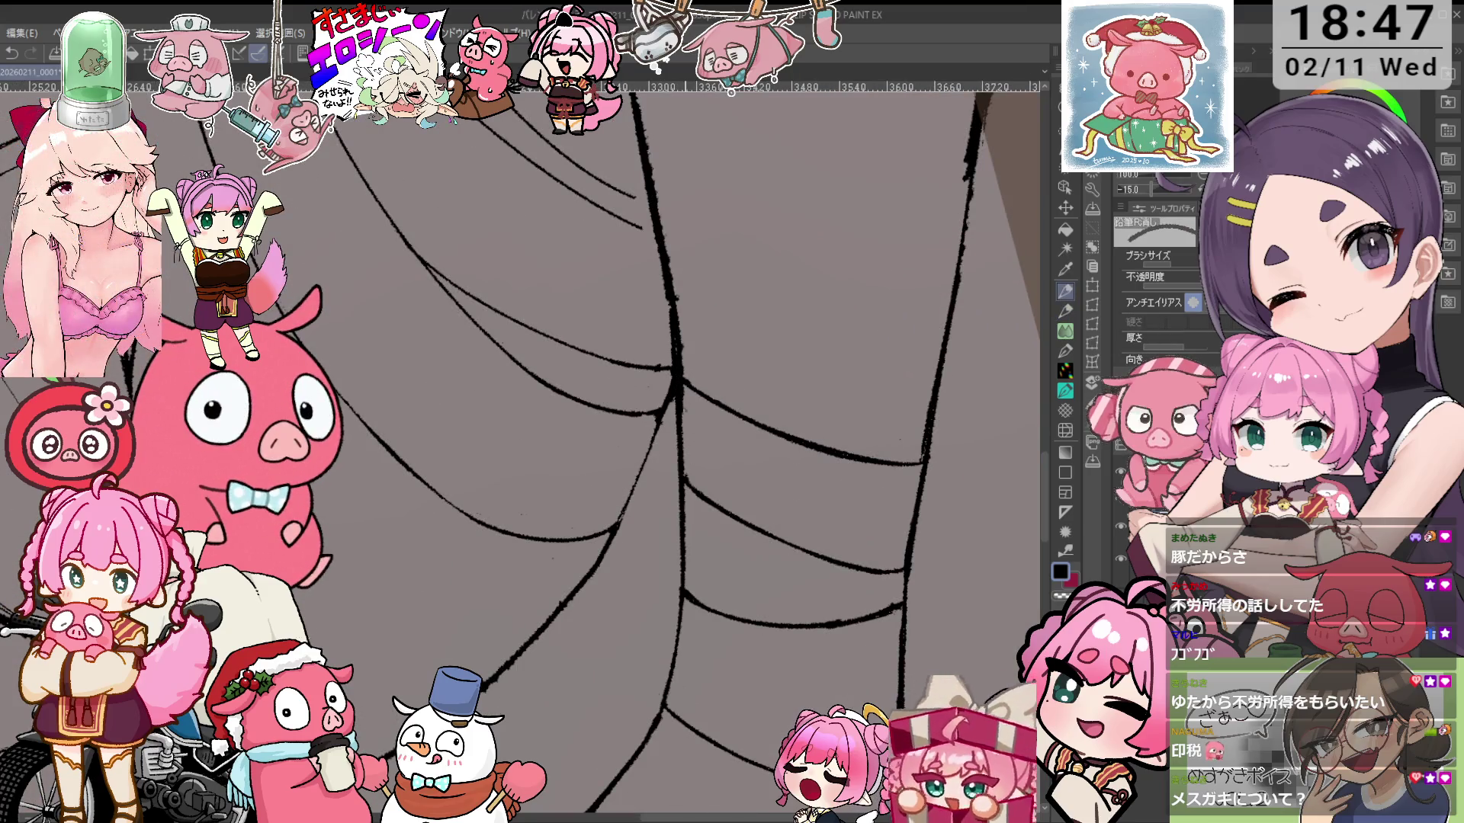
scroll(794, 242, down, 4)
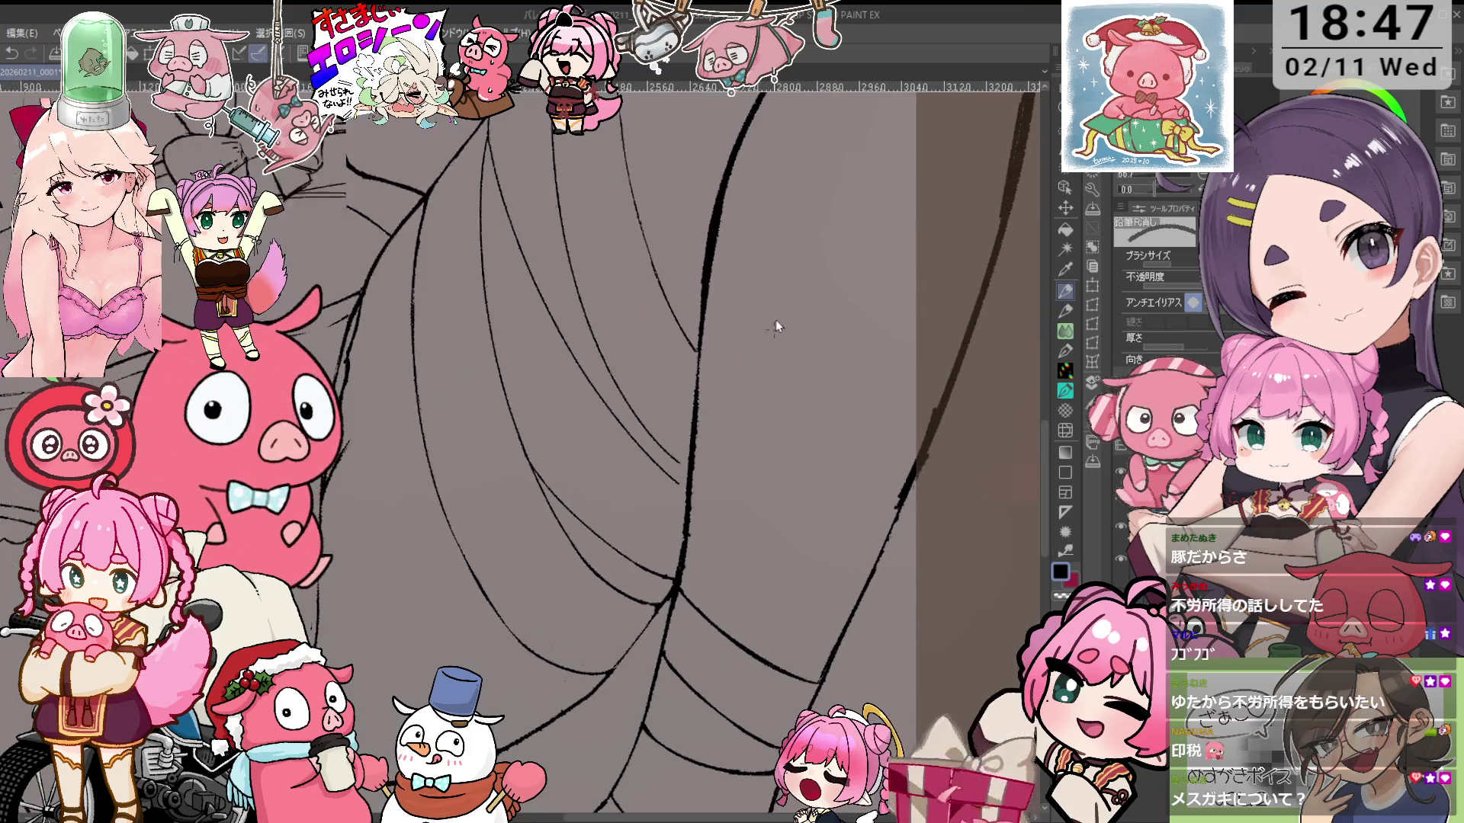
mouse_move(497, 146)
mouse_down()
mouse_move(582, 183)
mouse_move(671, 274)
mouse_move(700, 394)
mouse_move(734, 432)
mouse_up()
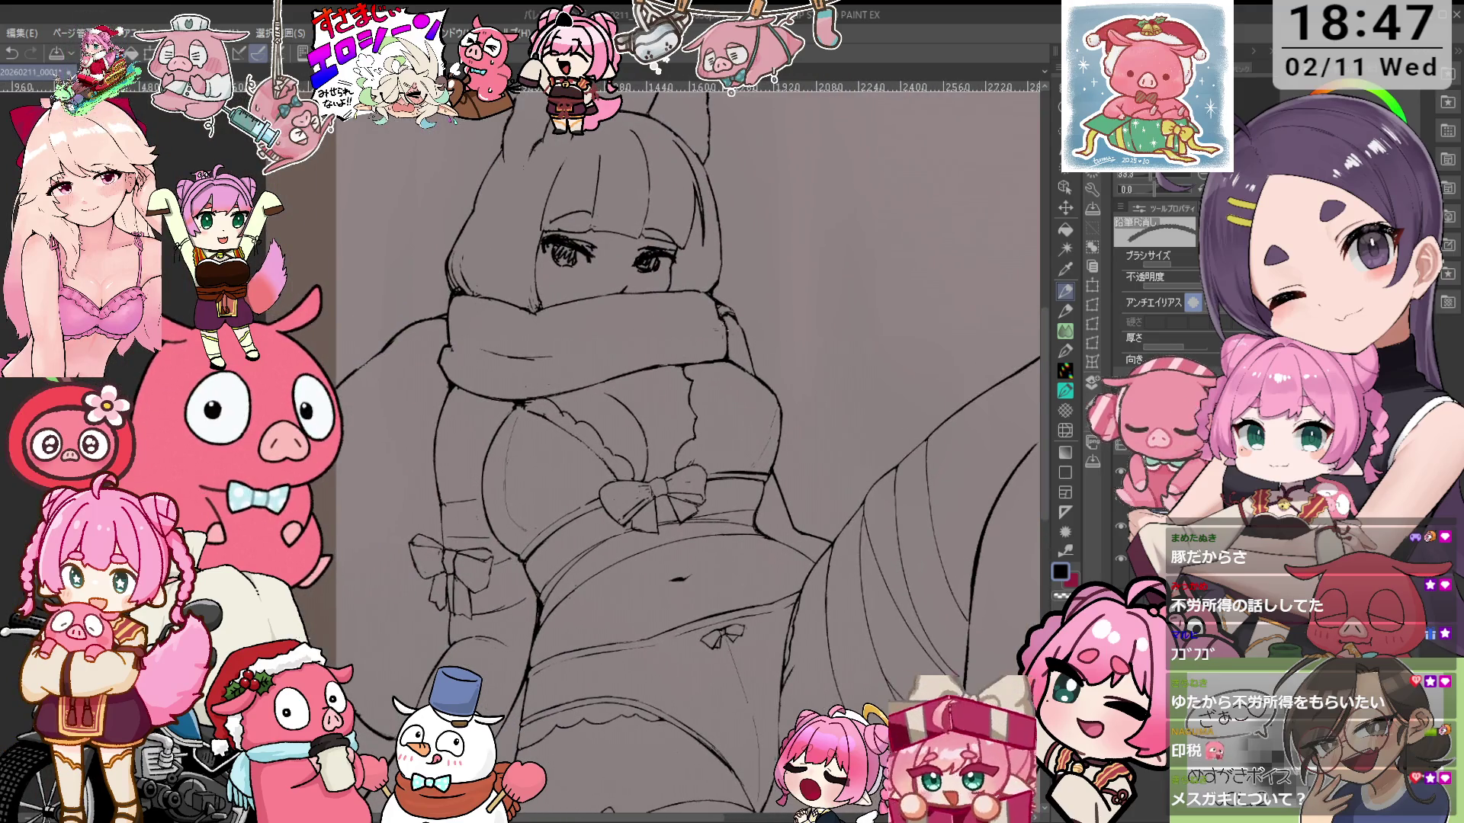
Zoom and tilt the view onto the torso and the bow beneath the chest
key(minus)
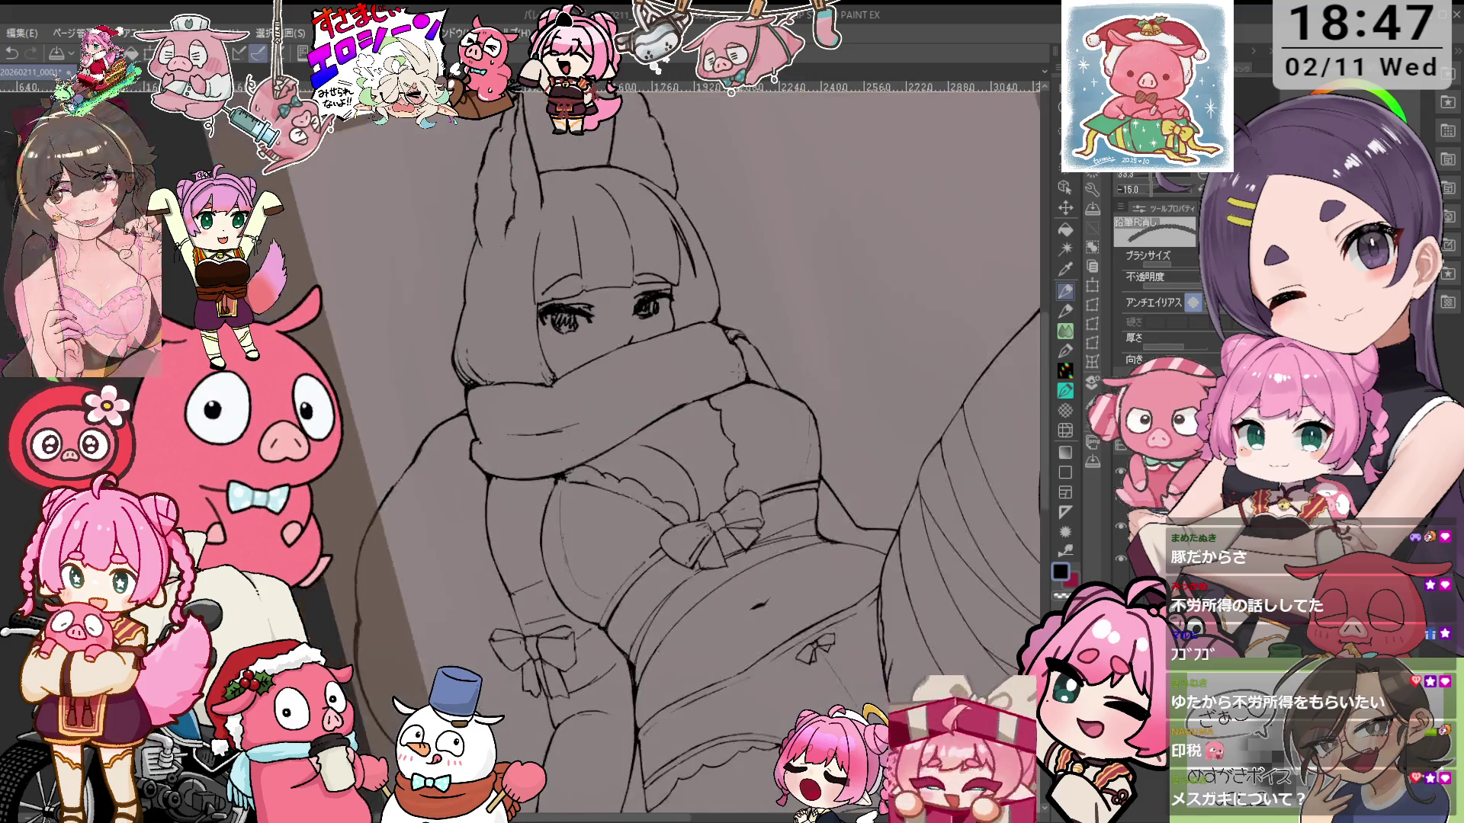
scroll(624, 404, up, 2)
drag(624, 404, 627, 382)
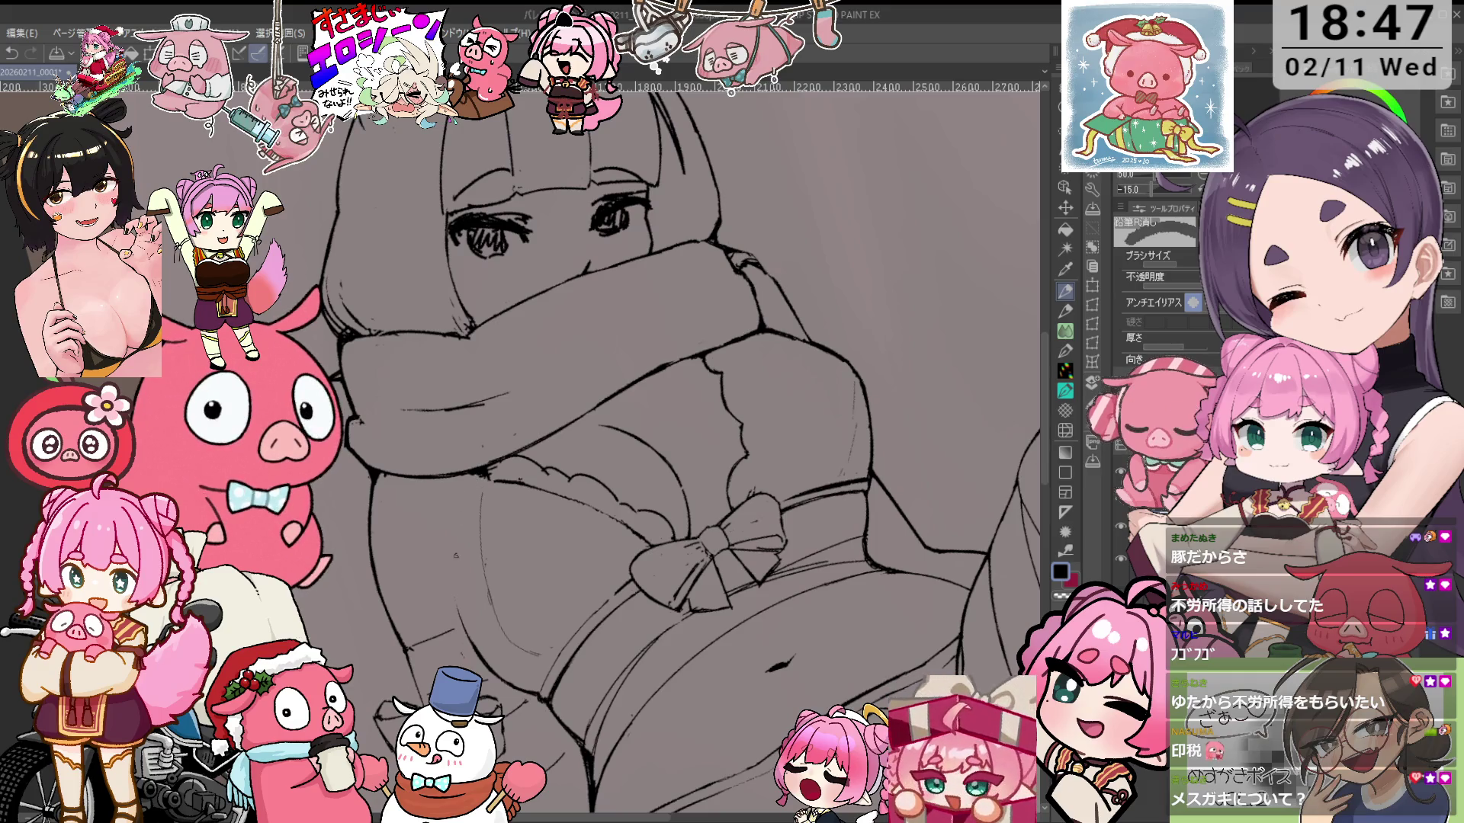
key(p)
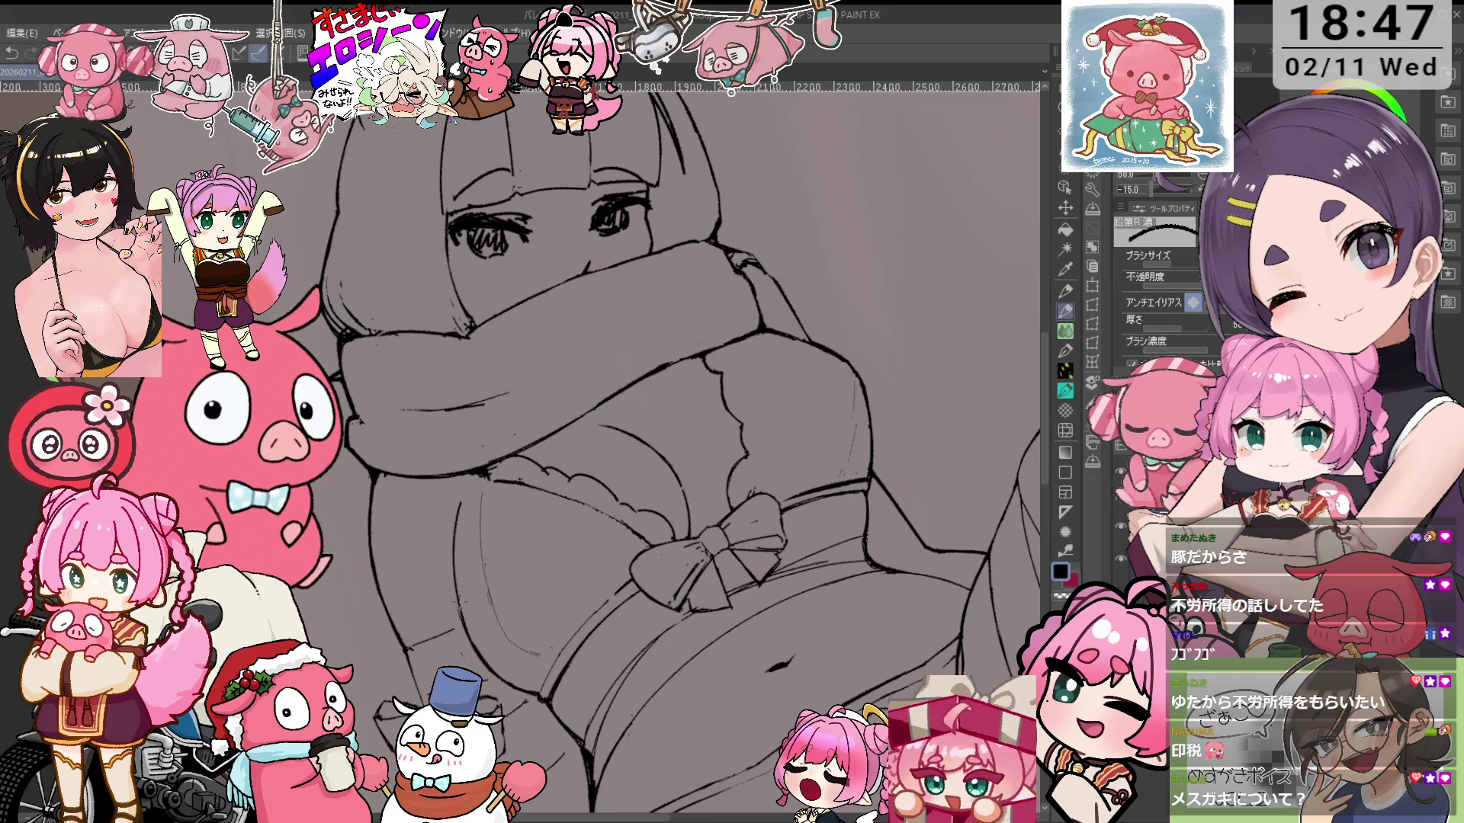
drag(515, 519, 587, 454)
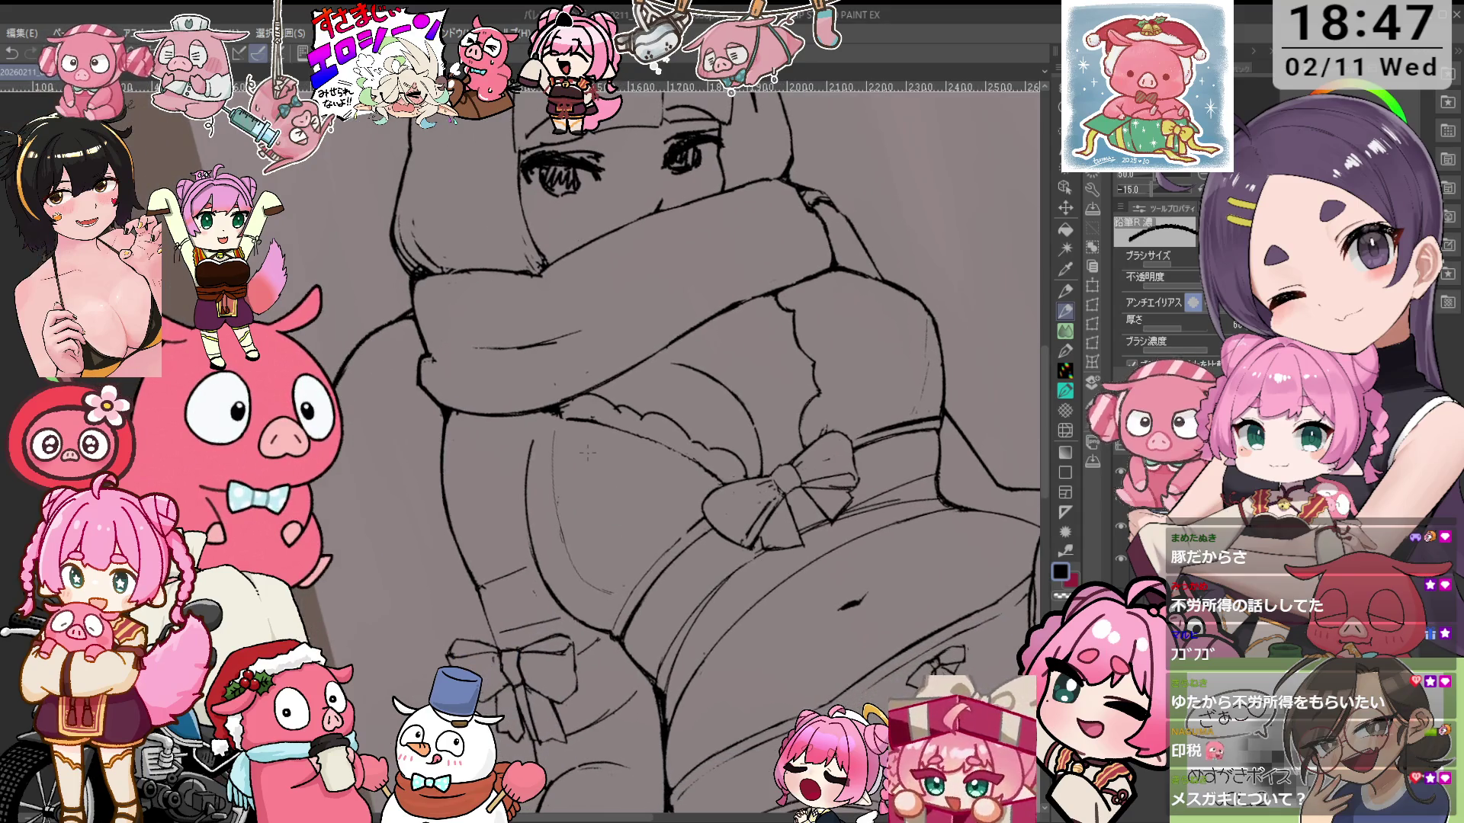
key(asciicircum)
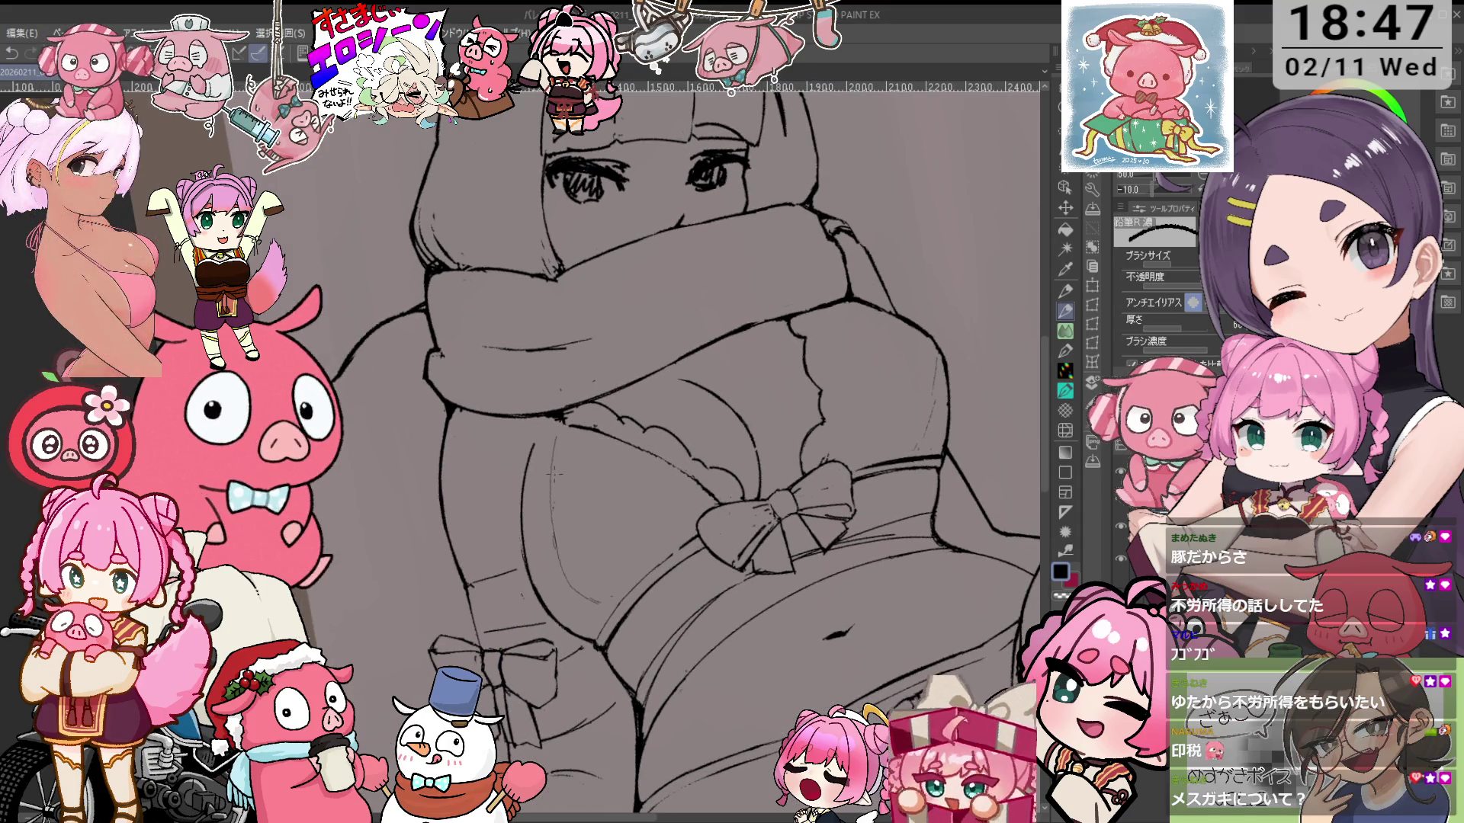
Sketch two faint pencil strokes beside the bow, then undo them
drag(534, 465, 520, 580)
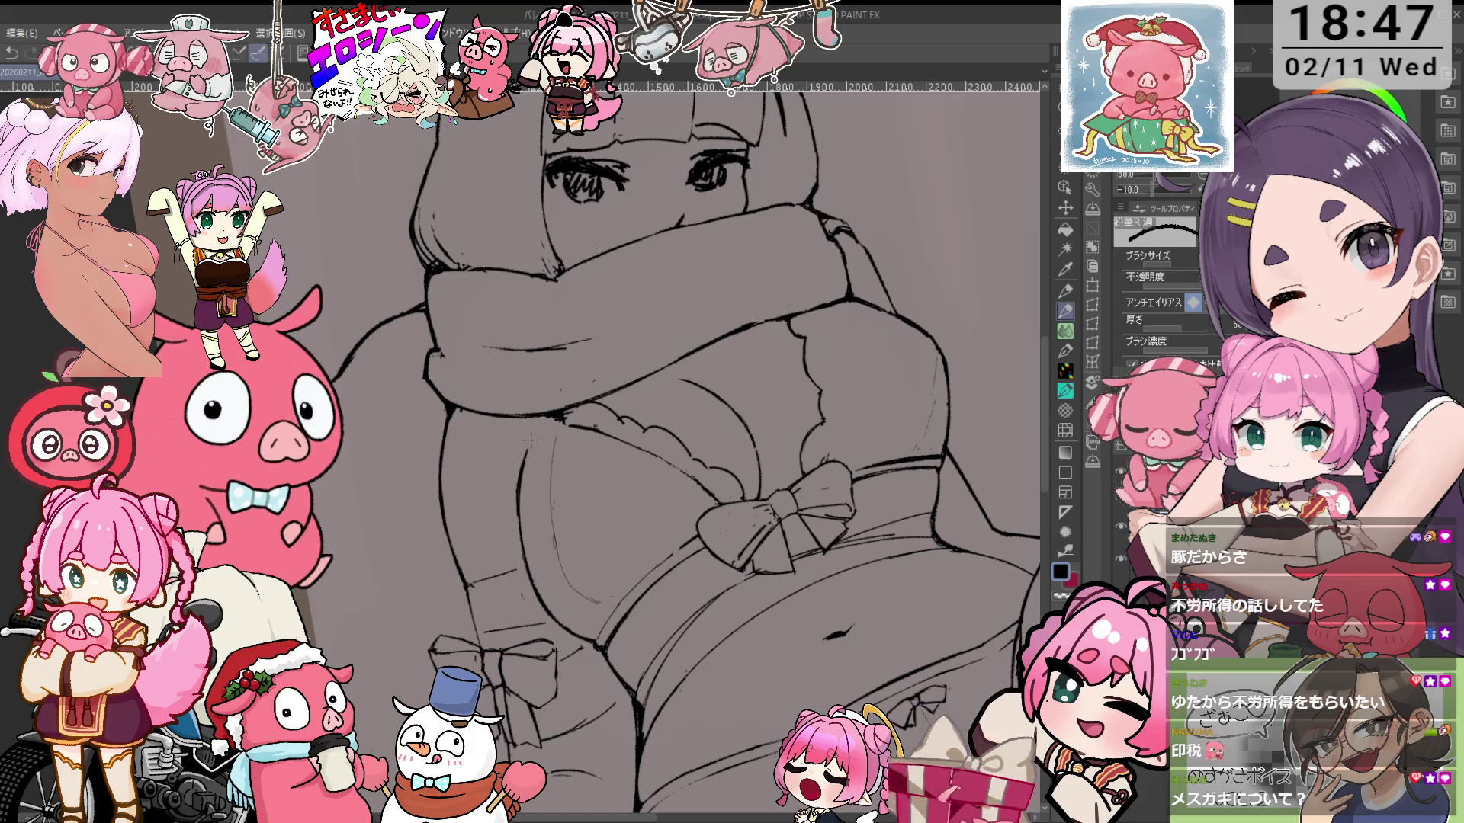
drag(552, 436, 550, 467)
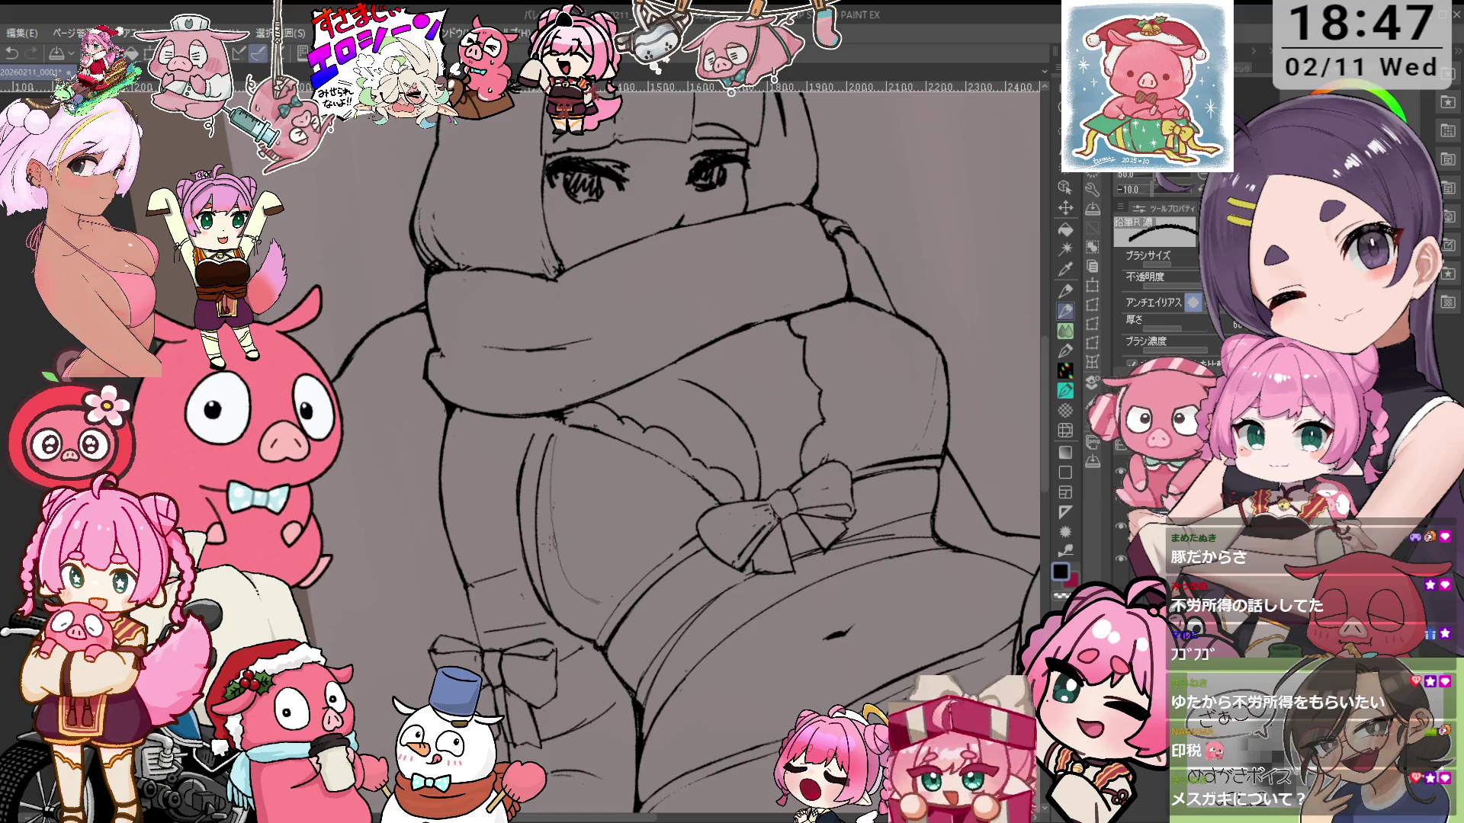
key(ctrl+z)
key(ctrl+z)
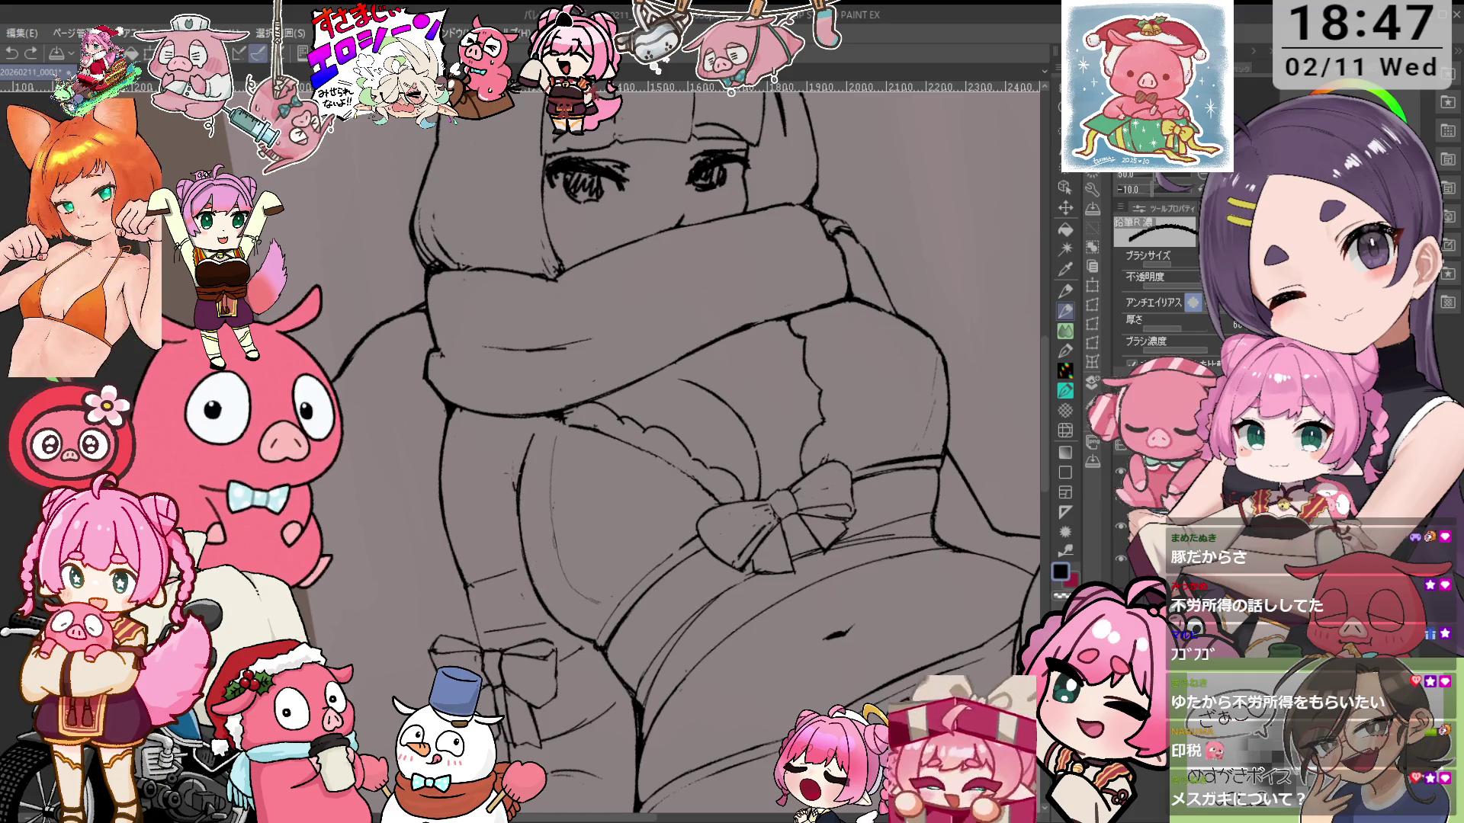
key(e)
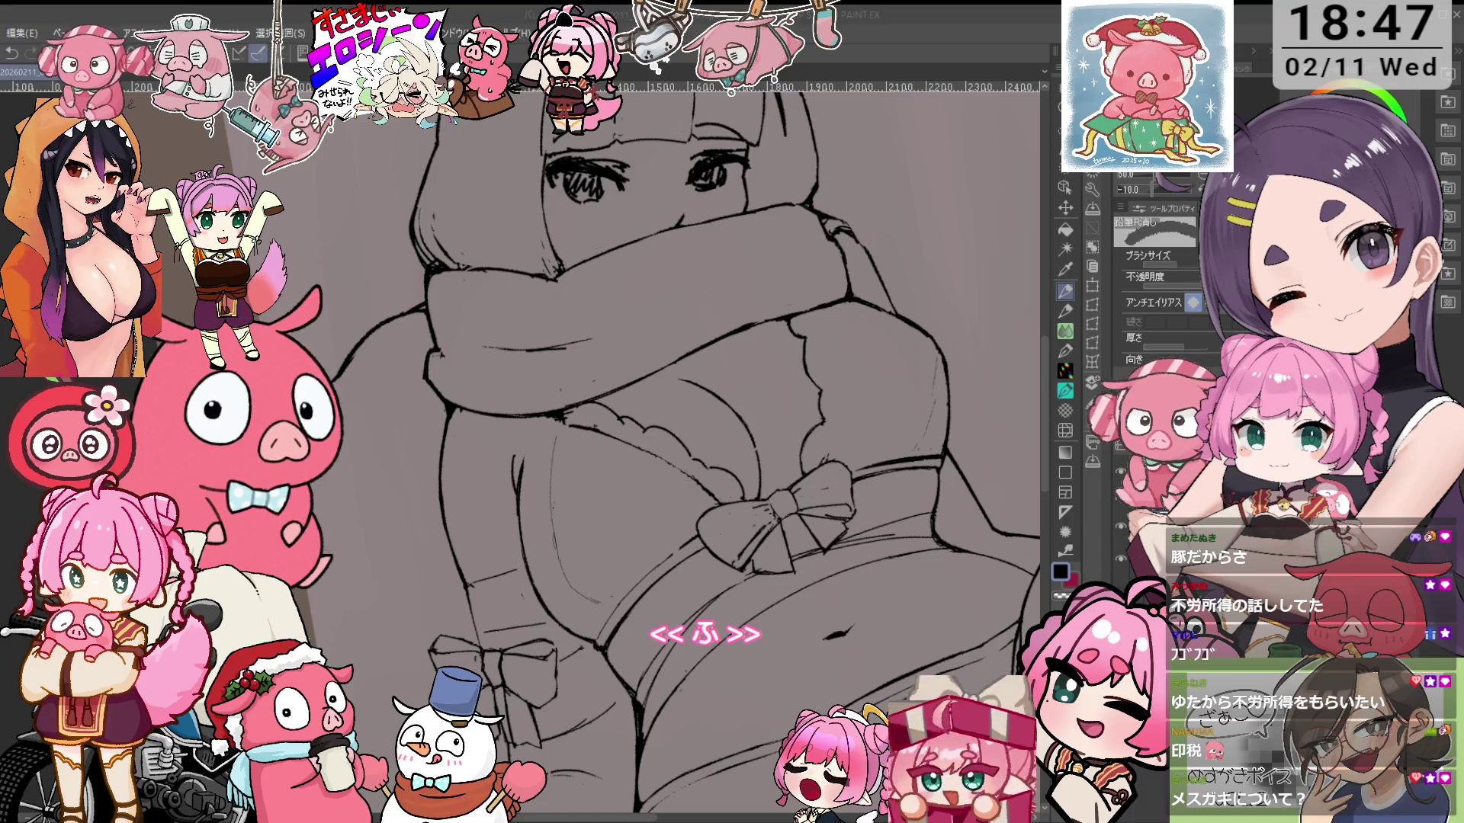
Redraw the sketch strokes in the same spot and rotate the figure back upright
key(p)
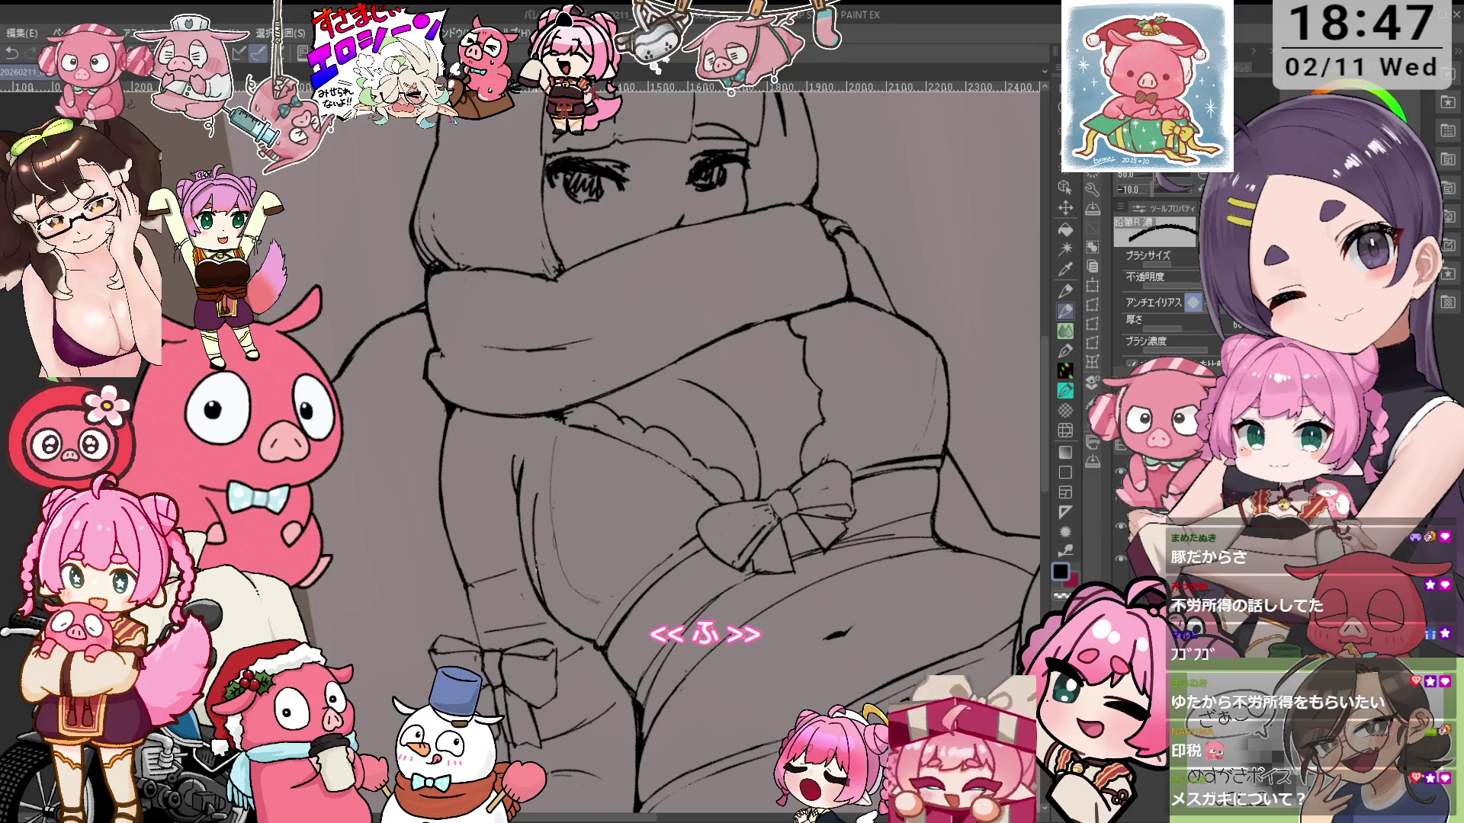
key(ctrl+z)
drag(528, 492, 529, 574)
drag(545, 451, 531, 590)
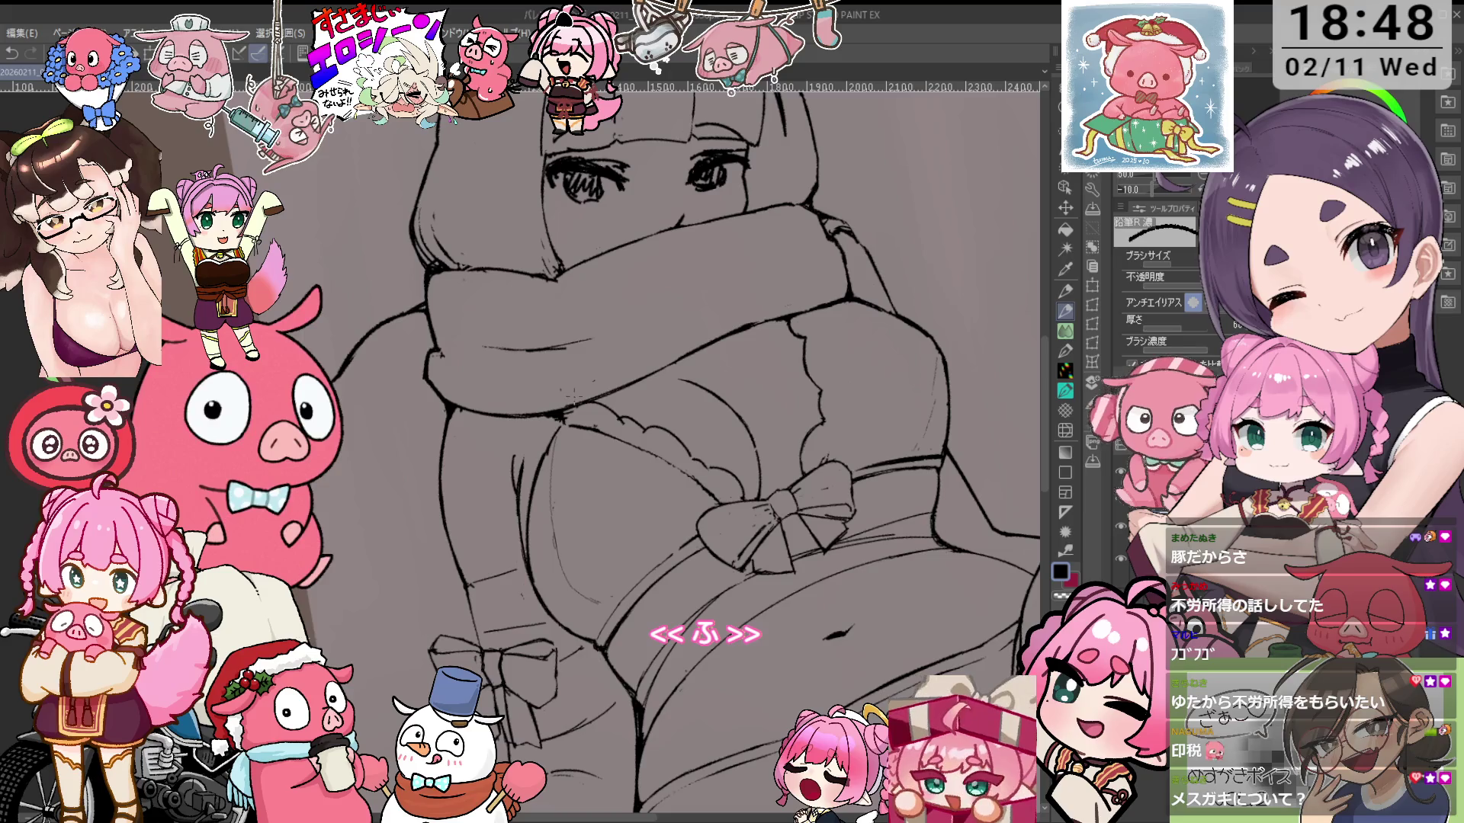
drag(793, 335, 763, 309)
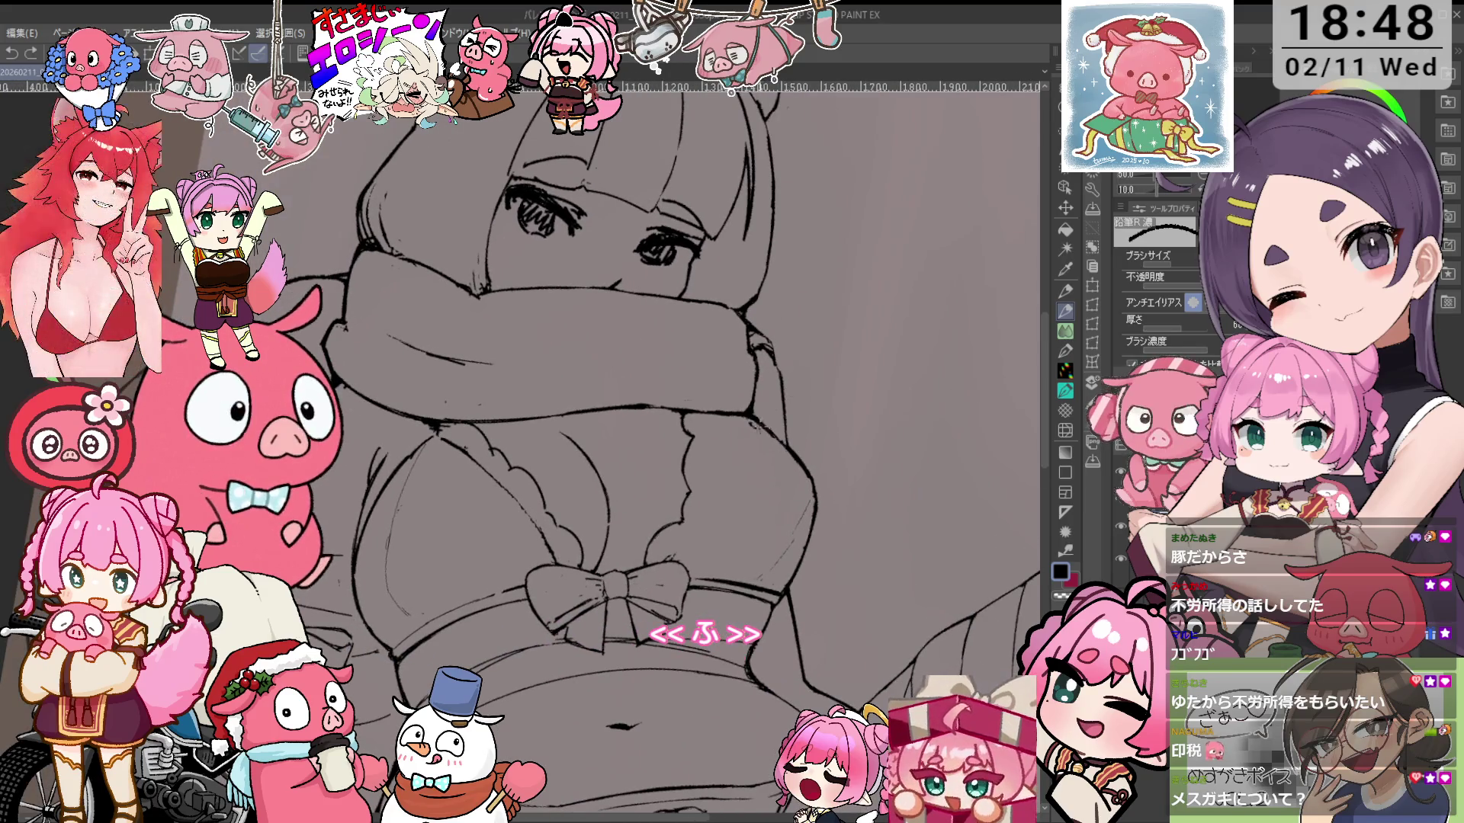
drag(750, 399, 740, 381)
key(p)
key(p)
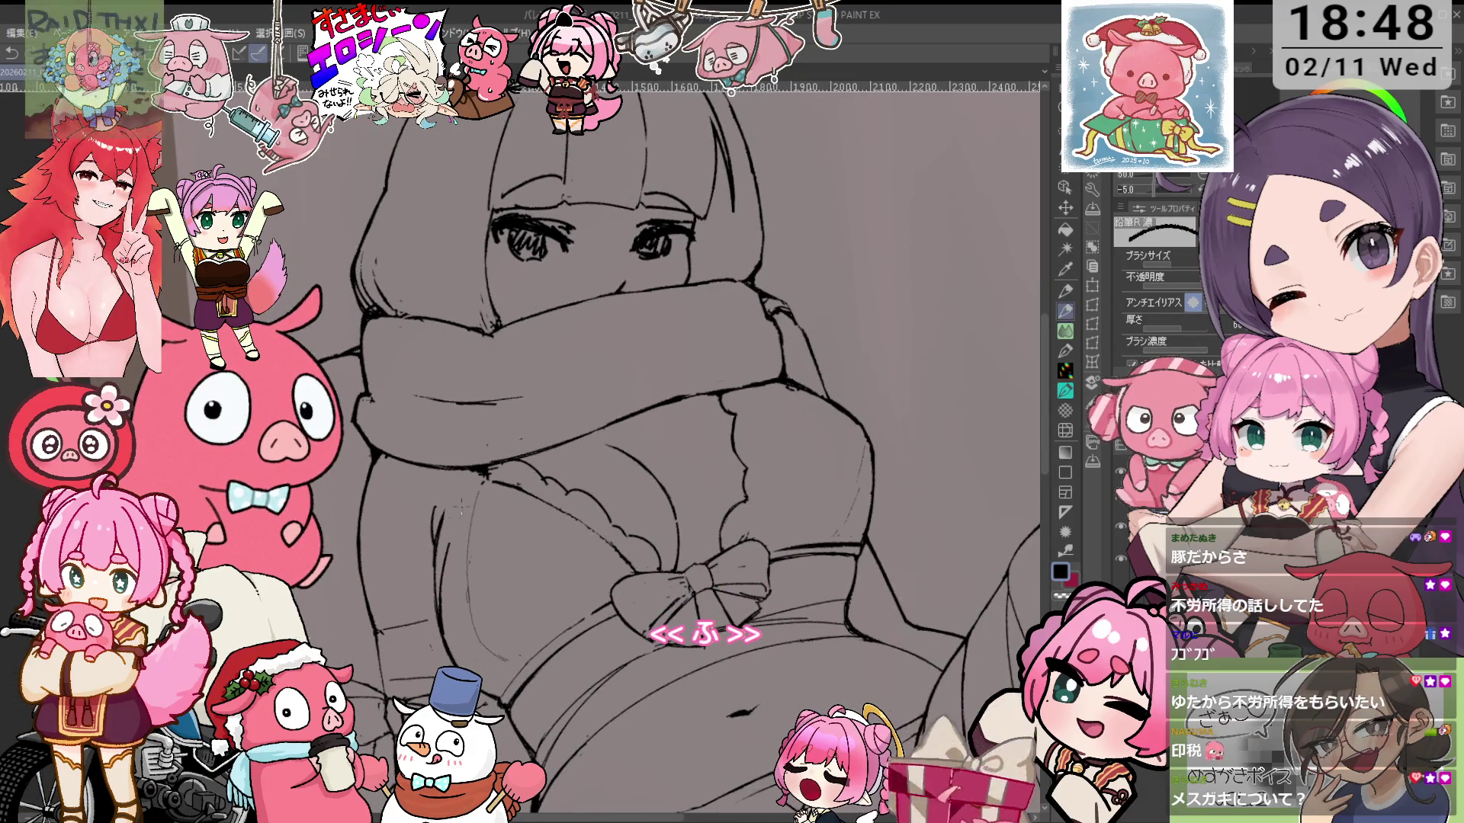
drag(482, 472, 488, 492)
key(e)
mouse_move(542, 535)
mouse_down()
mouse_move(722, 292)
mouse_move(608, 391)
mouse_up()
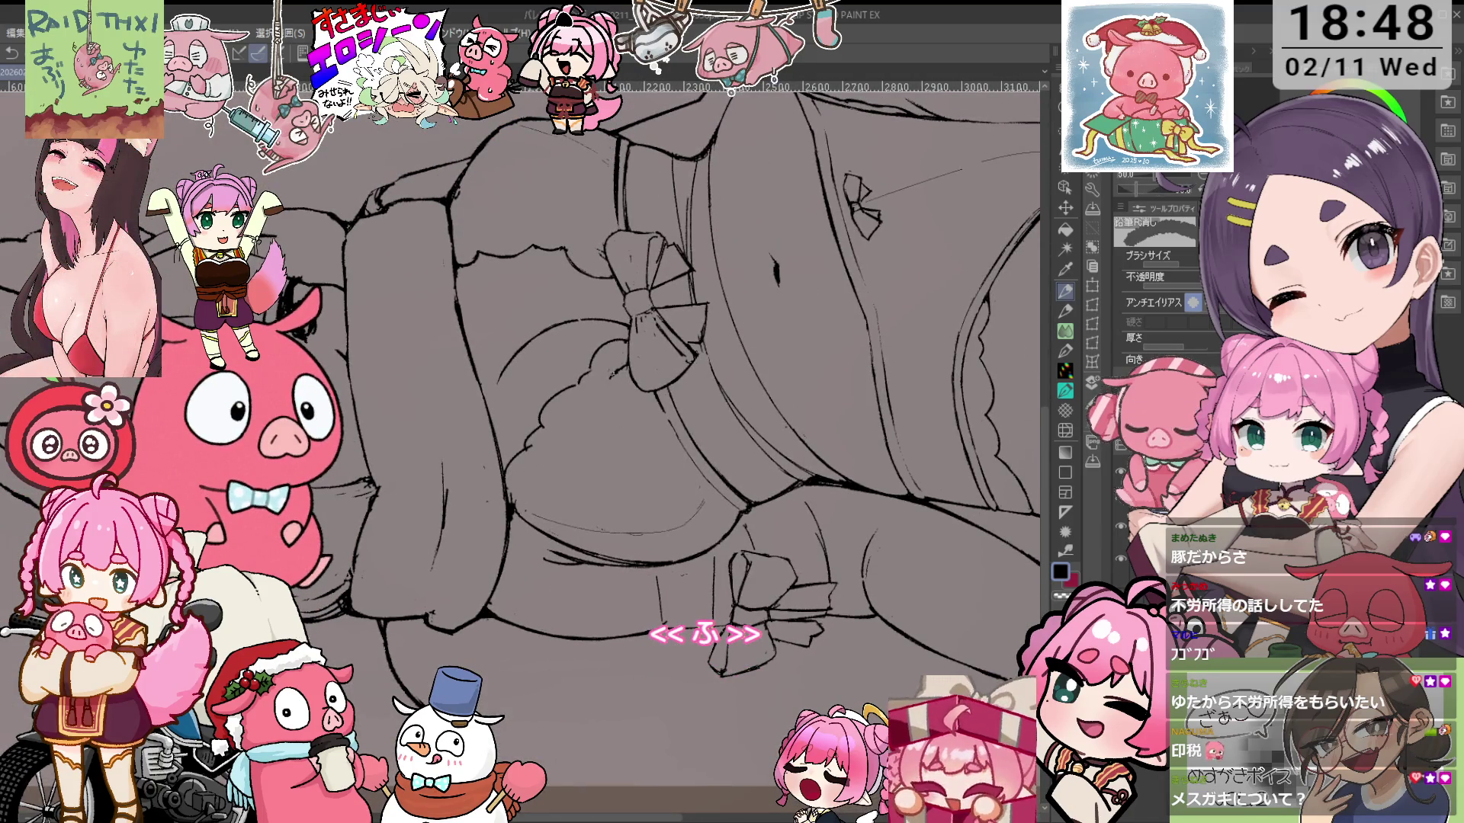
drag(603, 379, 631, 396)
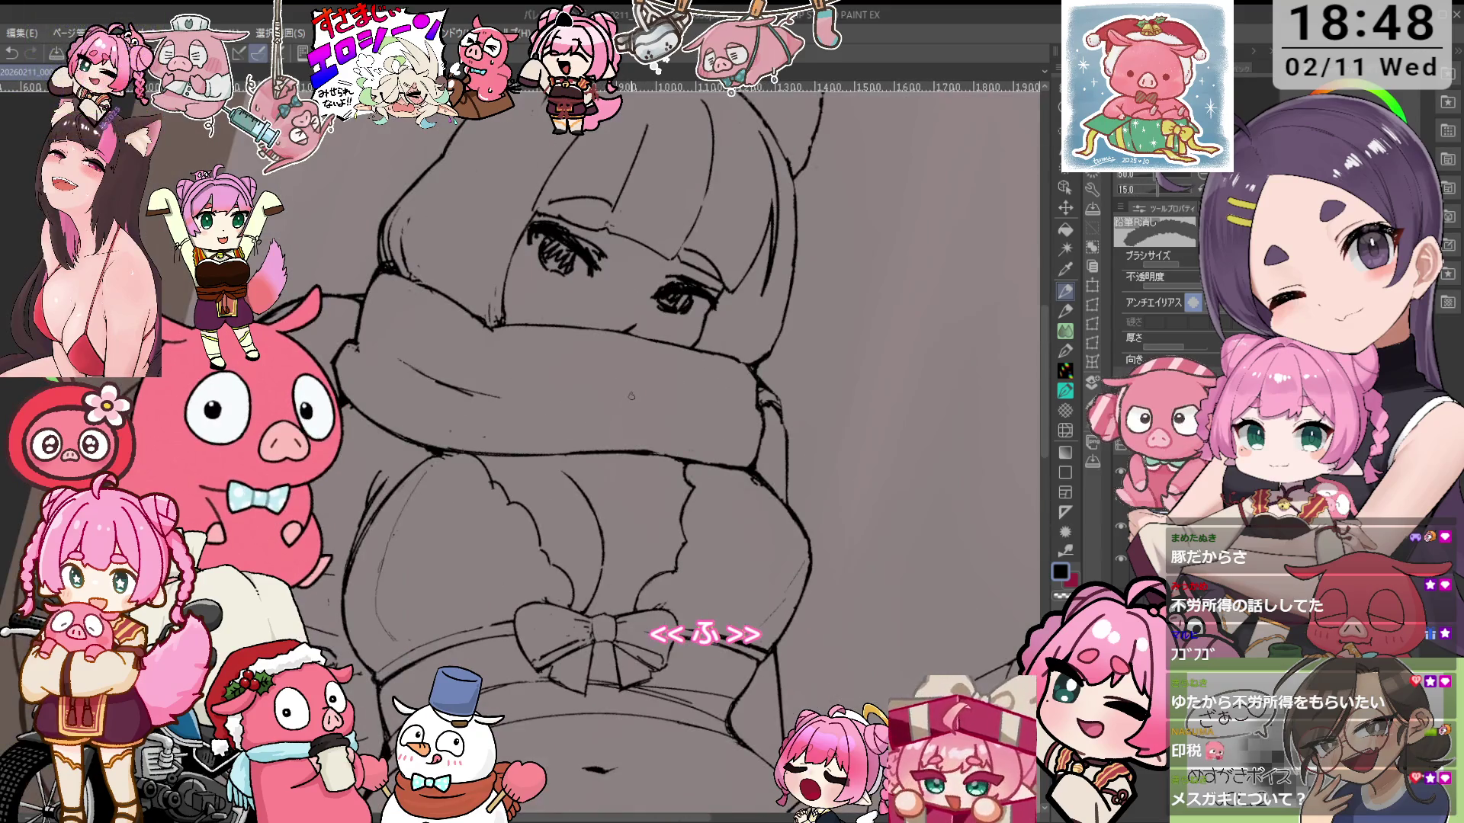
drag(738, 463, 695, 427)
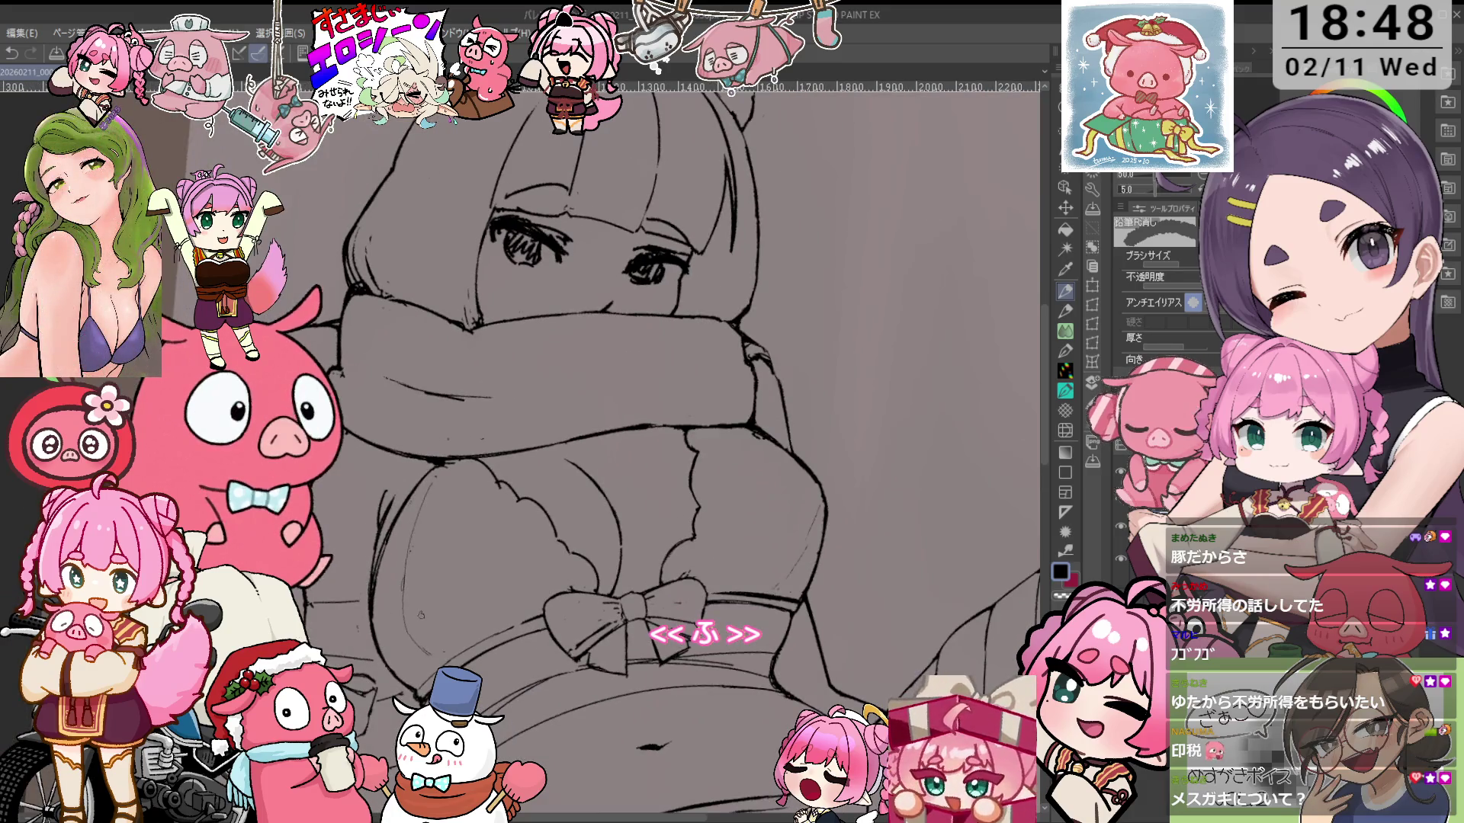
key(p)
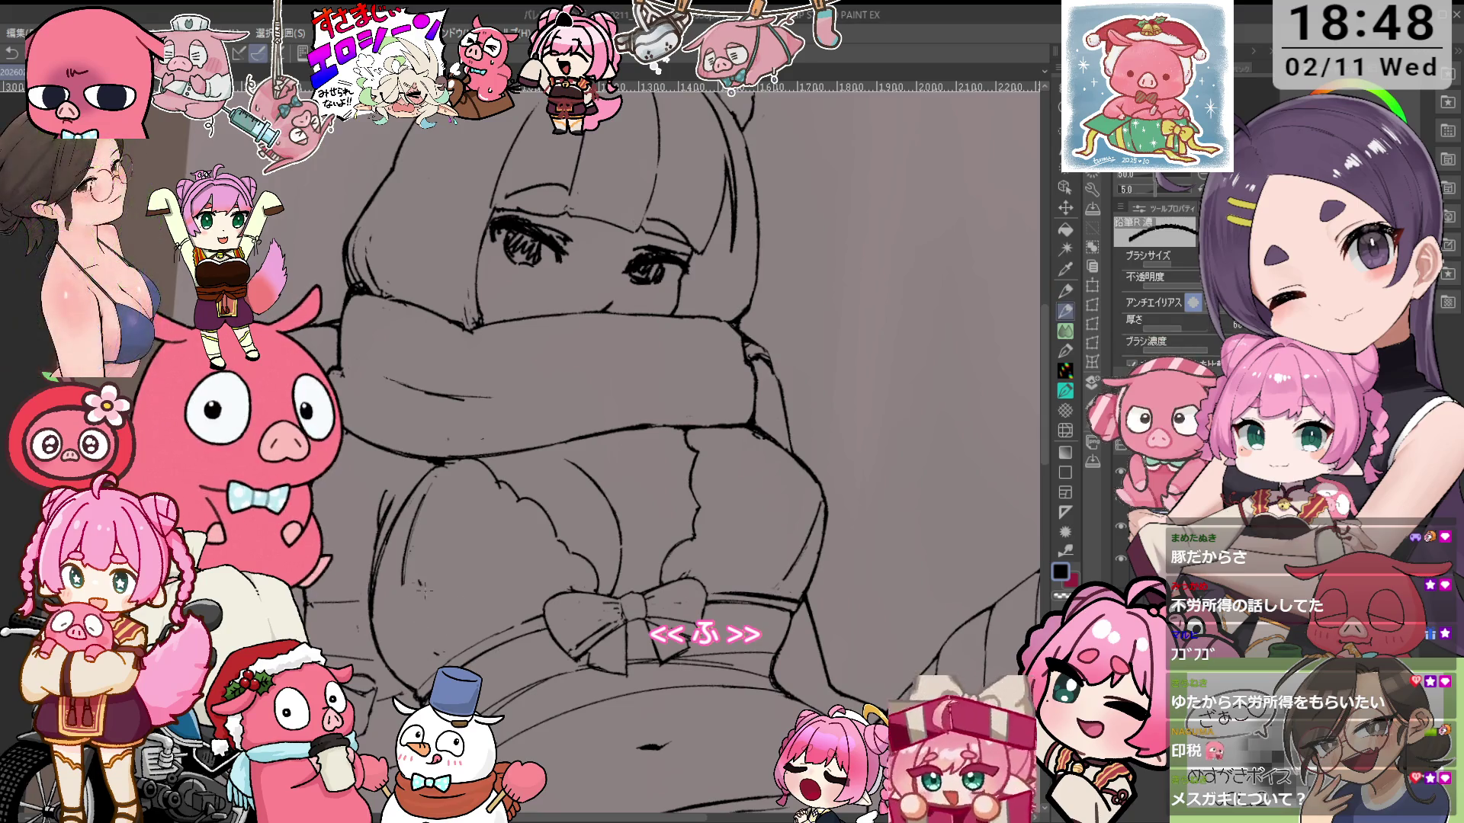
key(e)
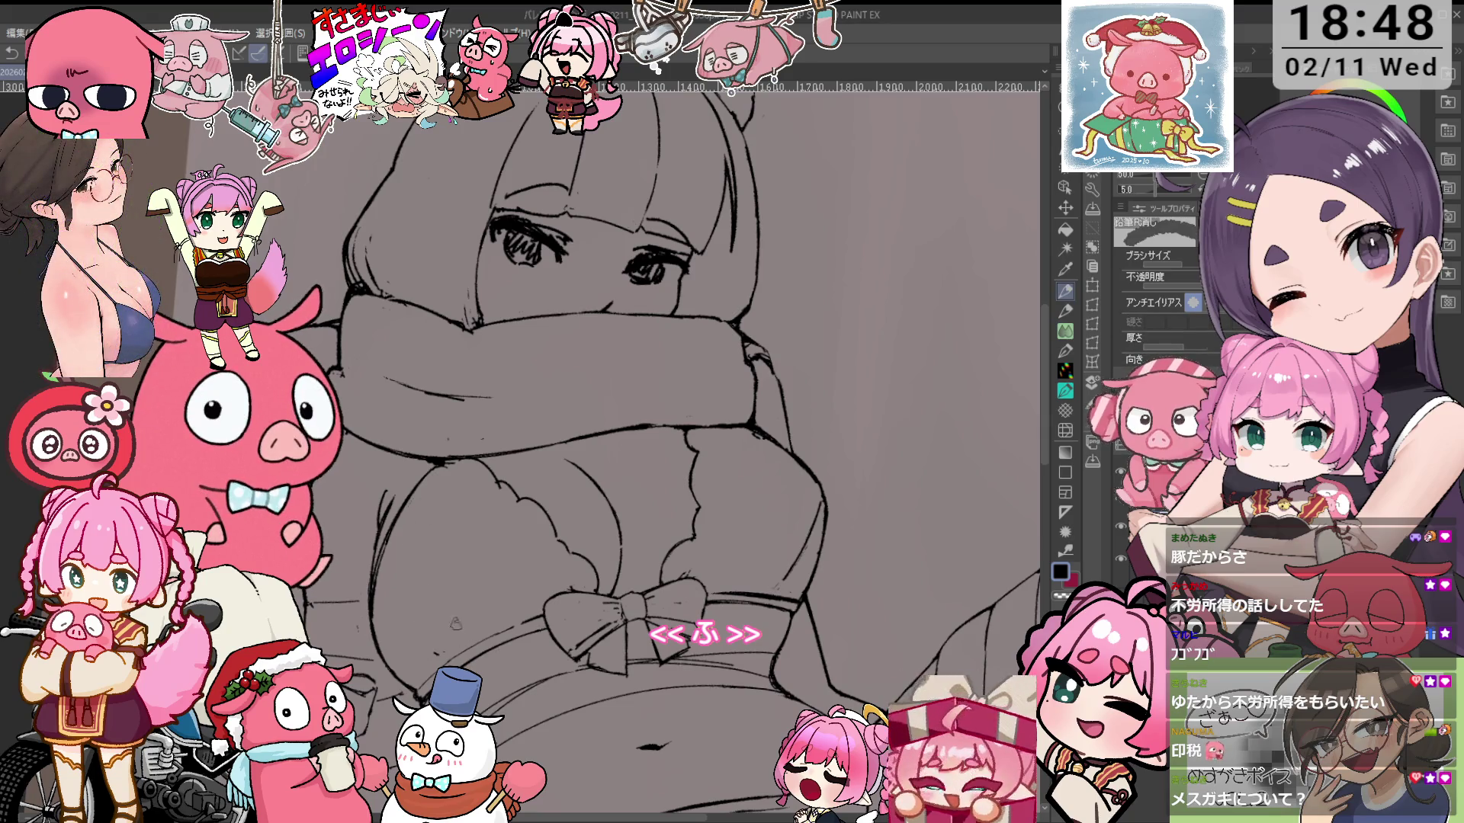
key(p)
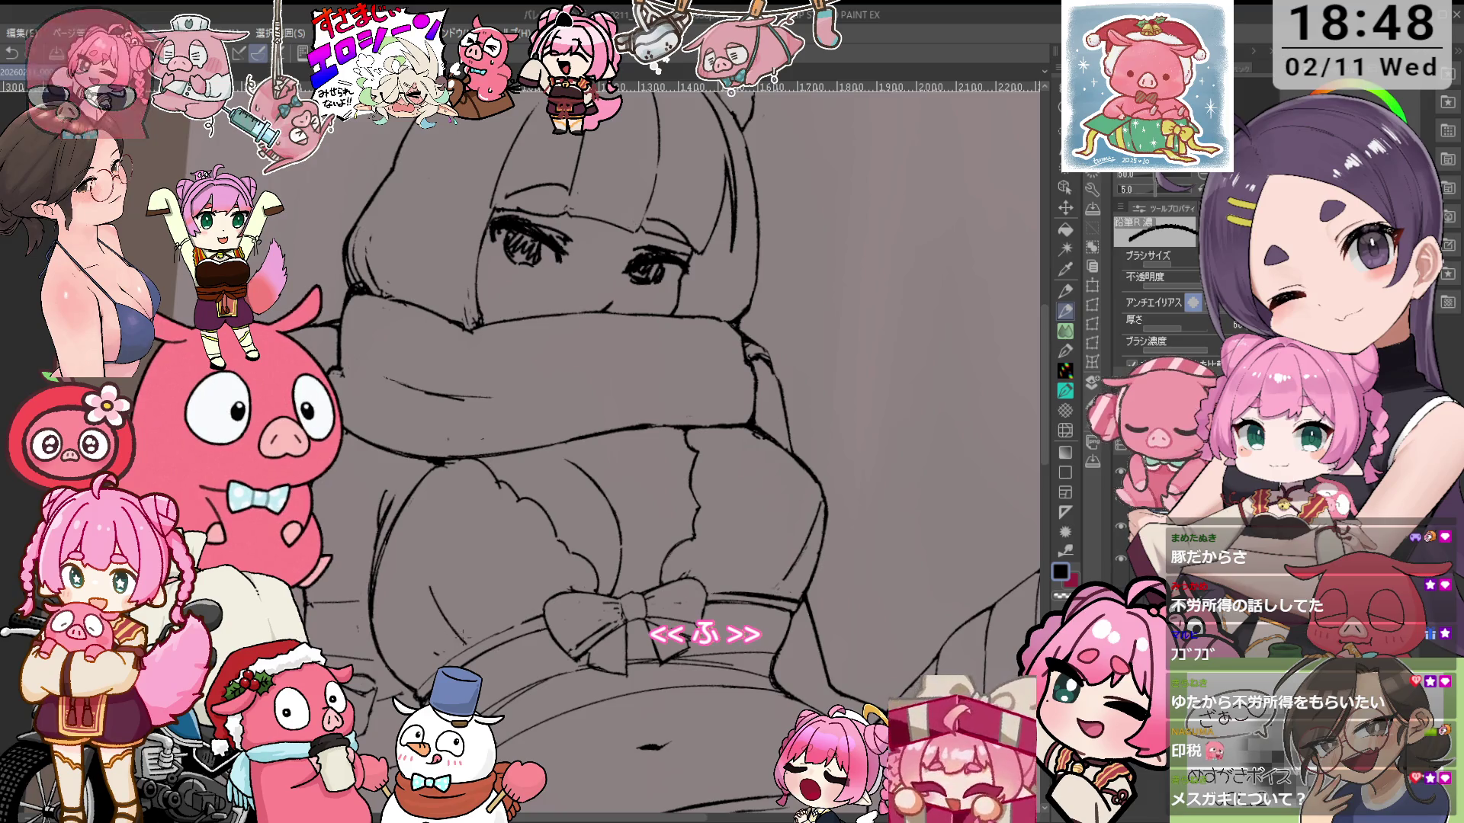
scroll(809, 411, down, 2)
scroll(725, 467, up, 2)
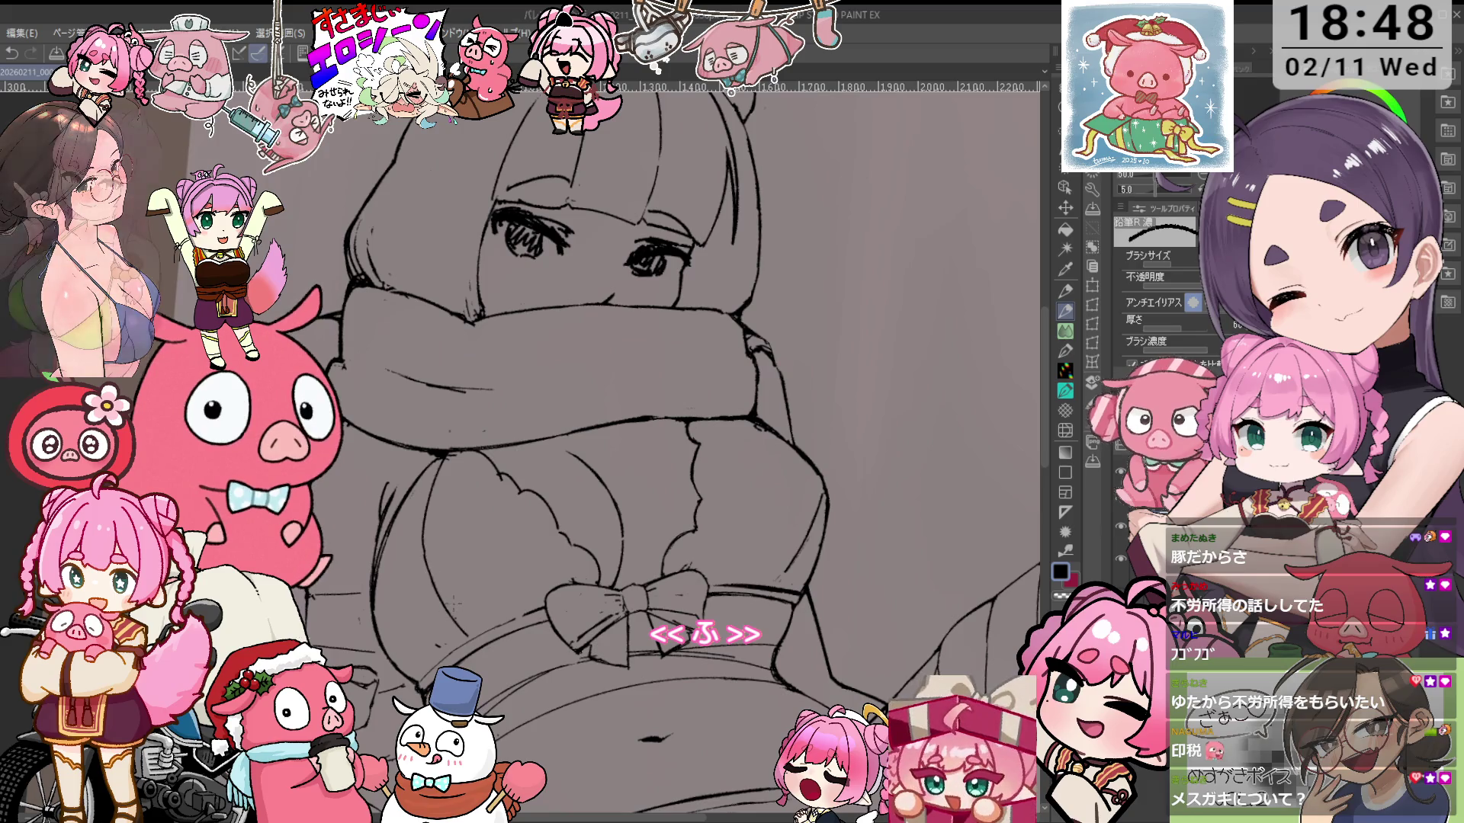
scroll(781, 419, down, 3)
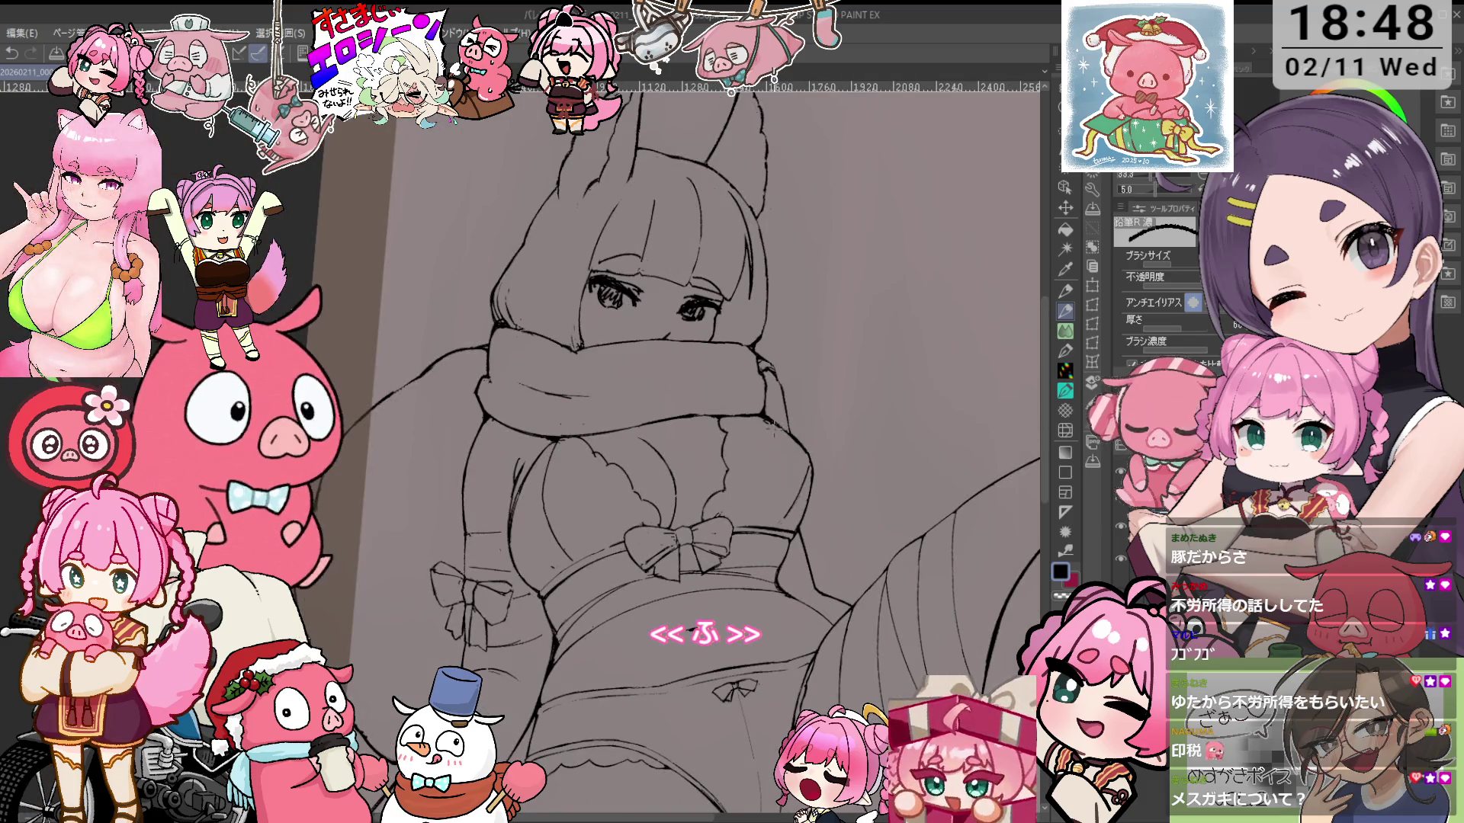
scroll(670, 437, up, 1)
scroll(534, 465, up, 2)
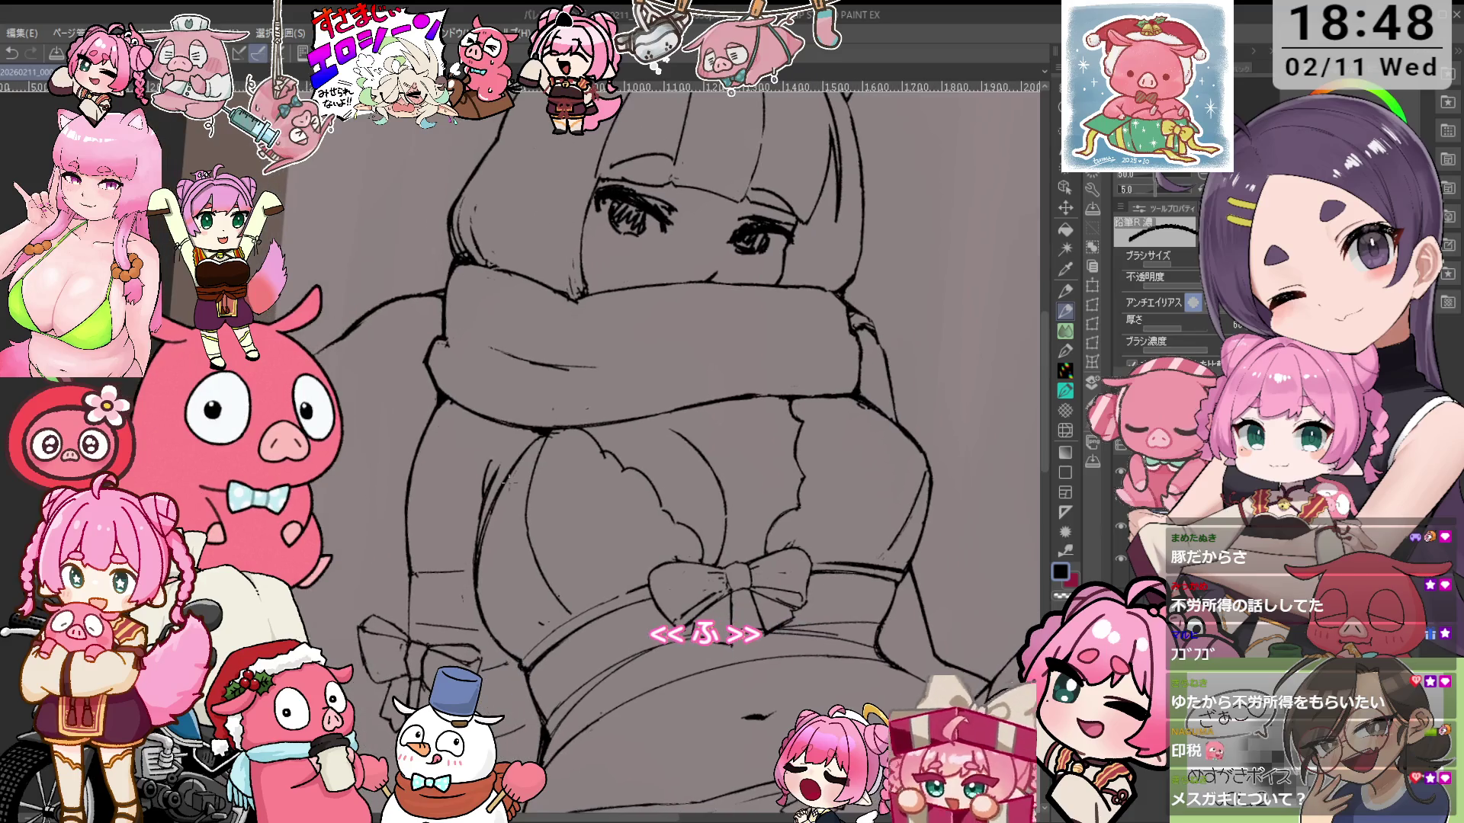
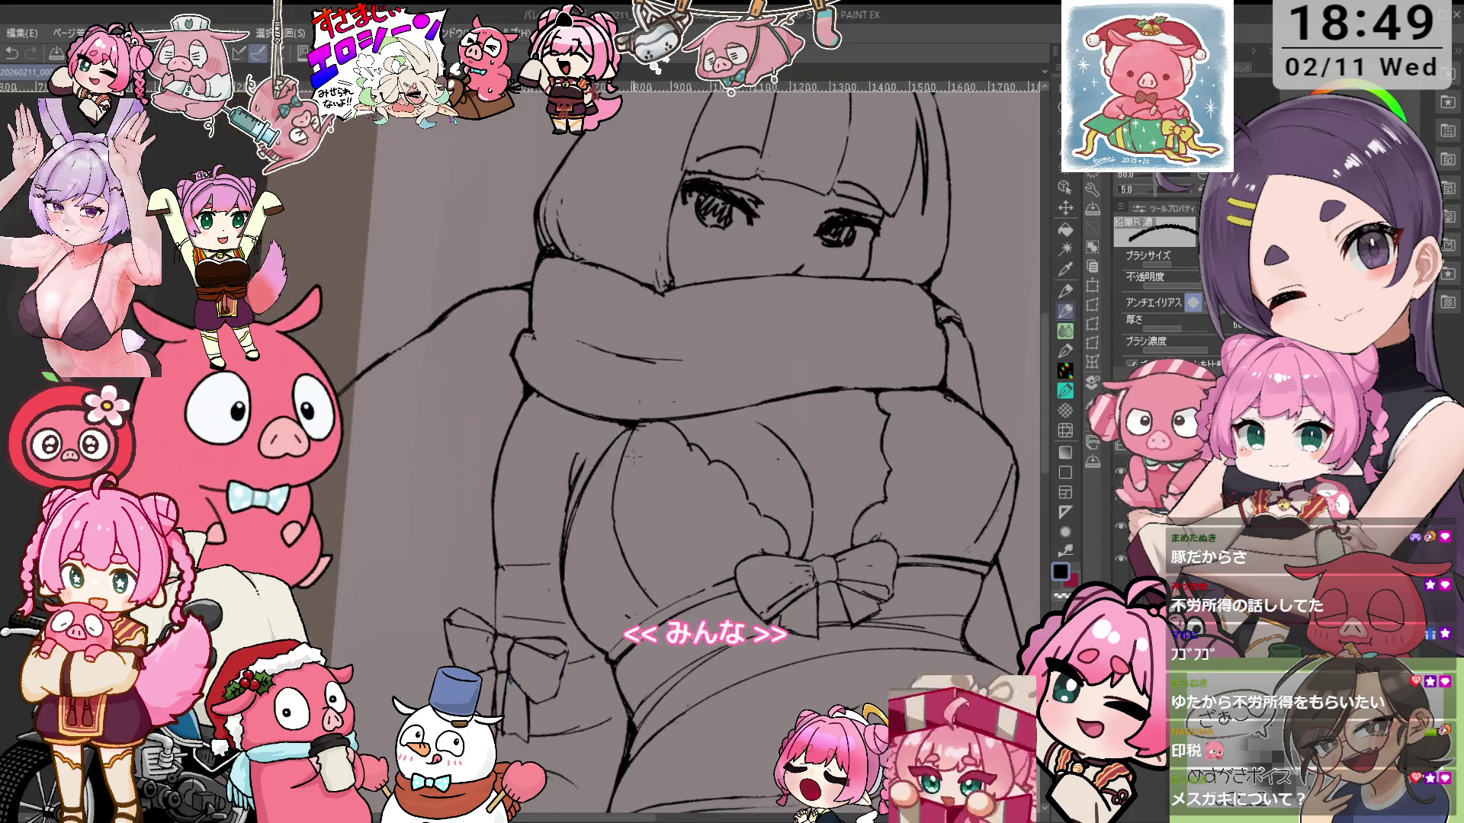
Erase and redraw the chest lines with the 鉛筆R消し eraser and 鉛筆R濃 pencil on a rotated canvas
scroll(649, 431, up, 3)
key(e)
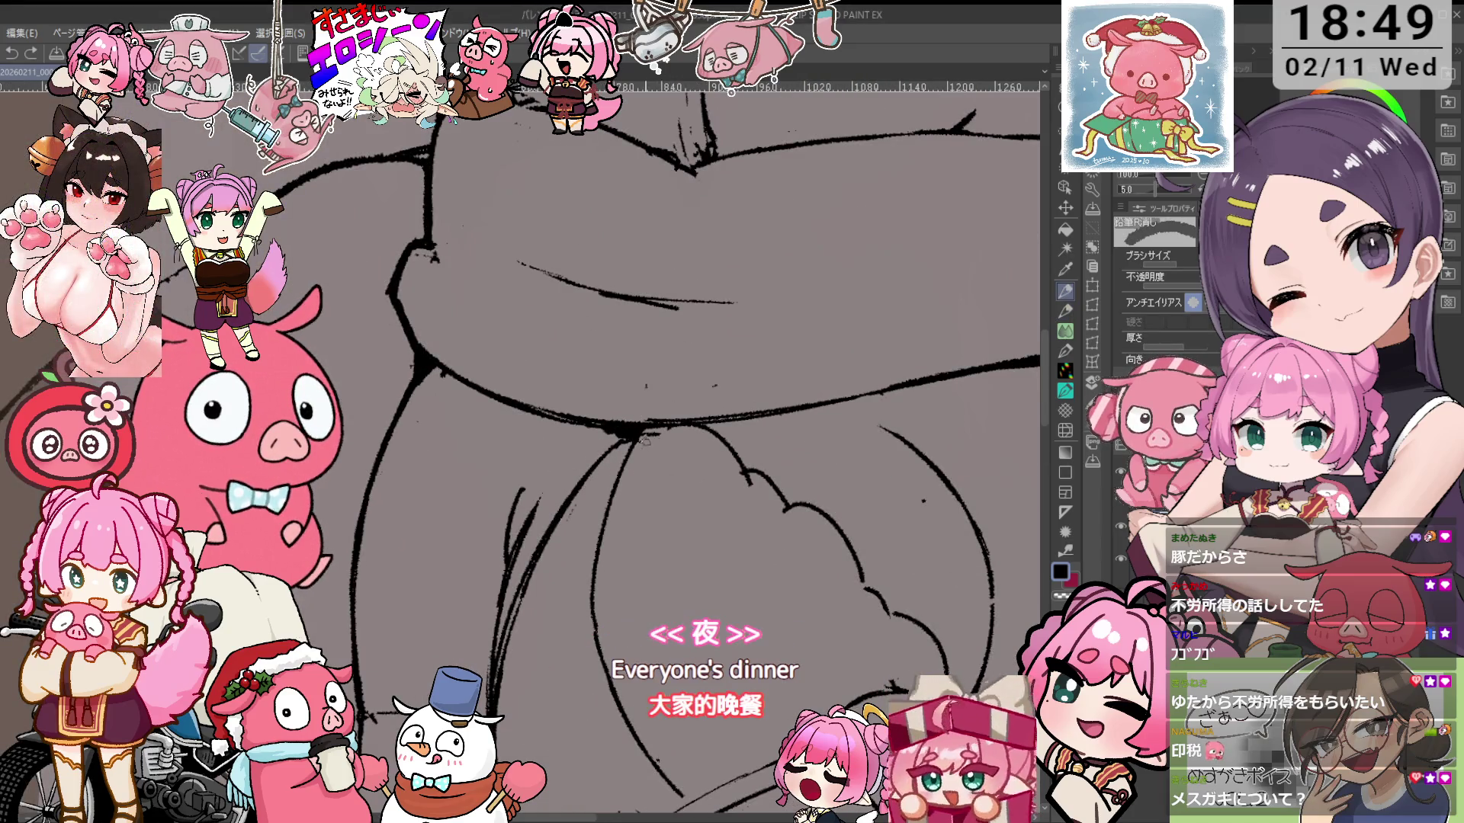
key(minus)
key(minus)
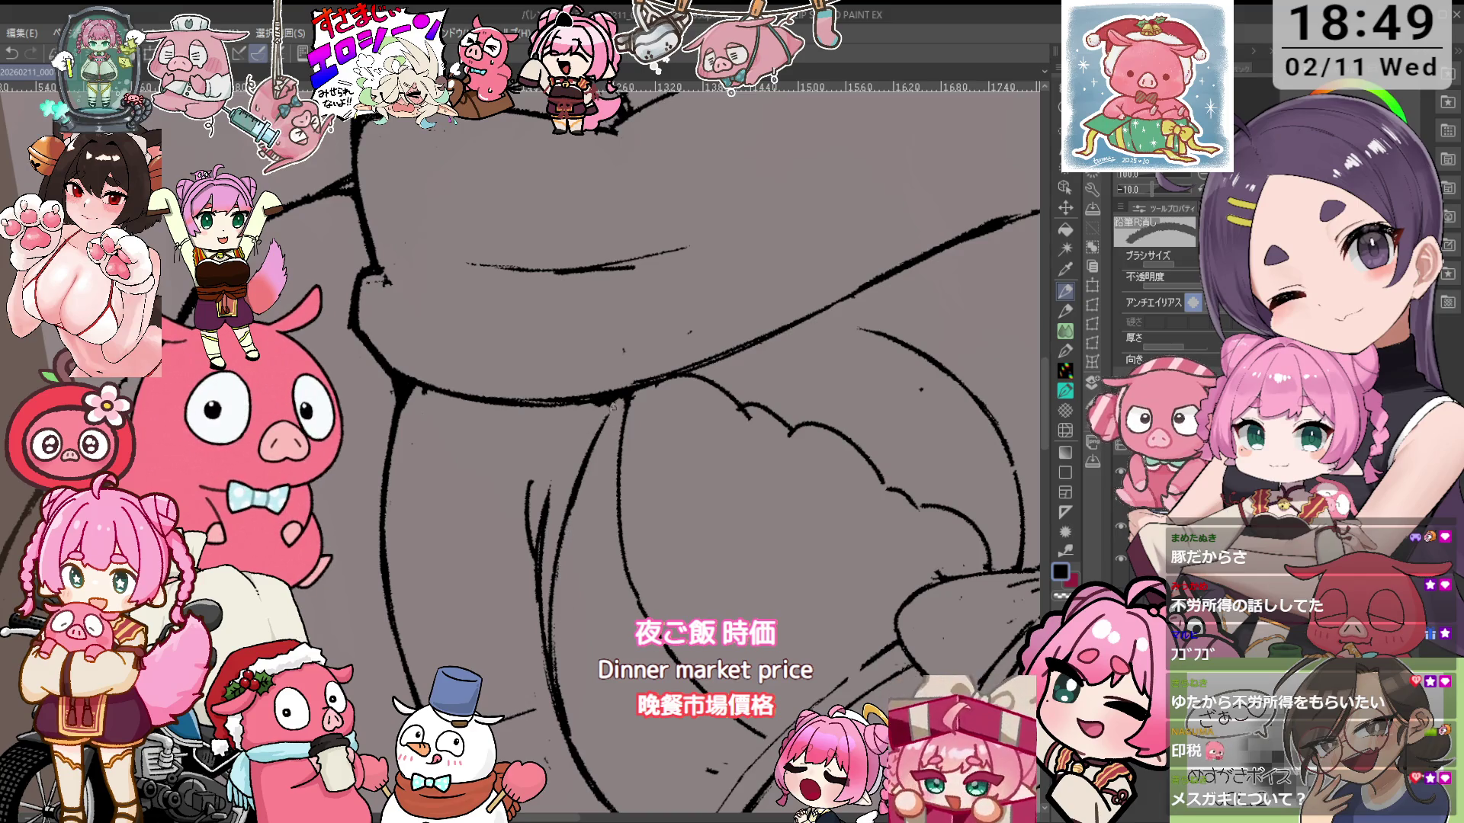
key(p)
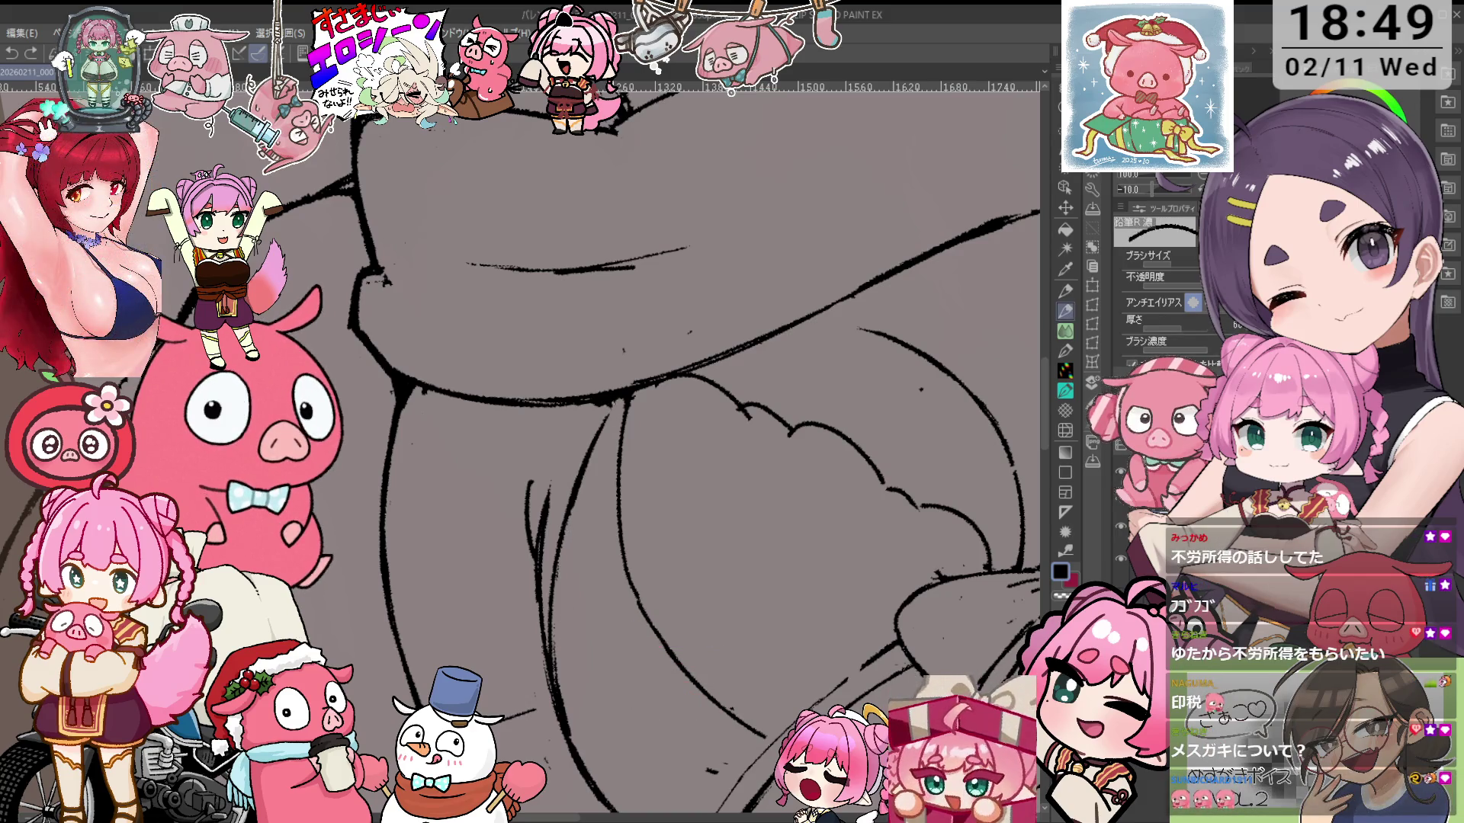
key(asciicircum)
key(asciicircum)
key(asciicircum)
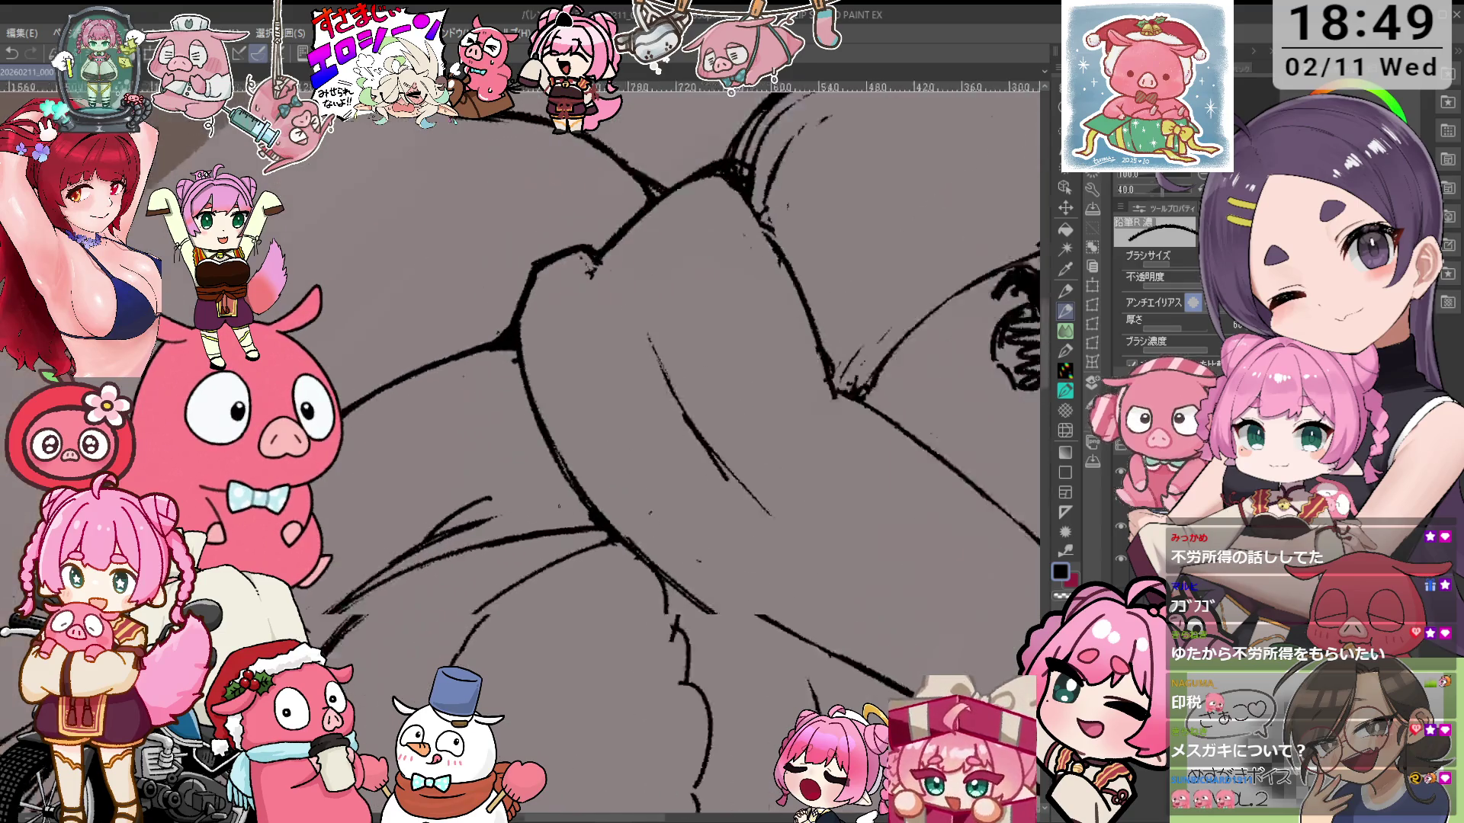
key(e)
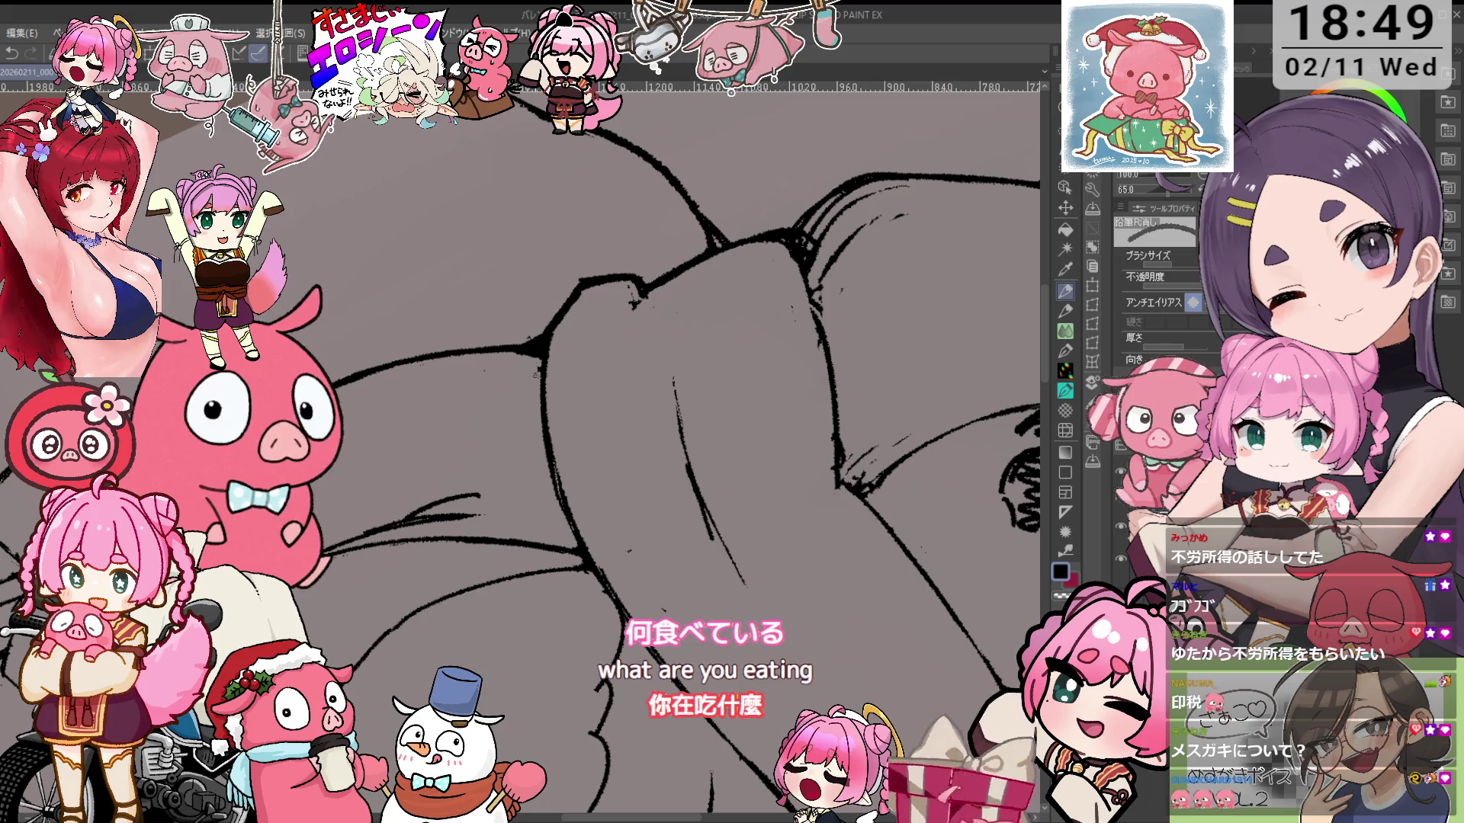
key(minus)
key(minus)
key(minus)
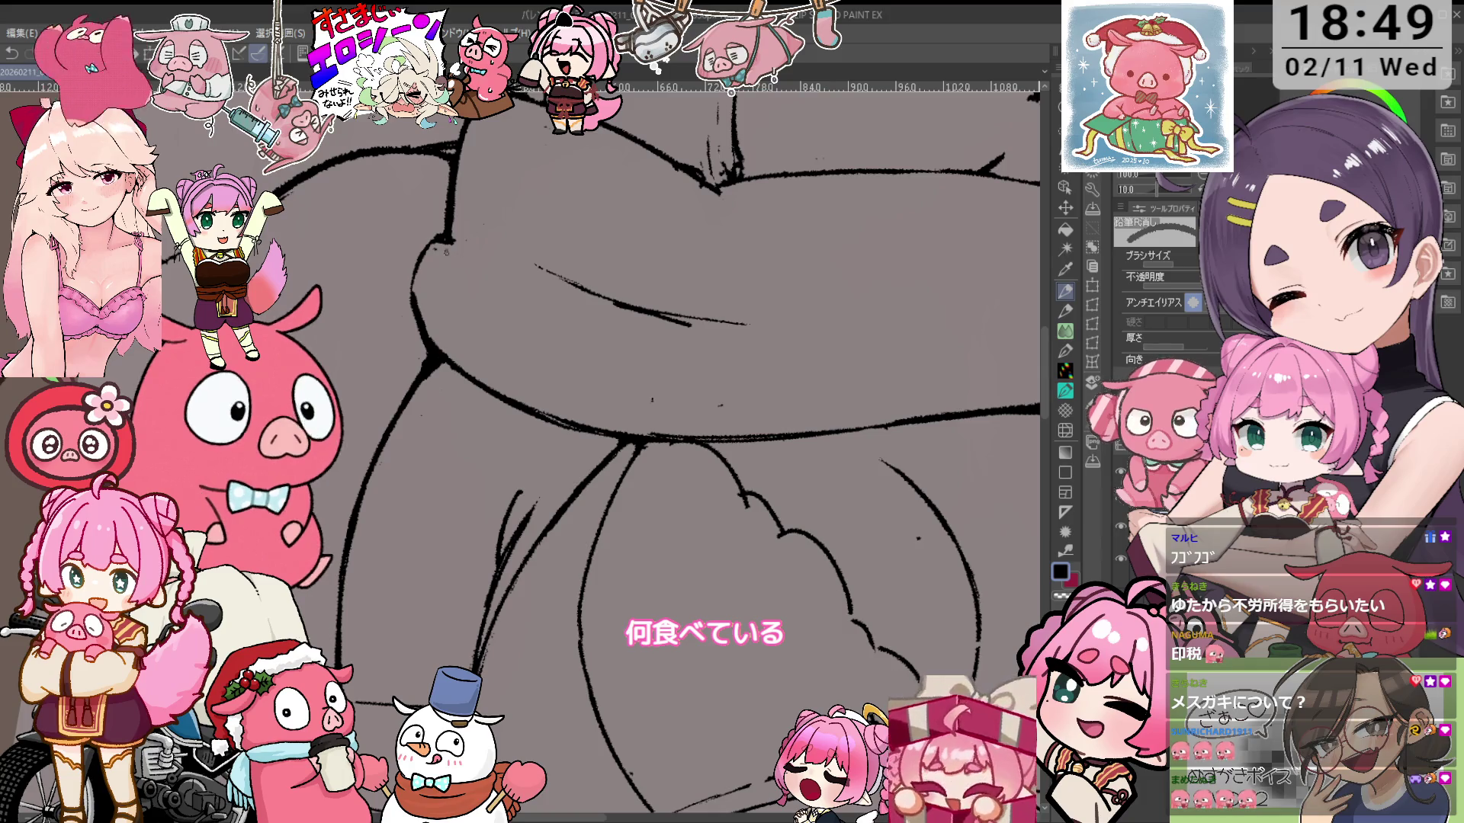
key(p)
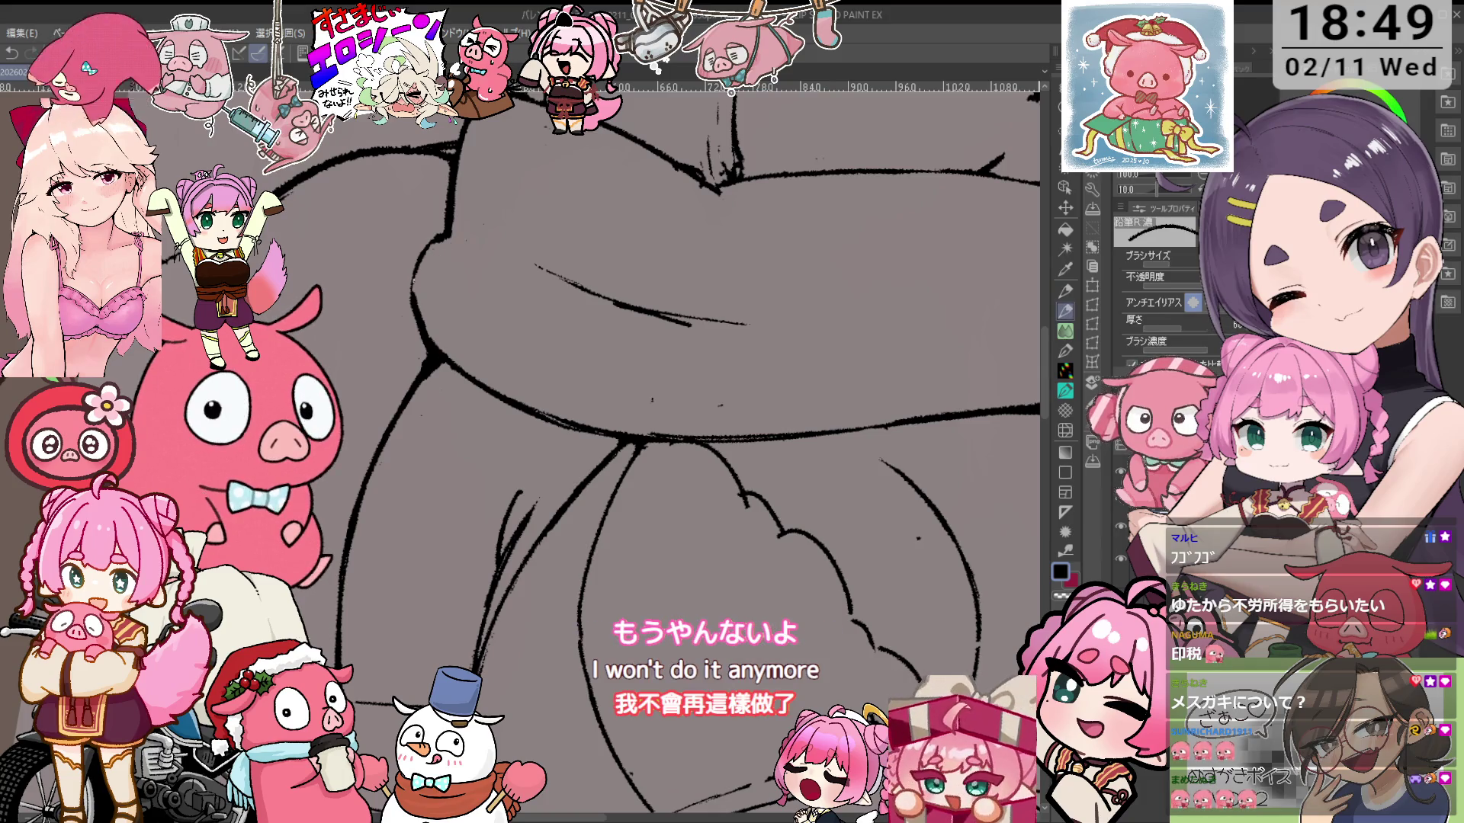
Enlarge the brush to size 25 and clean up the bow-tie lines
drag(686, 381, 663, 365)
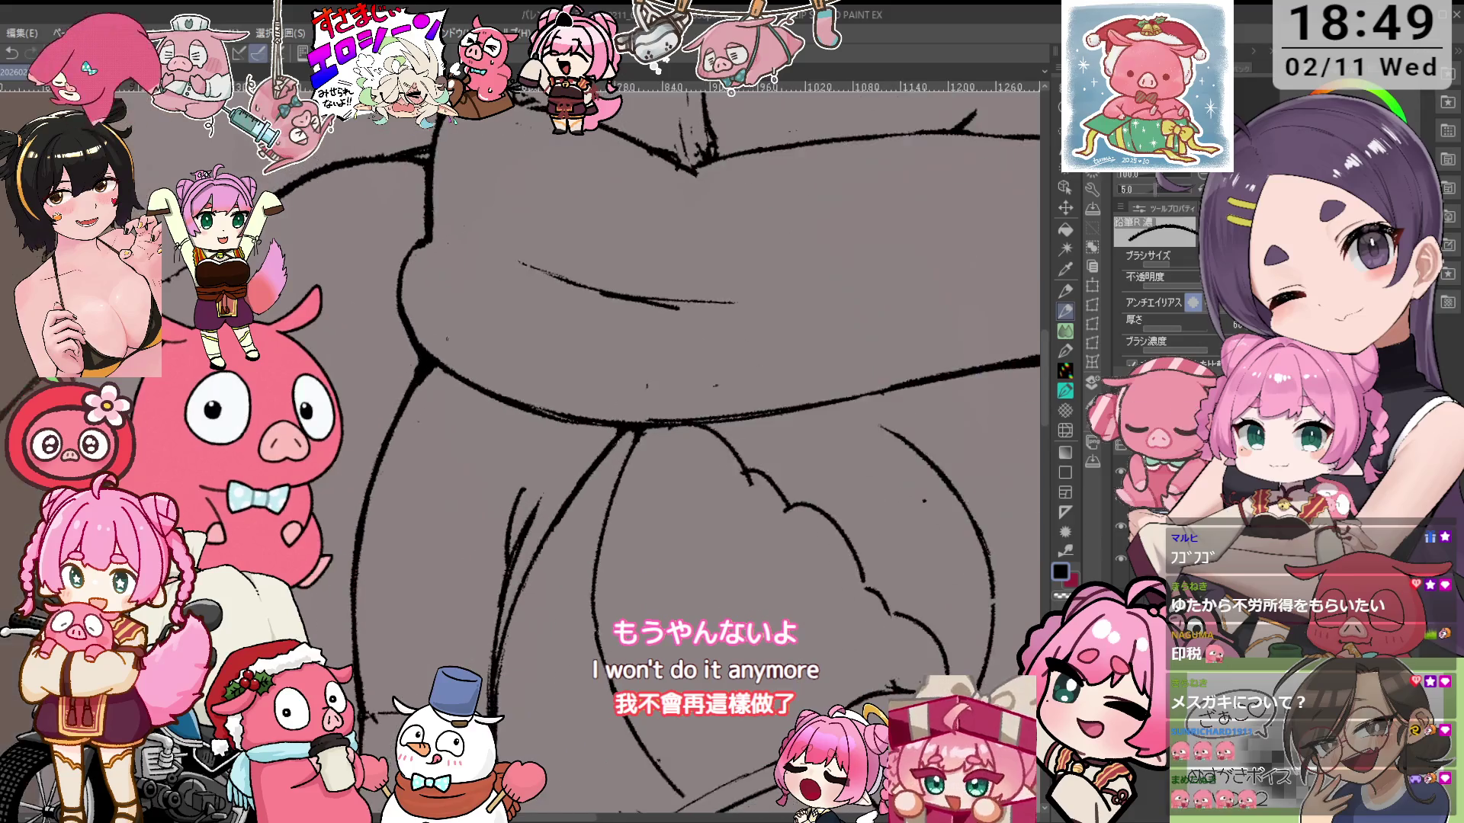
key(e)
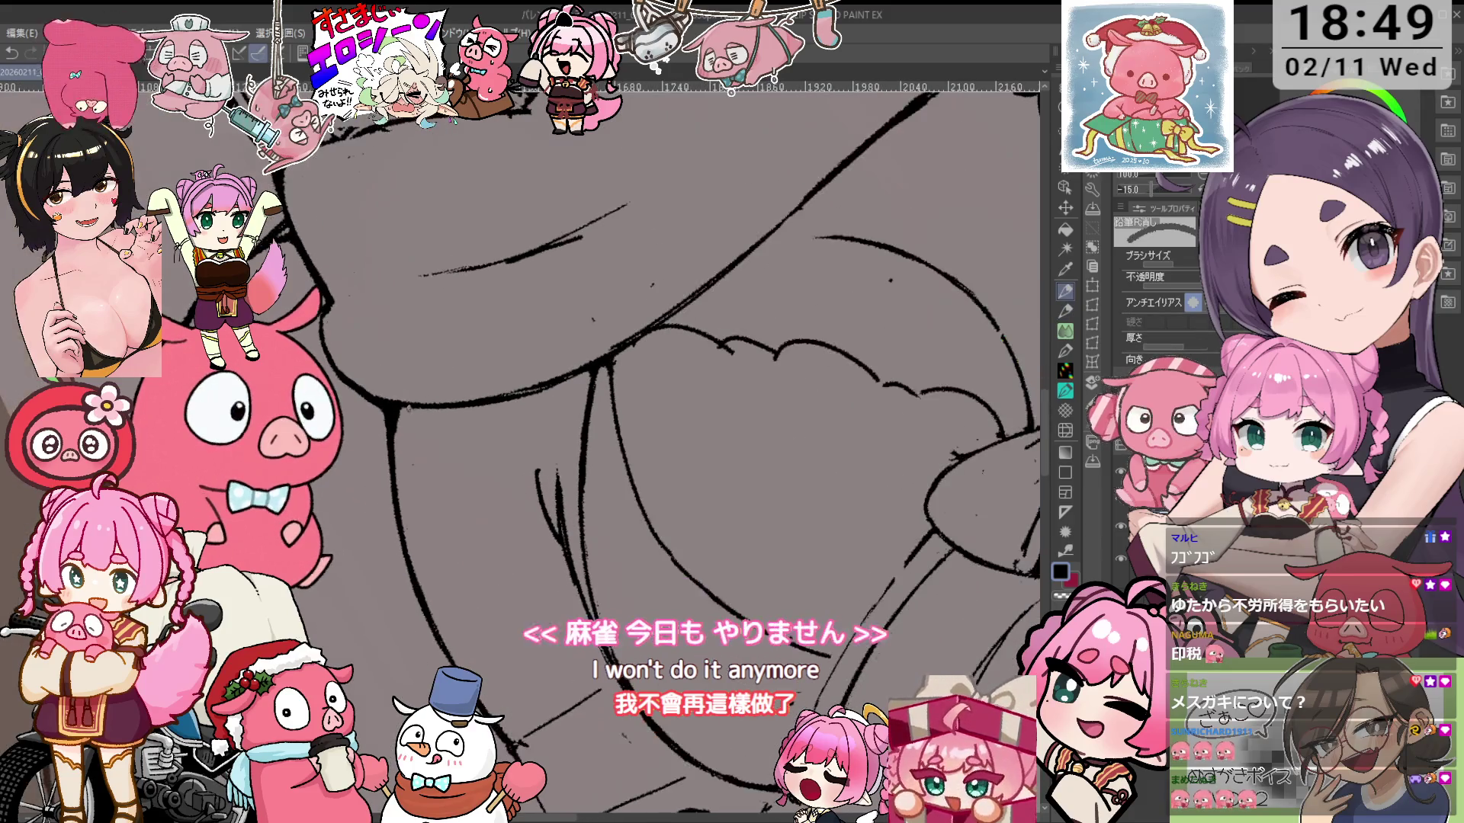
drag(656, 427, 580, 503)
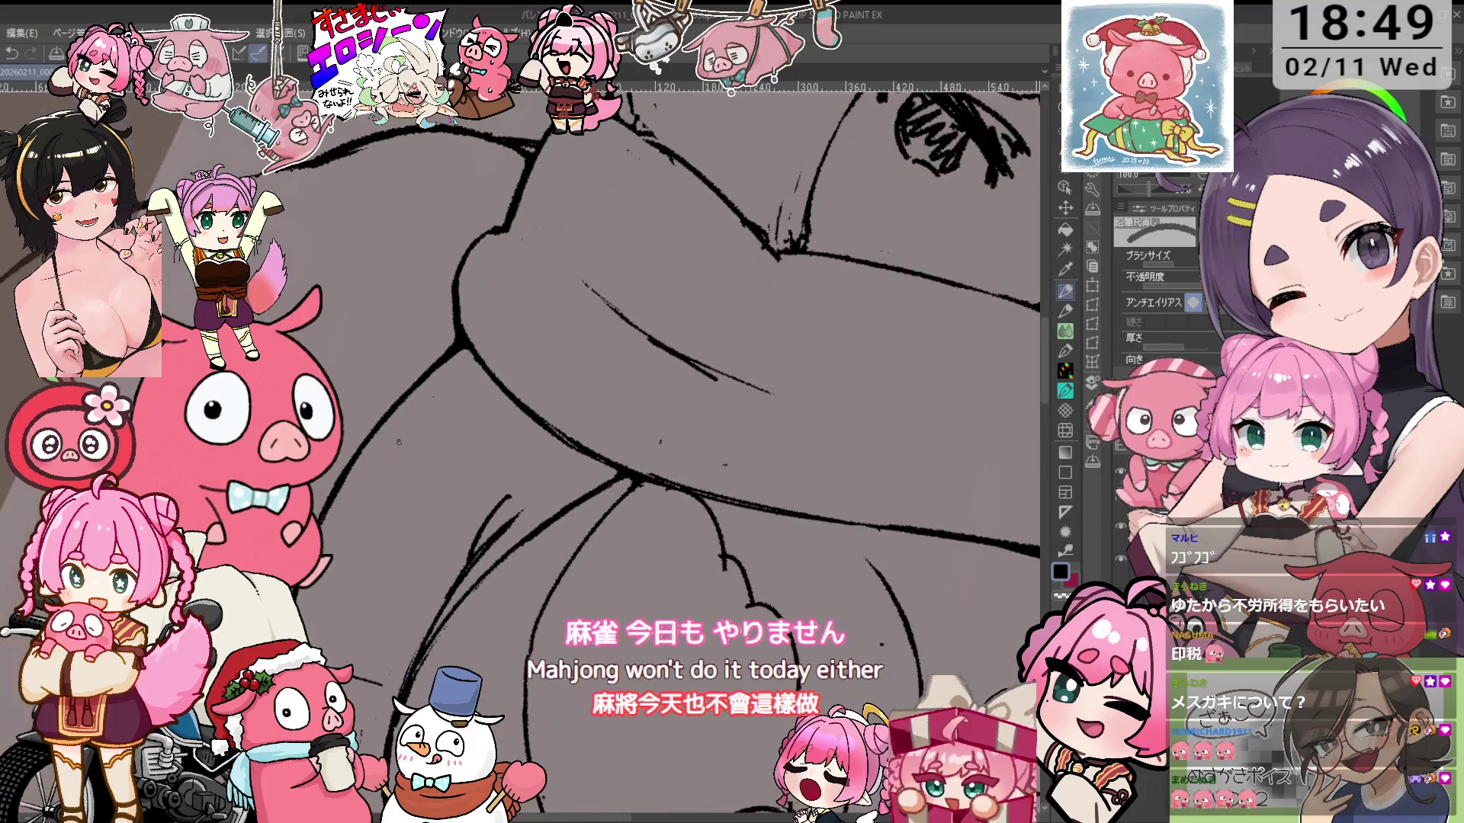
scroll(686, 450, down, 3)
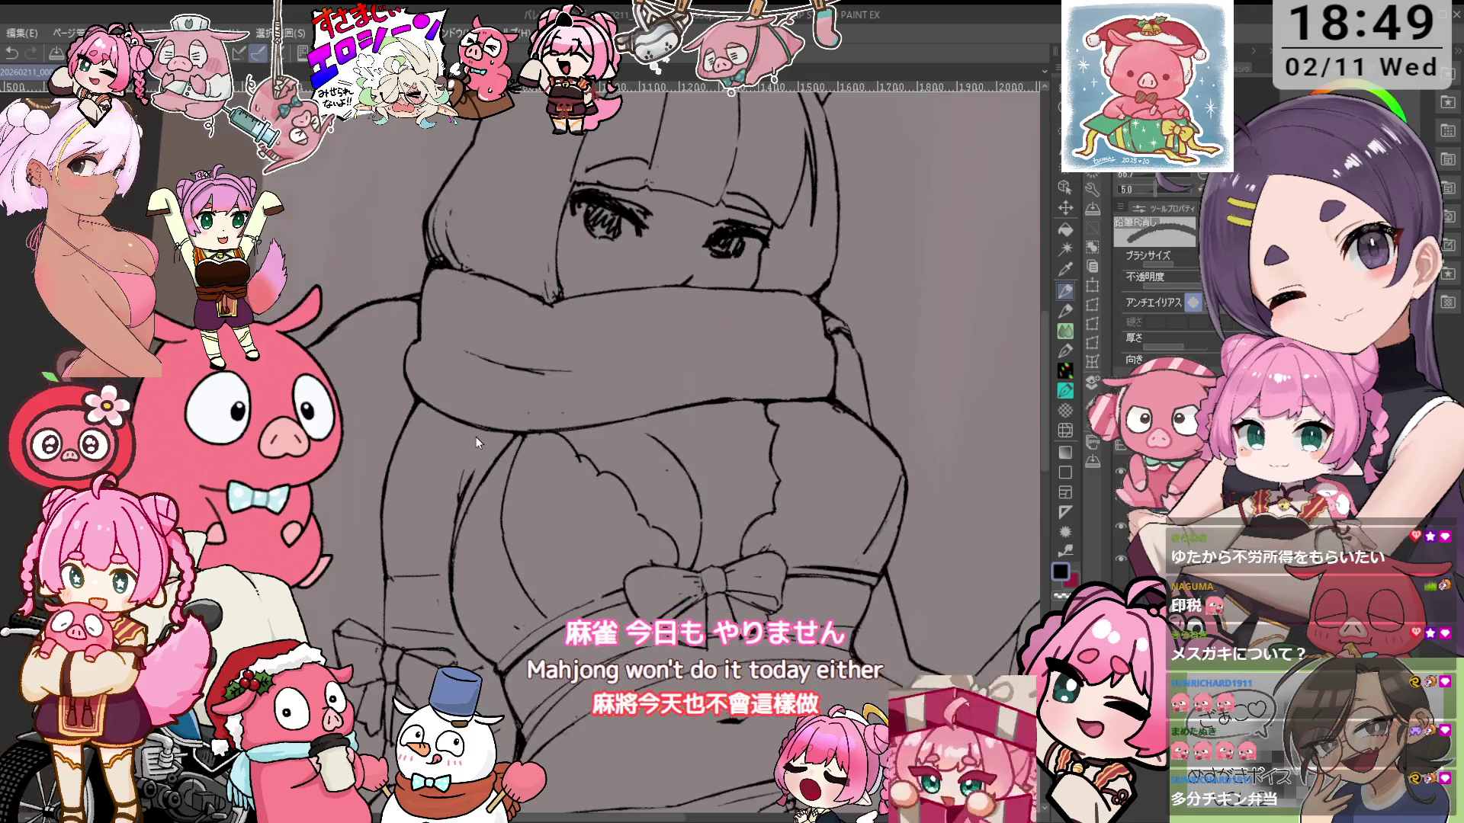
scroll(496, 481, up, 2)
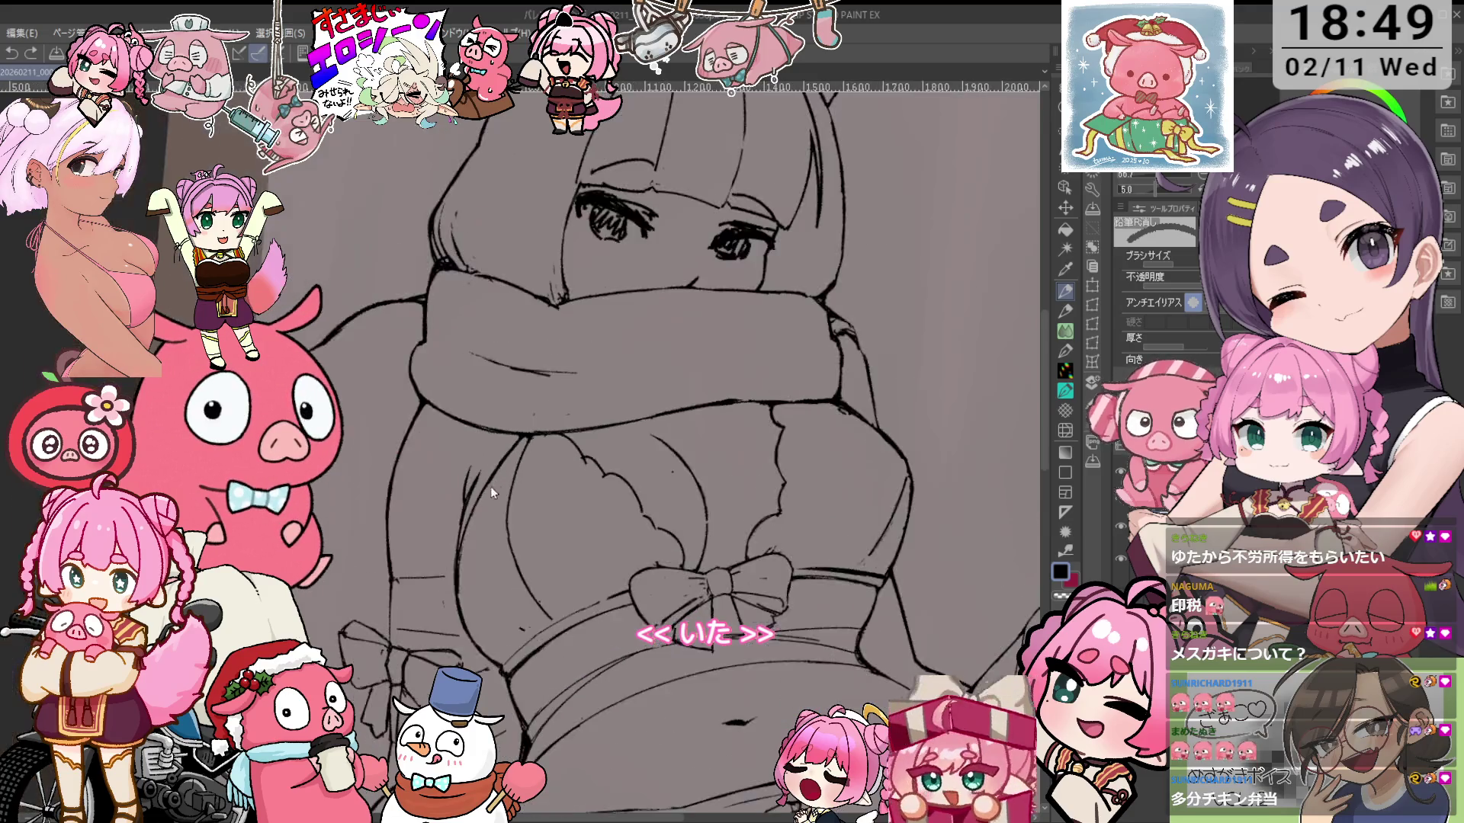
key(p)
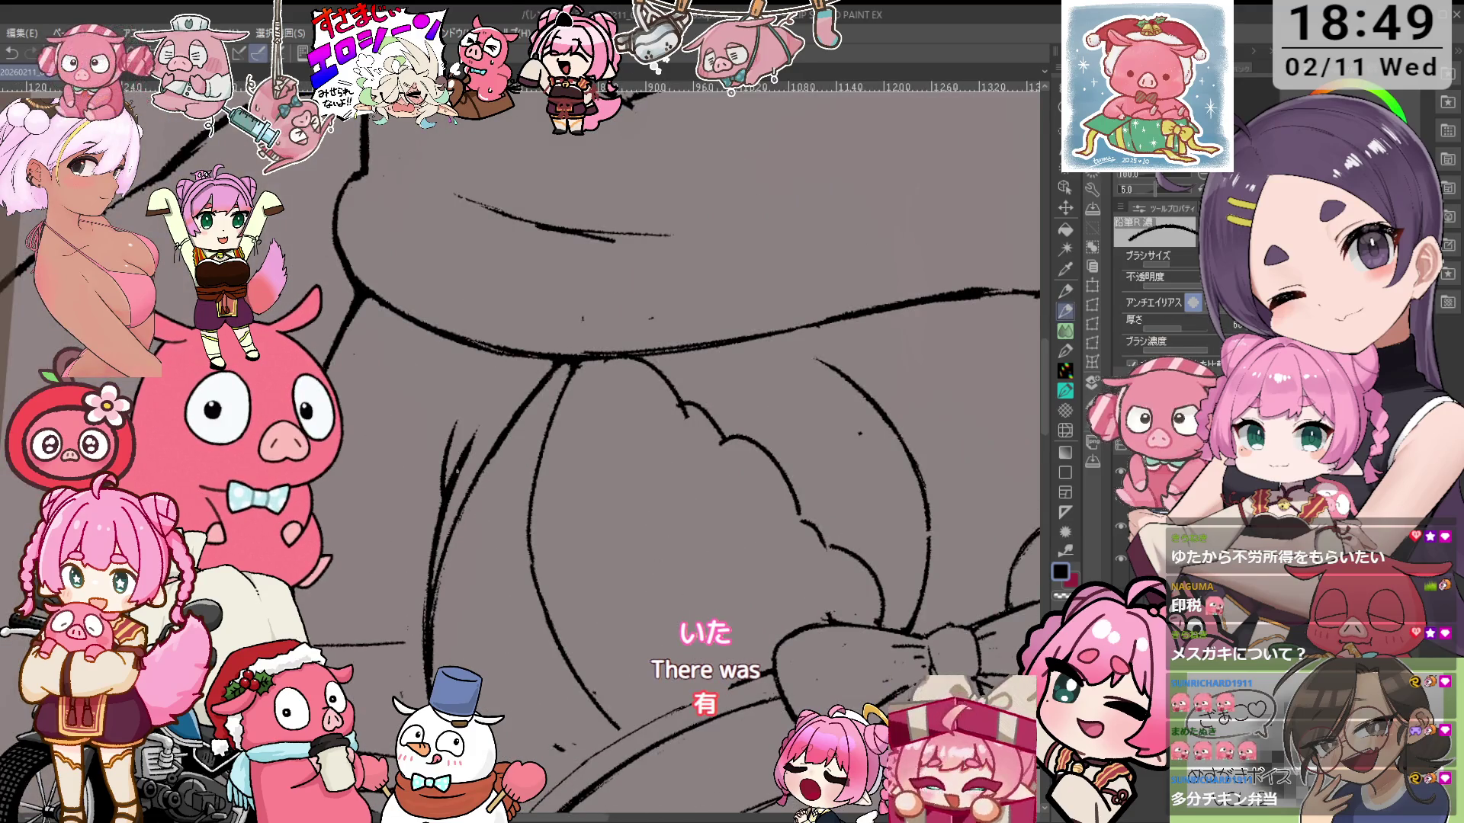
Draw the navel below the bow-tied top, erasing stray strokes around it
scroll(808, 353, down, 2)
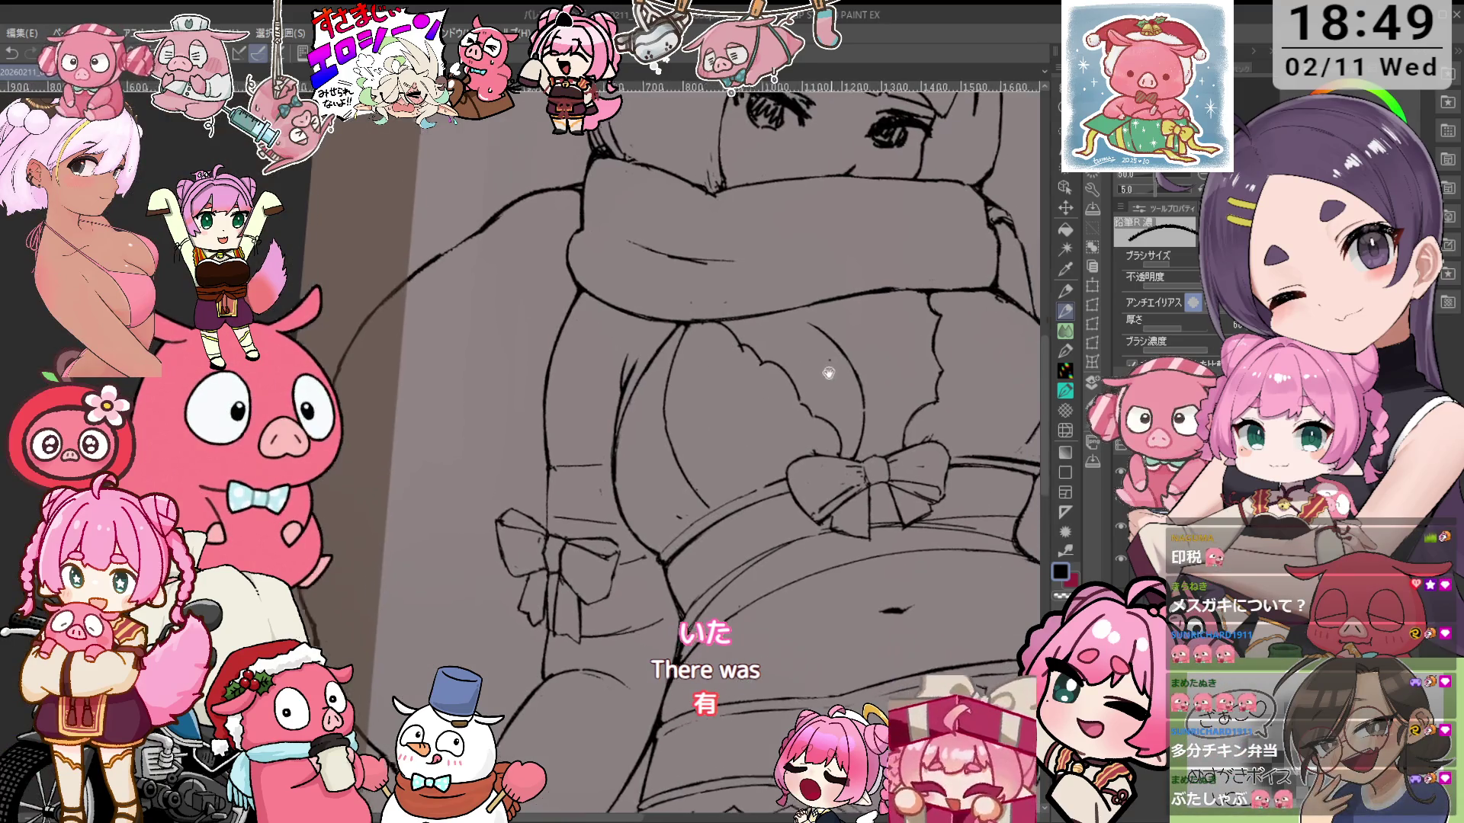
key(e)
key(asciicircum)
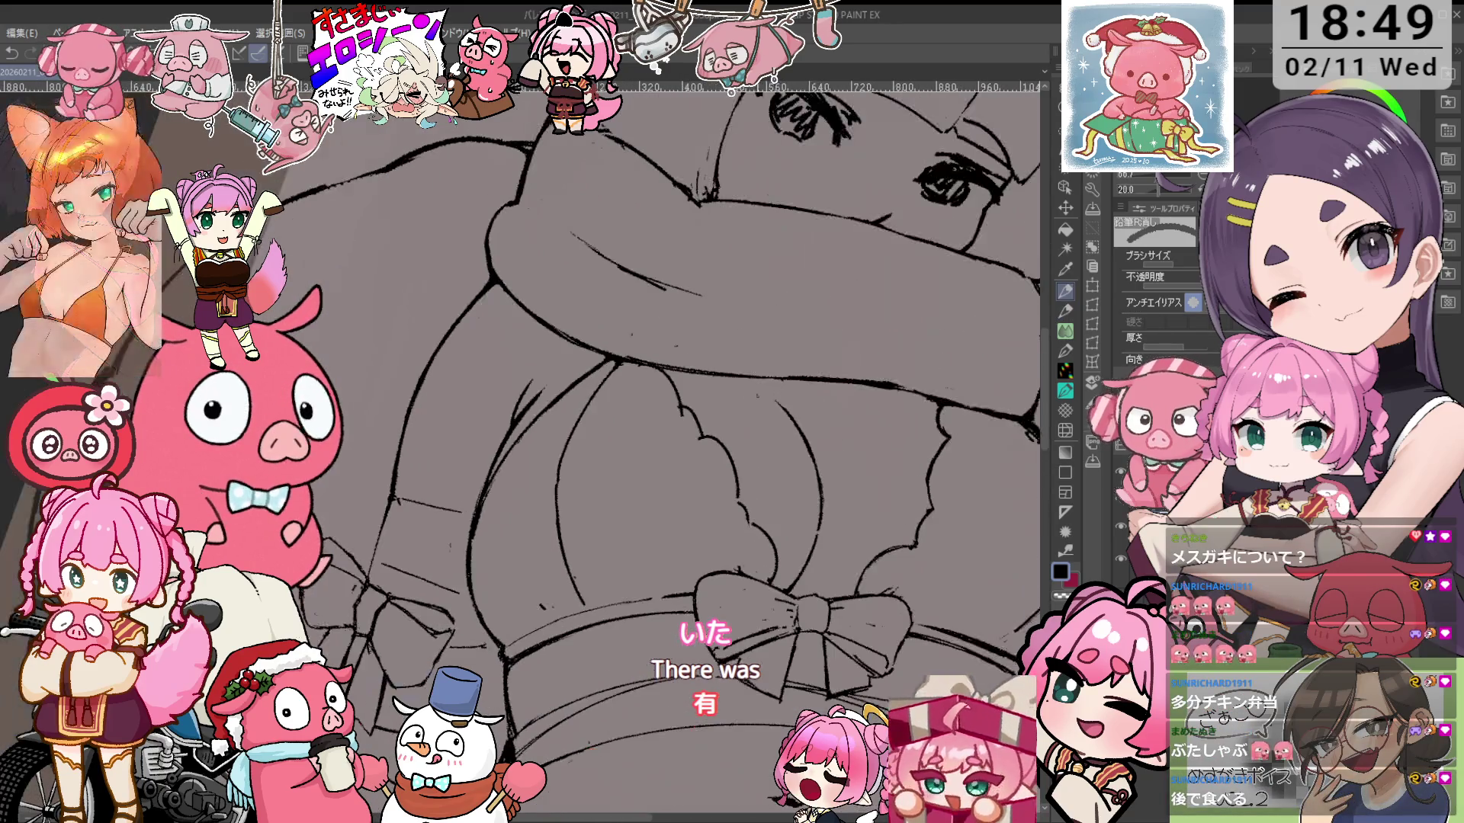
key(asciicircum)
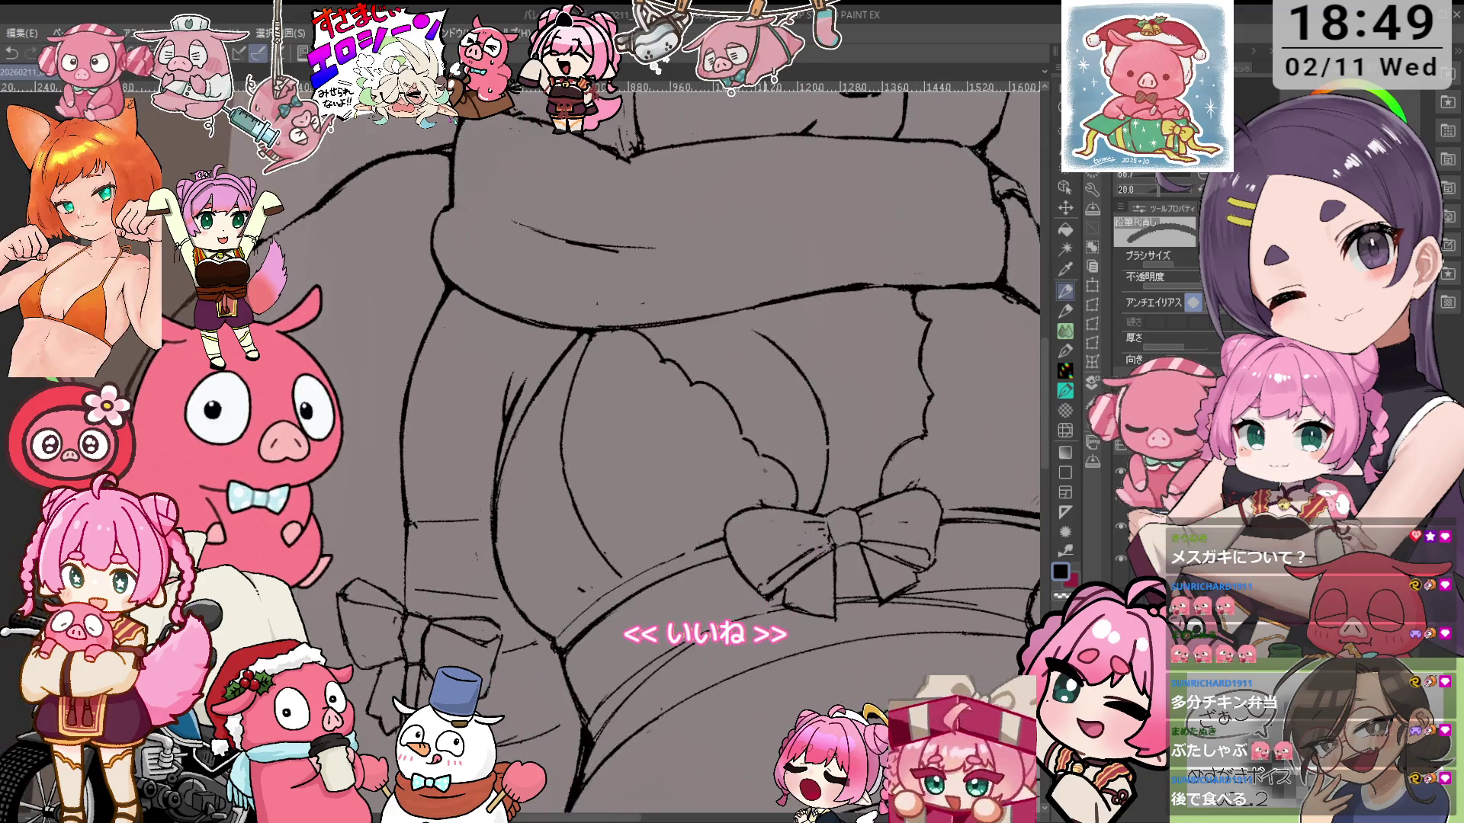
key(p)
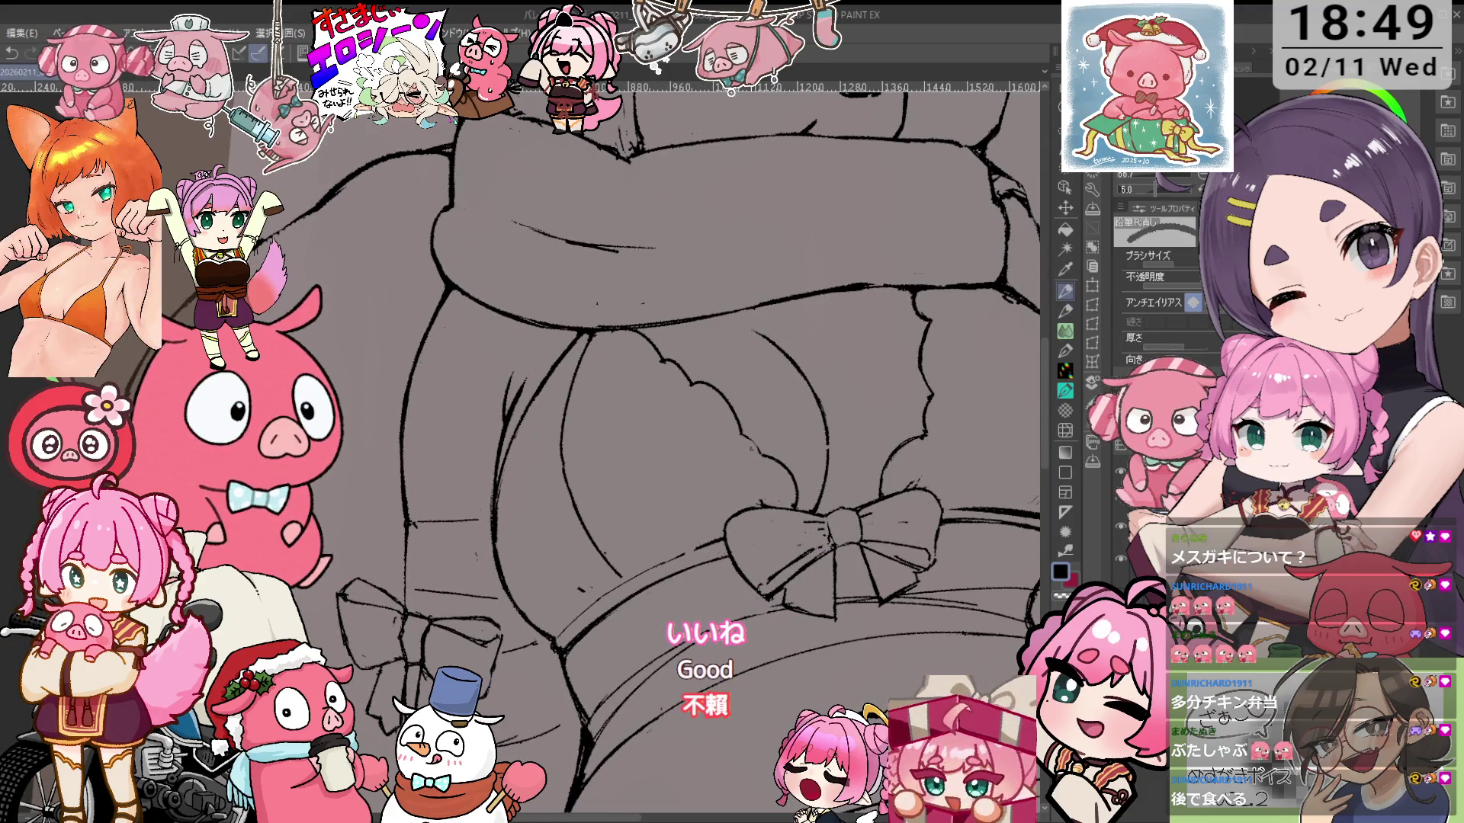
scroll(751, 410, down, 1)
scroll(752, 409, up, 1)
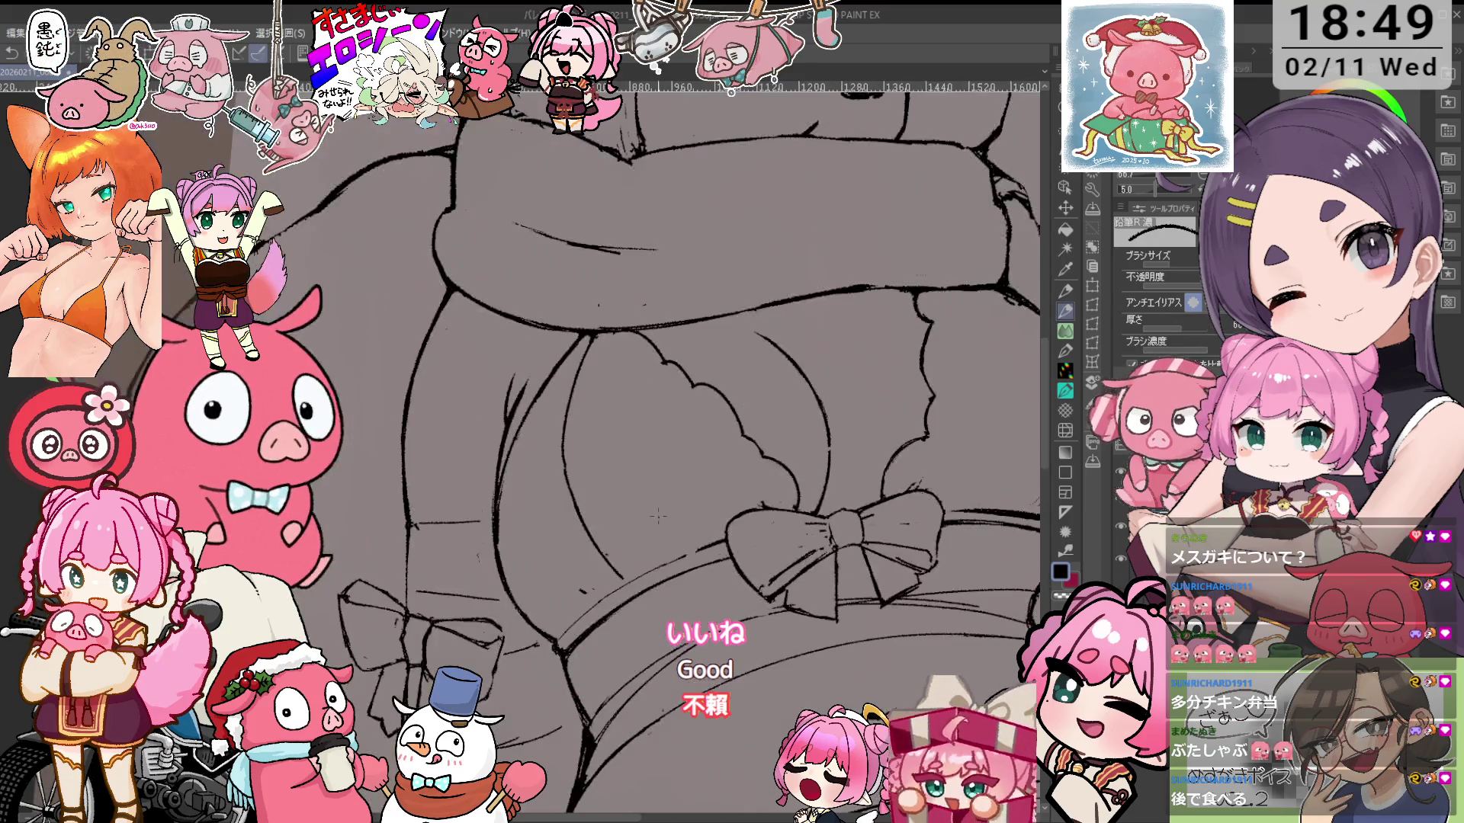
key(e)
scroll(589, 564, down, 2)
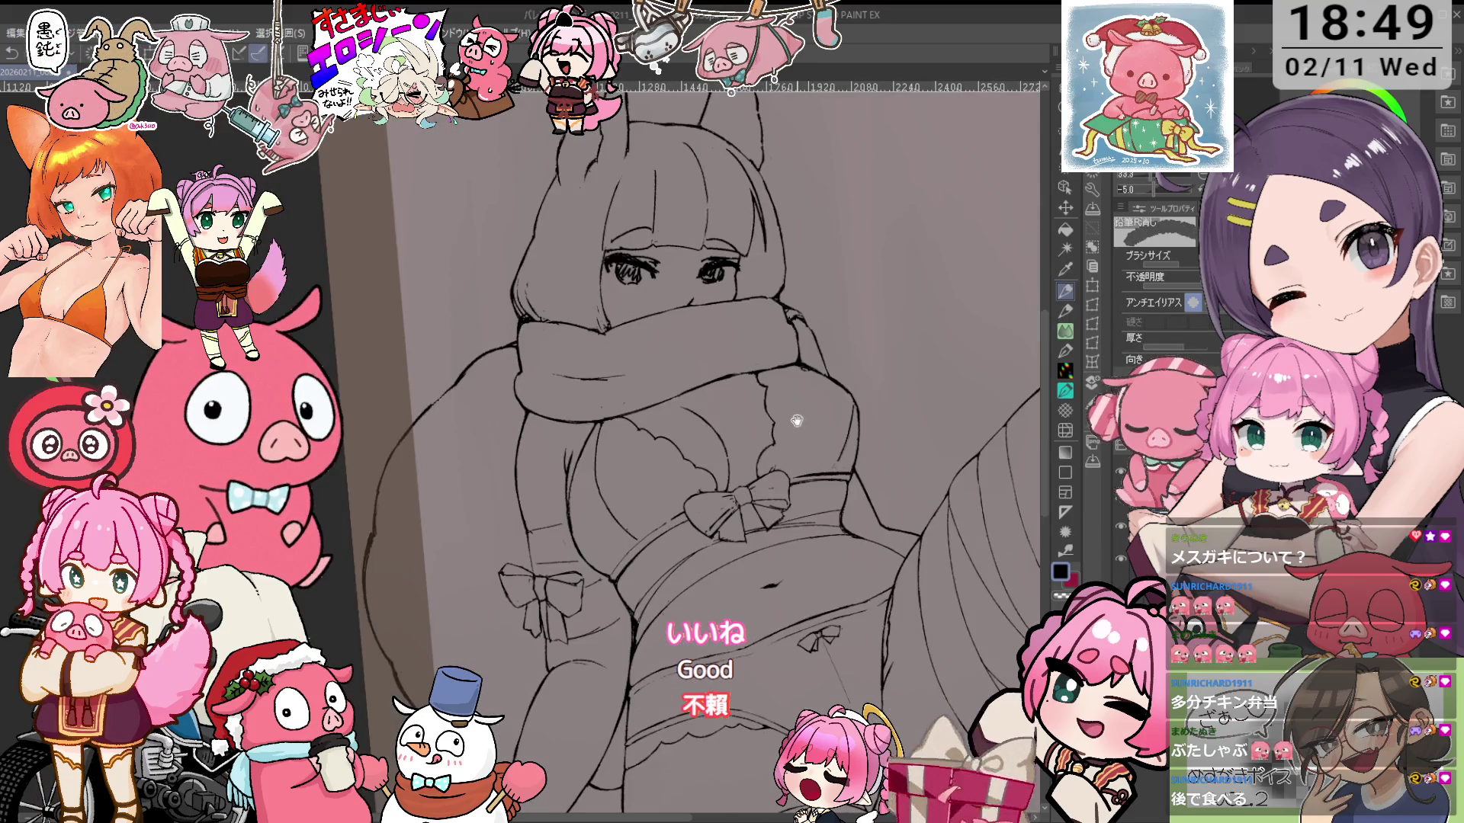
Reset the canvas rotation to upright, then tilt it about 10–25 degrees toward the chest bow
scroll(728, 420, up, 1)
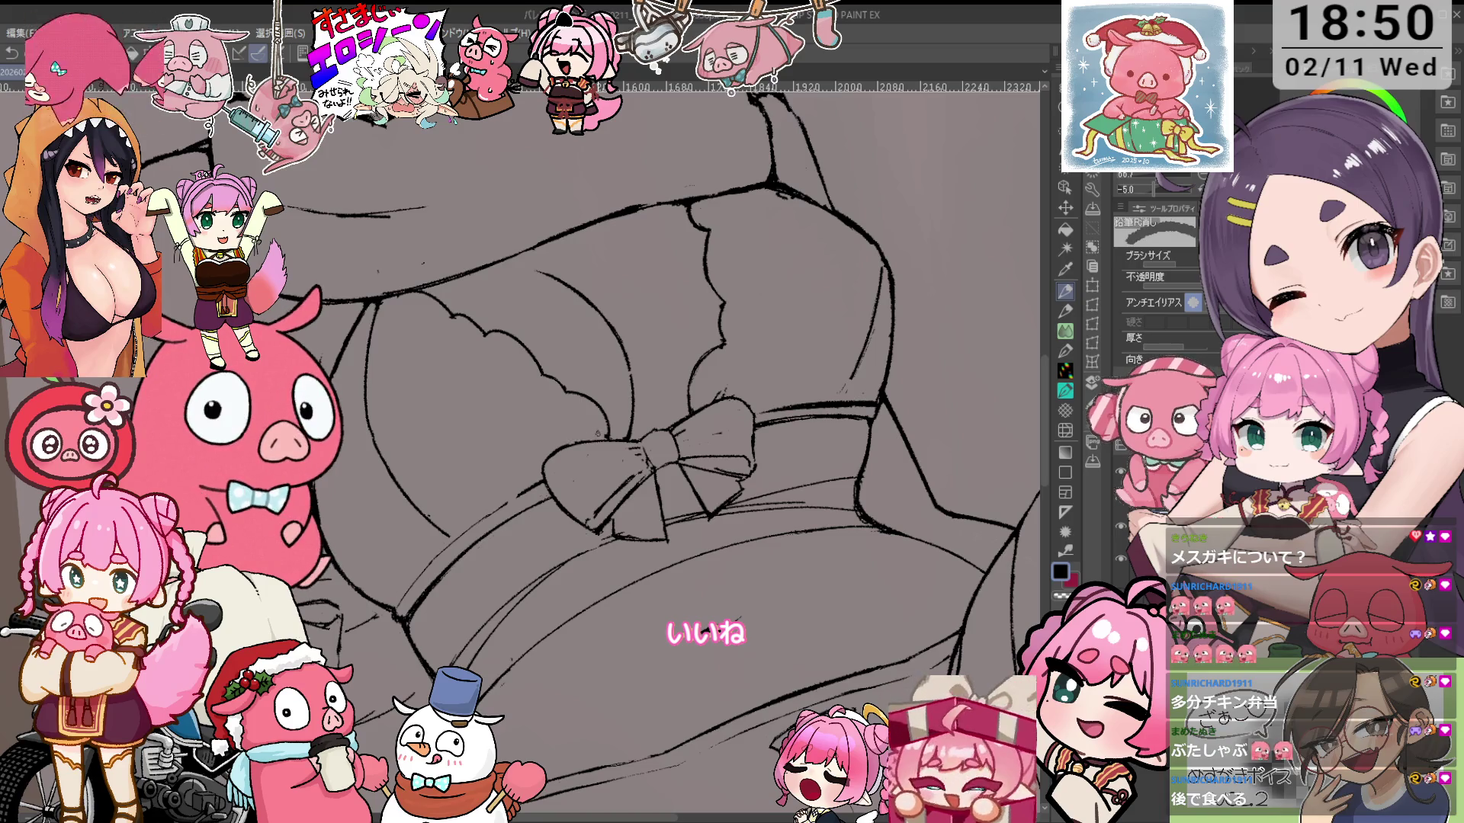
scroll(610, 423, down, 1)
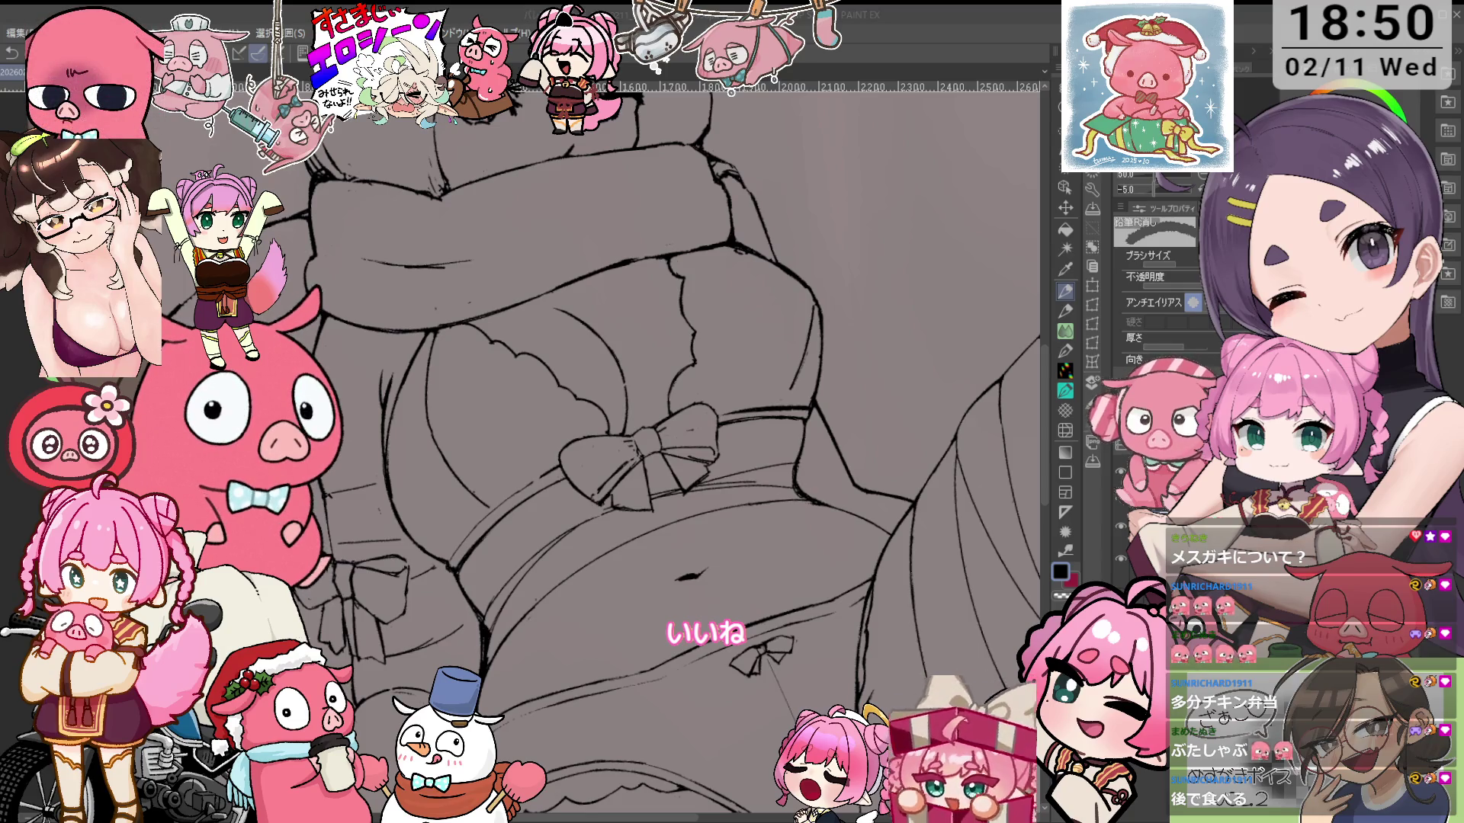
key(ctrl+at)
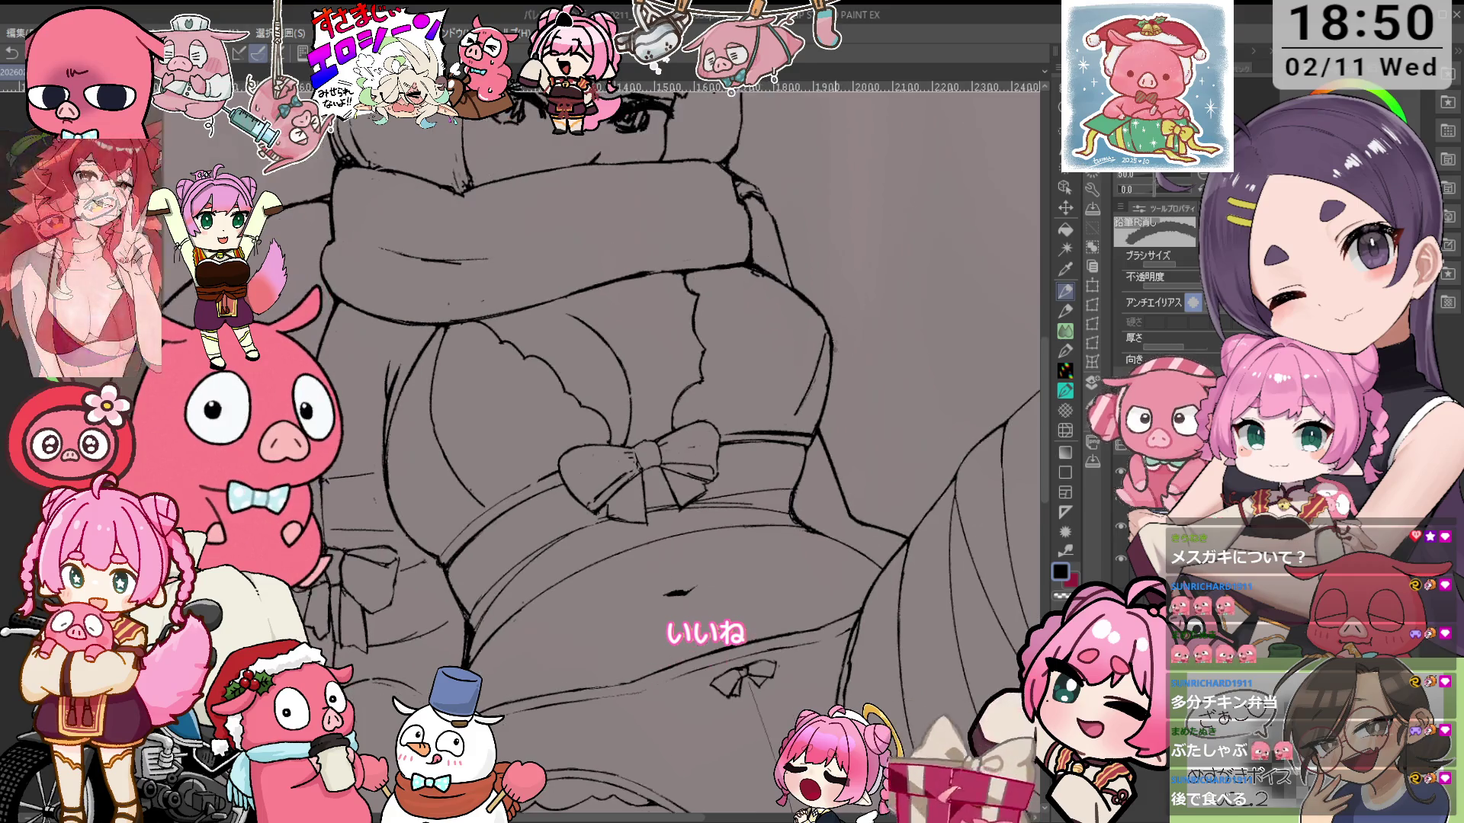
key(asciicircum)
key(asciicircum)
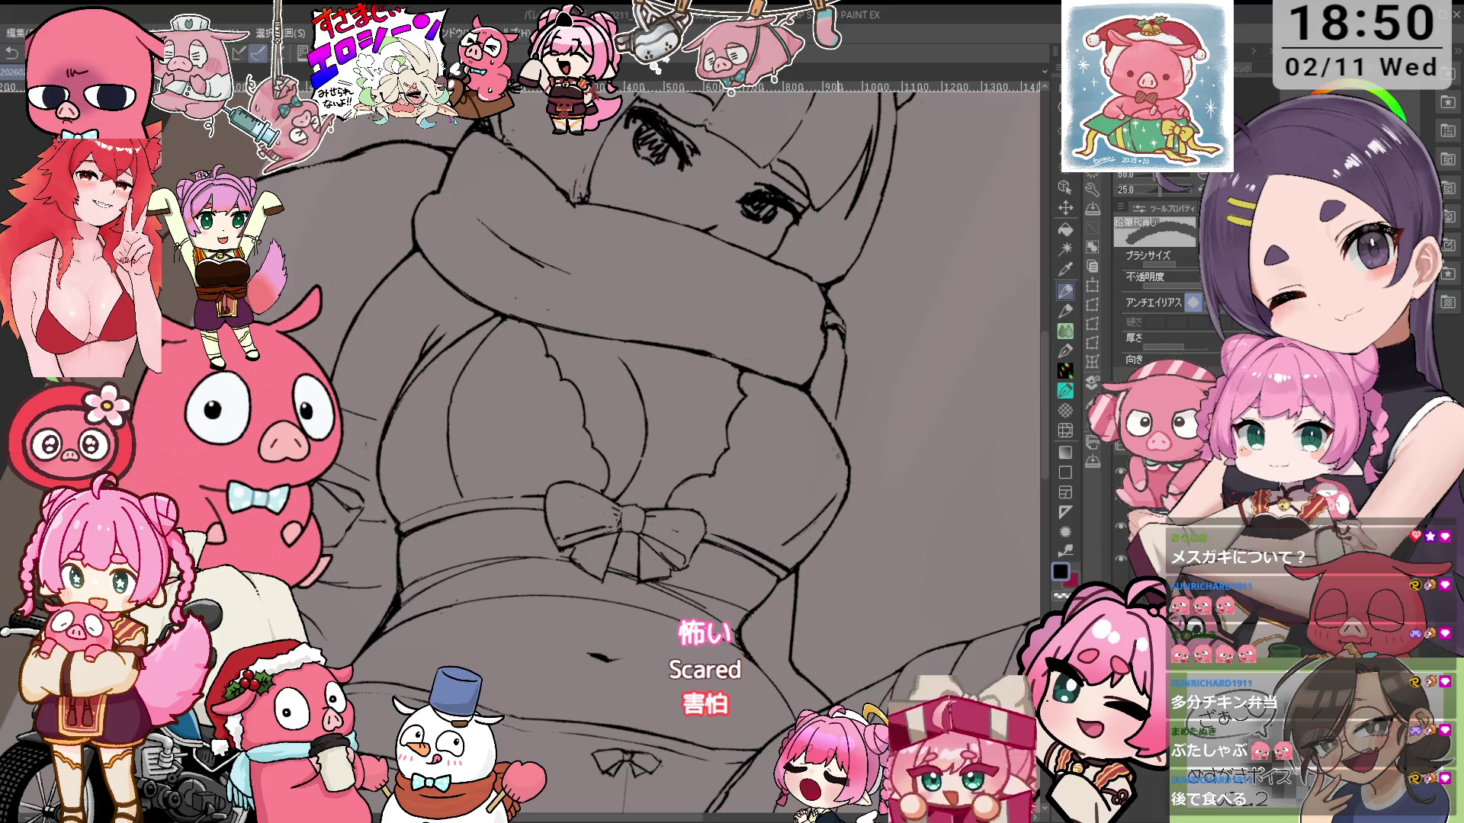
key(minus)
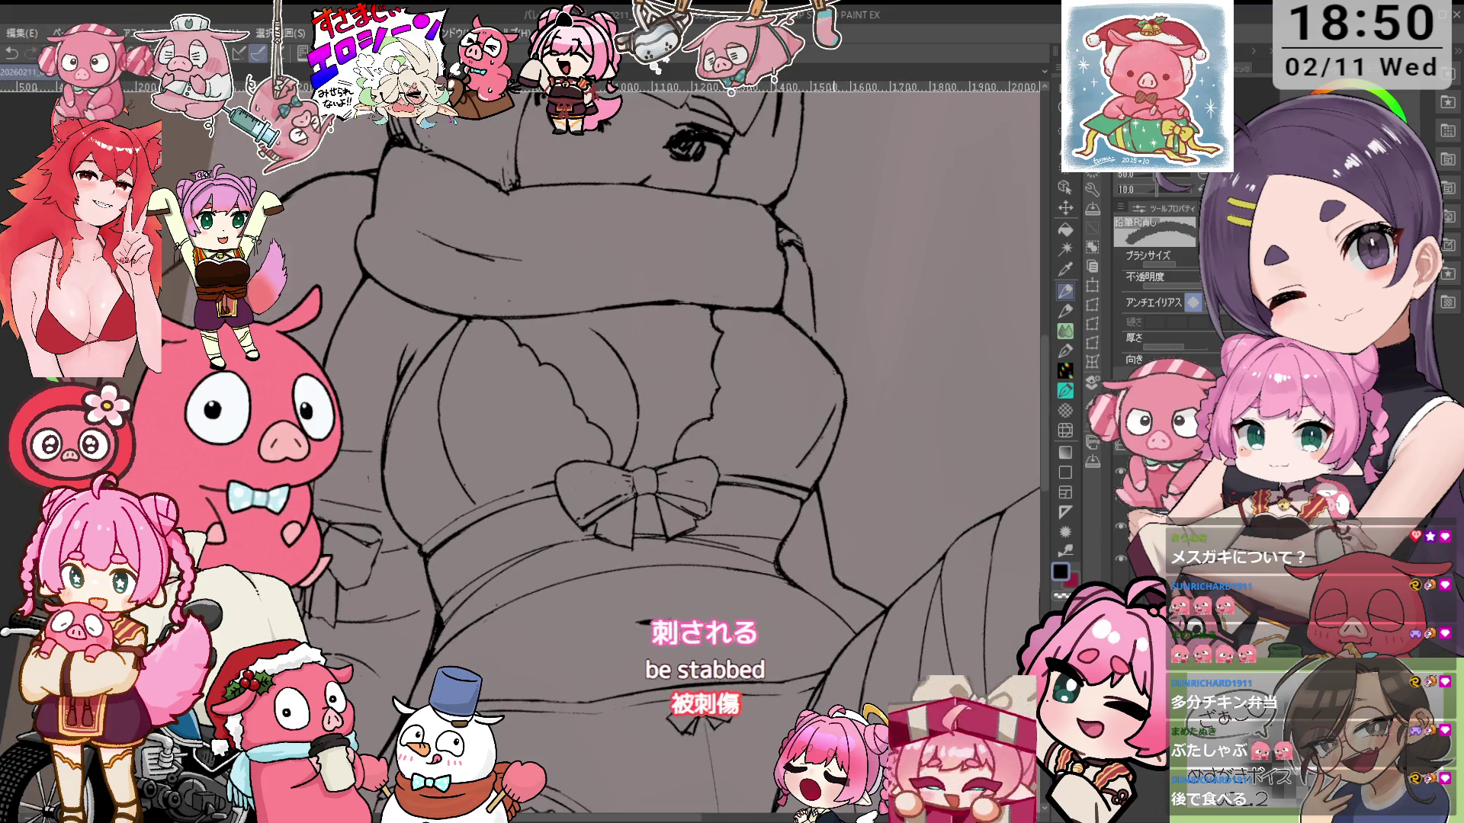
key(asciicircum)
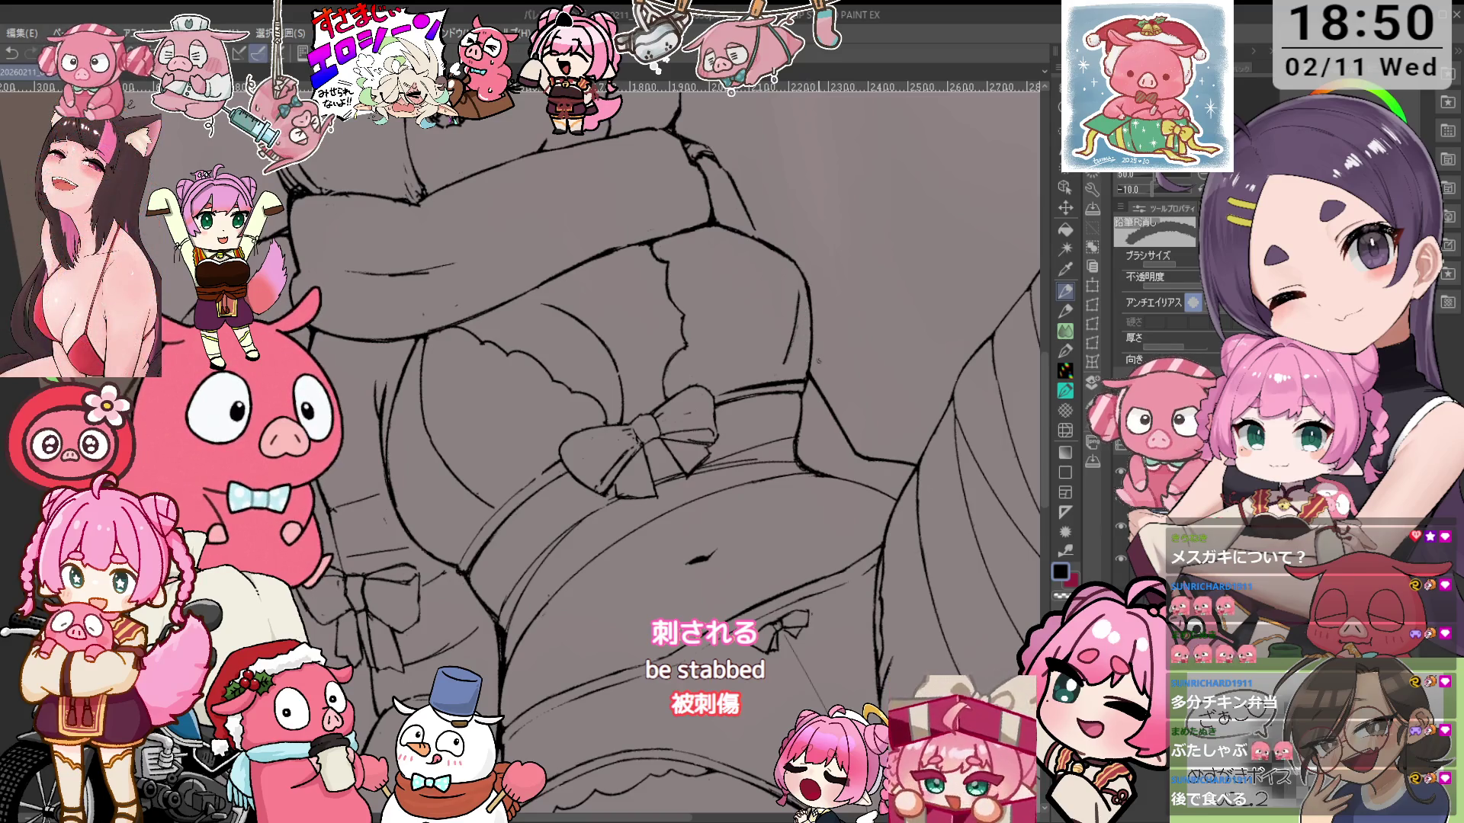
Zoom in on the chest bow and touch up its lines with pencil and eraser
key(ctrl+plus)
key(p)
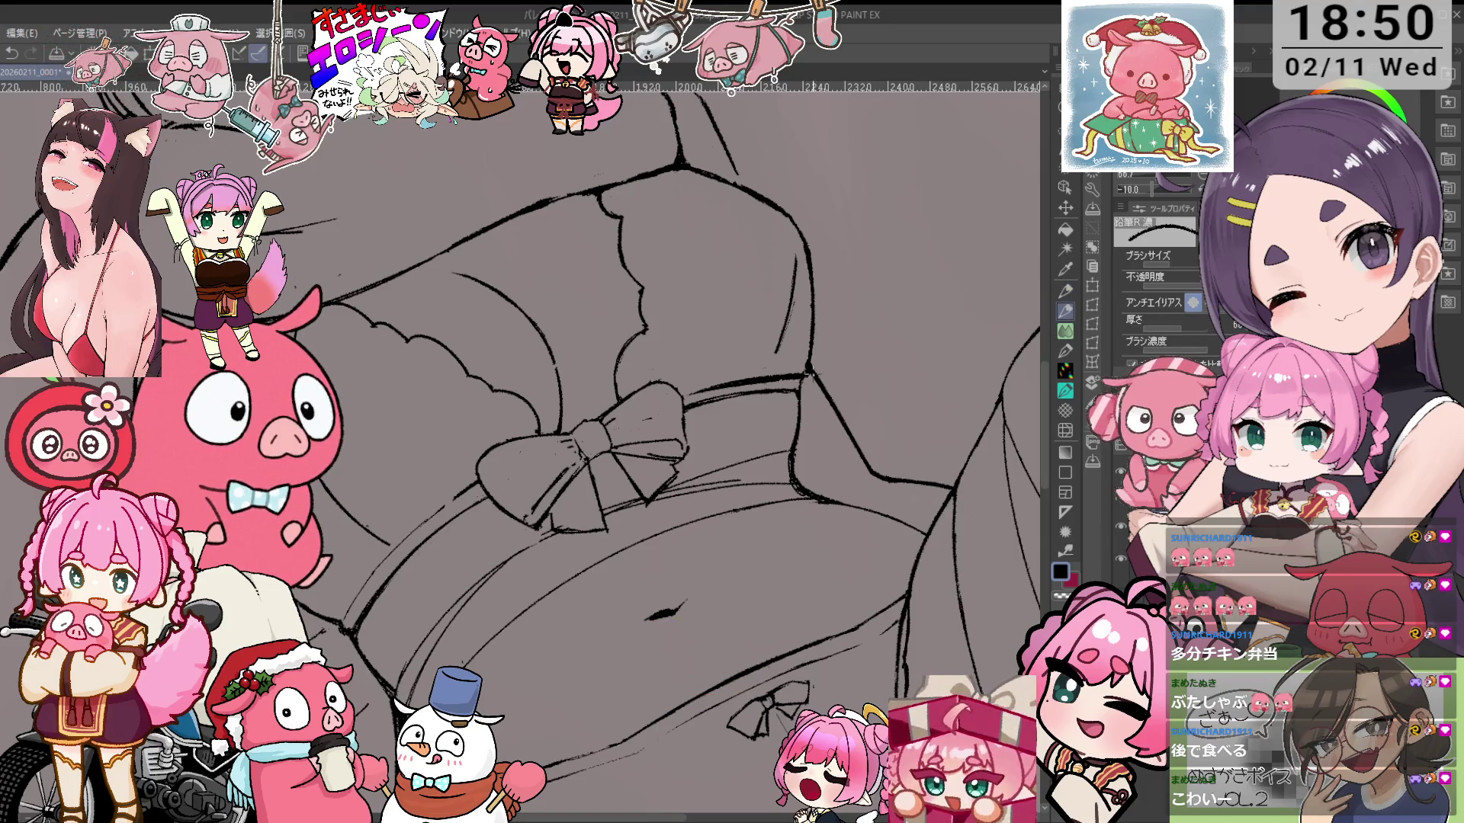
key(e)
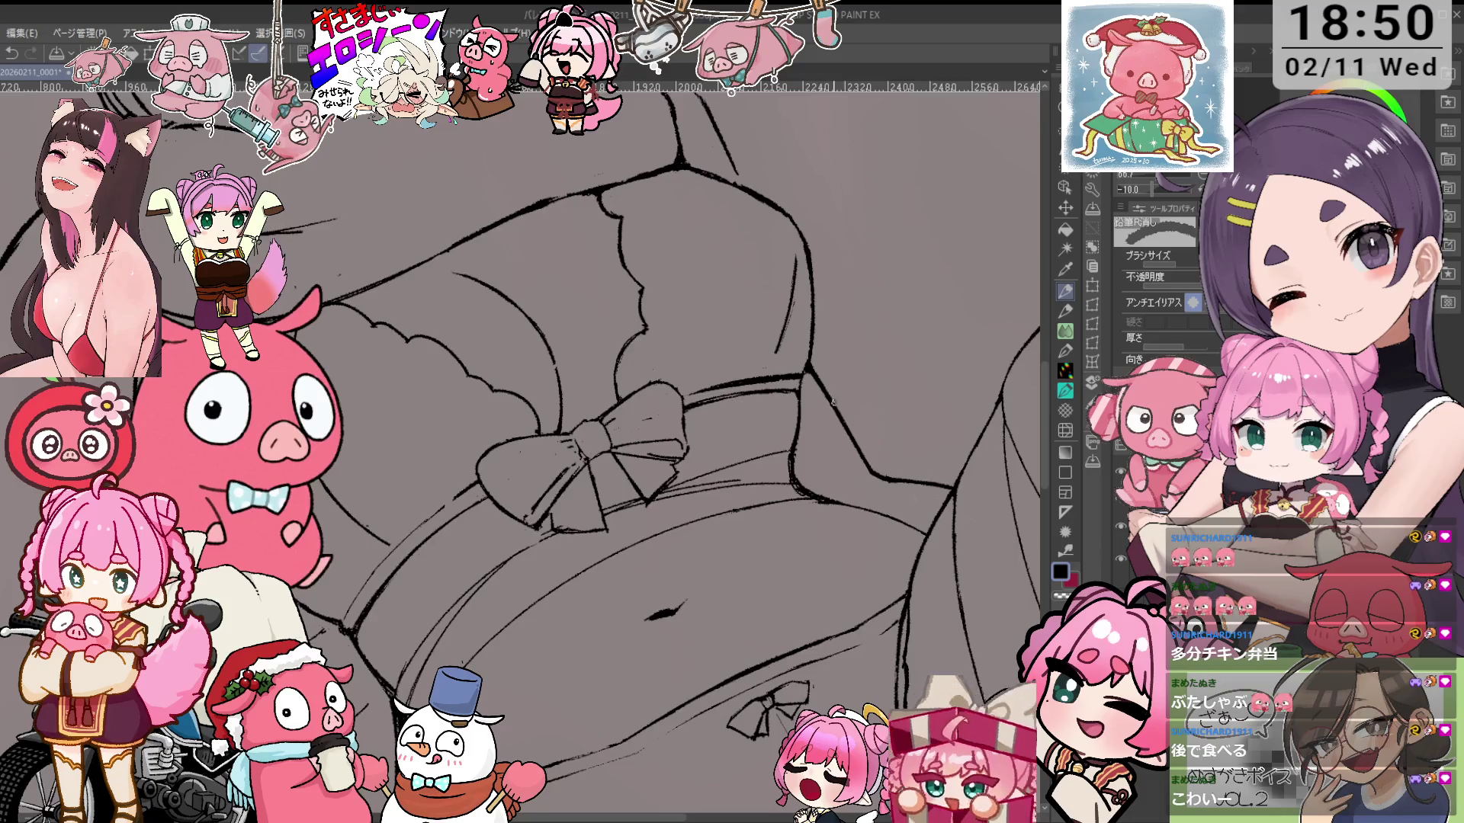
key(ctrl+minus)
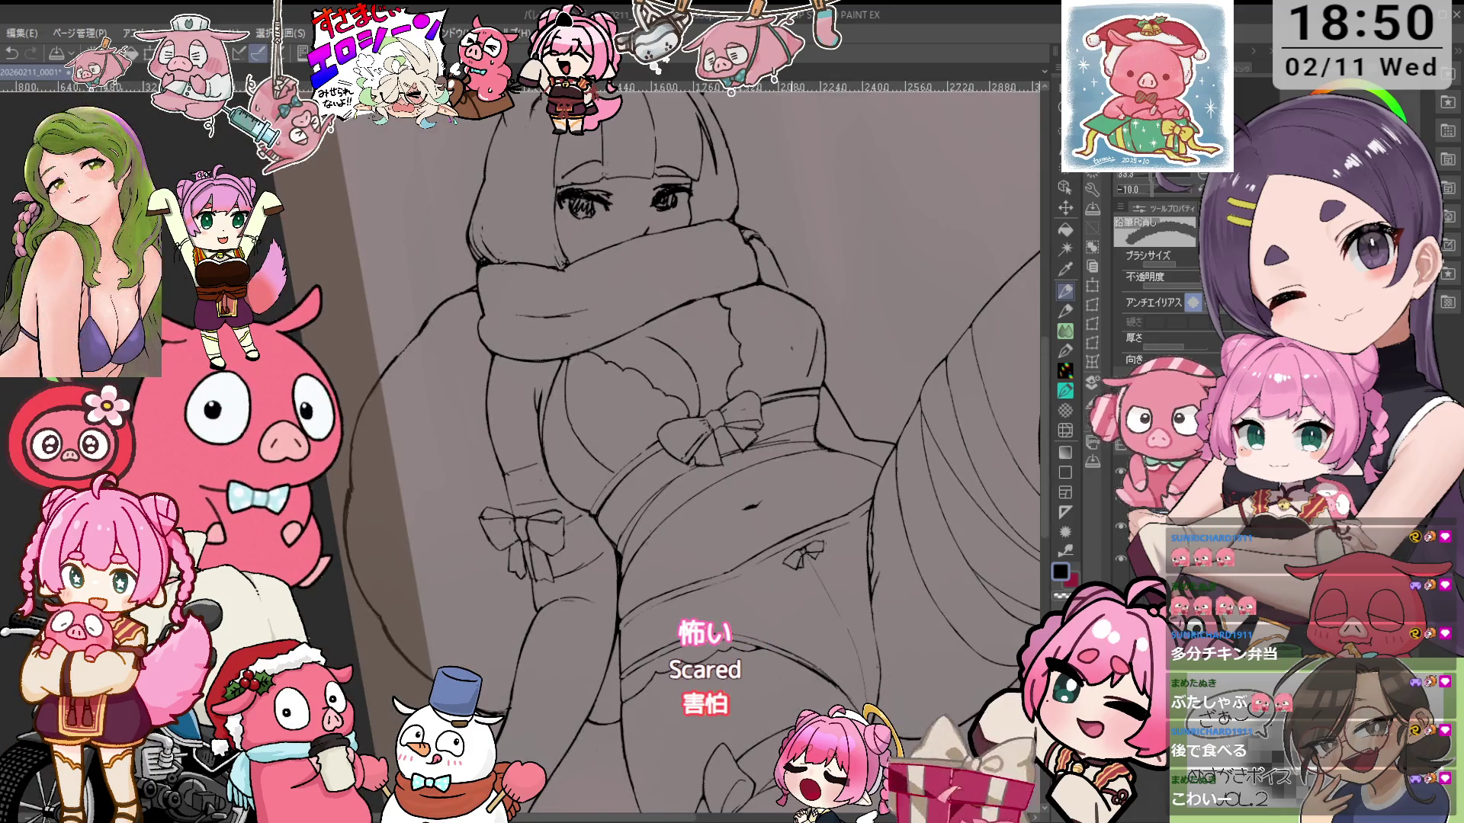
scroll(929, 253, down, 1)
scroll(734, 547, up, 3)
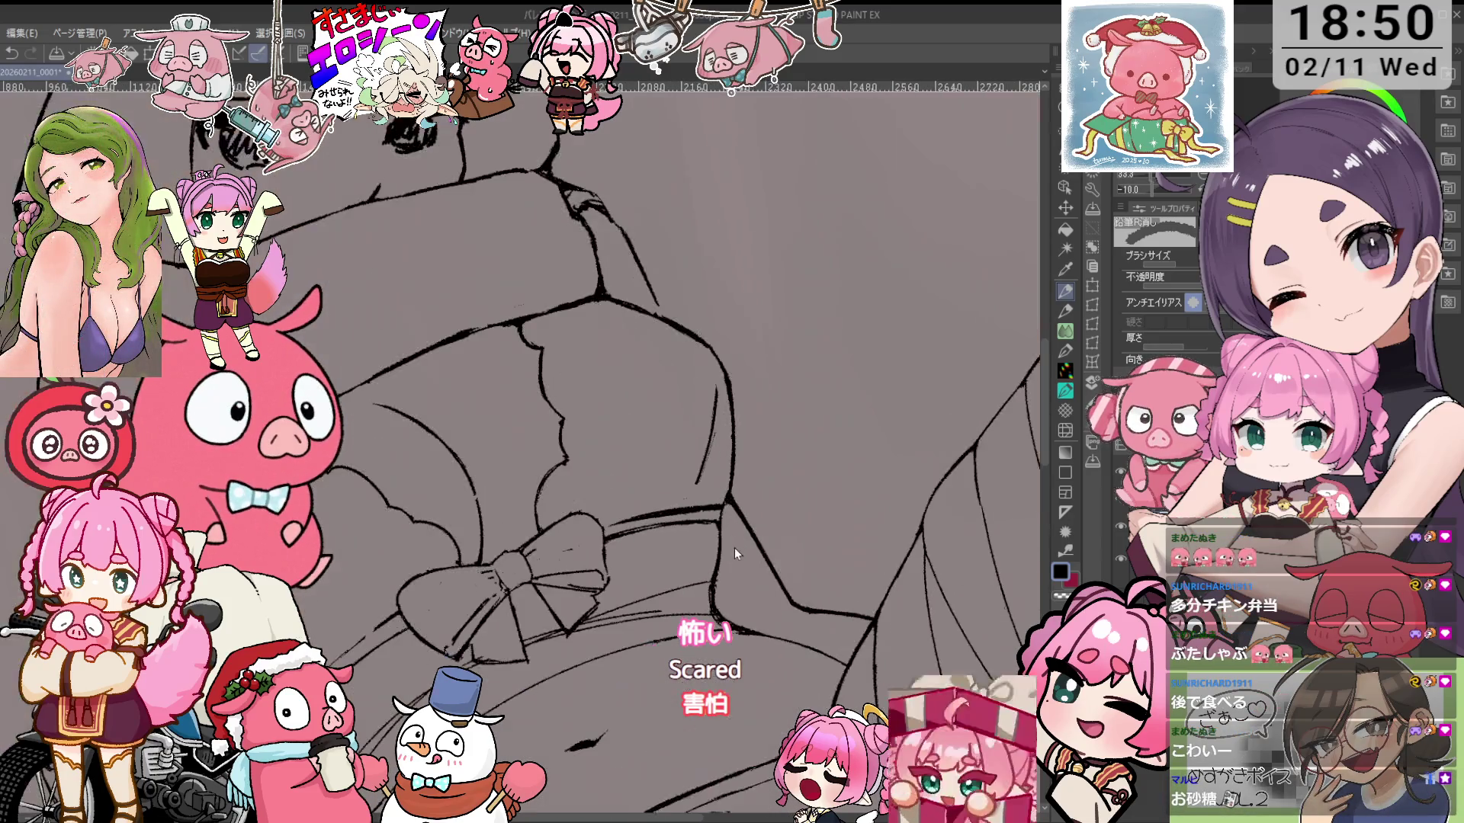
Tilt and zoom closer on the bow, then straighten and zoom out to review the torso
key(minus)
scroll(700, 430, up, 2)
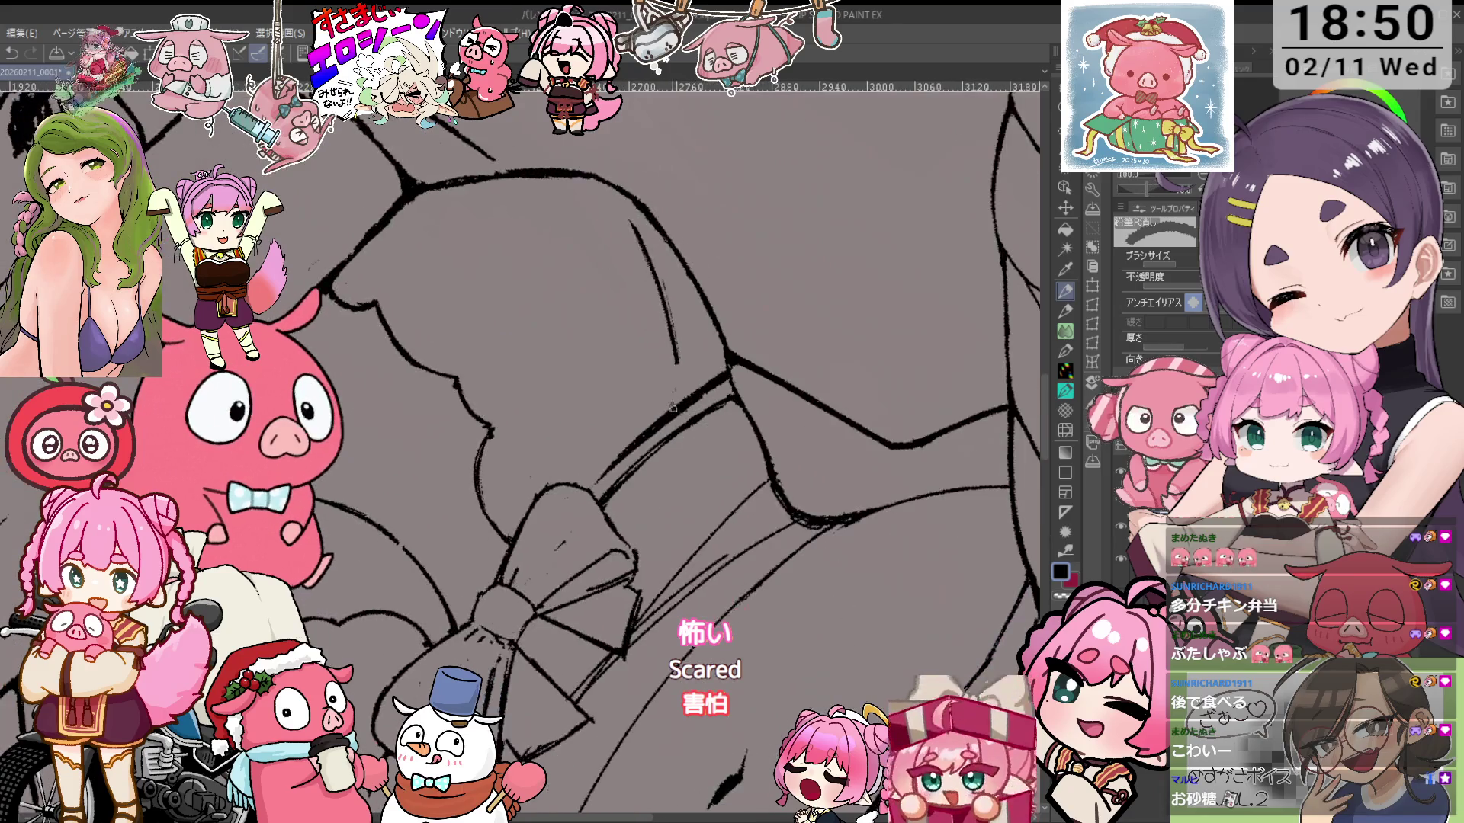
key(minus)
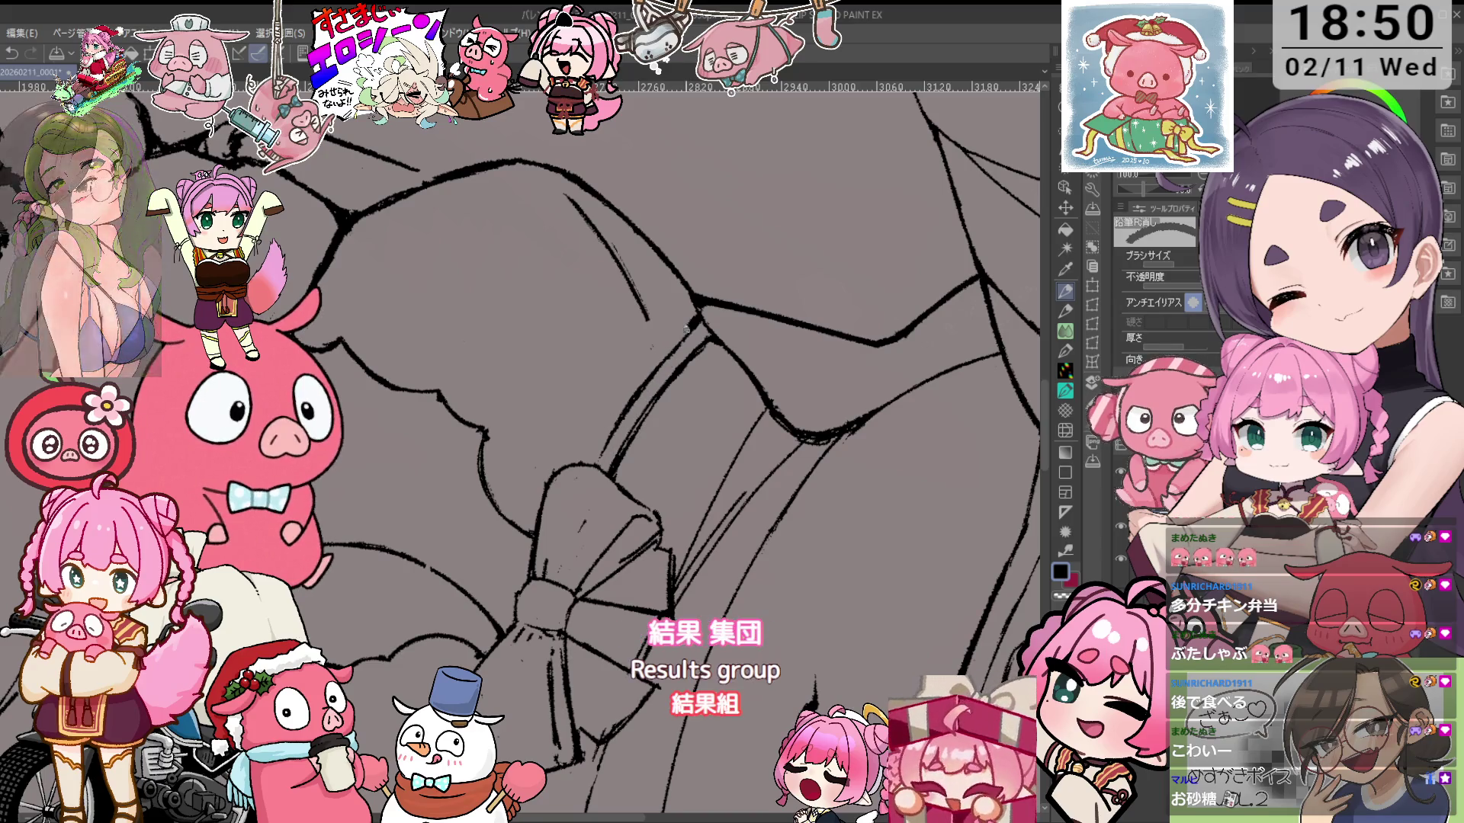
key(asciicircum)
key(asciicircum)
scroll(745, 282, down, 2)
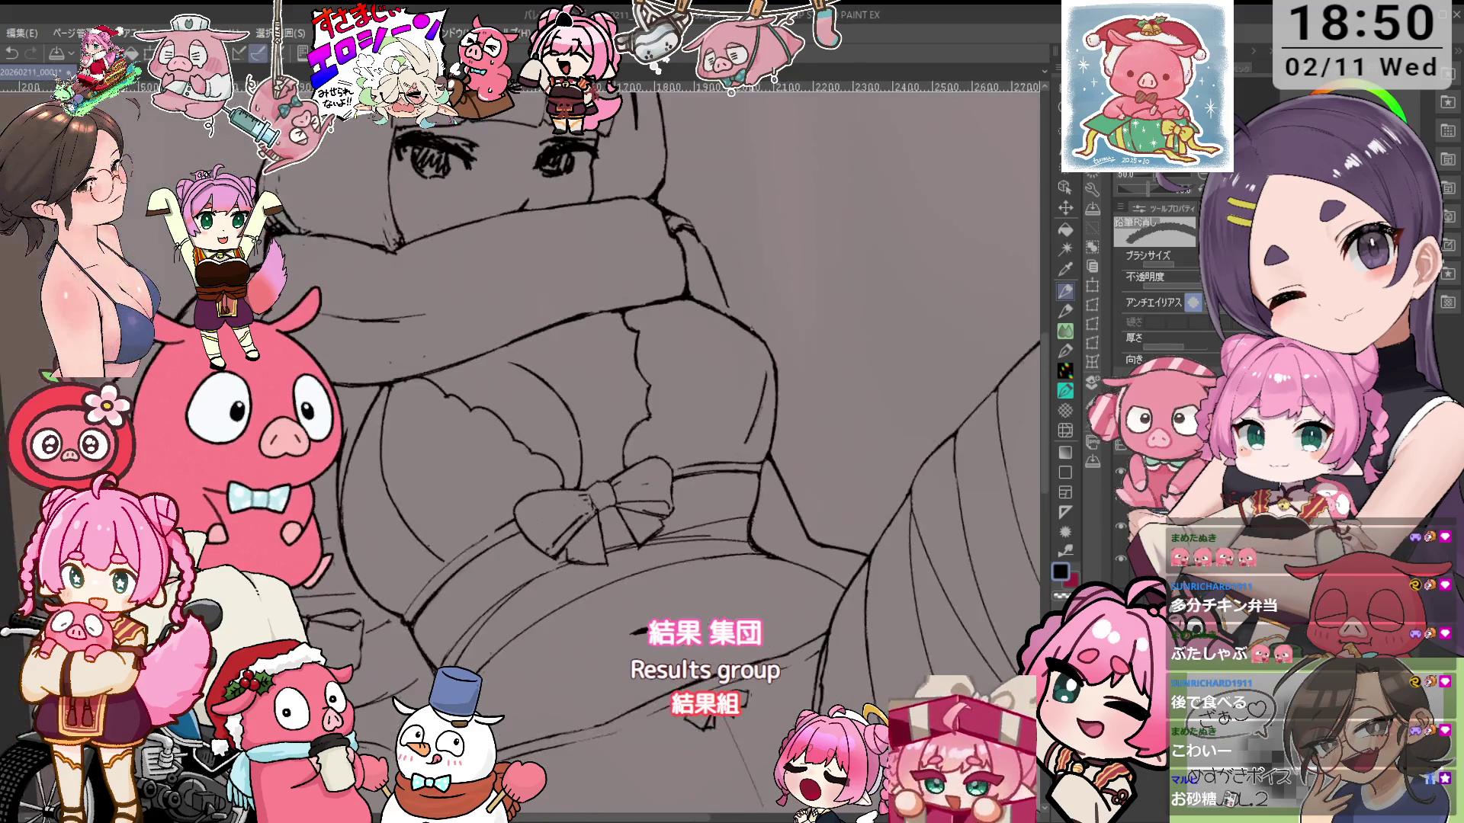
scroll(748, 380, down, 2)
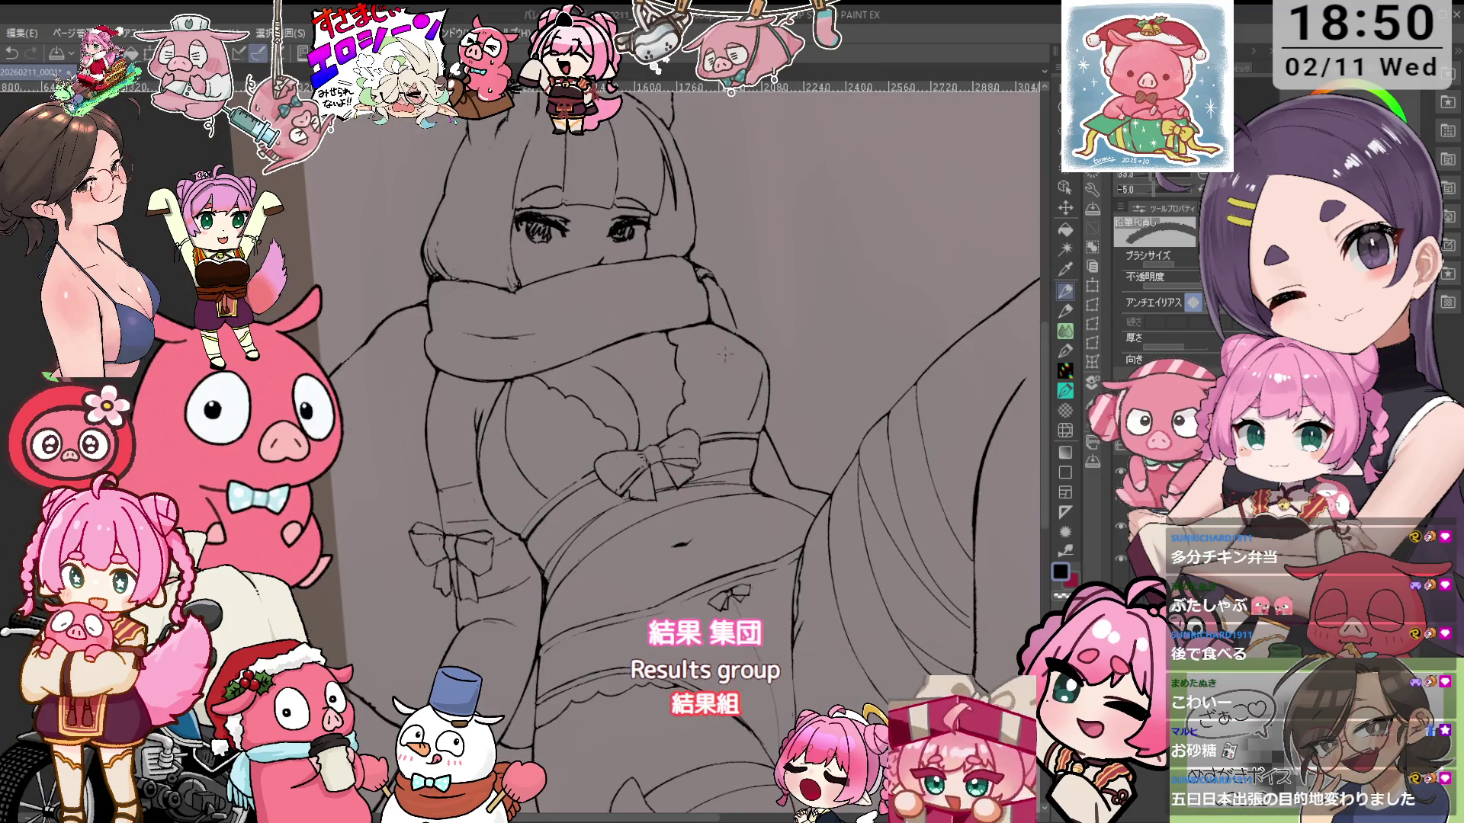
Recentre on the scarf and alternately erase and redraw its lines, rotating 5 degrees further
drag(726, 355, 748, 378)
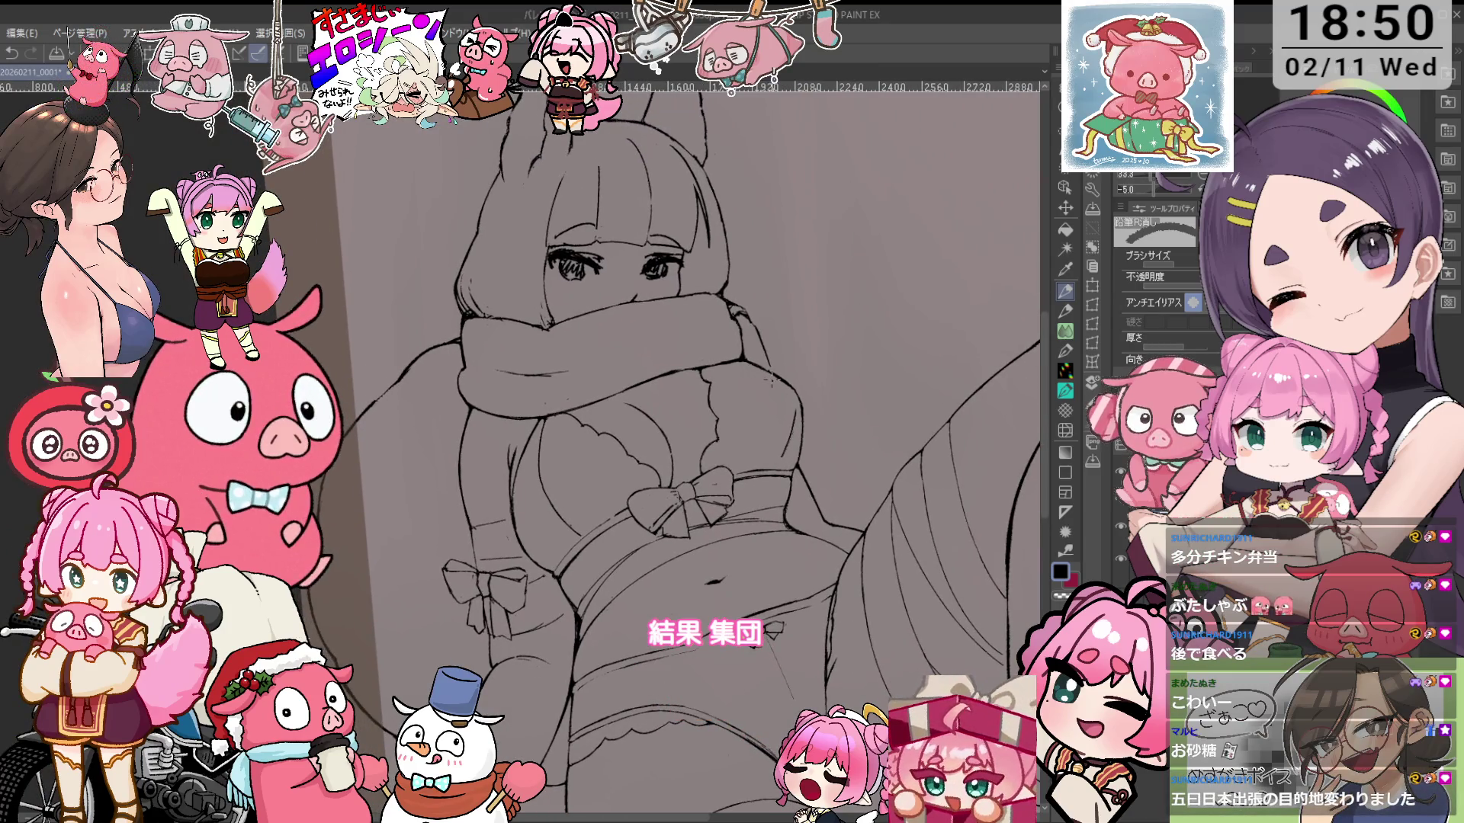
scroll(770, 379, up, 2)
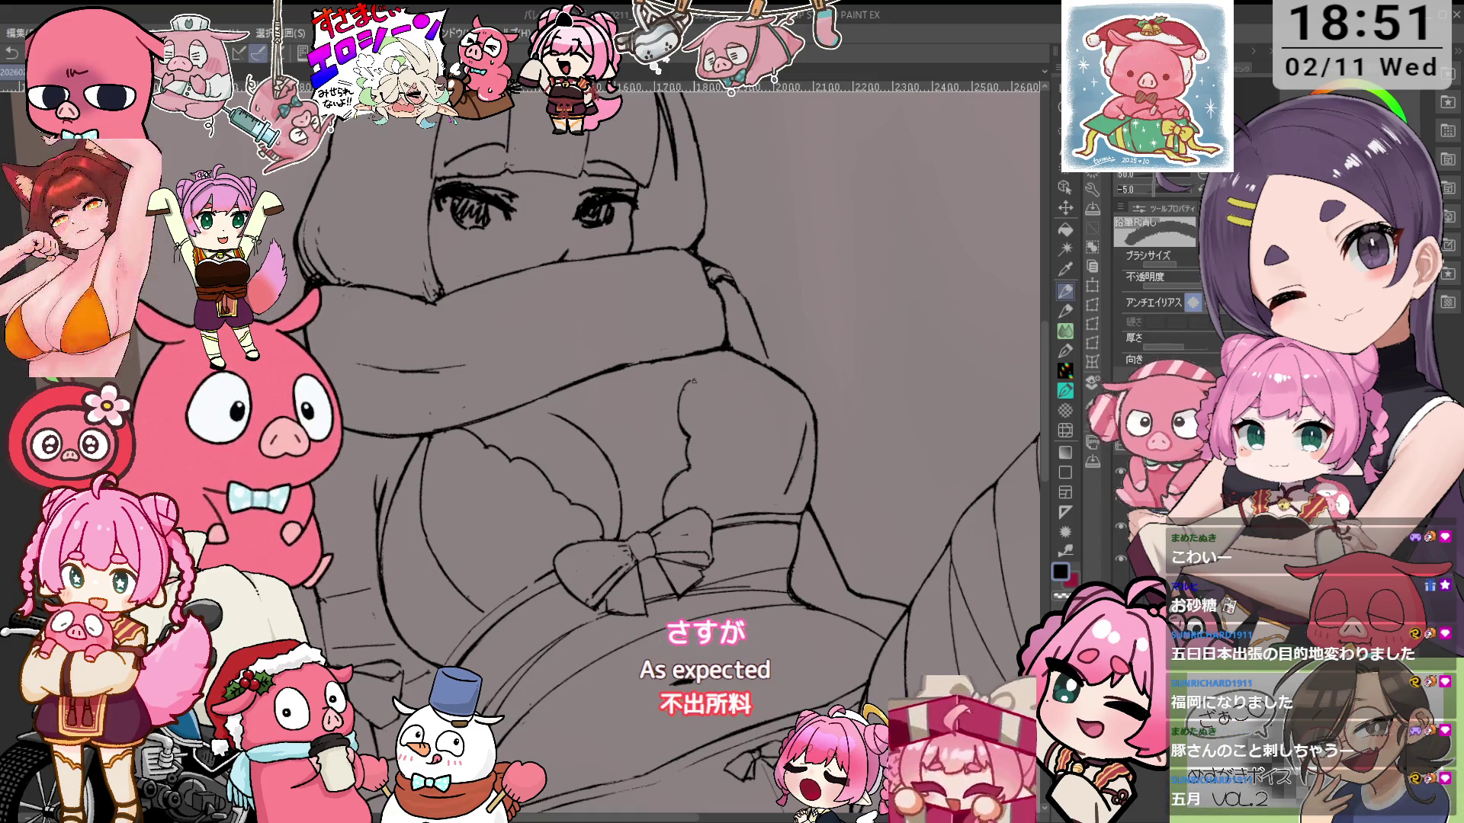
key(p)
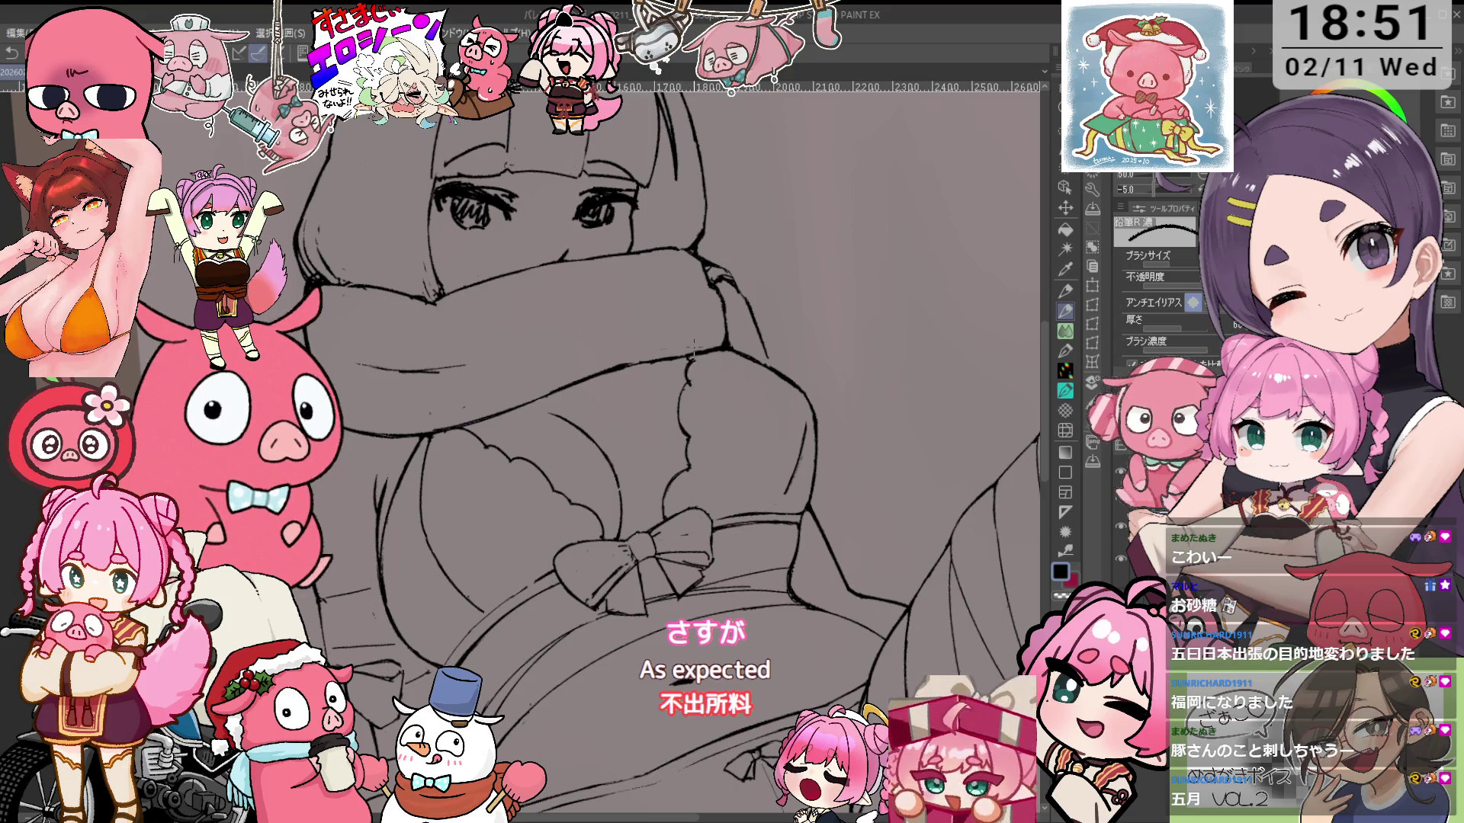
key(e)
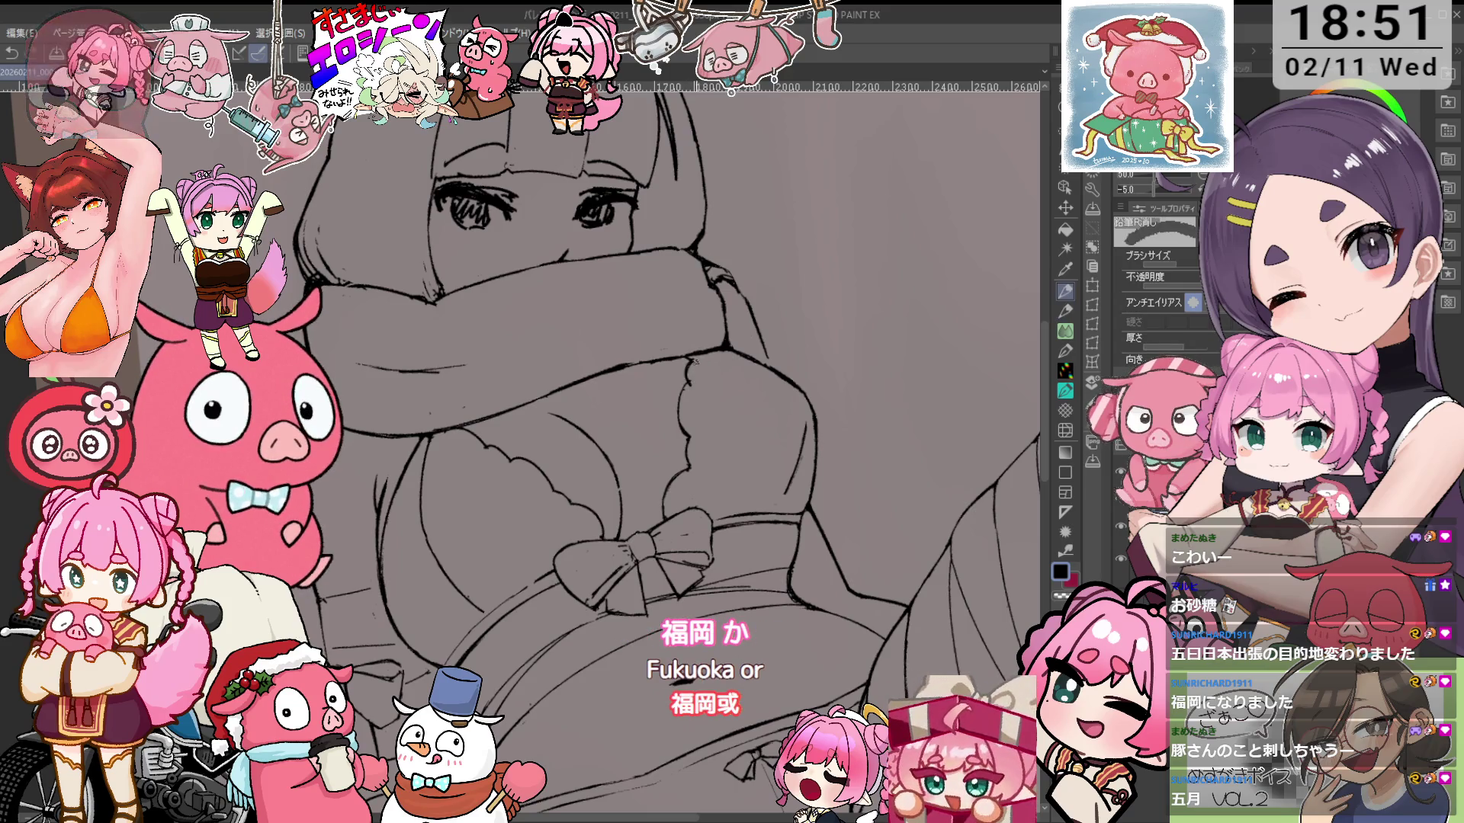
key(p)
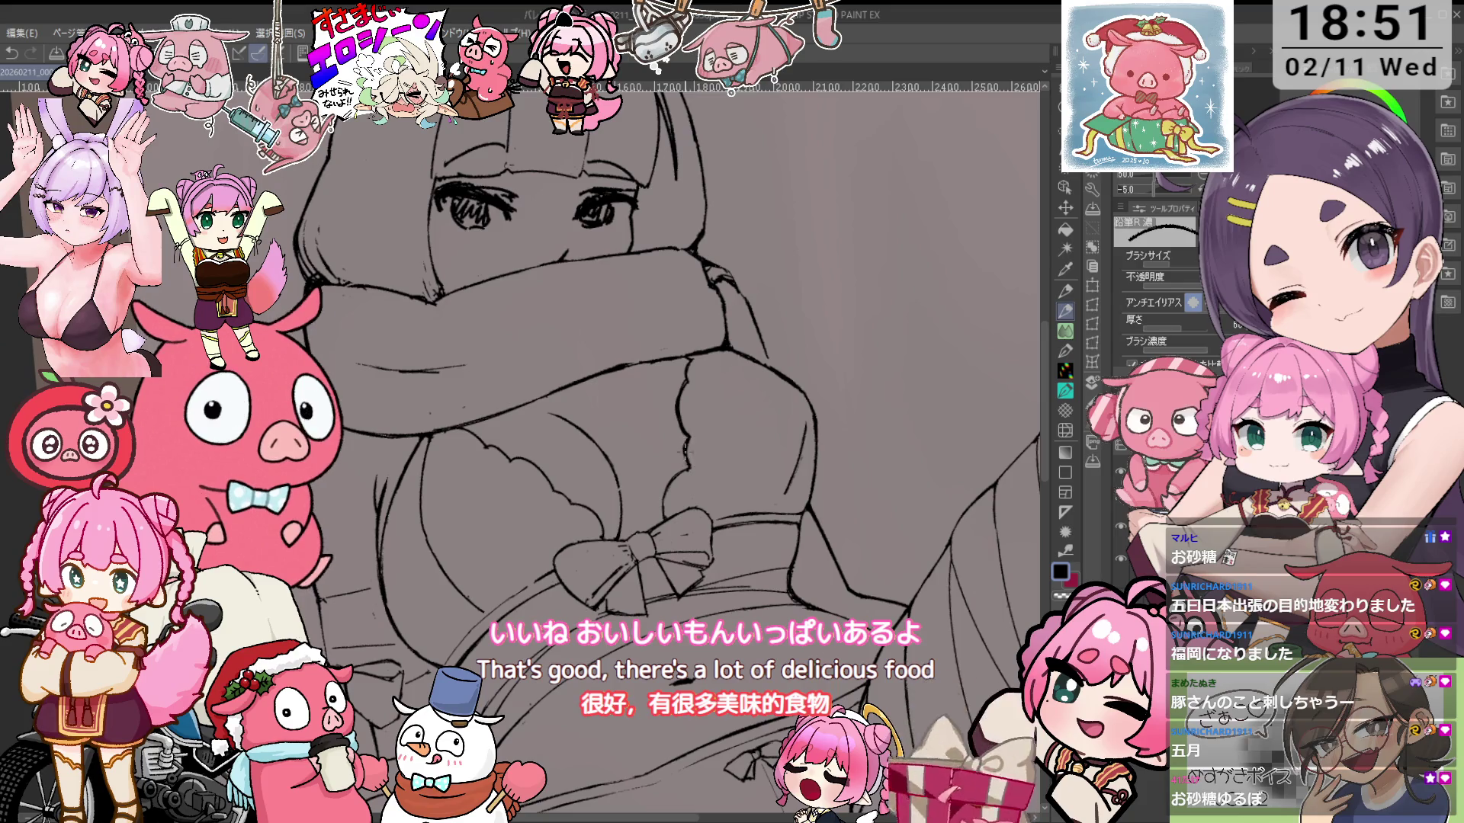
key(minus)
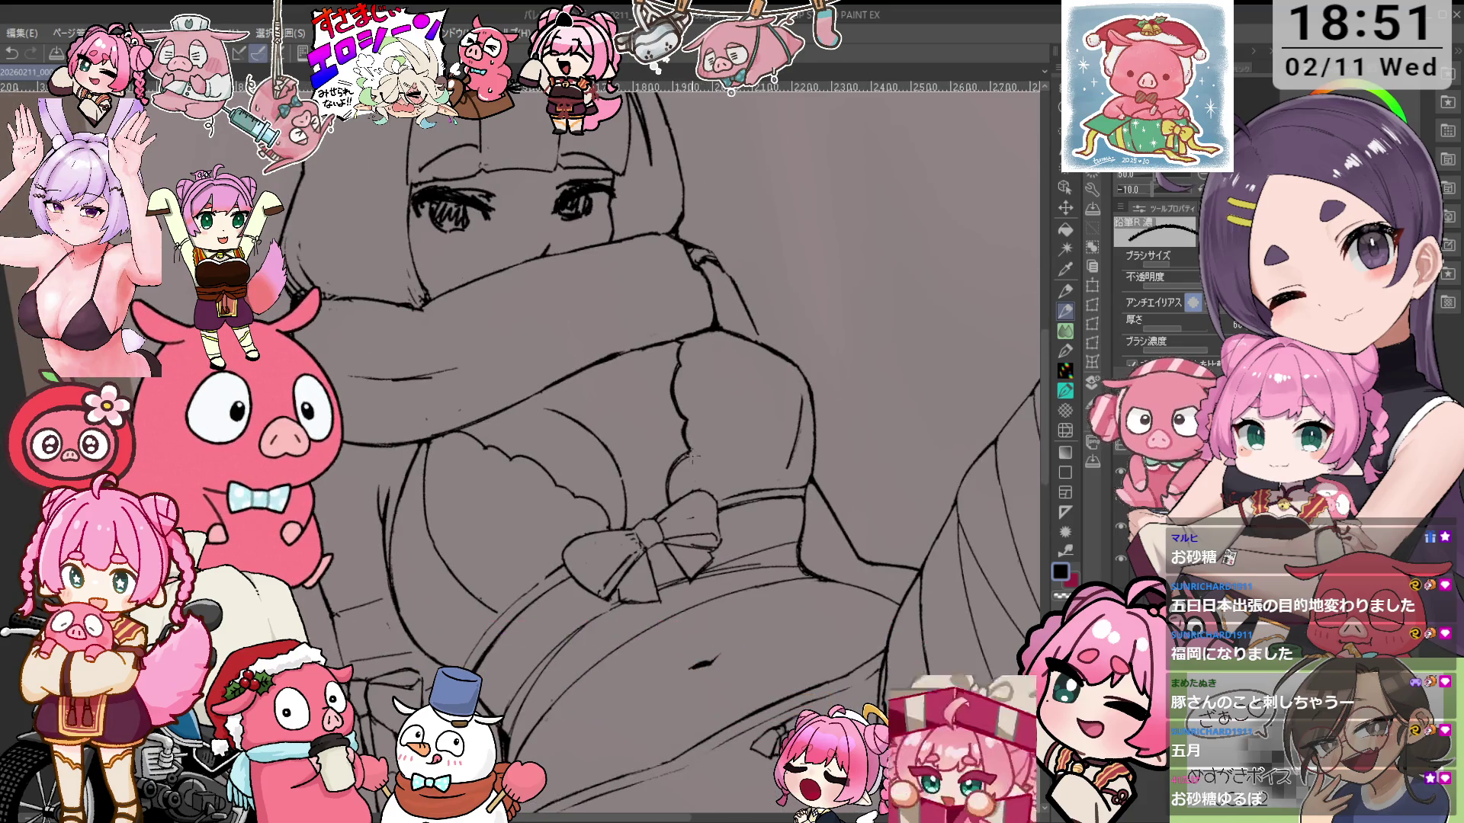
Check the whole page, return to the chest close-up and redraw with another pencil at 15 degrees
key(ctrl+minus)
key(ctrl+plus)
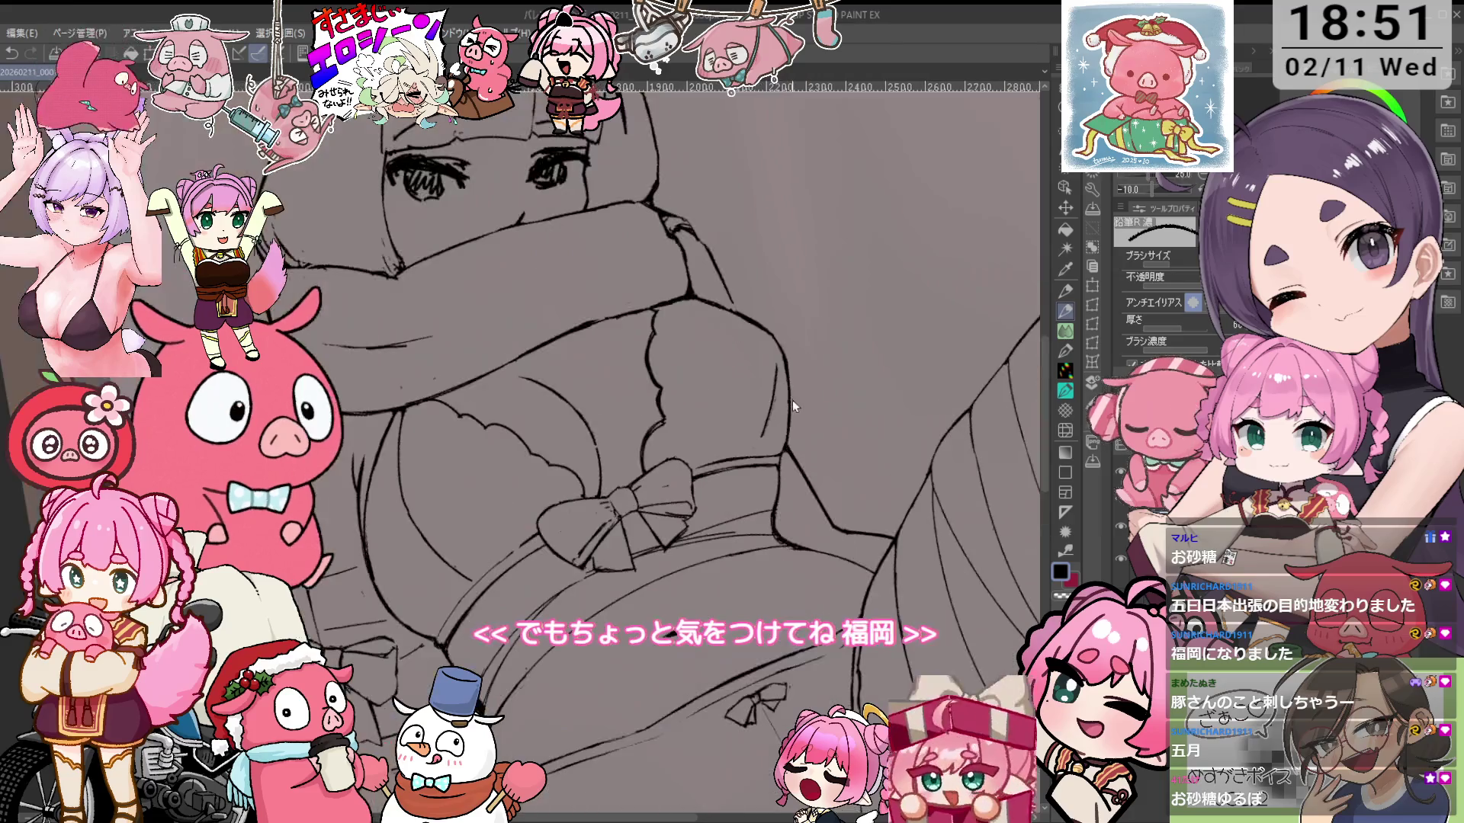
key(p)
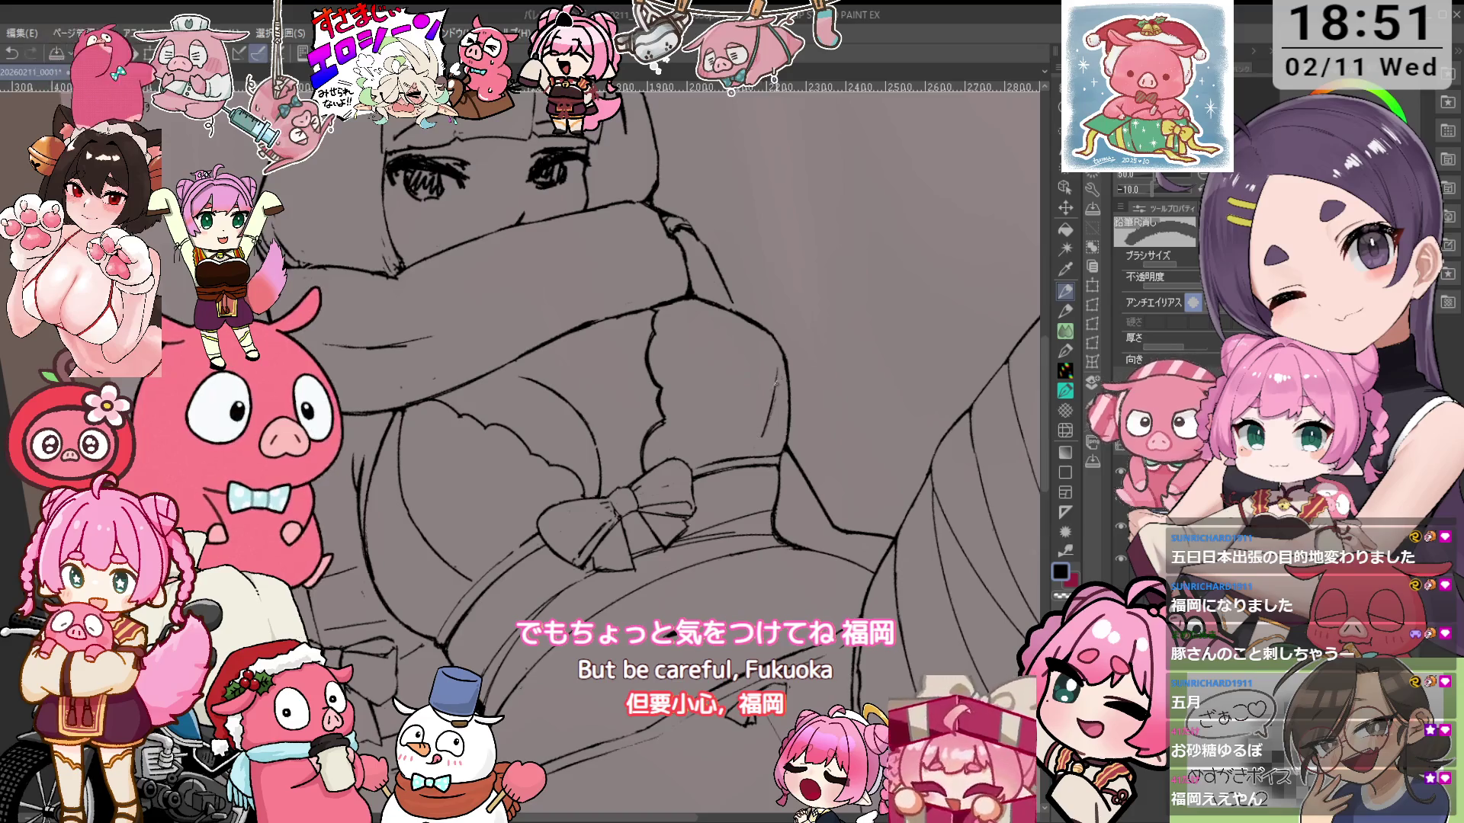
key(ctrl+minus)
key(ctrl+plus)
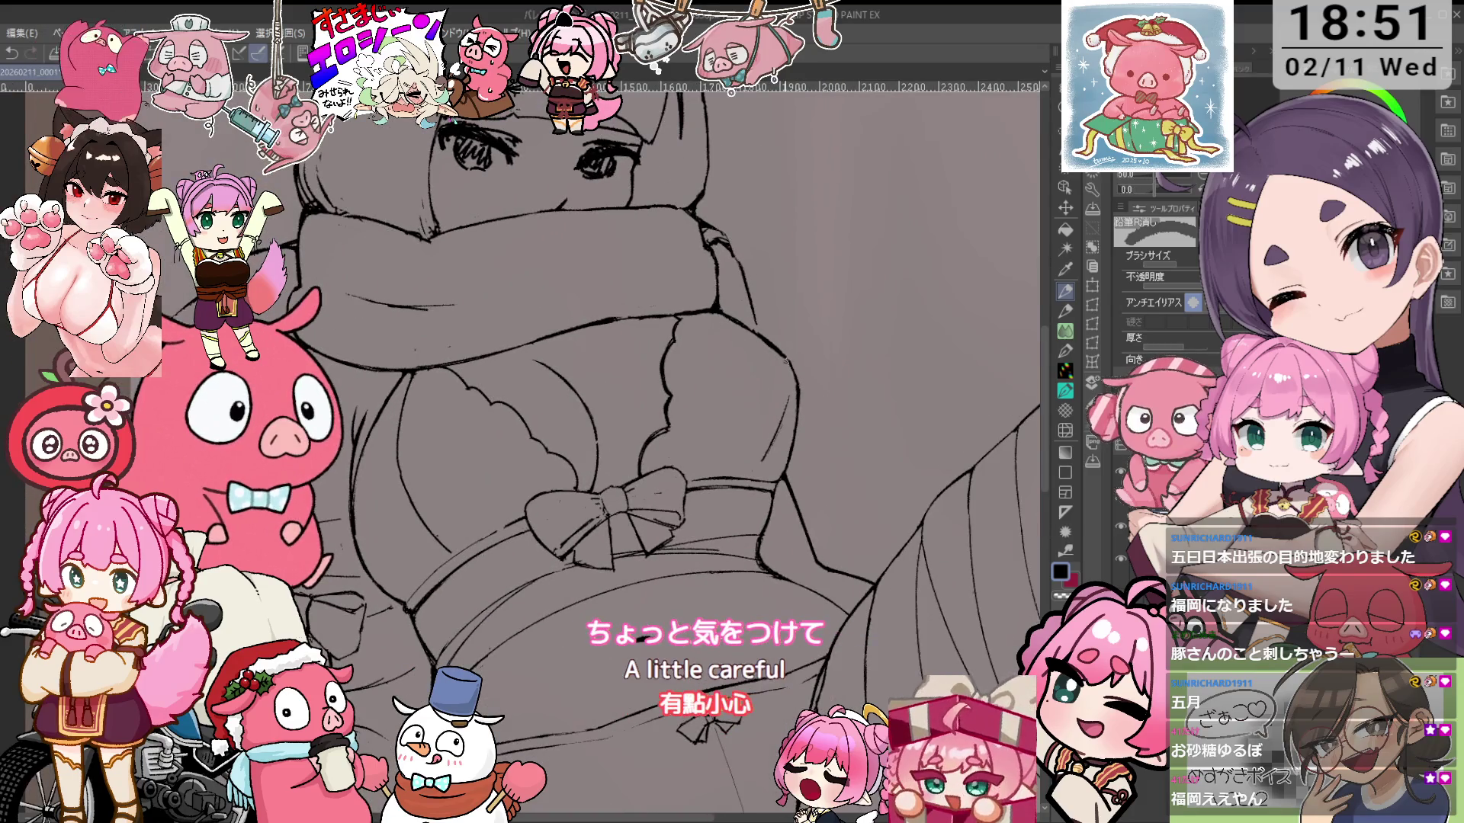
key(p)
key(p)
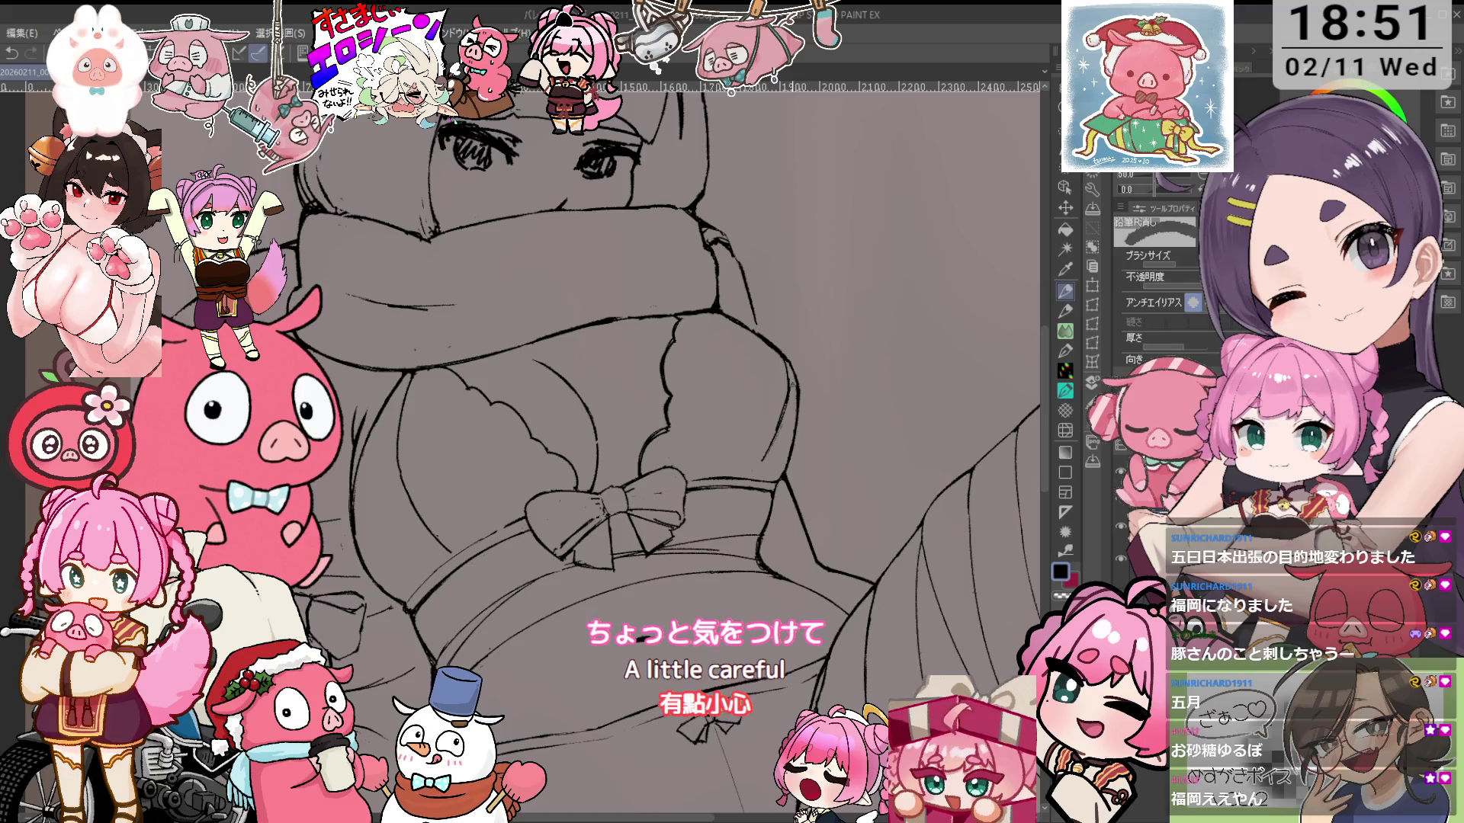
key(asciicircum)
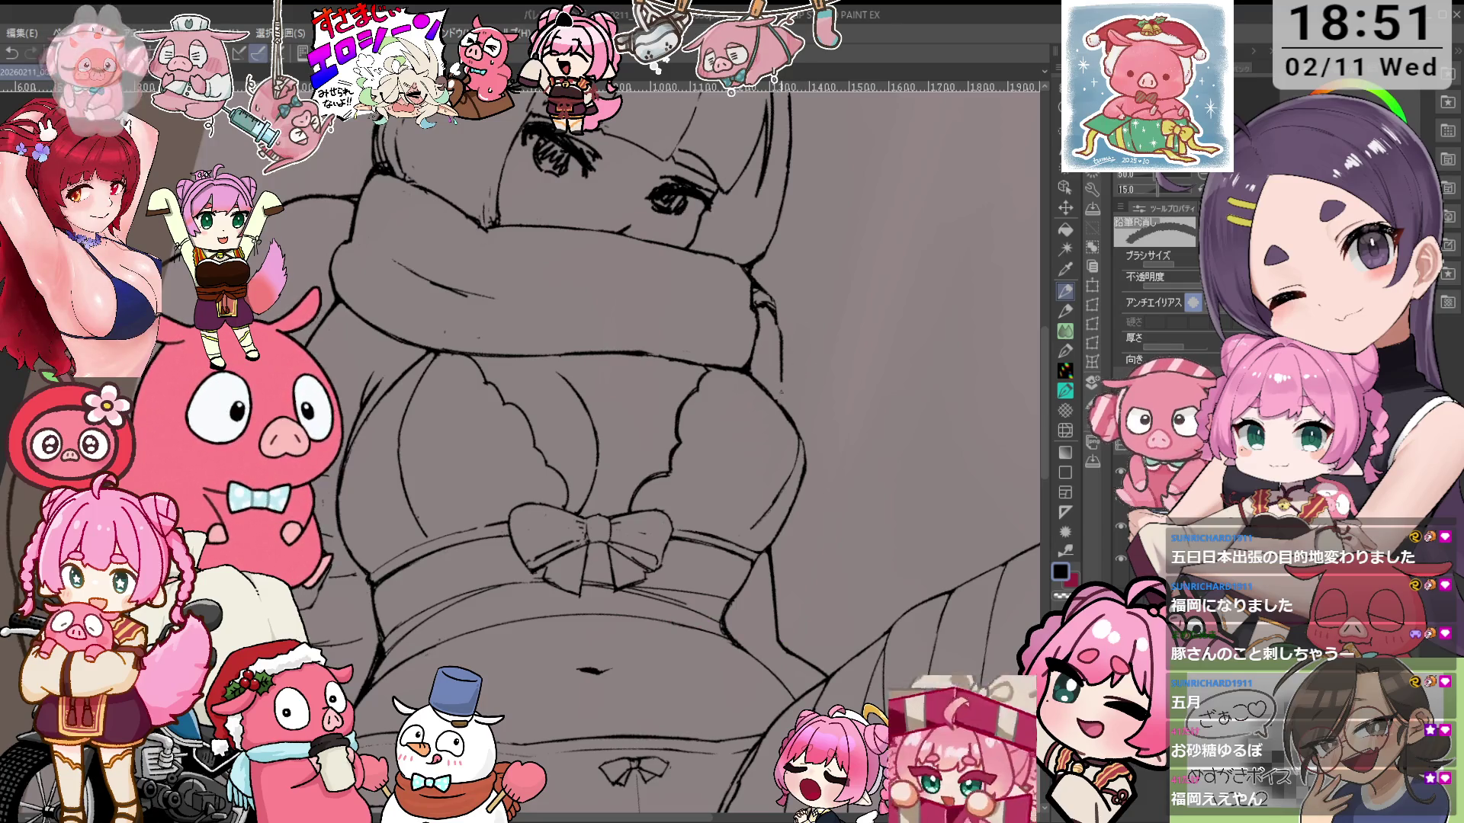
Erase and redraw the scarf strokes under the face with the canvas tilted to 35 degrees
key(p)
drag(792, 449, 821, 387)
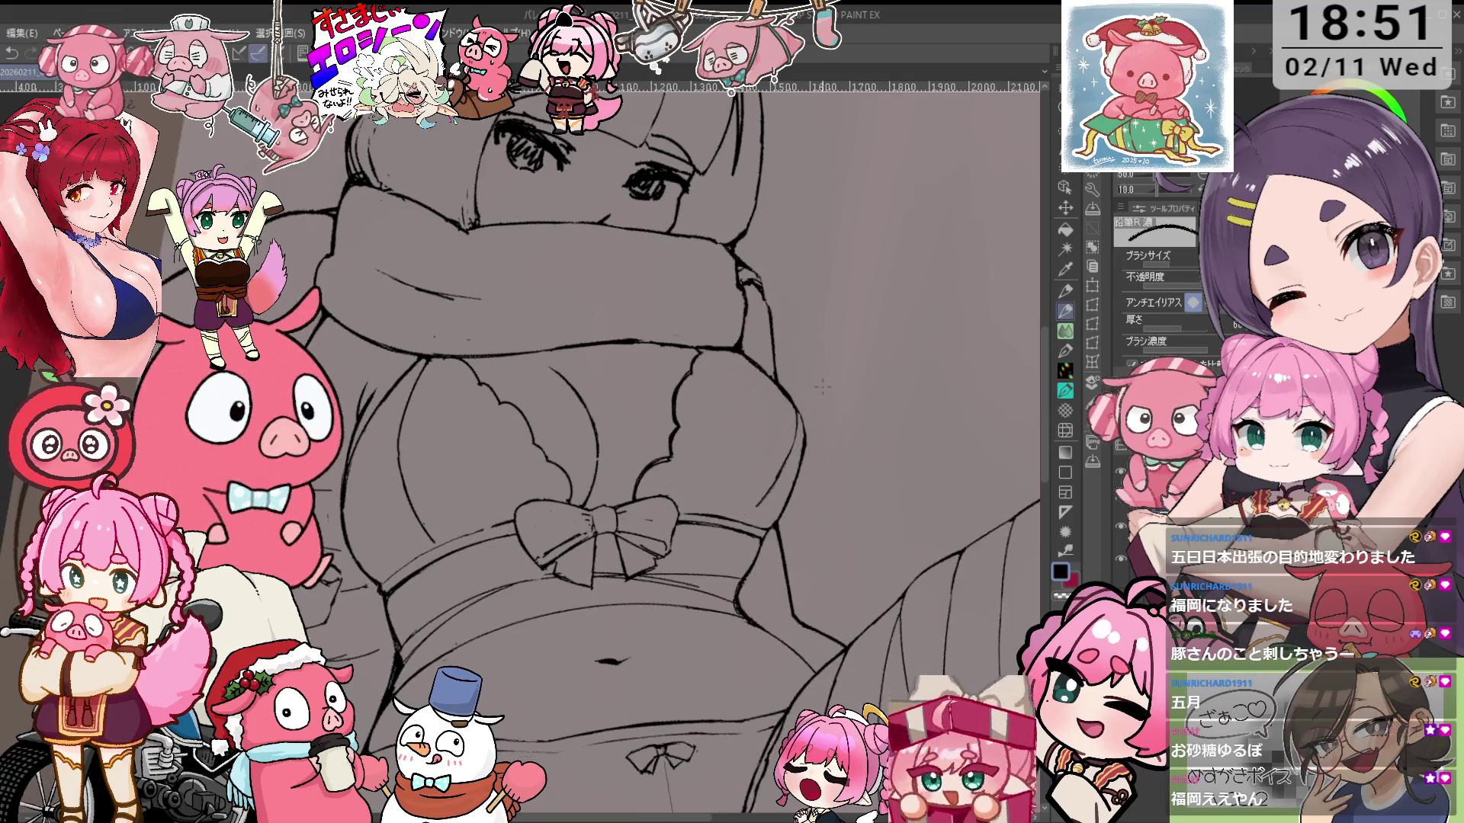
mouse_move(845, 440)
mouse_down()
mouse_move(824, 518)
mouse_move(785, 450)
mouse_up()
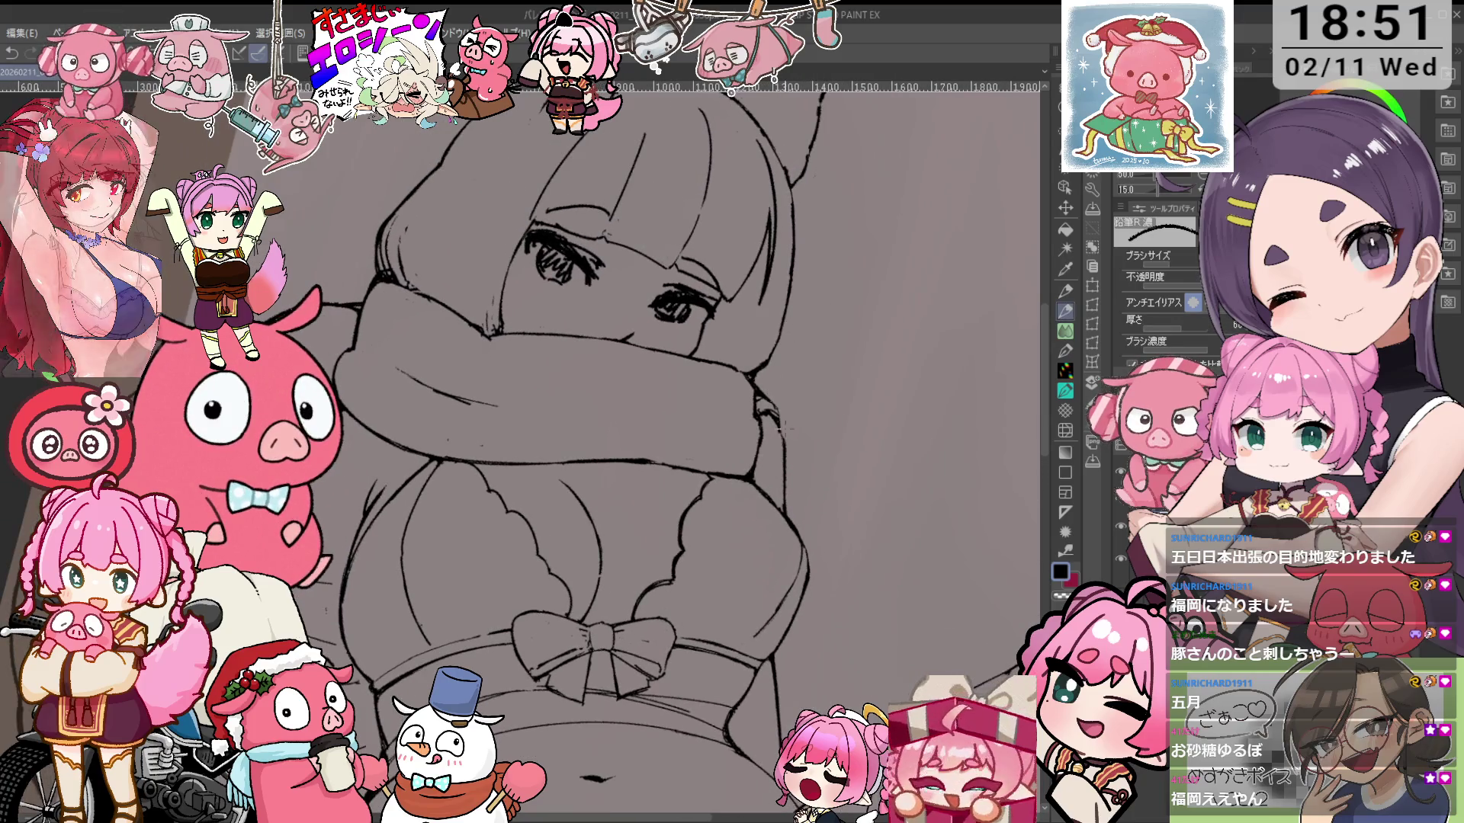
key(e)
scroll(762, 419, up, 5)
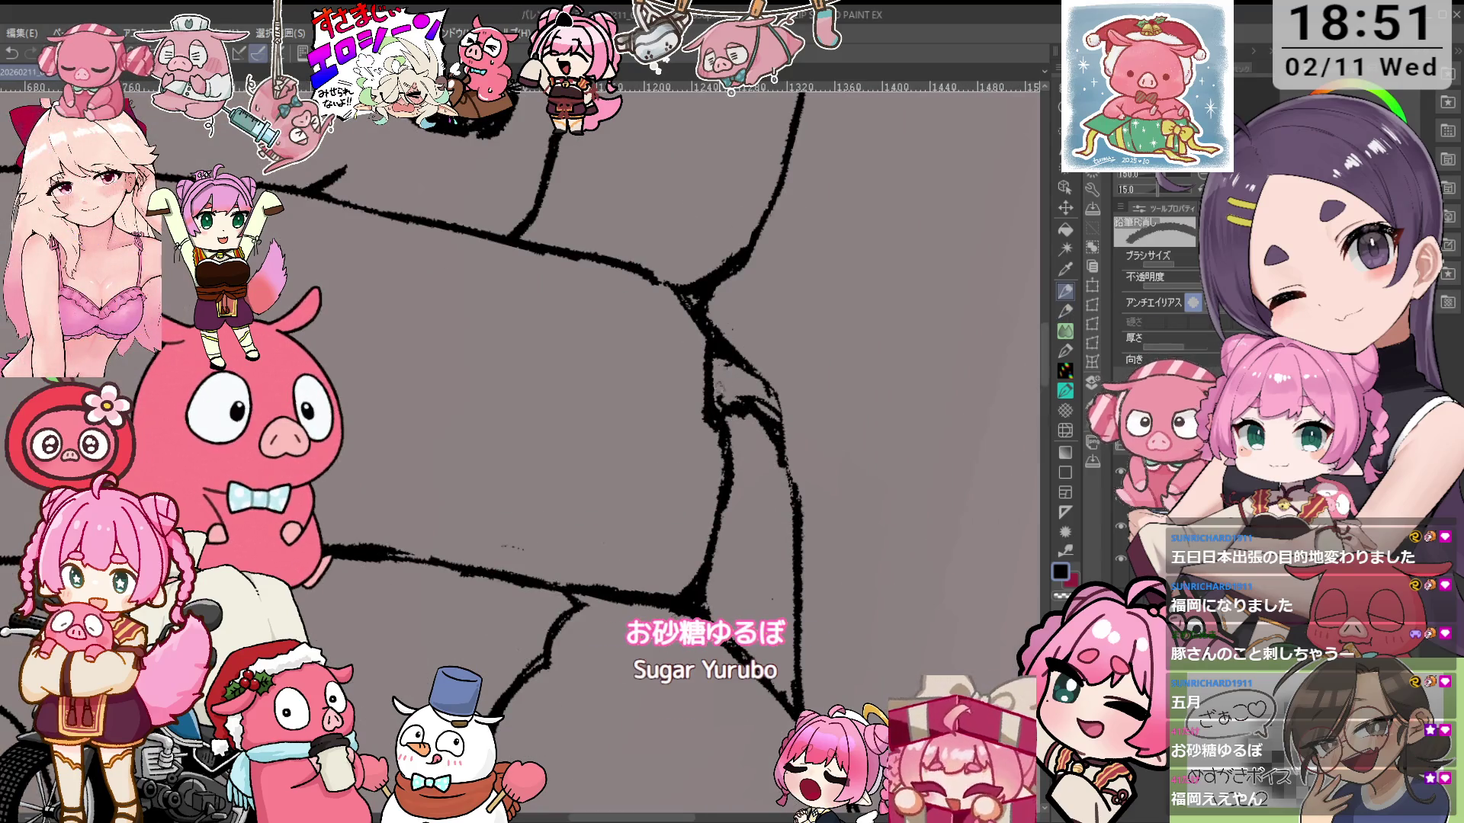
drag(738, 392, 753, 463)
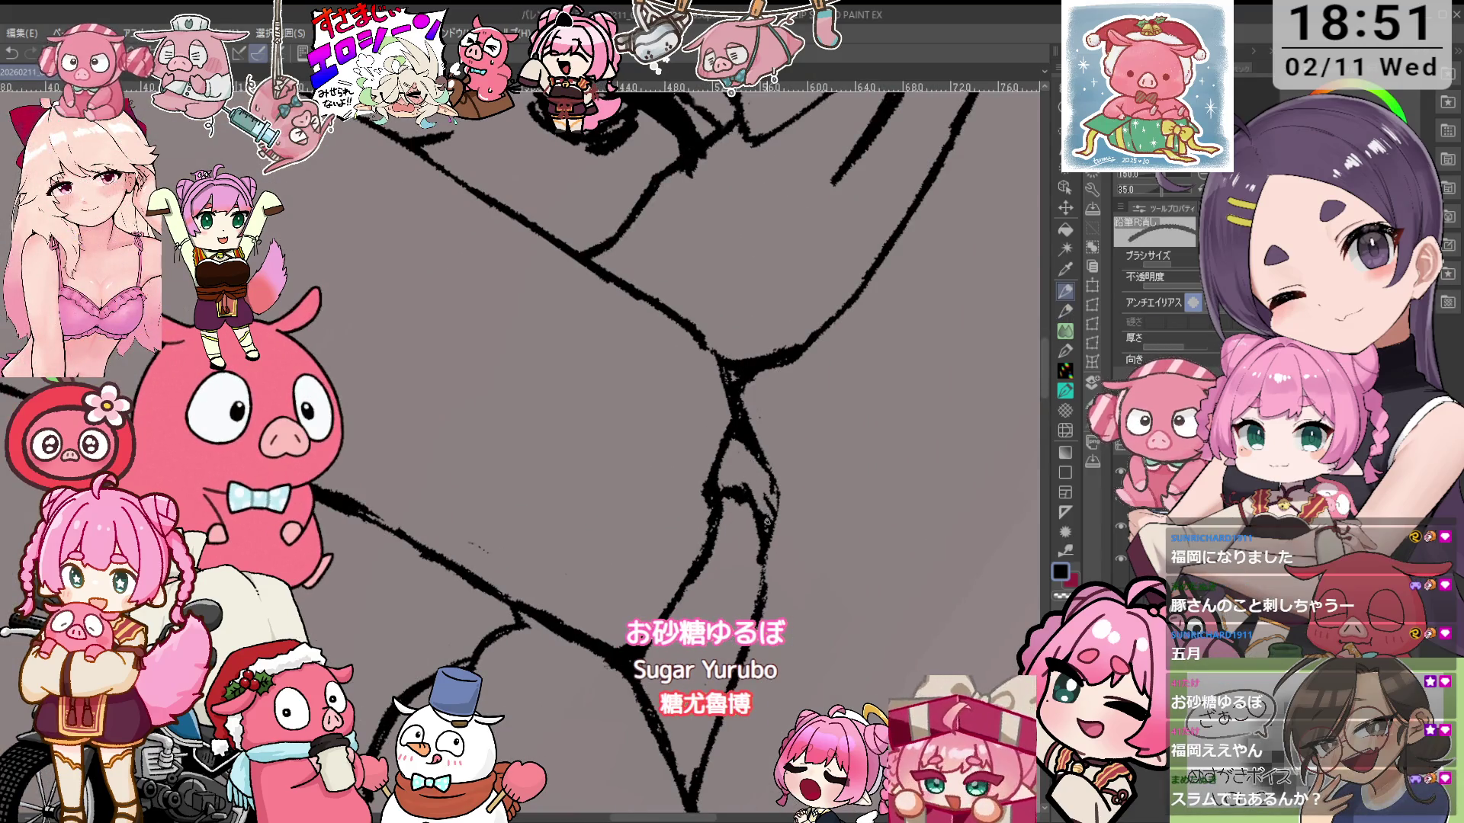
key(p)
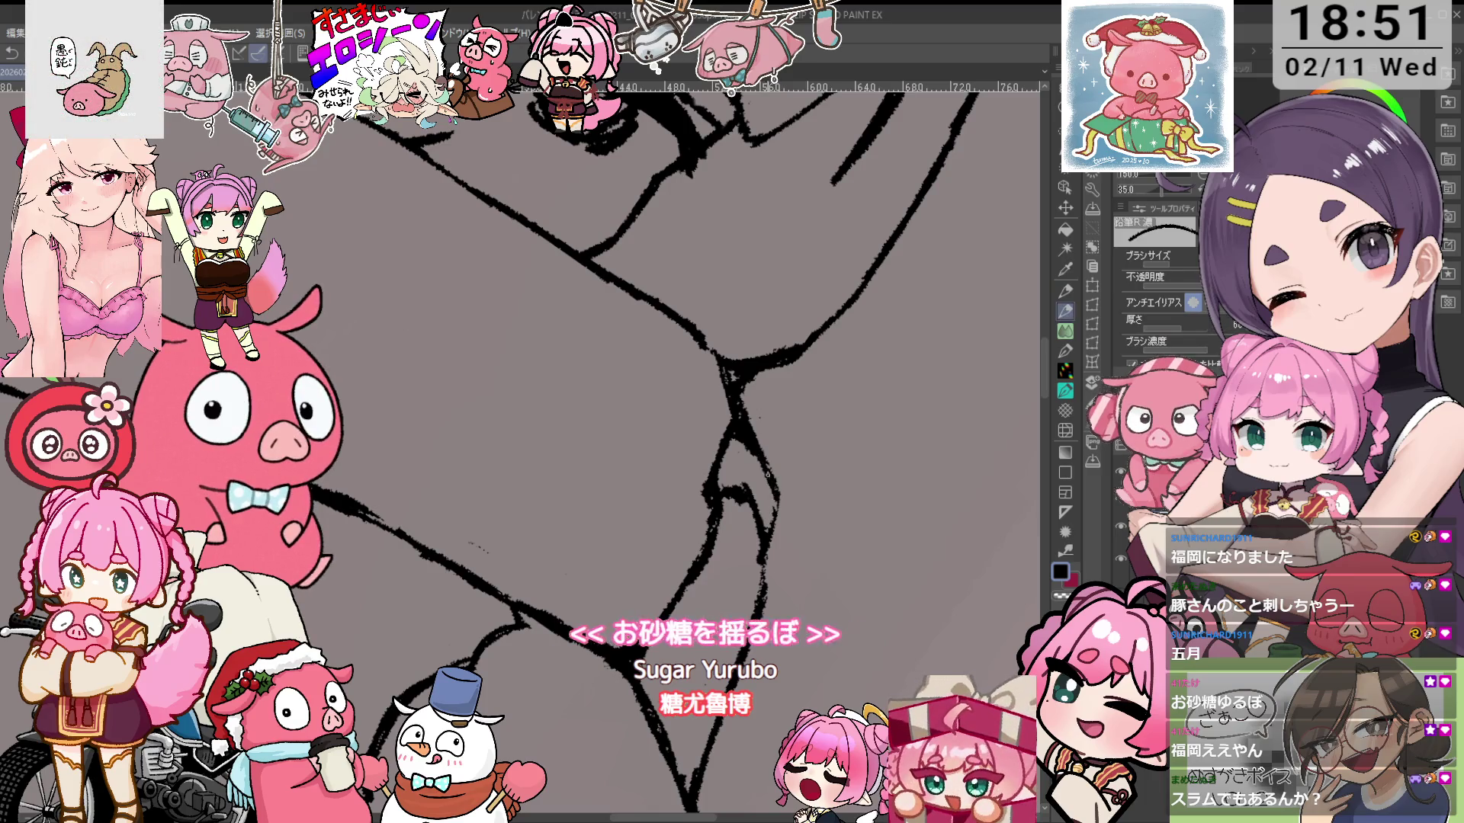
Refine remaining scarf lines at 20–50 degree tilts, then rotate back and zoom out to review
drag(771, 475, 774, 430)
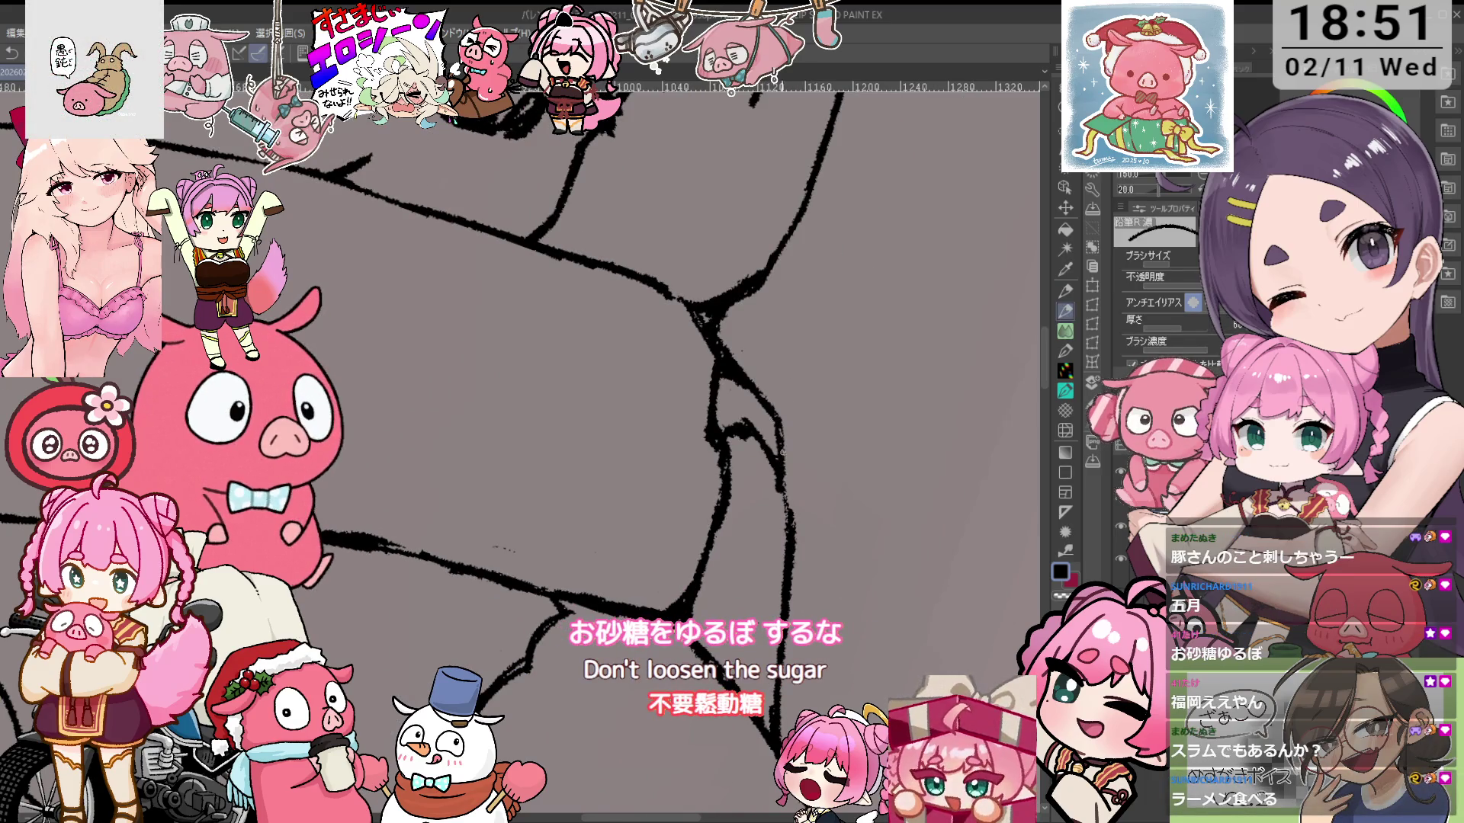
key(e)
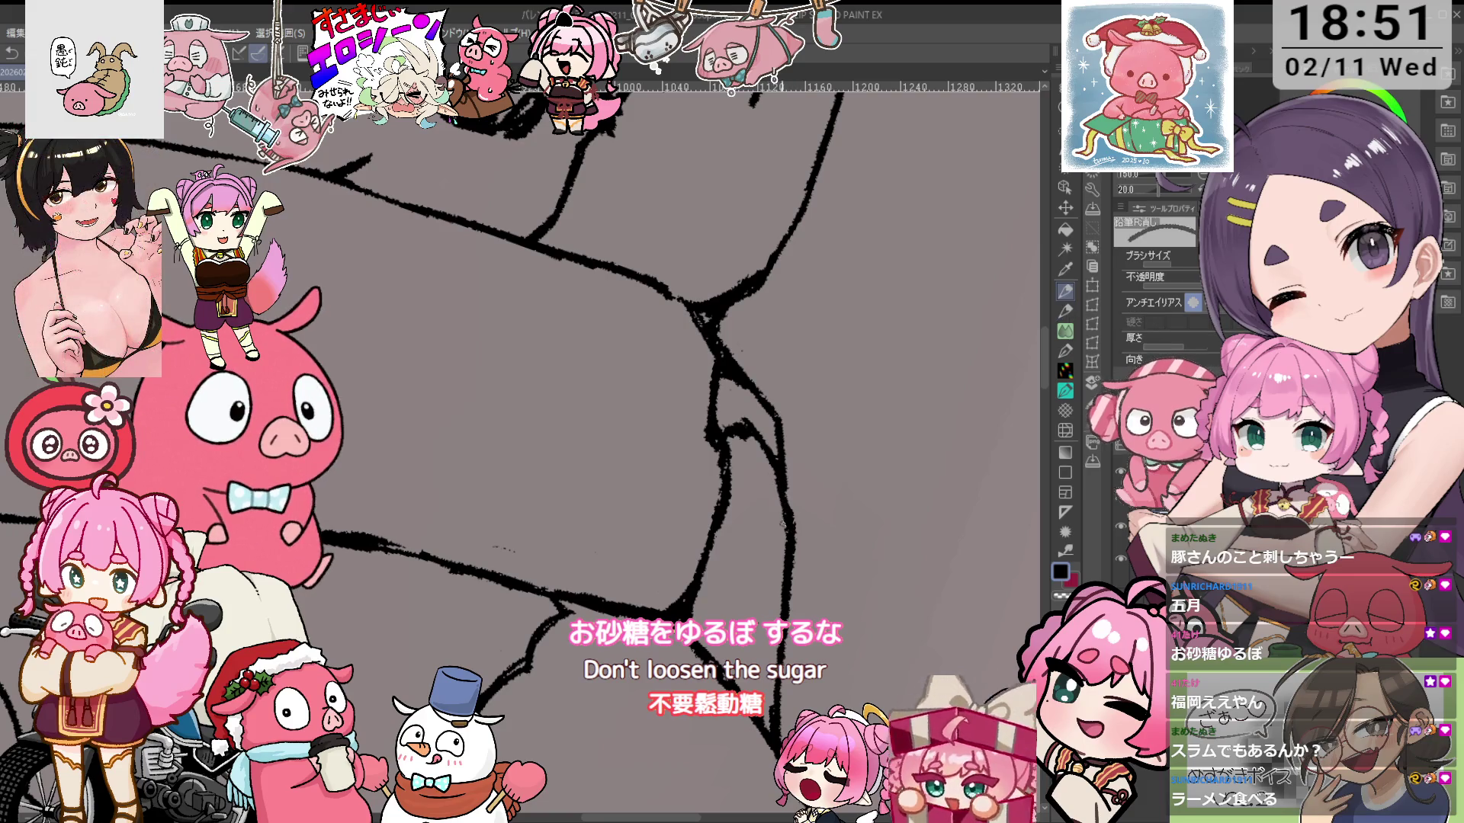
drag(791, 521, 752, 505)
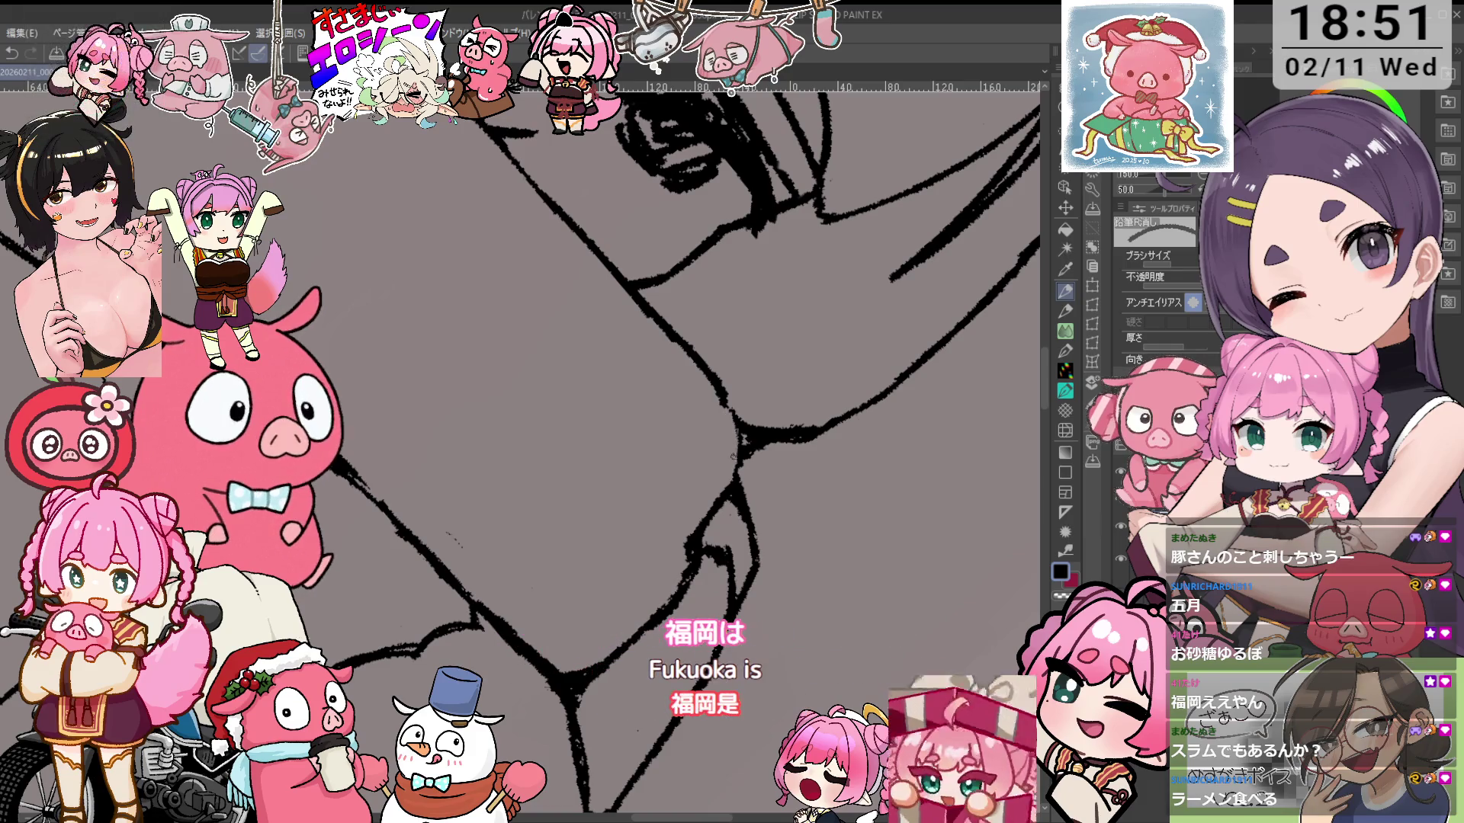
key(p)
key(minus)
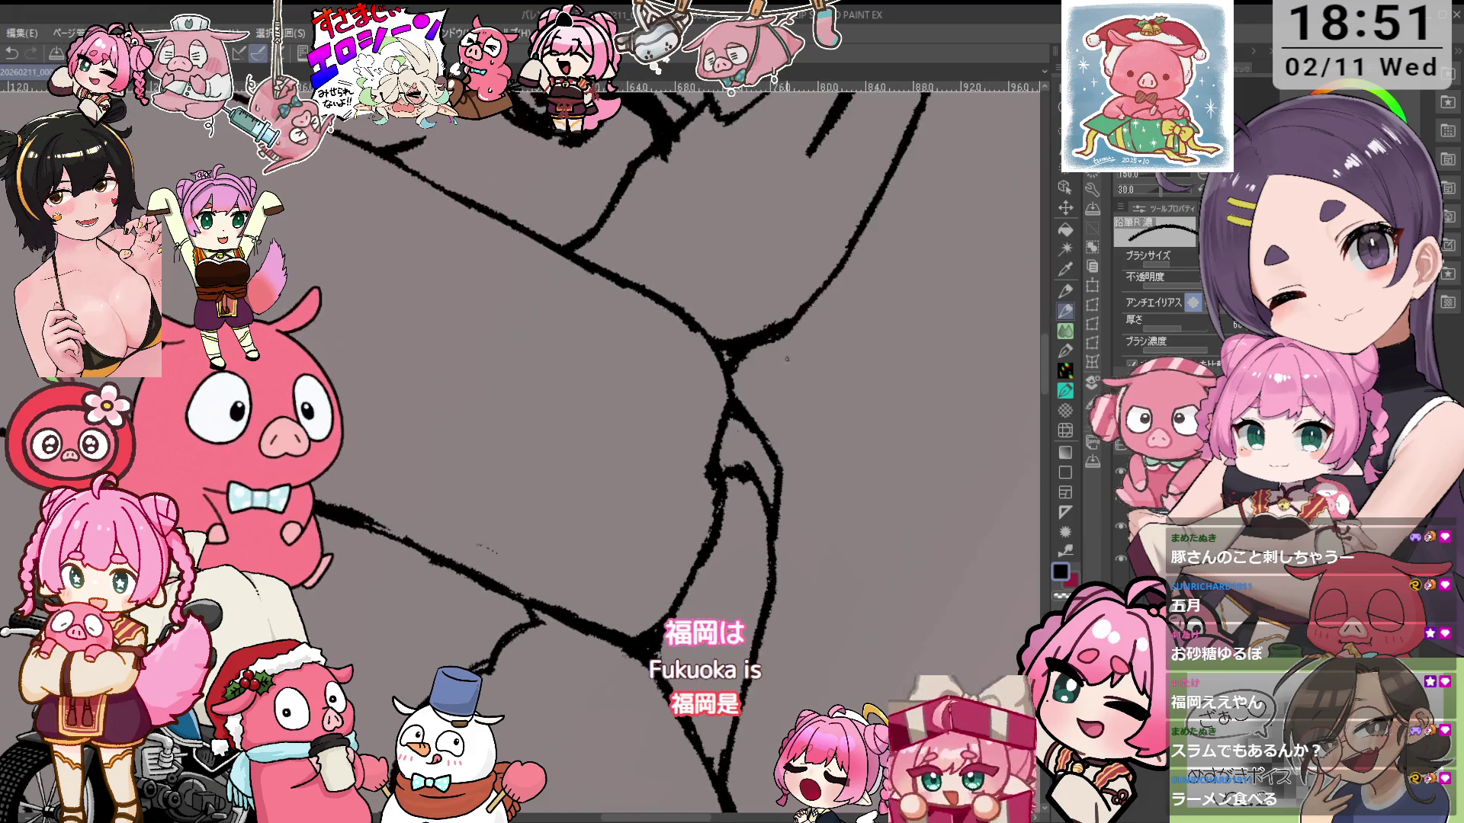
key(ctrl+minus)
key(ctrl+minus)
key(ctrl+minus)
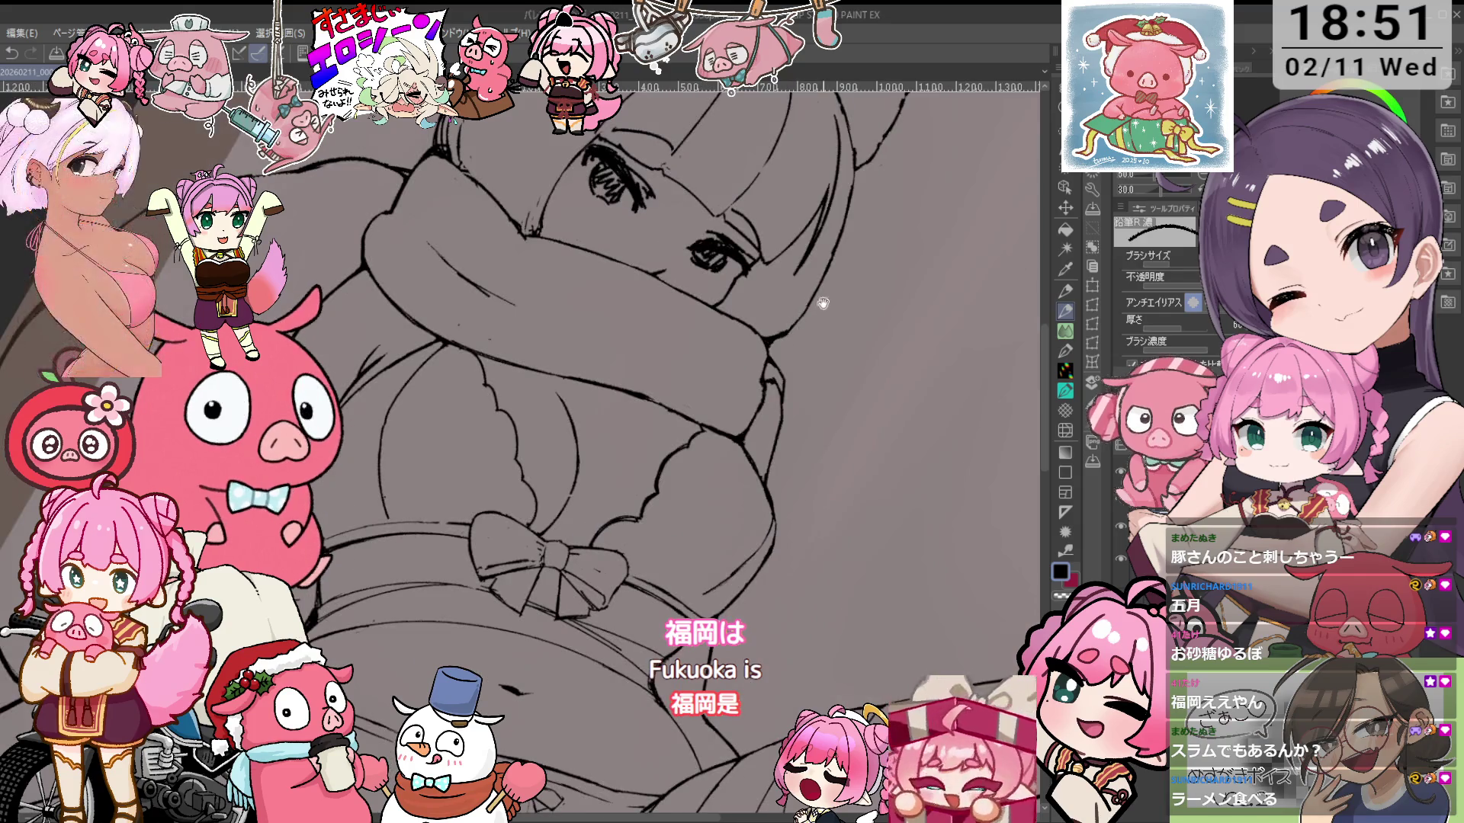
Zoom in on the top's central bow and erase and redraw its lines
key(minus)
key(minus)
key(ctrl+plus)
key(ctrl+plus)
key(ctrl+plus)
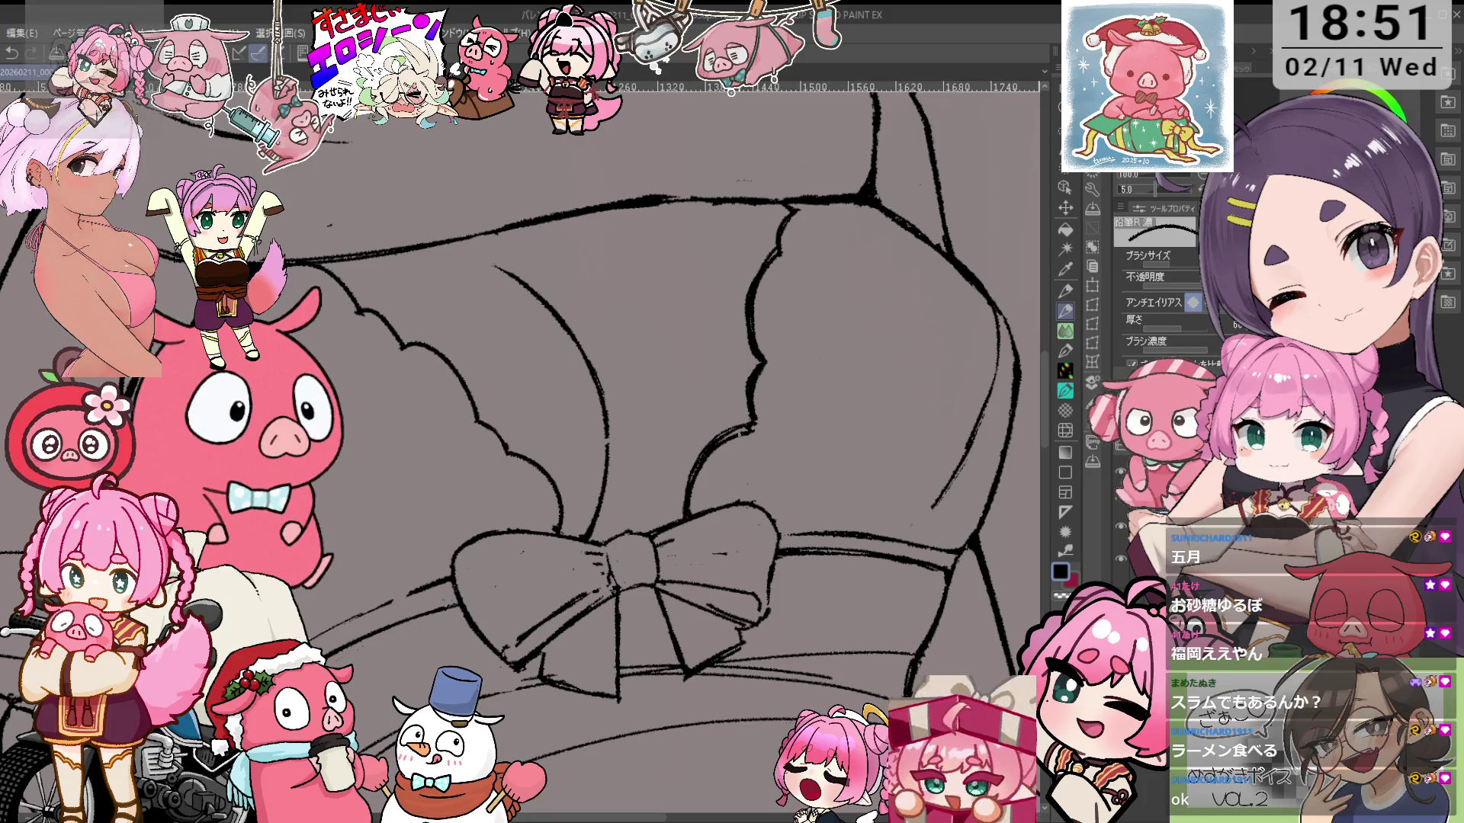
key(e)
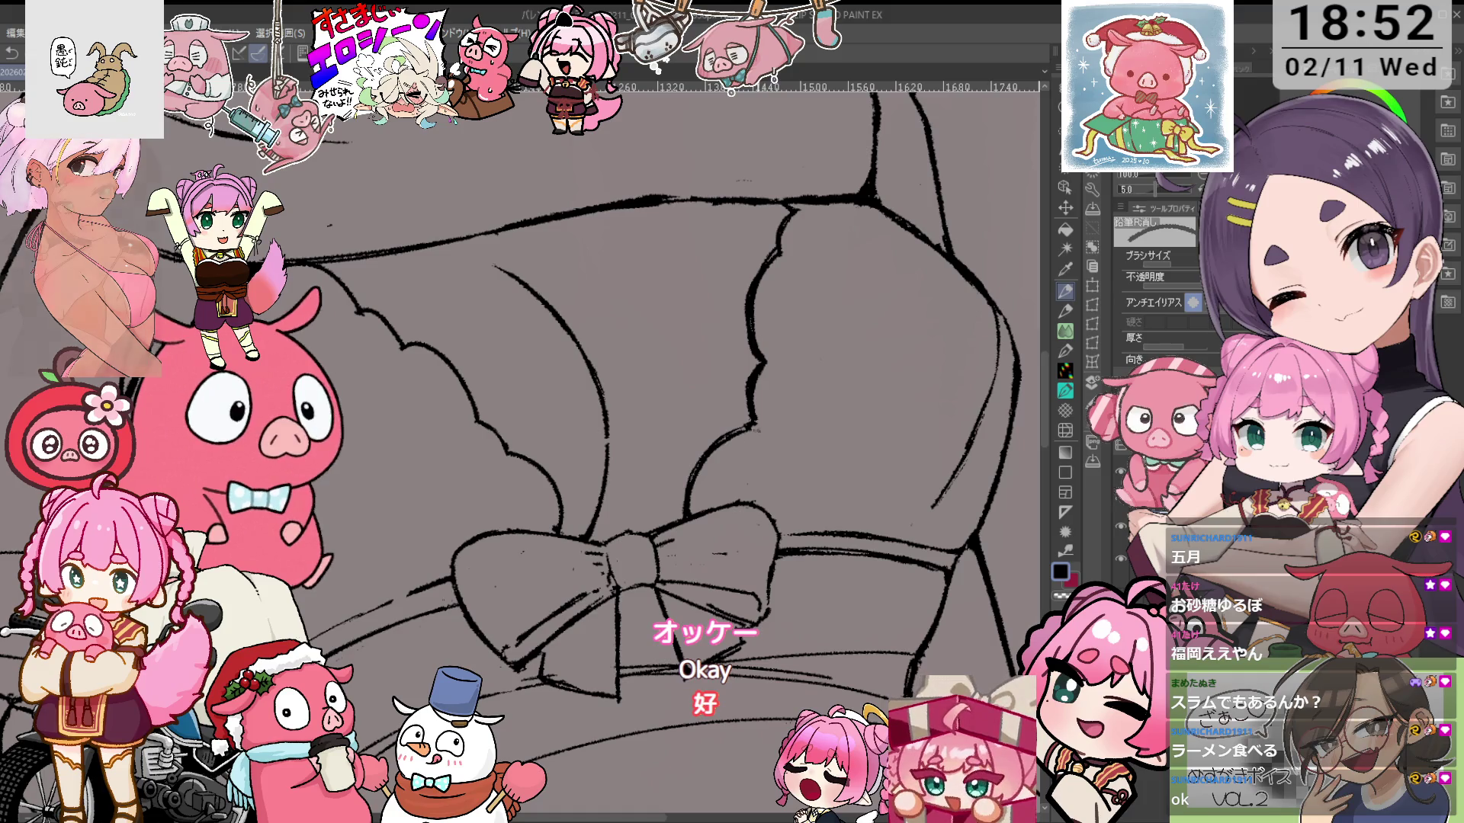
key(p)
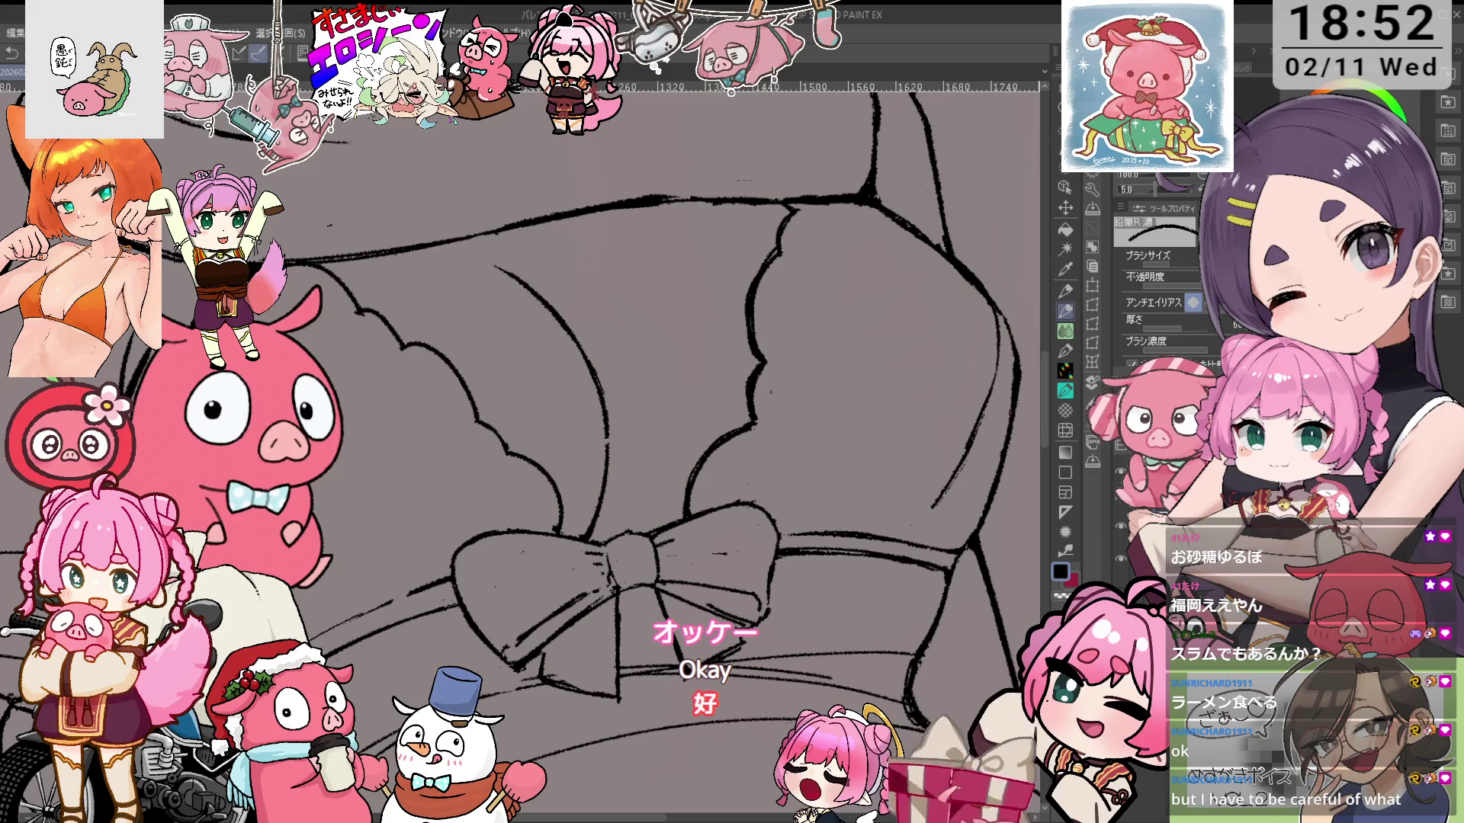
Level the canvas, clean the scalloped cup edges with tilted eraser strokes, then zoom out to the whole figure
key(ctrl+at)
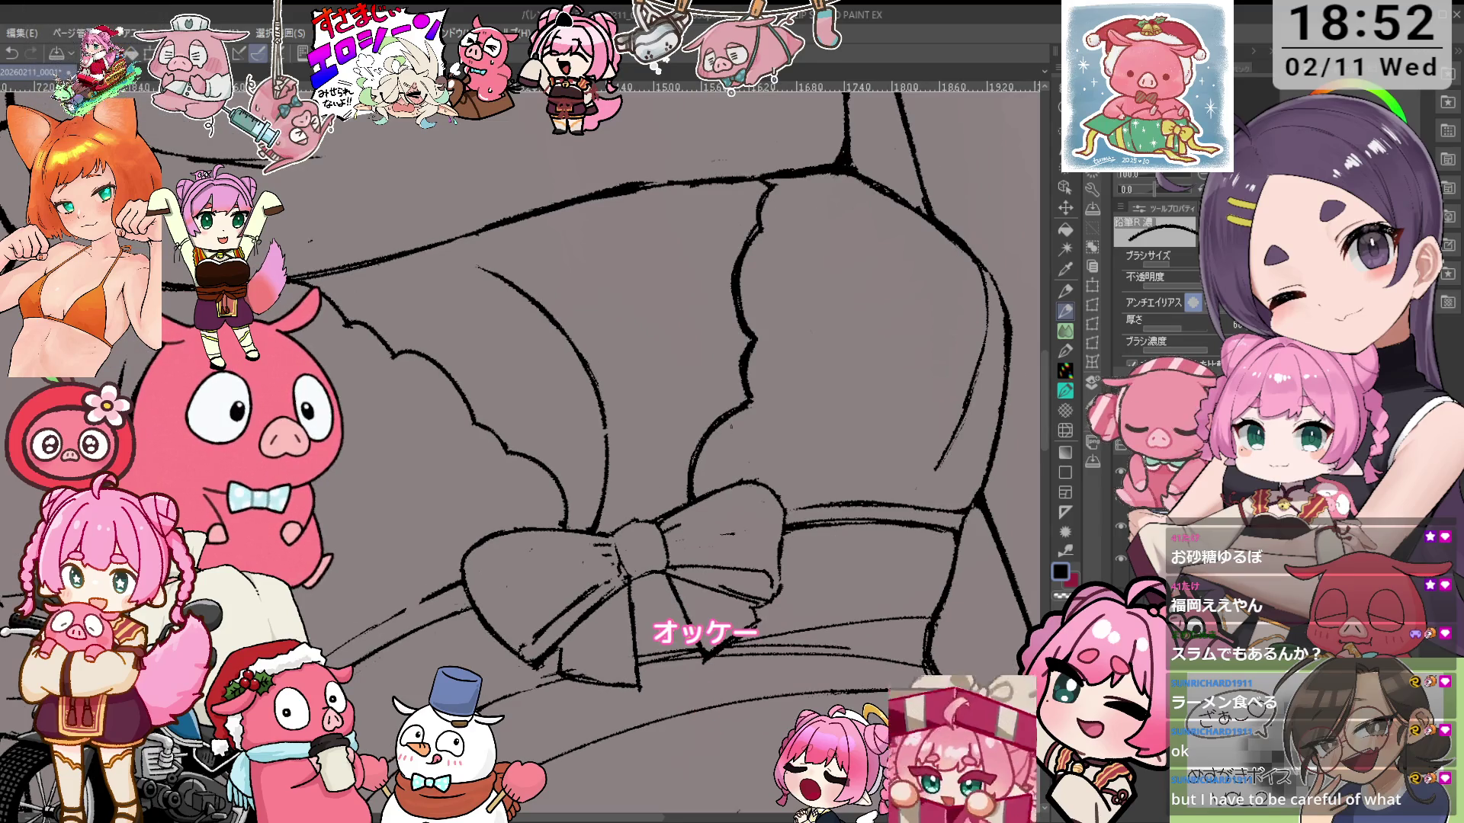
key(e)
key(minus)
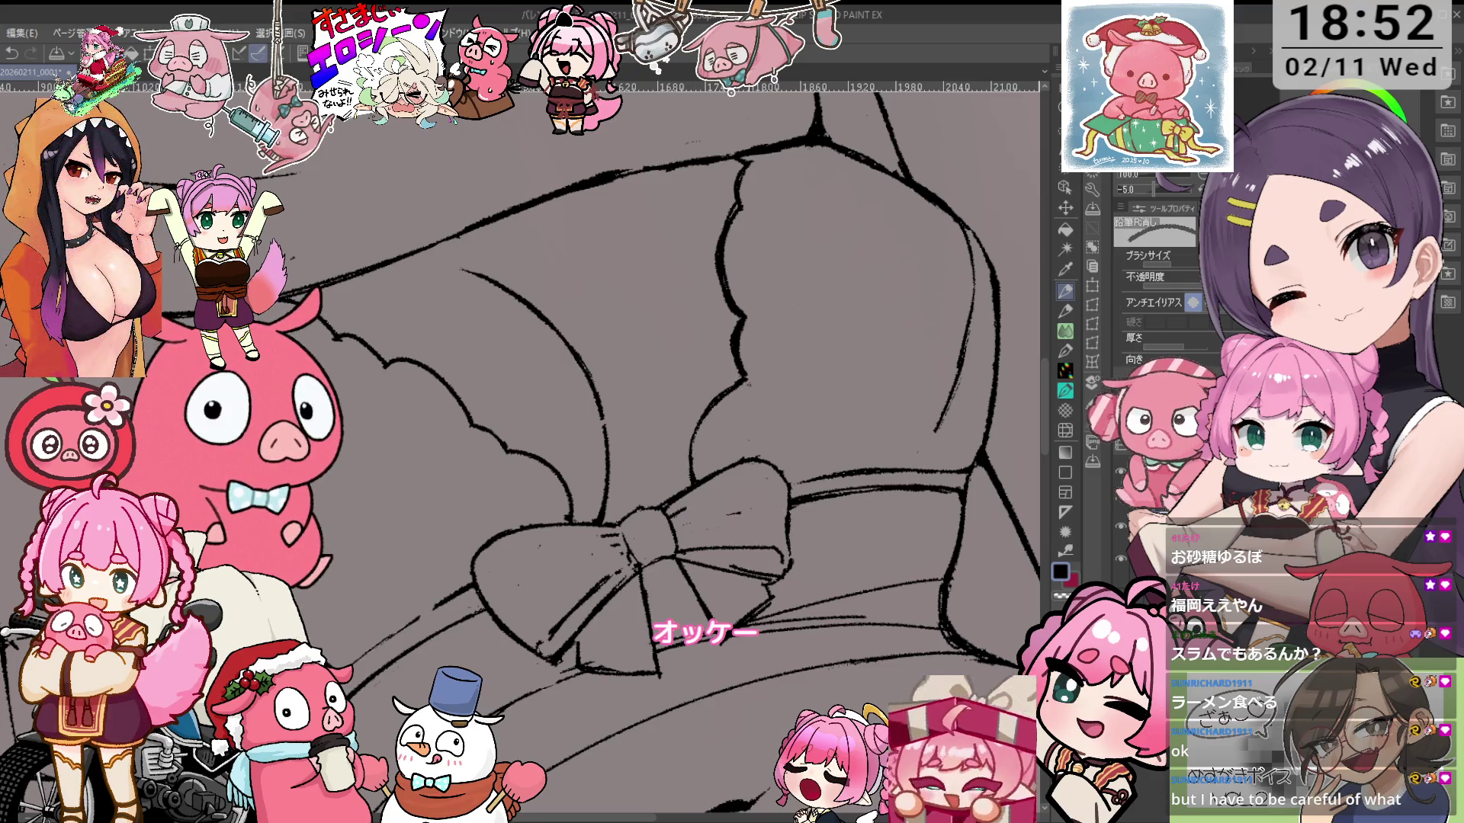
key(asciicircum)
key(asciicircum)
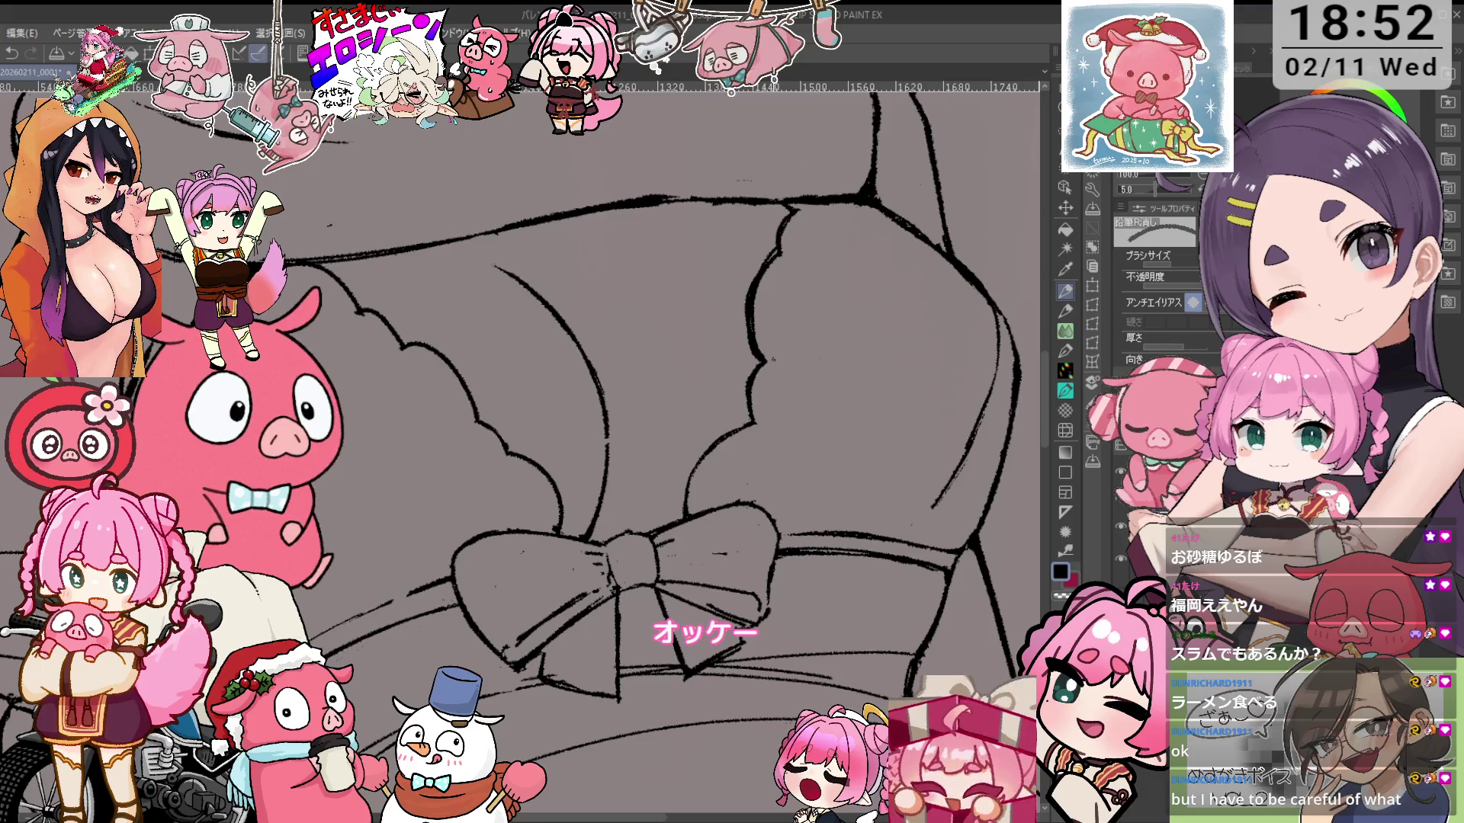
key(asciicircum)
key(asciicircum)
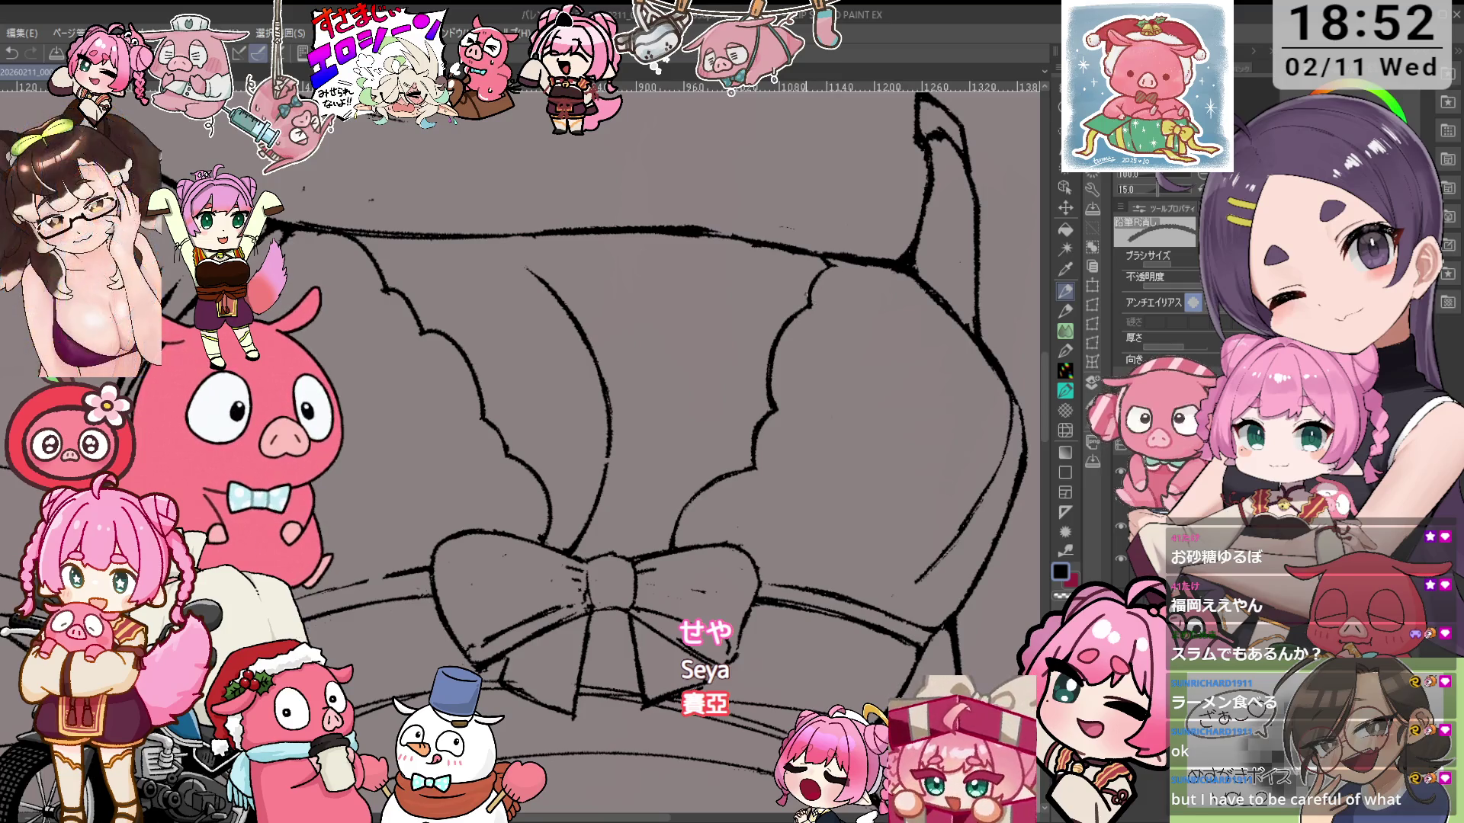
scroll(572, 450, down, 5)
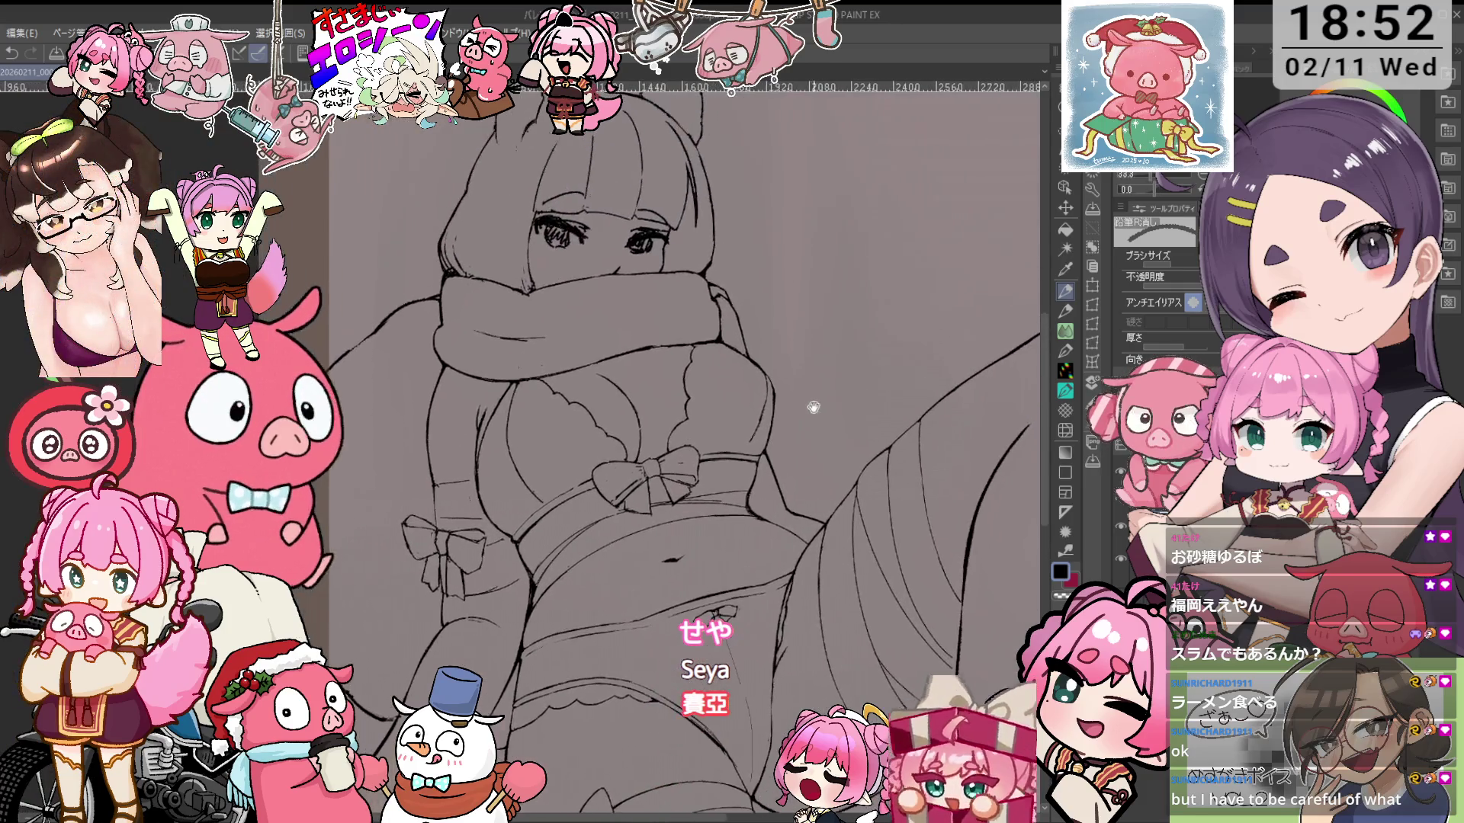
Zoom in on the waist and redraw its lines with the 鉛筆R濃 pencil on a clockwise-rotated canvas
scroll(690, 381, up, 5)
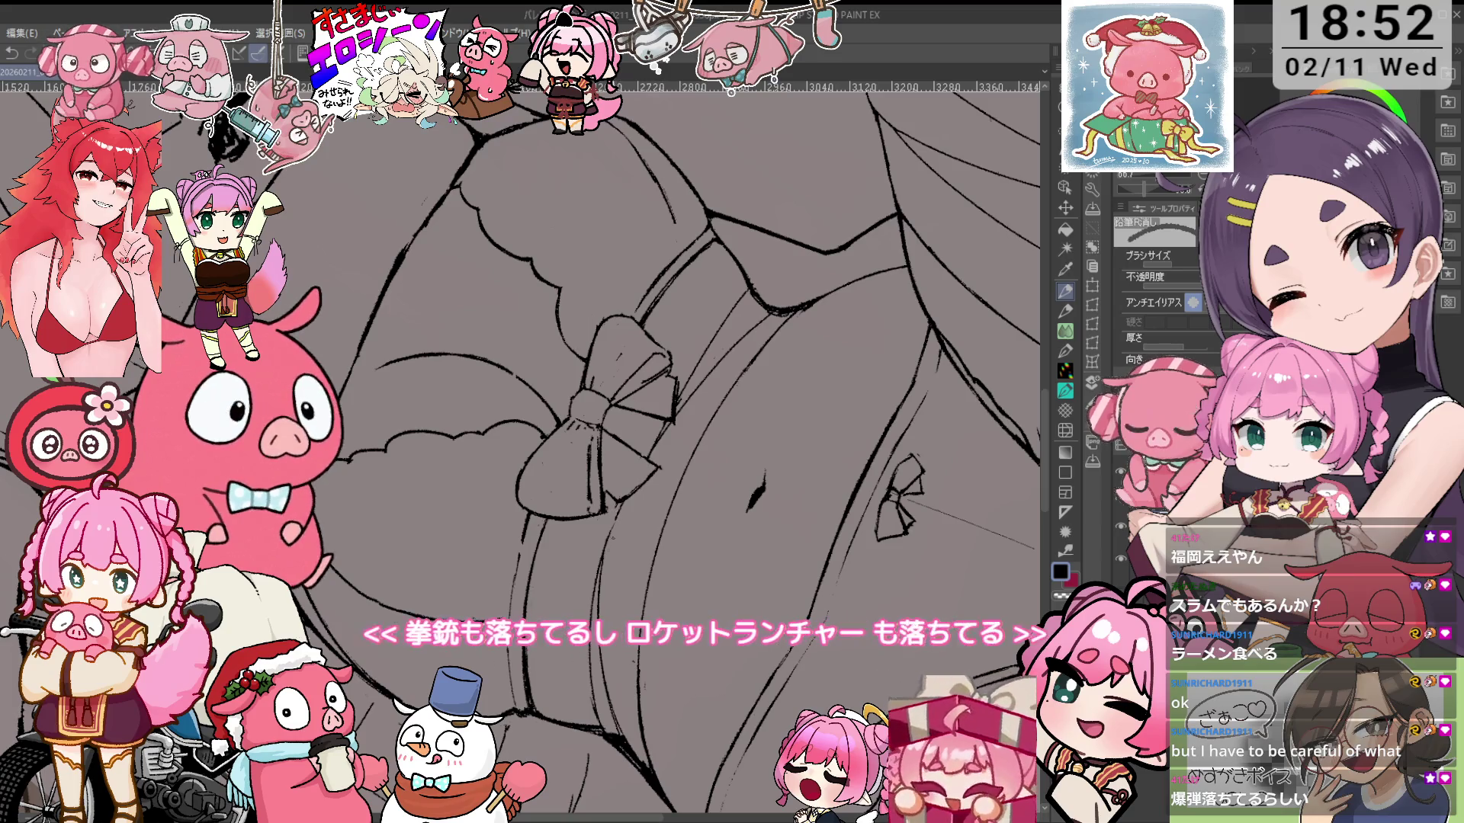
key(p)
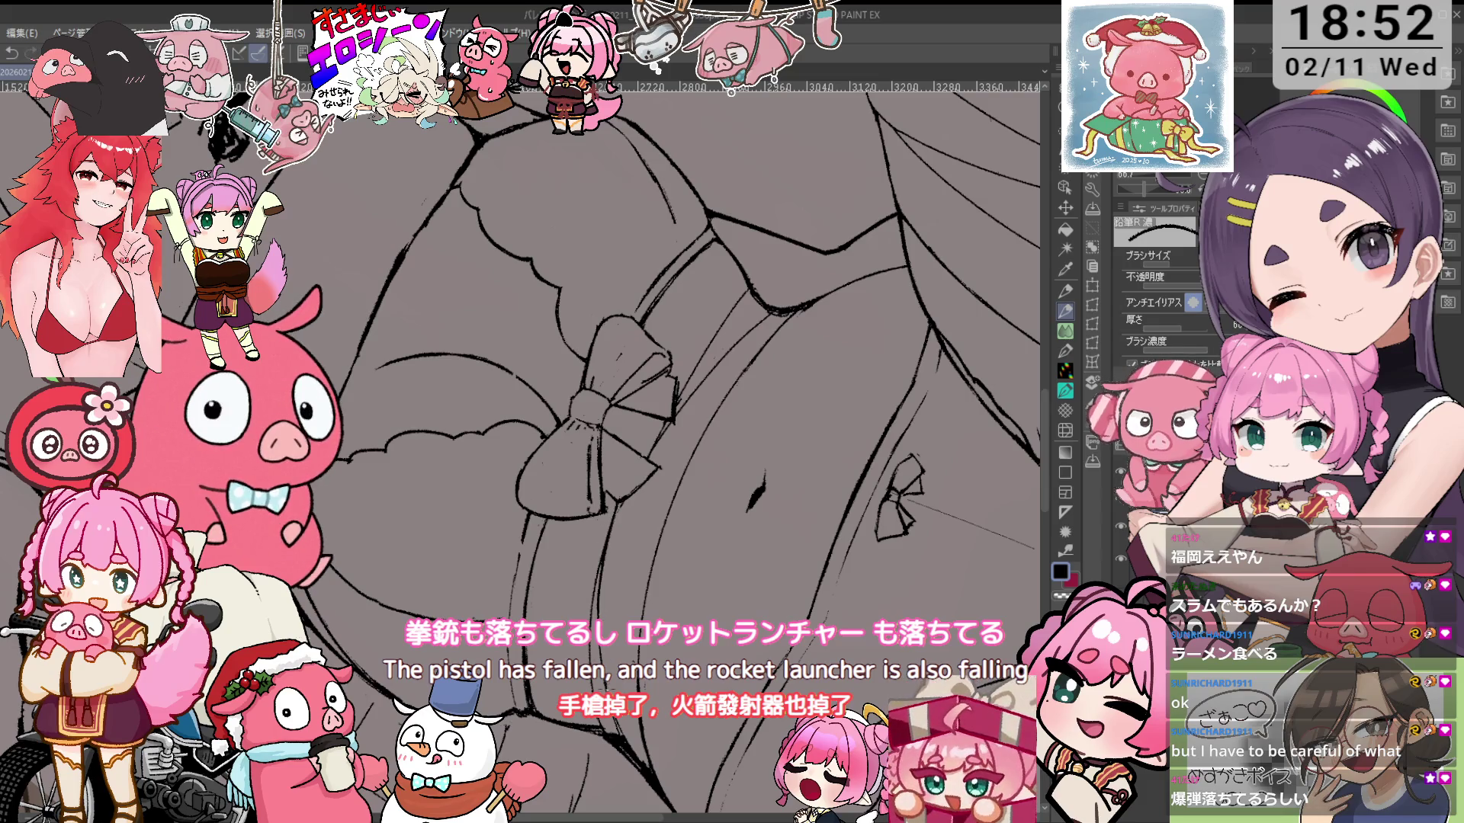
key(asciicircum)
key(asciicircum)
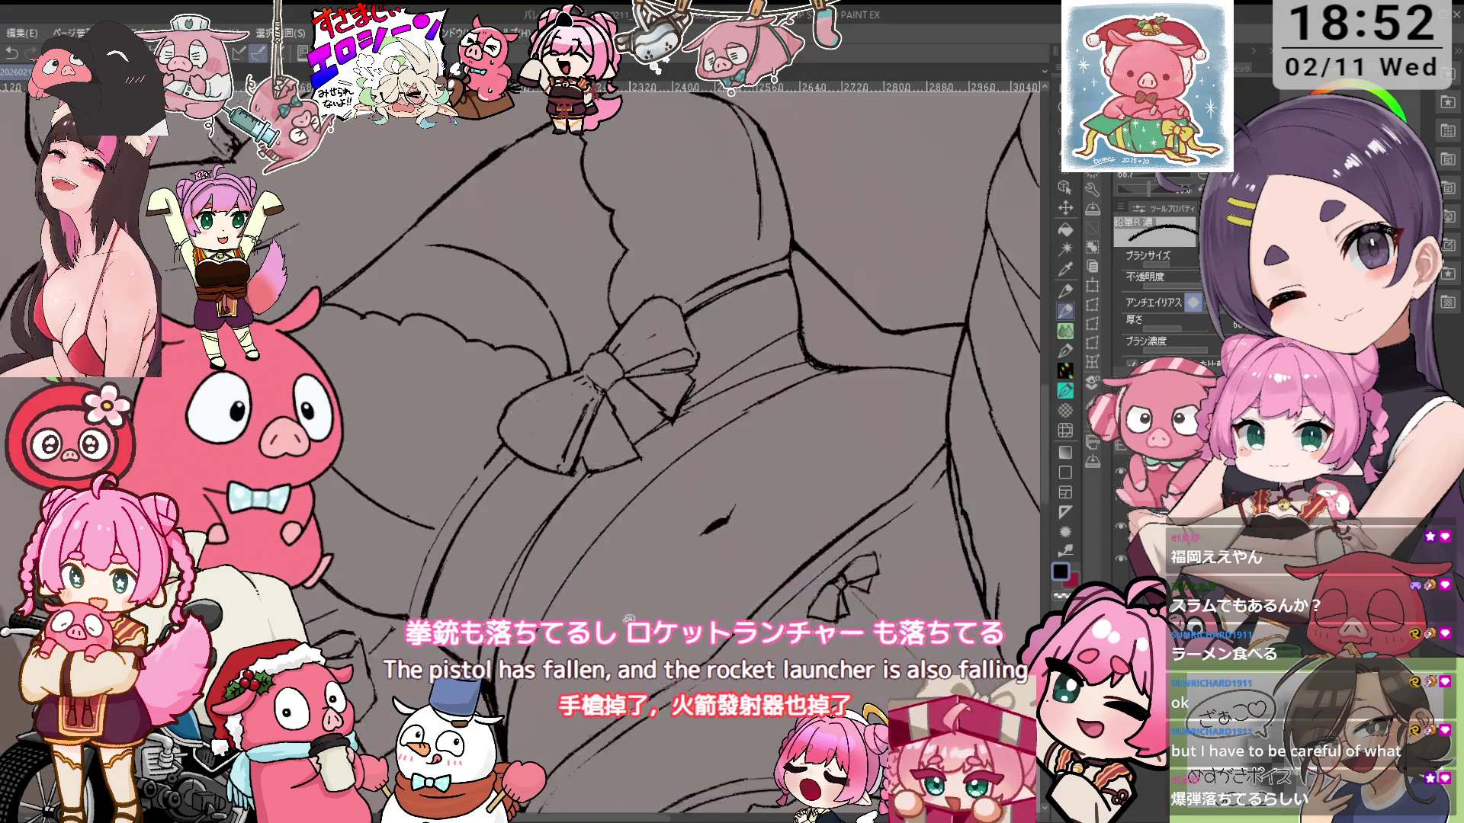
key(asciicircum)
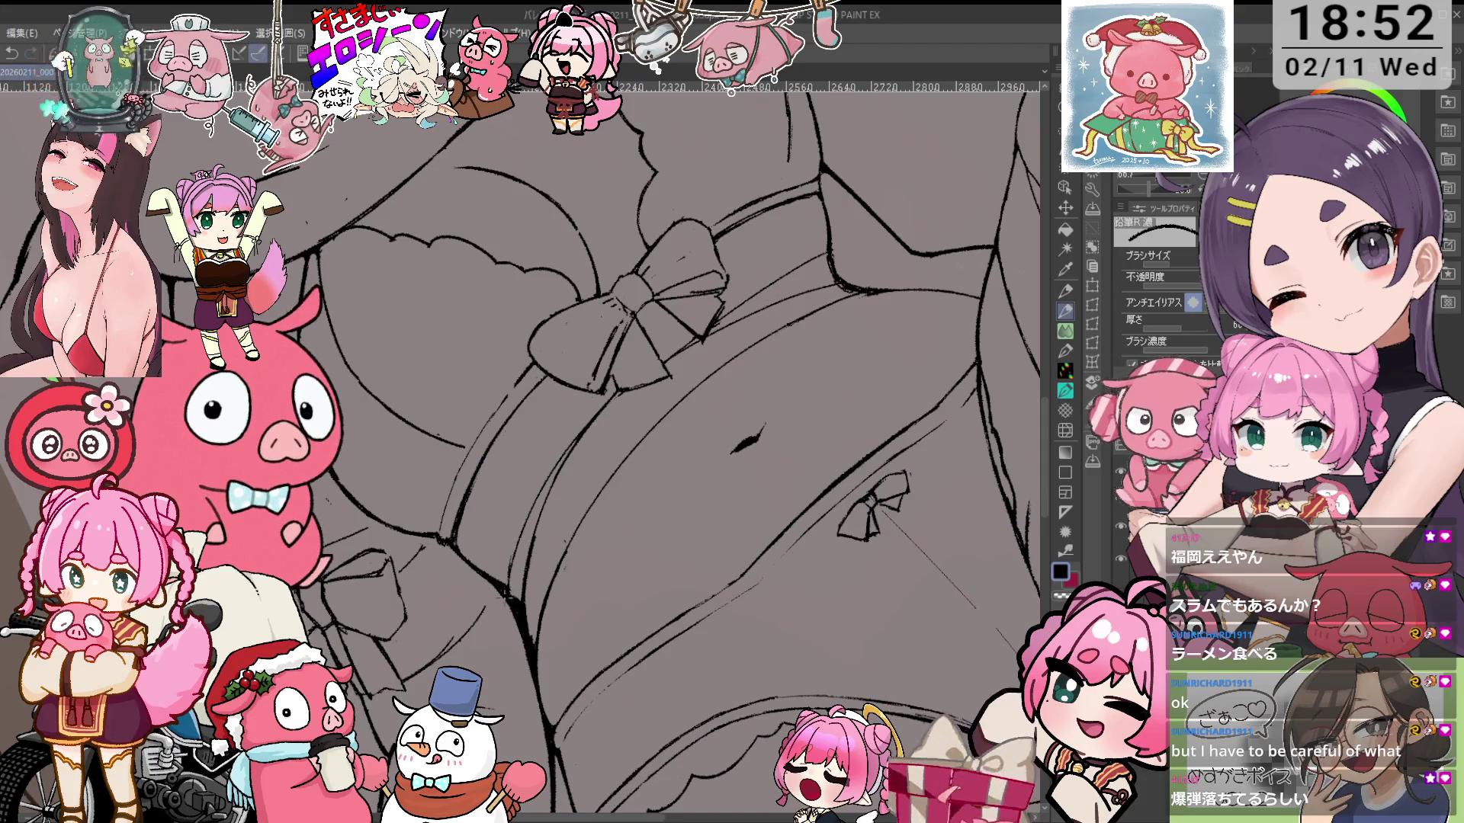
key(minus)
key(asciicircum)
key(asciicircum)
scroll(671, 282, up, 2)
Alternate eraser and pencil to clean the belly and hip contours, then zoom out to 60%
key(e)
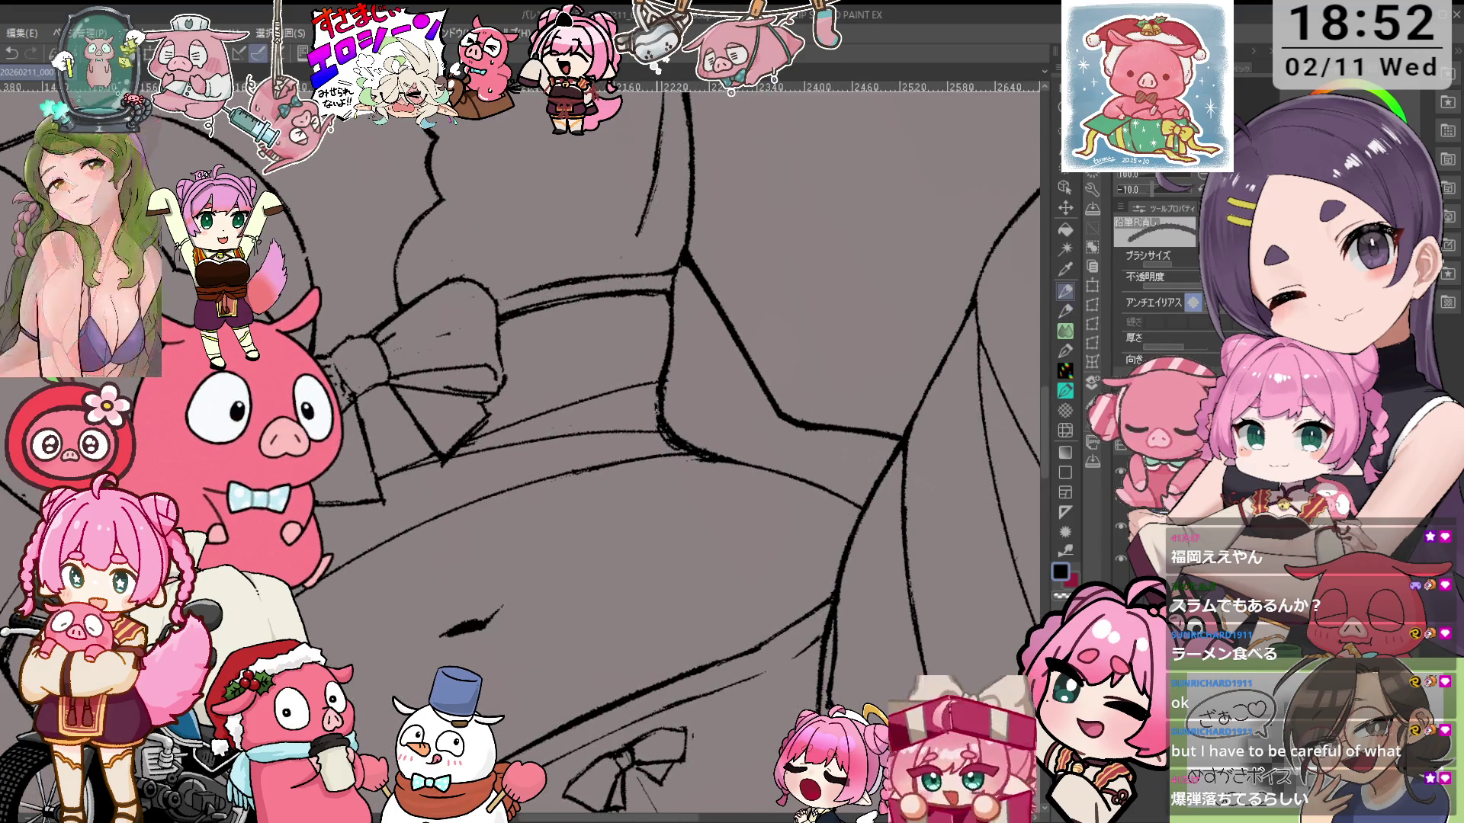
key(minus)
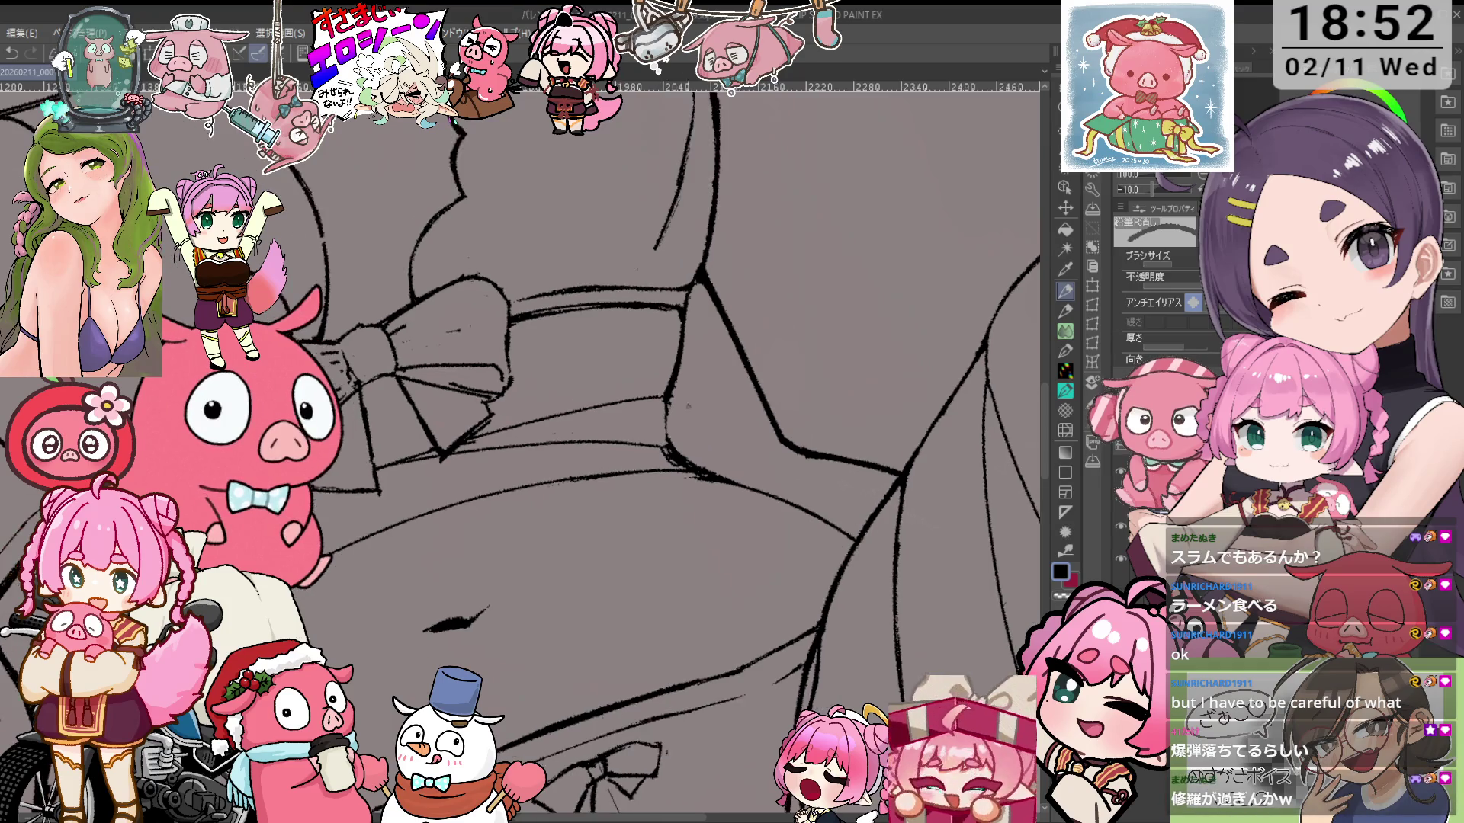
key(p)
key(asciicircum)
key(asciicircum)
key(asciicircum)
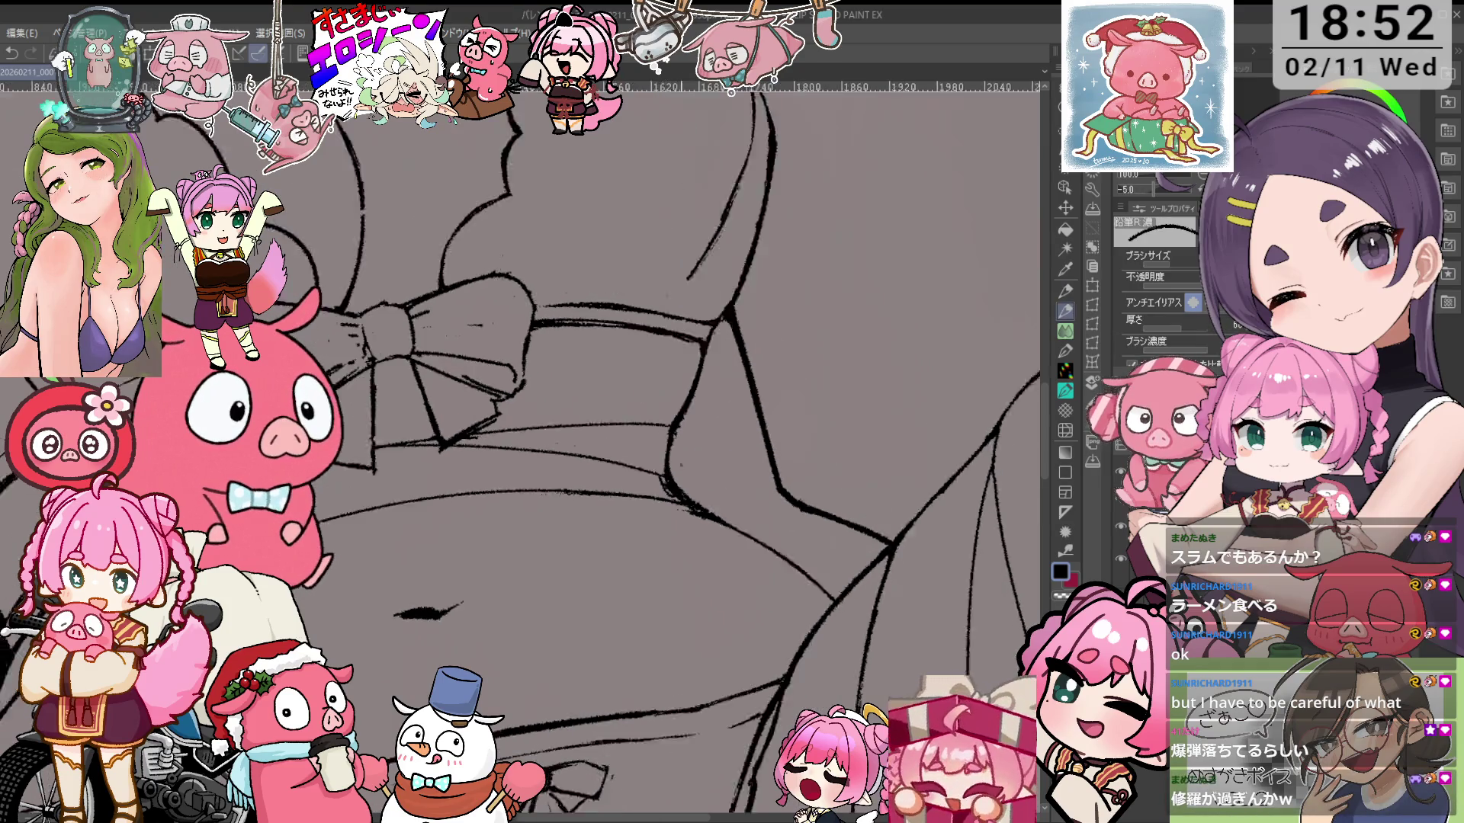
key(e)
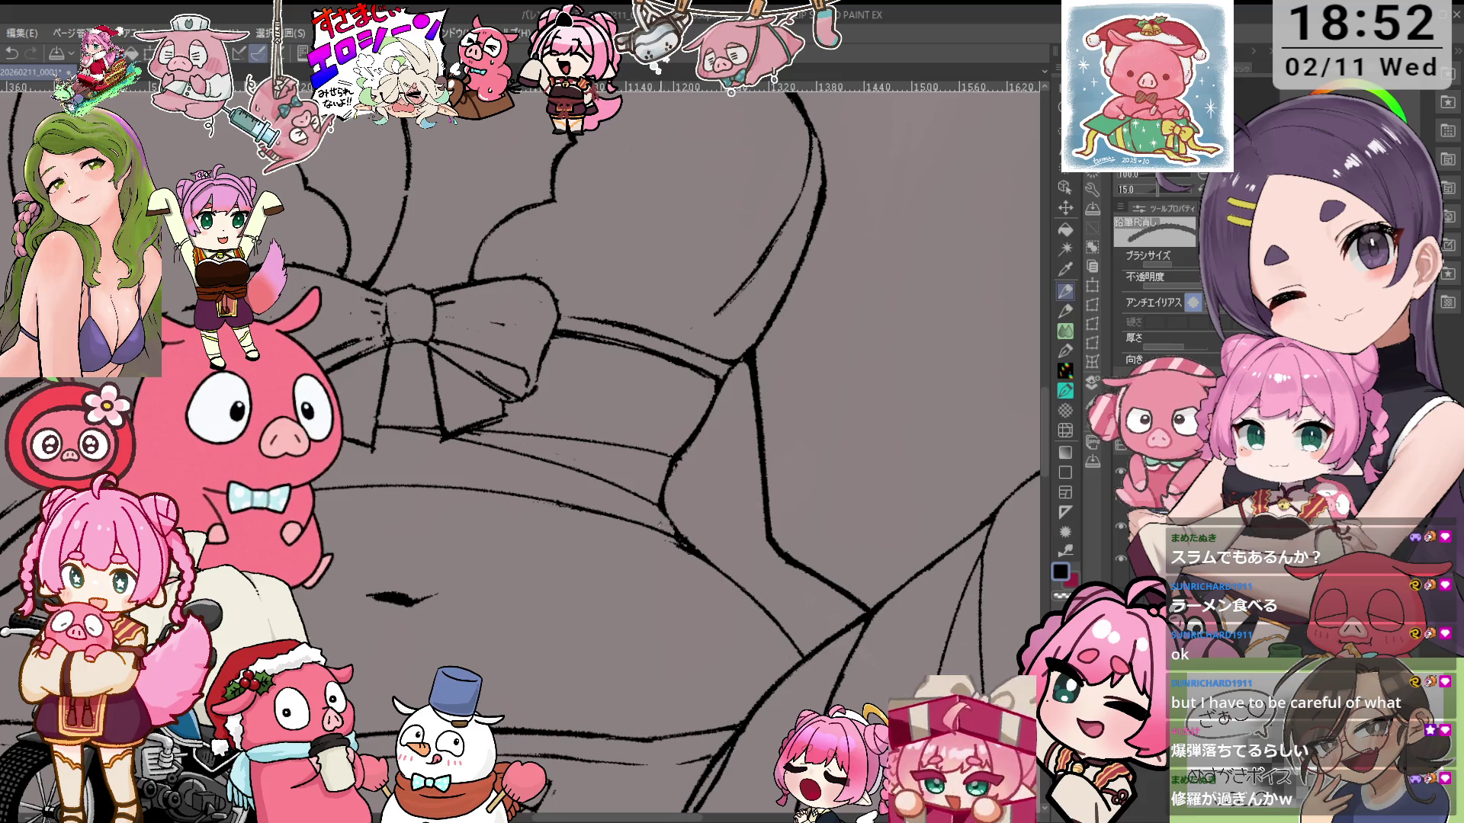
key(p)
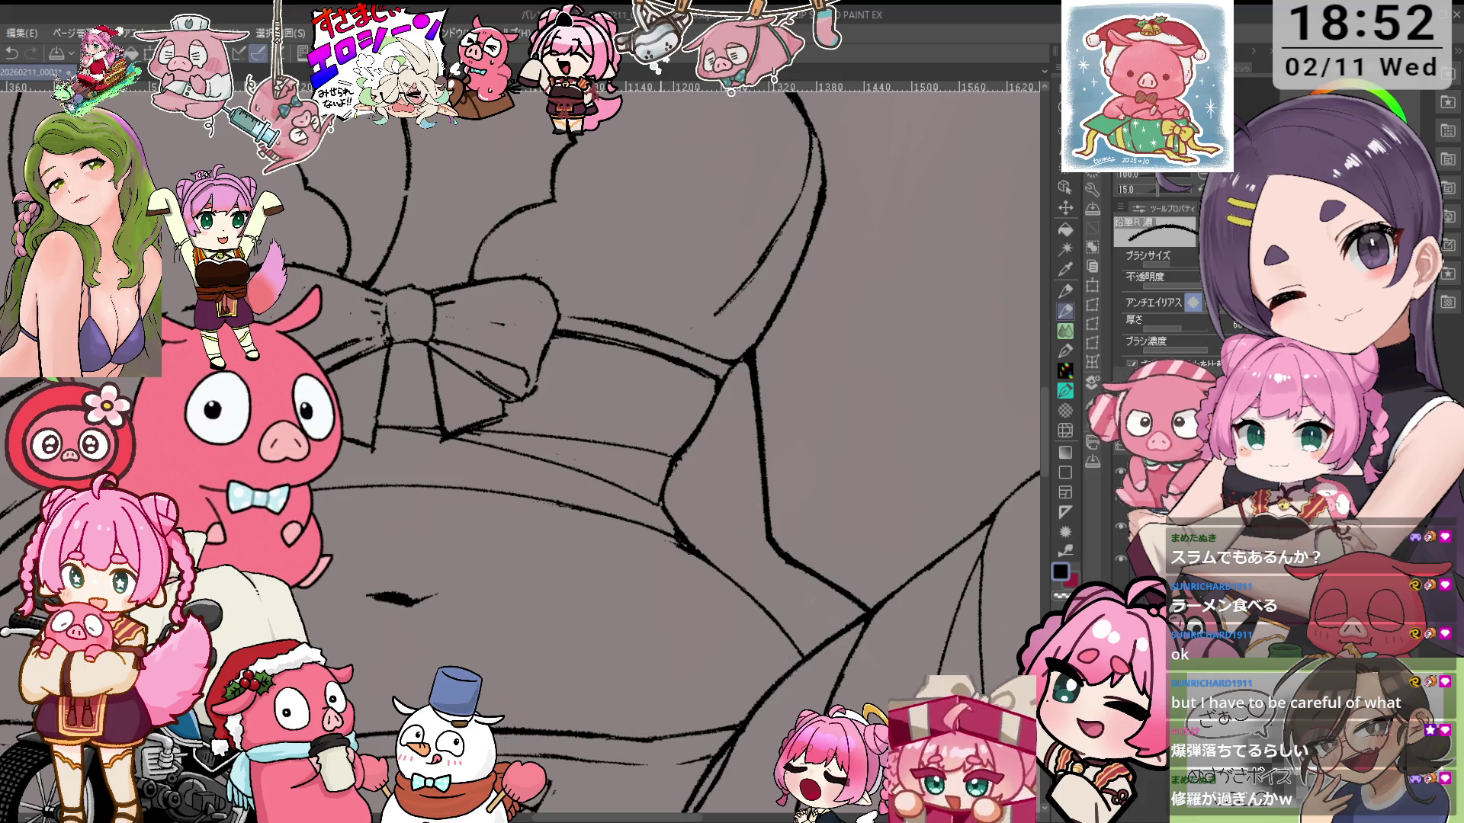
key(minus)
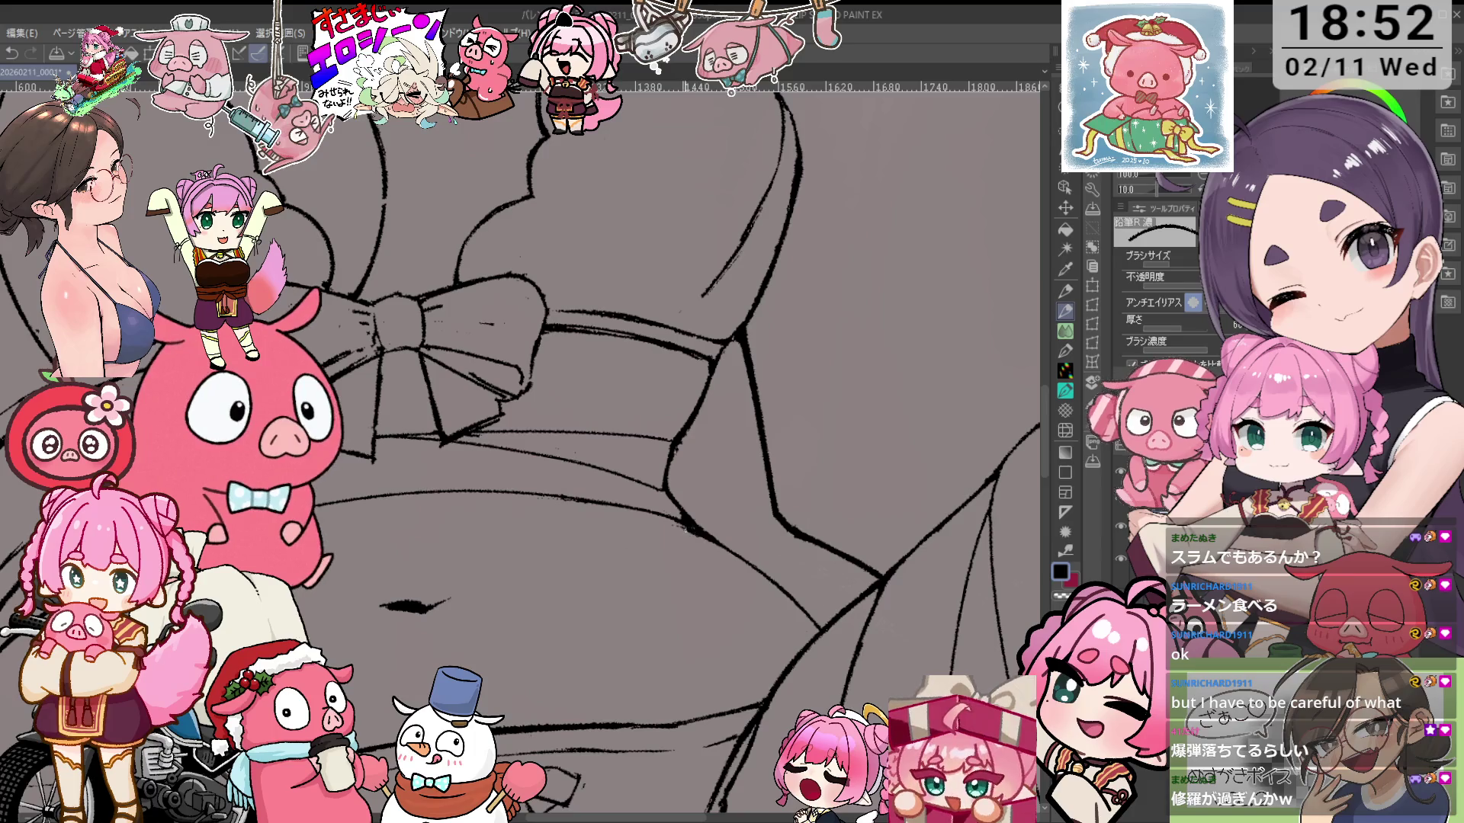
key(e)
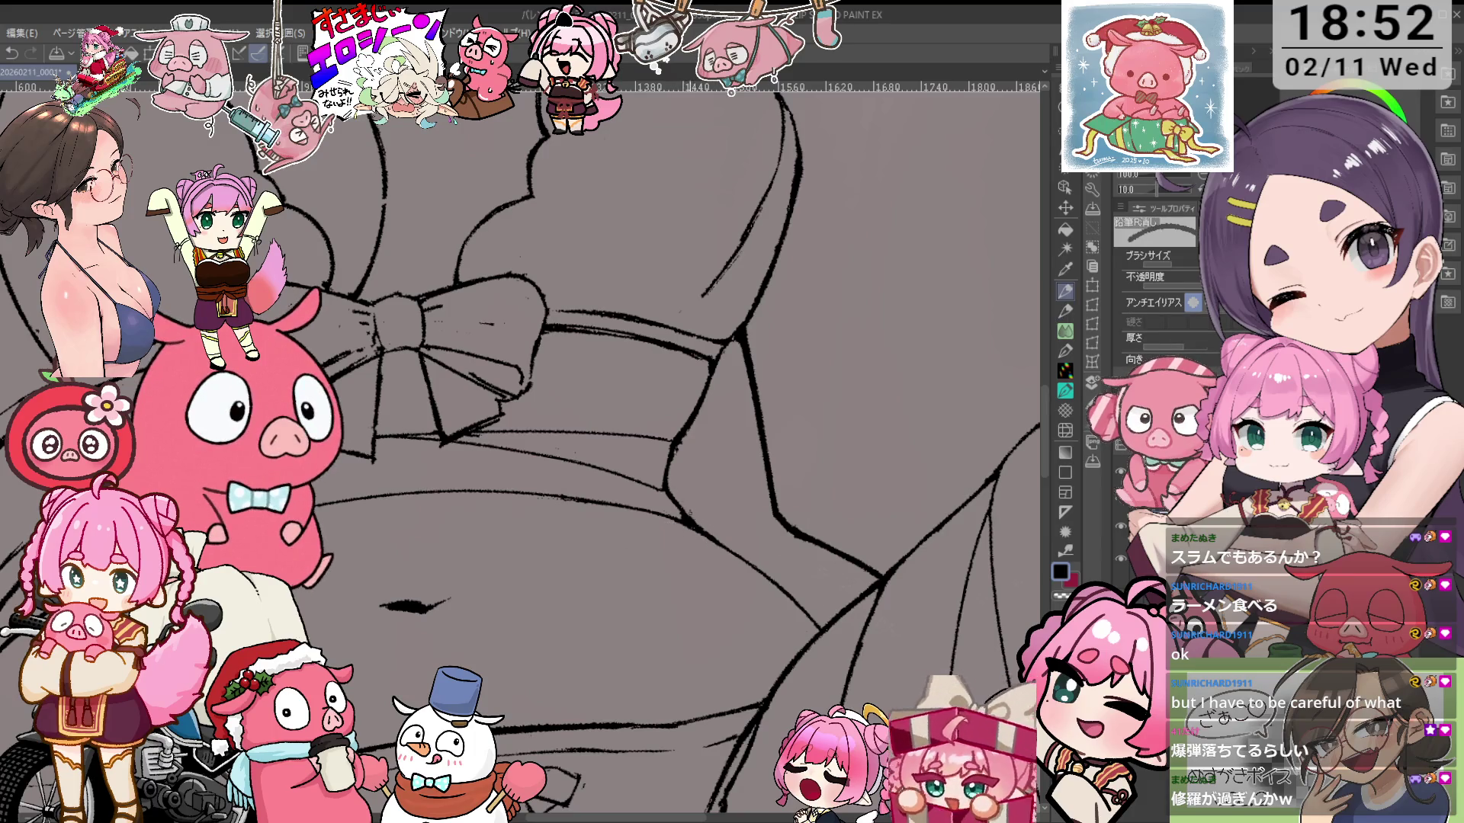
key(minus)
key(minus)
key(minus)
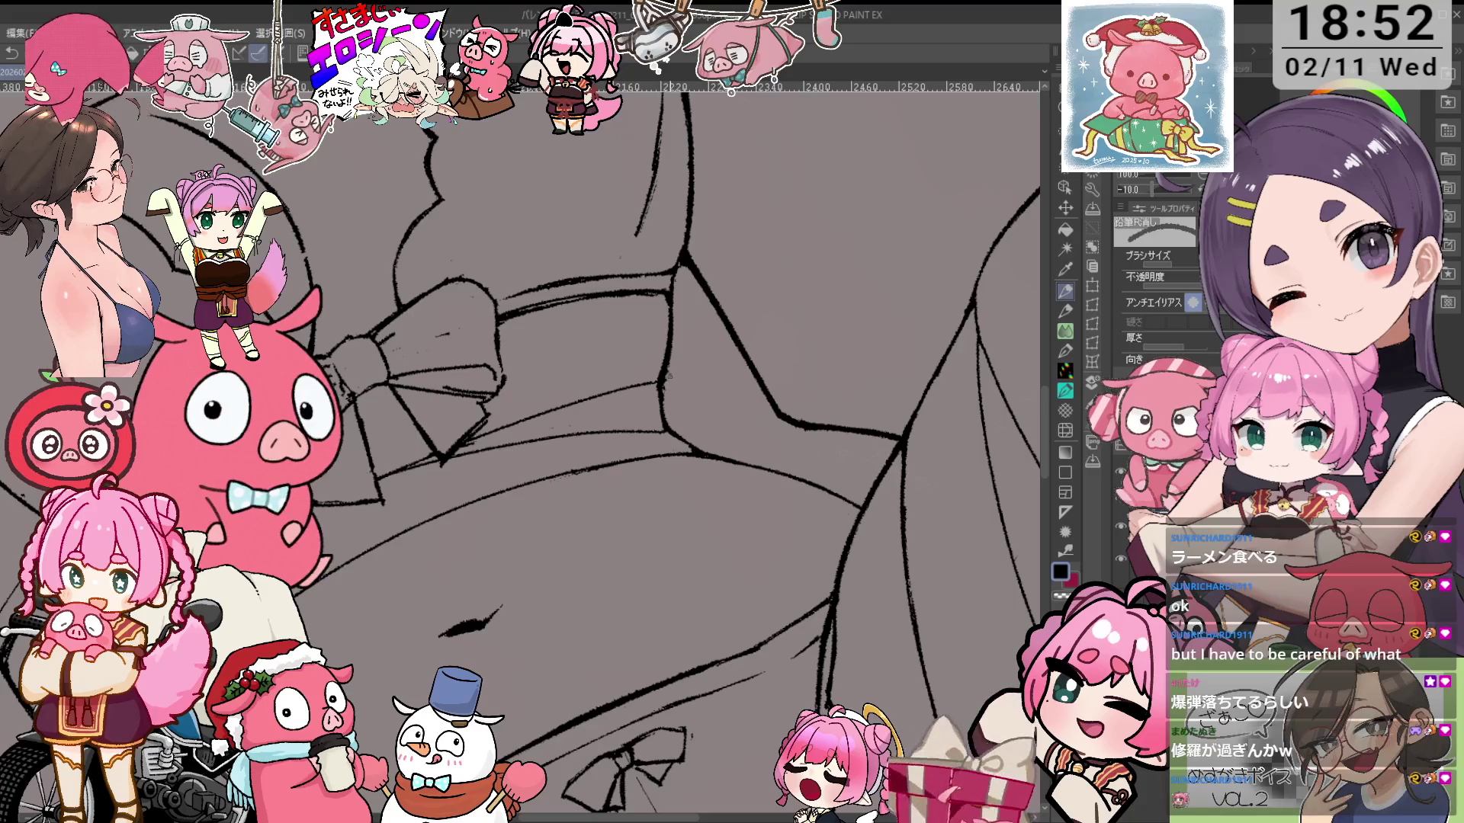
key(ctrl+minus)
key(ctrl+minus)
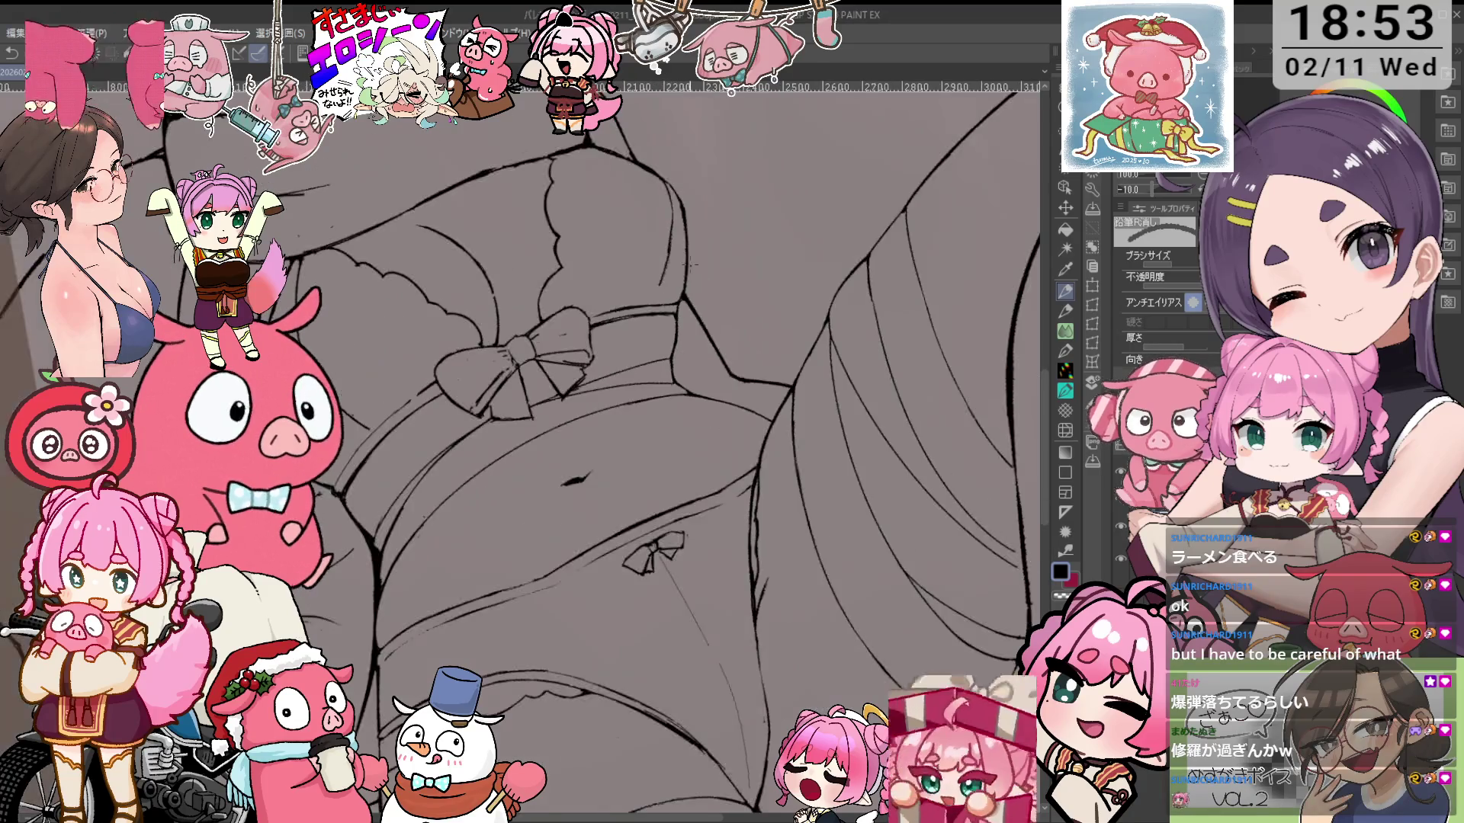
Zoom in on the tied bow and rotate the canvas so it tilts down-right
key(asciicircum)
key(asciicircum)
key(asciicircum)
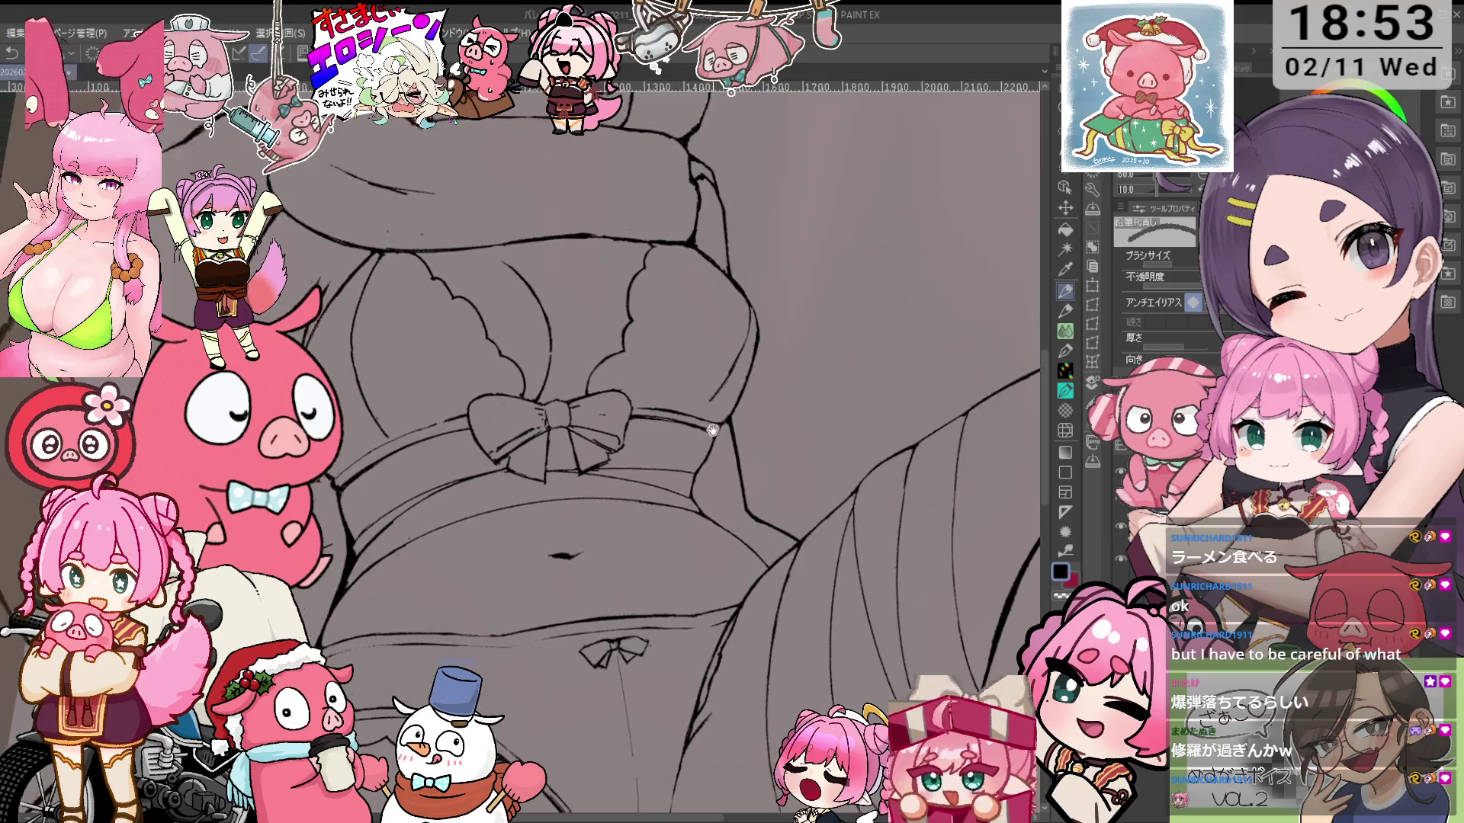
key(ctrl+plus)
key(ctrl+plus)
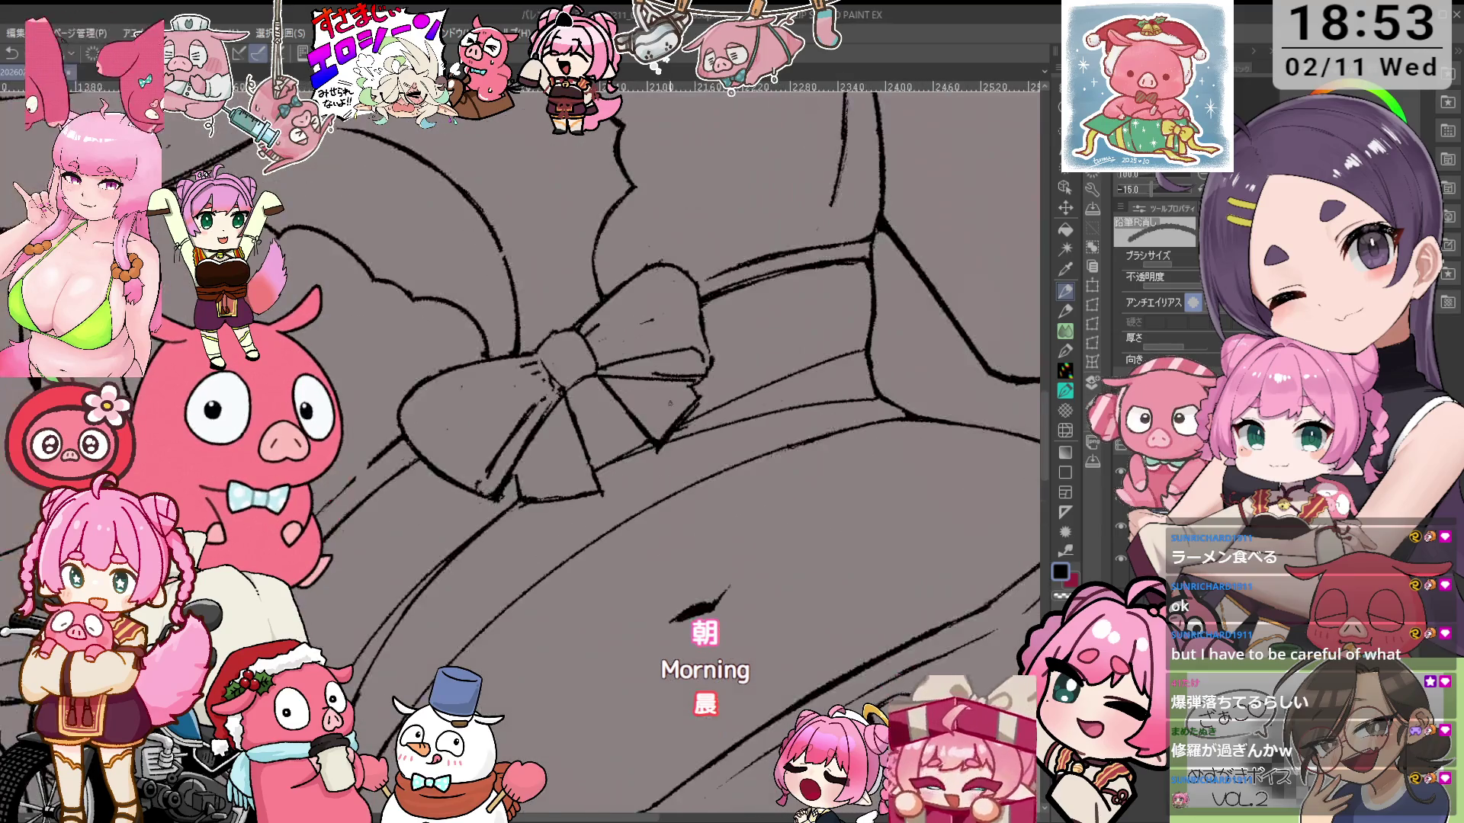
key(ctrl+plus)
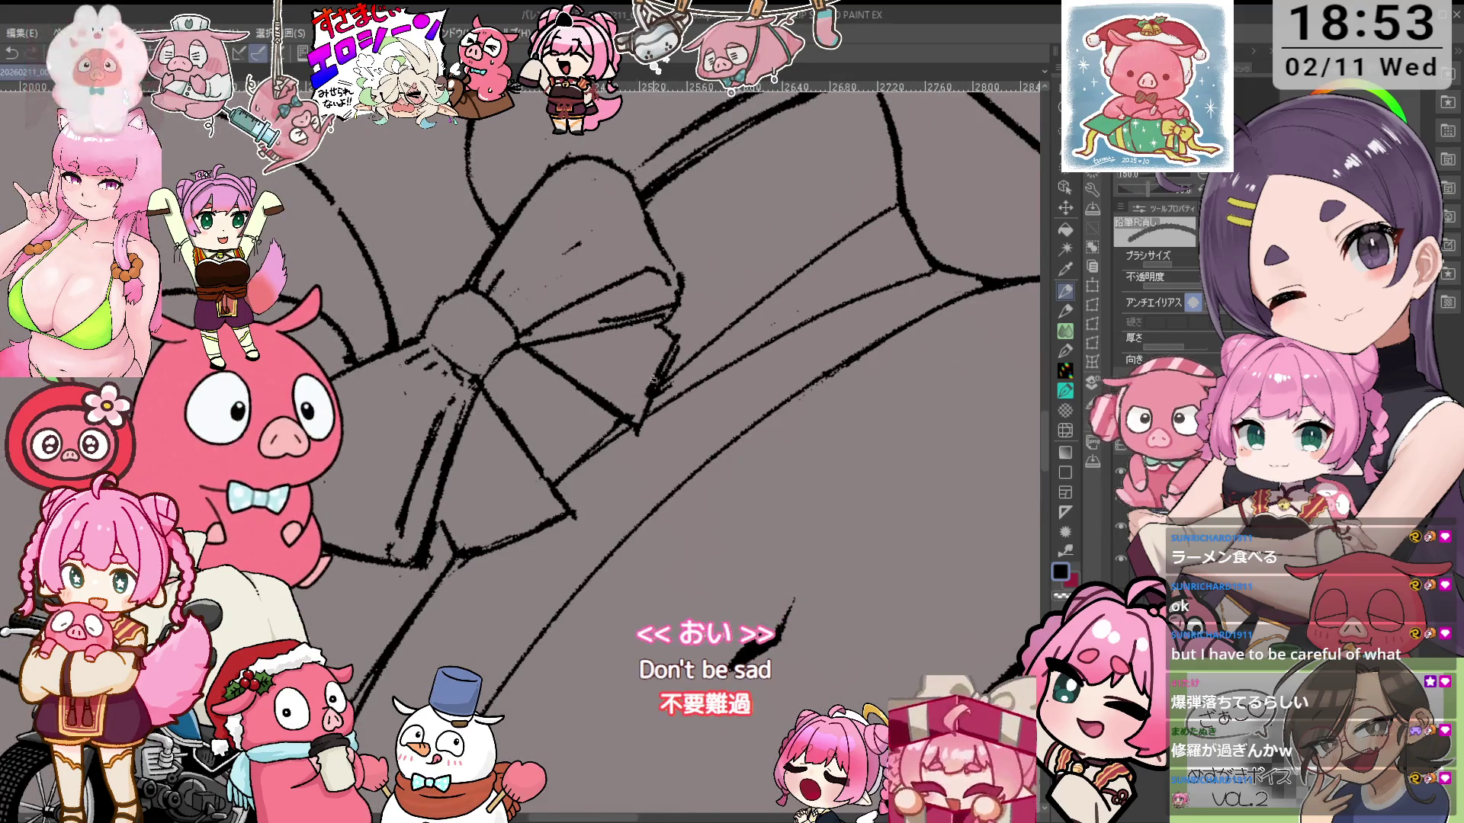
key(minus)
key(minus)
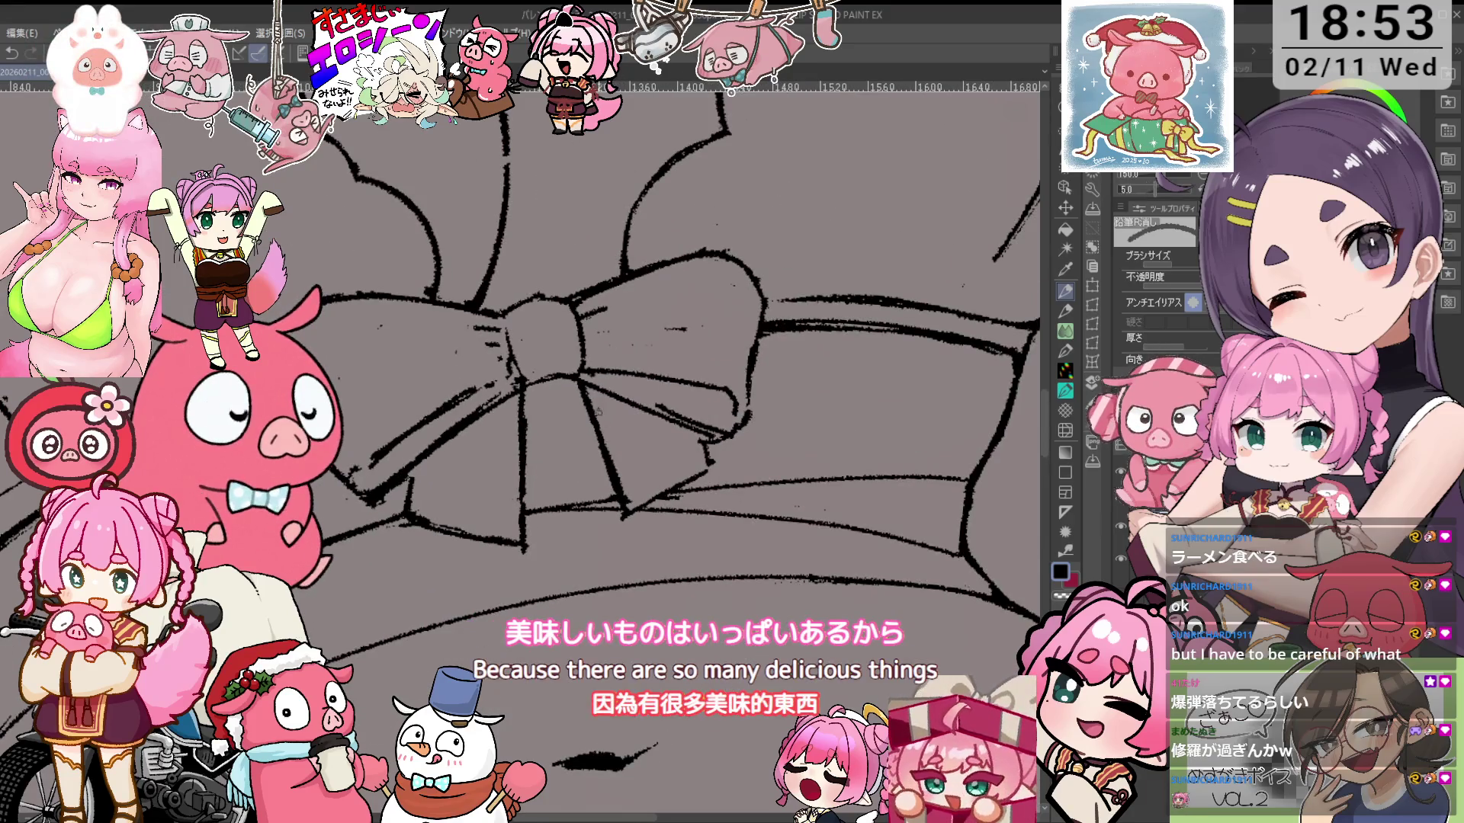
key(minus)
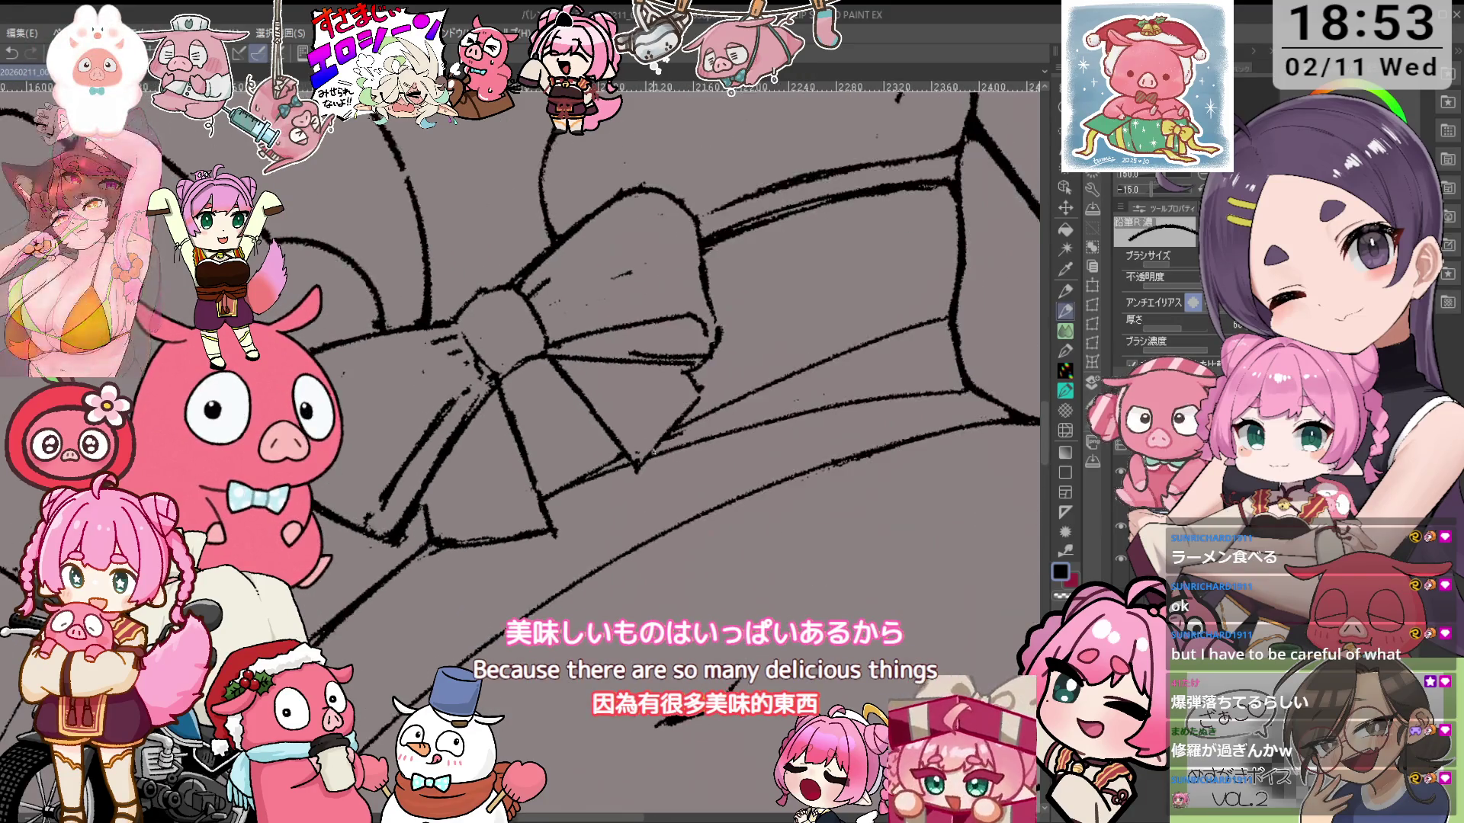
key(asciicircum)
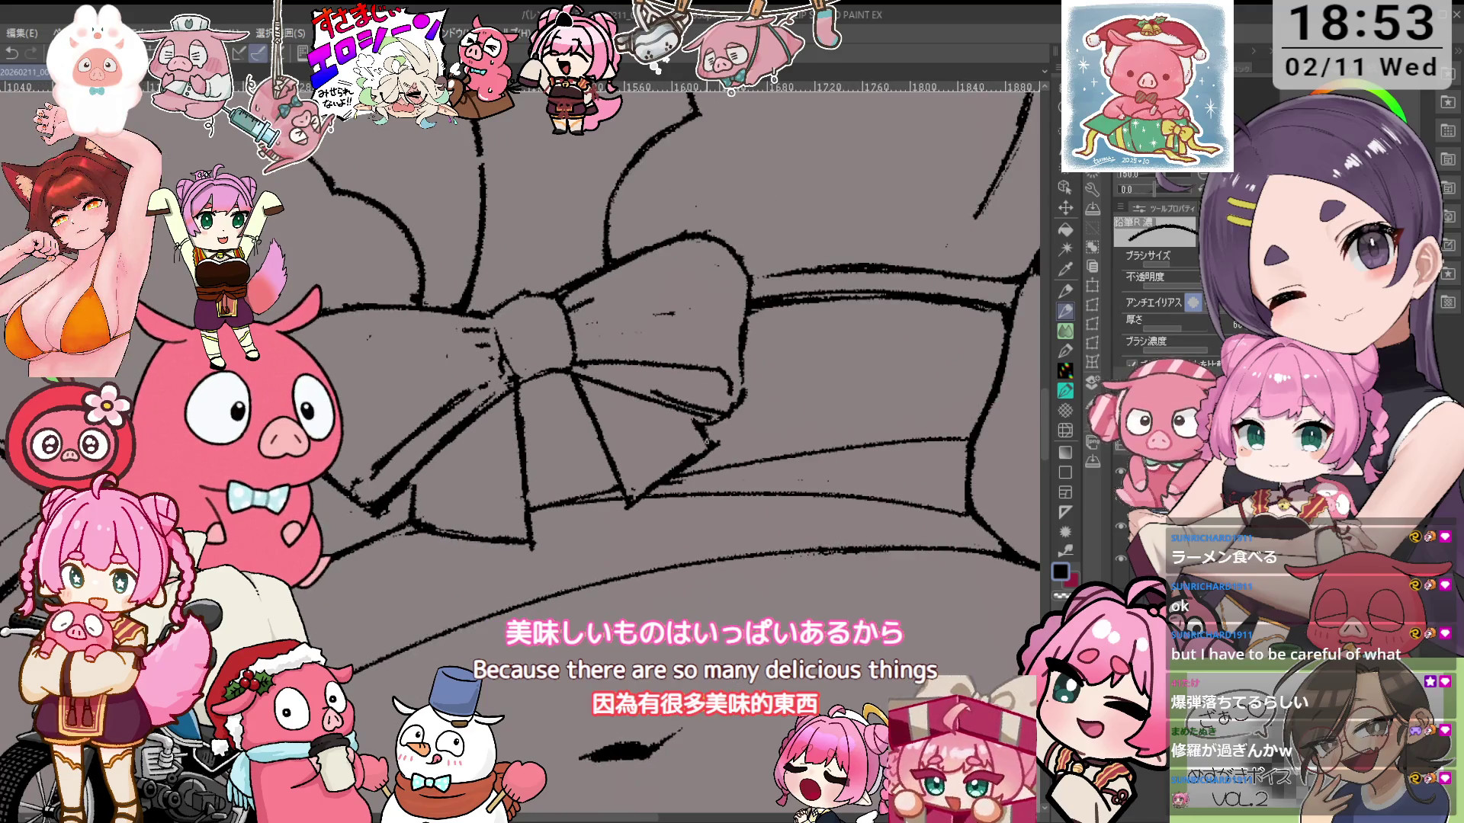
drag(706, 443, 674, 499)
Erase and redraw the bow's lines with 鉛筆R消し and 鉛筆R濃, adjusting the canvas tilt
key(e)
key(asciicircum)
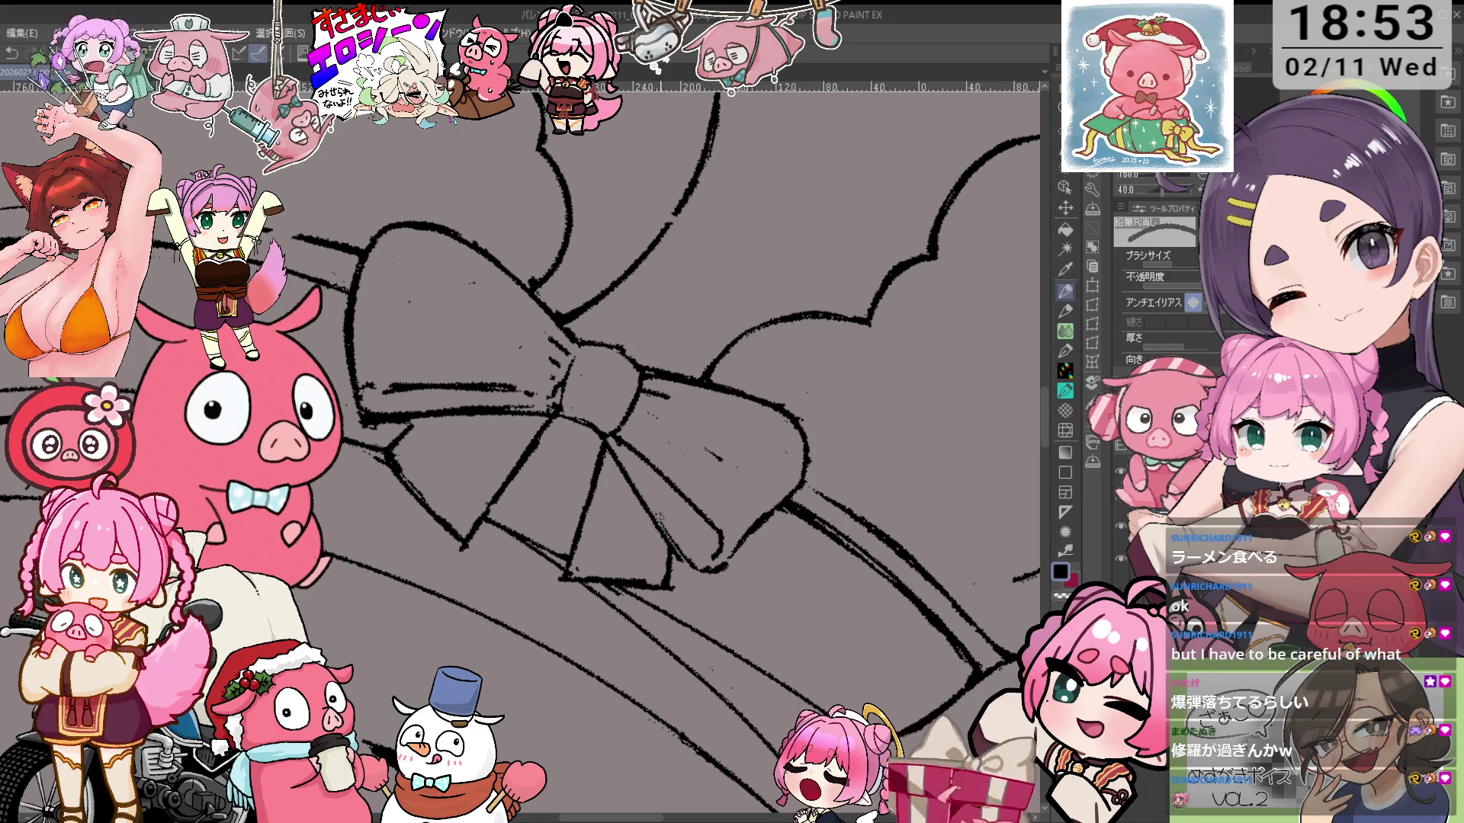
key(p)
key(minus)
key(minus)
key(minus)
key(e)
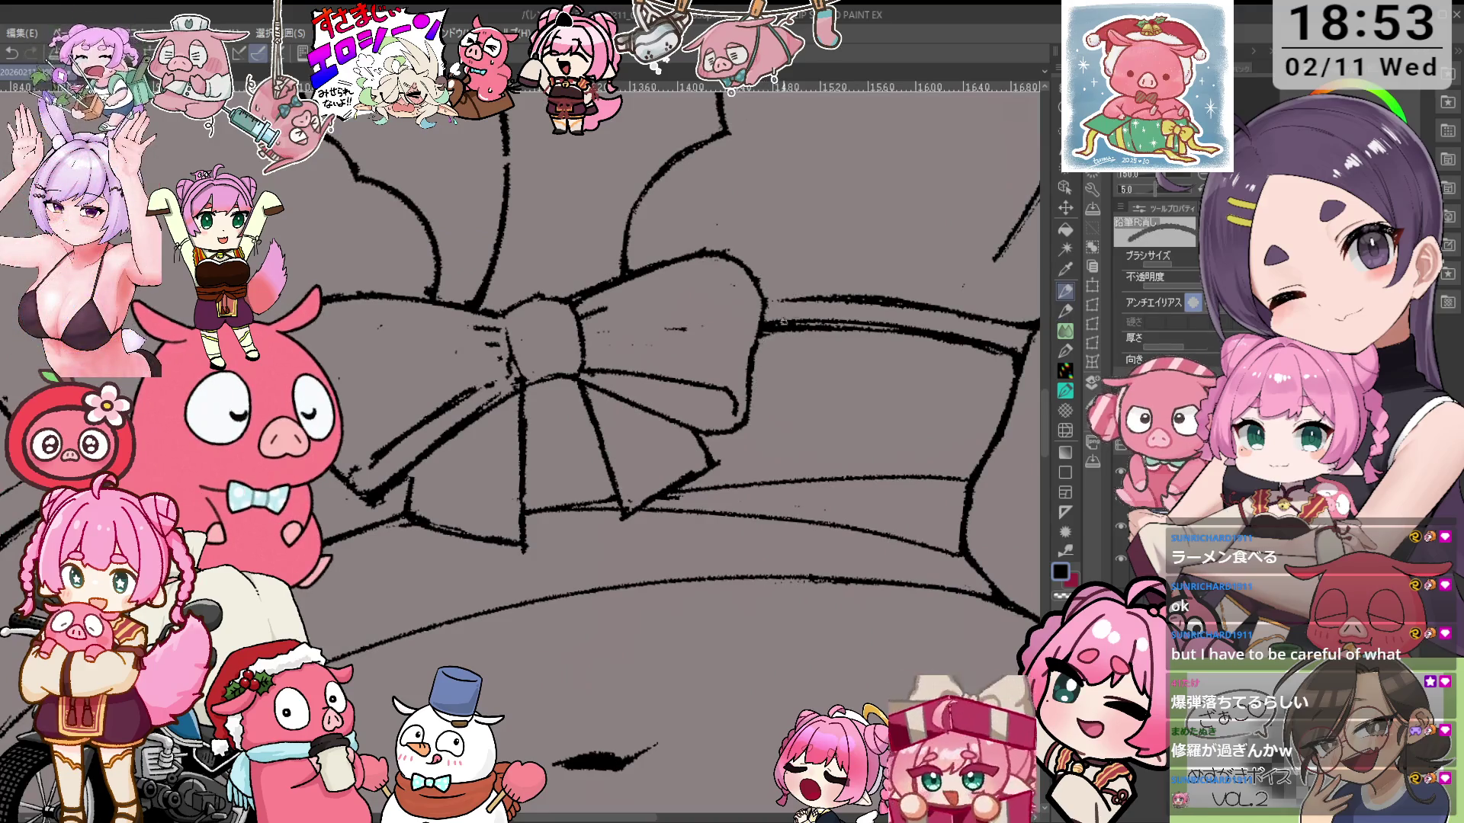
key(asciicircum)
key(asciicircum)
key(asciicircum)
key(asciicircum)
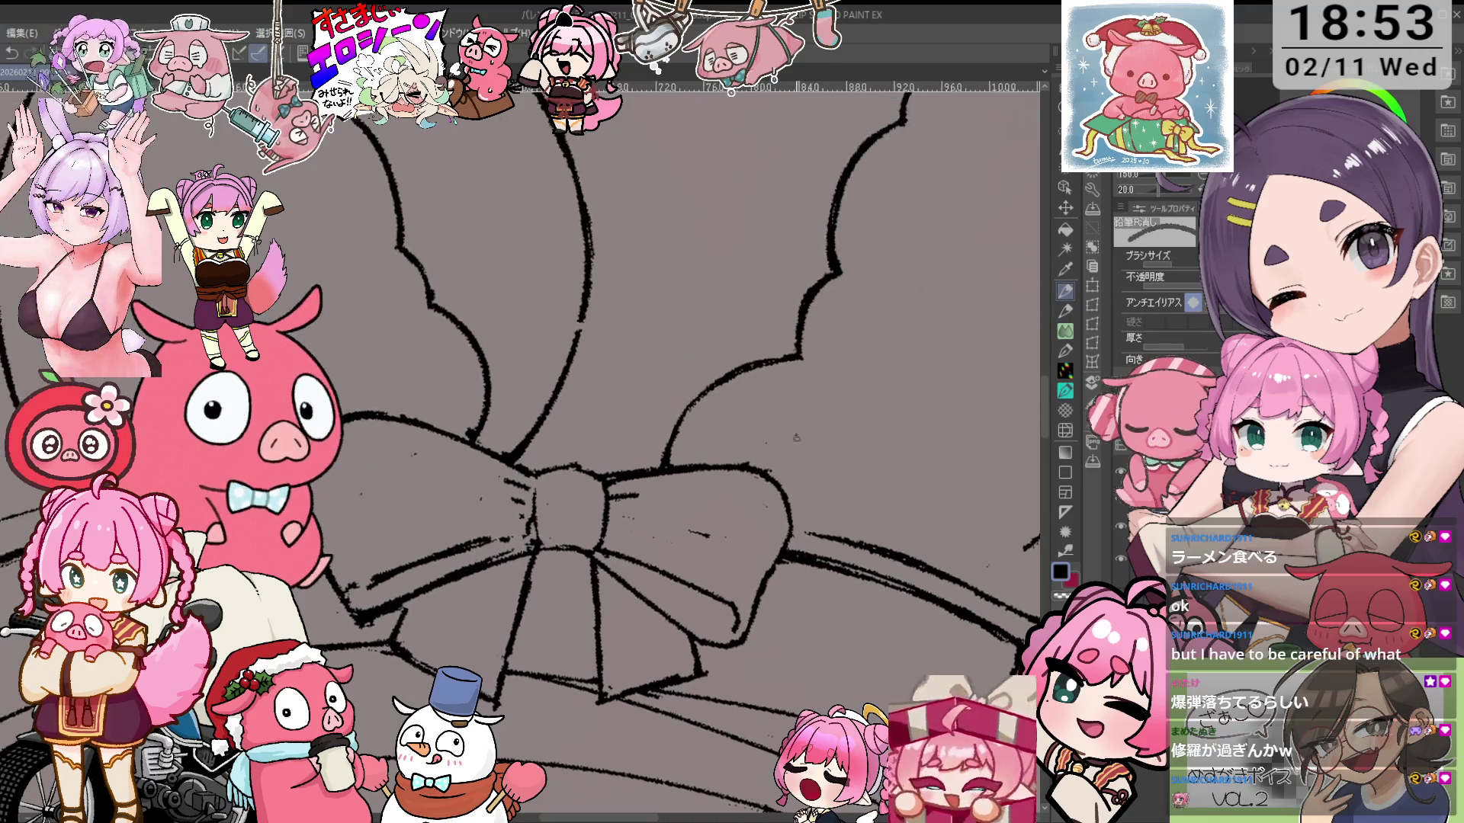
scroll(738, 300, up, 2)
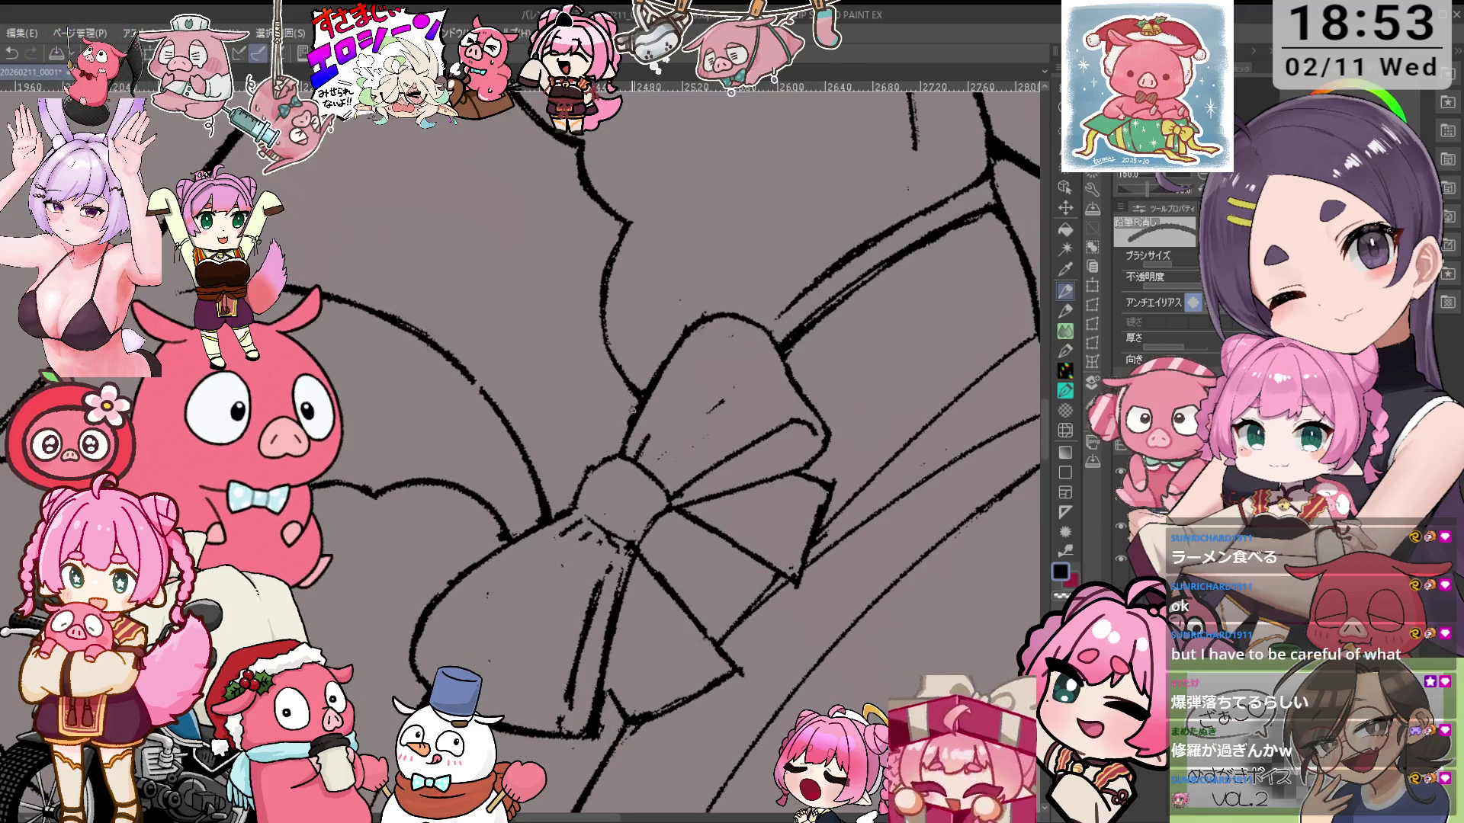
key(p)
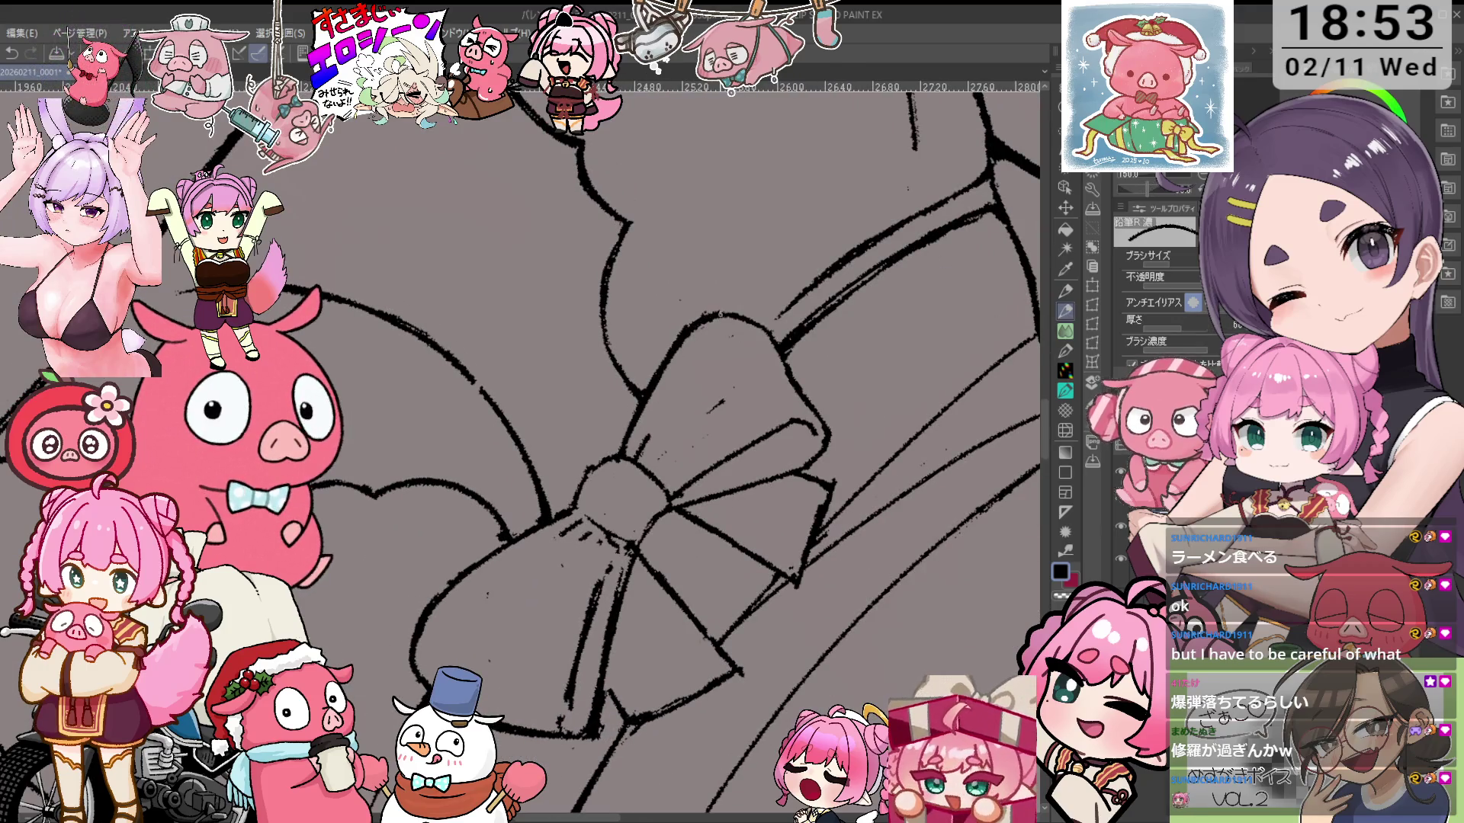
key(minus)
key(e)
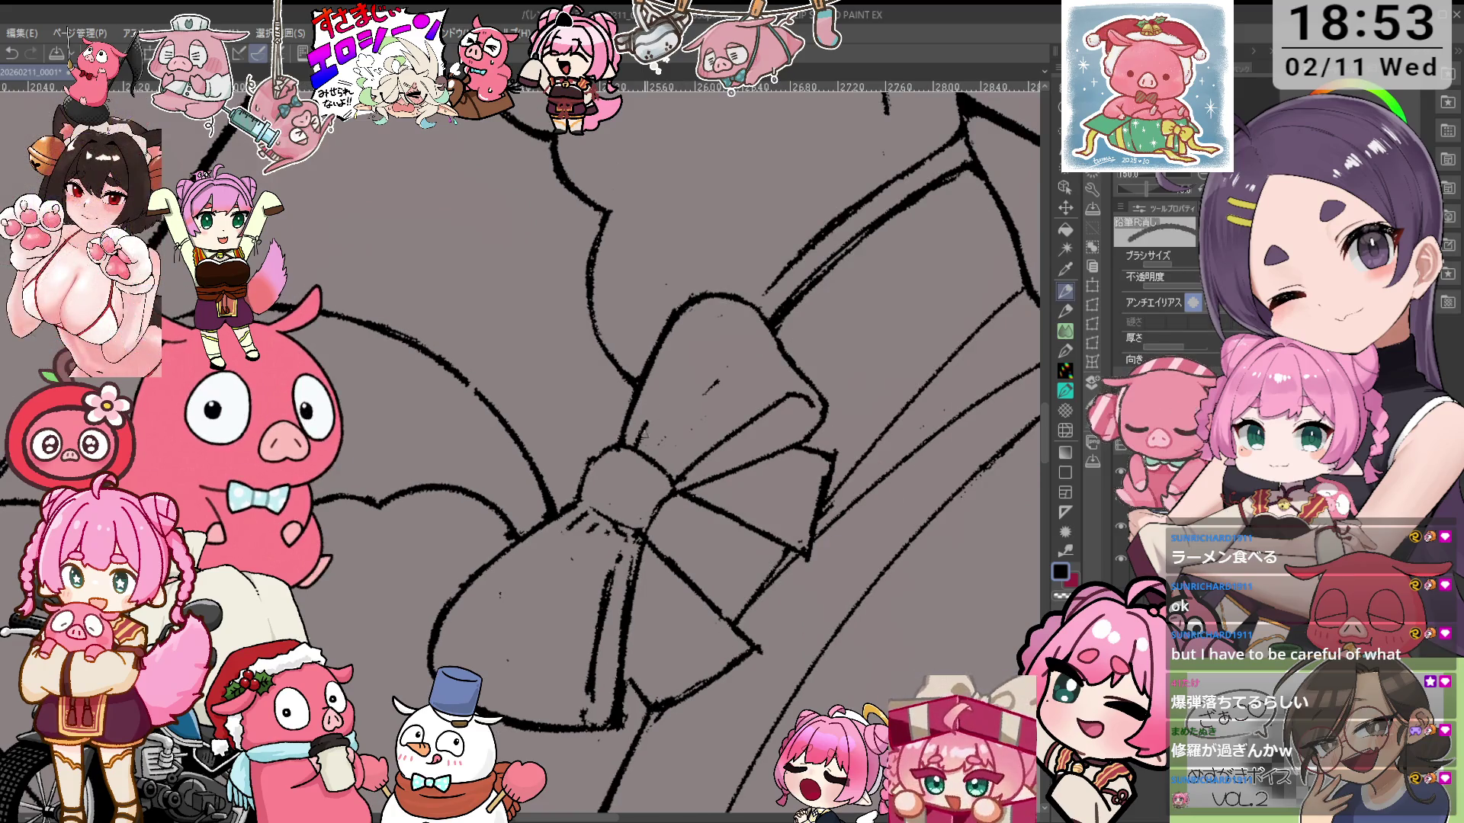
Keep cleaning the bow outlines, rotating the view counter-clockwise between strokes
key(minus)
key(minus)
key(p)
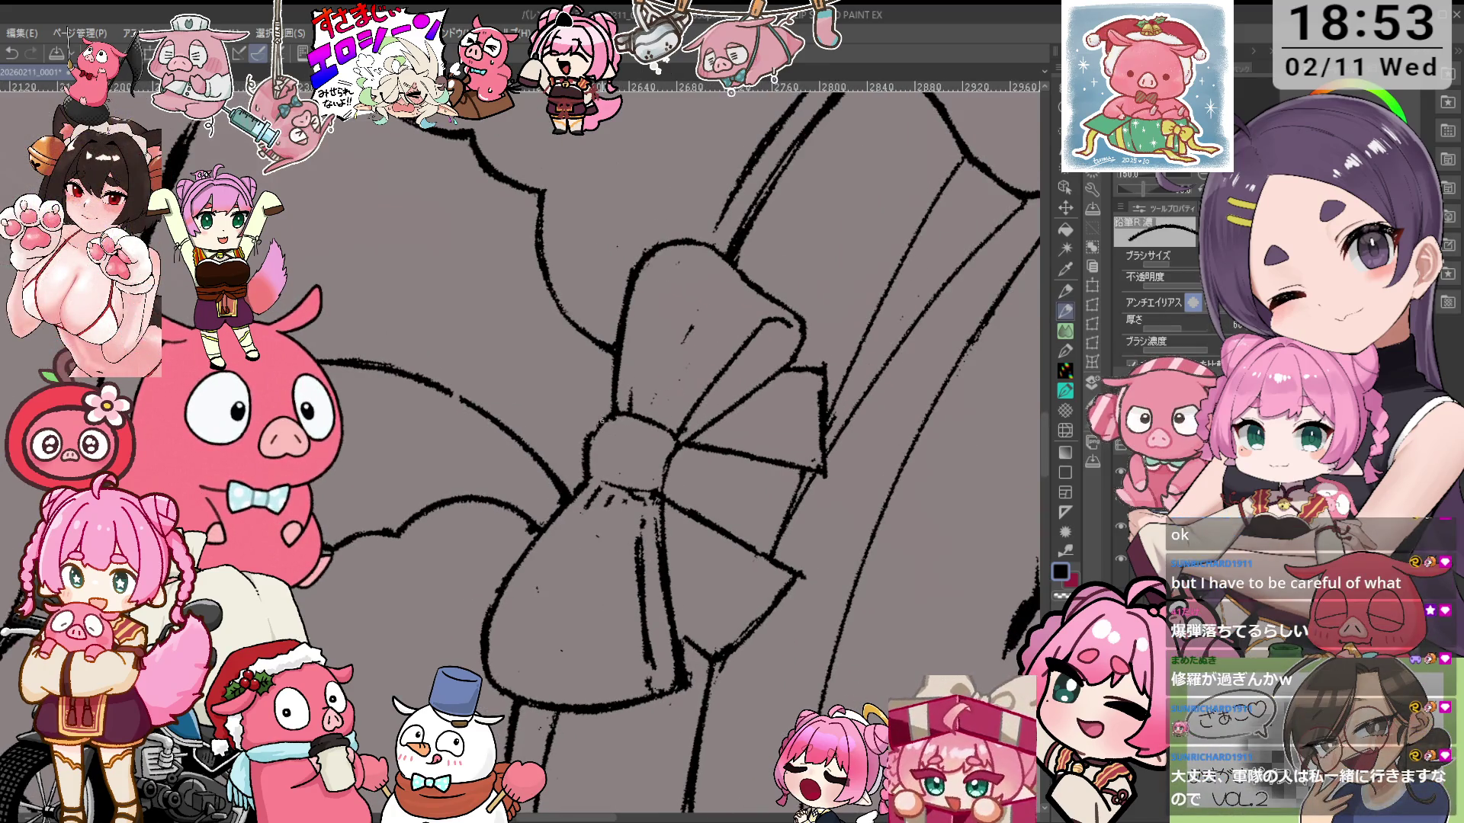
key(minus)
key(e)
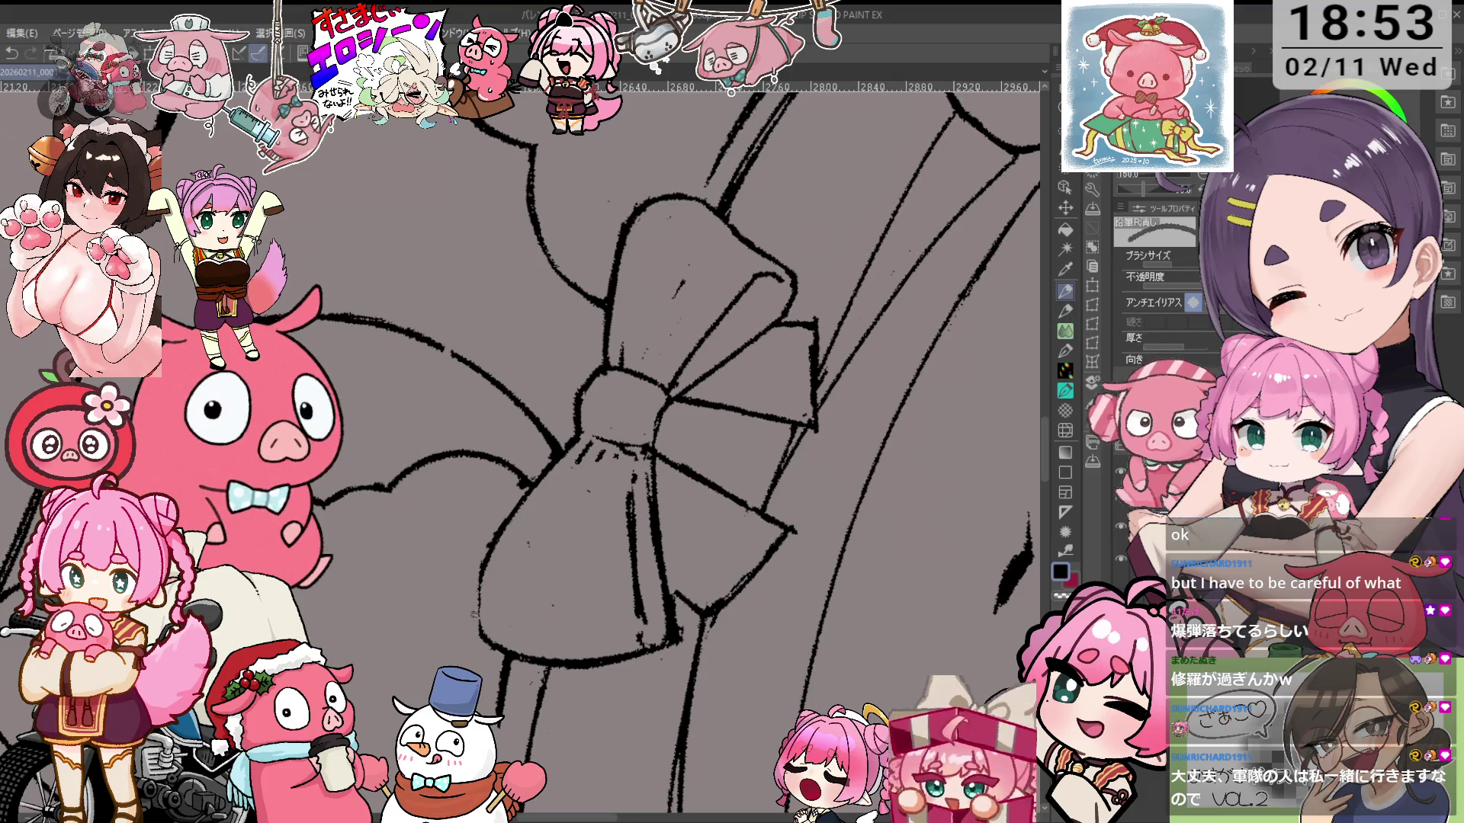
key(minus)
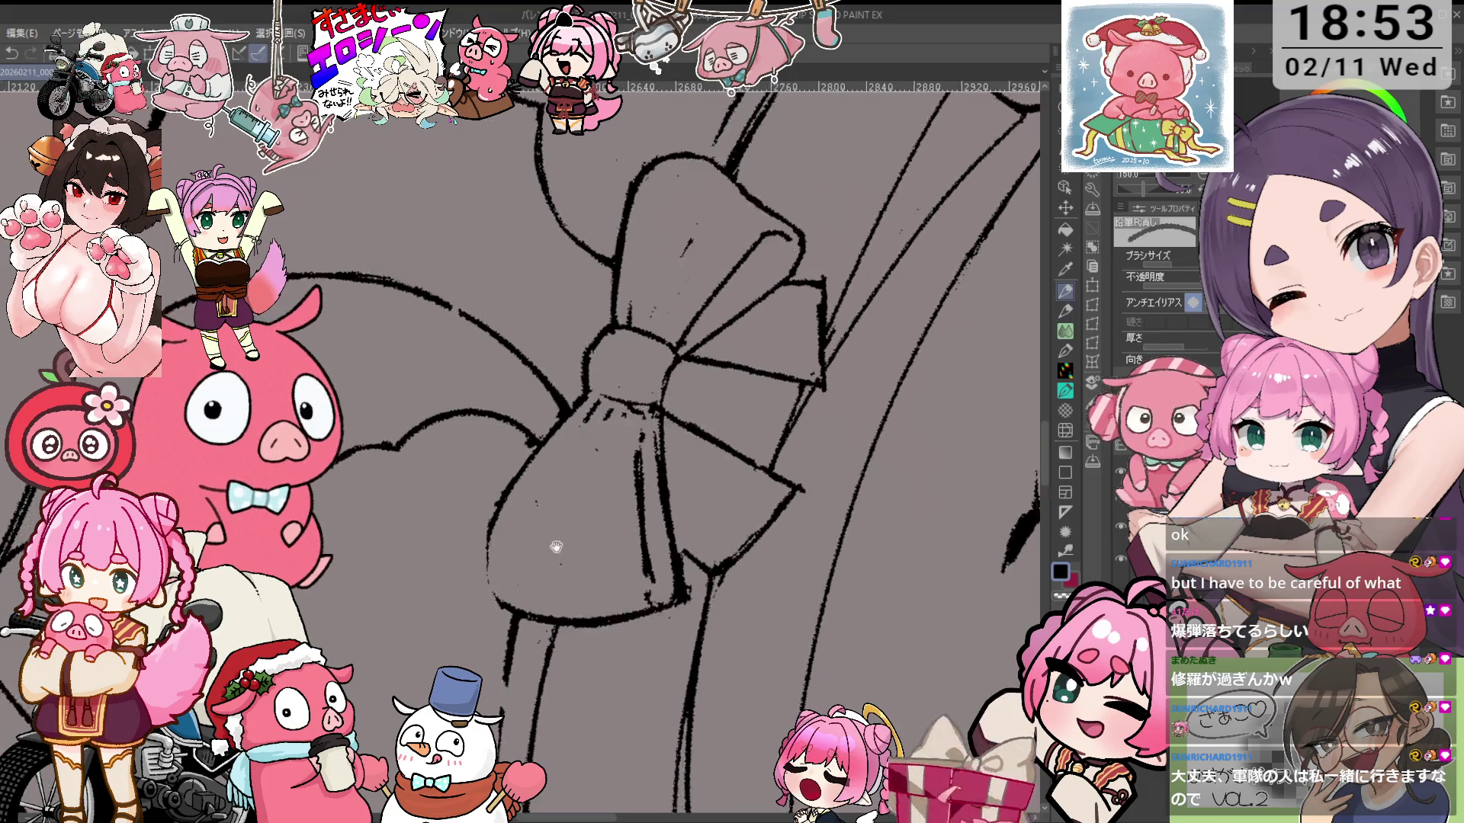
key(p)
key(minus)
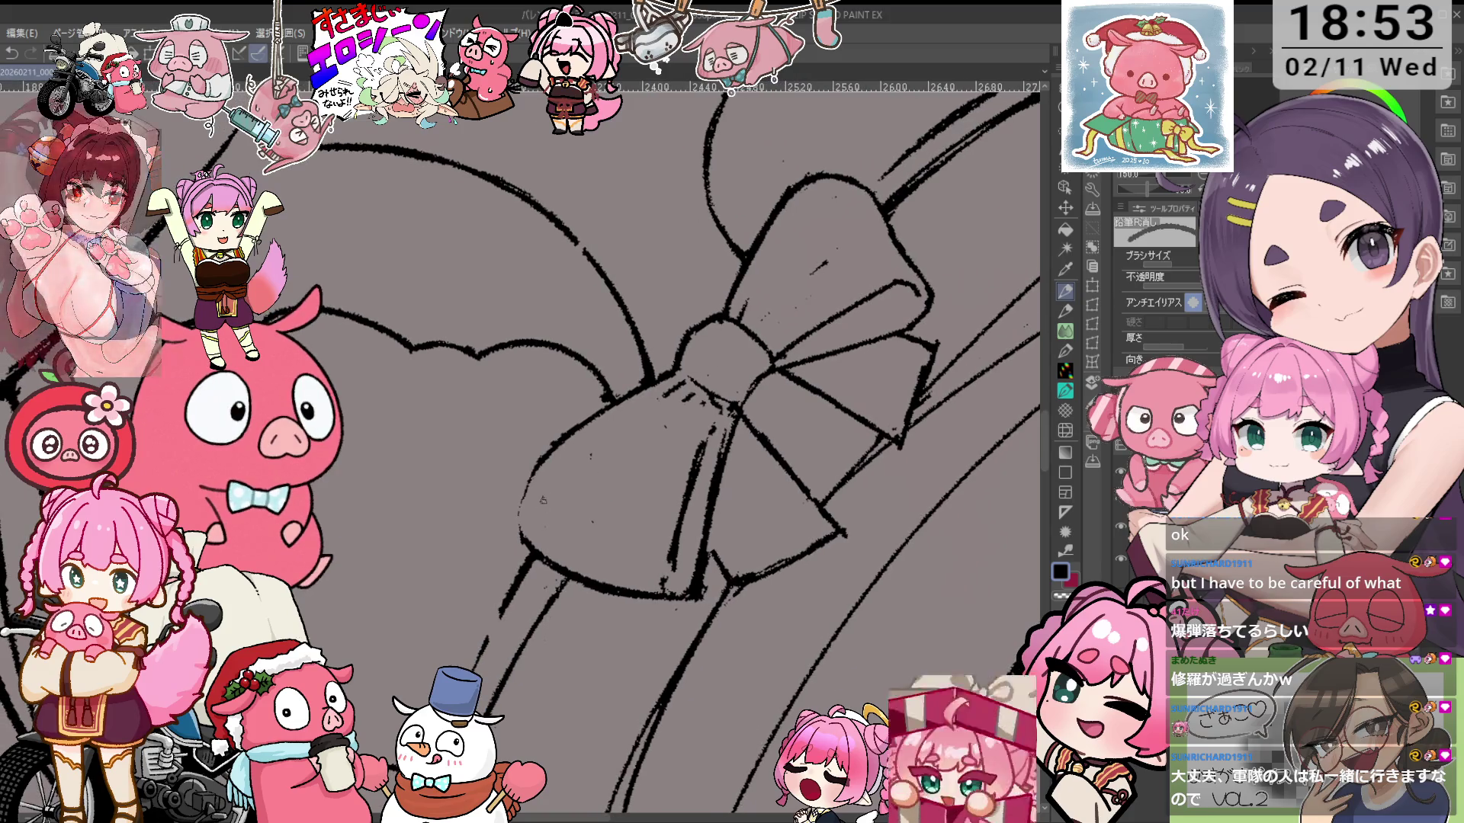
key(minus)
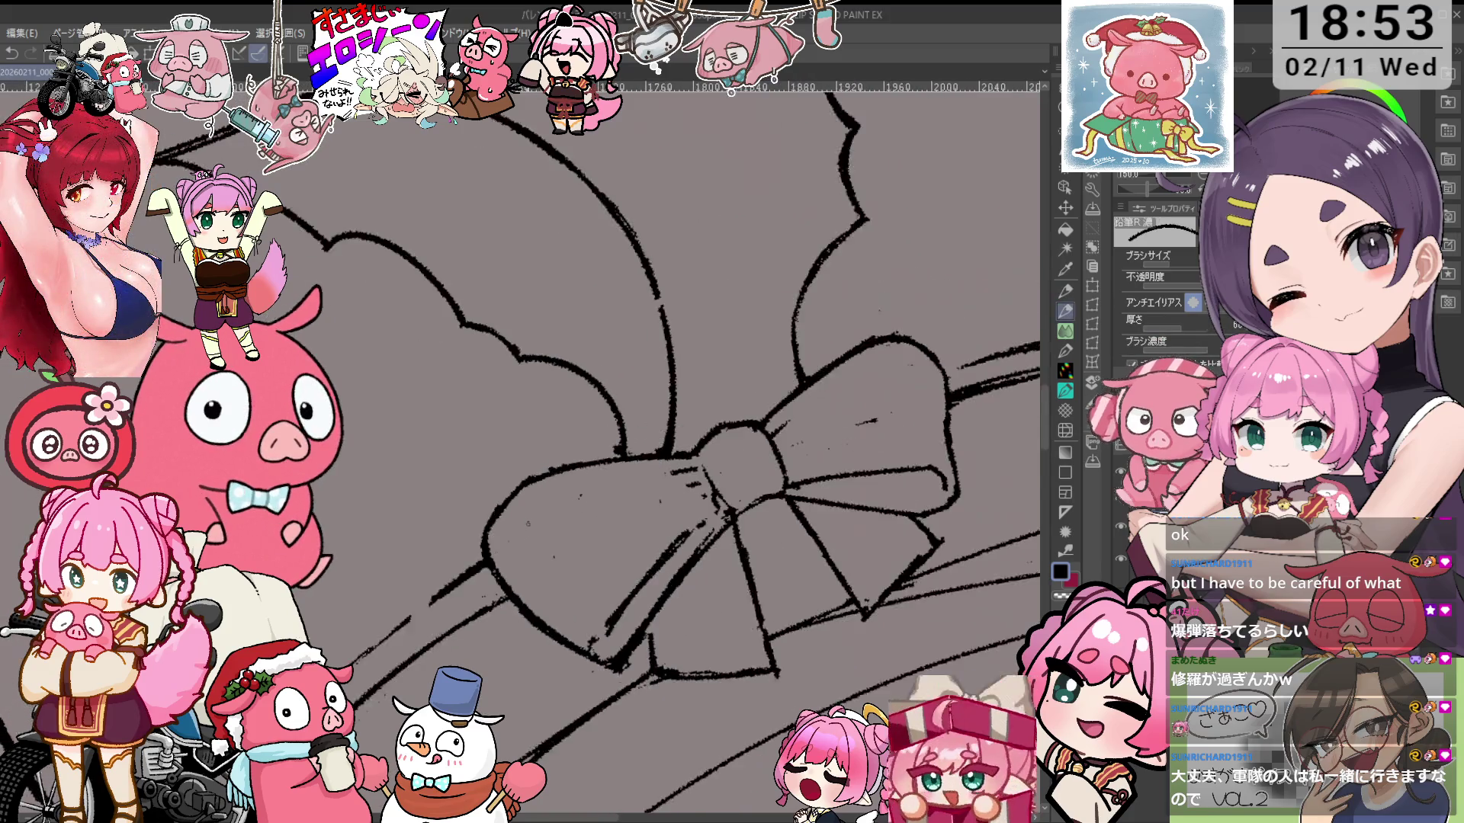
Turn and pan the view until the bow lies level
drag(589, 554, 494, 459)
key(e)
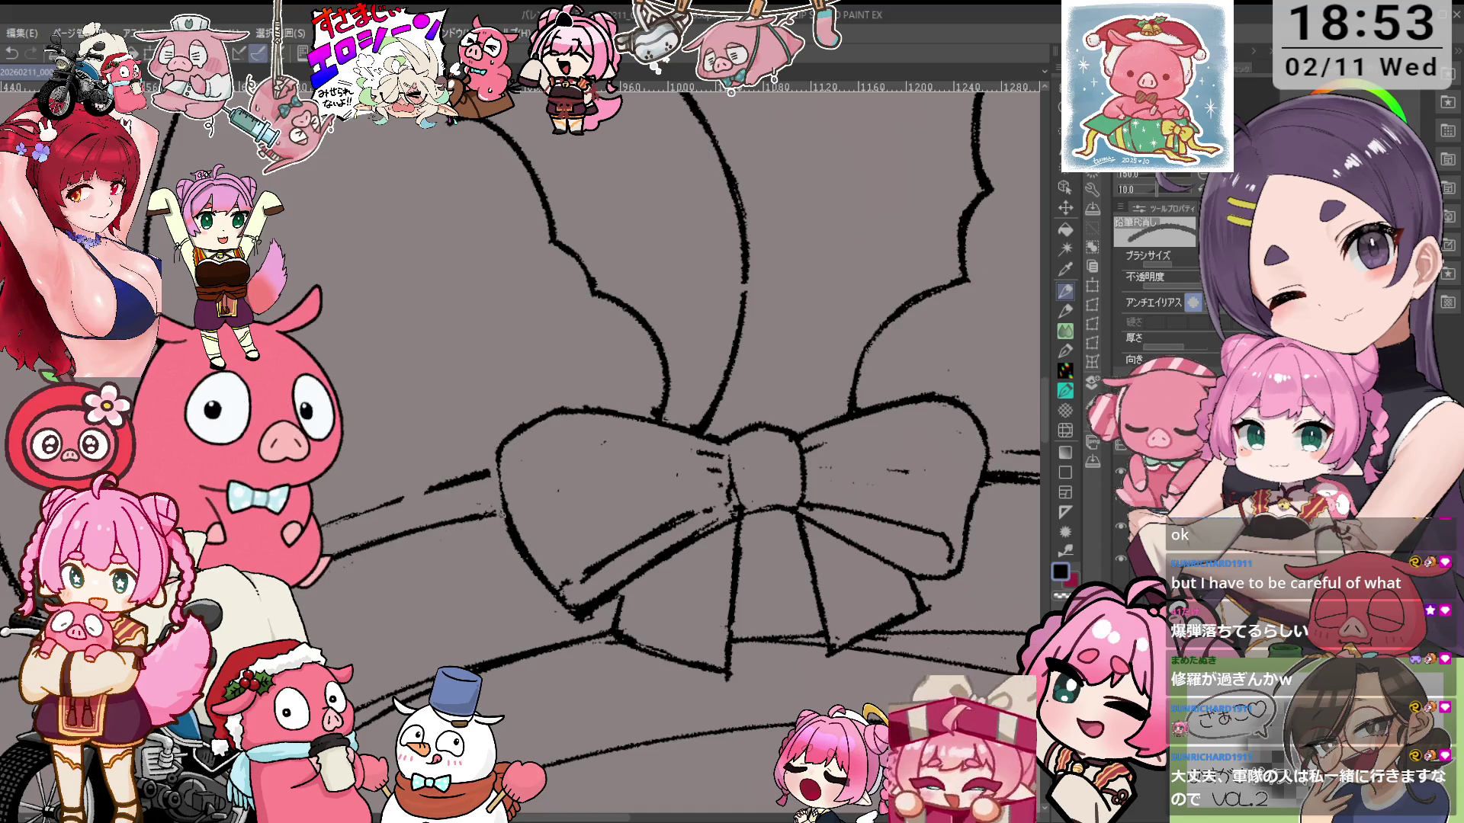
drag(585, 618, 658, 449)
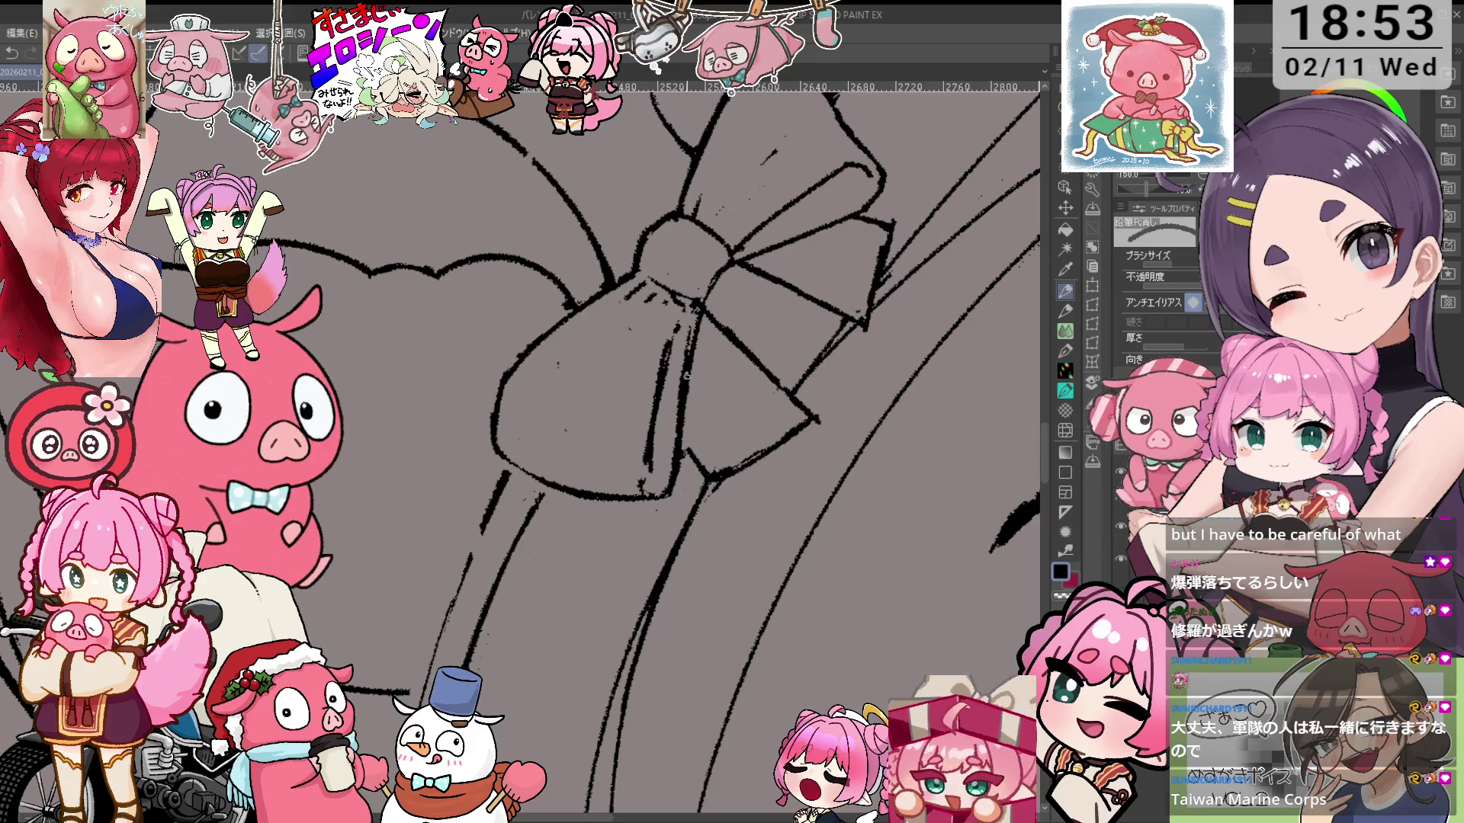
drag(689, 379, 667, 360)
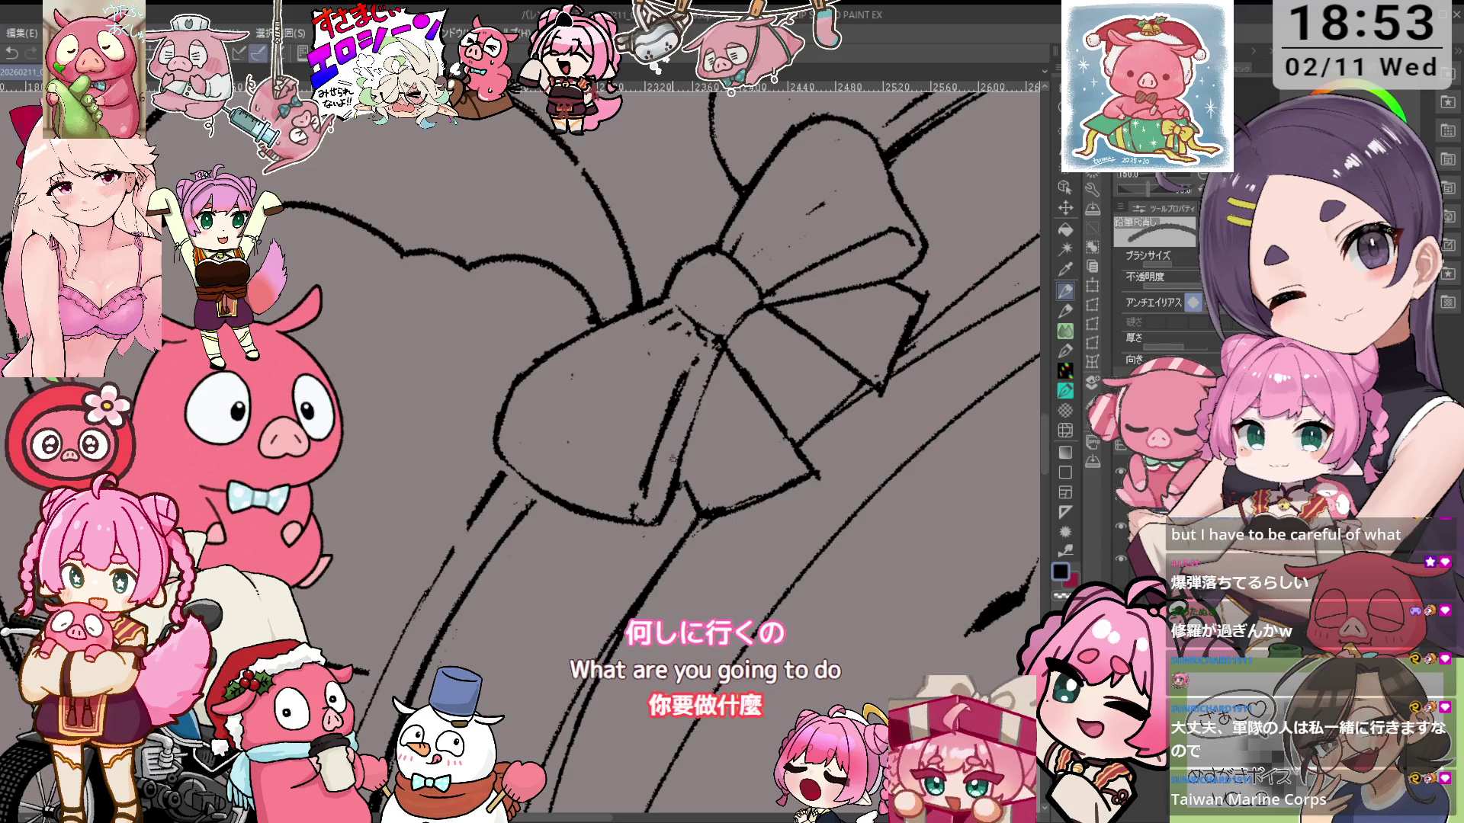
mouse_move(717, 366)
mouse_down()
mouse_move(735, 431)
mouse_move(700, 416)
mouse_up()
Erase the bow's centre and redraw its vertical knot line
key(e)
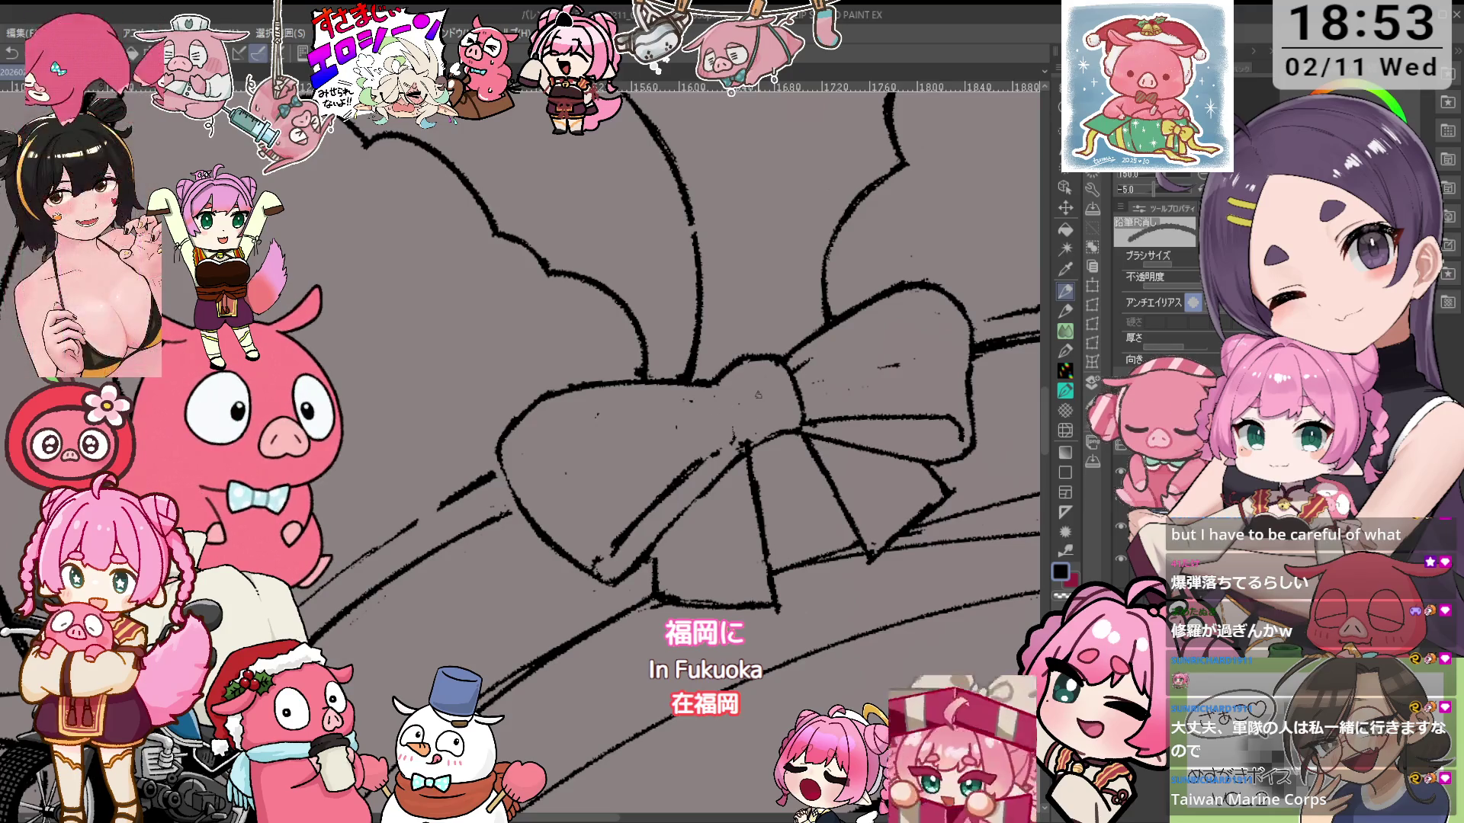
key(p)
drag(734, 409, 736, 444)
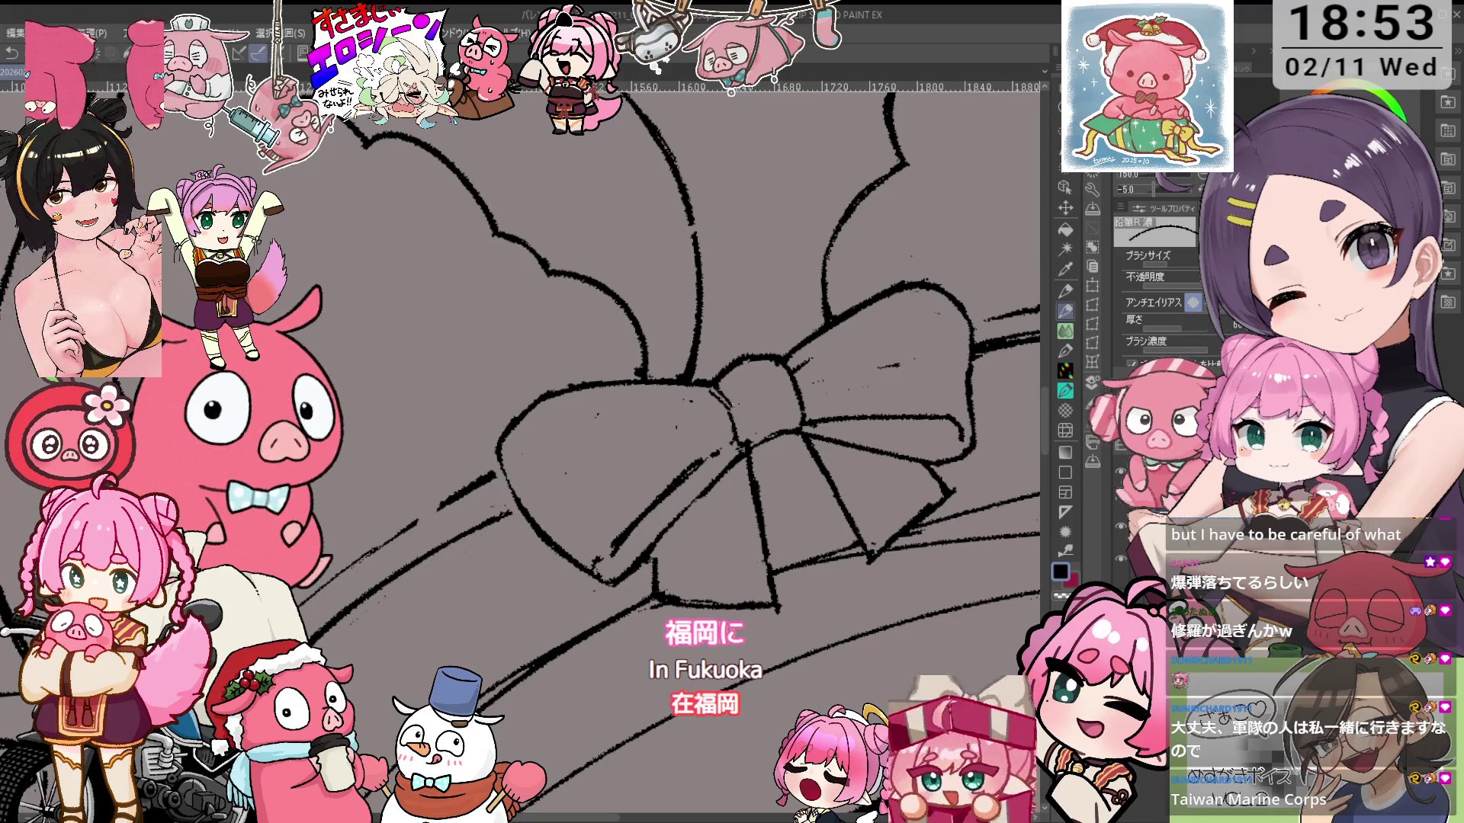
key(ctrl+z)
drag(733, 398, 742, 440)
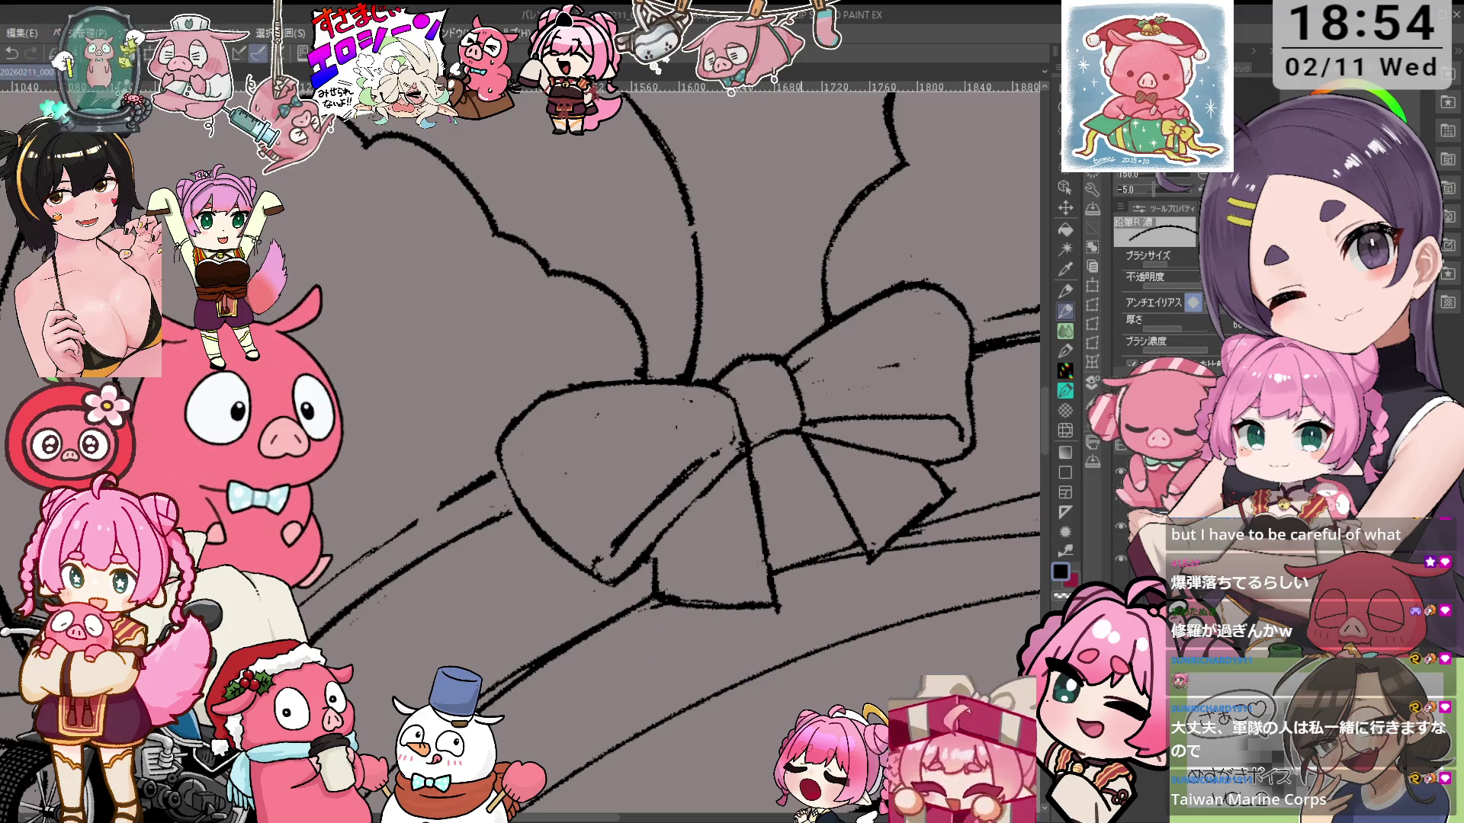
Refine the knot and loops, mirroring the view to check the bow's shape
key(e)
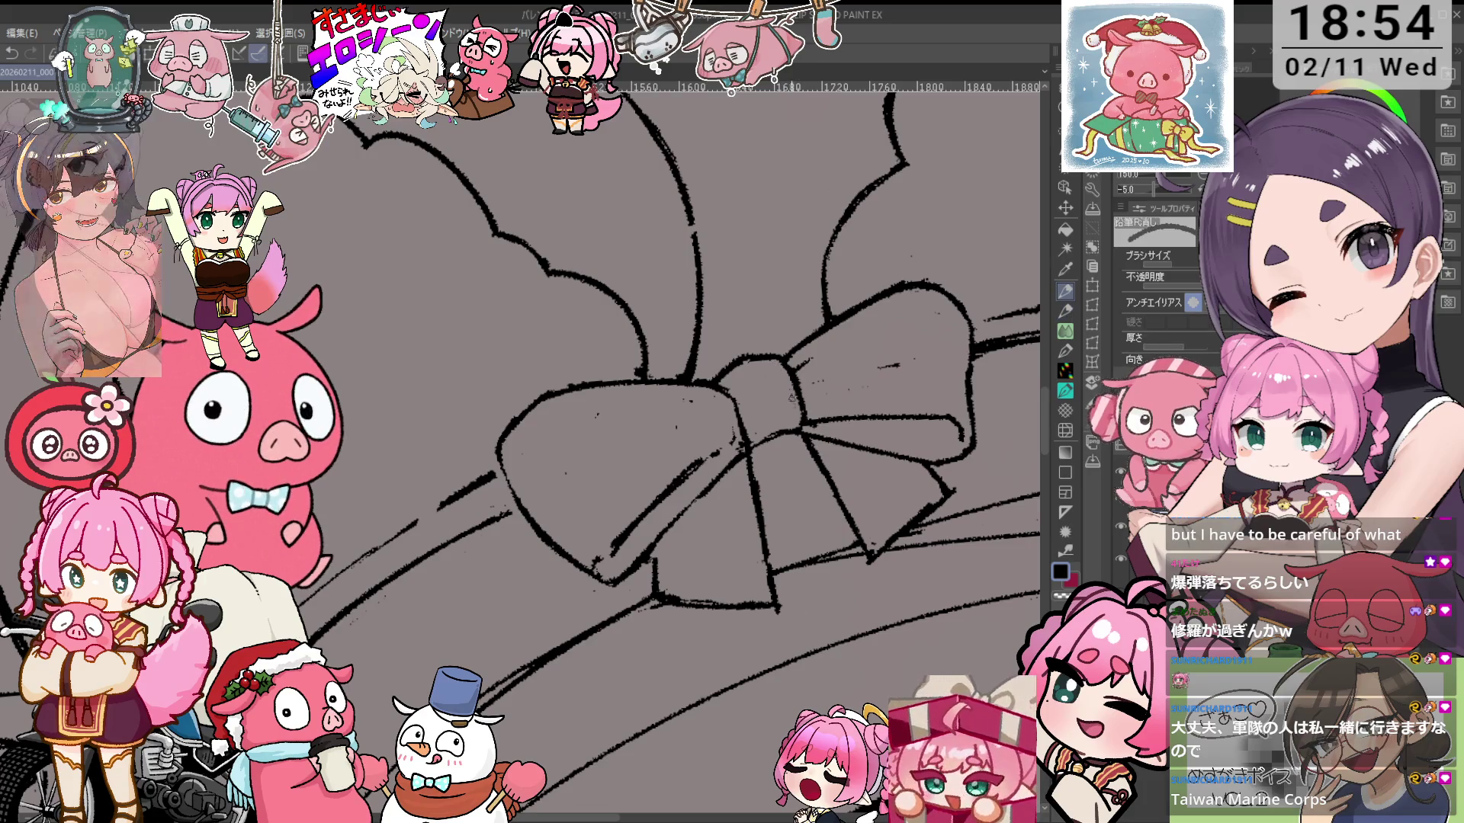
key(minus)
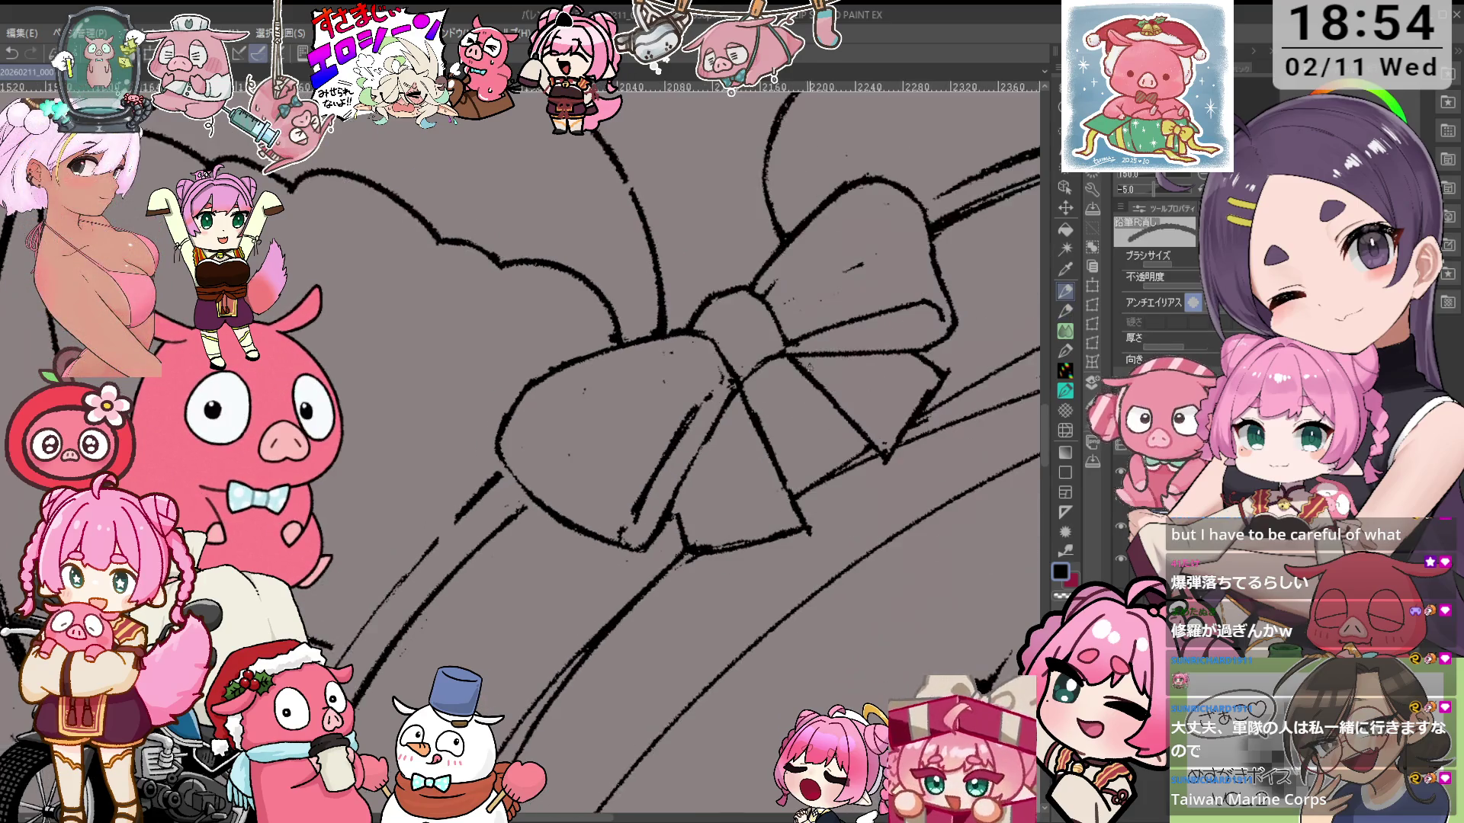
key(p)
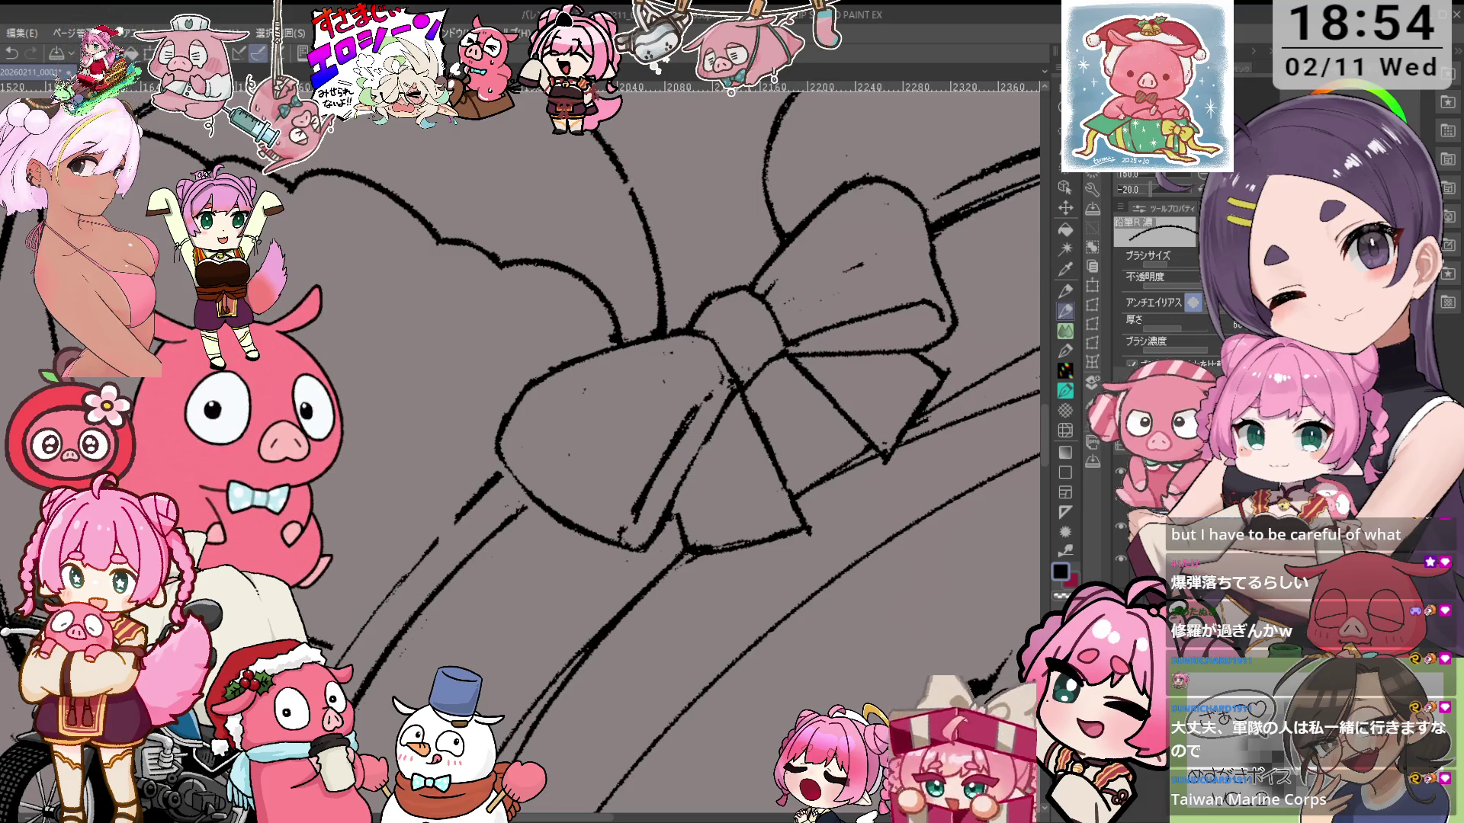
key(e)
key(p)
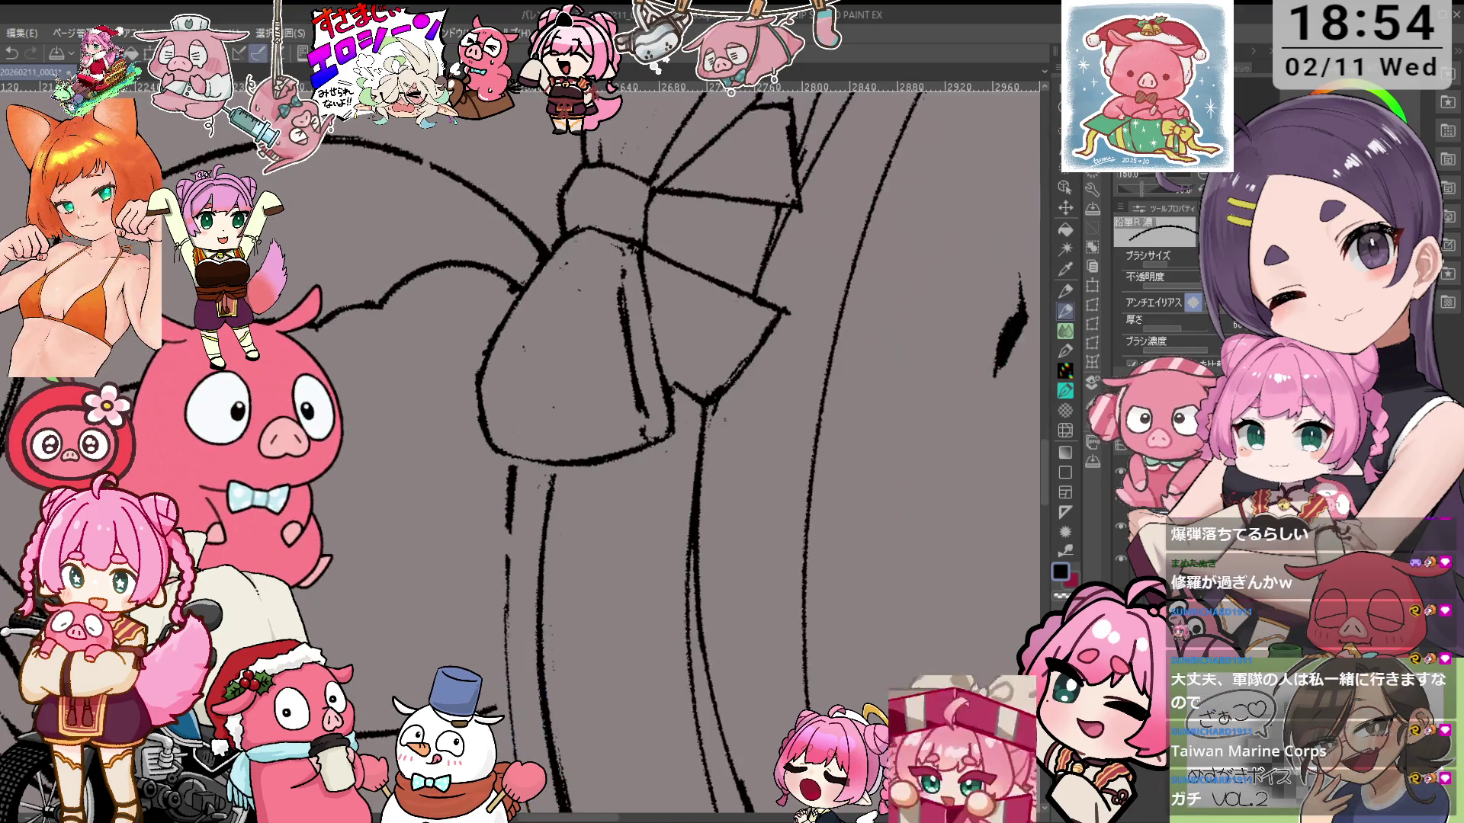
key(e)
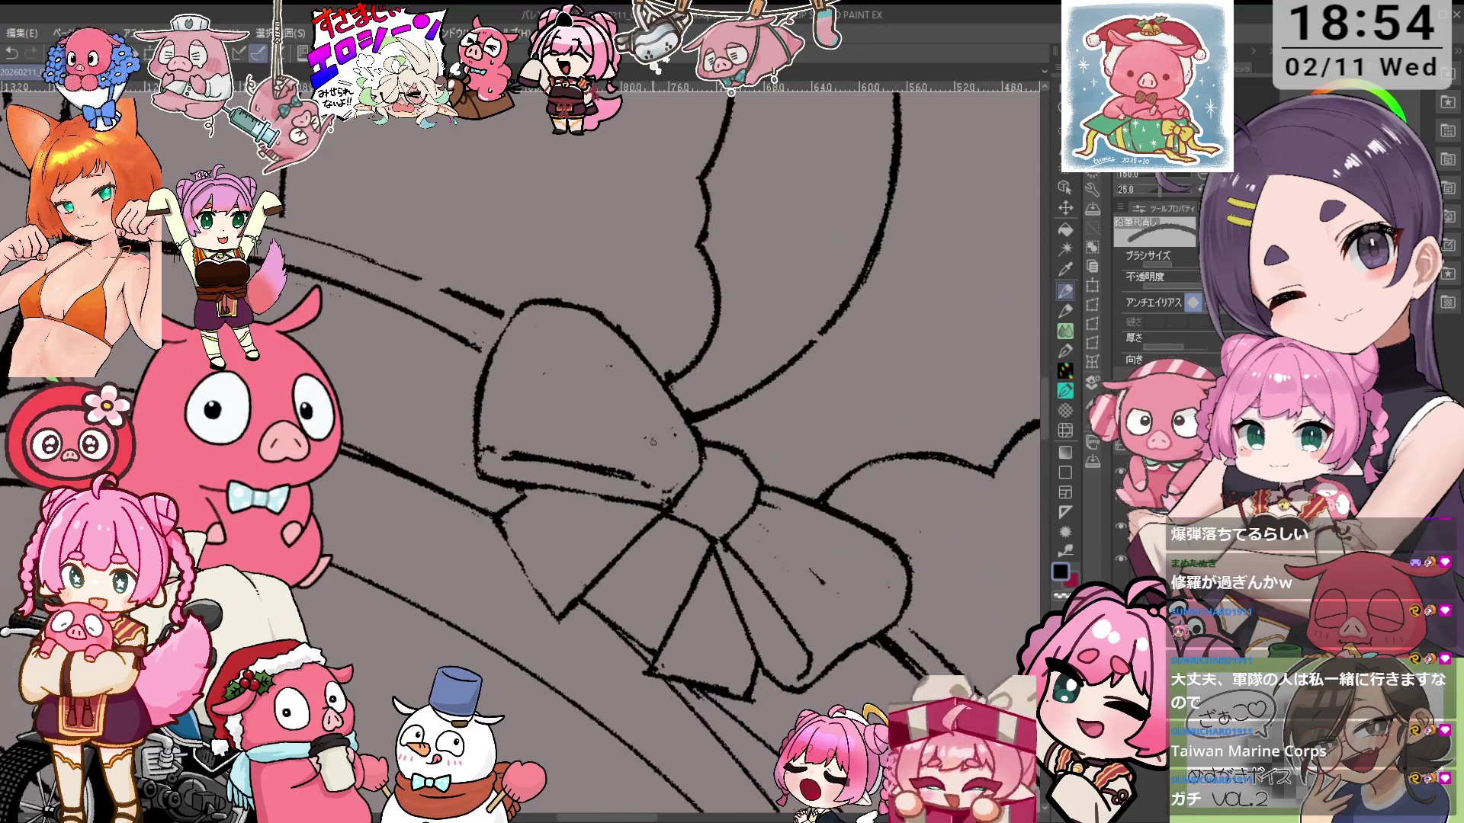
key(p)
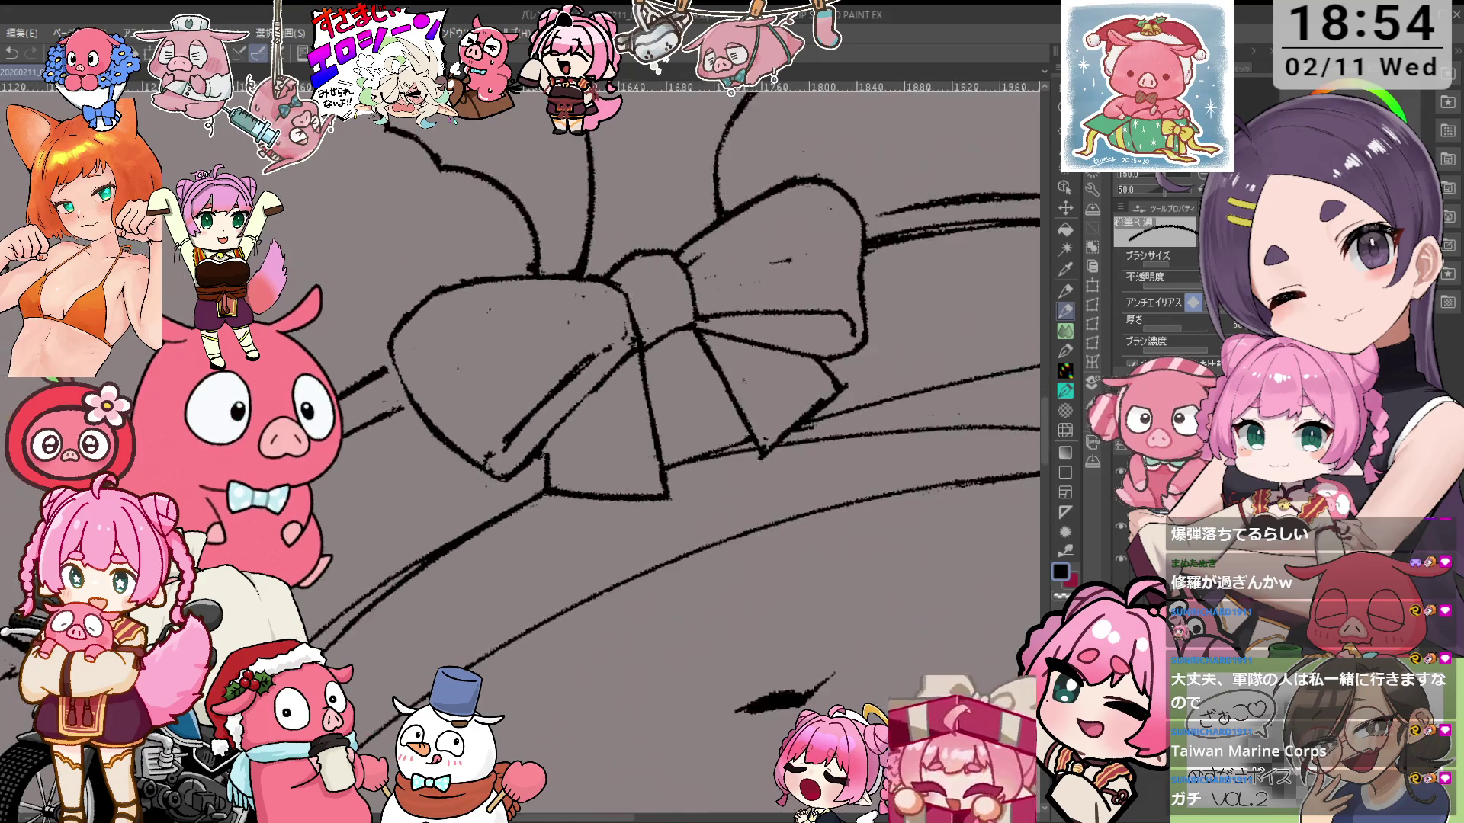
key(e)
key(p)
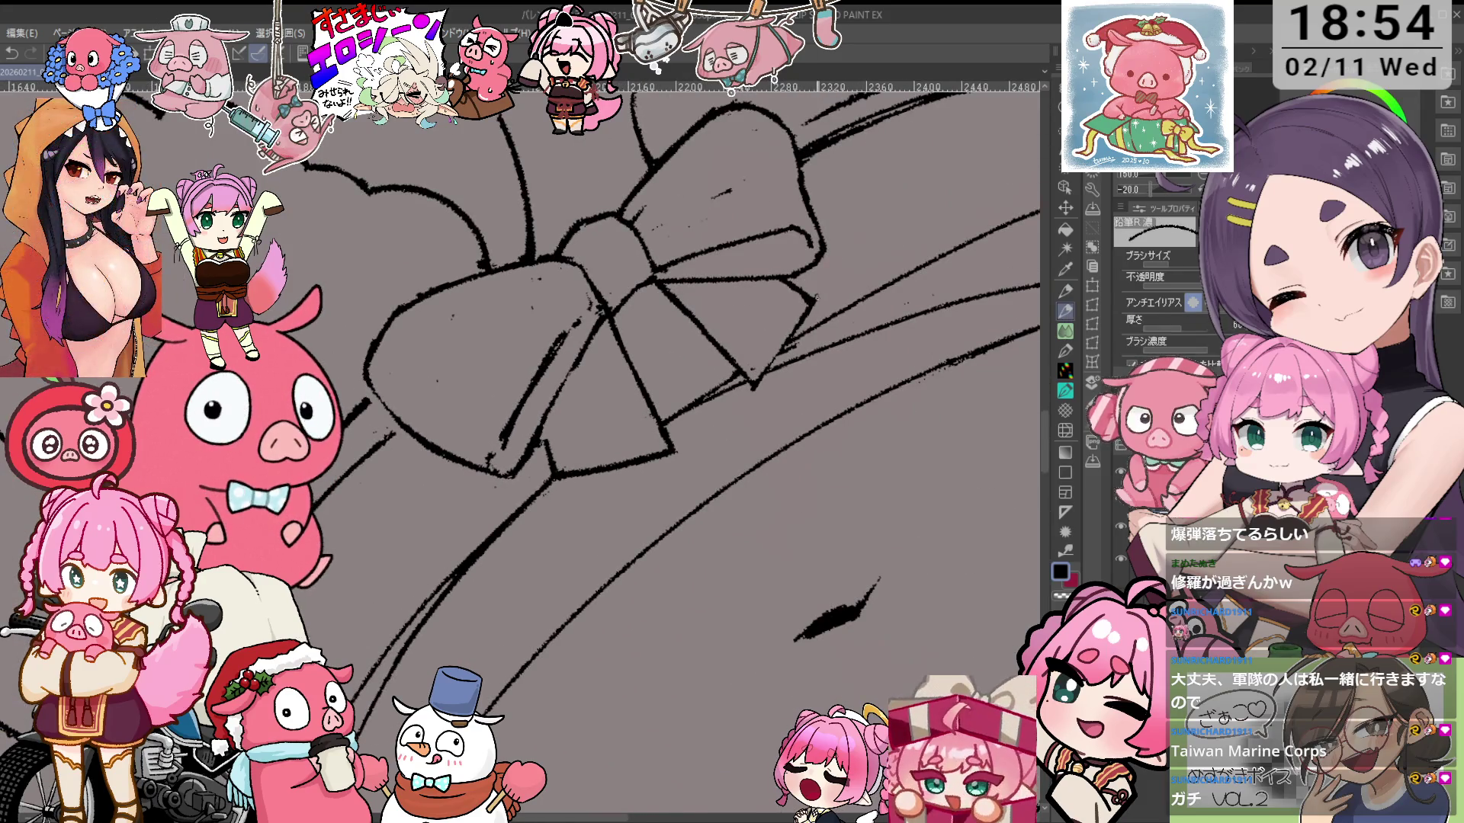
Straighten the view upright and finish touching up the whole bow's loops and tails
key(asciicircum)
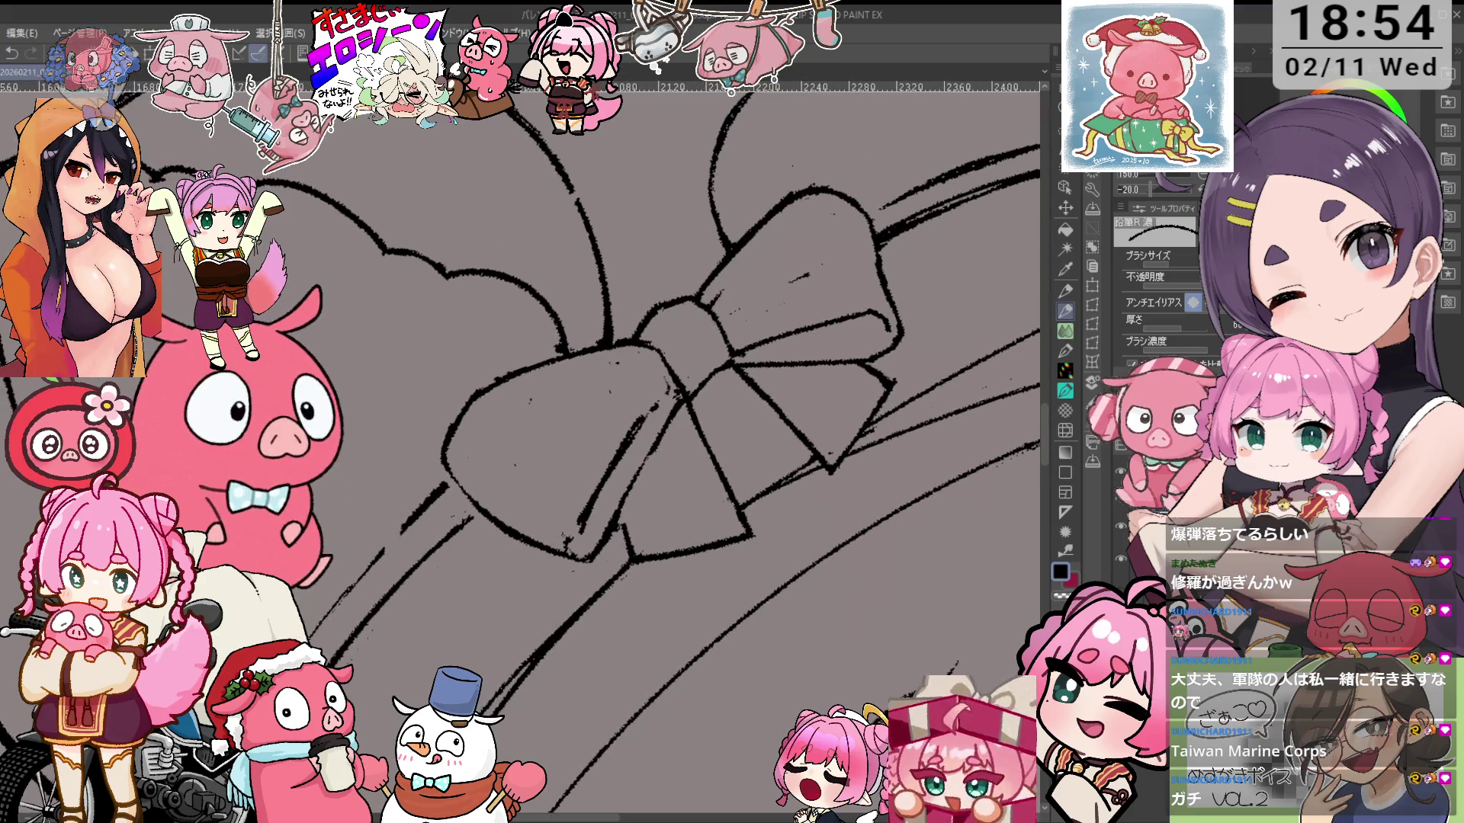
key(e)
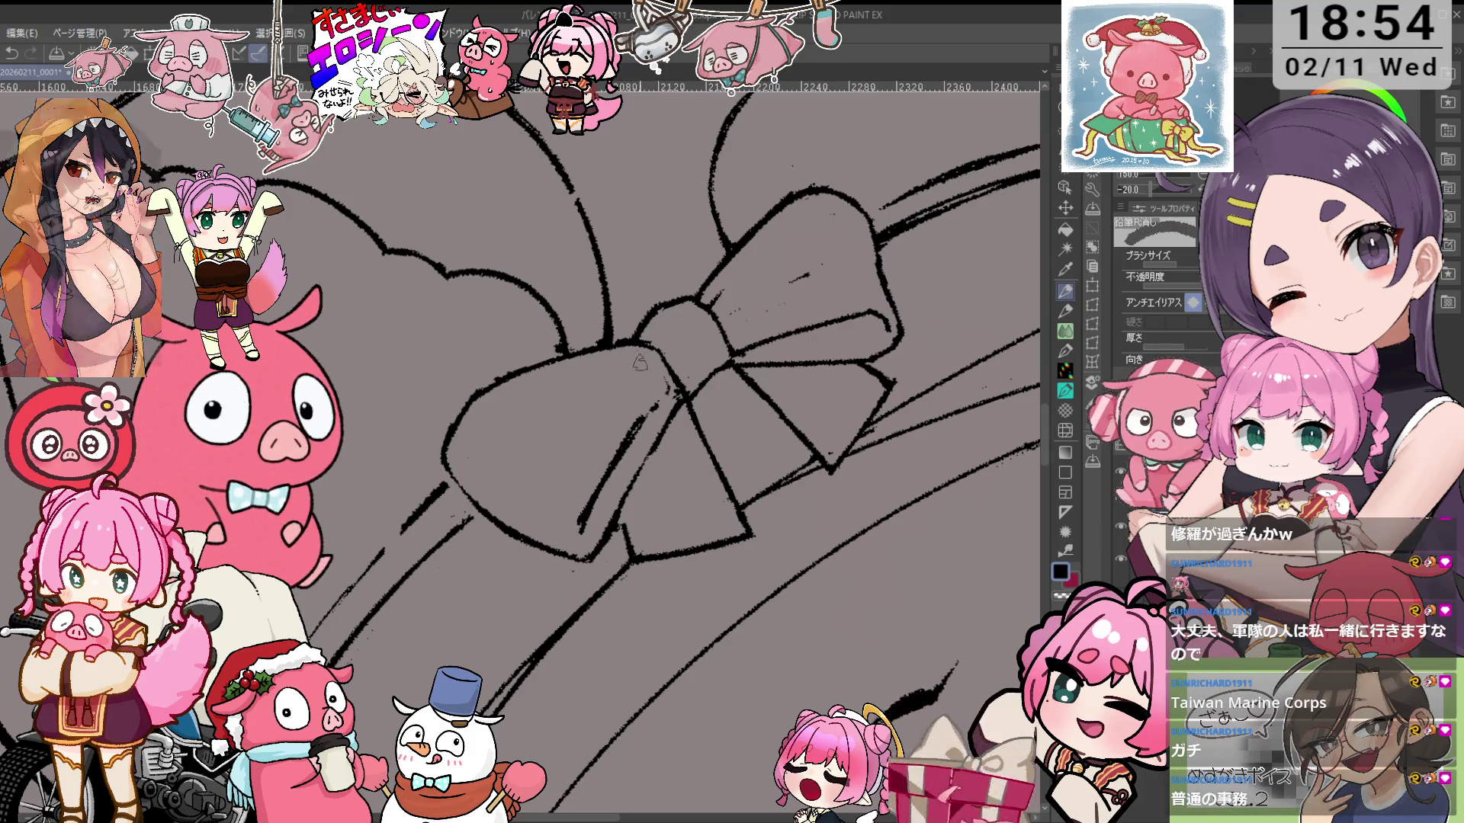
key(asciicircum)
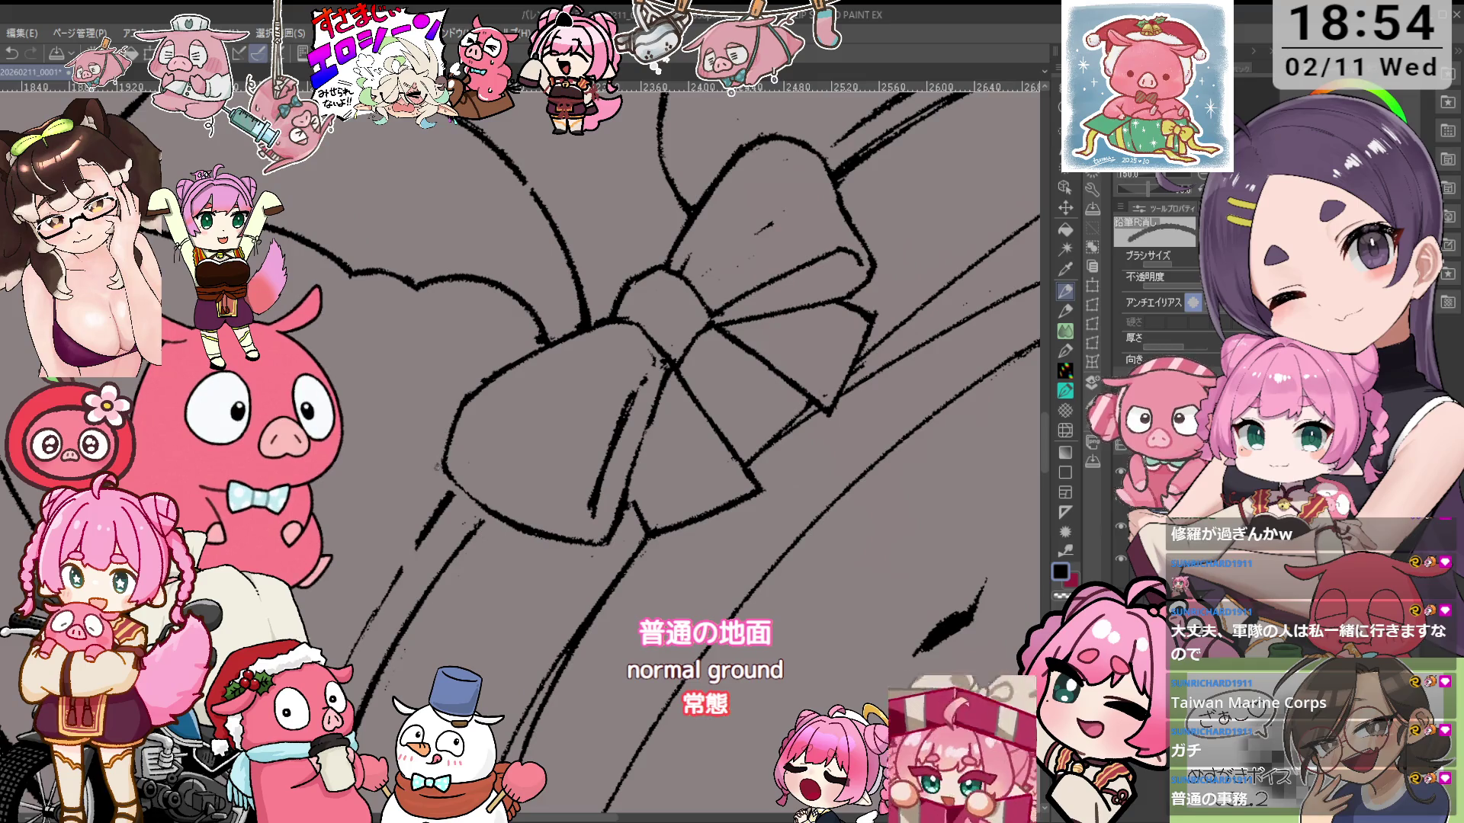
key(at)
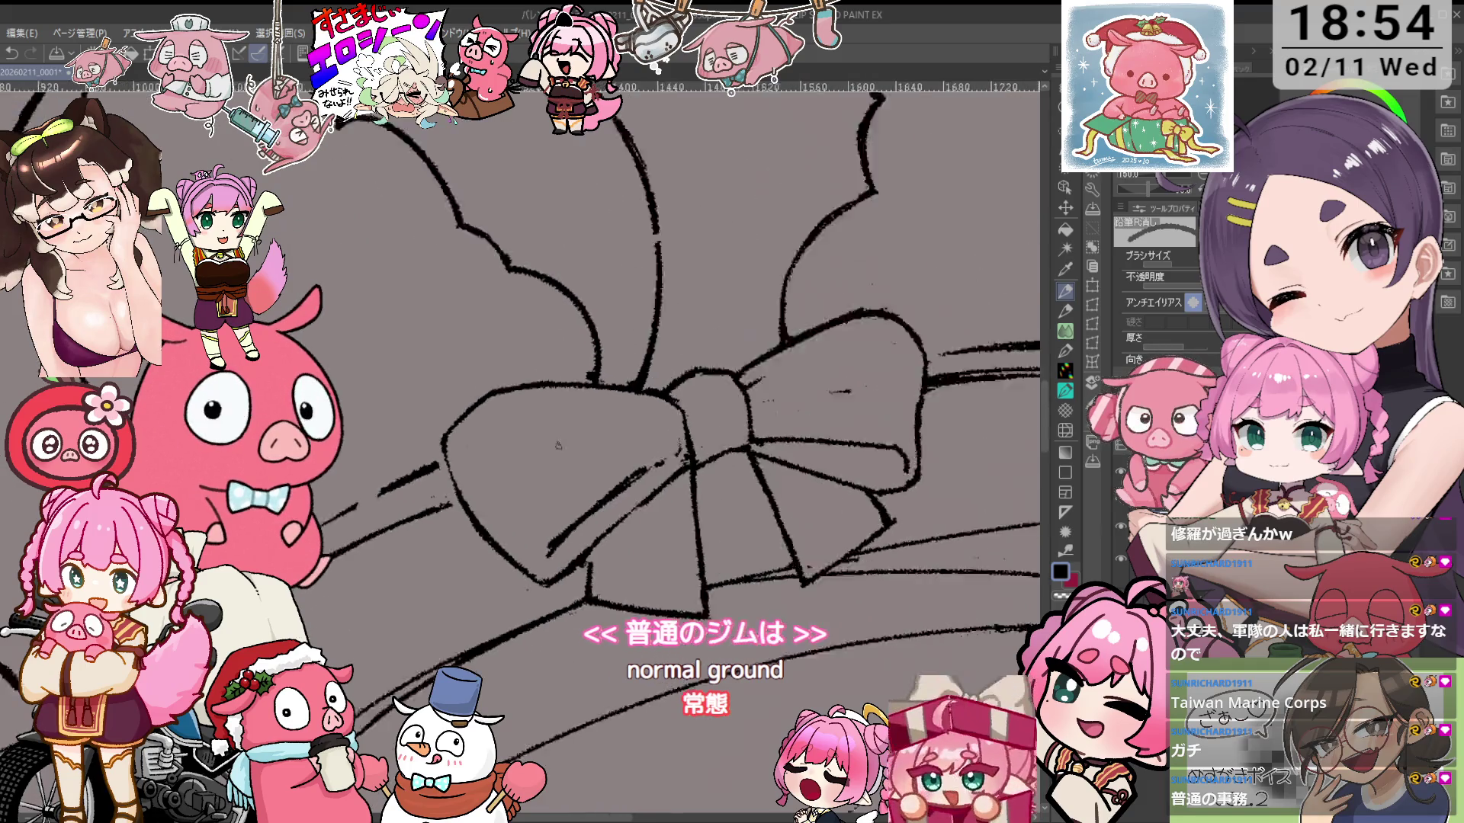
drag(597, 428, 612, 415)
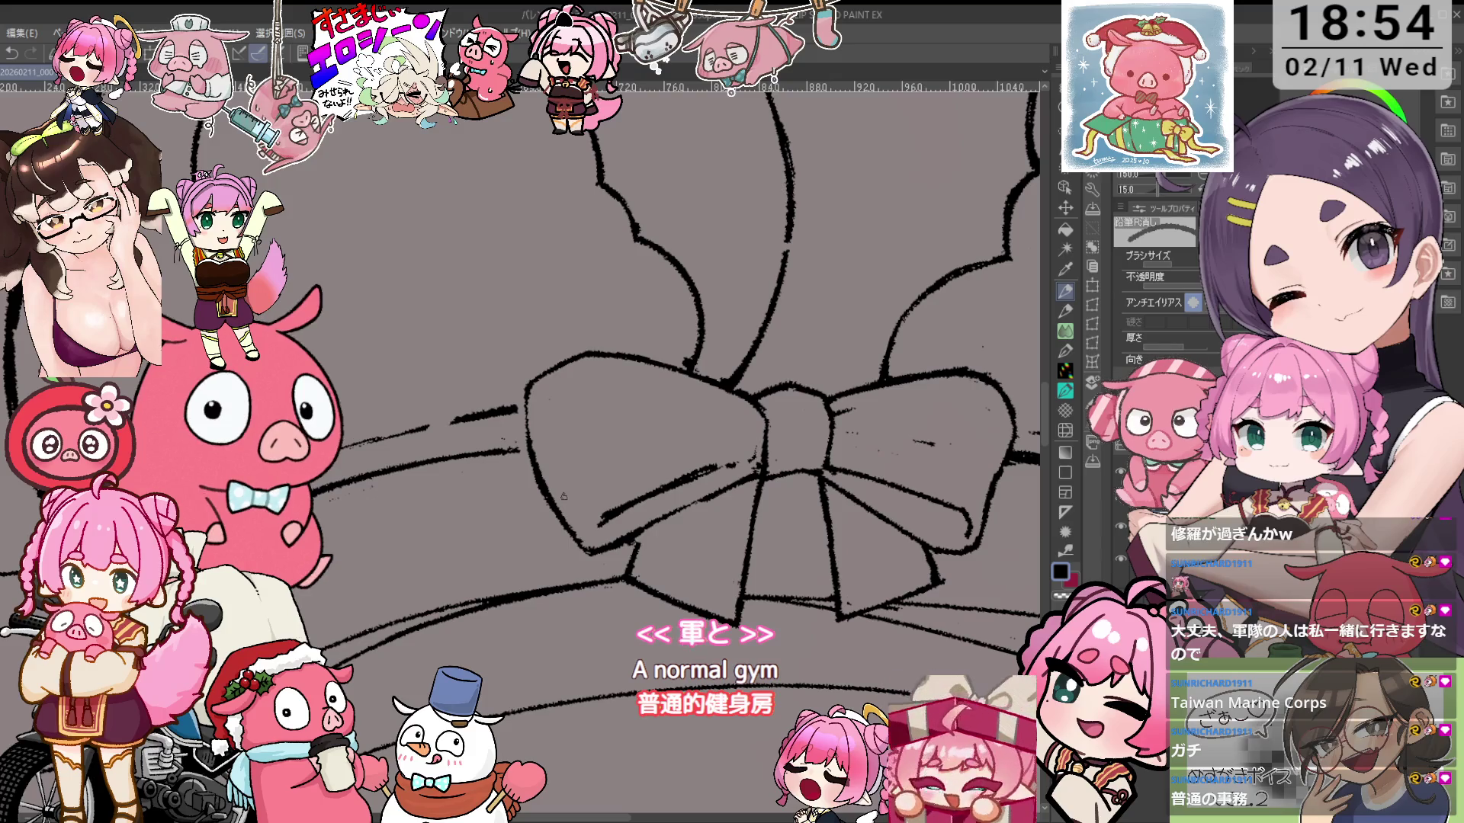
mouse_move(563, 496)
mouse_down()
mouse_move(551, 451)
mouse_move(571, 385)
mouse_up()
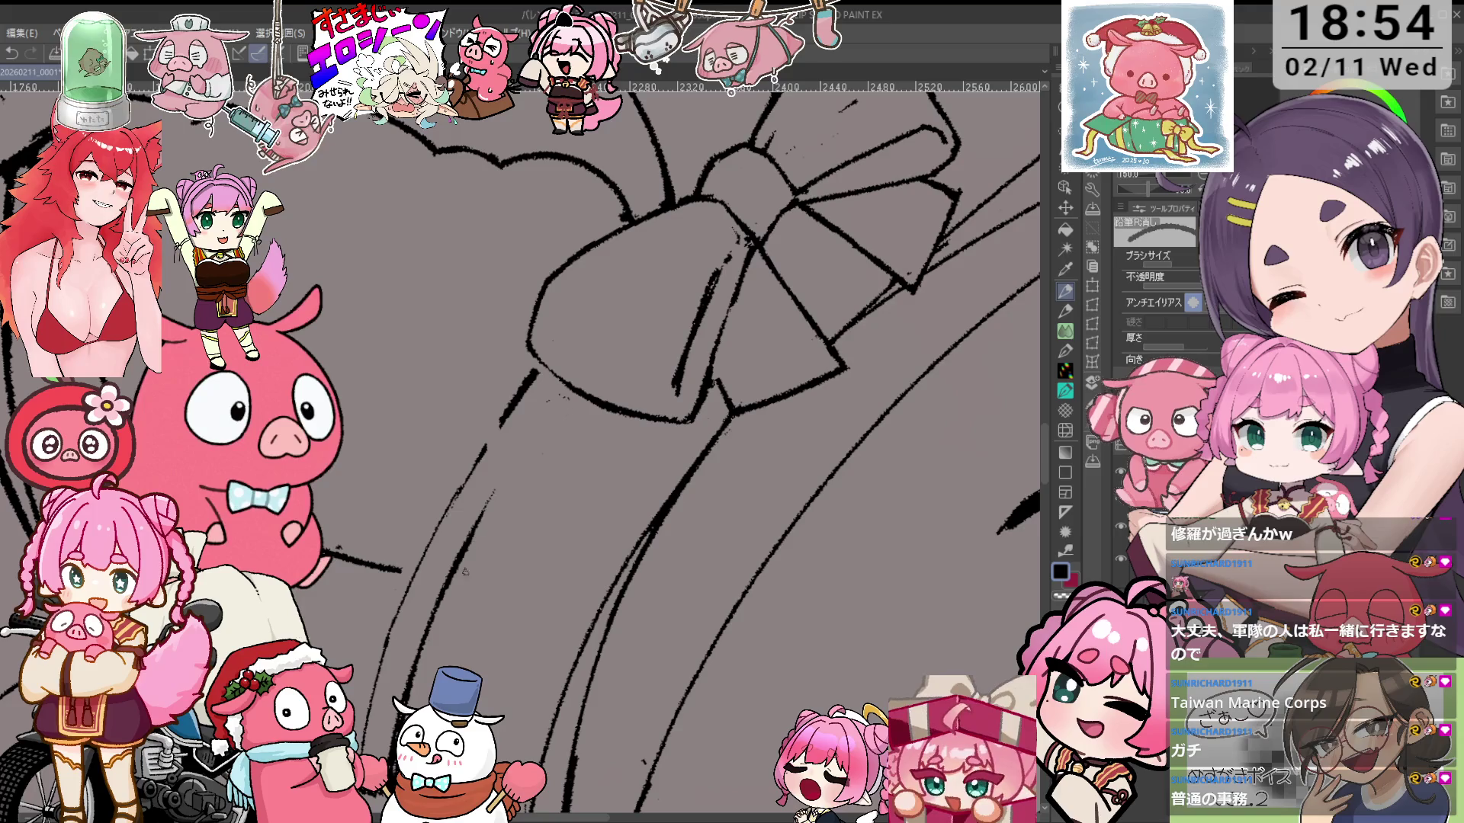
key(p)
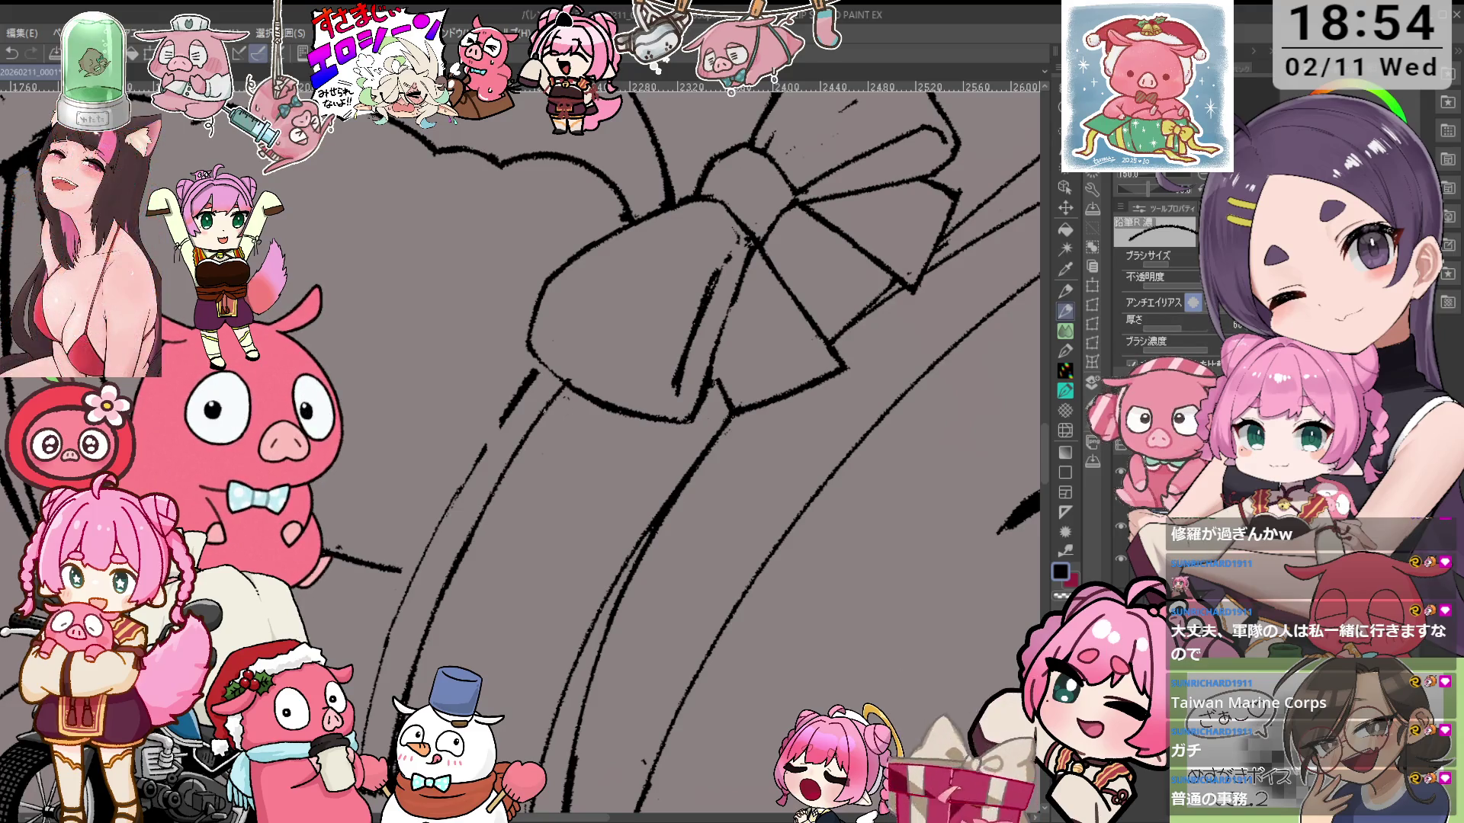
key(e)
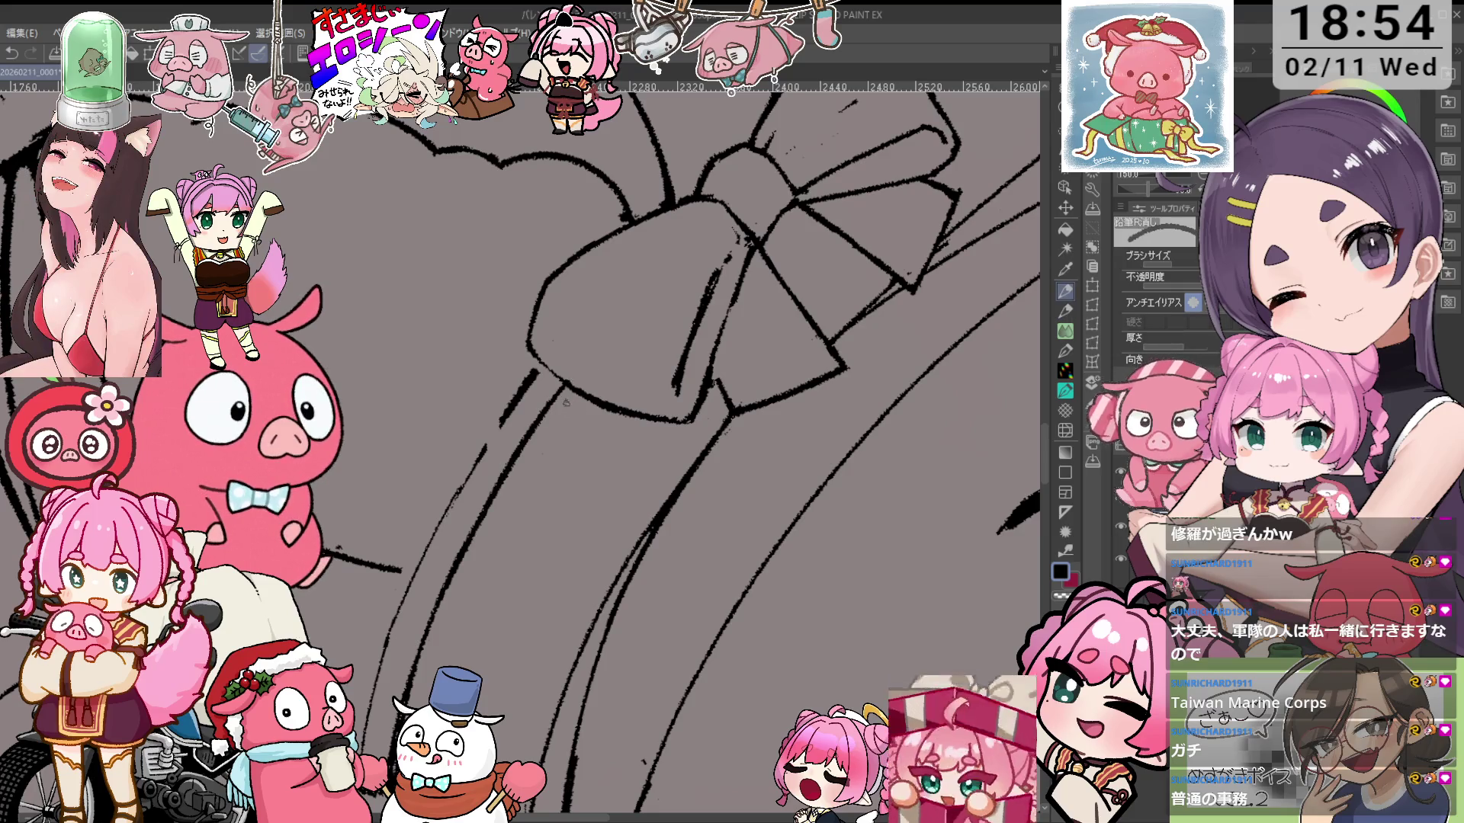
key(p)
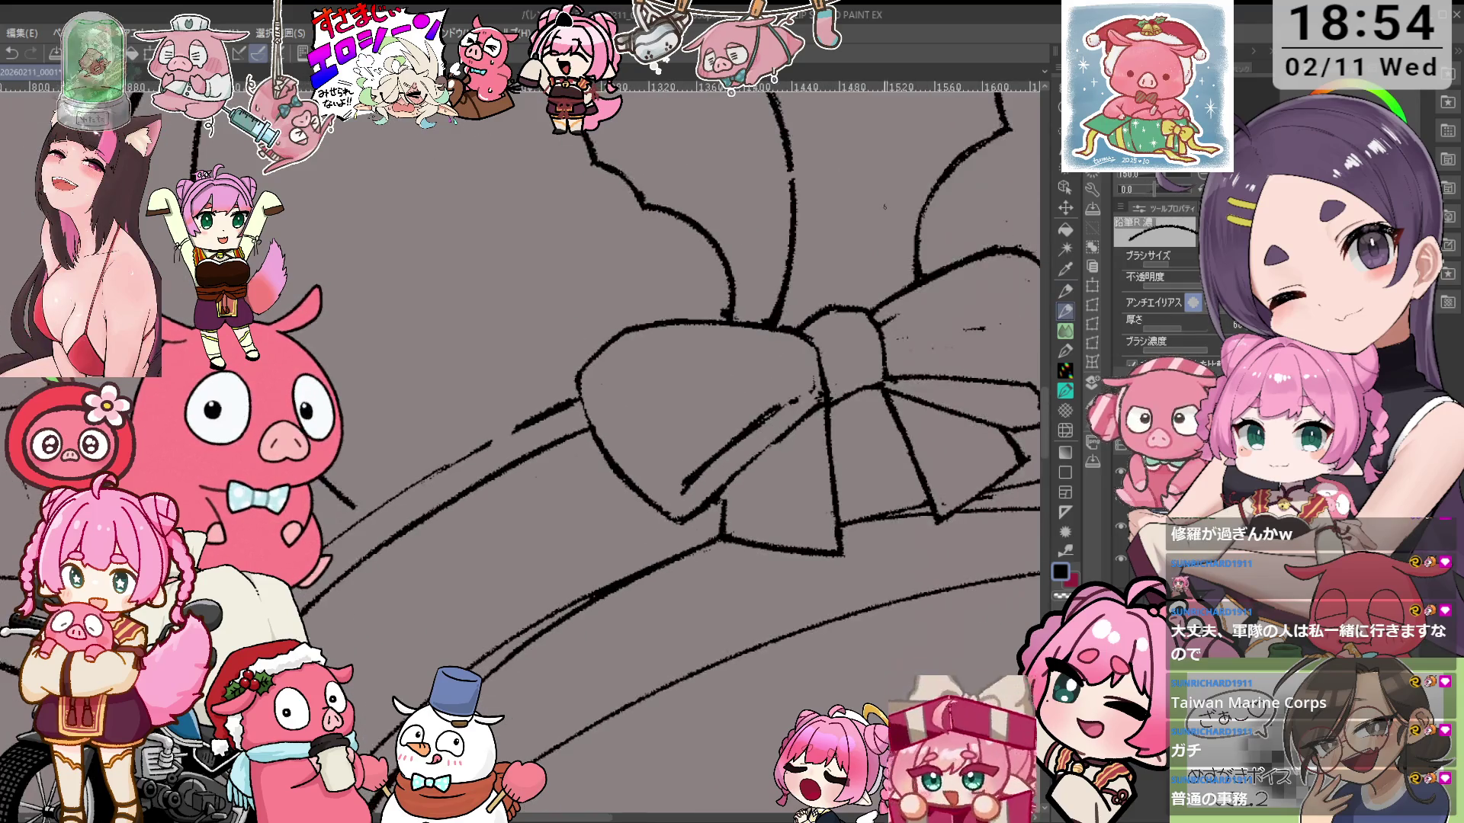
key(e)
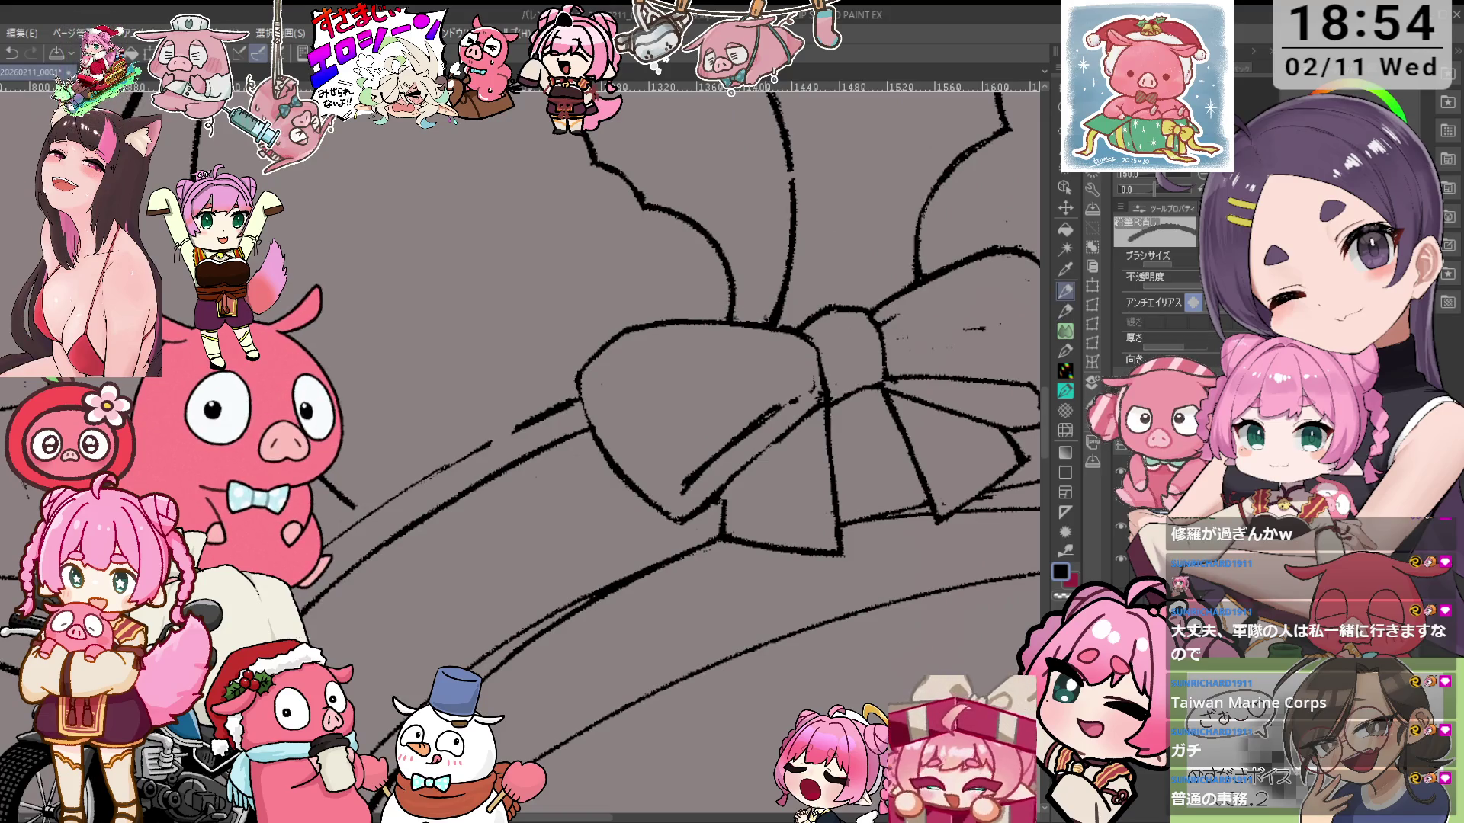
scroll(762, 320, down, 4)
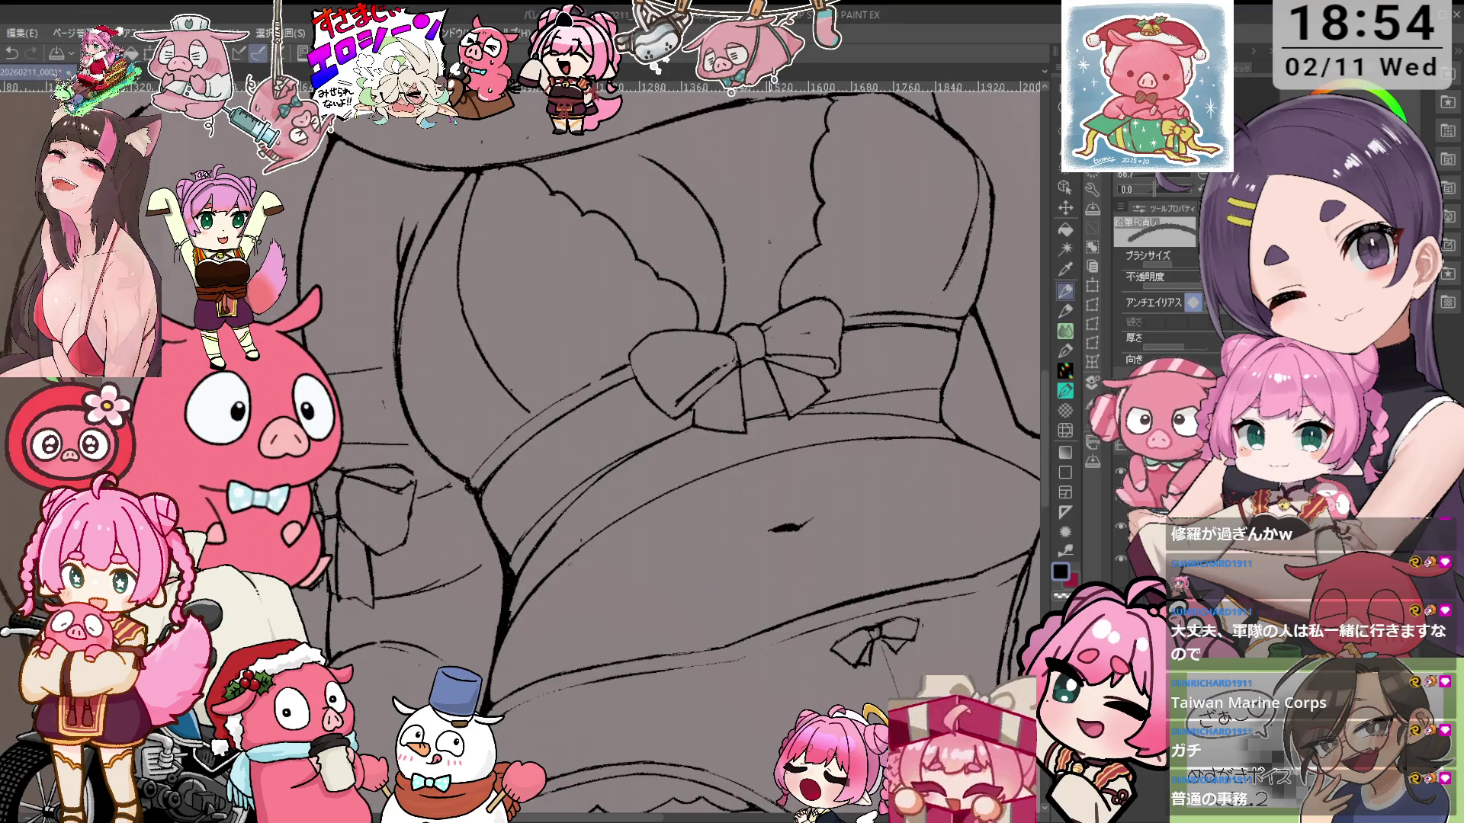
scroll(667, 351, up, 2)
key(p)
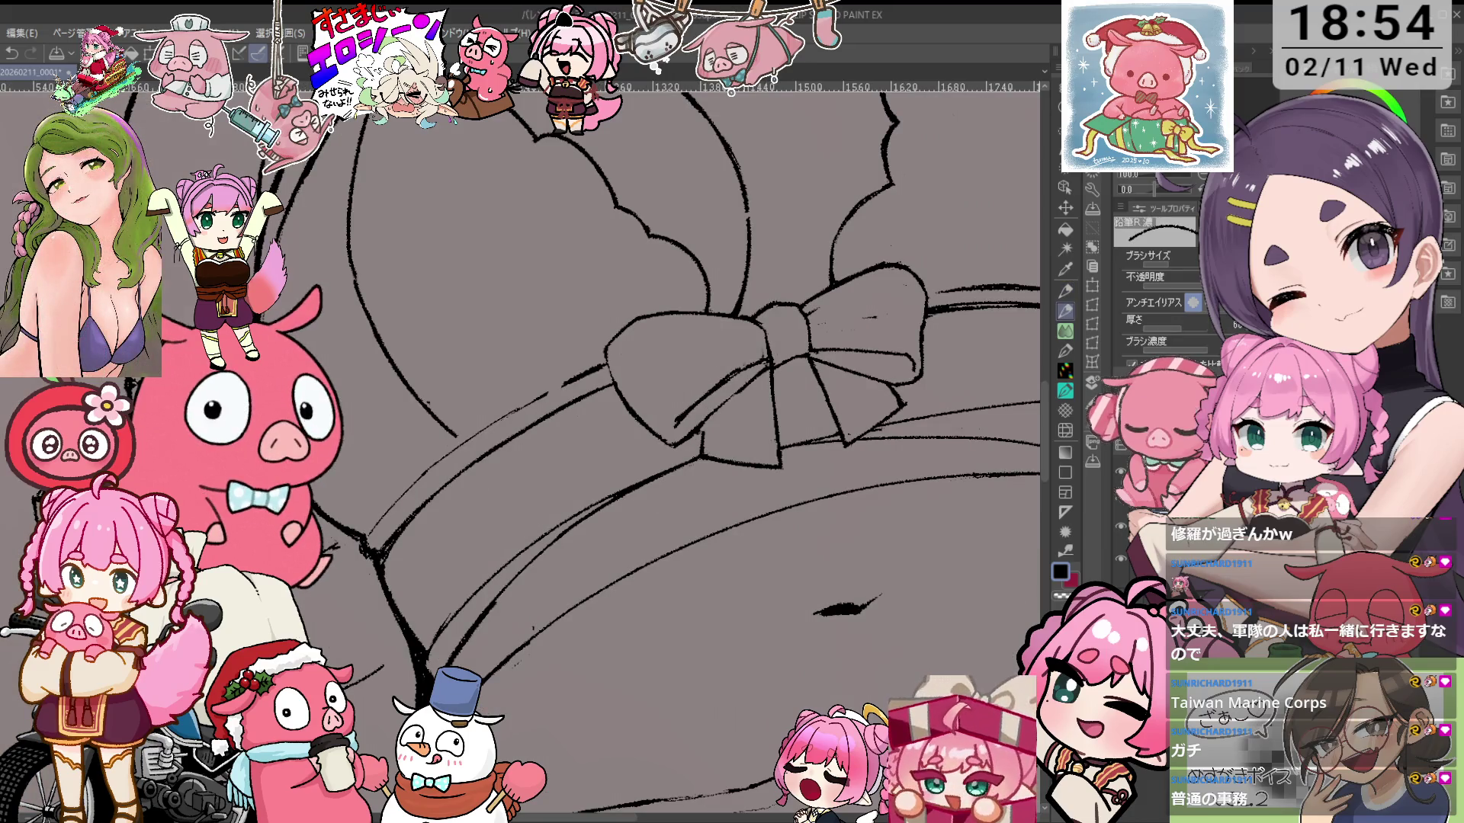
key(e)
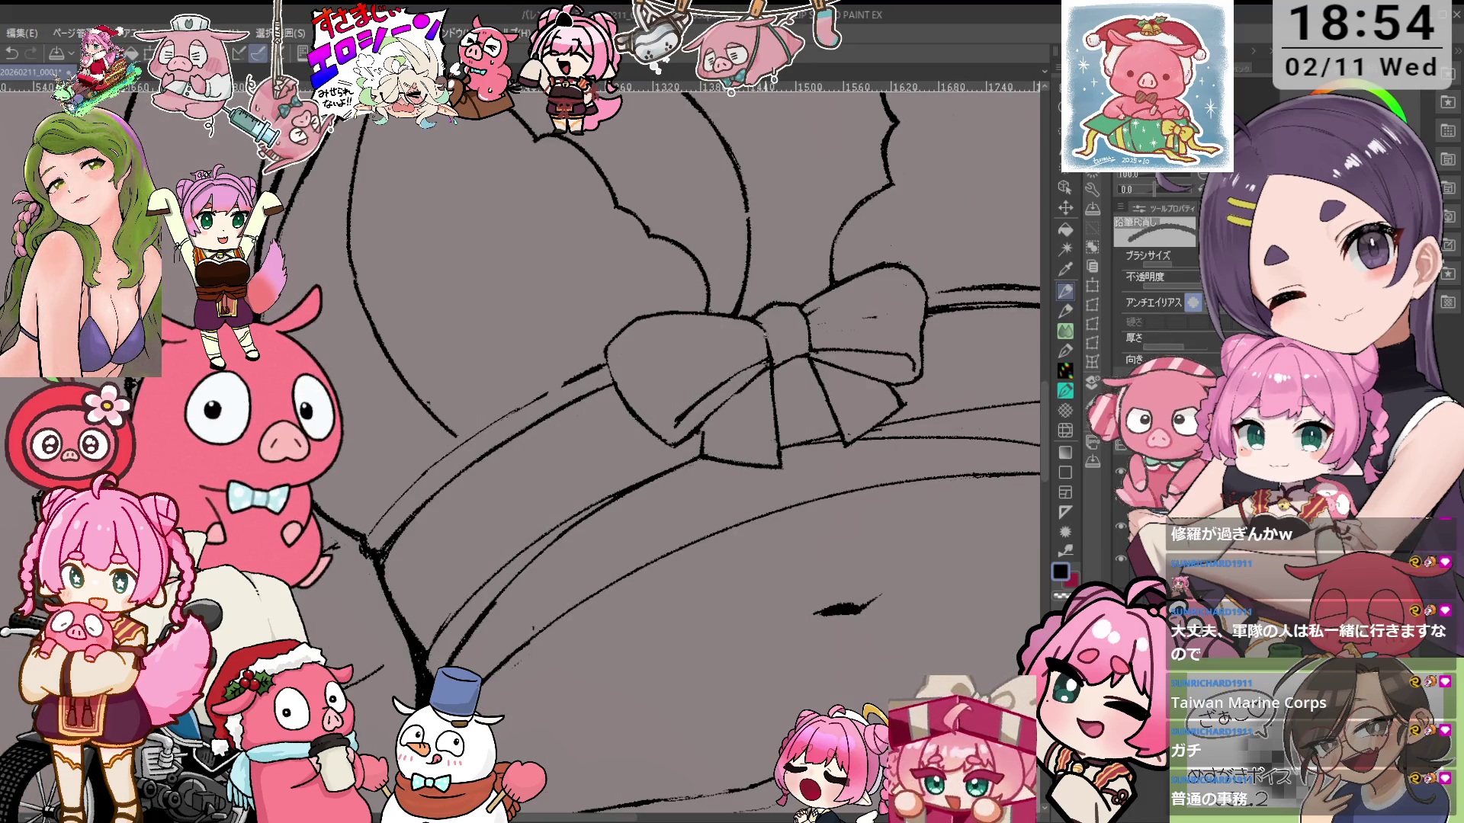
scroll(671, 450, down, 2)
scroll(671, 450, up, 2)
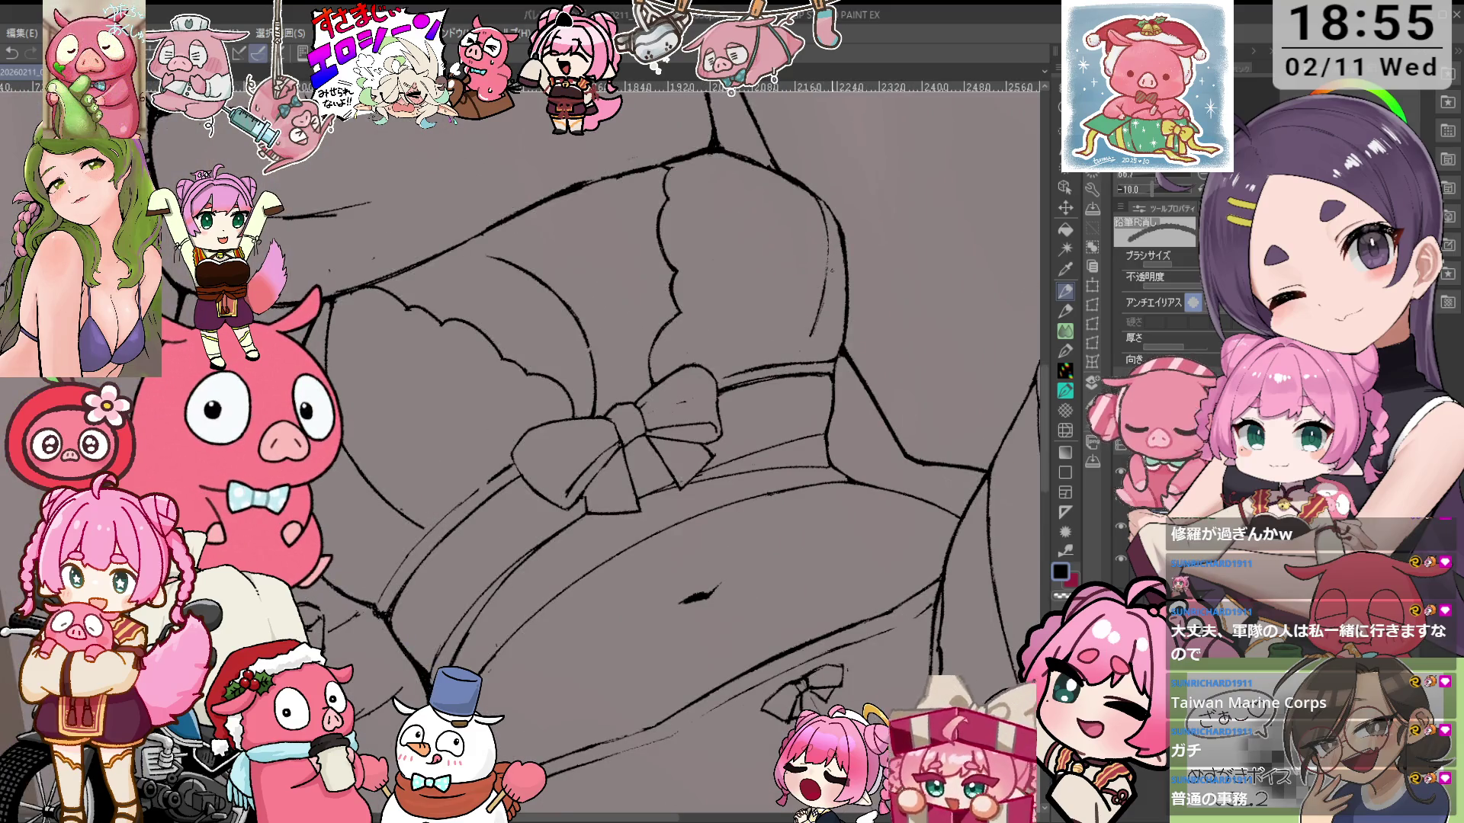
scroll(612, 417, down, 2)
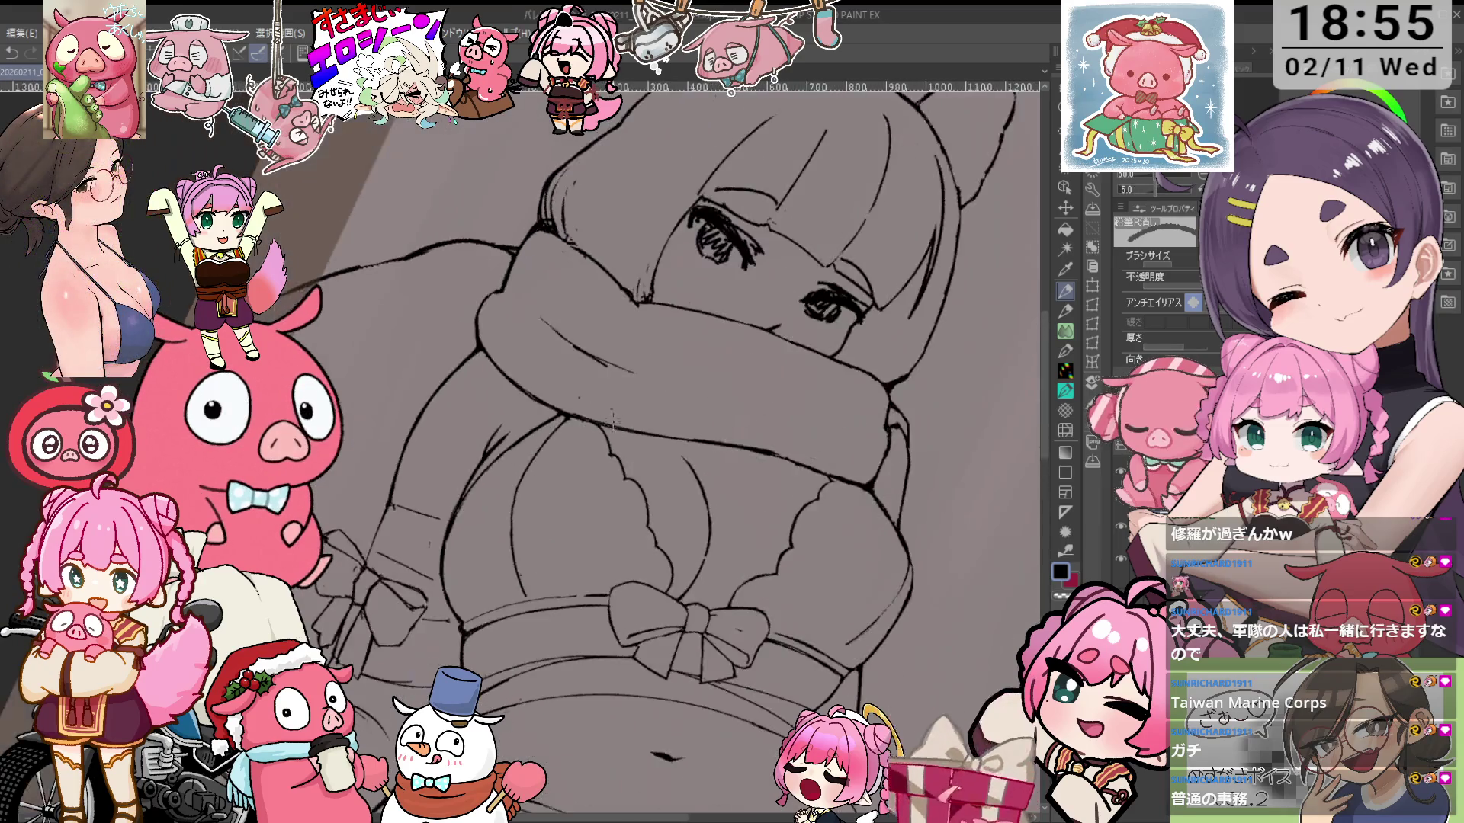
scroll(612, 417, up, 2)
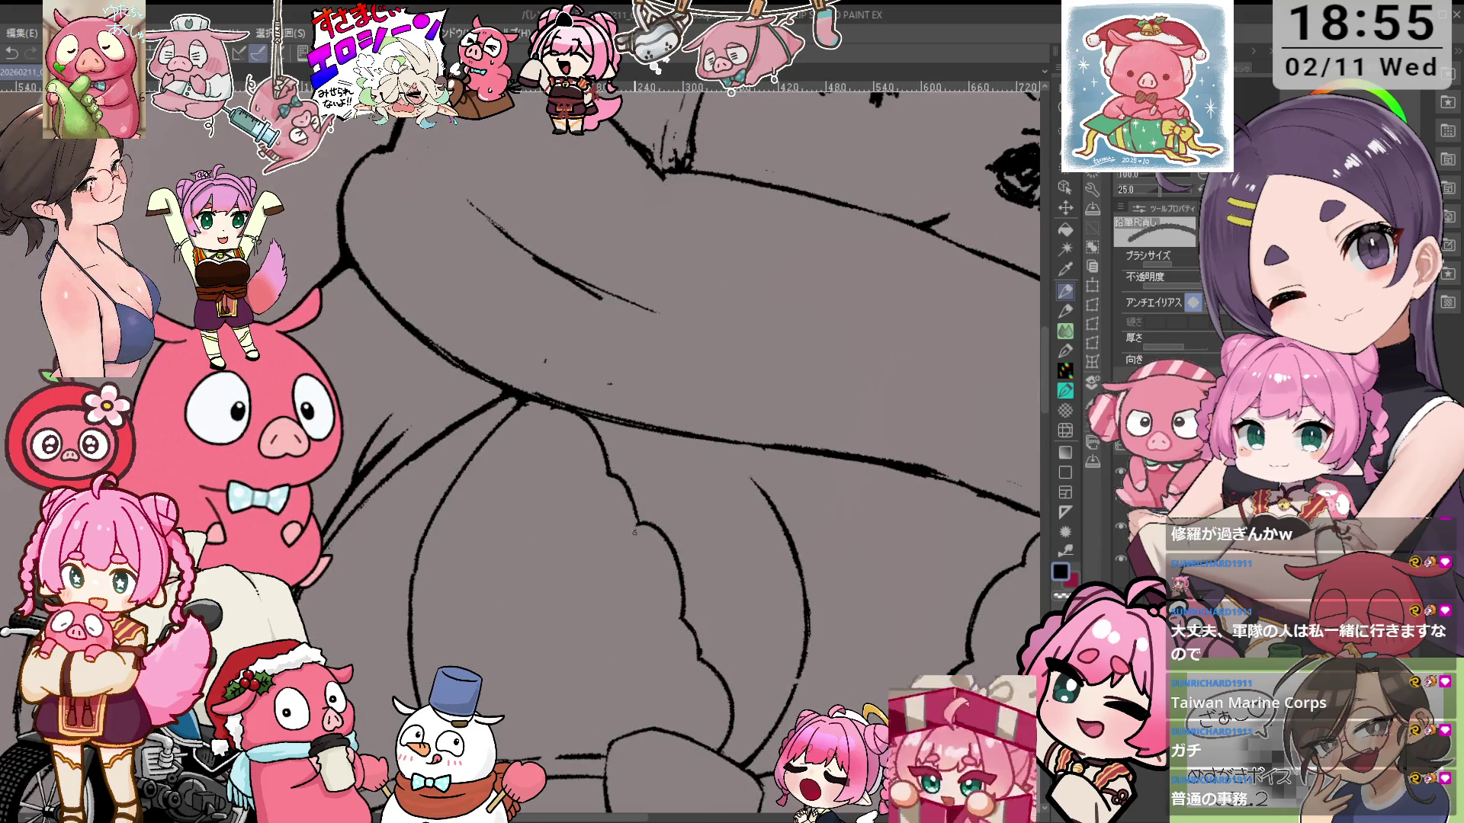
scroll(686, 473, right, 5)
scroll(792, 495, down, 2)
scroll(742, 387, up, 2)
scroll(742, 387, right, 5)
scroll(648, 450, right, 5)
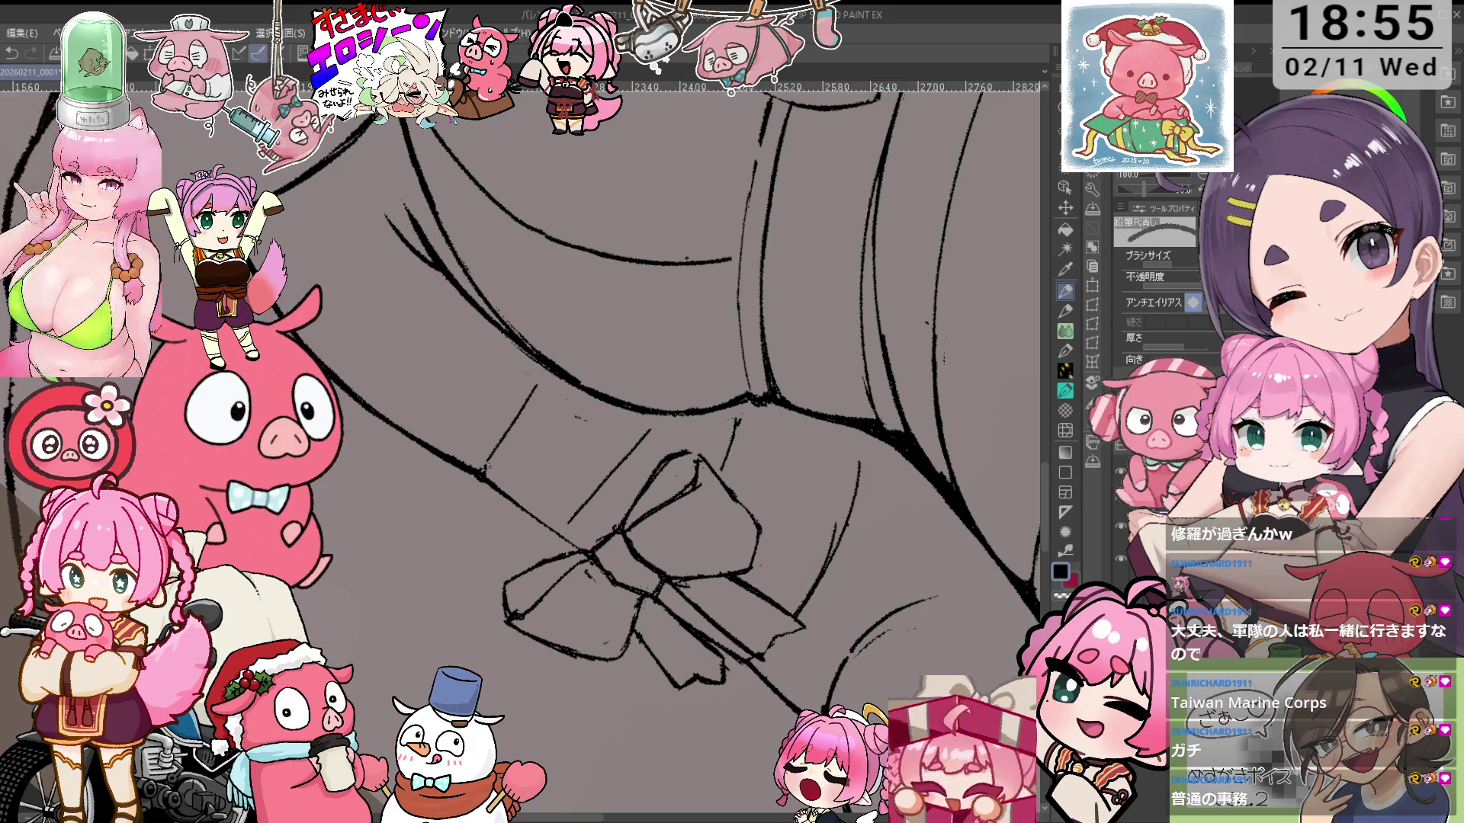
Erase stray marks on the hip bow and draw a short new line on it
key(p)
scroll(656, 450, left, 5)
key(e)
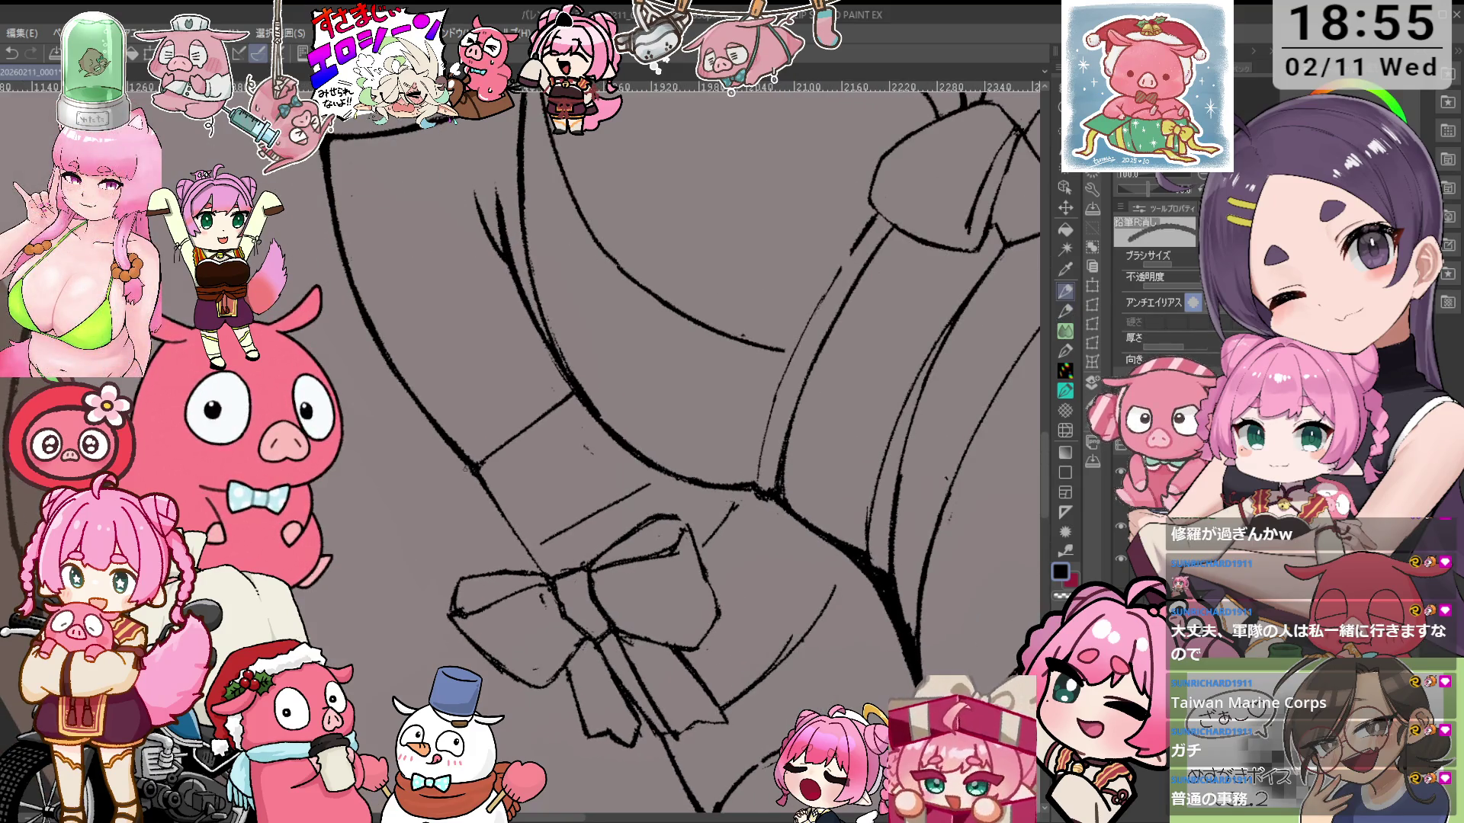
scroll(655, 449, right, 5)
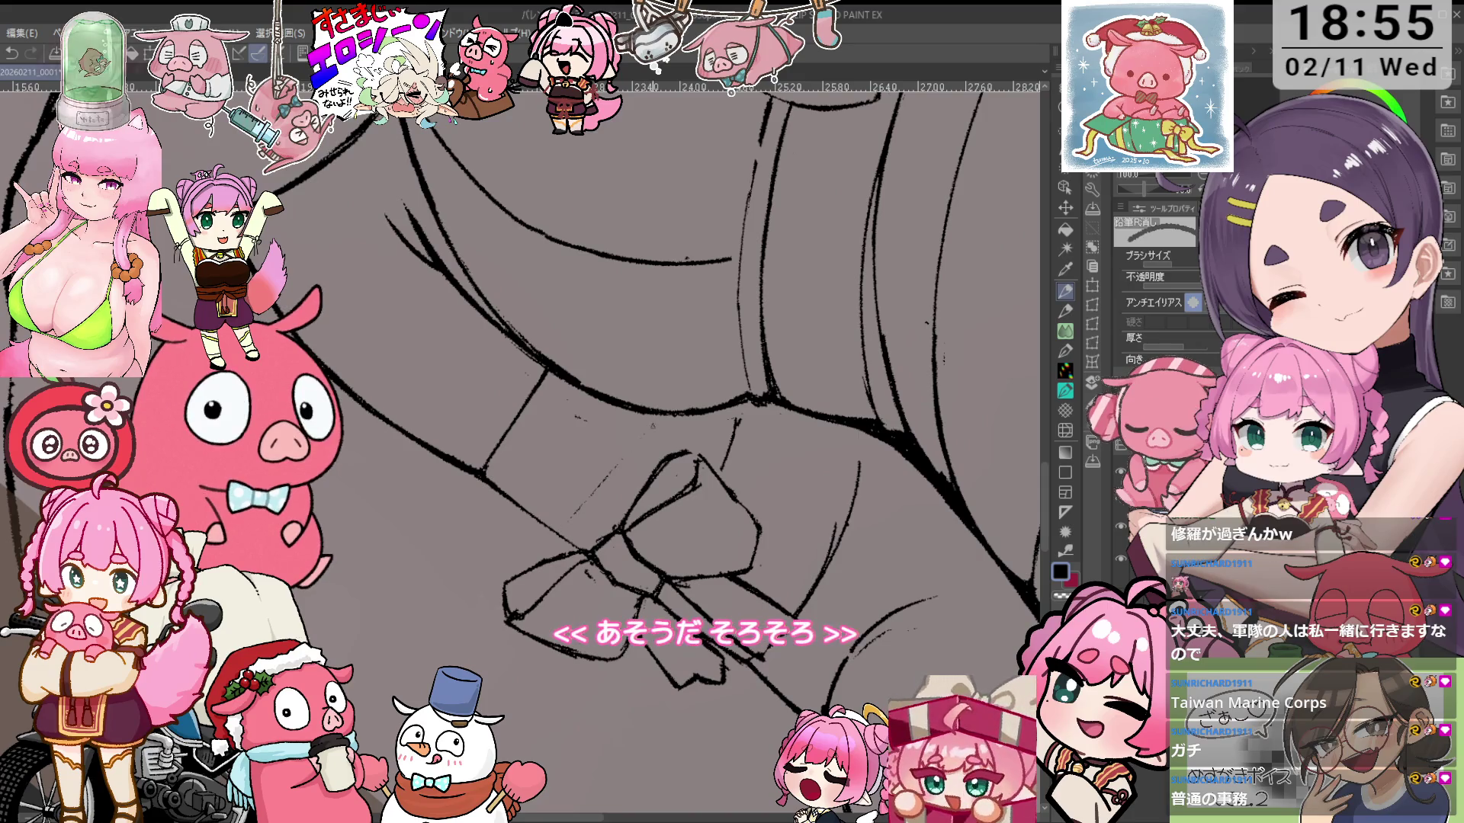
key(p)
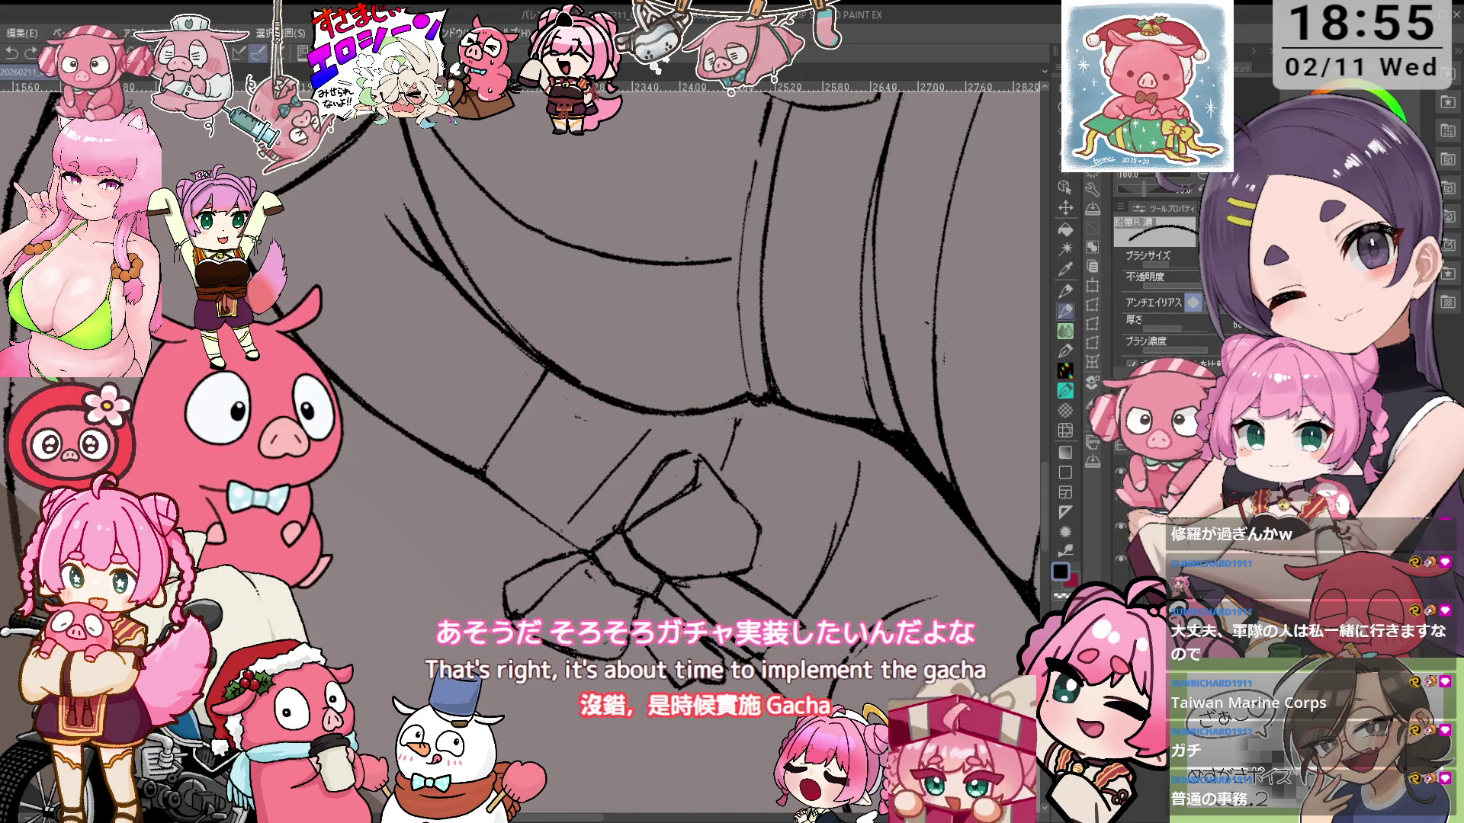
scroll(655, 450, right, 3)
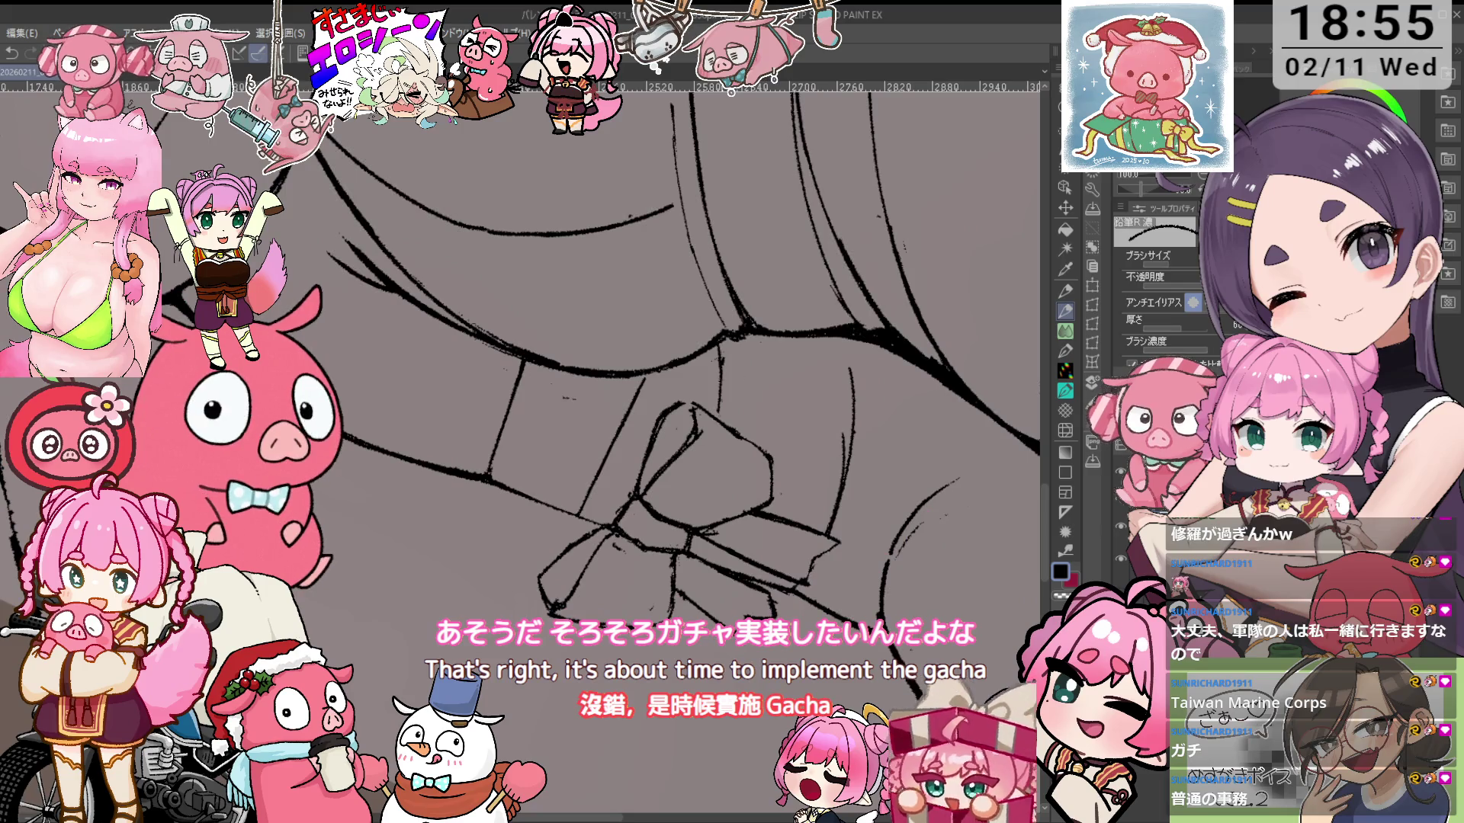
key(e)
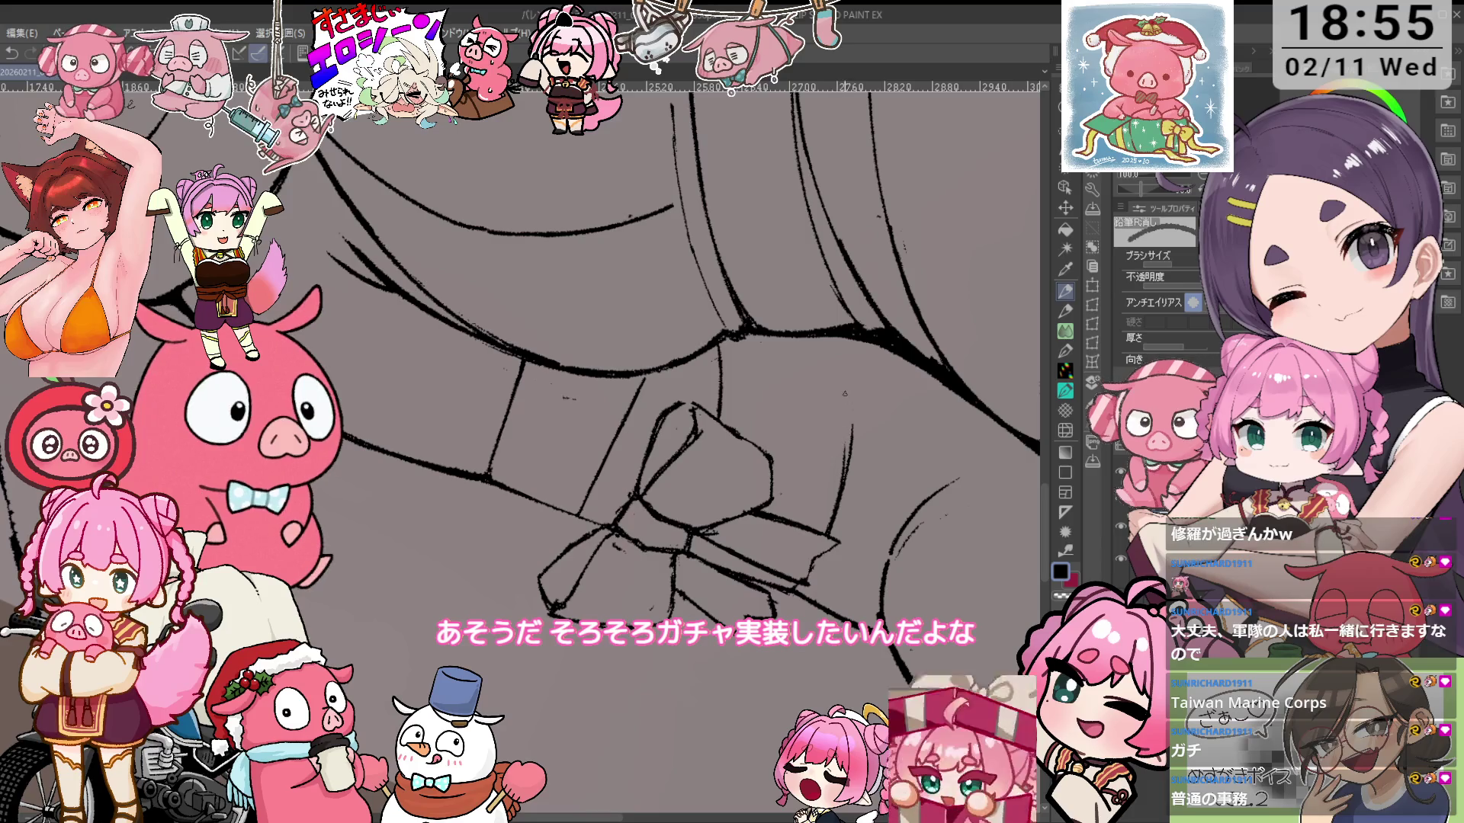
key(p)
drag(841, 342, 848, 427)
Rotate the canvas so the band is level, then erase and redraw the bow lines
key(minus)
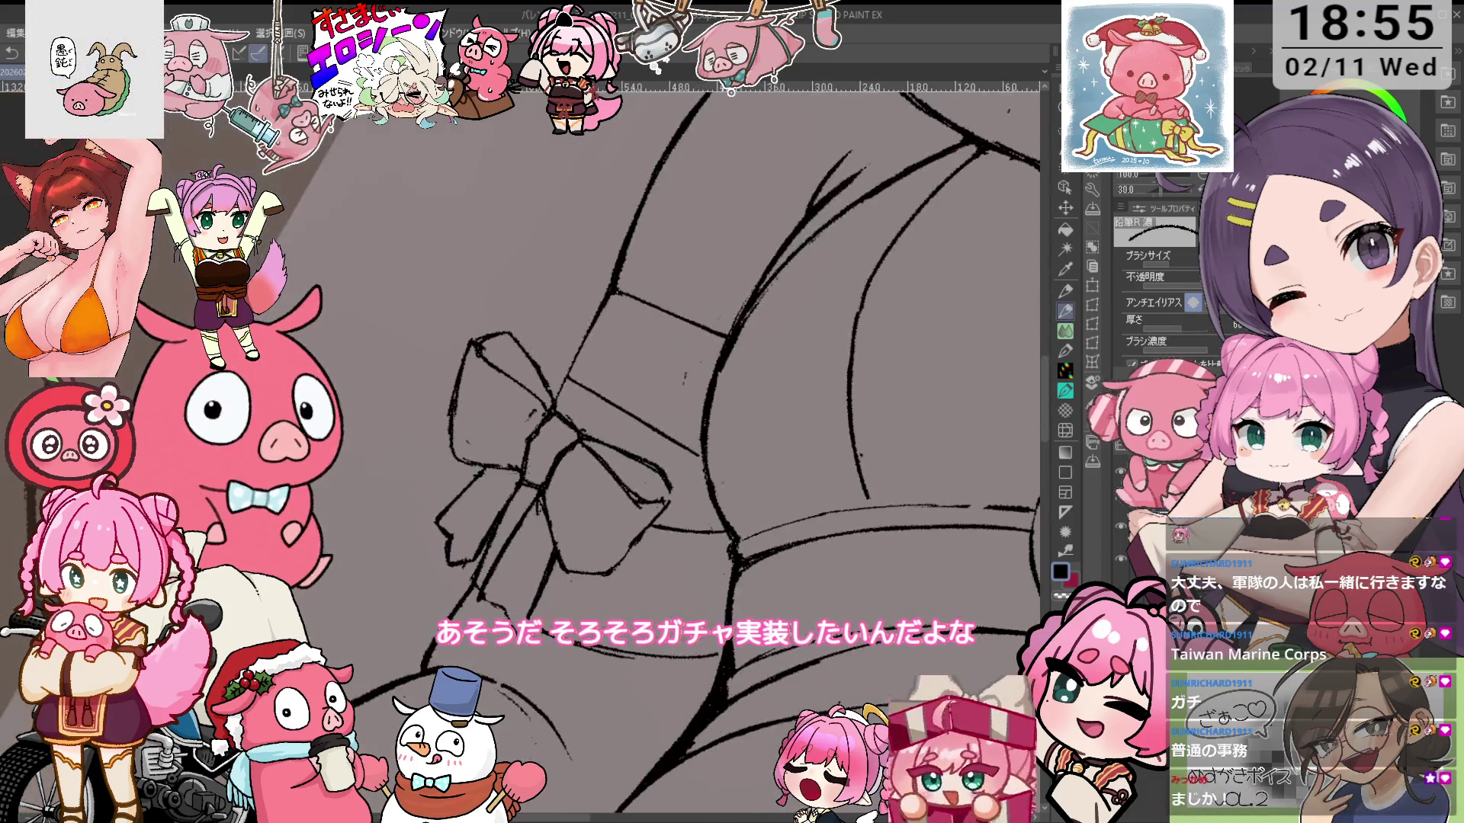
key(minus)
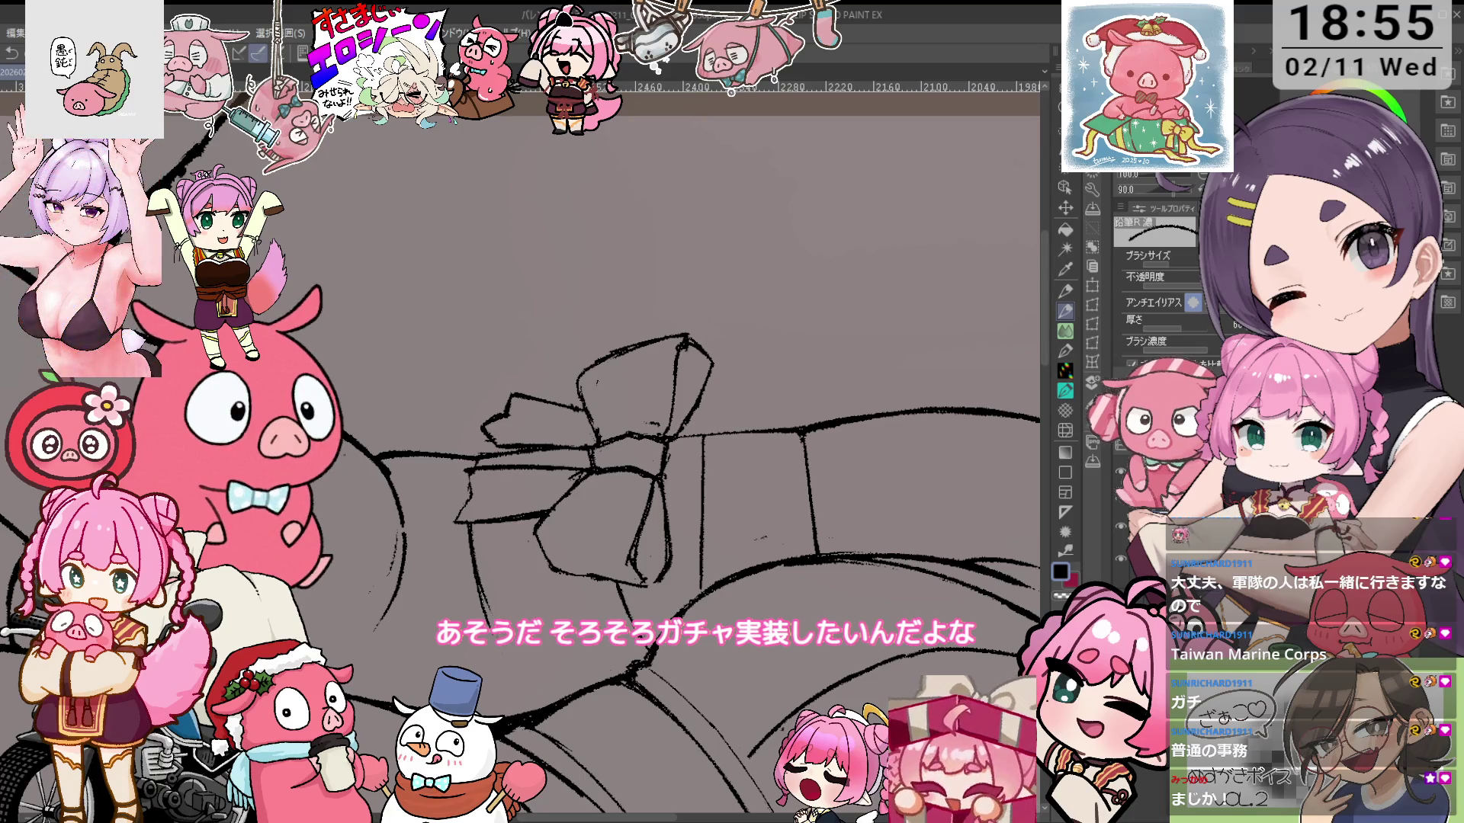
key(e)
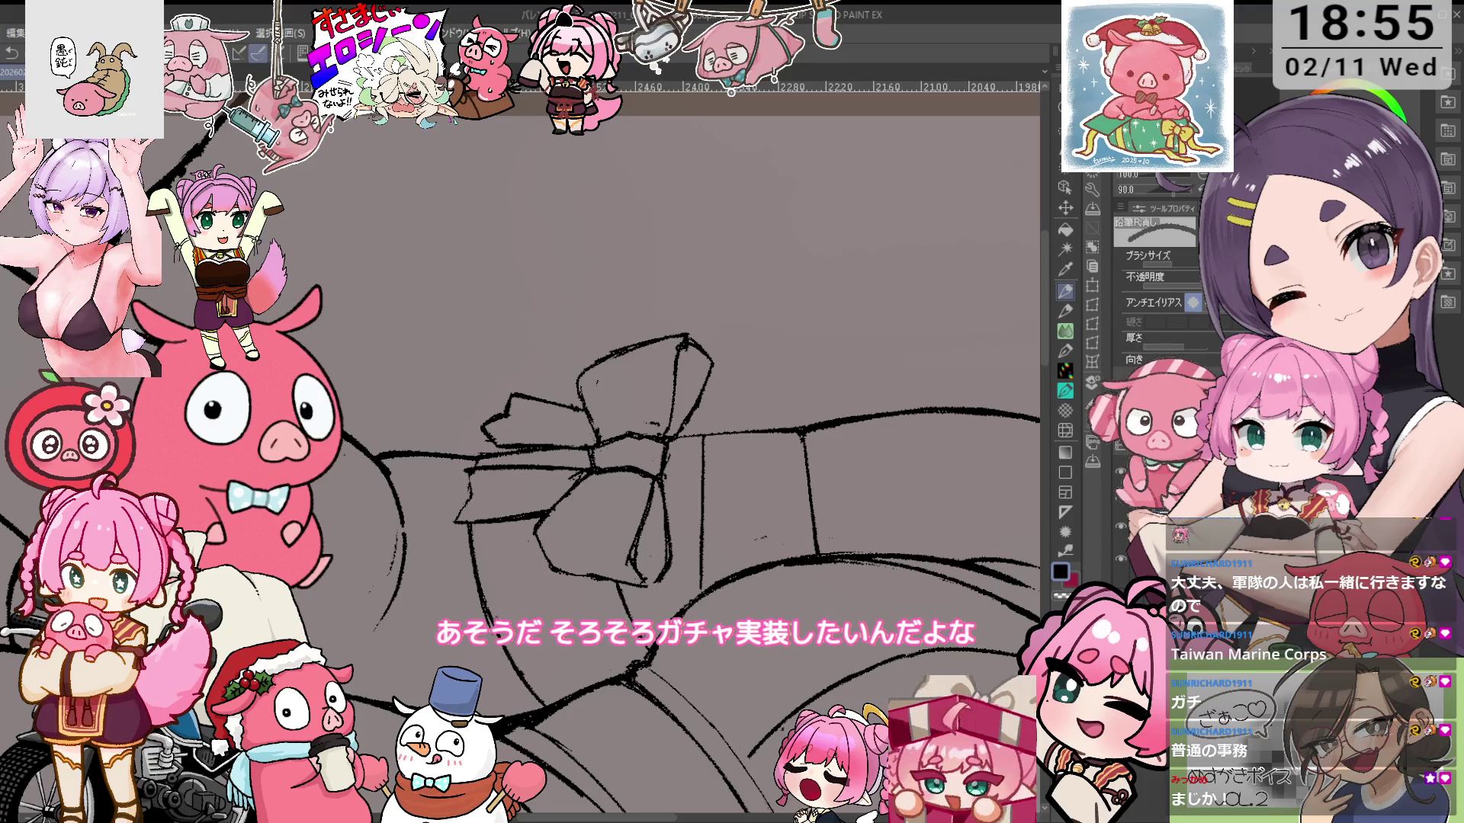
scroll(656, 427, up, 5)
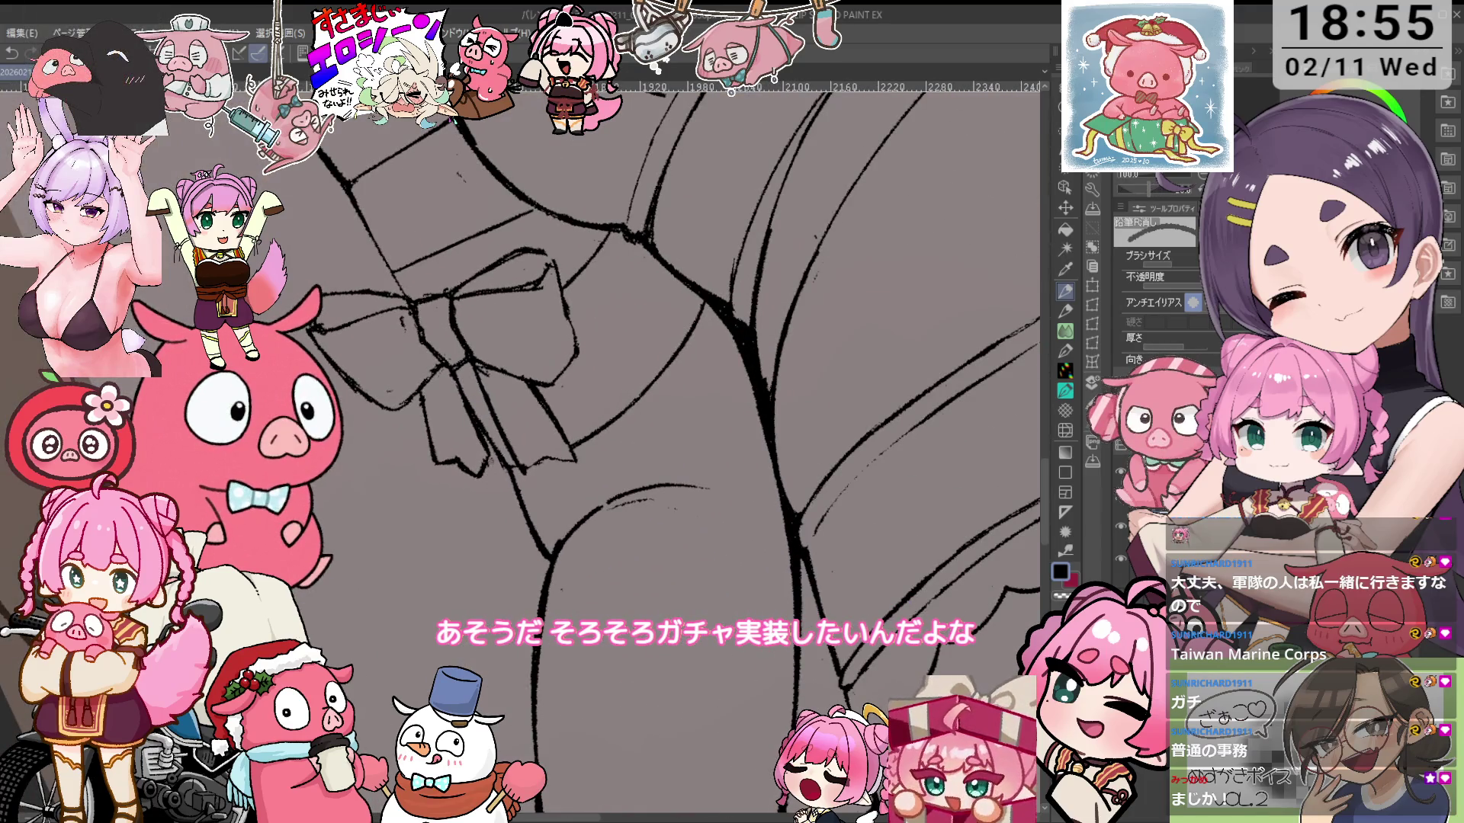
key(minus)
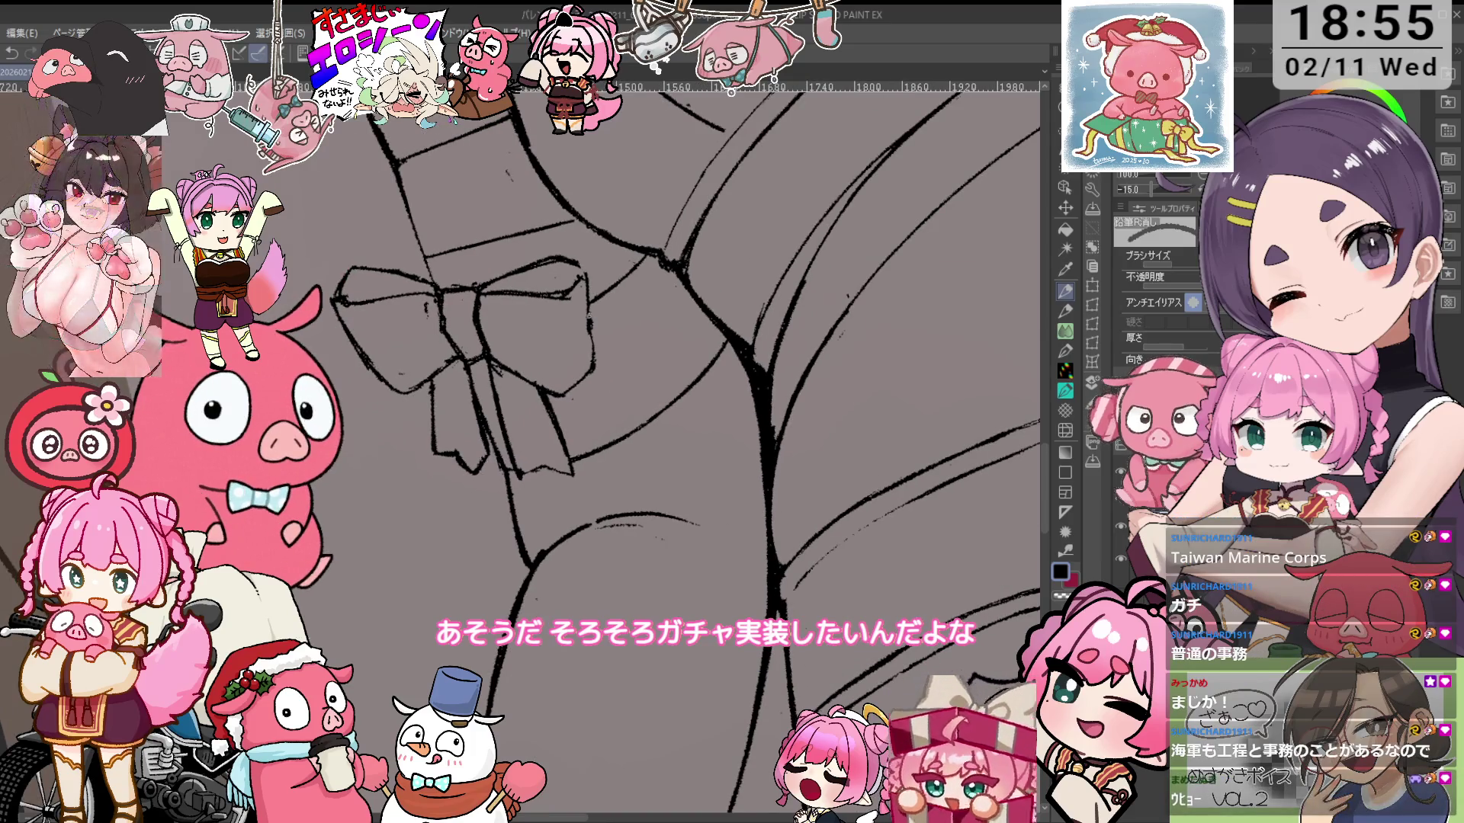
scroll(679, 358, up, 1)
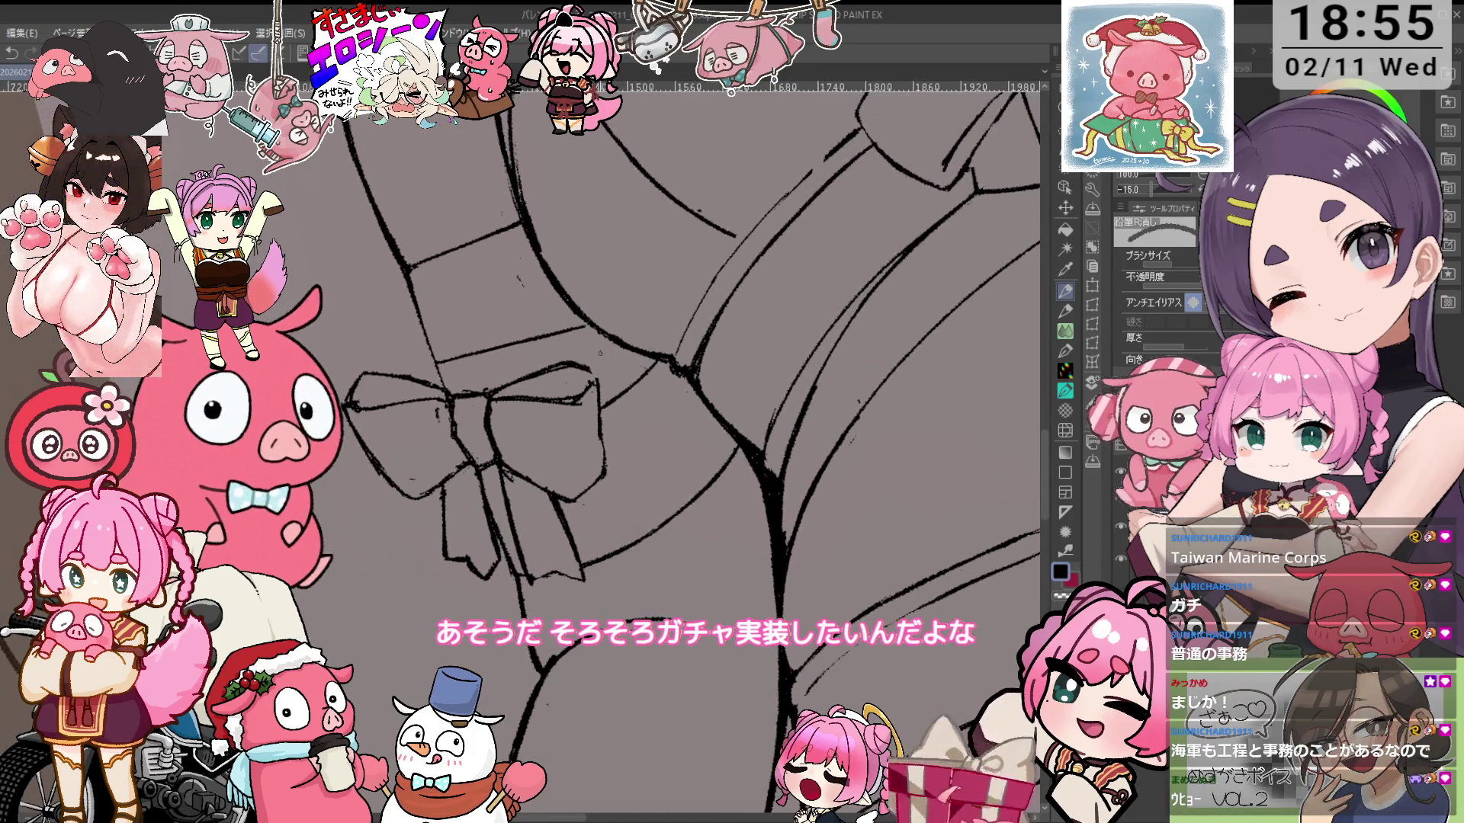
key(p)
key(asciicircum)
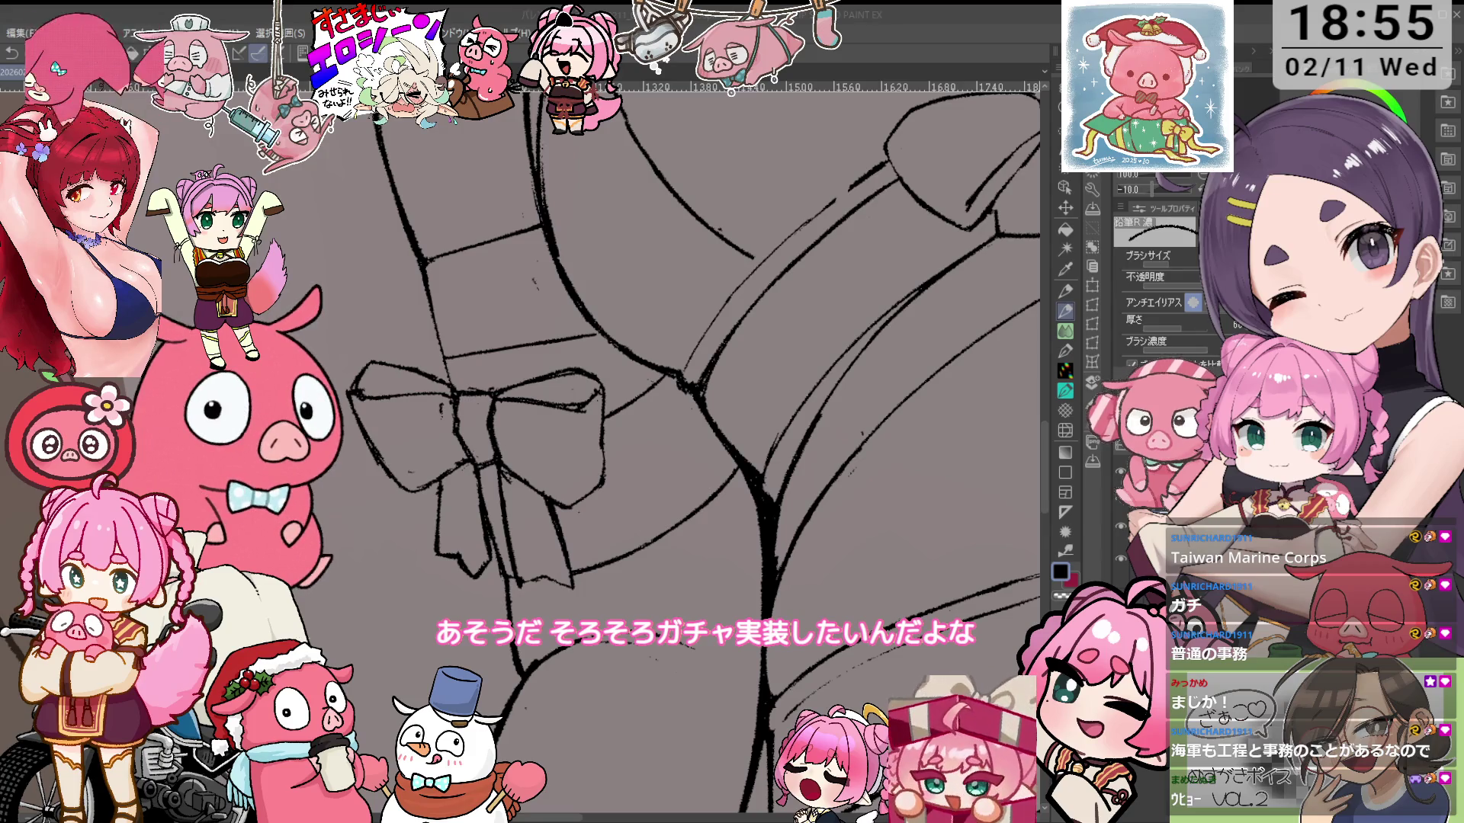
key(e)
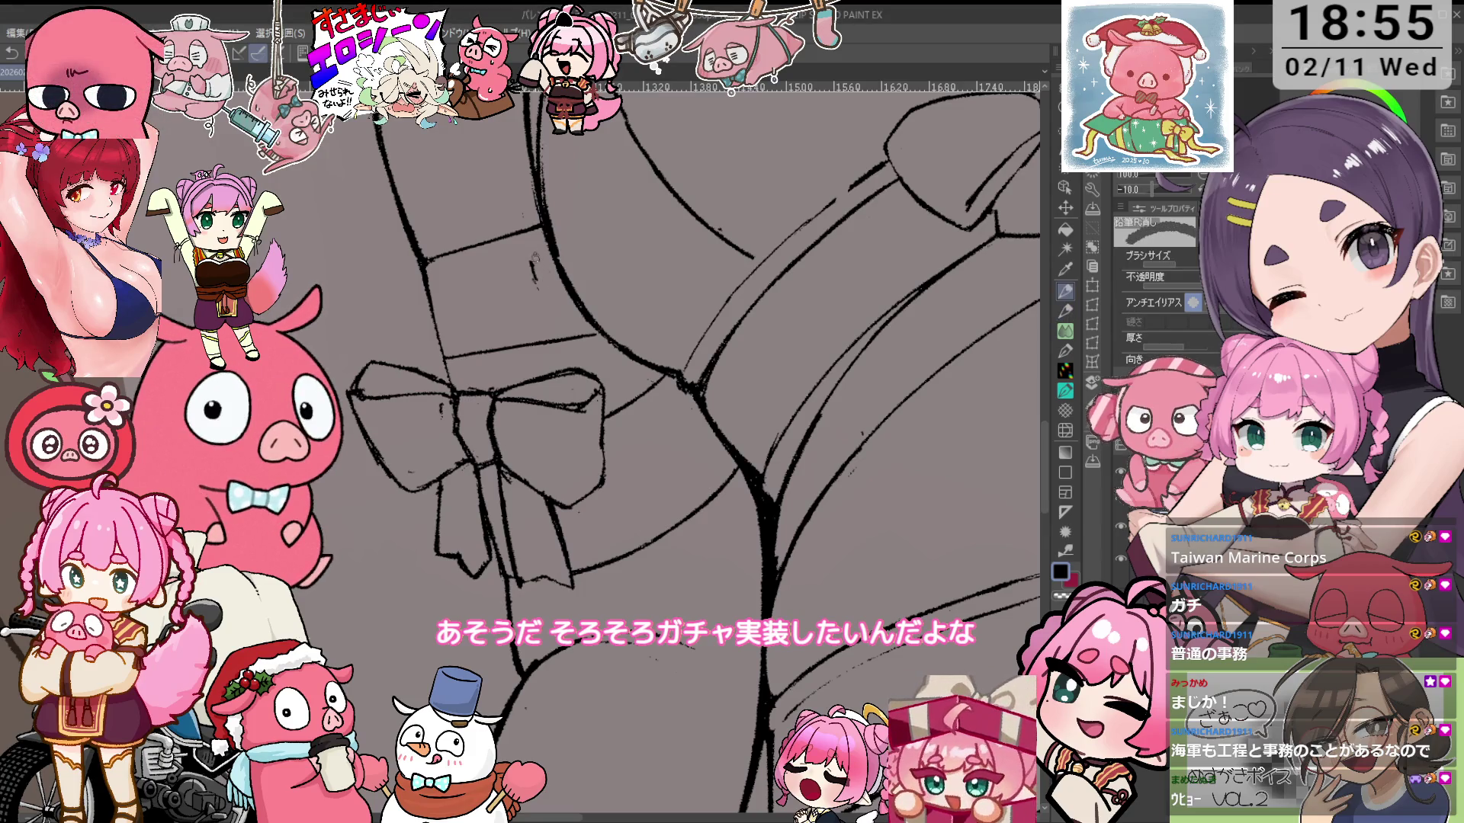
key(at)
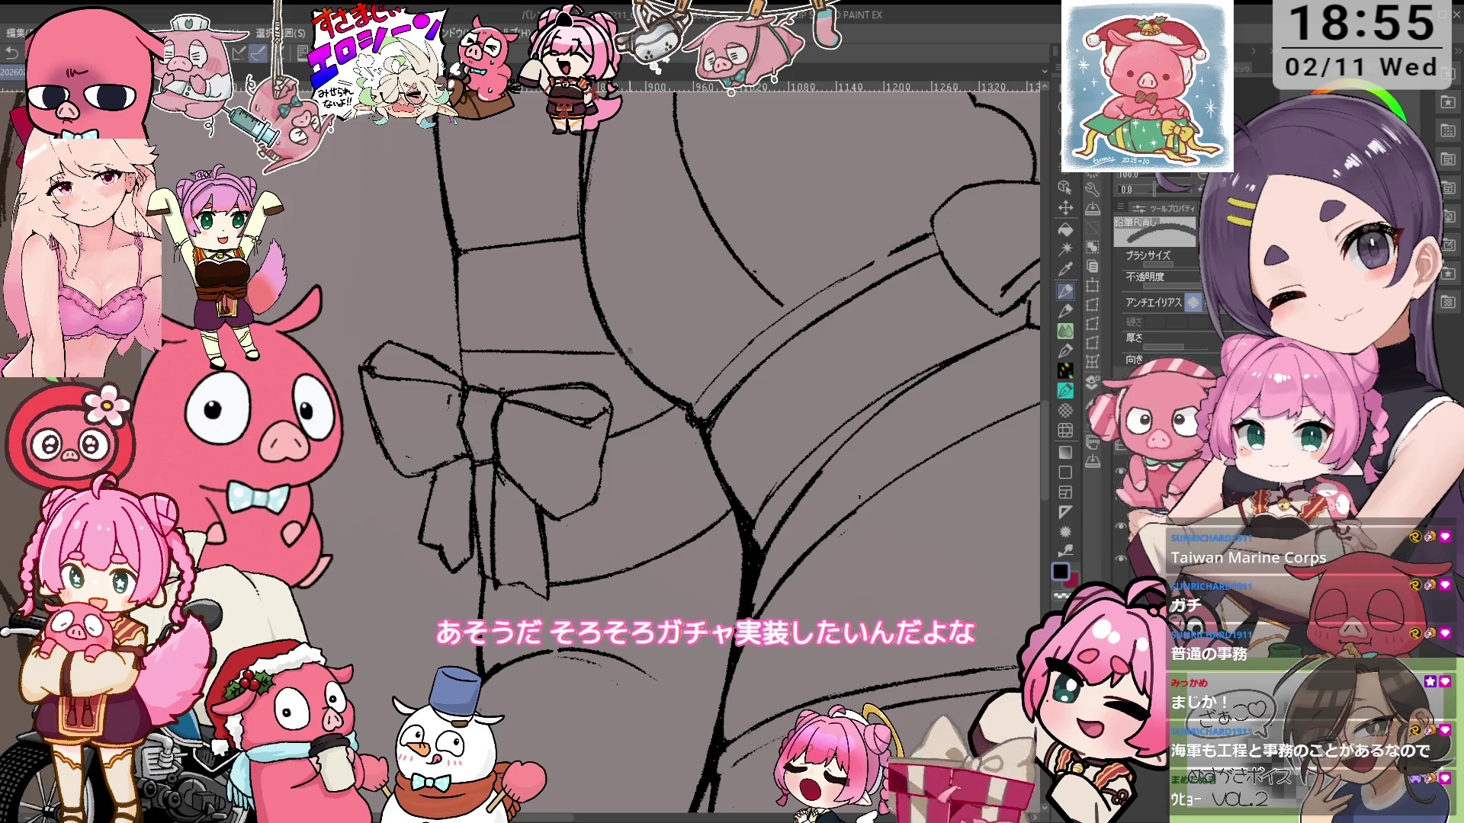
Reframe the bow at a counter-clockwise tilt and continue redrawing its outlines
key(minus)
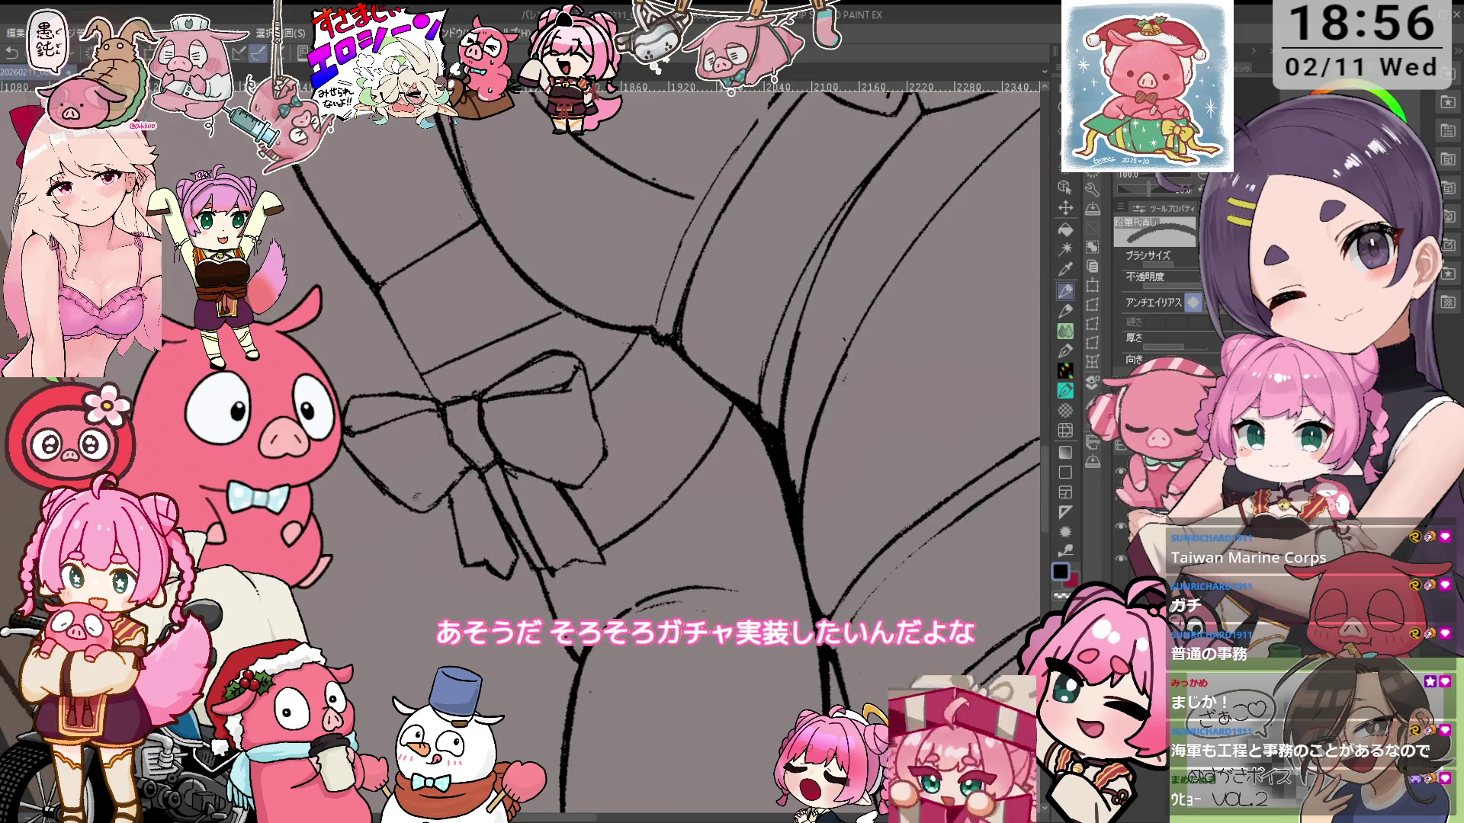
drag(396, 451, 461, 467)
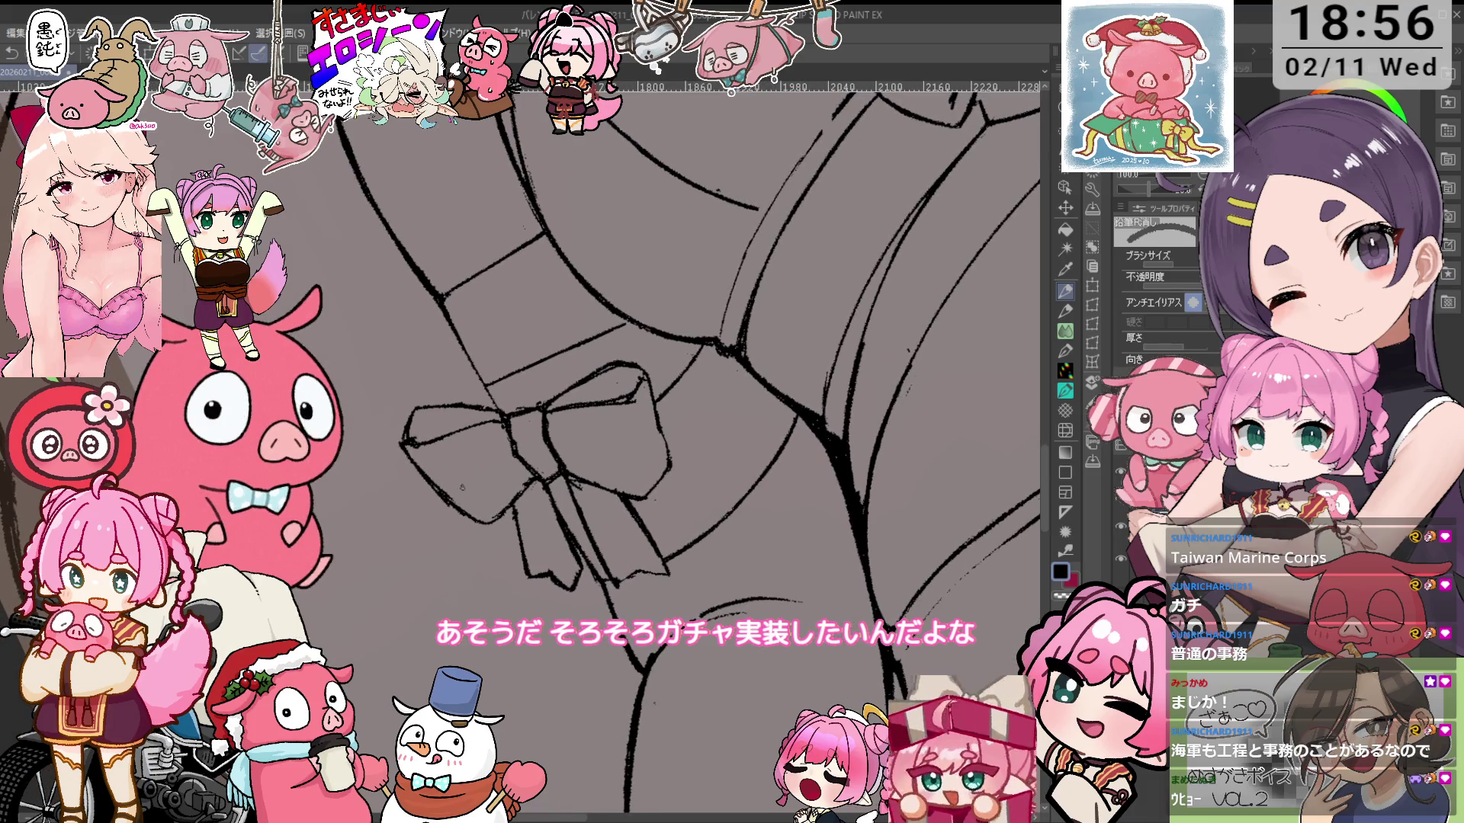
key(p)
key(e)
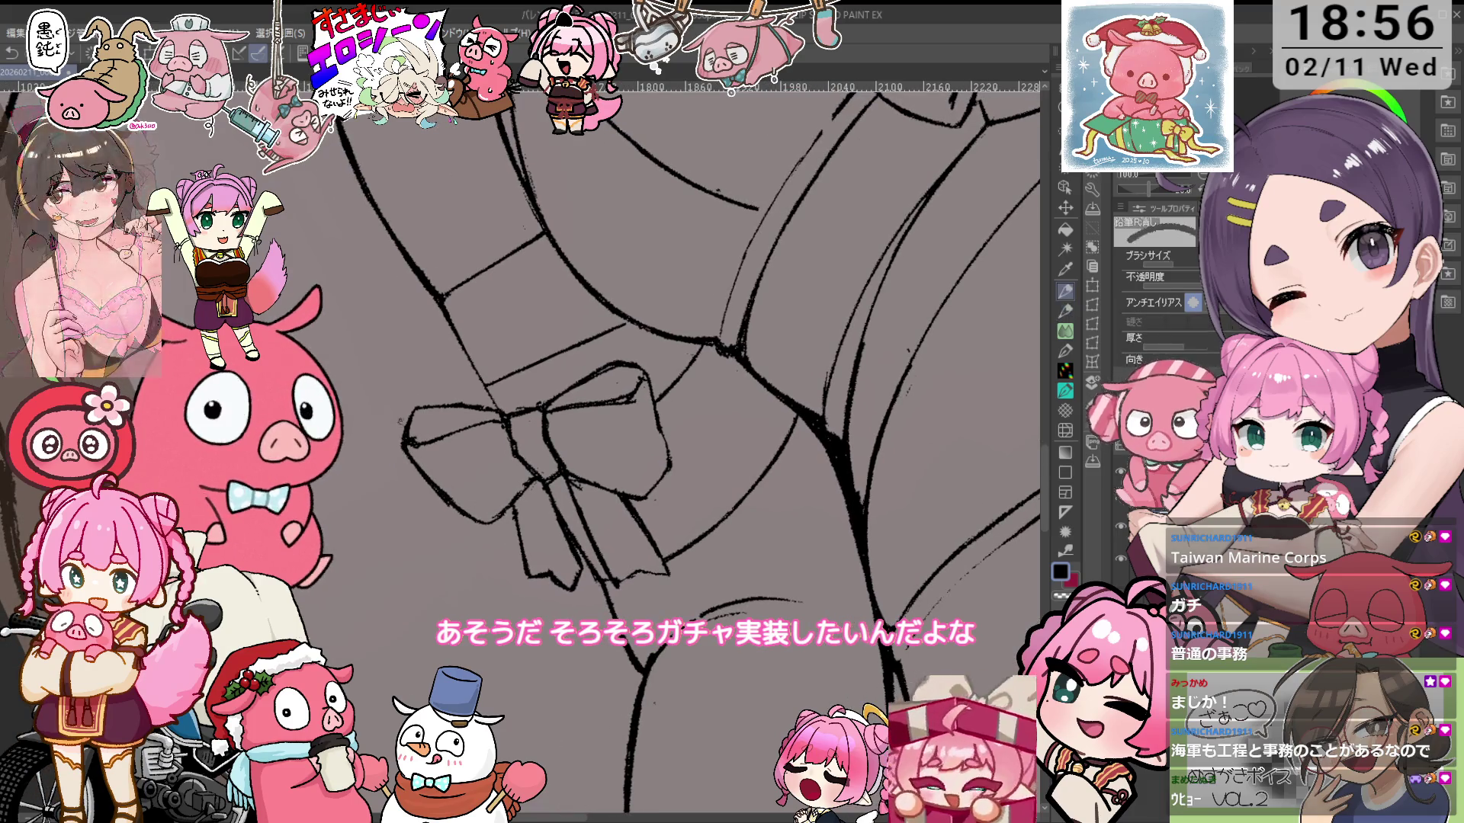
key(minus)
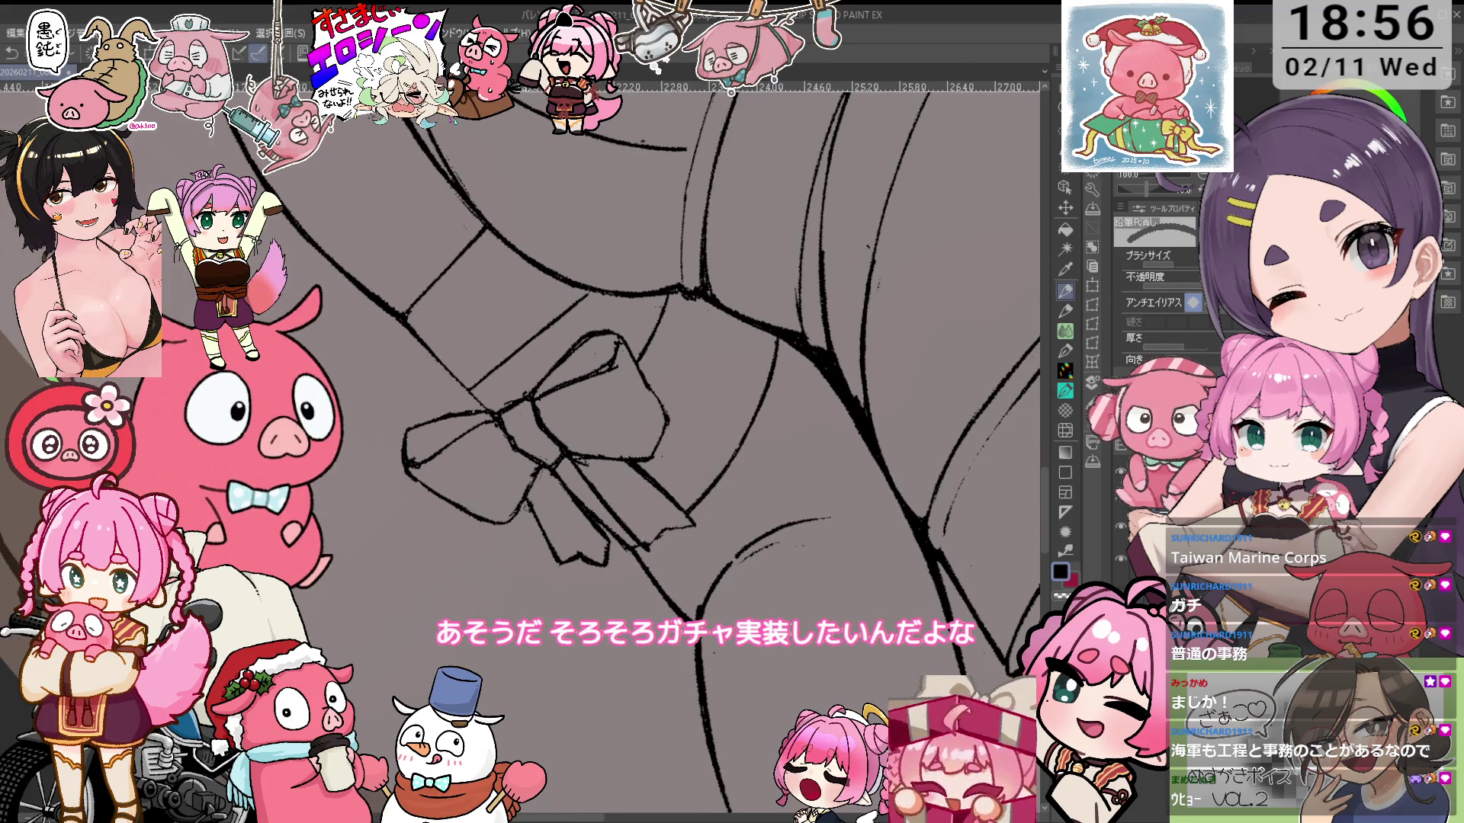
key(p)
key(asciicircum)
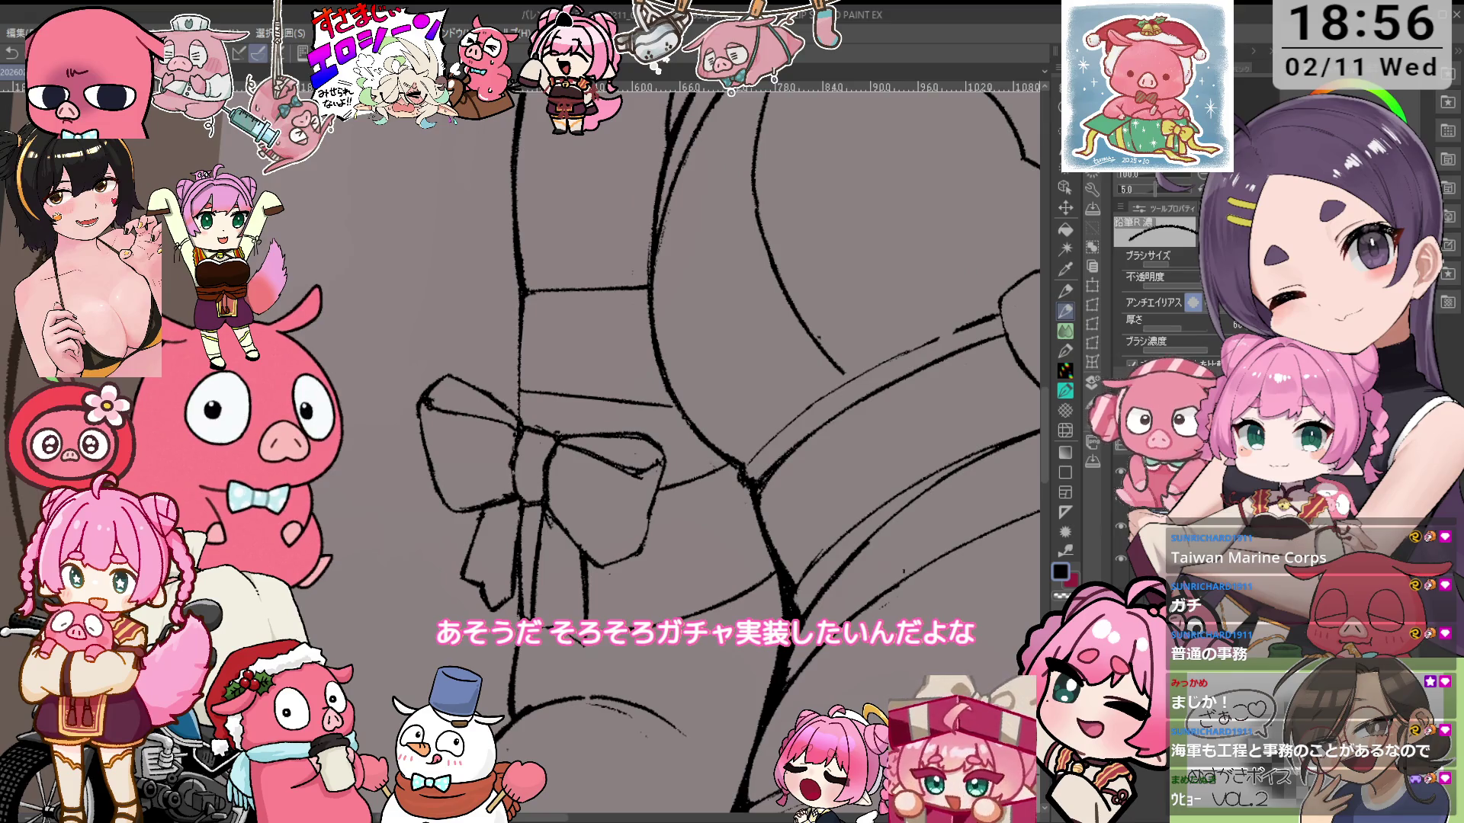
key(e)
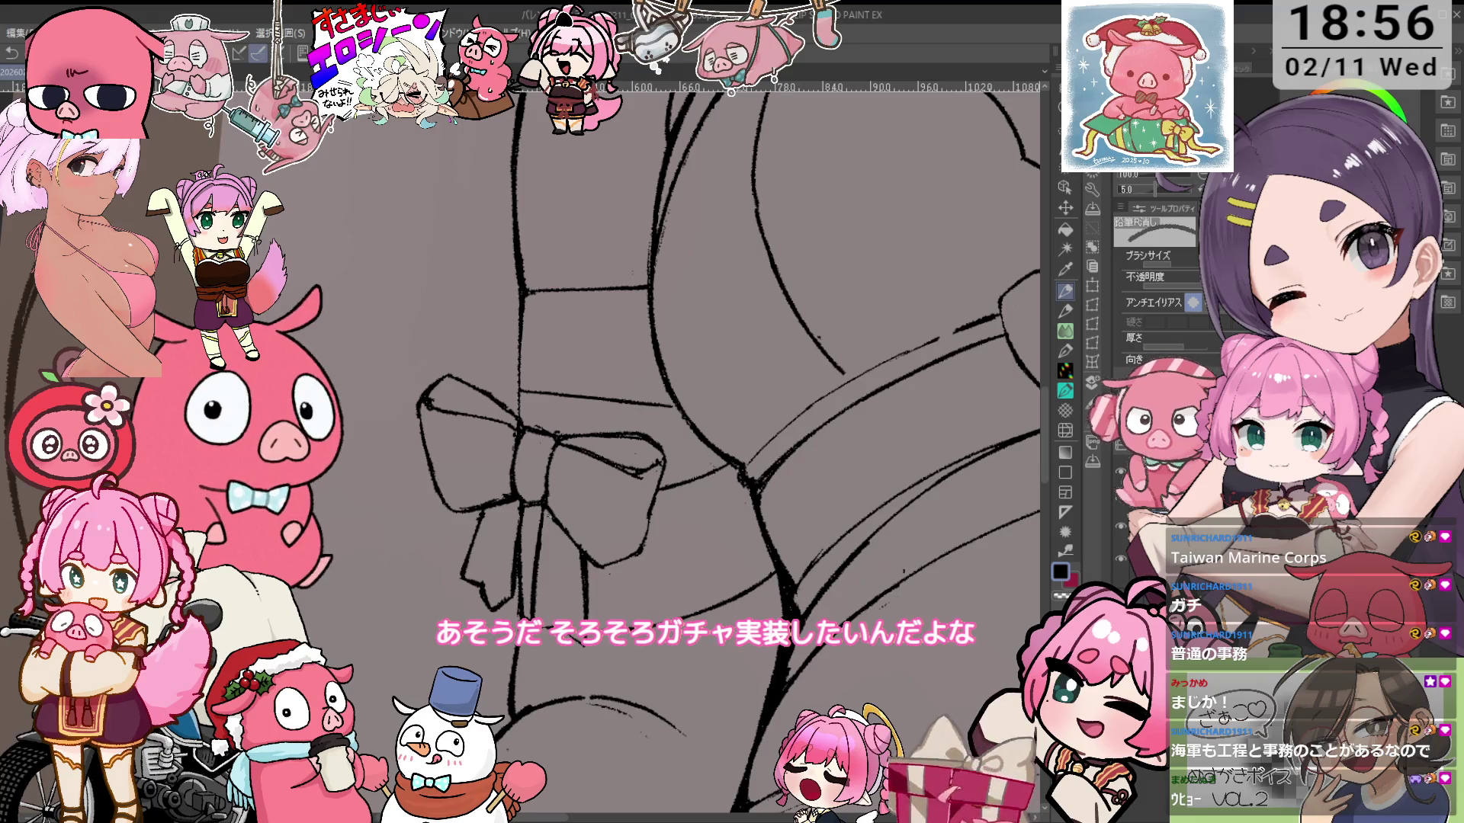
Enlarge the eraser from 5 to 15, zoom closer, and check the bow in a mirrored view
key(^)
key(bracketright)
key(bracketright)
key(bracketright)
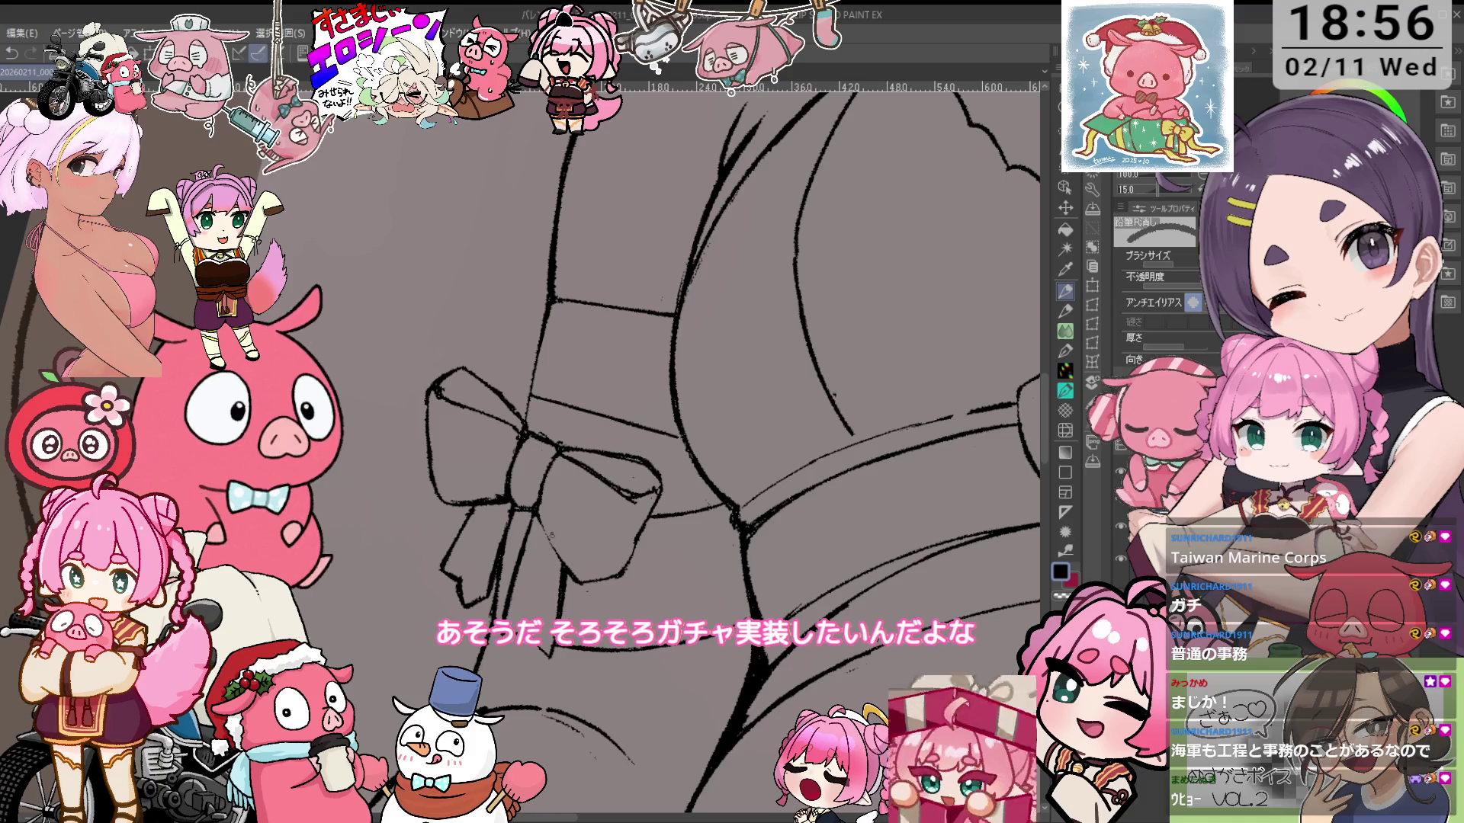
key(p)
key(ctrl+plus)
key(minus)
key(minus)
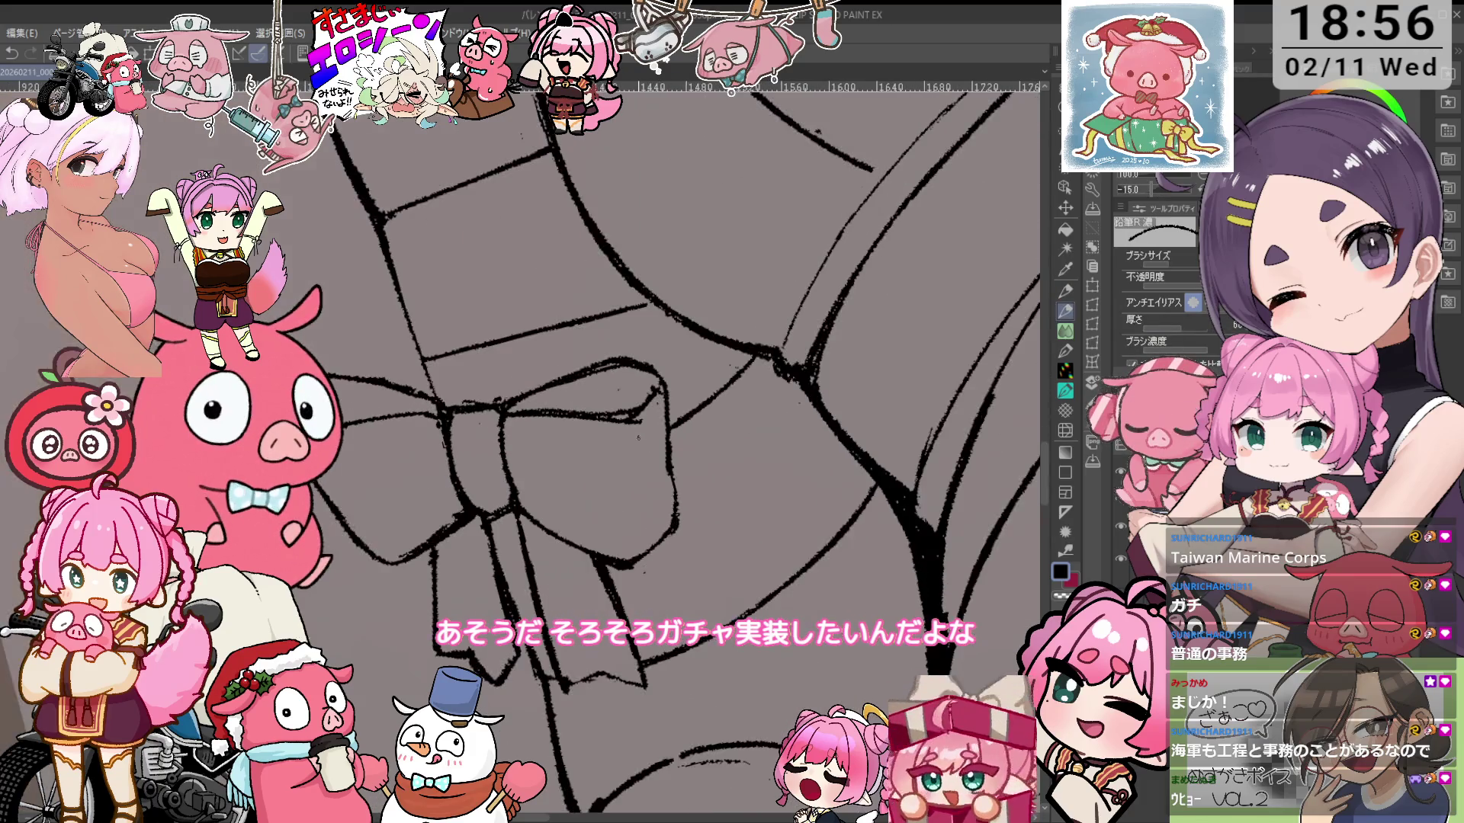
key(e)
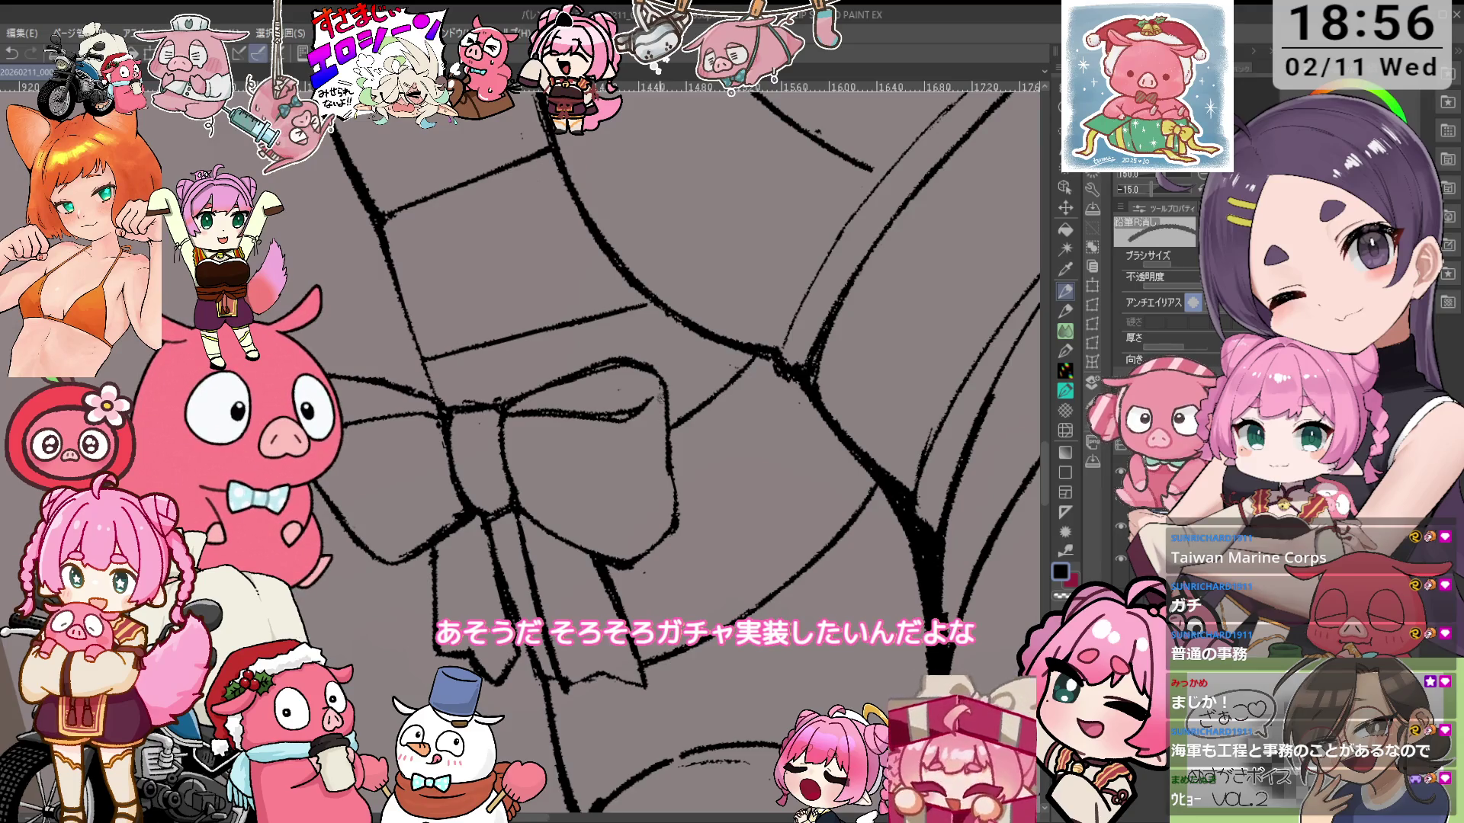
key(asciicircum)
key(p)
key(h)
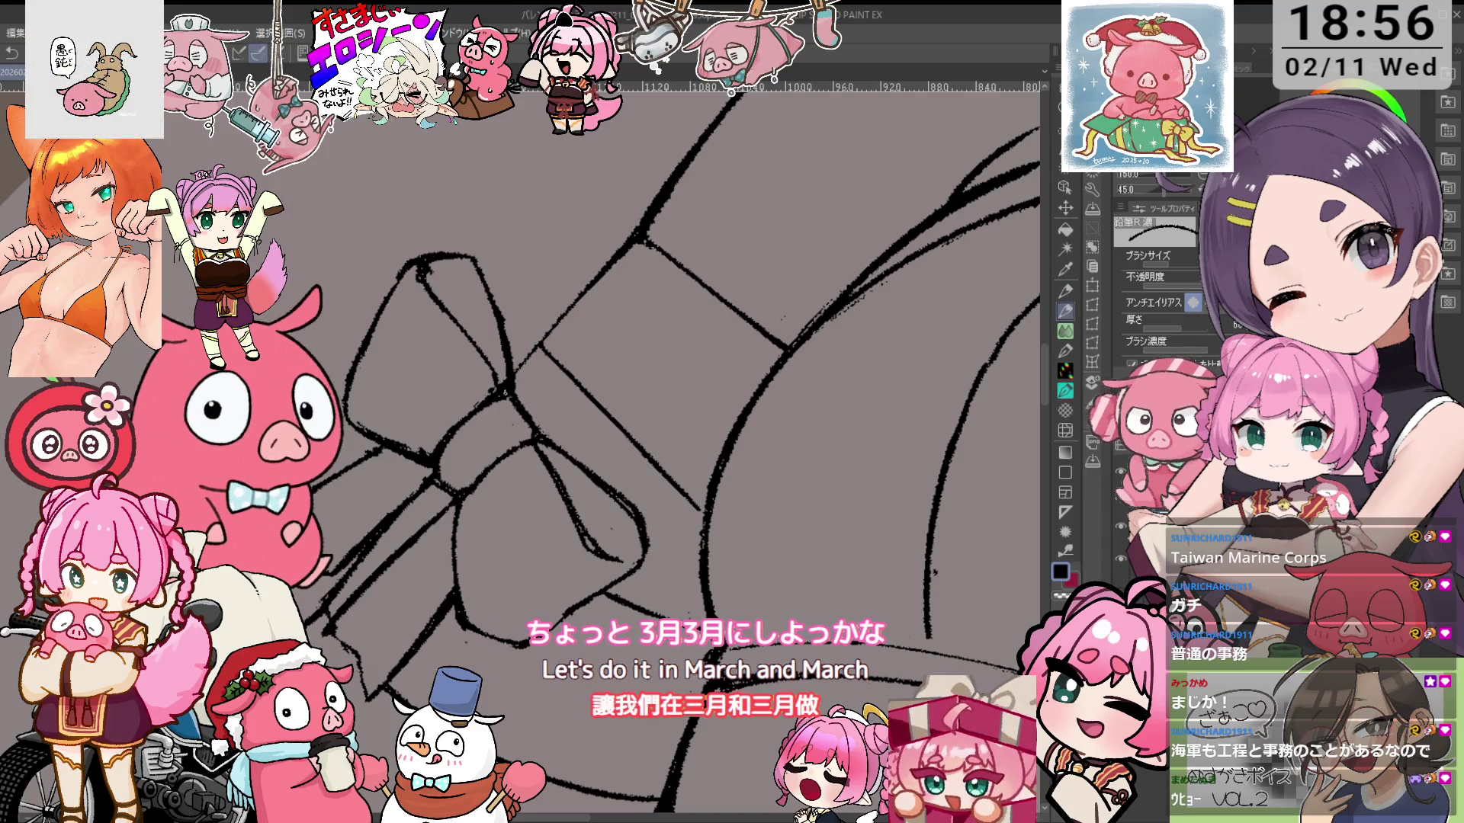
Center the hip bow and clean its loops, checking them in a mirrored, tilted view
key(e)
mouse_move(512, 287)
mouse_down()
mouse_move(527, 302)
mouse_move(443, 432)
mouse_up()
key(h)
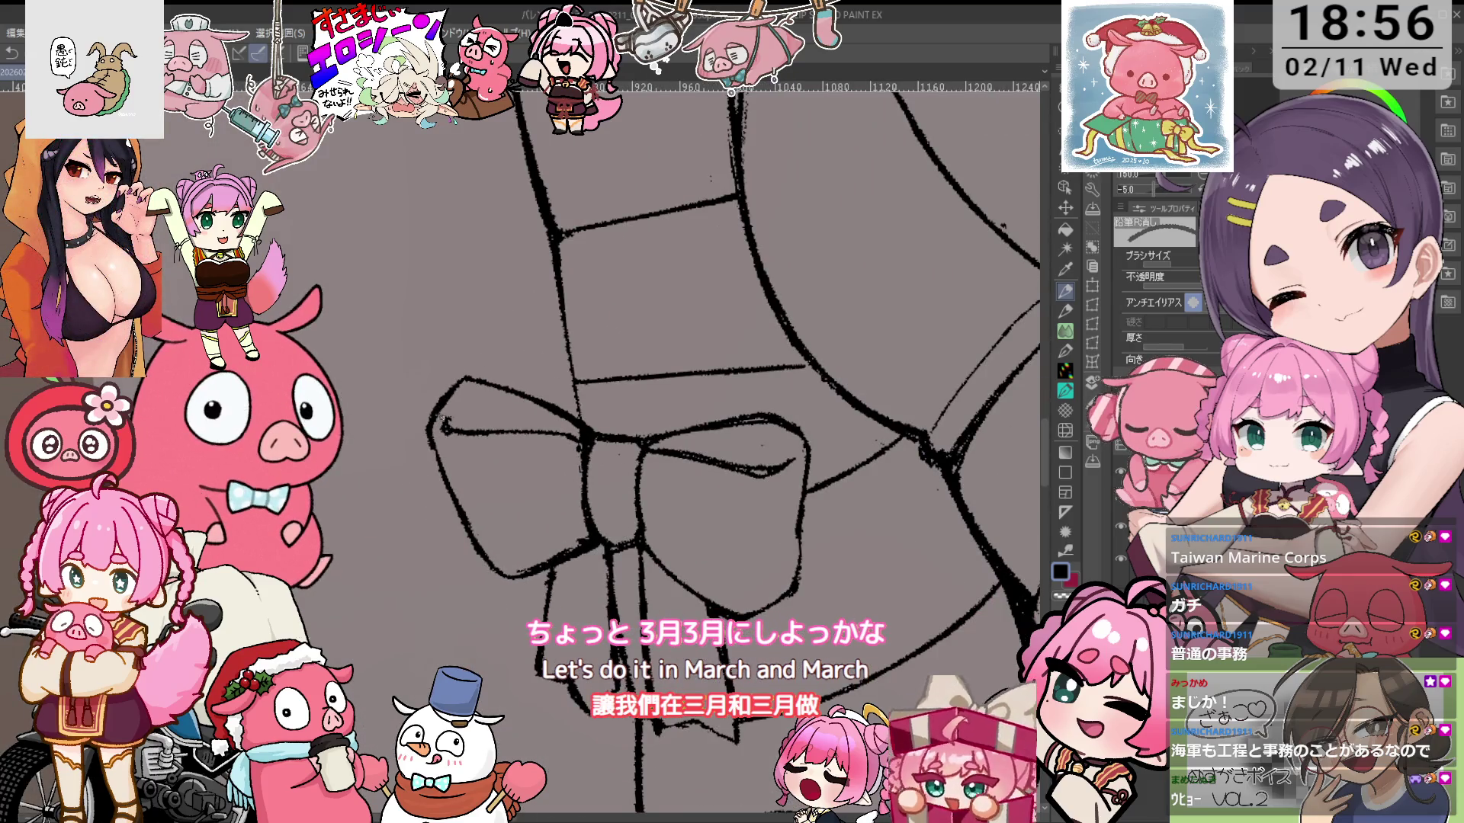
key(p)
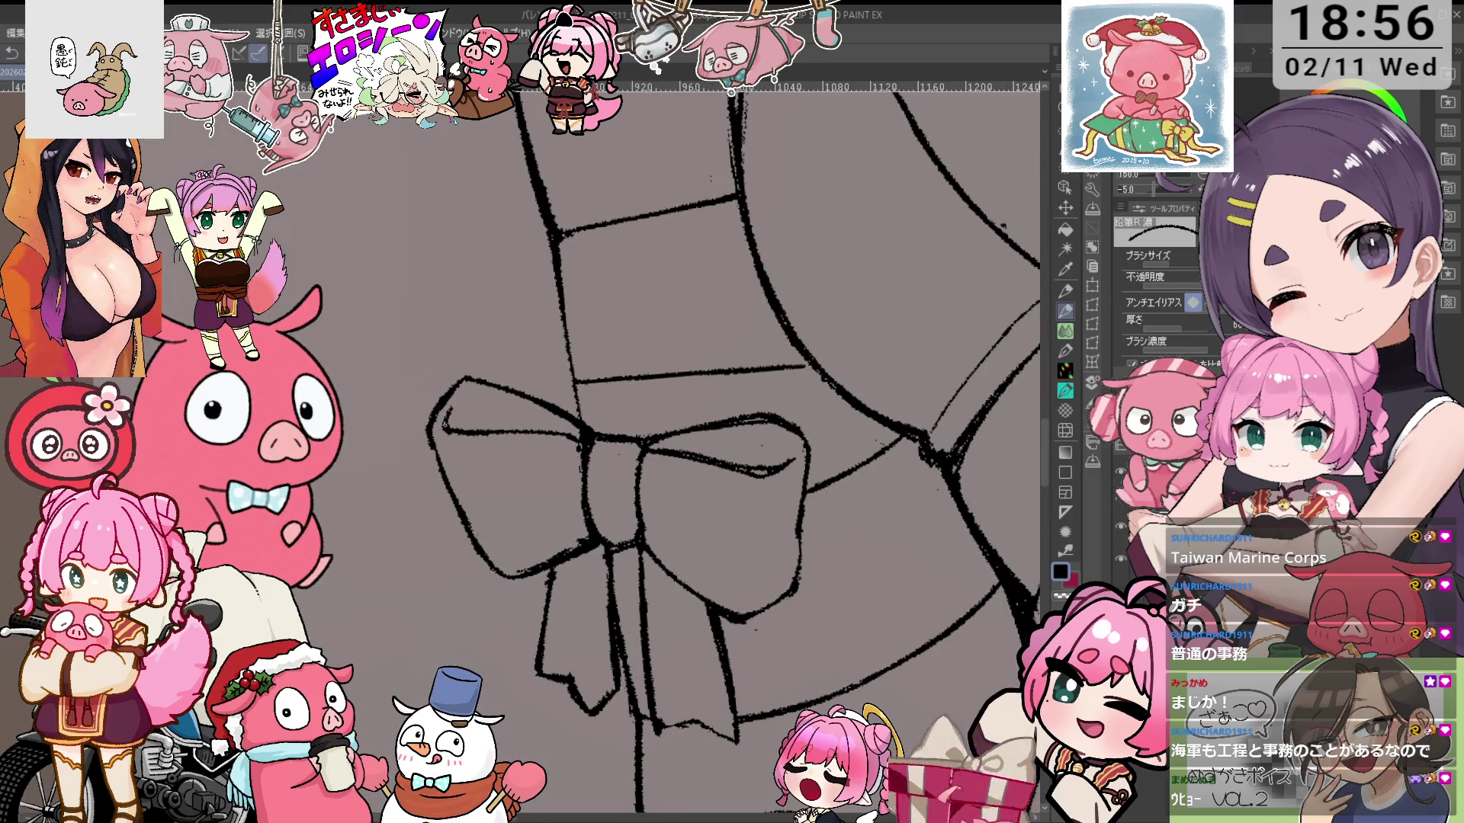
key(e)
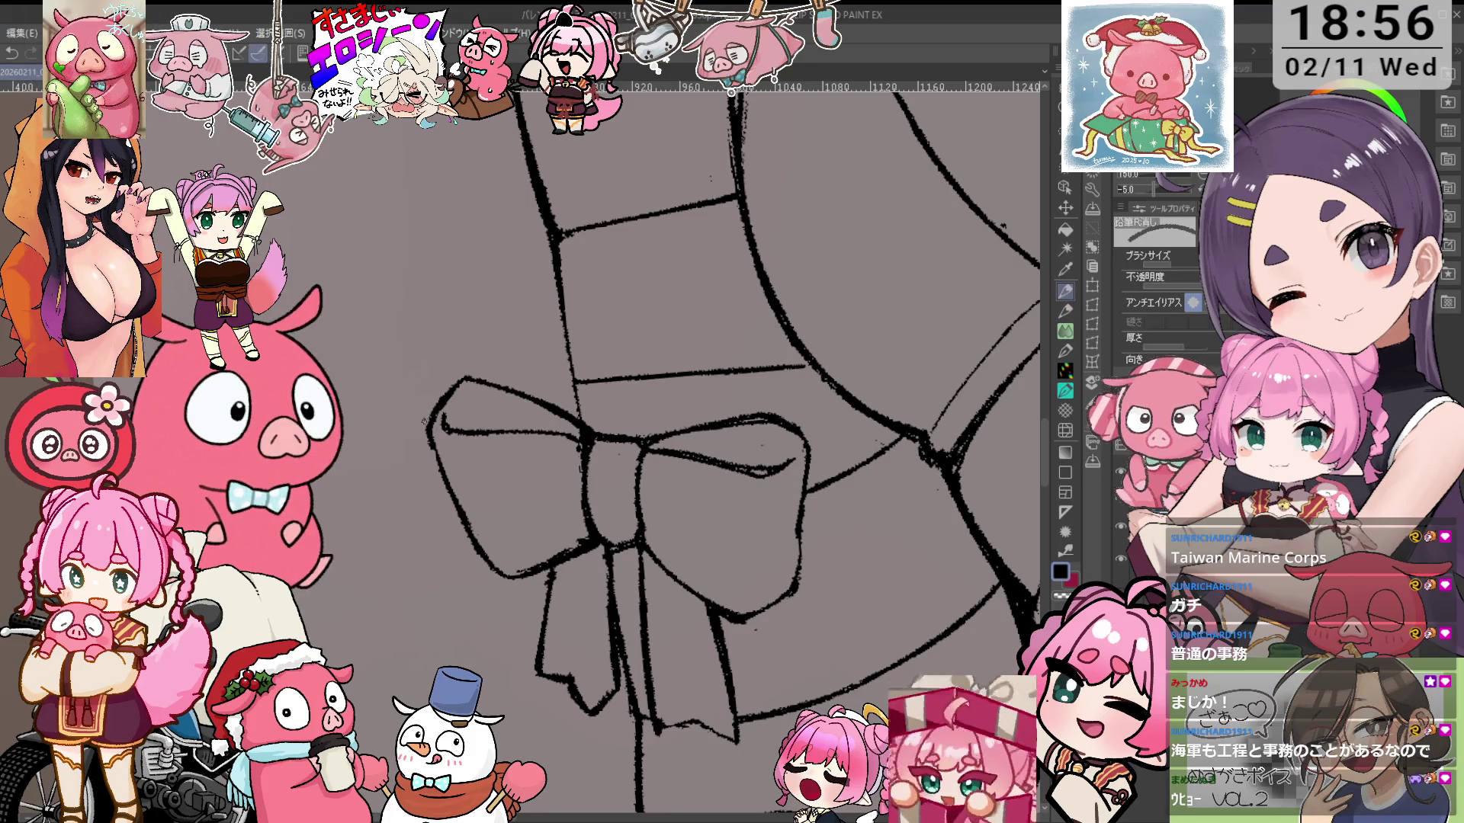
key(h)
drag(428, 440, 531, 381)
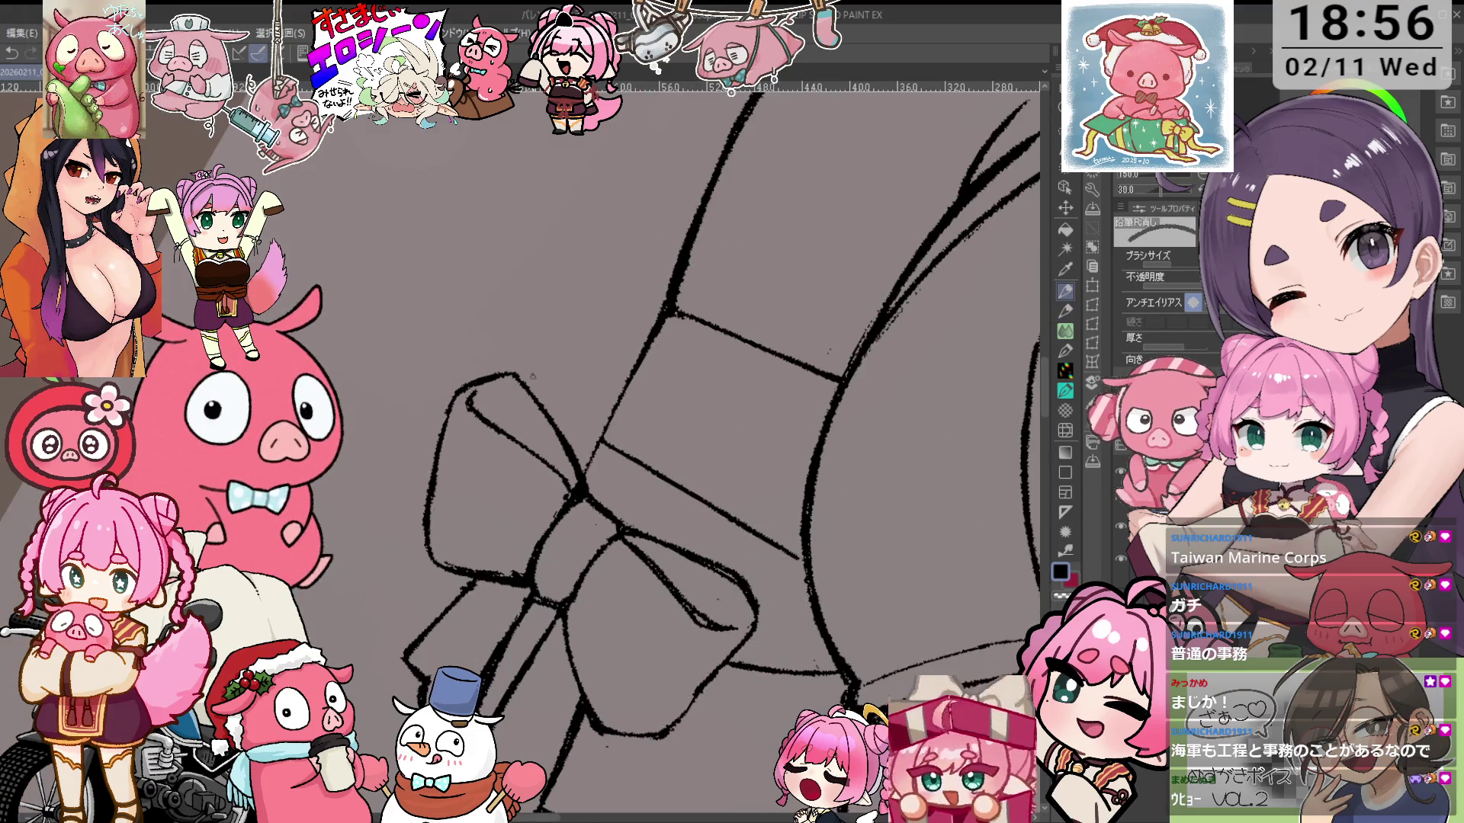
key(minus)
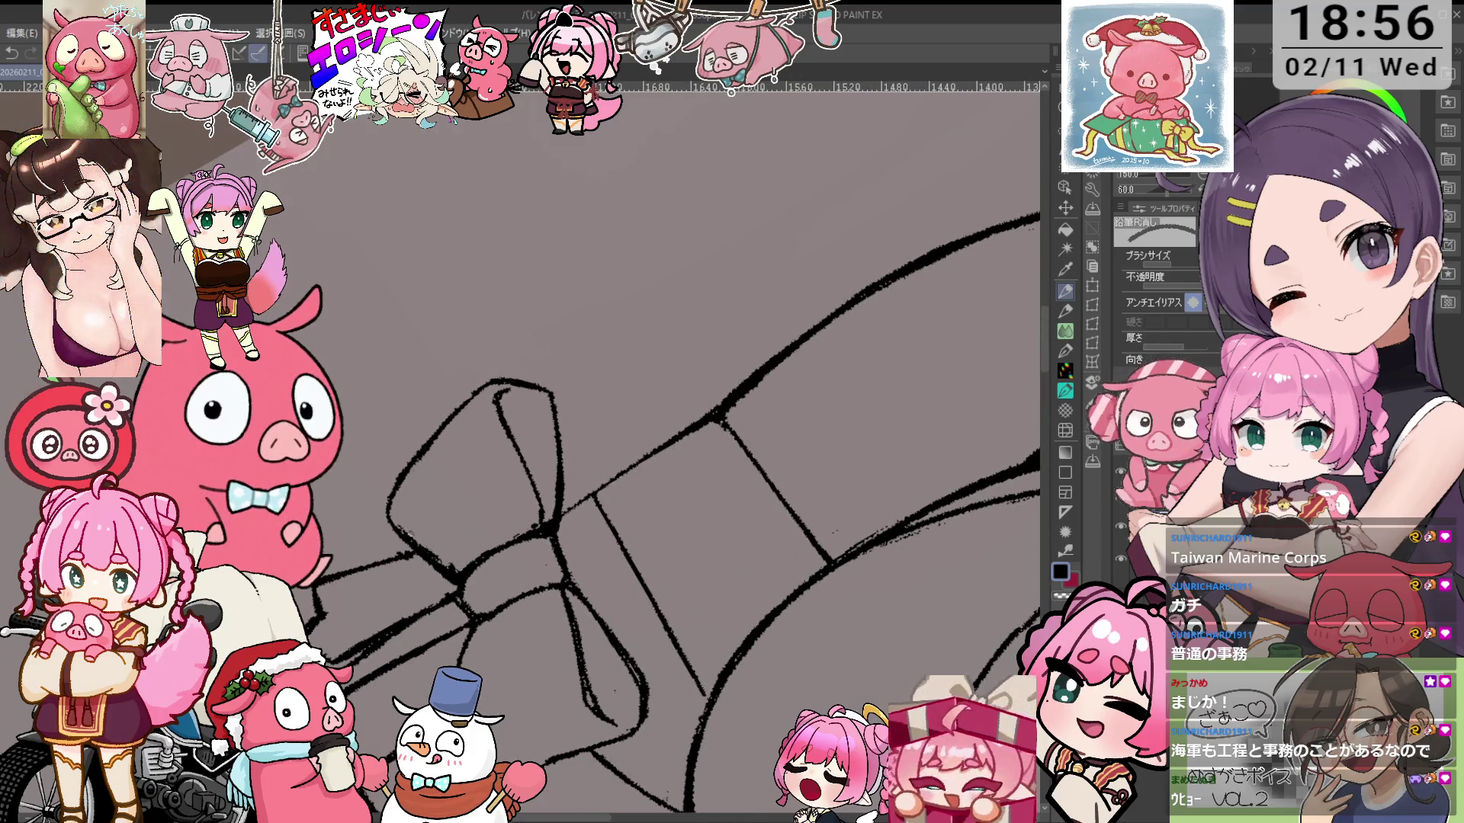
key(h)
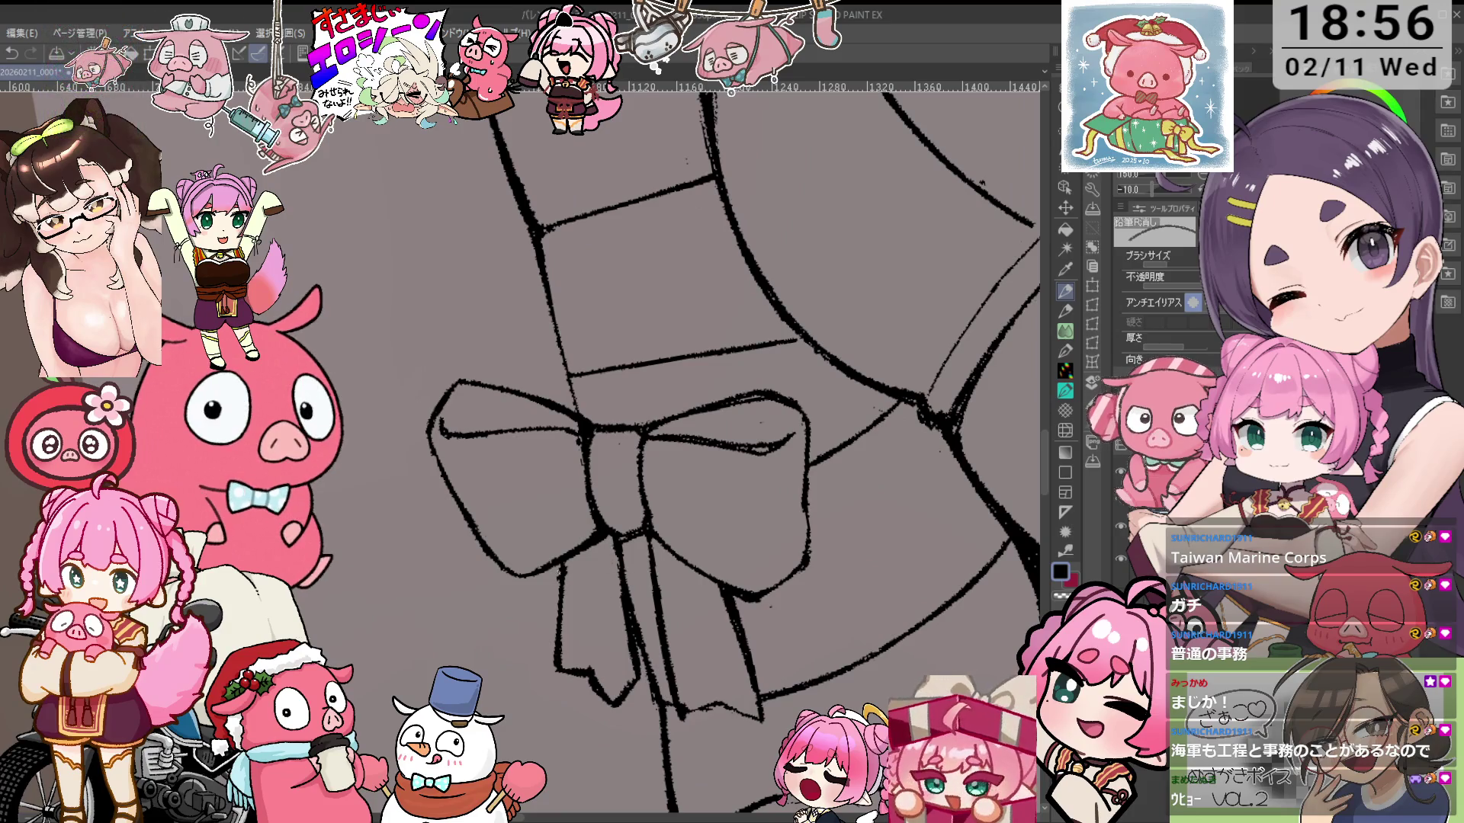
Scroll down to the hanging ribbon tails and redraw them cleanly
scroll(732, 450, down, 1)
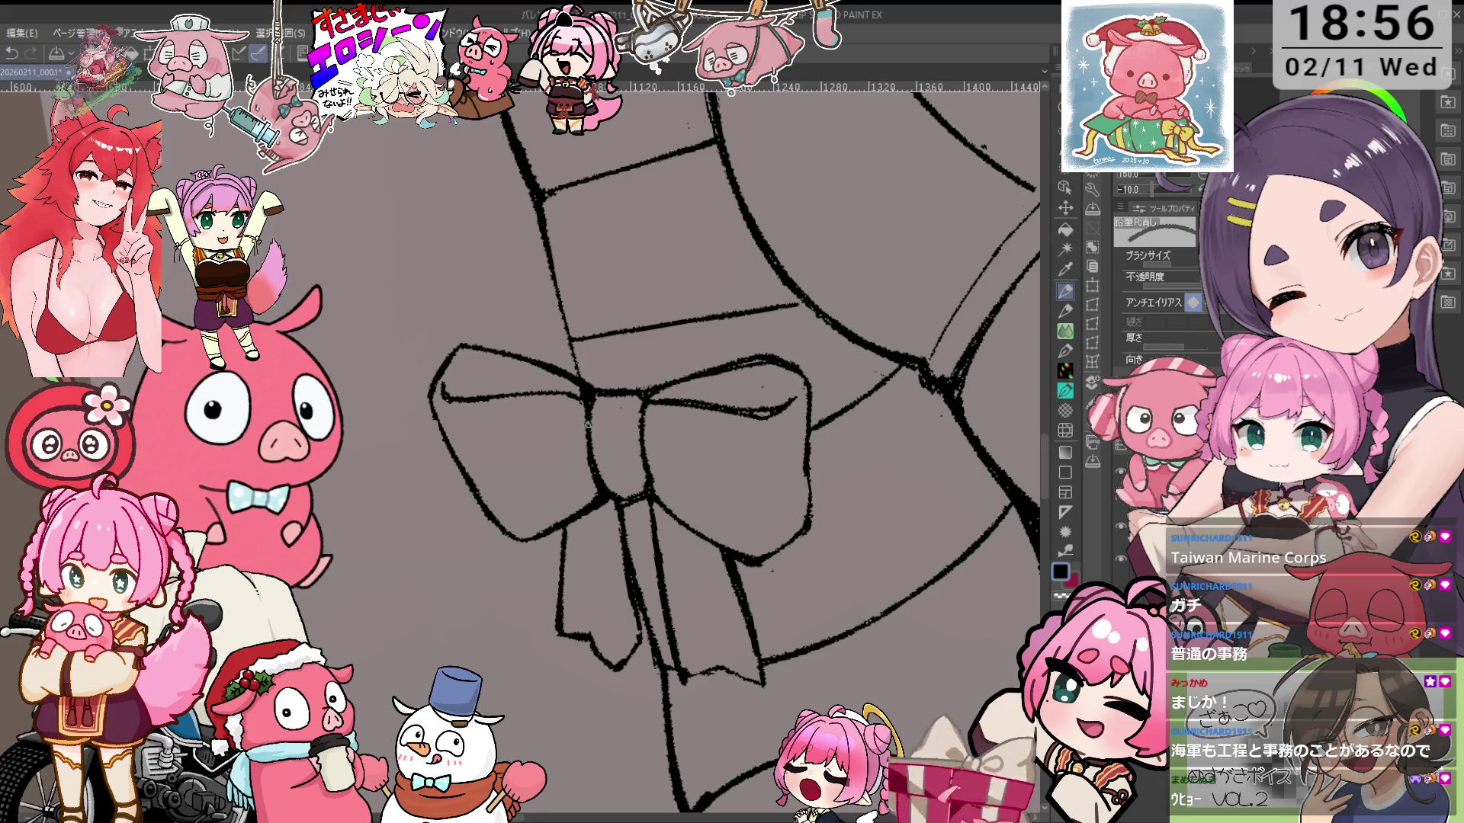
scroll(732, 449, down, 2)
scroll(731, 449, up, 2)
key(p)
scroll(684, 453, down, 1)
scroll(684, 453, up, 1)
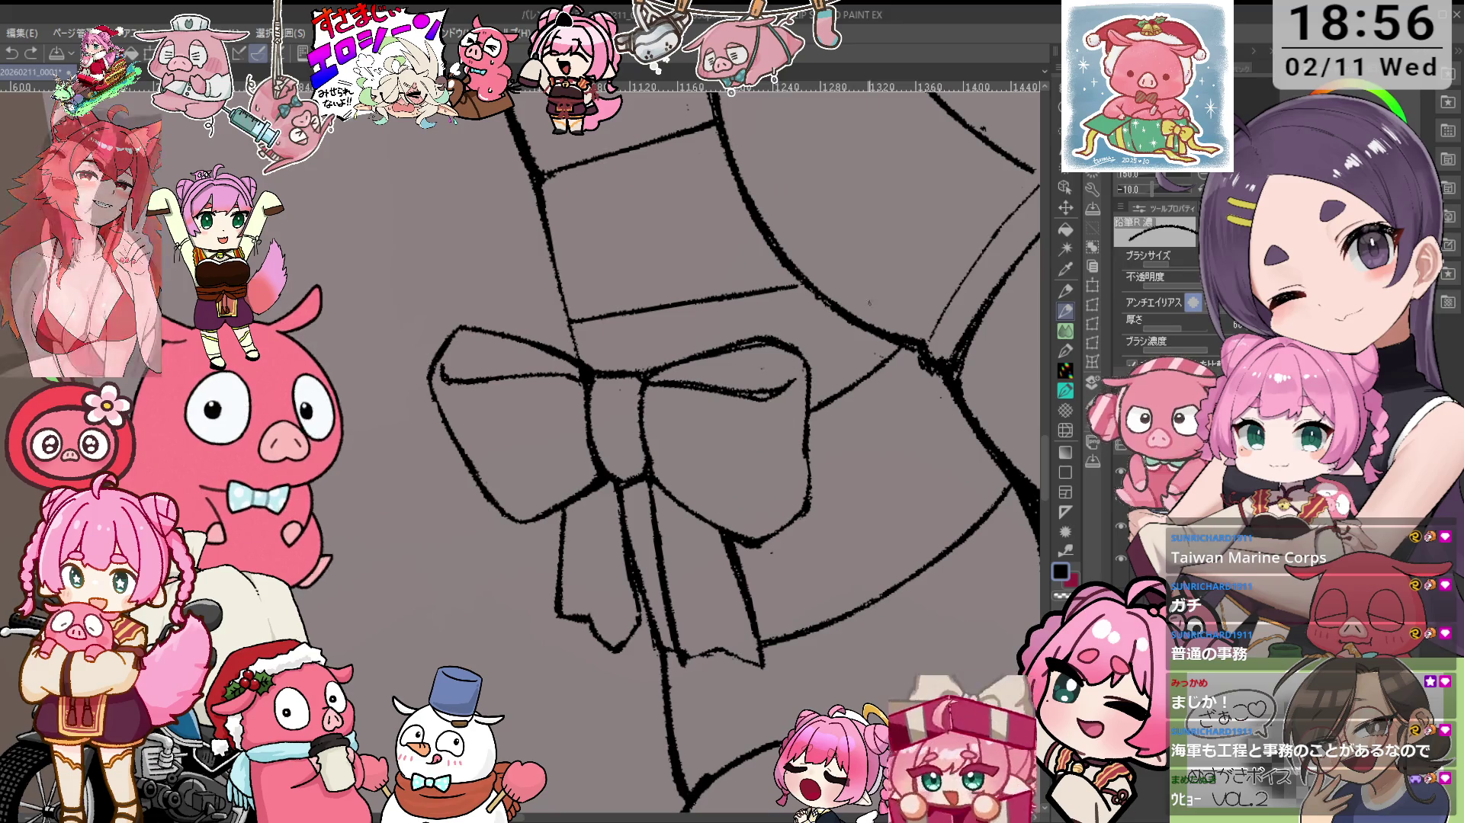
scroll(698, 500, down, 1)
scroll(699, 499, up, 2)
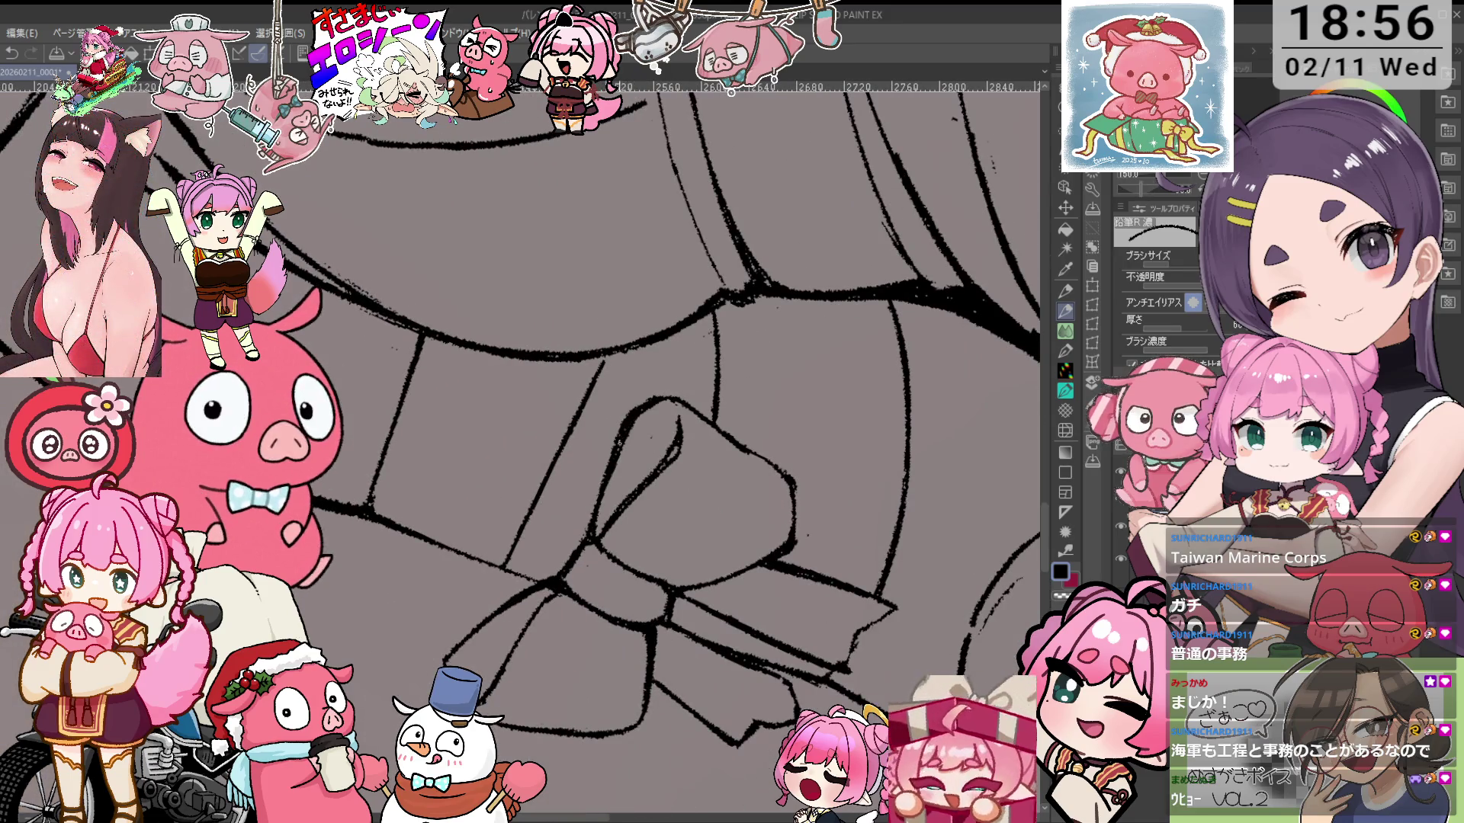
scroll(619, 445, down, 3)
key(e)
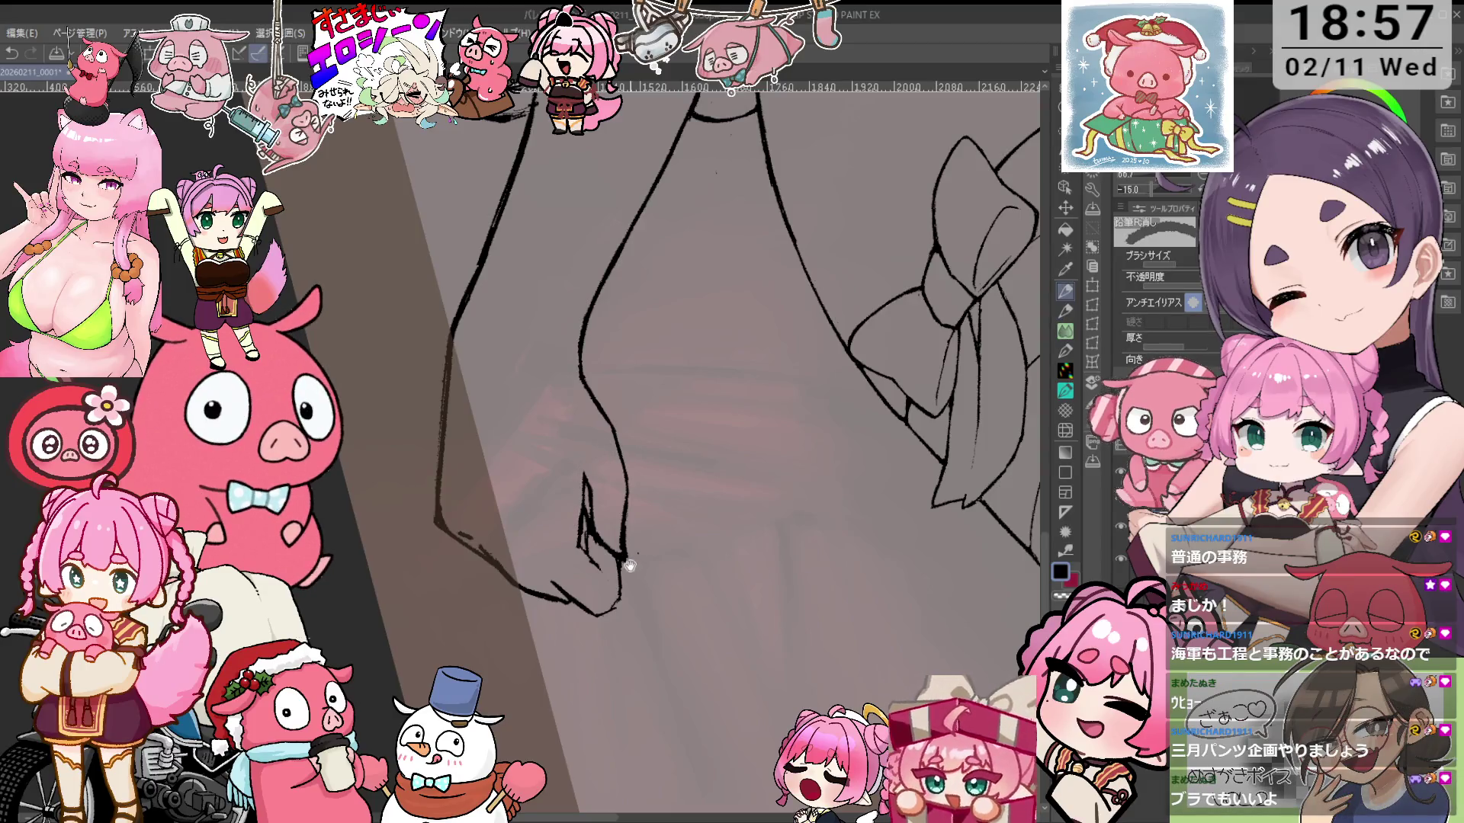
Erase and redraw the clenched fist's lines, then angle the view and smooth the elbow corner
key(p)
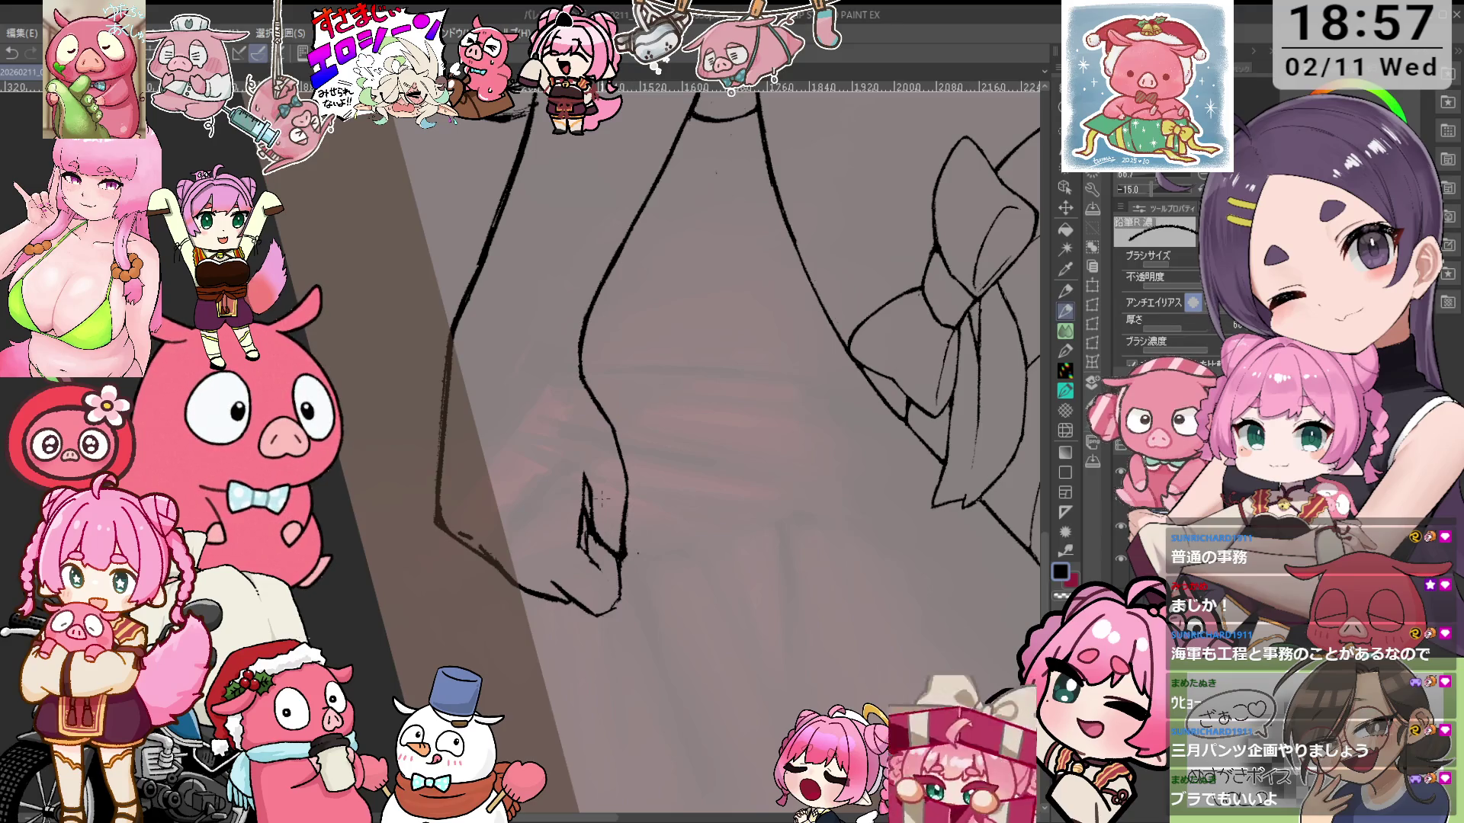
key(e)
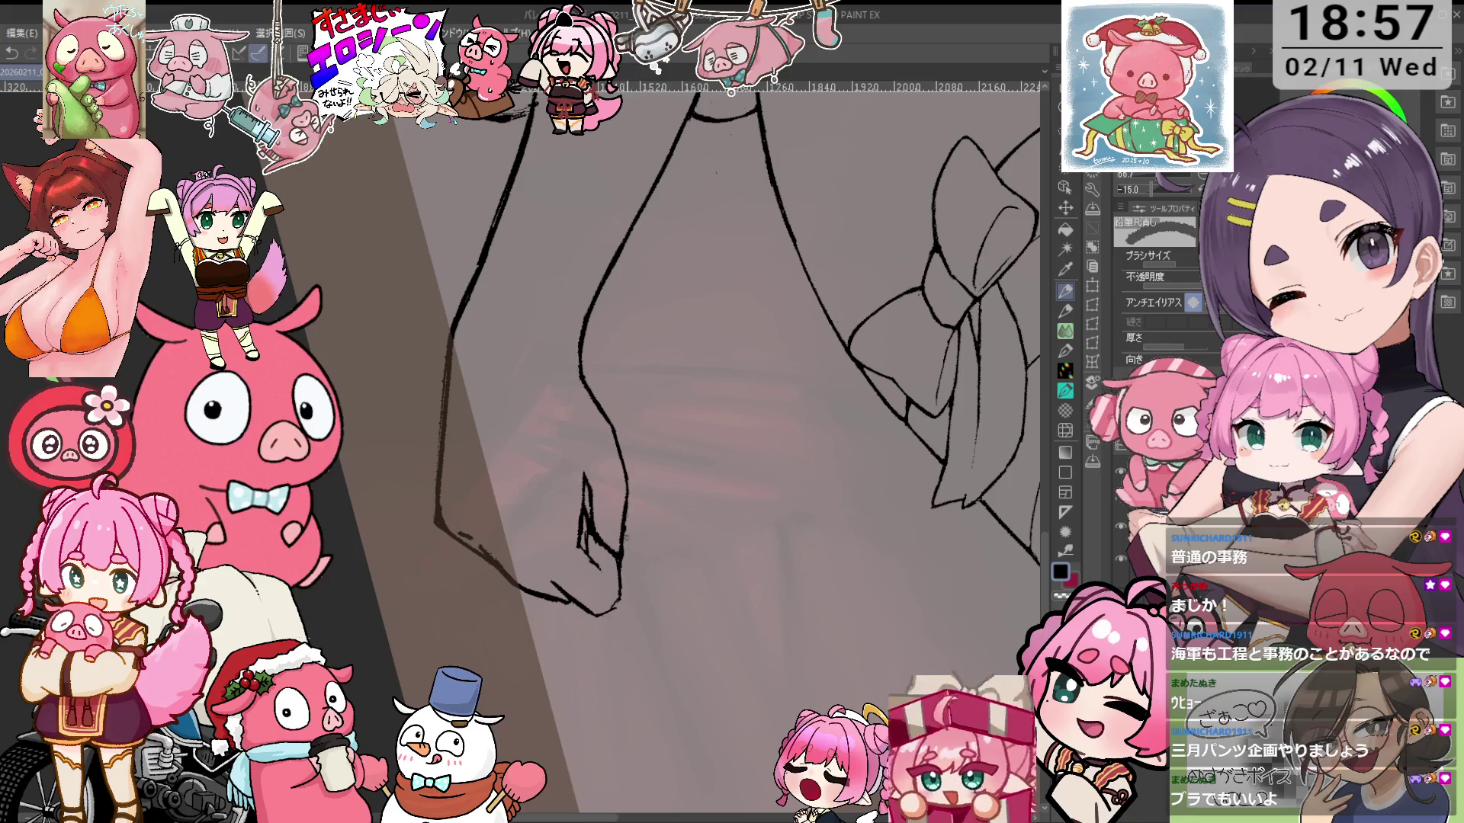
scroll(639, 488, up, 2)
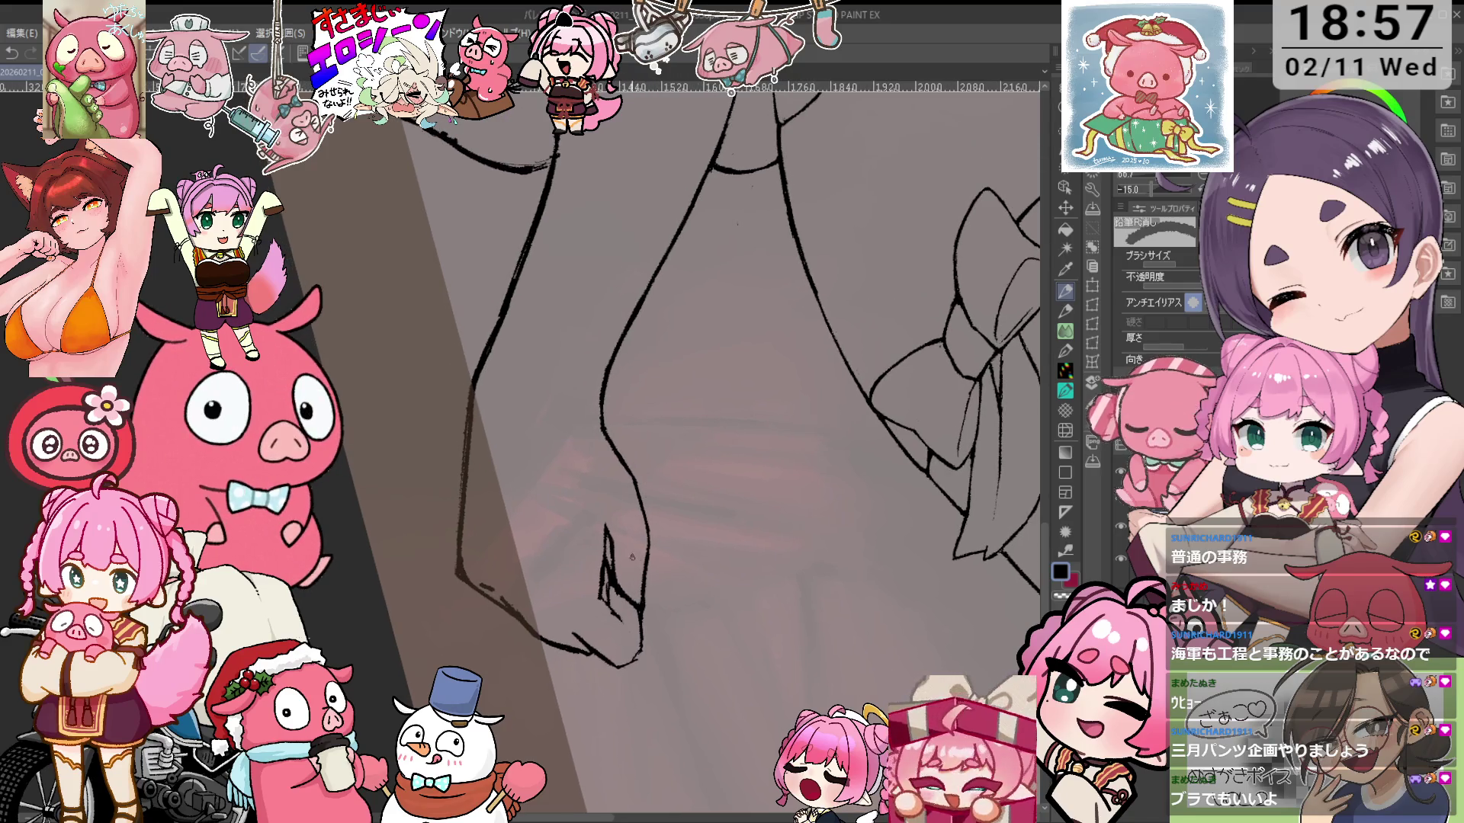
key(p)
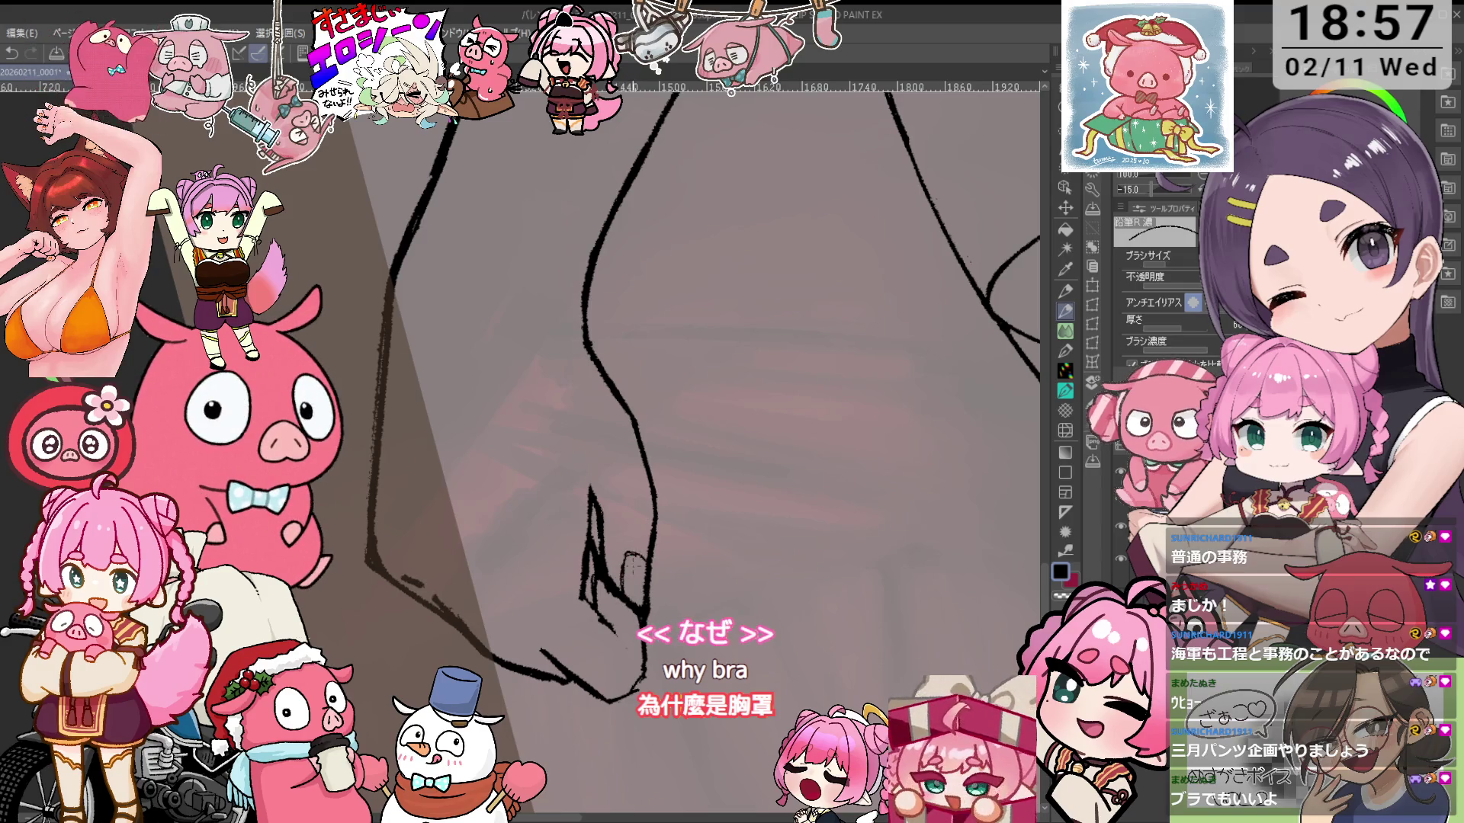
key(e)
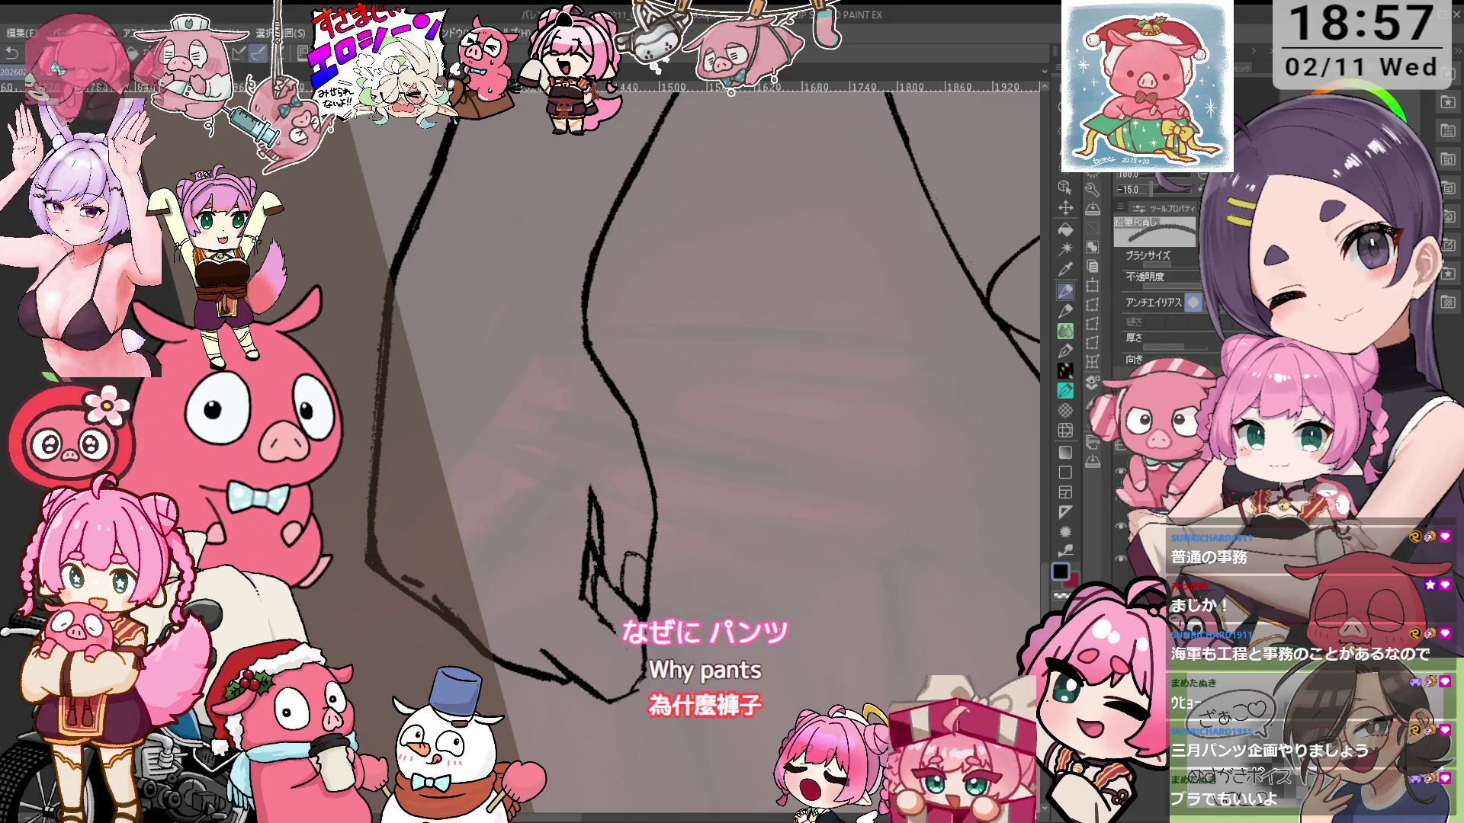
key(p)
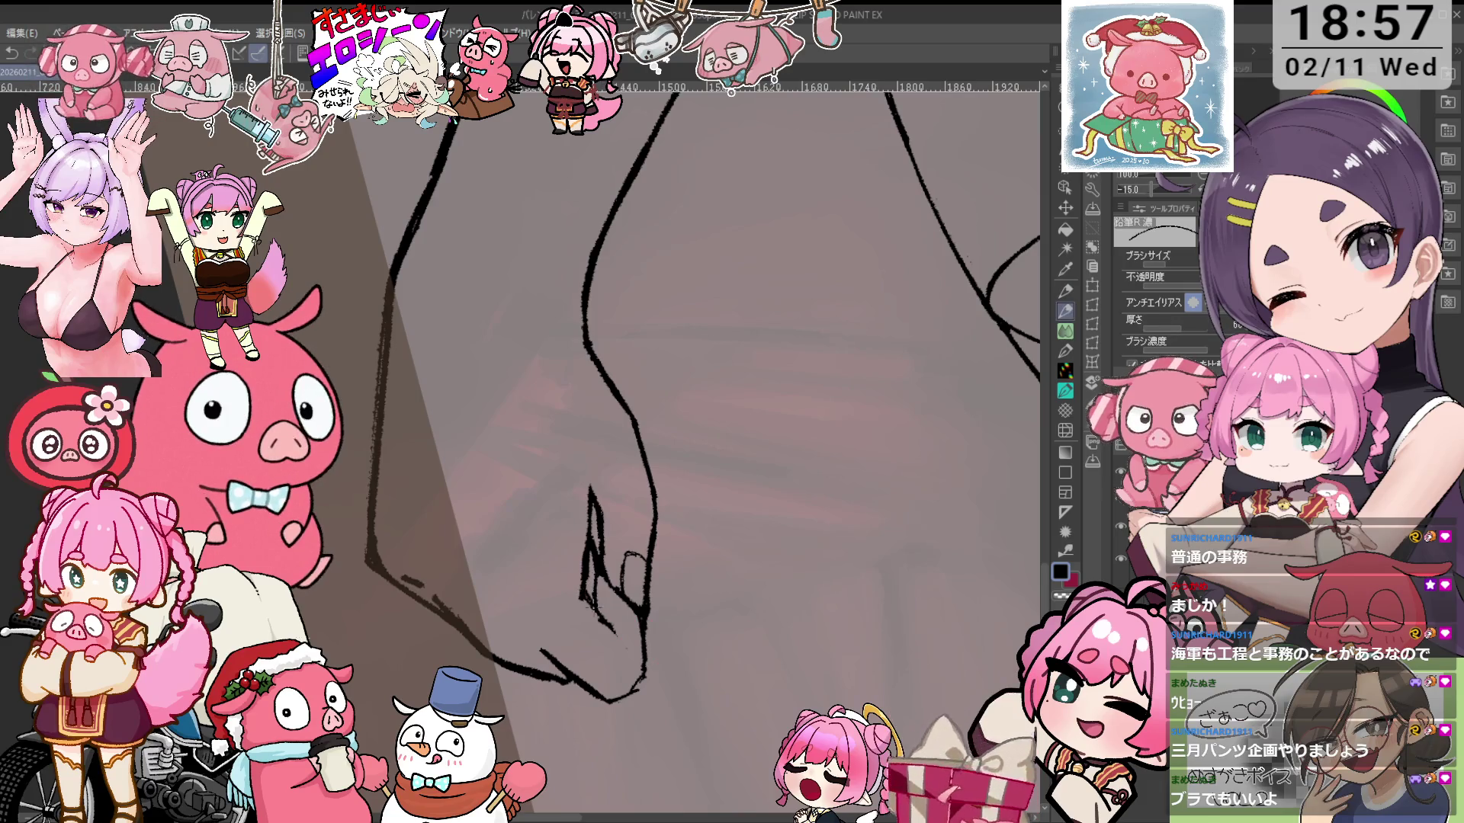
key(e)
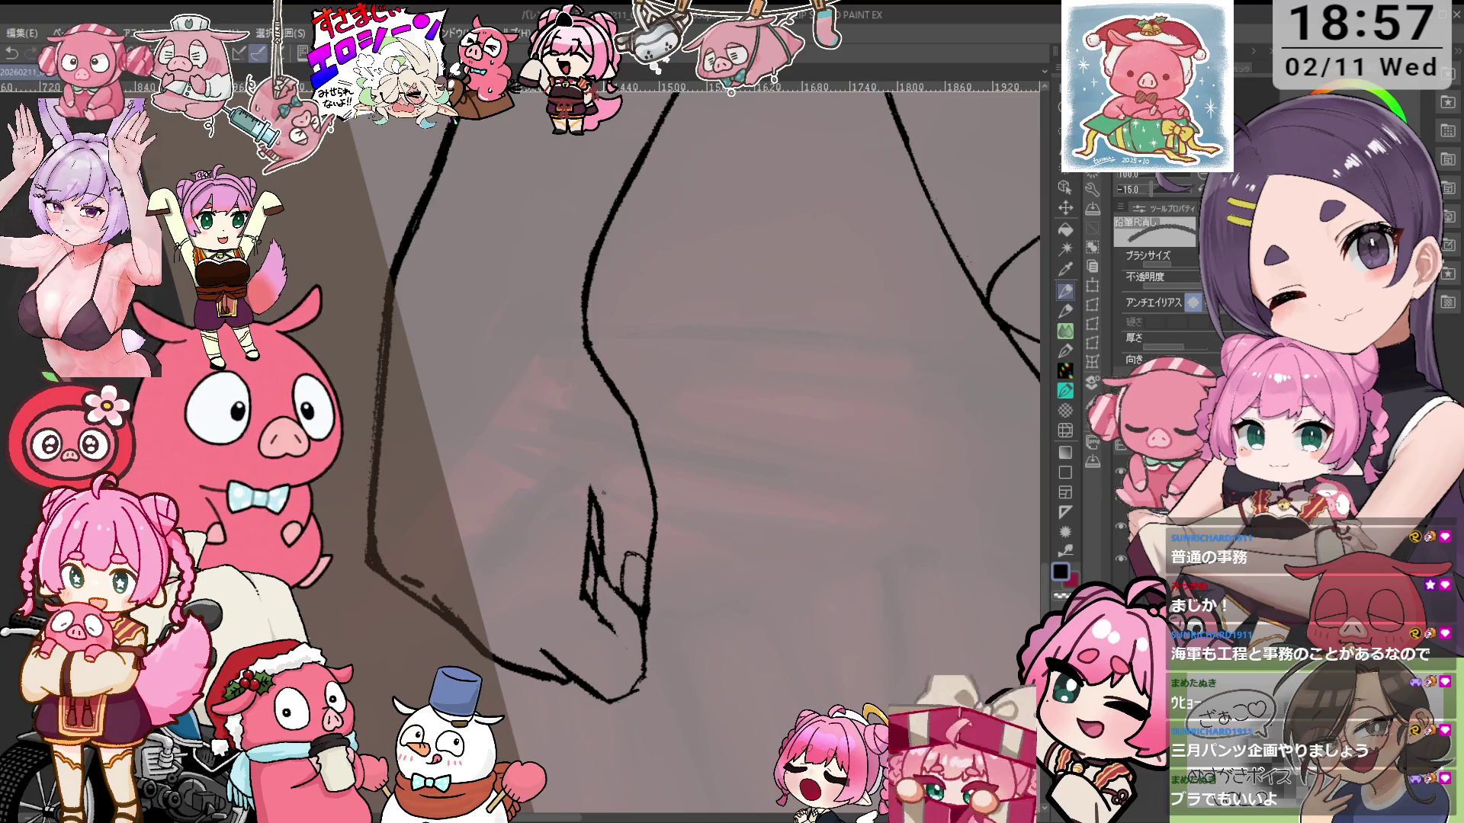
scroll(575, 587, down, 3)
drag(526, 458, 471, 508)
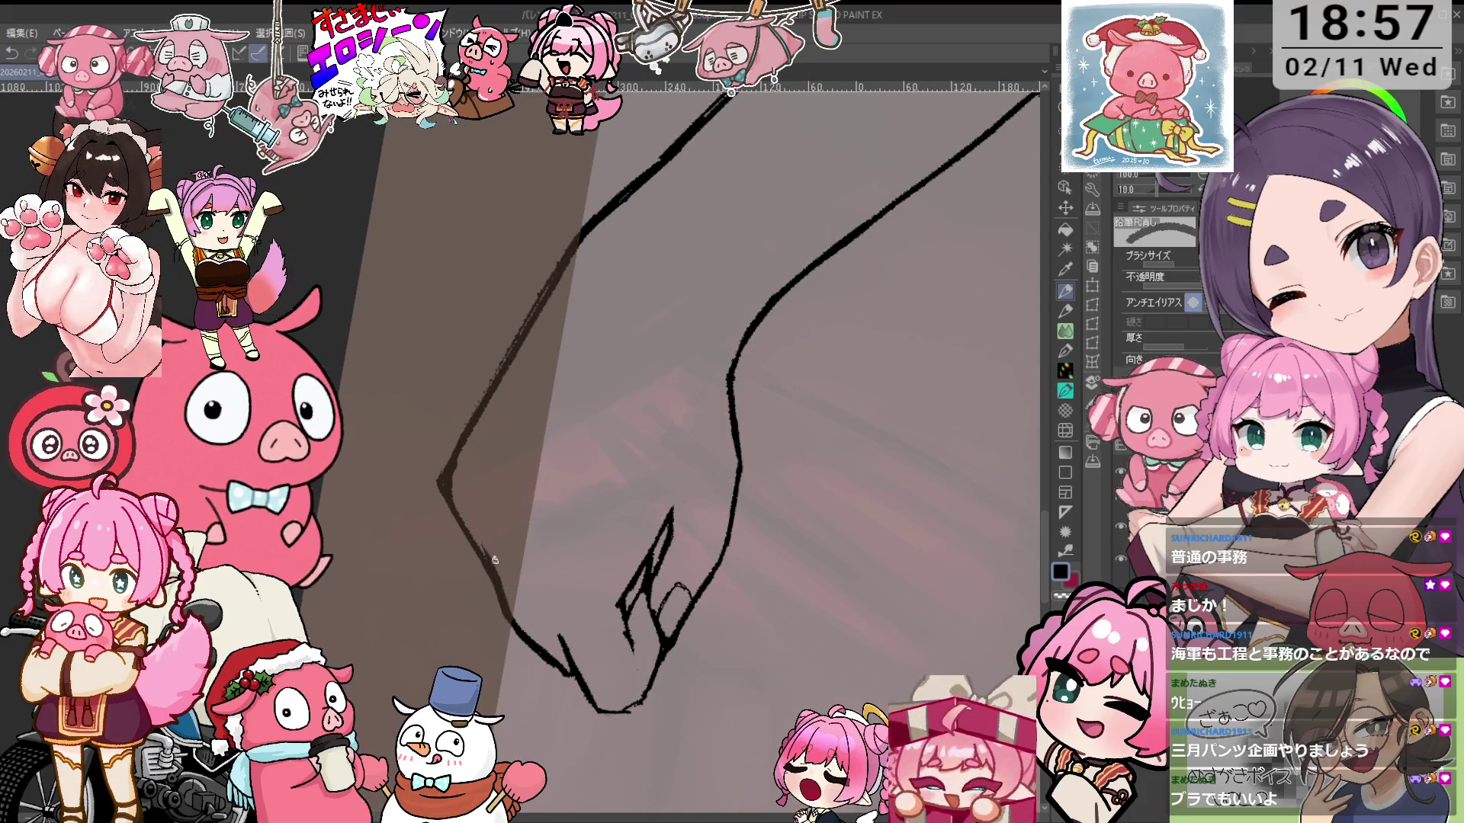
drag(451, 456, 444, 515)
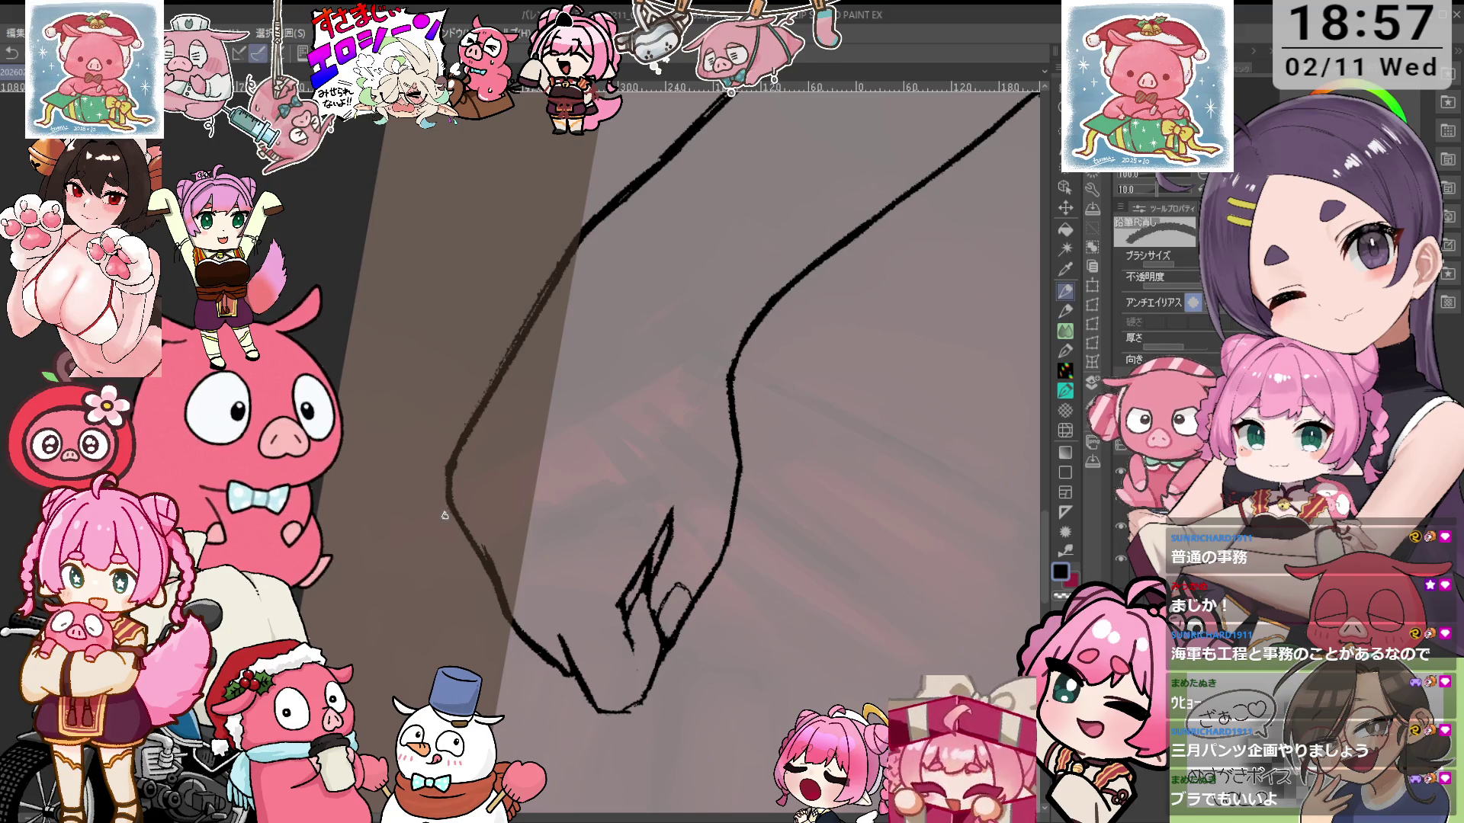
scroll(462, 464, down, 1)
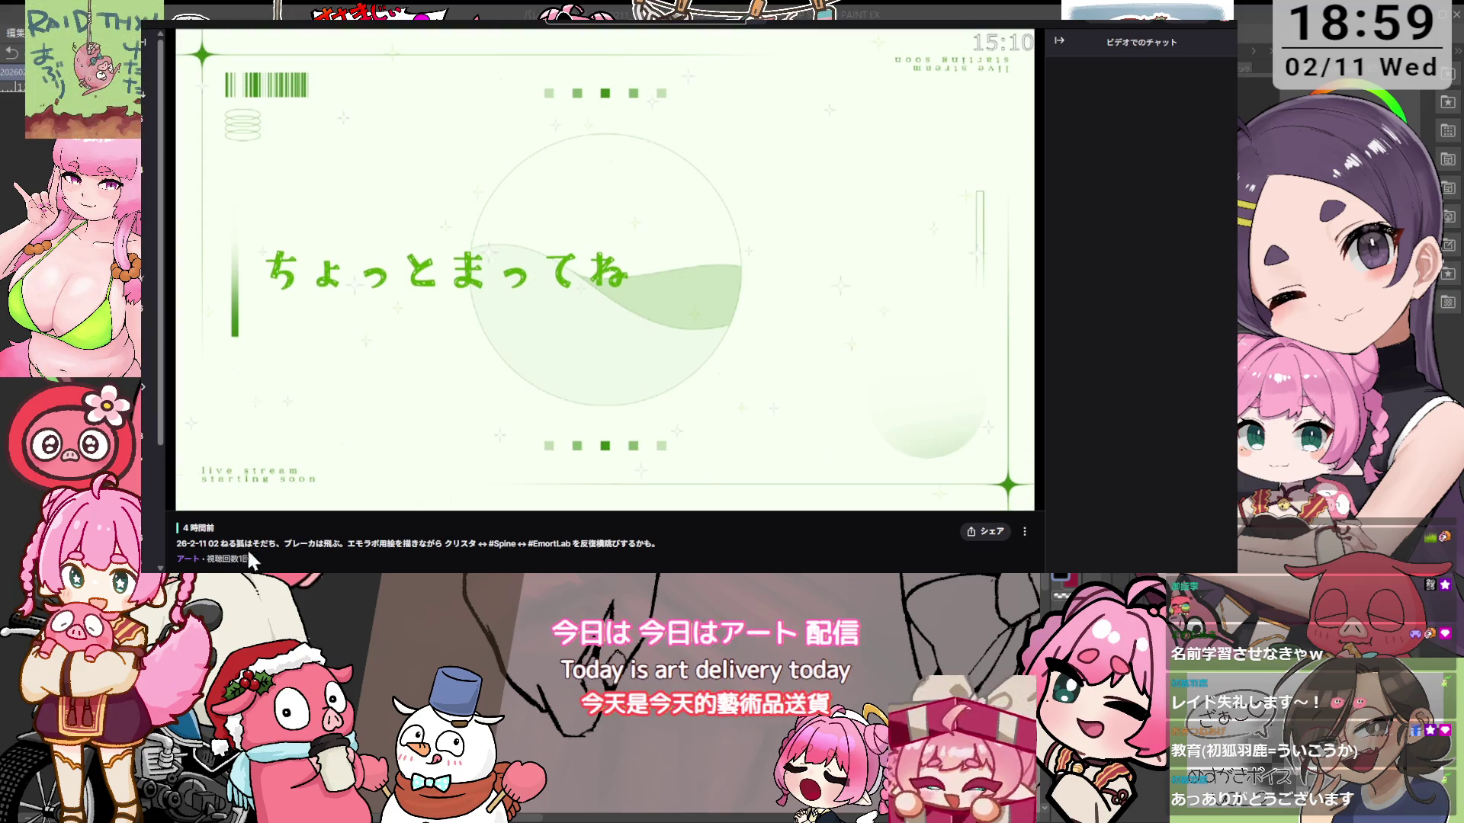
Highlight parts of the video description, including the Emo Lab phrase, then deselect
drag(336, 554, 349, 547)
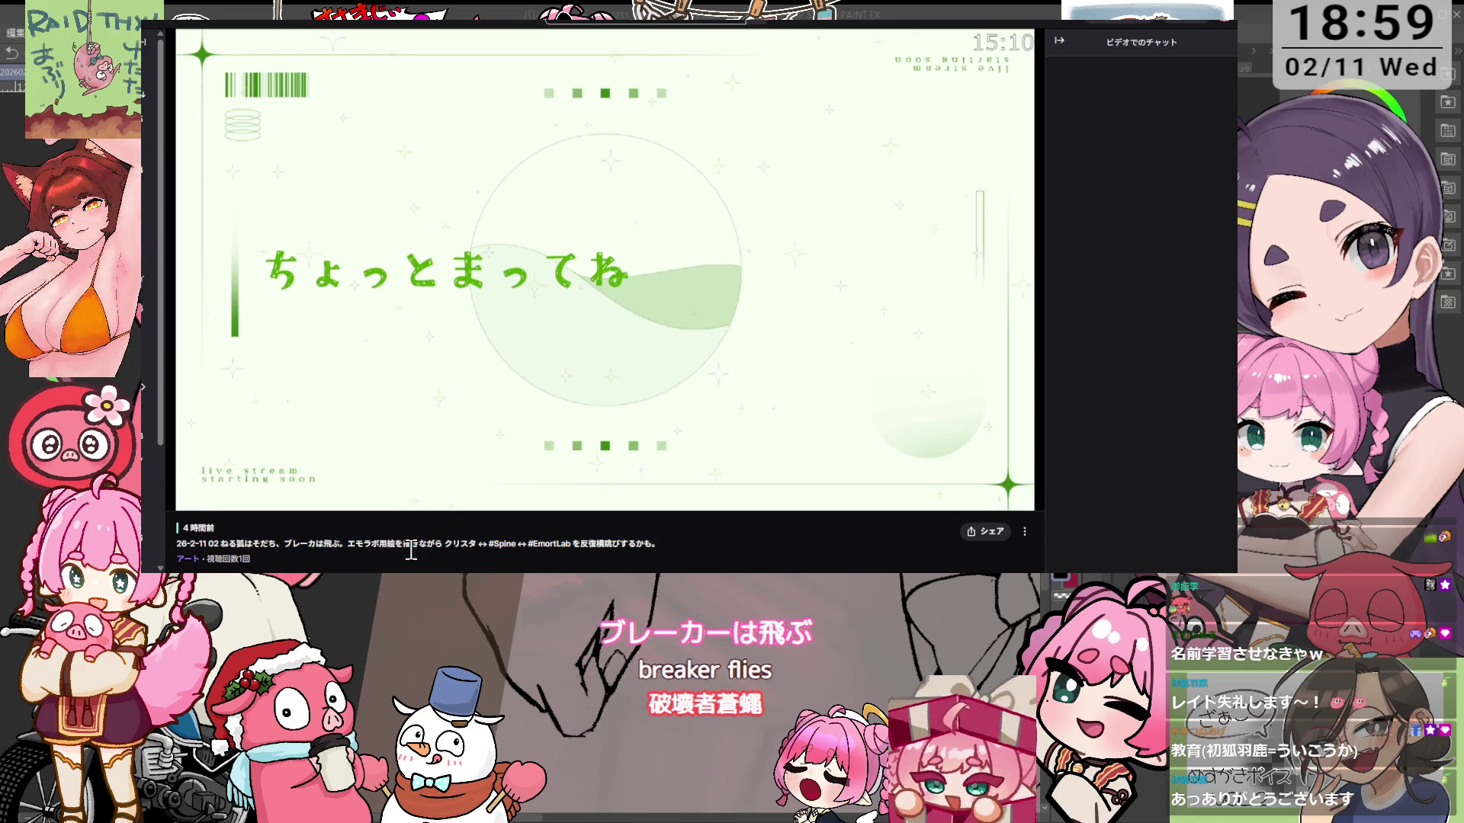
drag(349, 542, 368, 544)
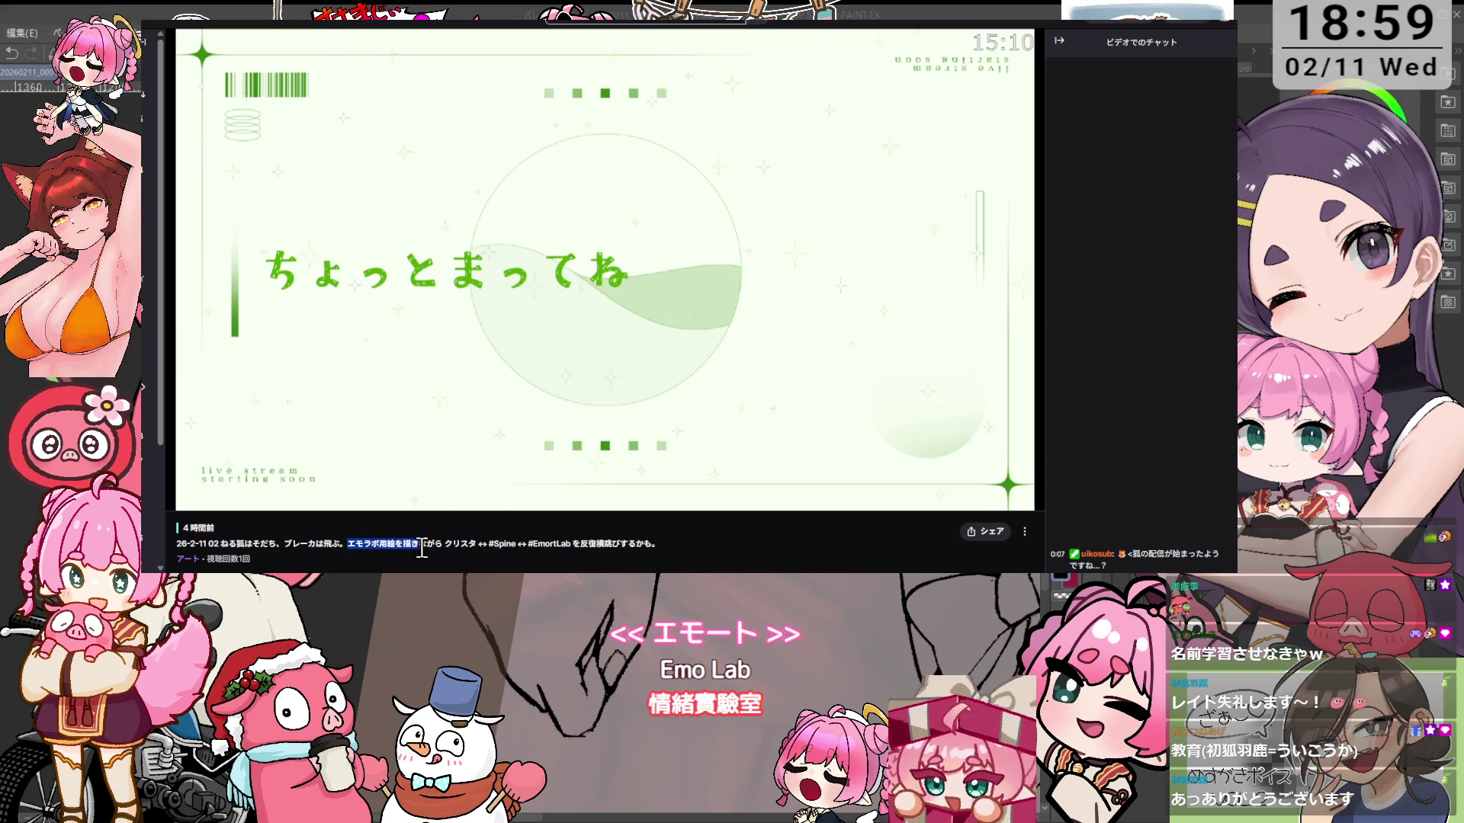
drag(446, 555, 474, 547)
click(480, 545)
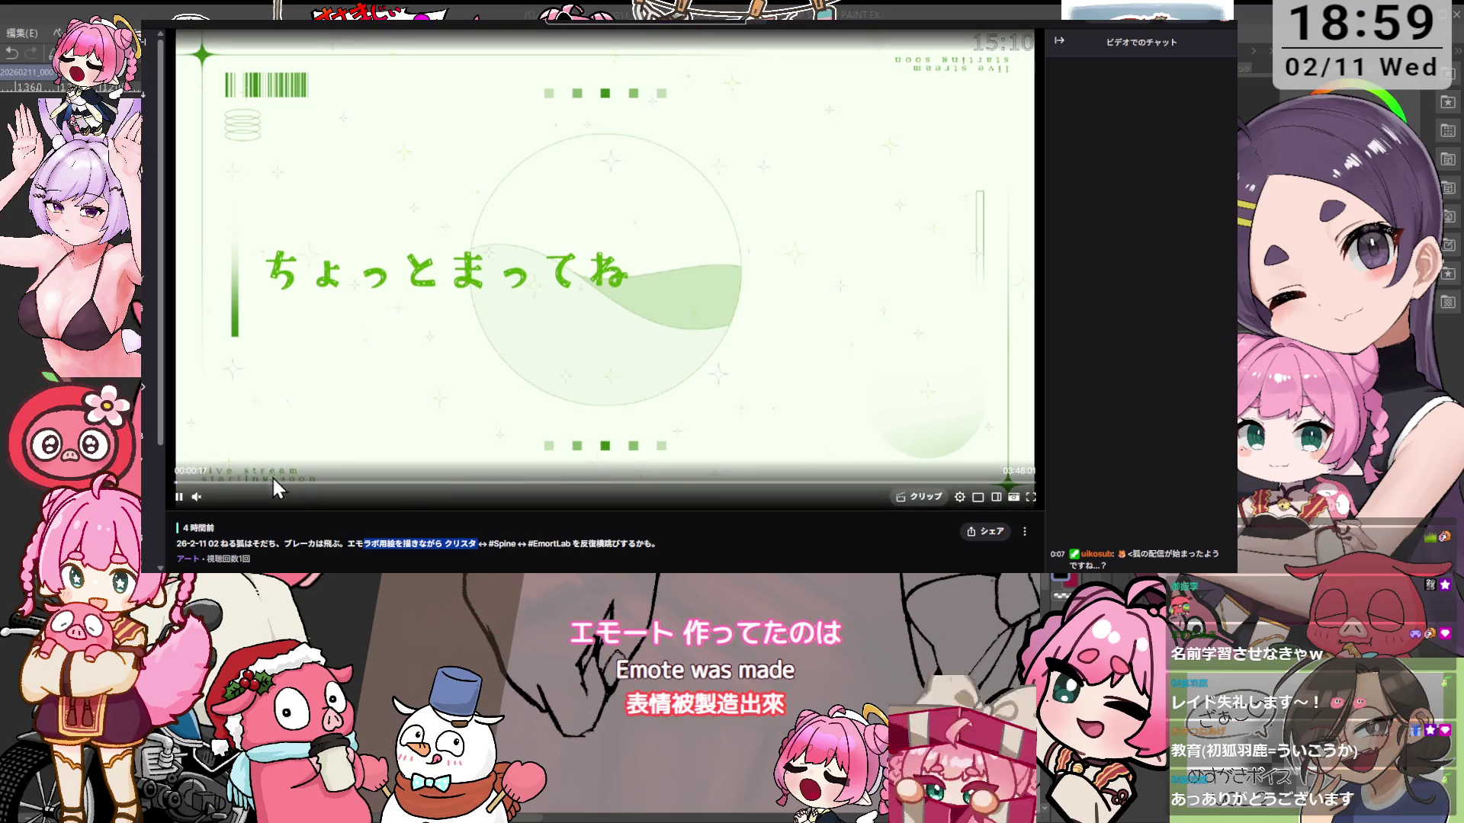
Skip through the archive to about 58 min, 1 h 20, 2 h 07 and 2 h 55
click(271, 481)
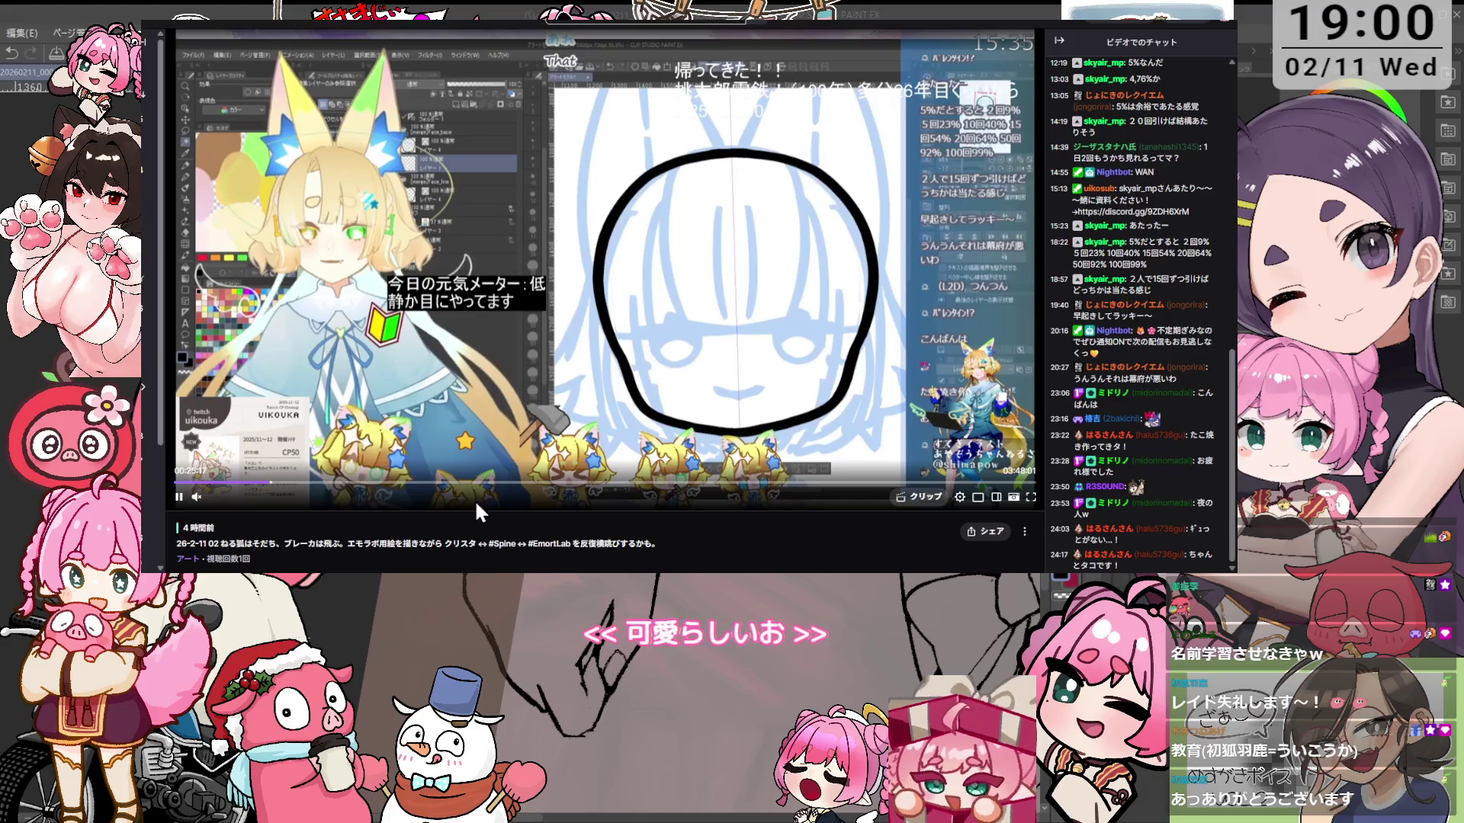
click(395, 483)
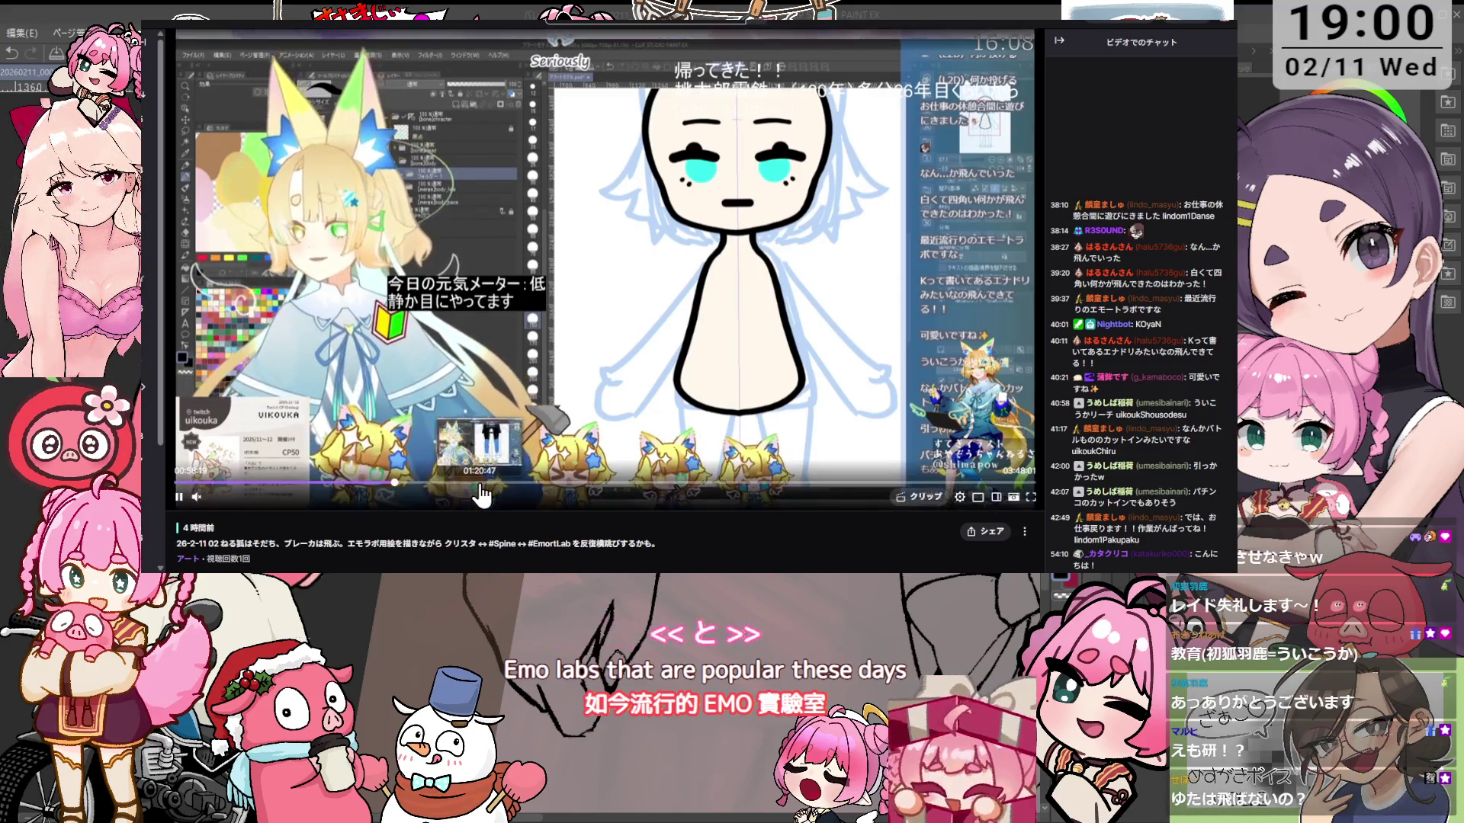
click(477, 494)
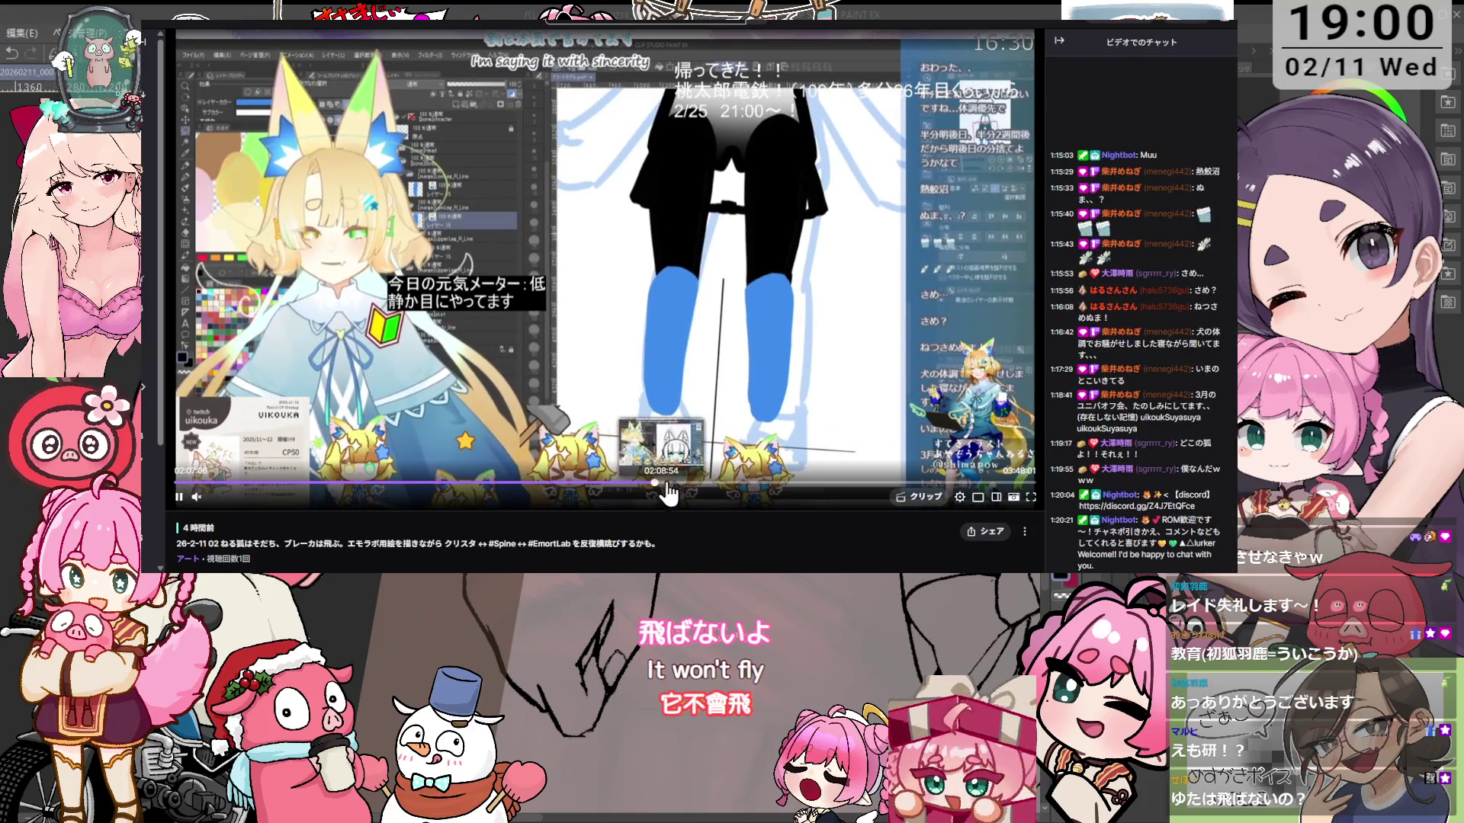
click(655, 494)
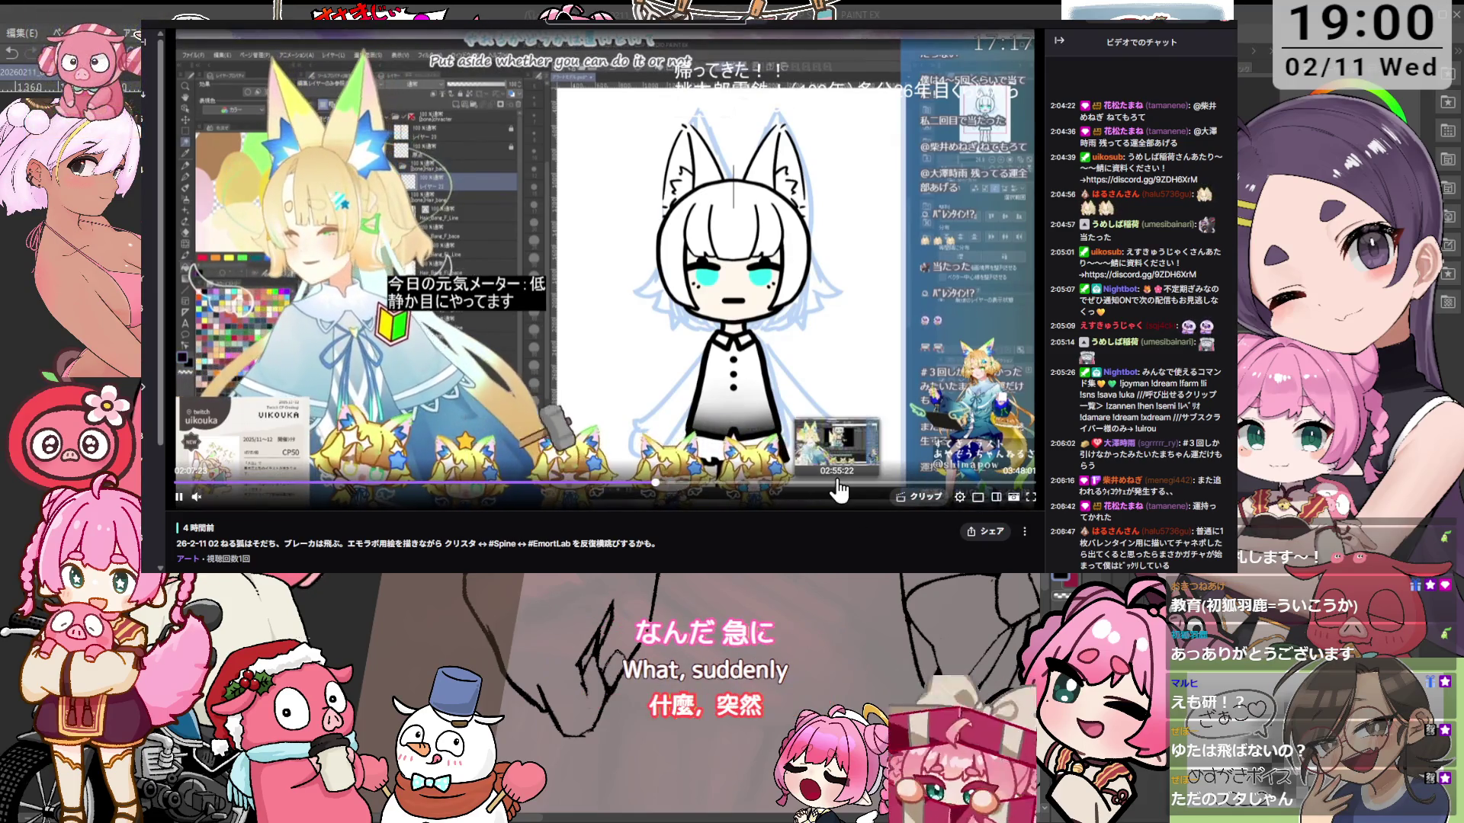
click(836, 485)
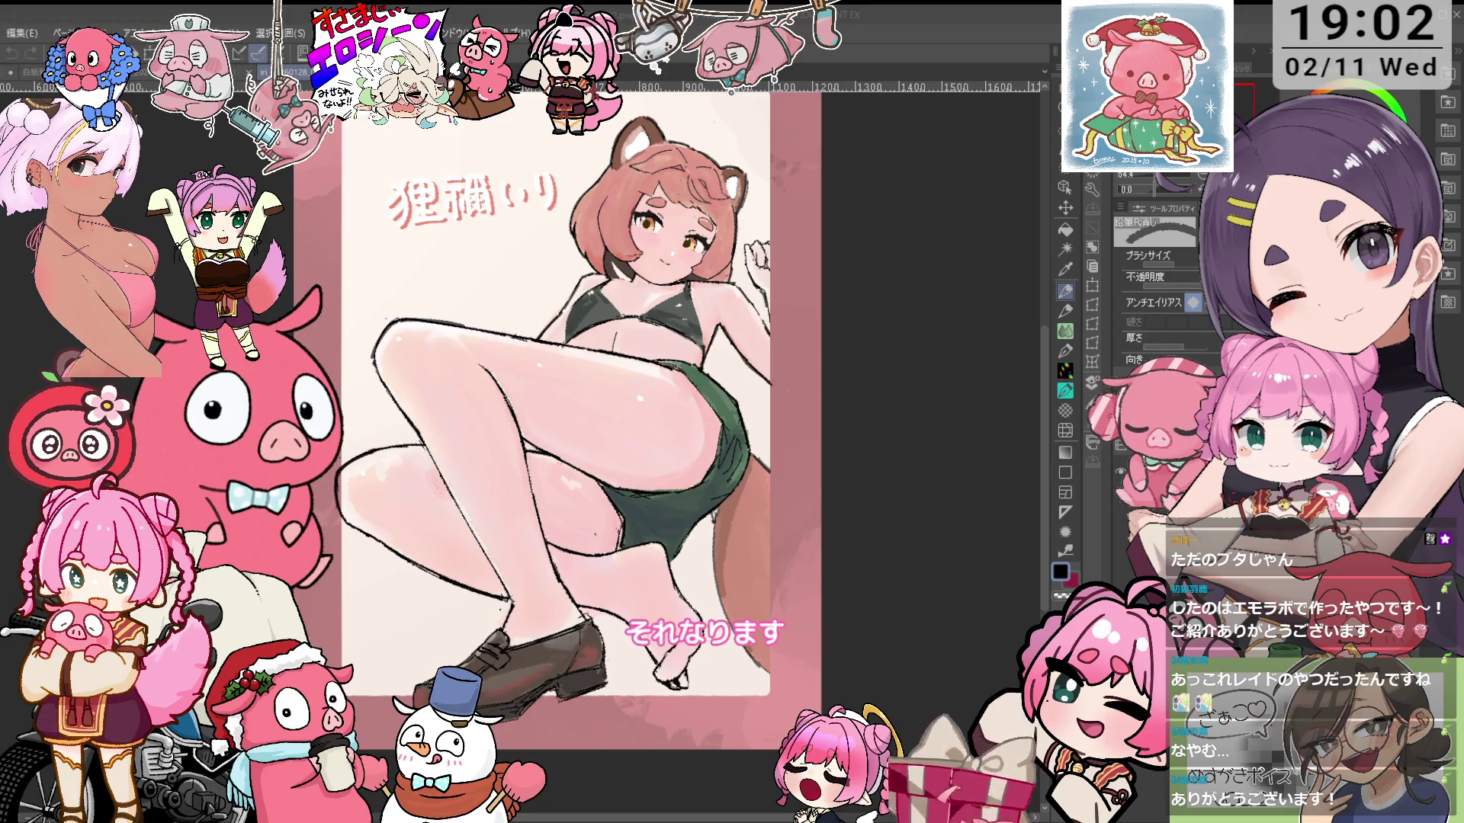
Cycle through the open documents with Ctrl+Tab to reach the line art with bows
key(ctrl+Tab)
key(ctrl+Tab)
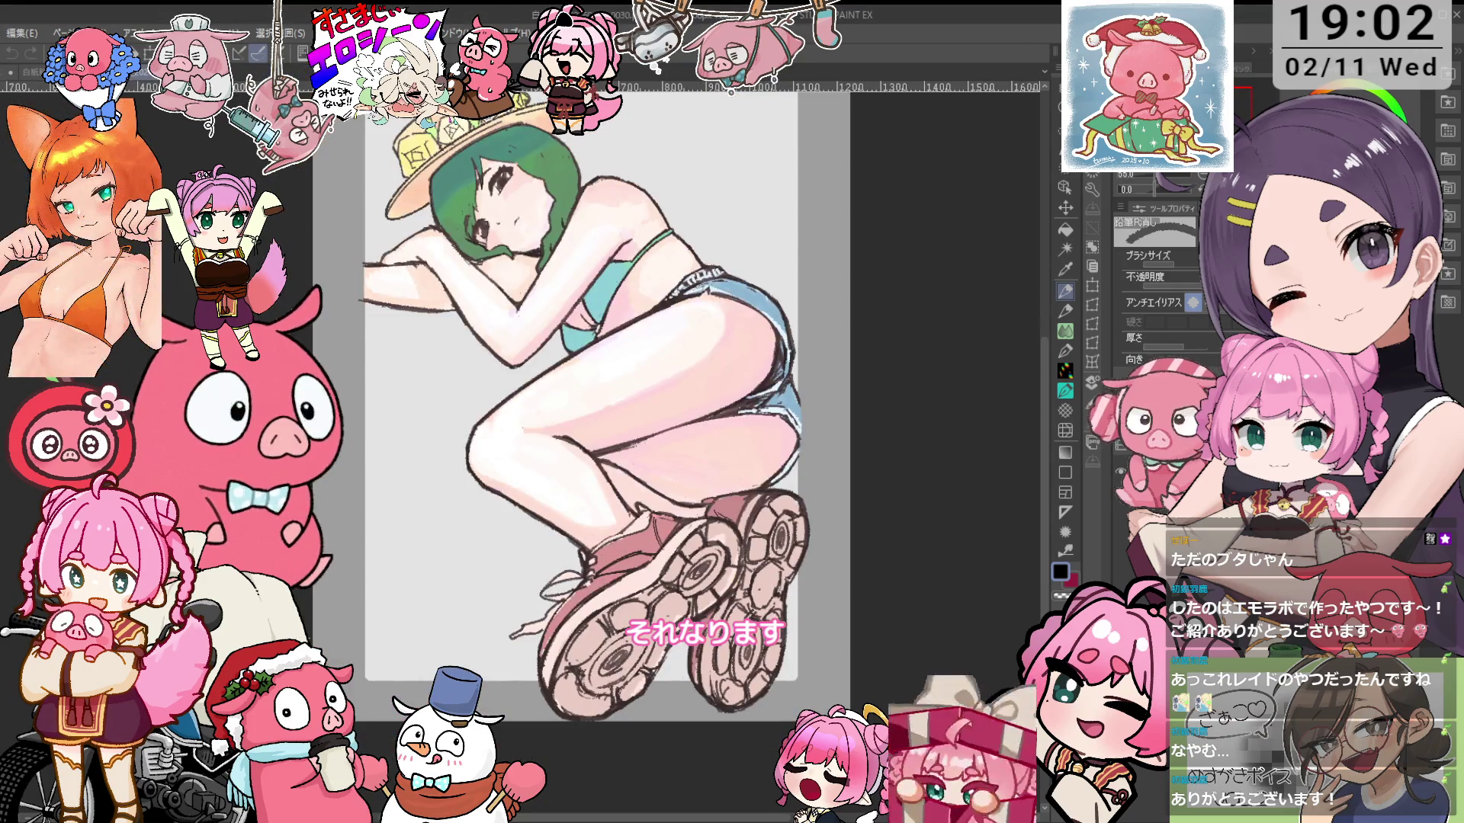
key(ctrl+Tab)
key(ctrl+Tab)
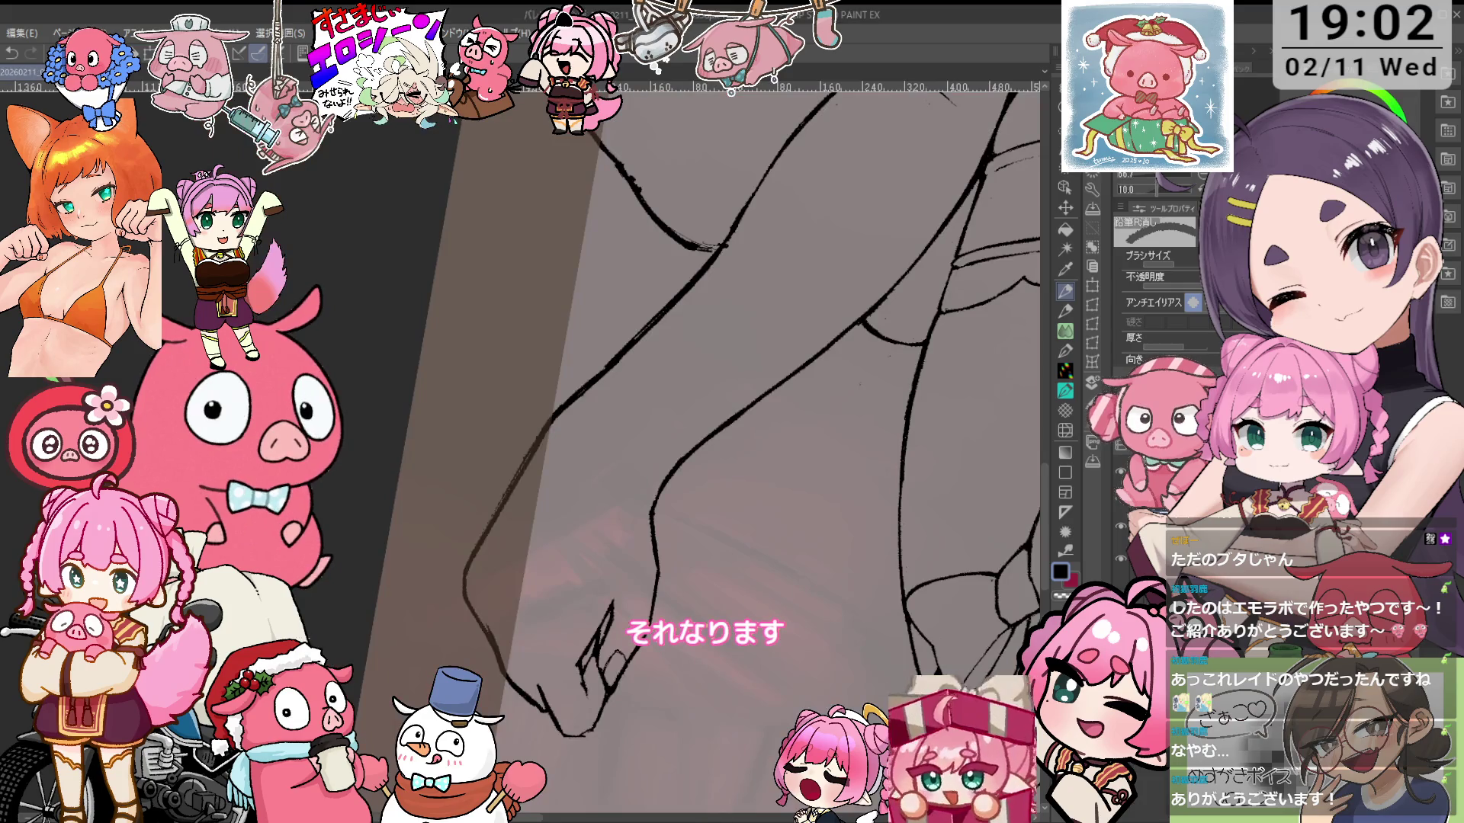
key(ctrl+Tab)
key(ctrl+Tab)
key(ctrl+Tab)
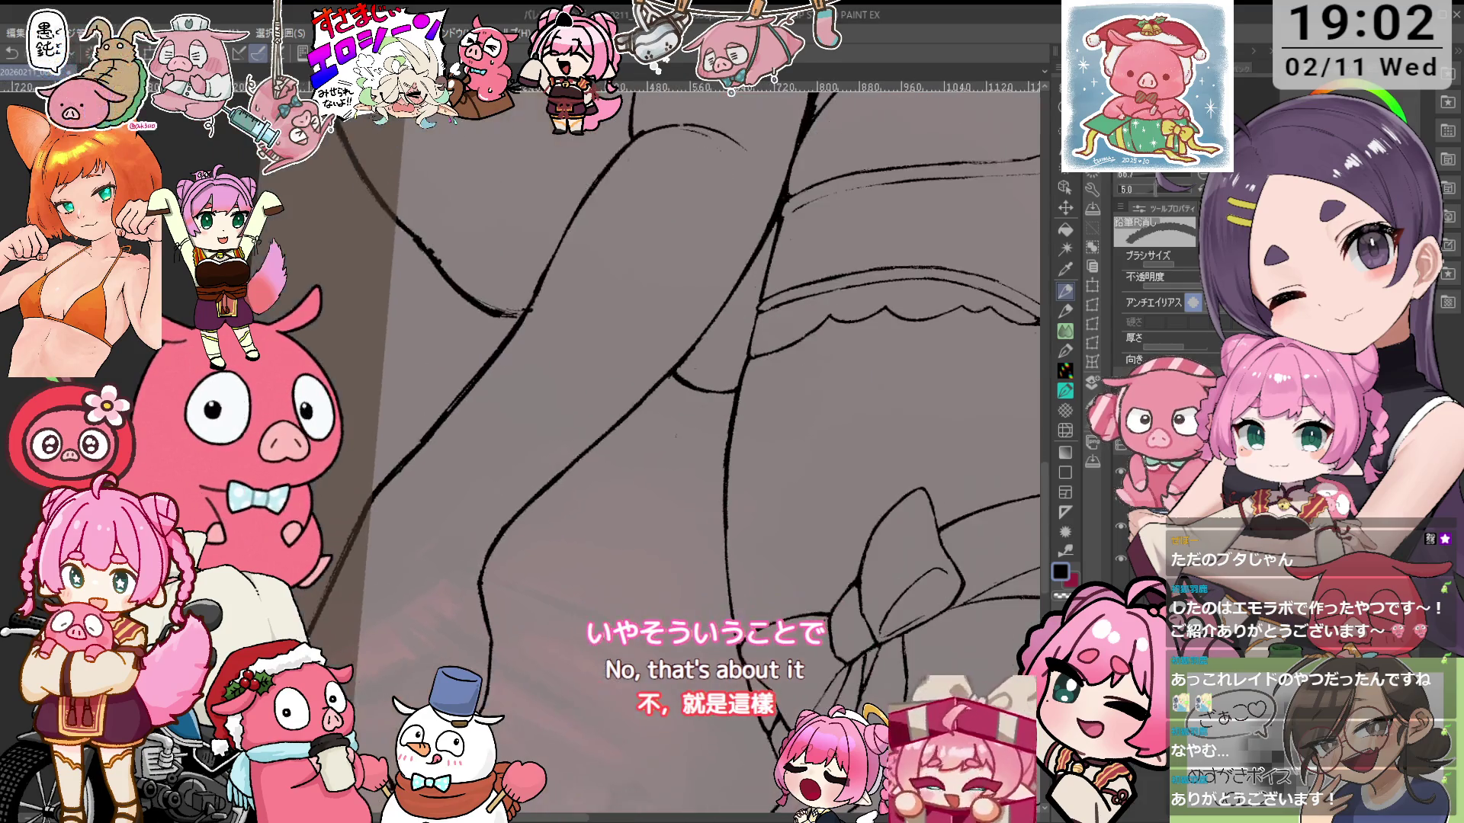
Set the brush size to 15, rotate the view, and switch to the 鉛筆R濃 pencil
key(ctrl+Tab)
key(ctrl+Tab)
key(ctrl+Tab)
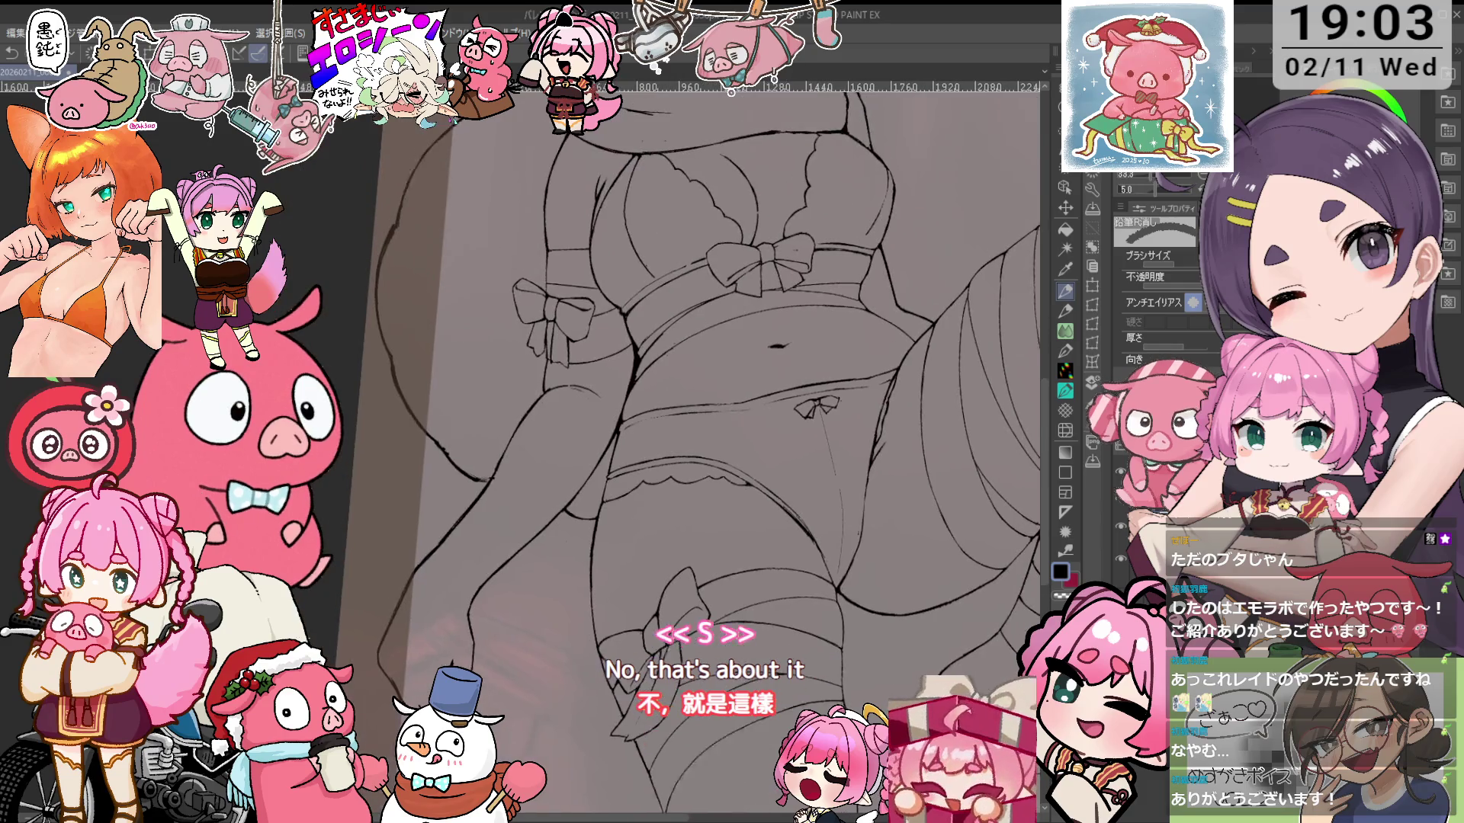
key(ctrl+Tab)
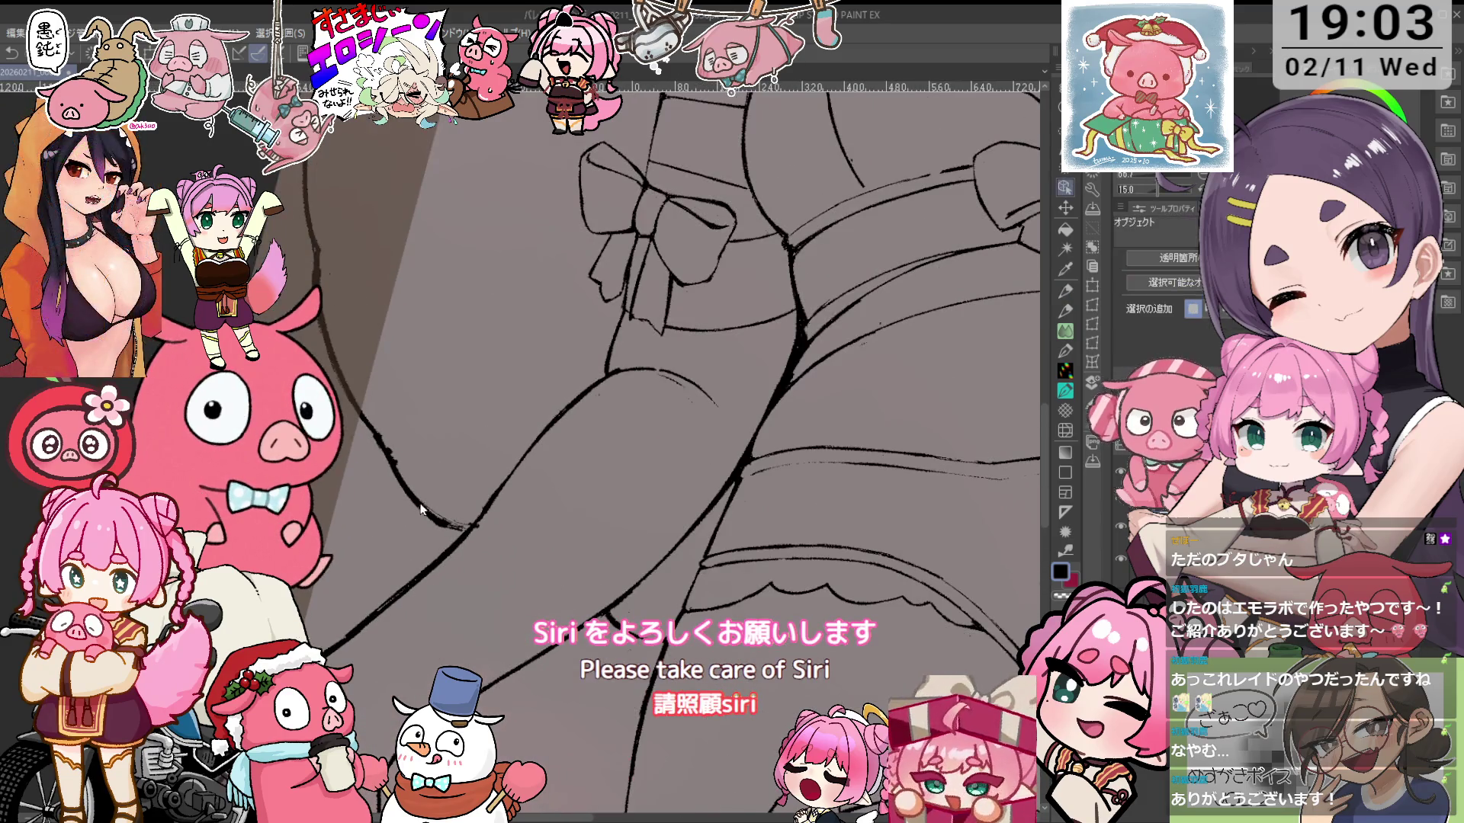
key(ctrl+Tab)
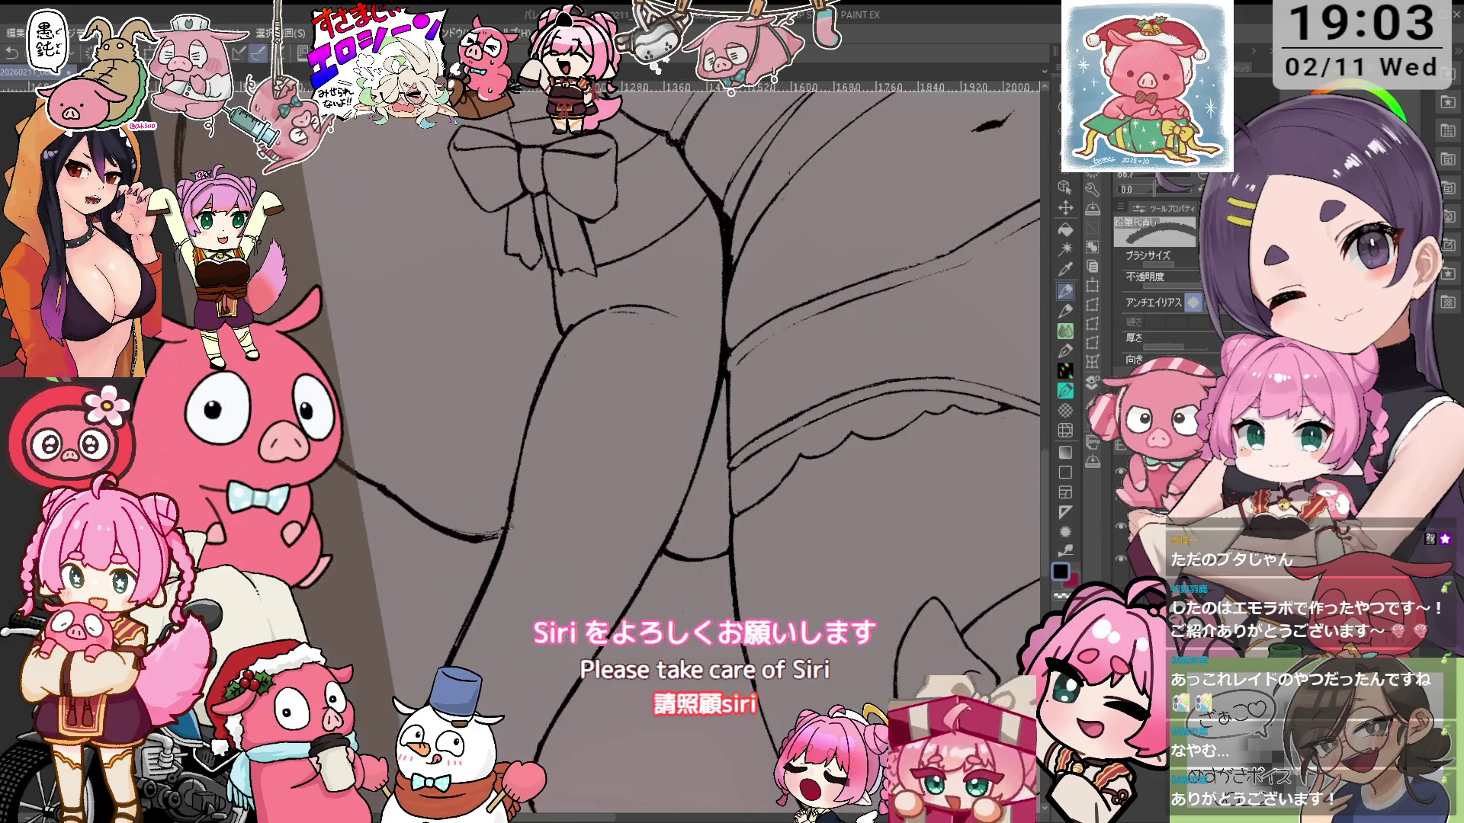
key(ctrl+Tab)
key(p)
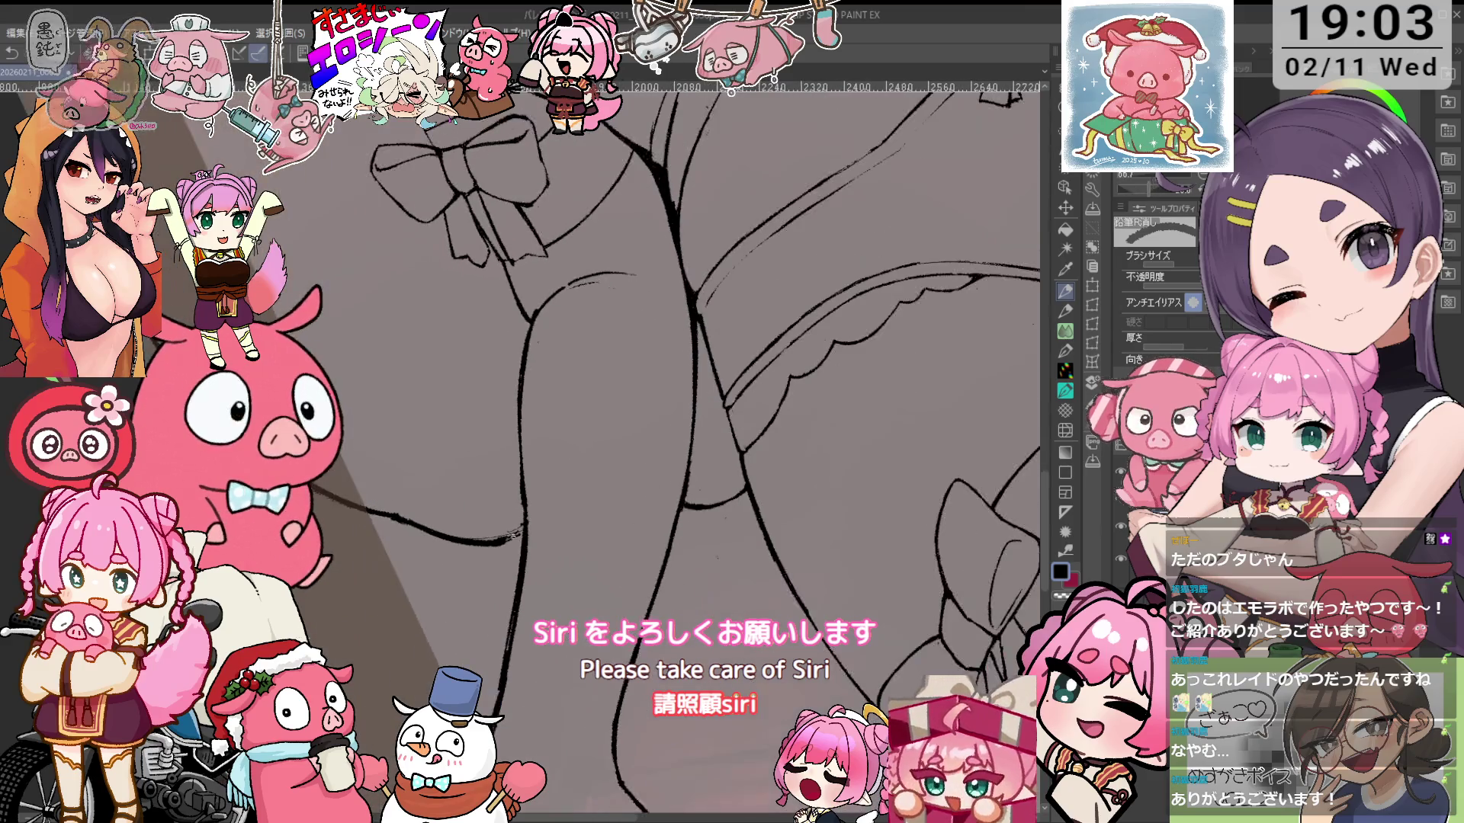
key(ctrl+Tab)
key(ctrl+Tab)
key(ctrl+Tab)
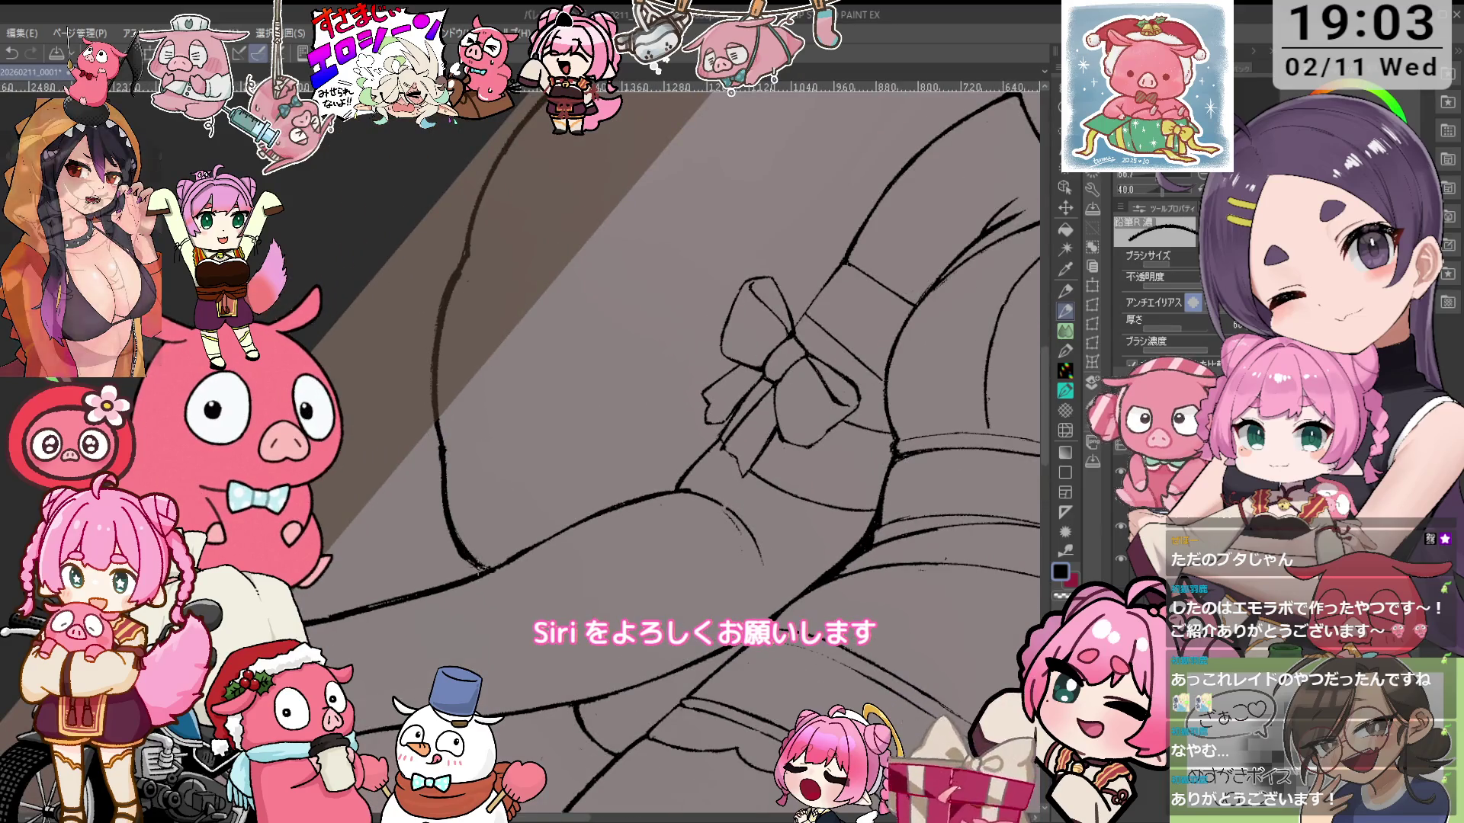
key(-)
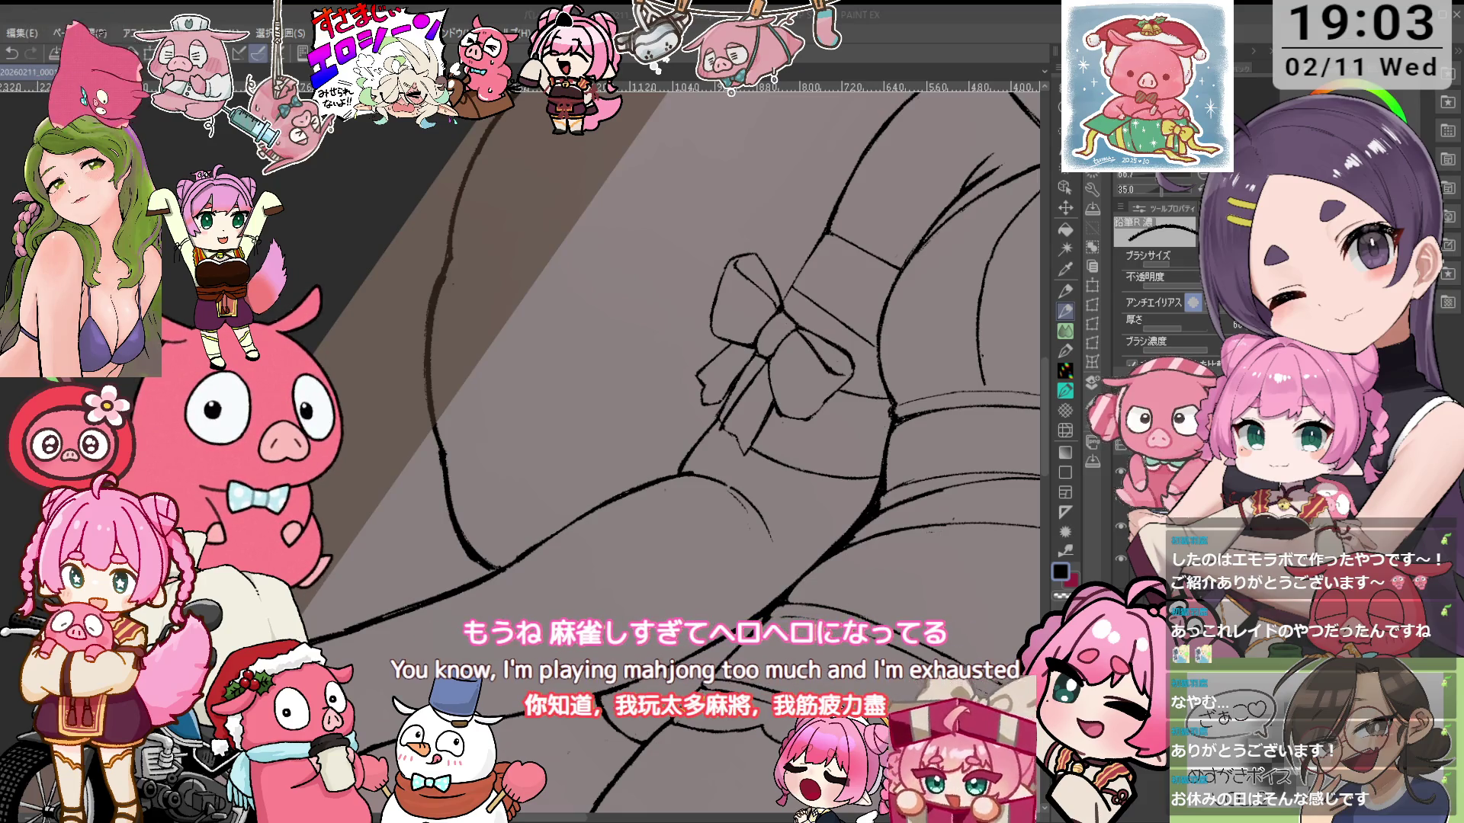
Fit the canvas to the window, zoom to the face, and clean the eye lines with eraser and pencil
key(ctrl+0)
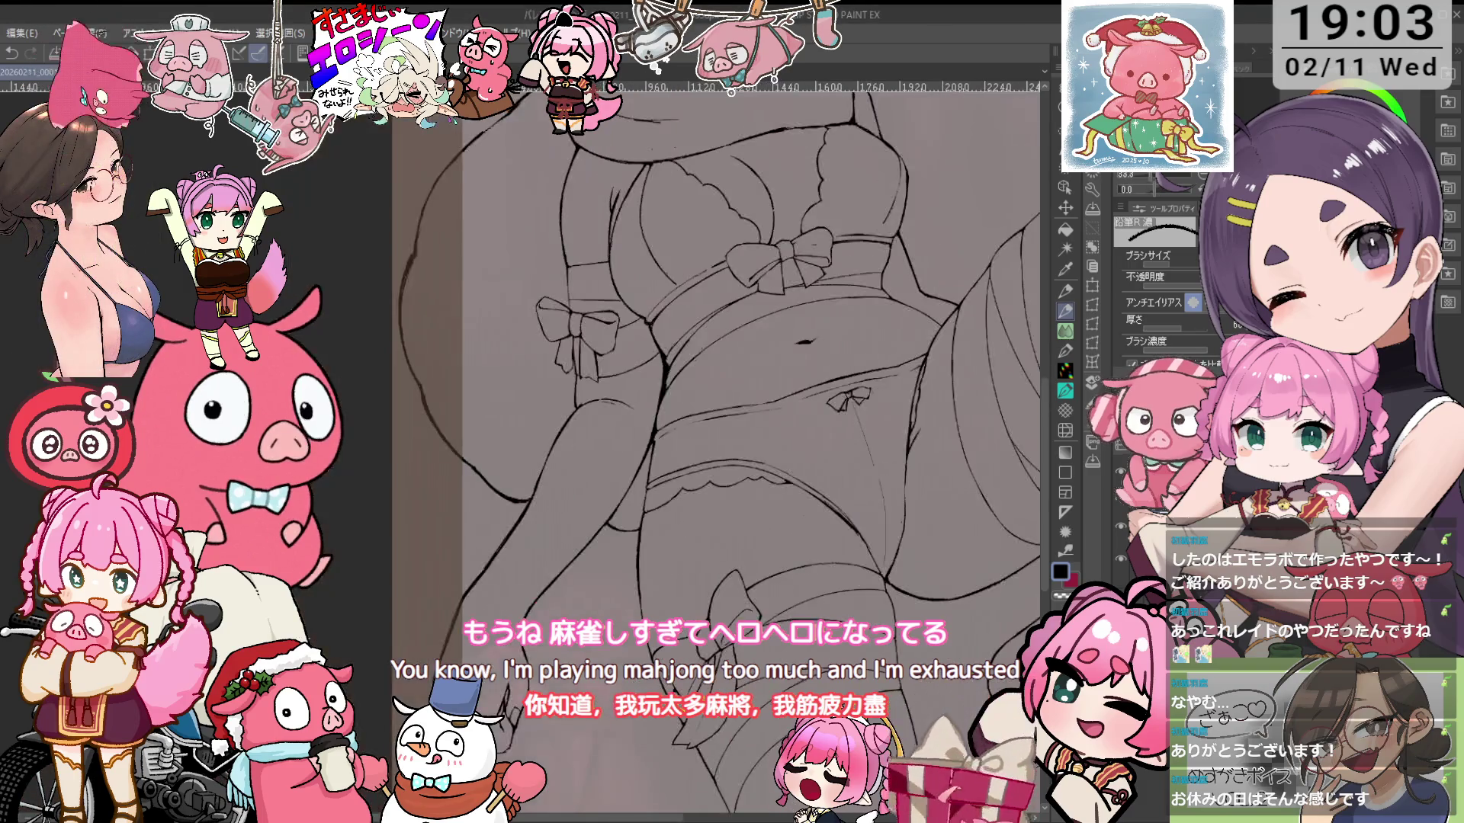
scroll(701, 442, up, 3)
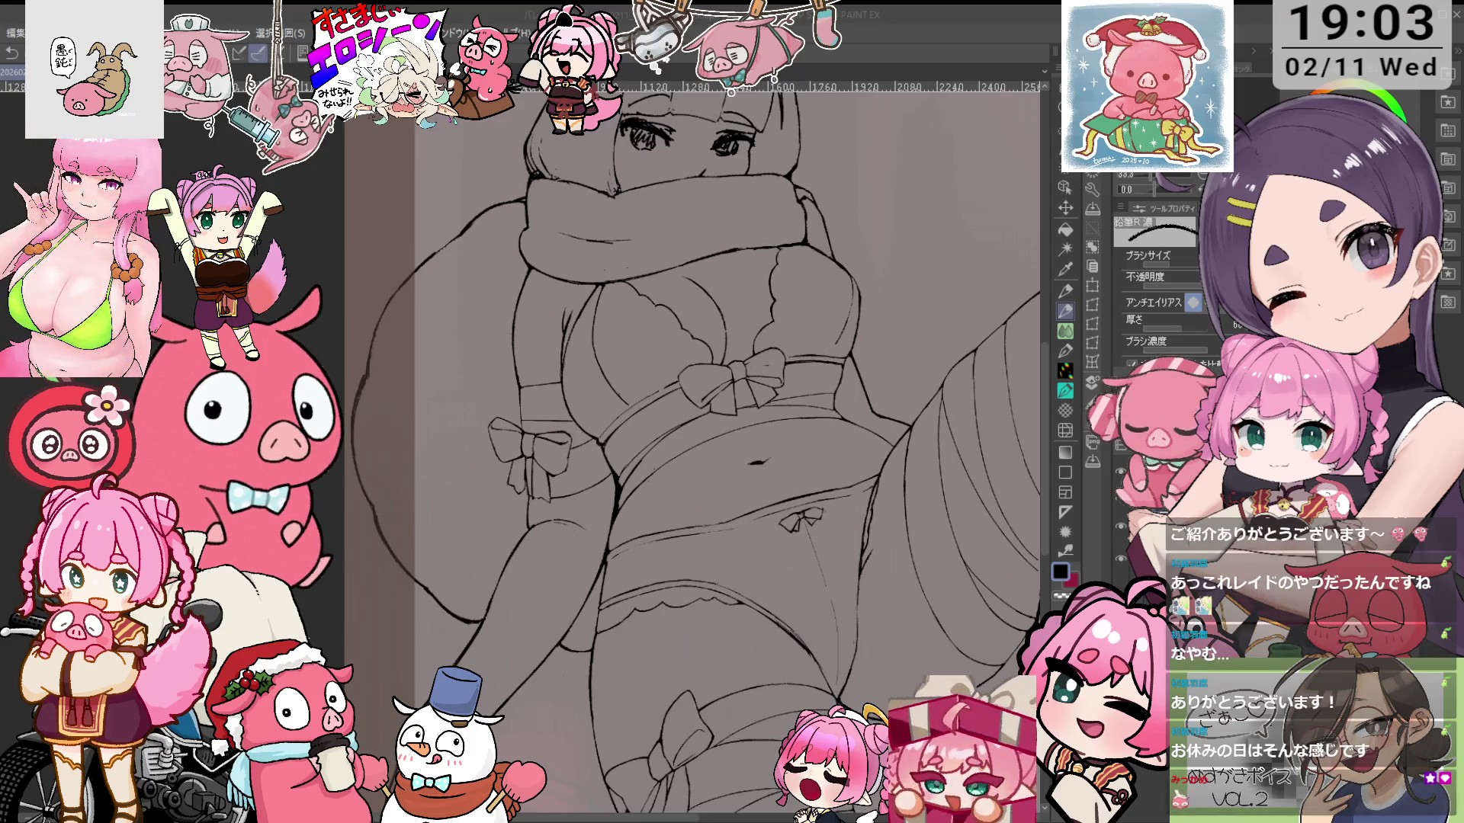
scroll(701, 442, up, 3)
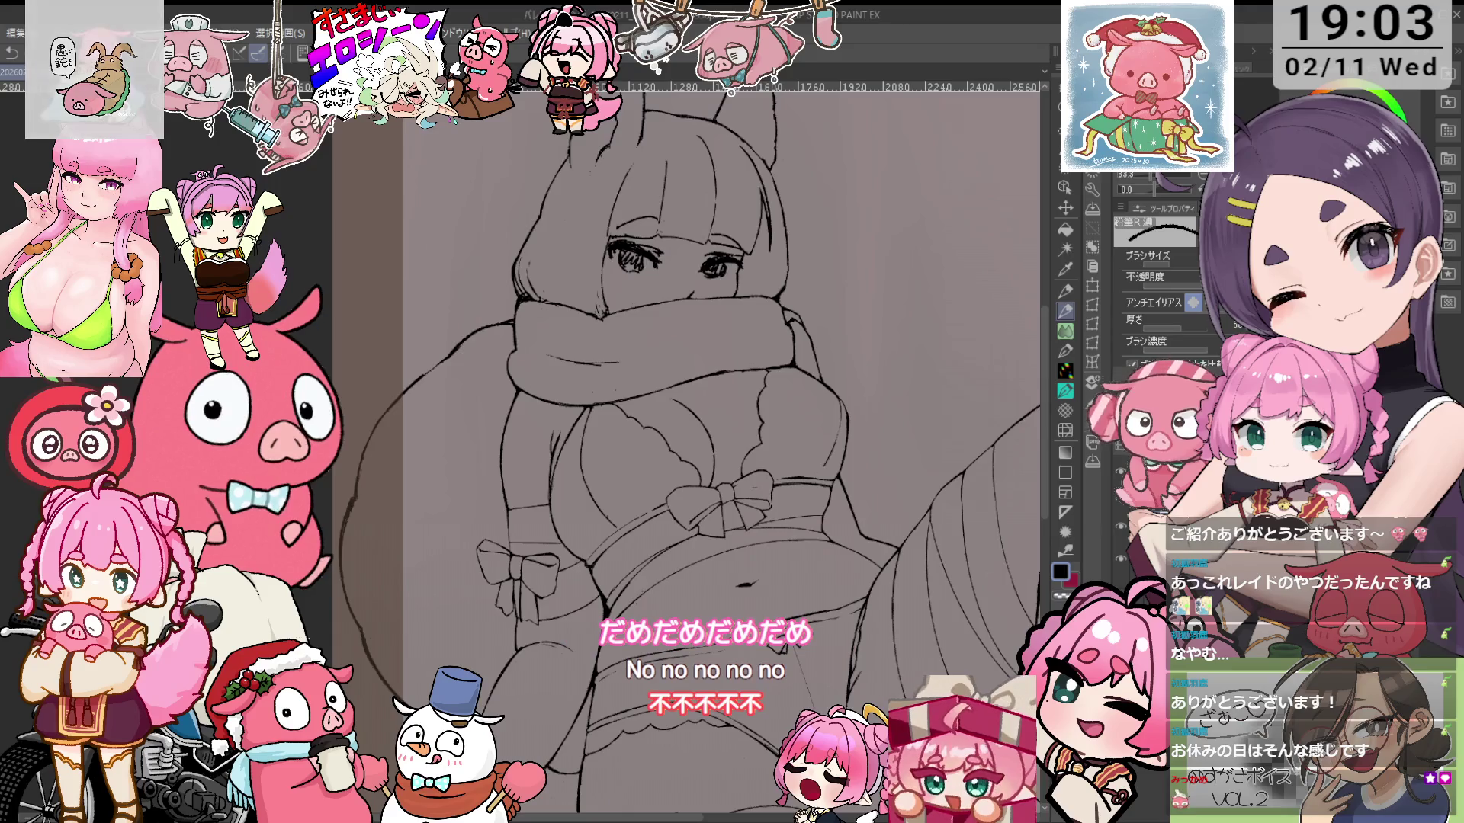
scroll(701, 449, down, 2)
scroll(702, 450, up, 1)
key(e)
key(o)
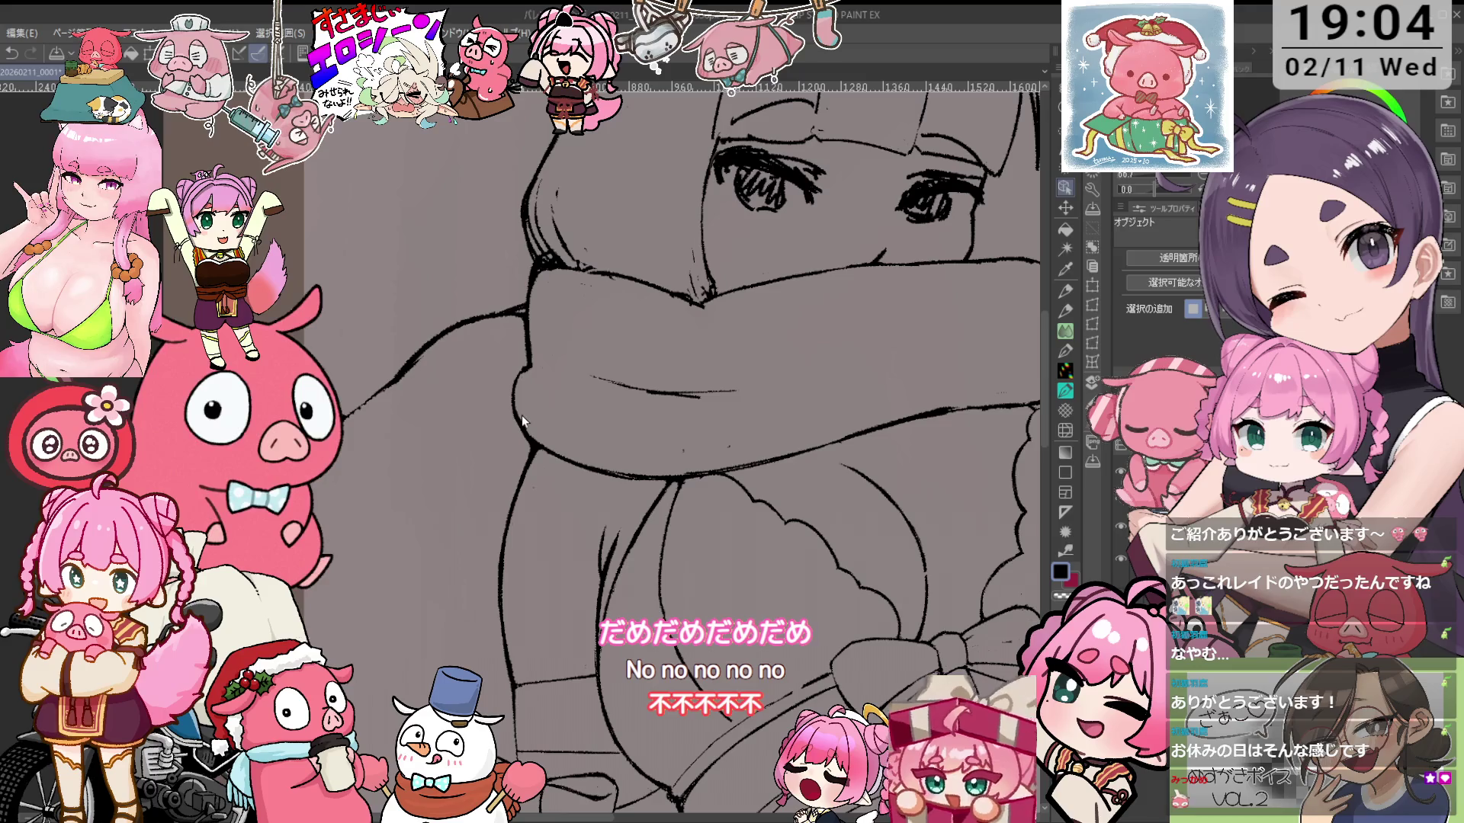
key(e)
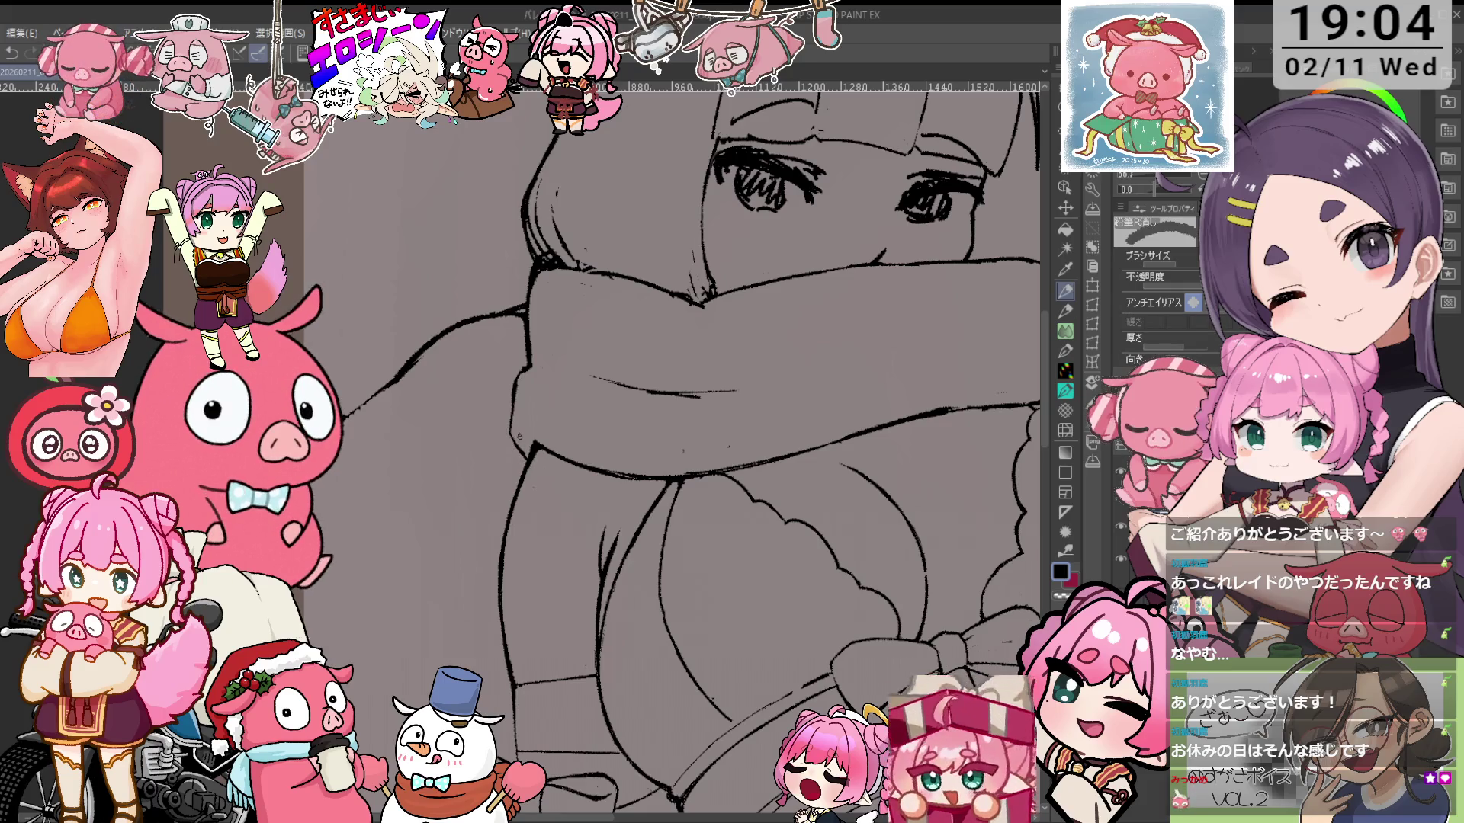
key(p)
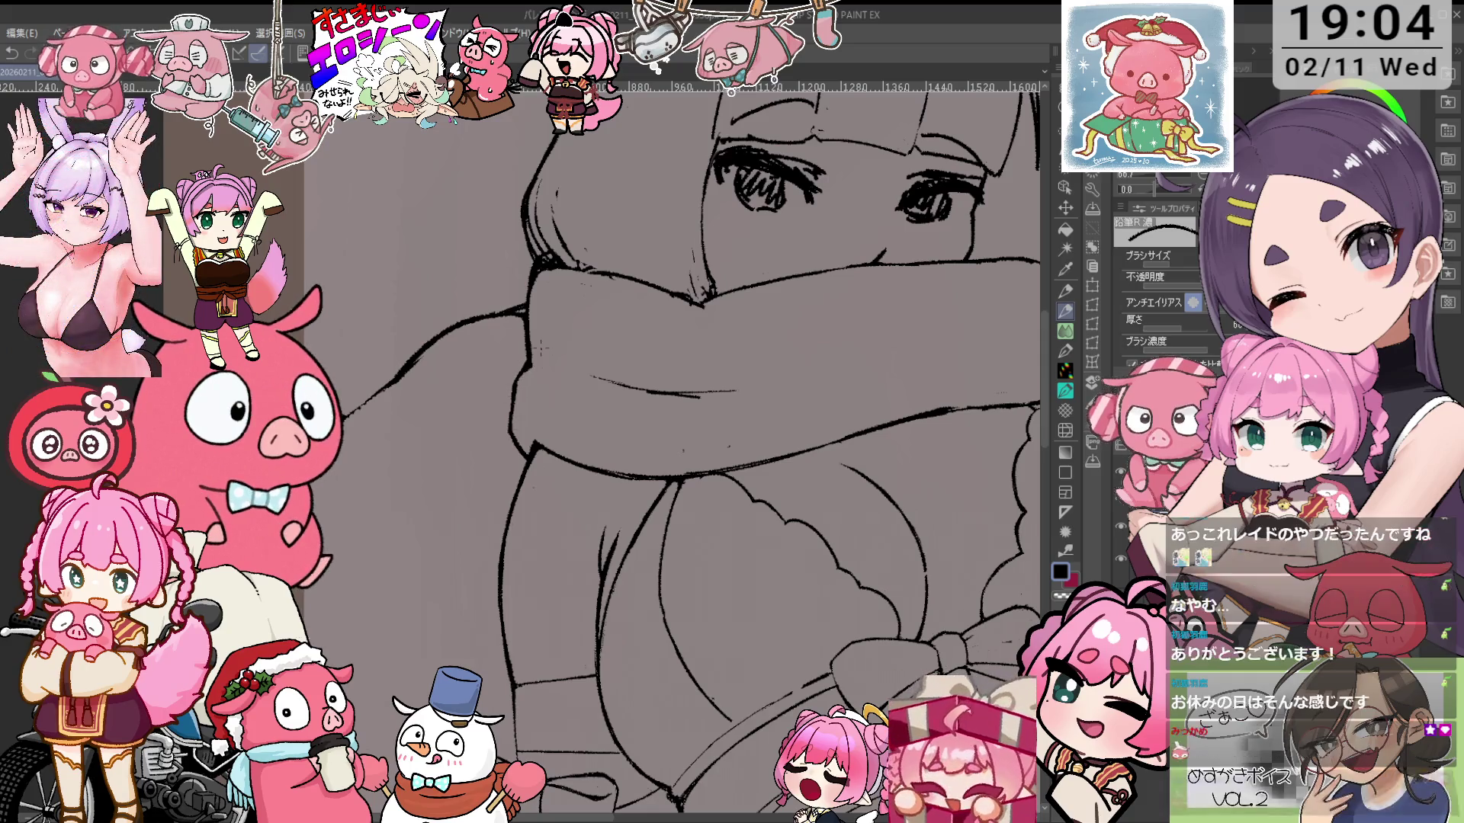
Keep erasing and redrawing face lines with 鉛筆R消し and 鉛筆R濃, rotating the view toward the arm
scroll(671, 450, down, 5)
scroll(843, 386, up, 3)
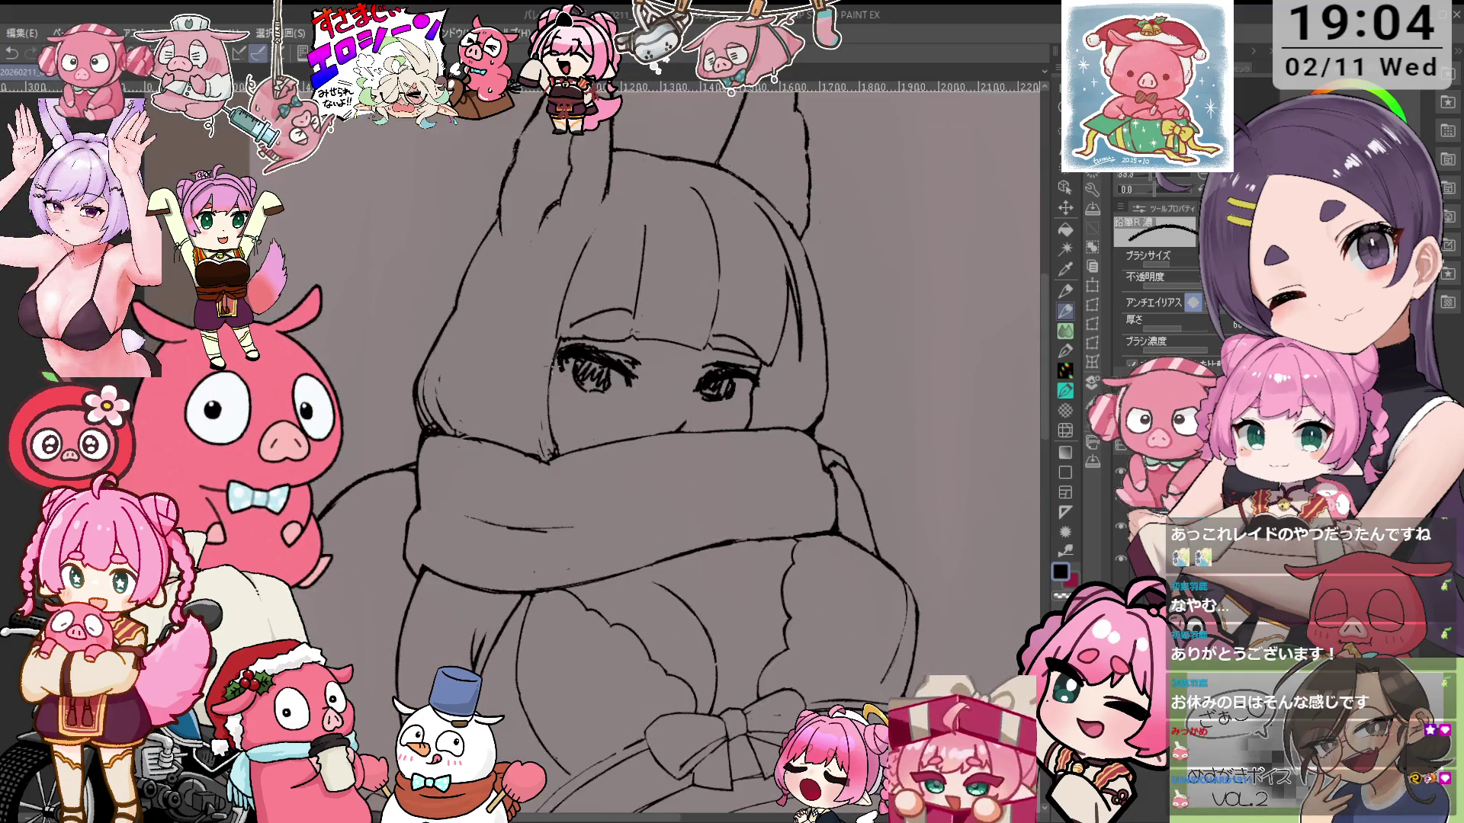
scroll(466, 397, up, 4)
key(e)
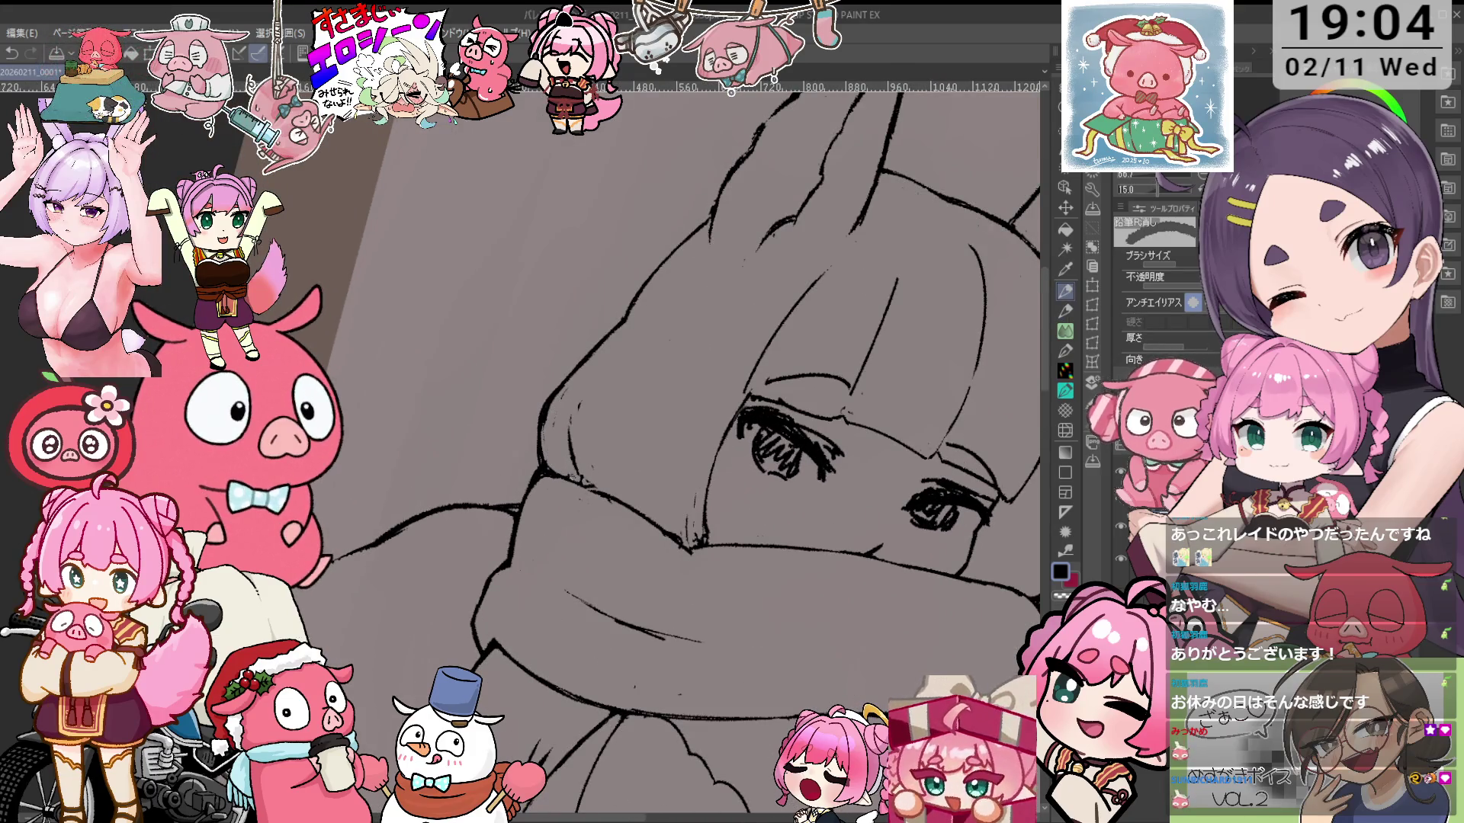
key(p)
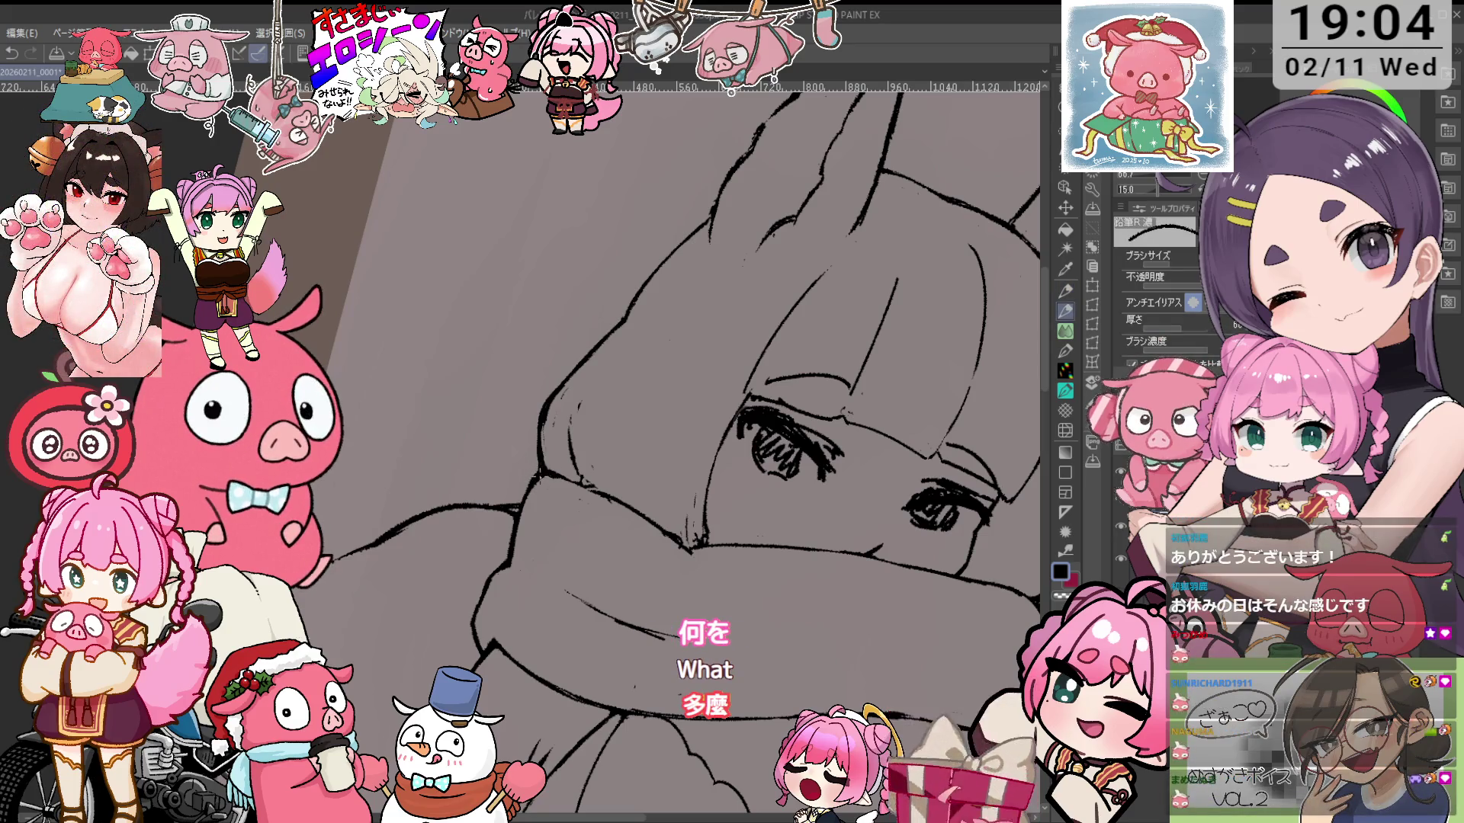
key(e)
key(minus)
key(minus)
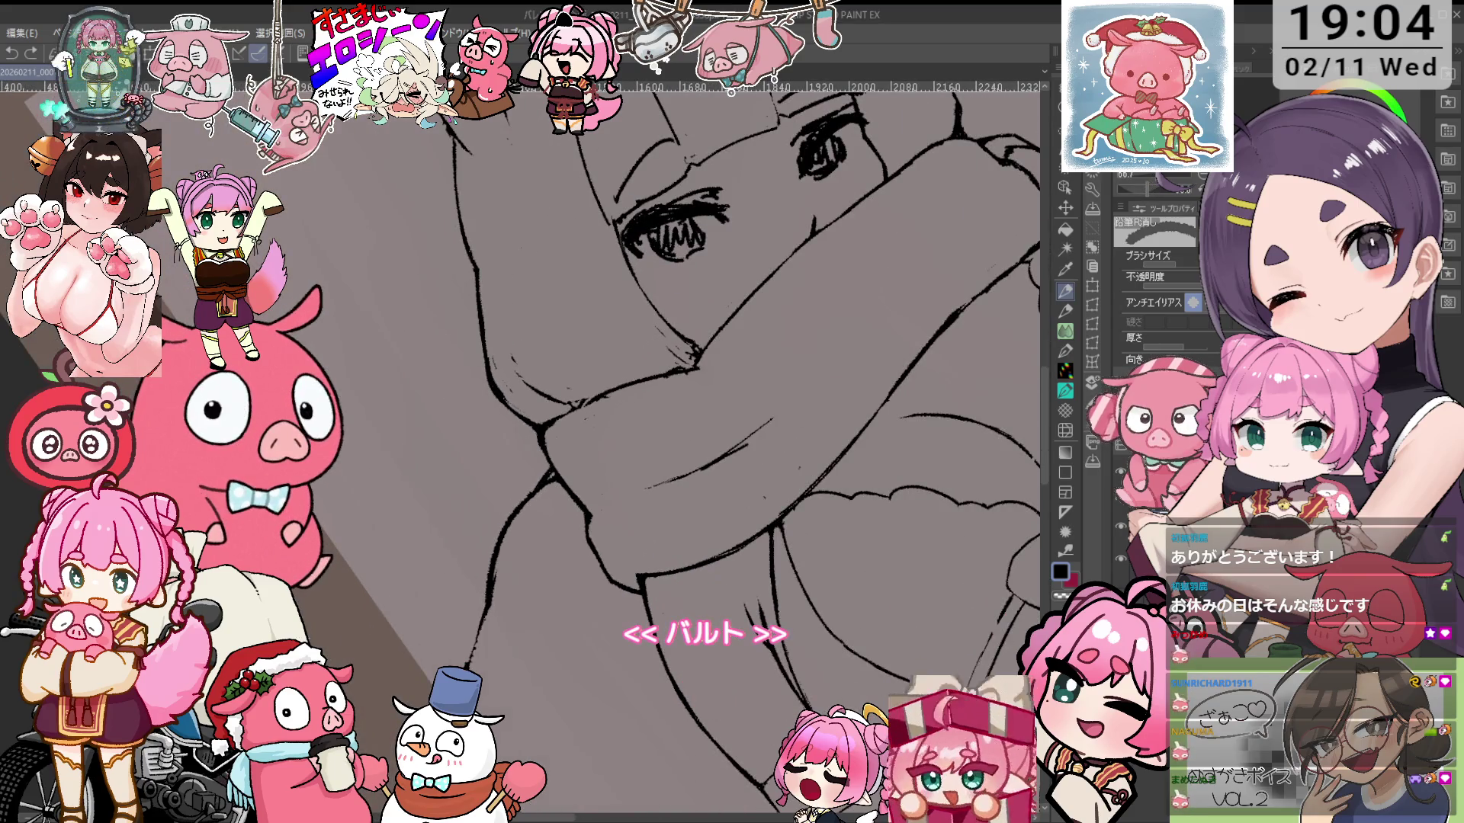
key(p)
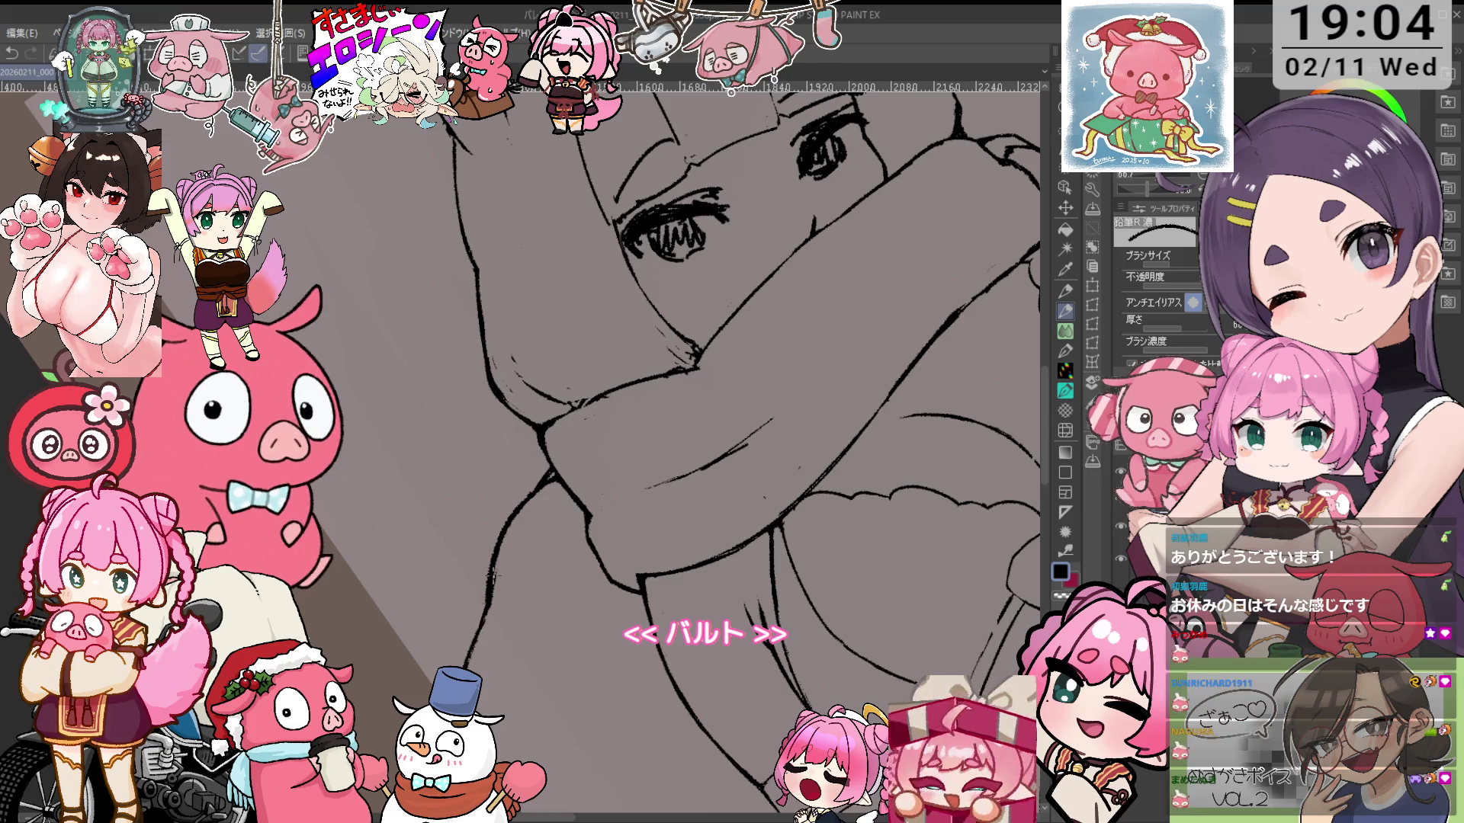
Zoom in closely, erase stray strokes, and tilt the view to show the ears and head top
key(ctrl+0)
scroll(701, 450, up, 5)
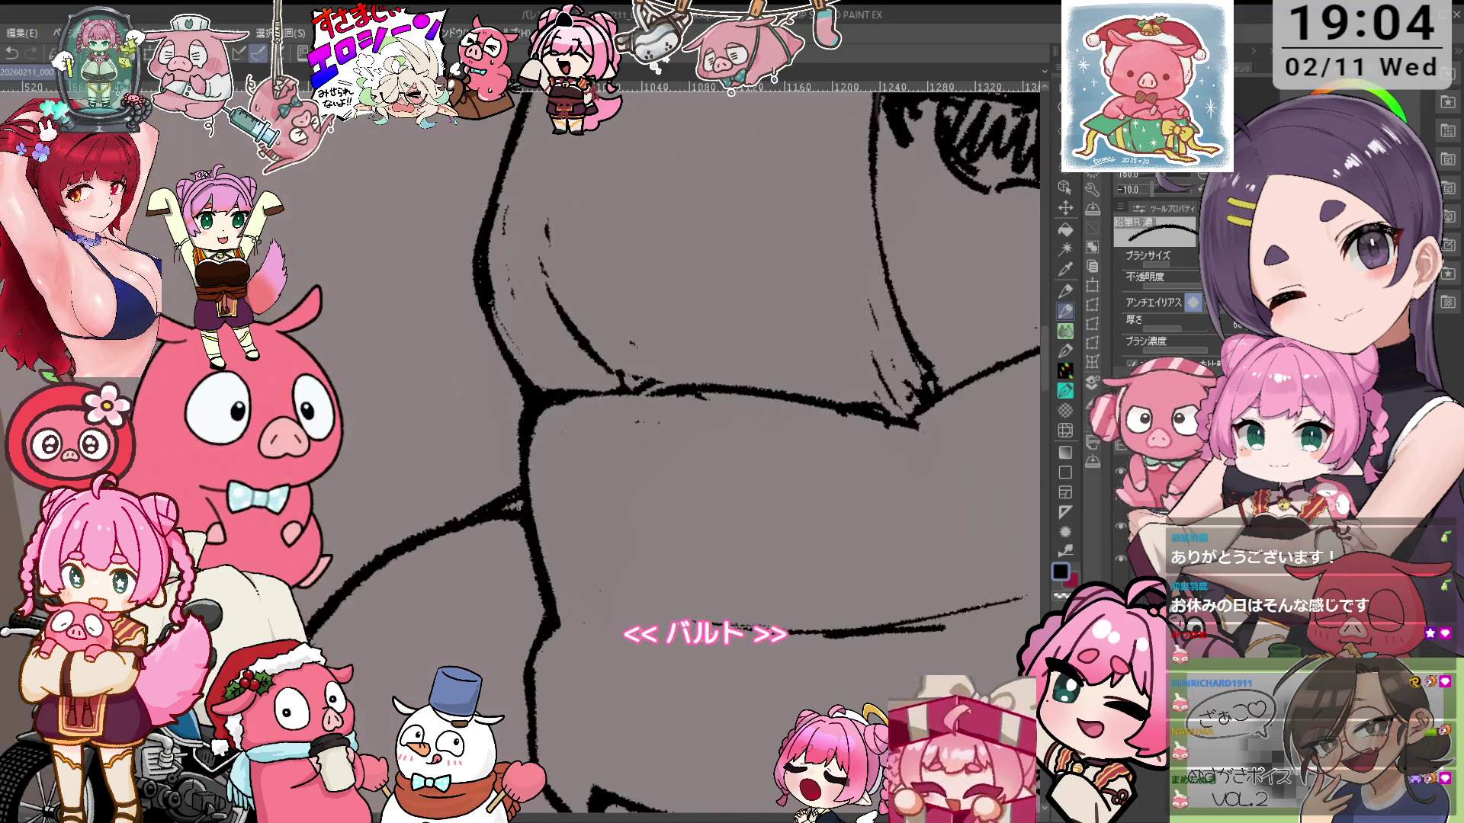
key(e)
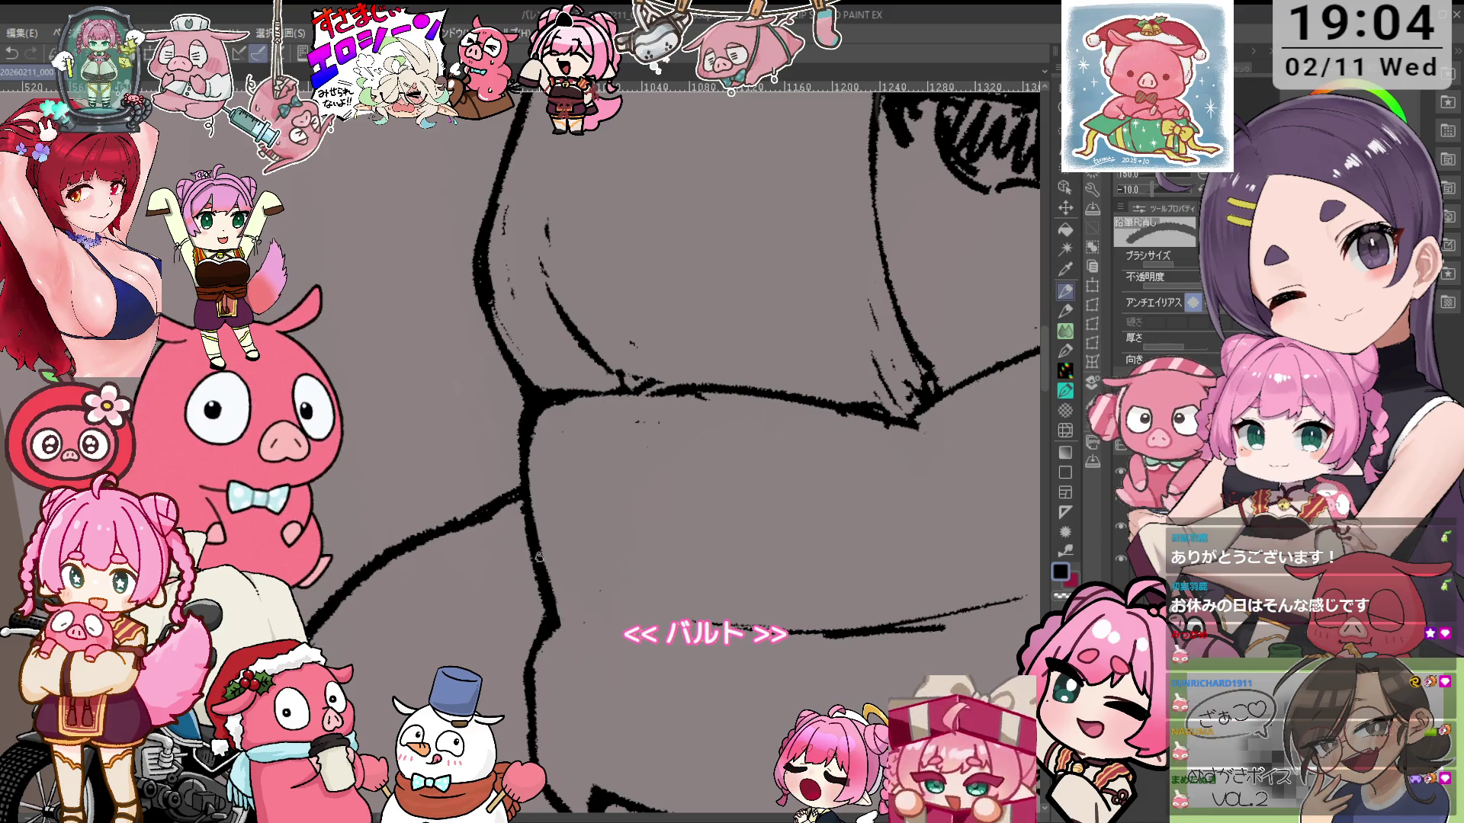
scroll(539, 558, down, 5)
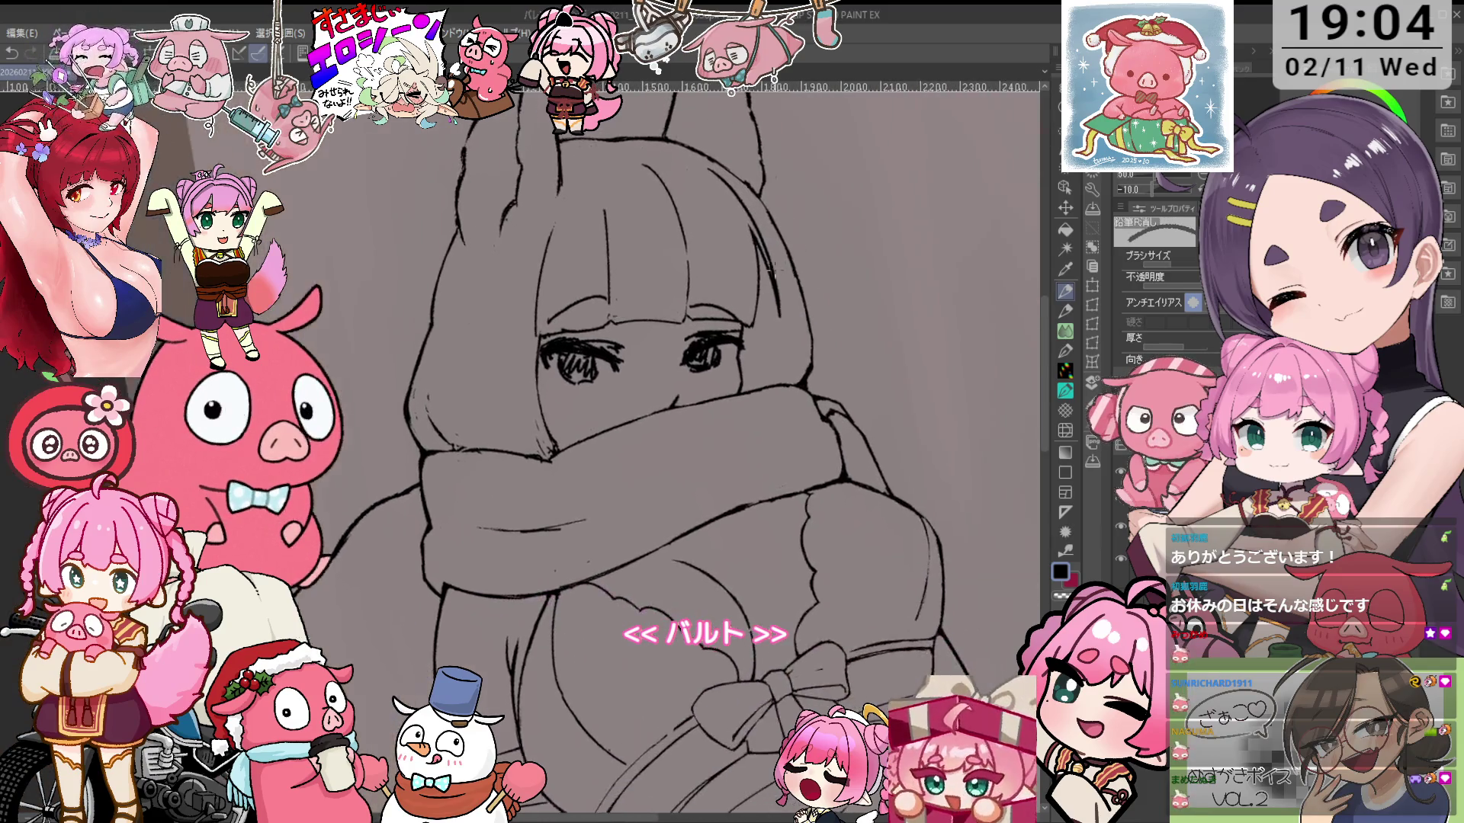
scroll(803, 367, up, 2)
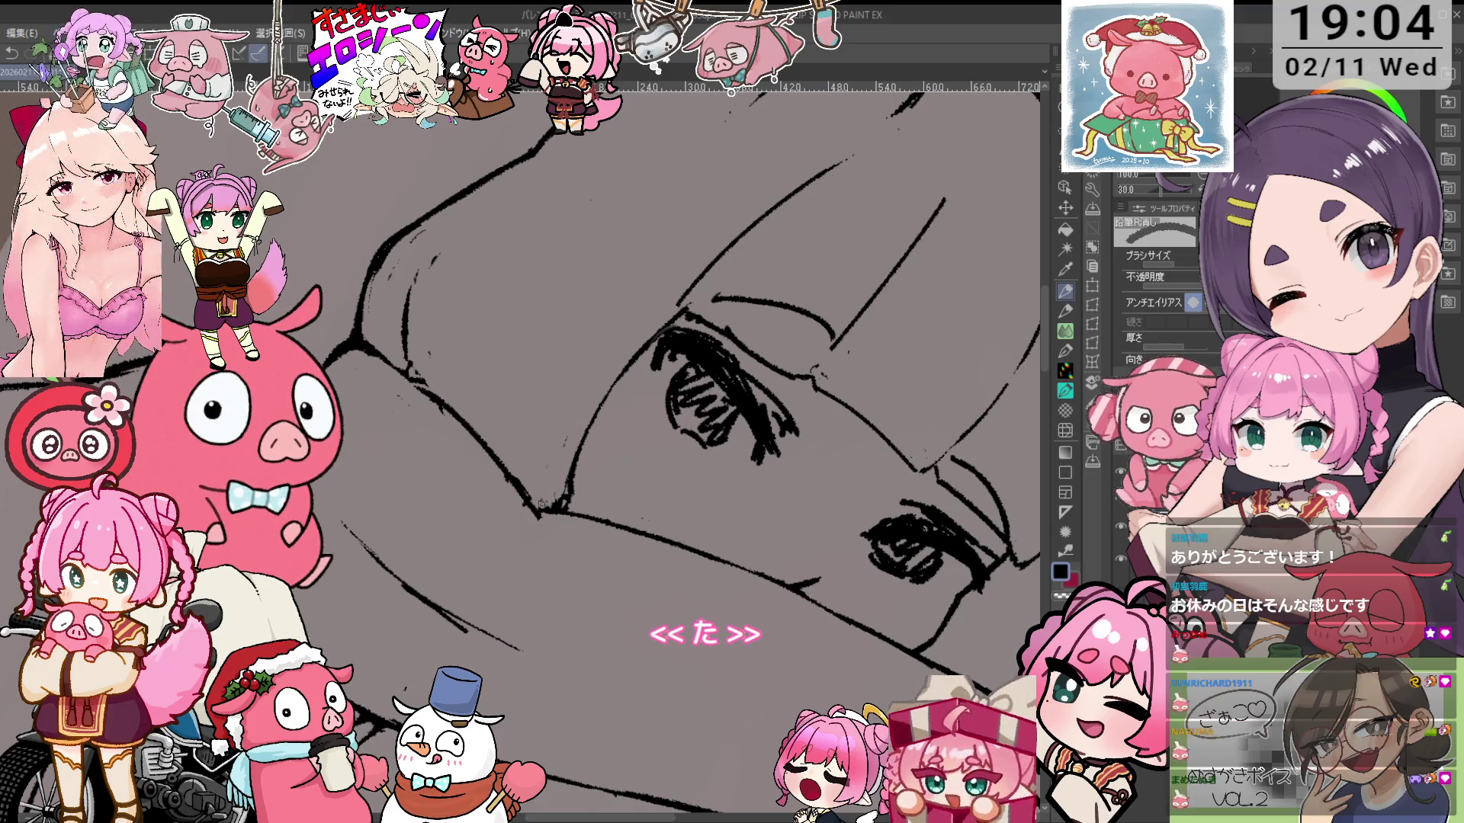
scroll(572, 462, down, 1)
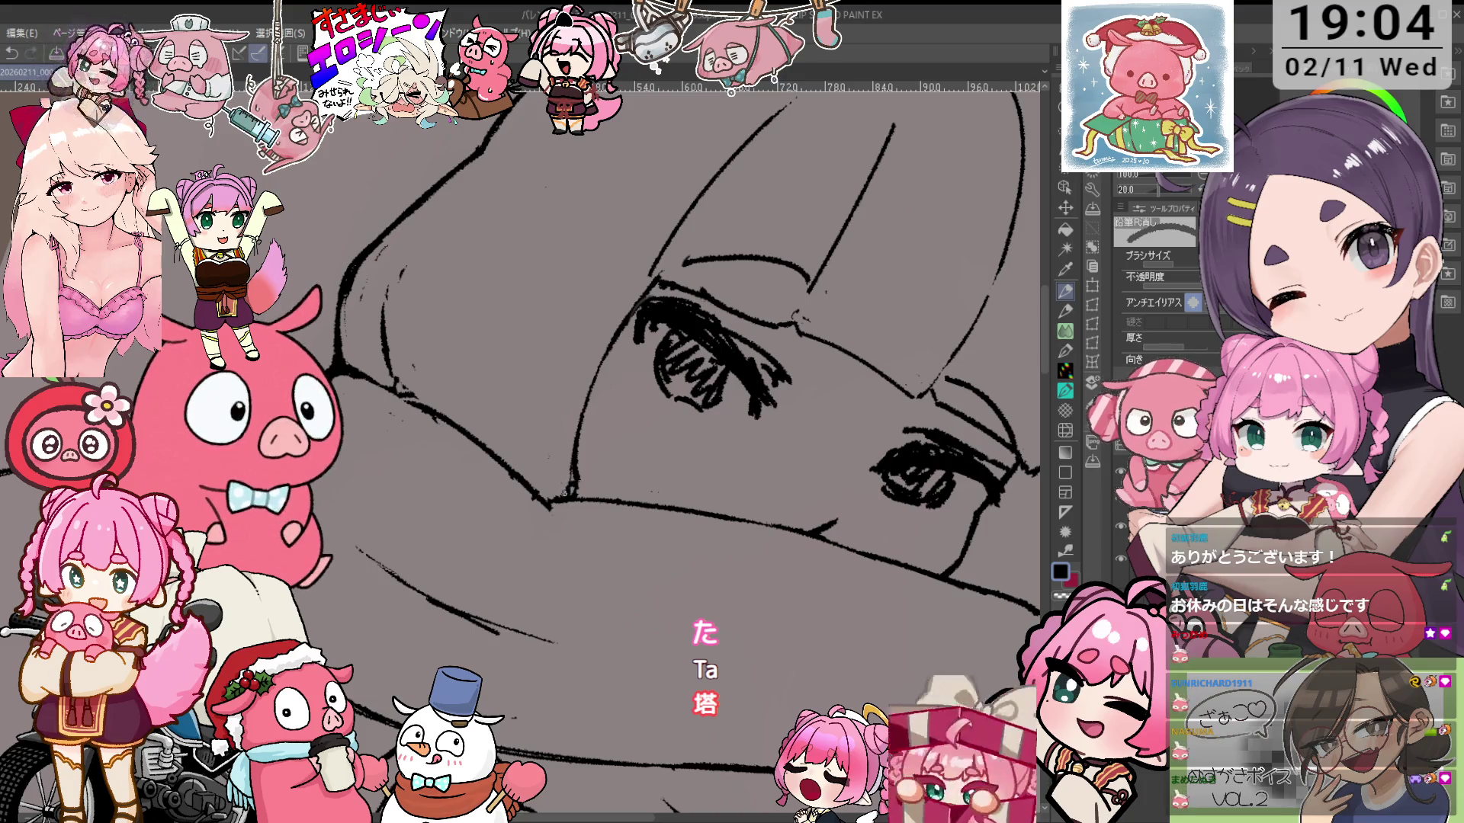
scroll(602, 458, down, 2)
scroll(617, 410, up, 2)
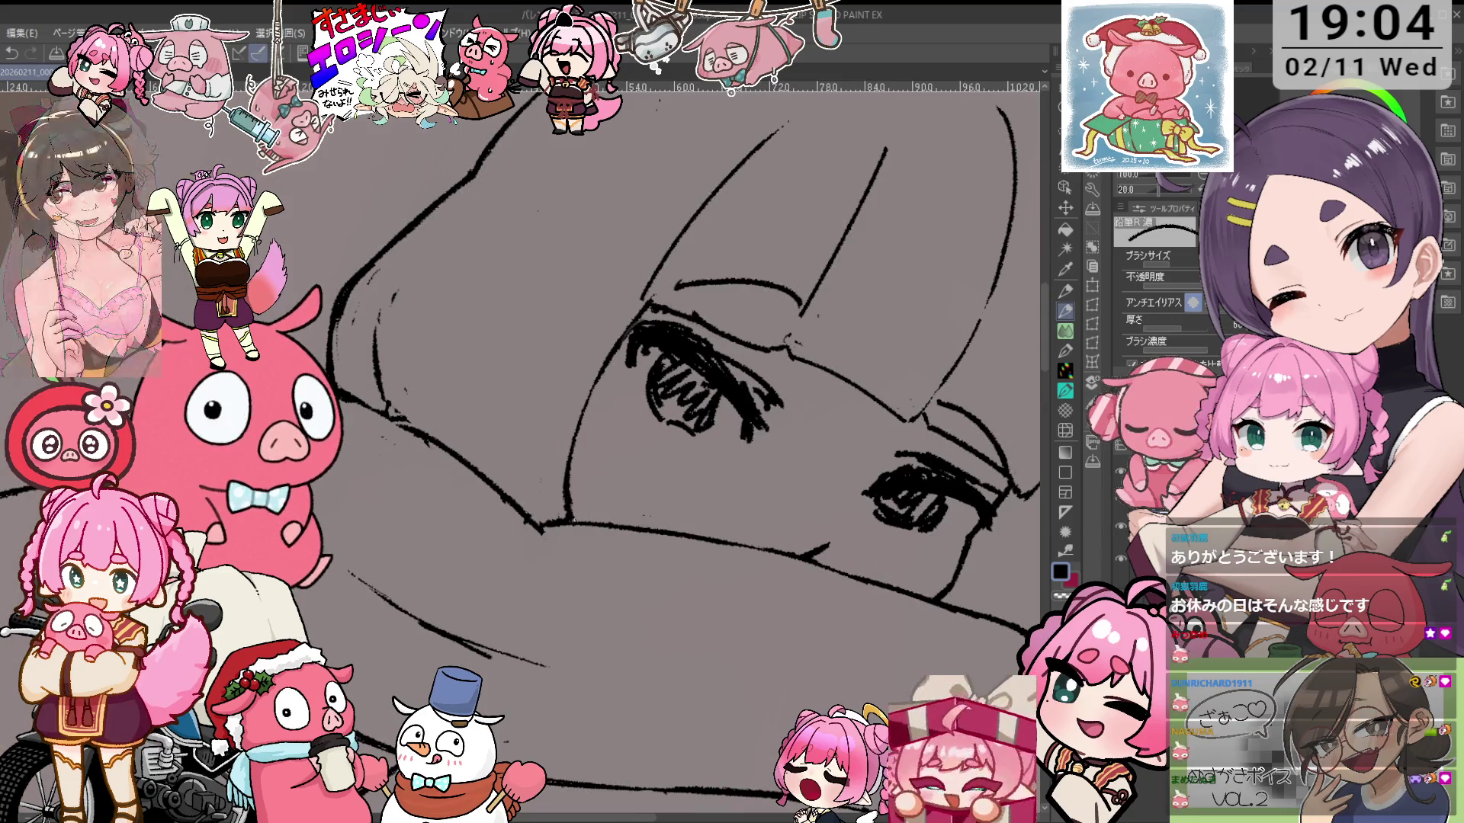
scroll(583, 458, up, 1)
scroll(588, 448, down, 3)
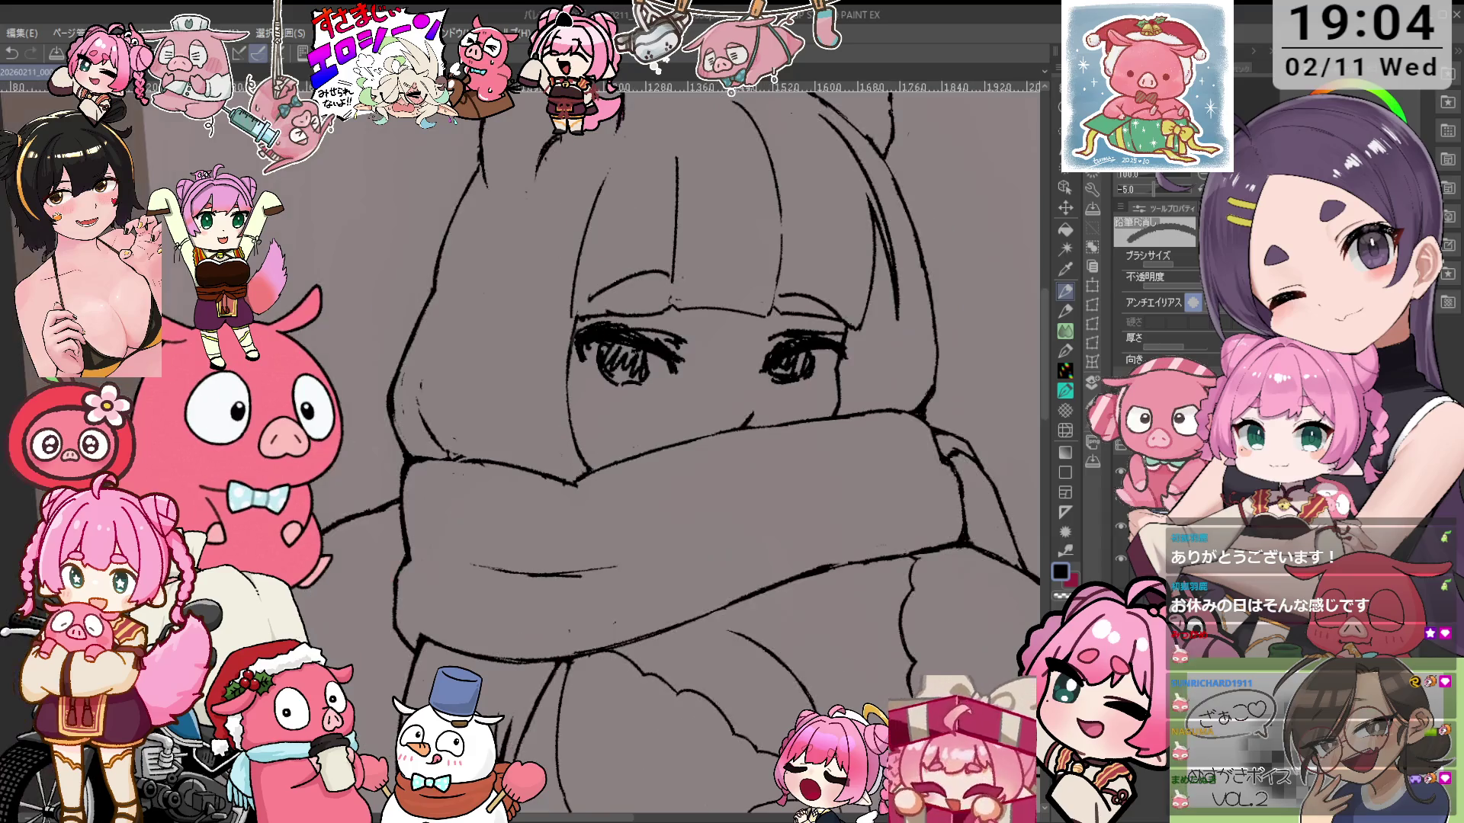
drag(983, 204, 832, 229)
Zoom toward the eye and alternate pencil and eraser to rework its strokes
scroll(833, 229, up, 5)
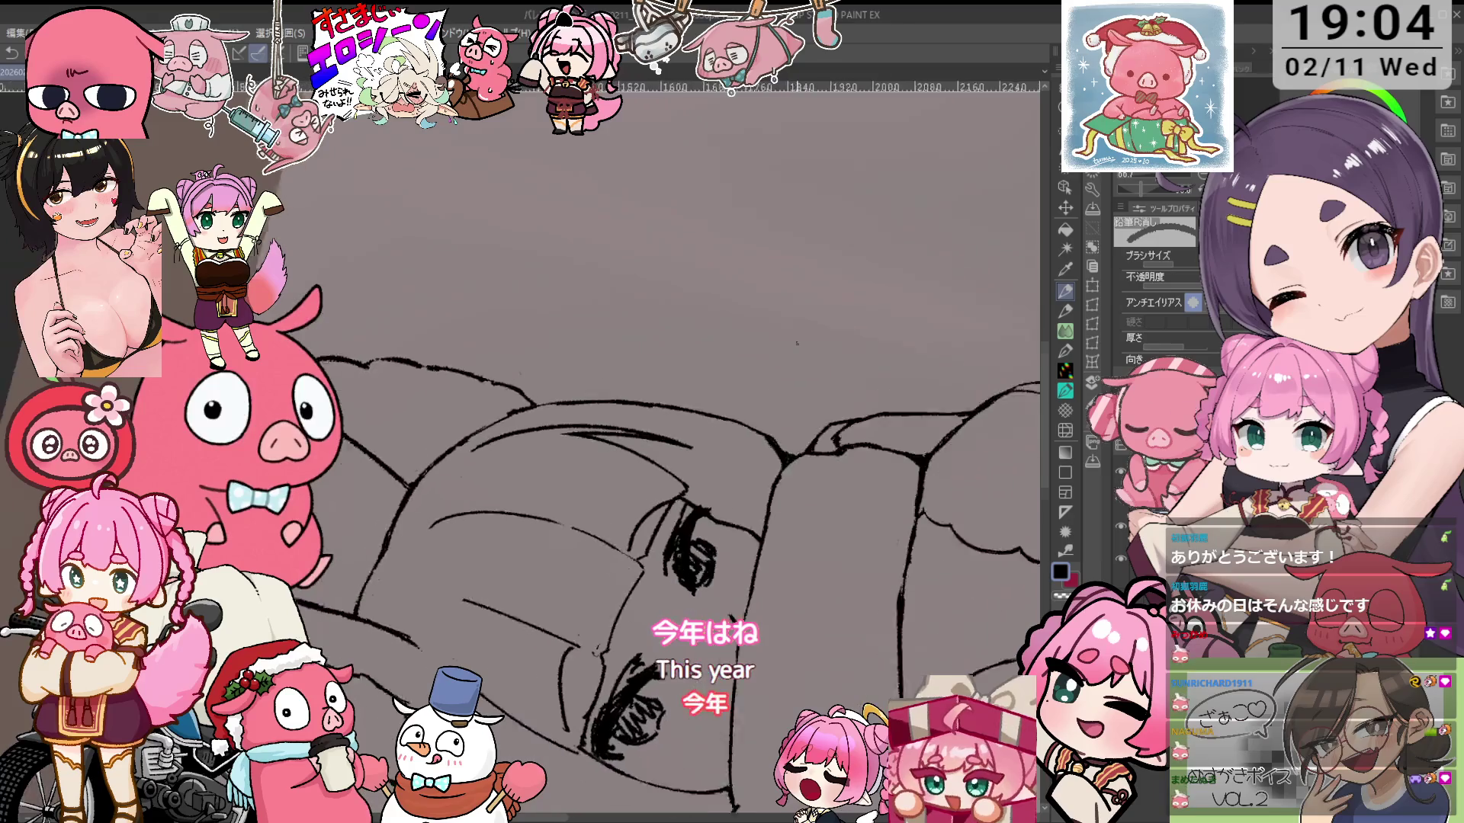
scroll(833, 228, up, 2)
key(p)
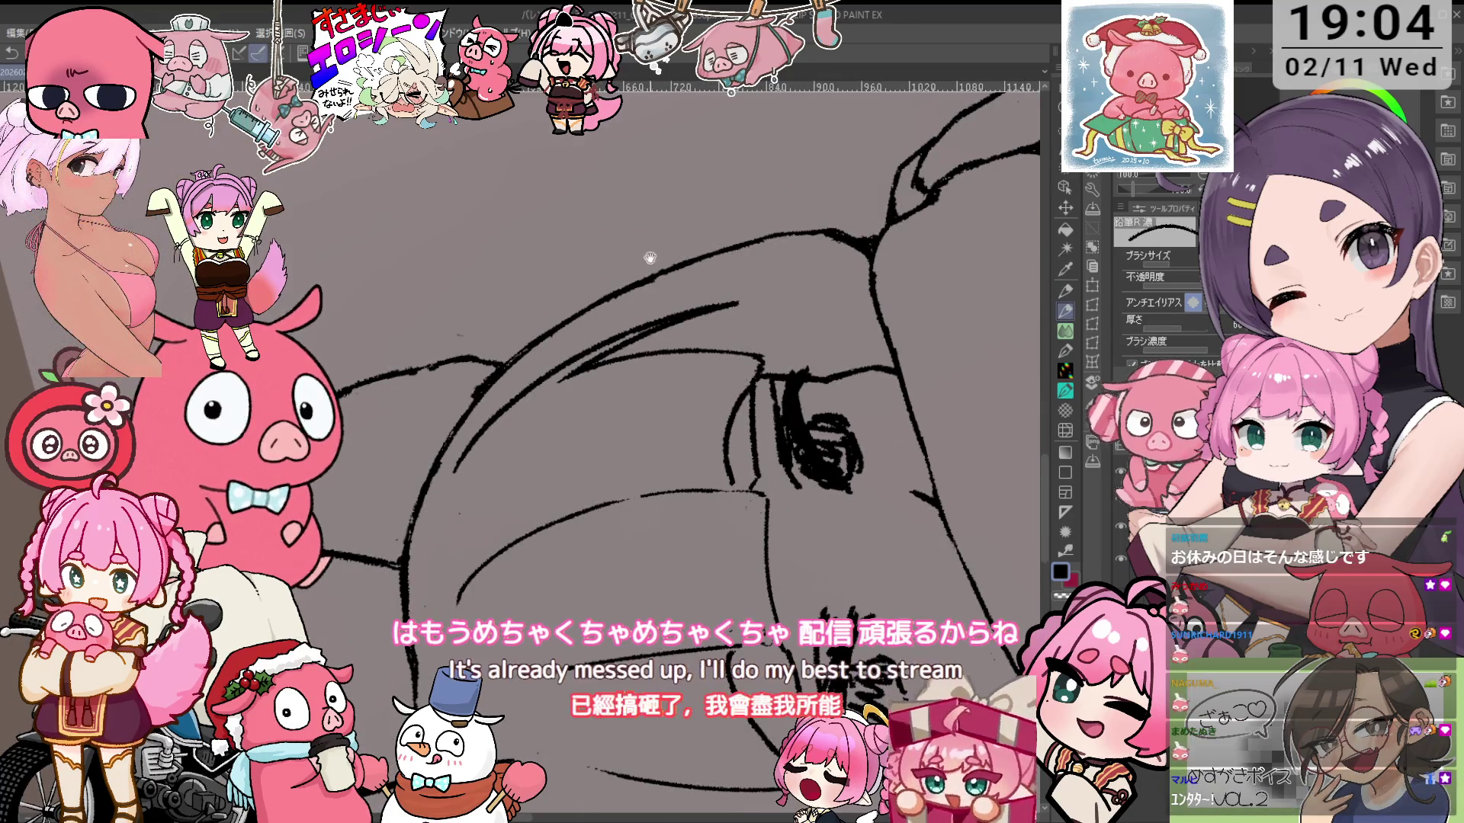
scroll(644, 255, down, 1)
scroll(719, 412, down, 1)
key(e)
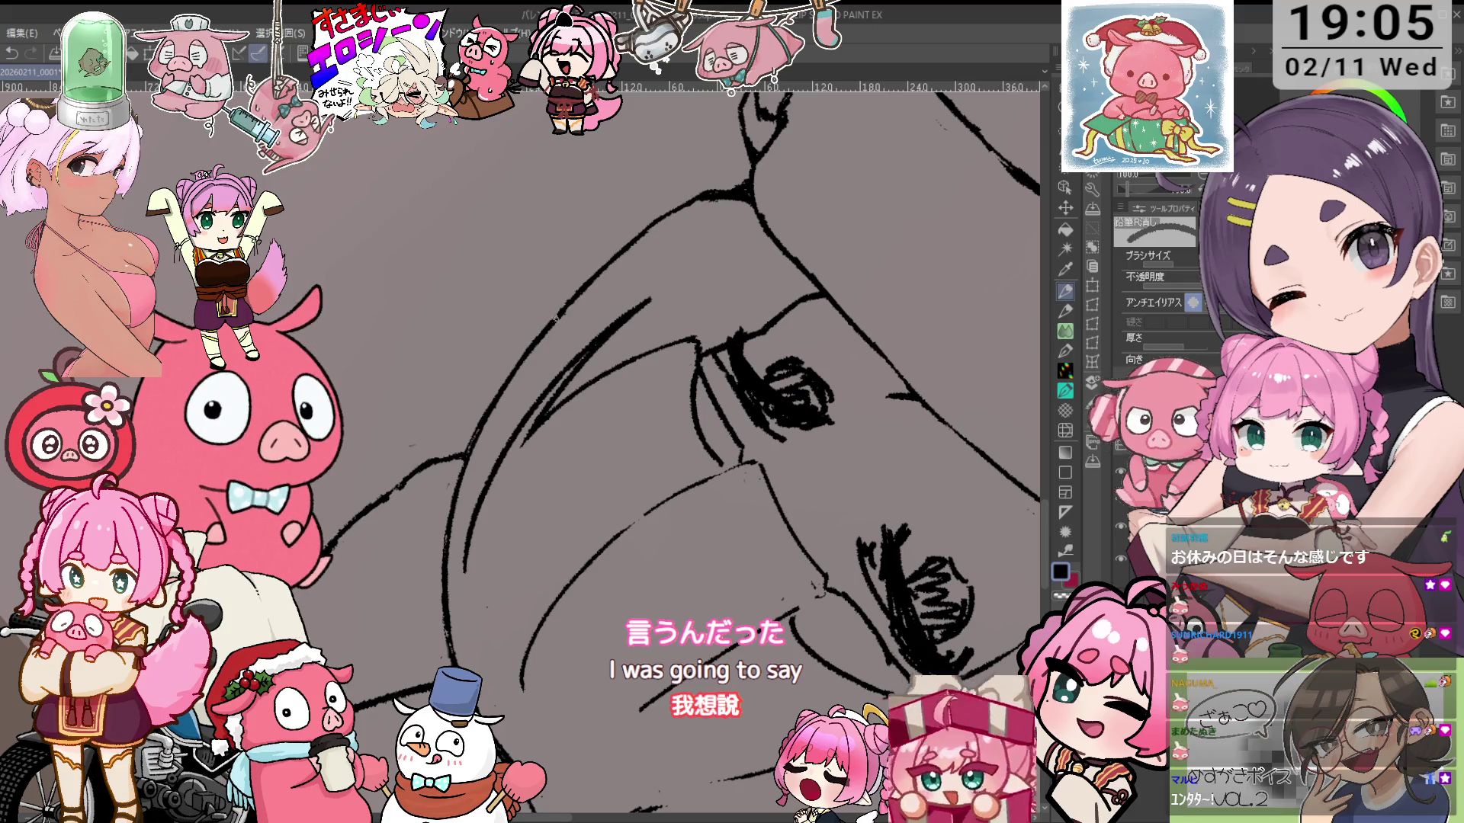
key(p)
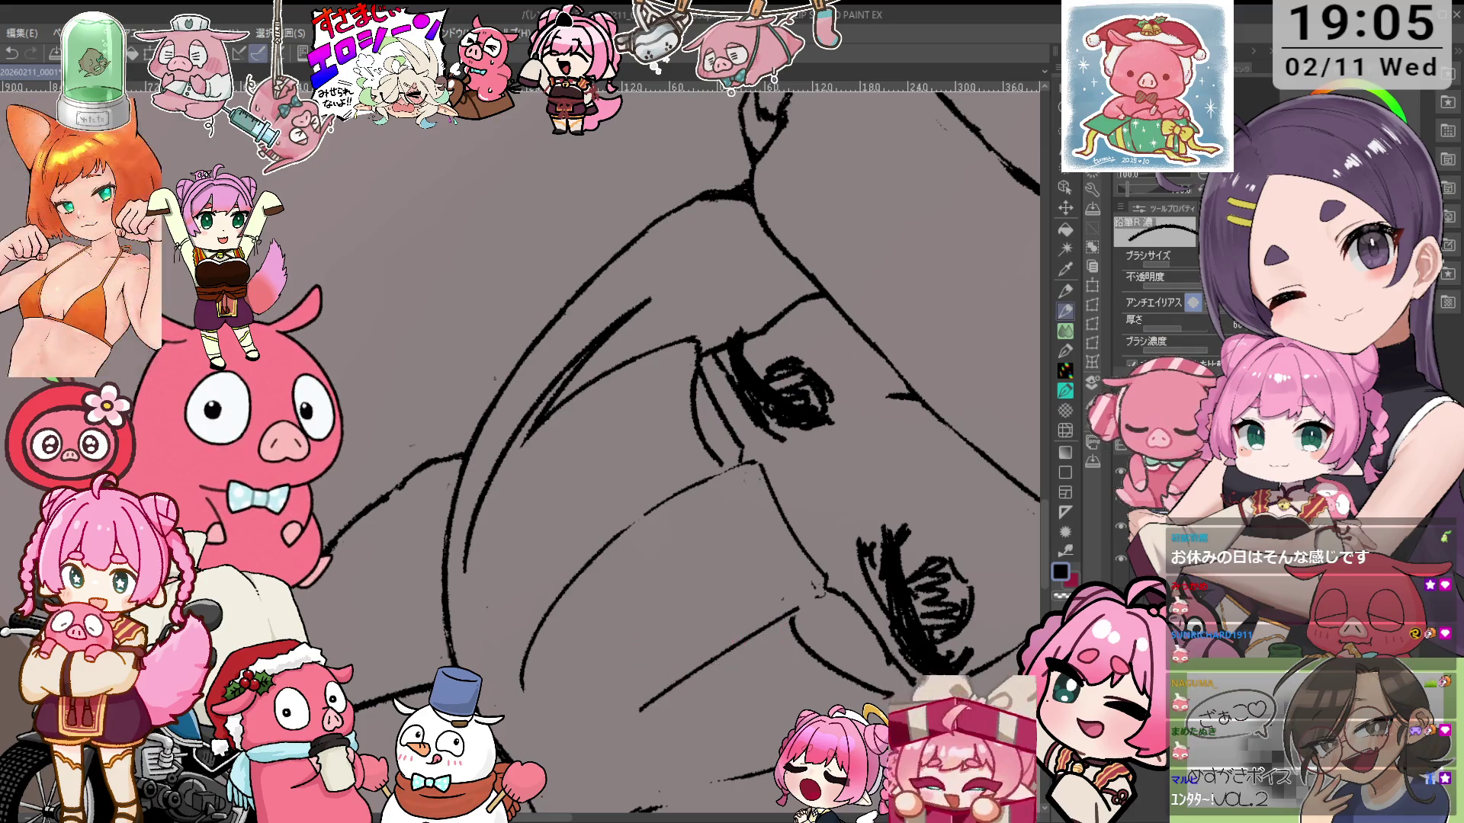
key(e)
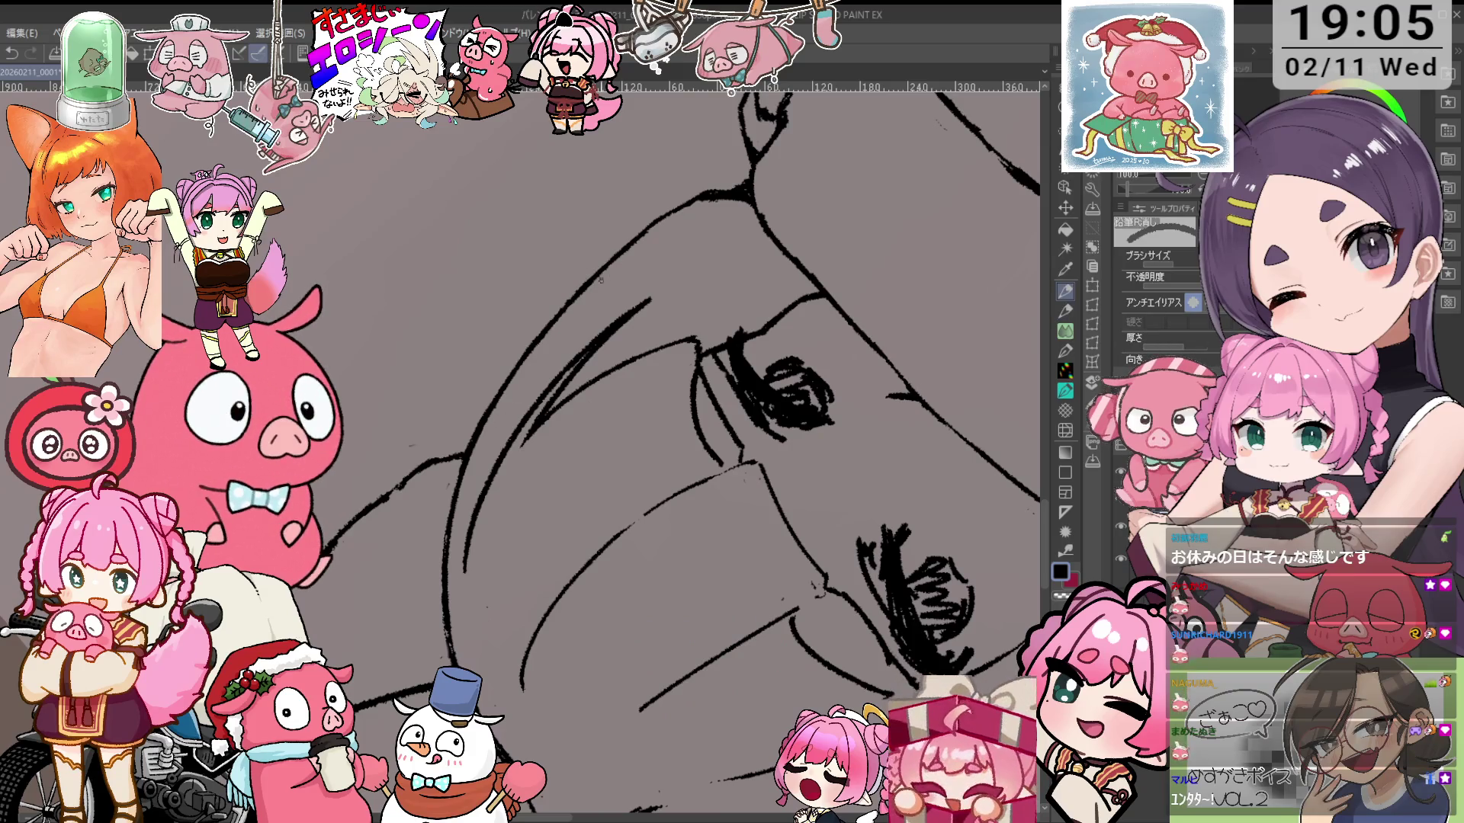
Rotate and enlarge the face, erase the line beside the eye, and redraw it, undoing thin strokes
mouse_move(630, 259)
mouse_down()
mouse_move(773, 433)
mouse_move(689, 518)
mouse_move(710, 416)
mouse_up()
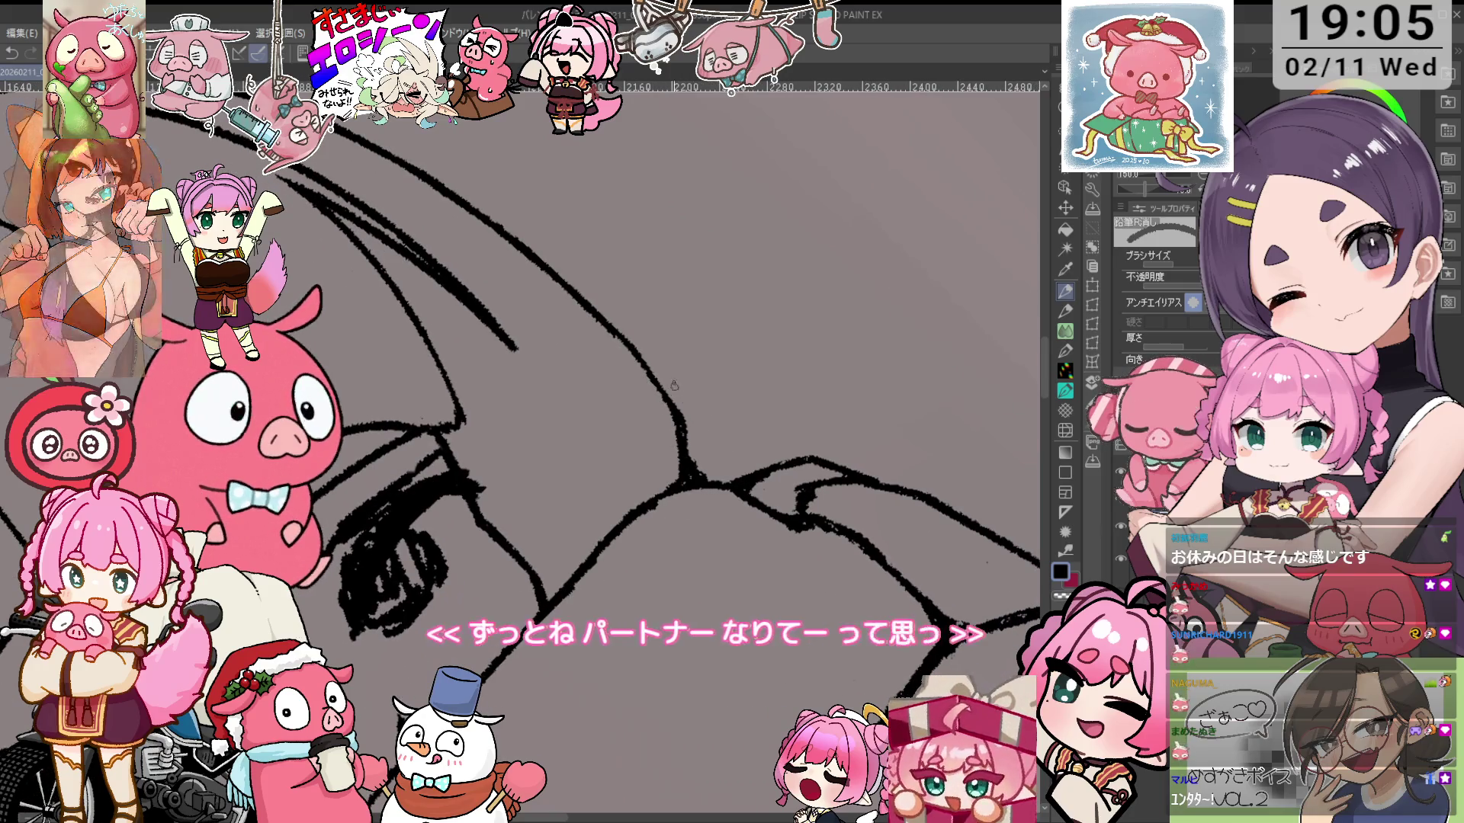
key(p)
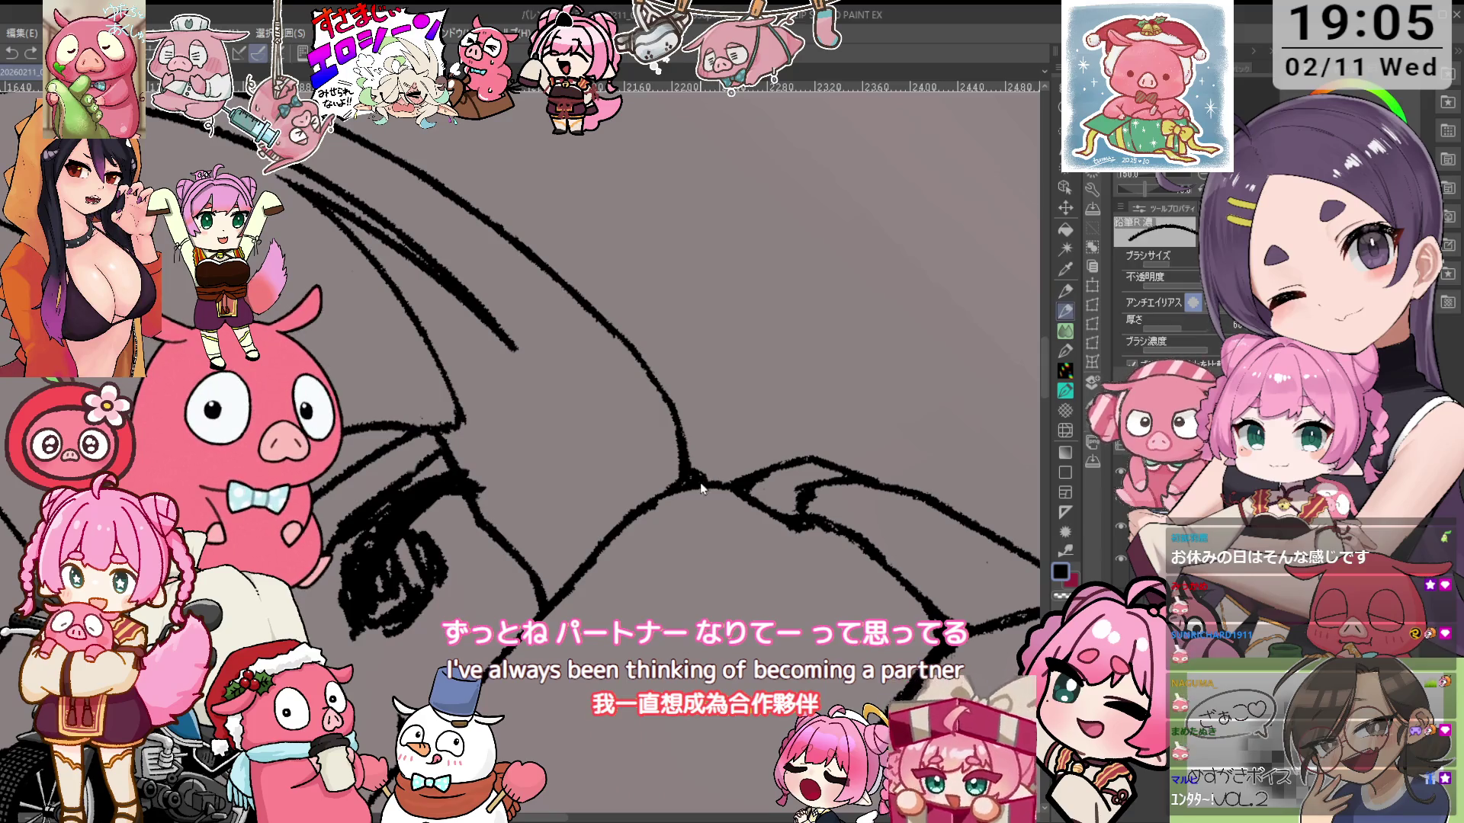
key(e)
mouse_move(686, 462)
mouse_down()
mouse_move(695, 486)
mouse_move(642, 394)
mouse_move(503, 457)
mouse_up()
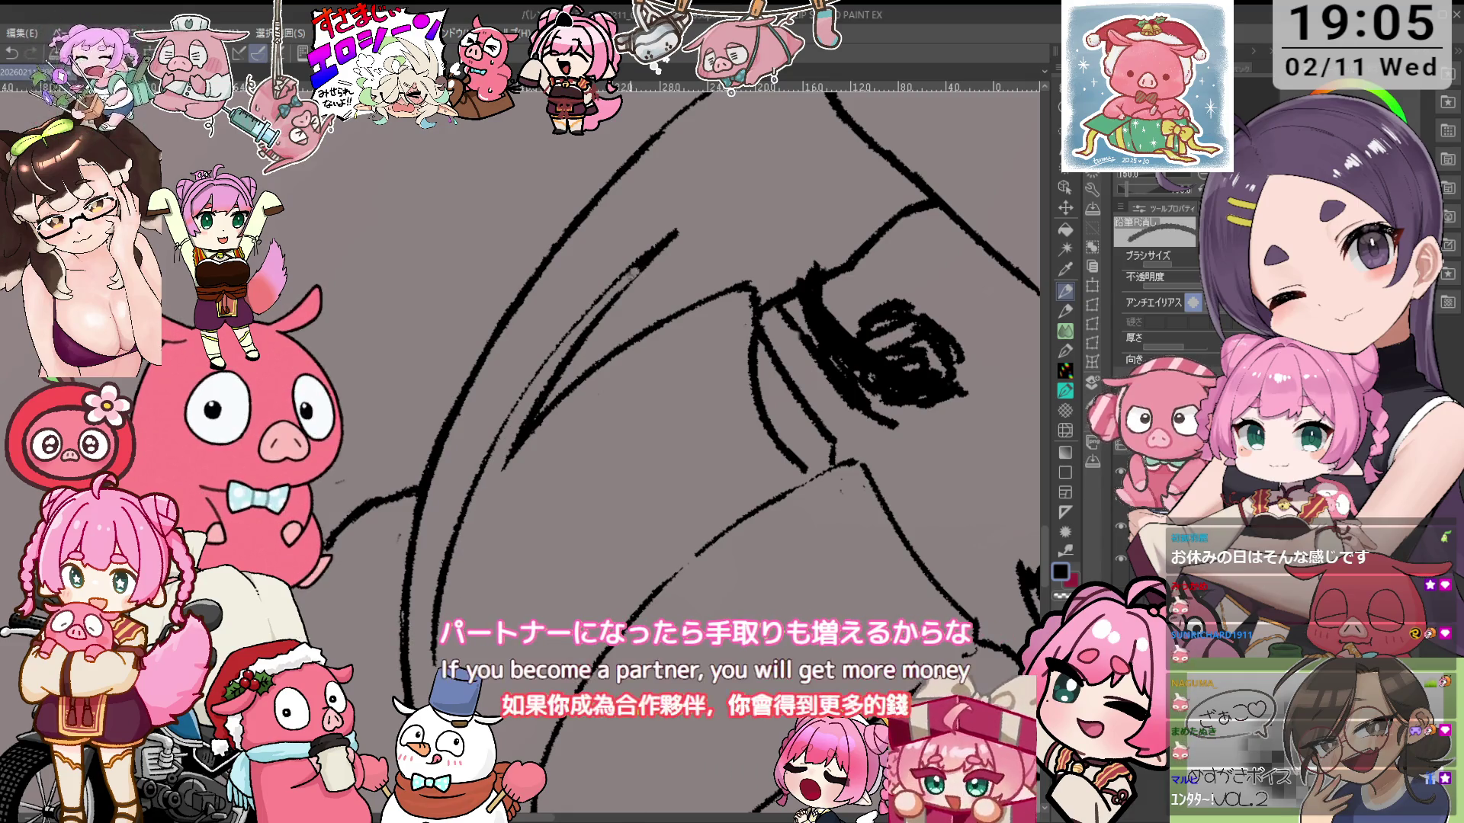
key(p)
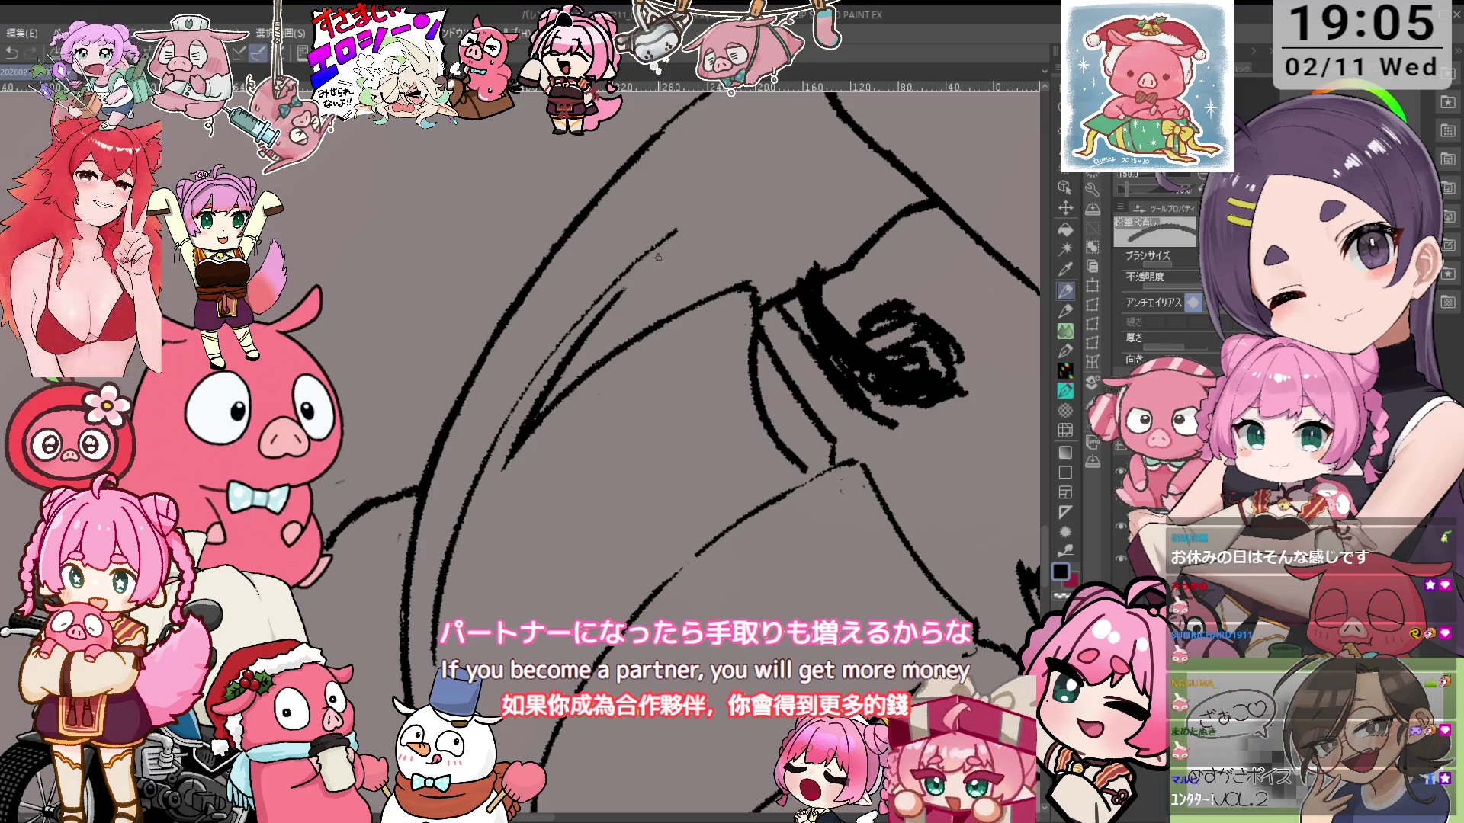
key(e)
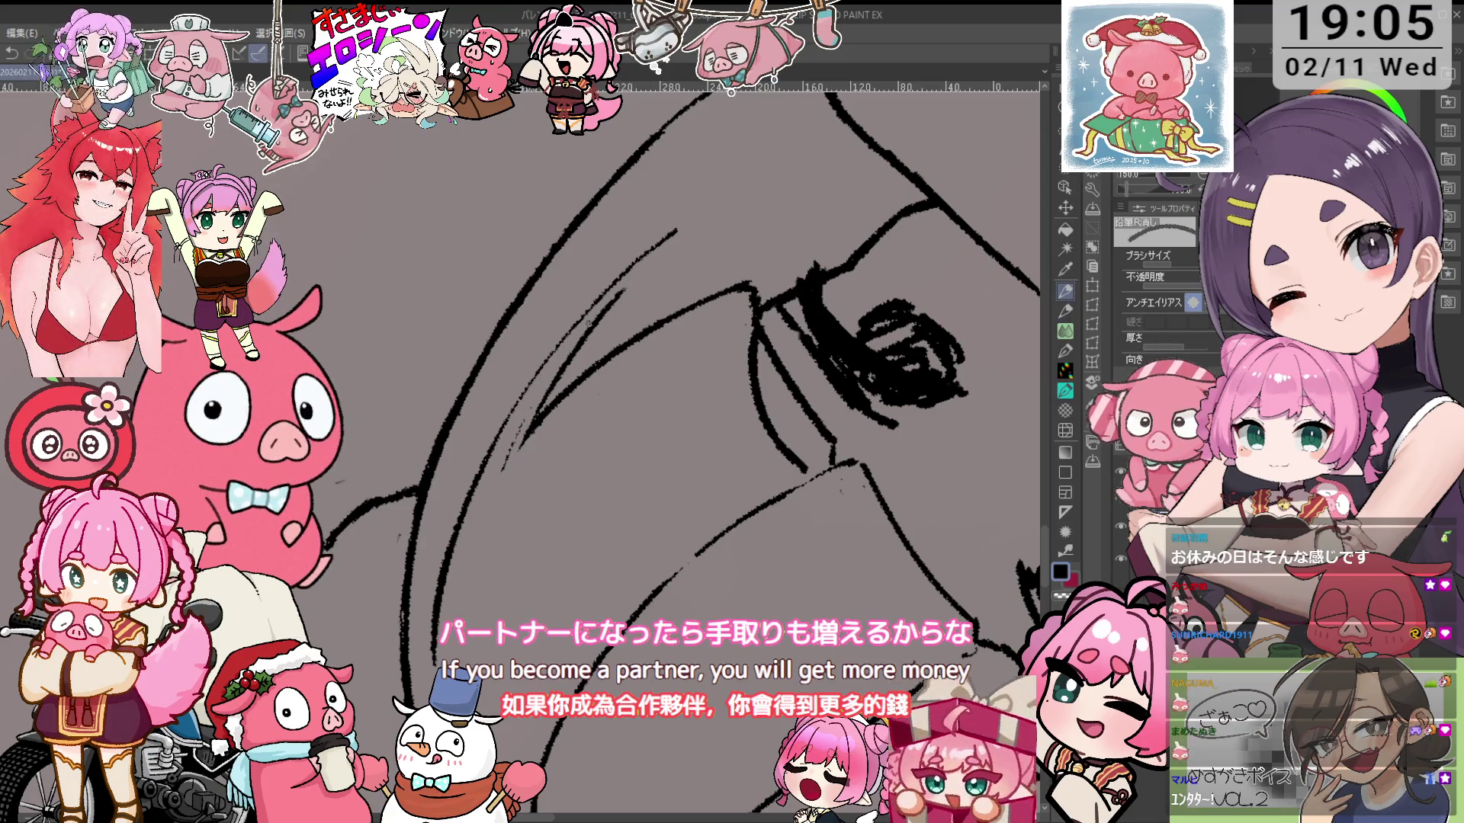
drag(573, 348, 625, 290)
key(p)
drag(680, 233, 645, 268)
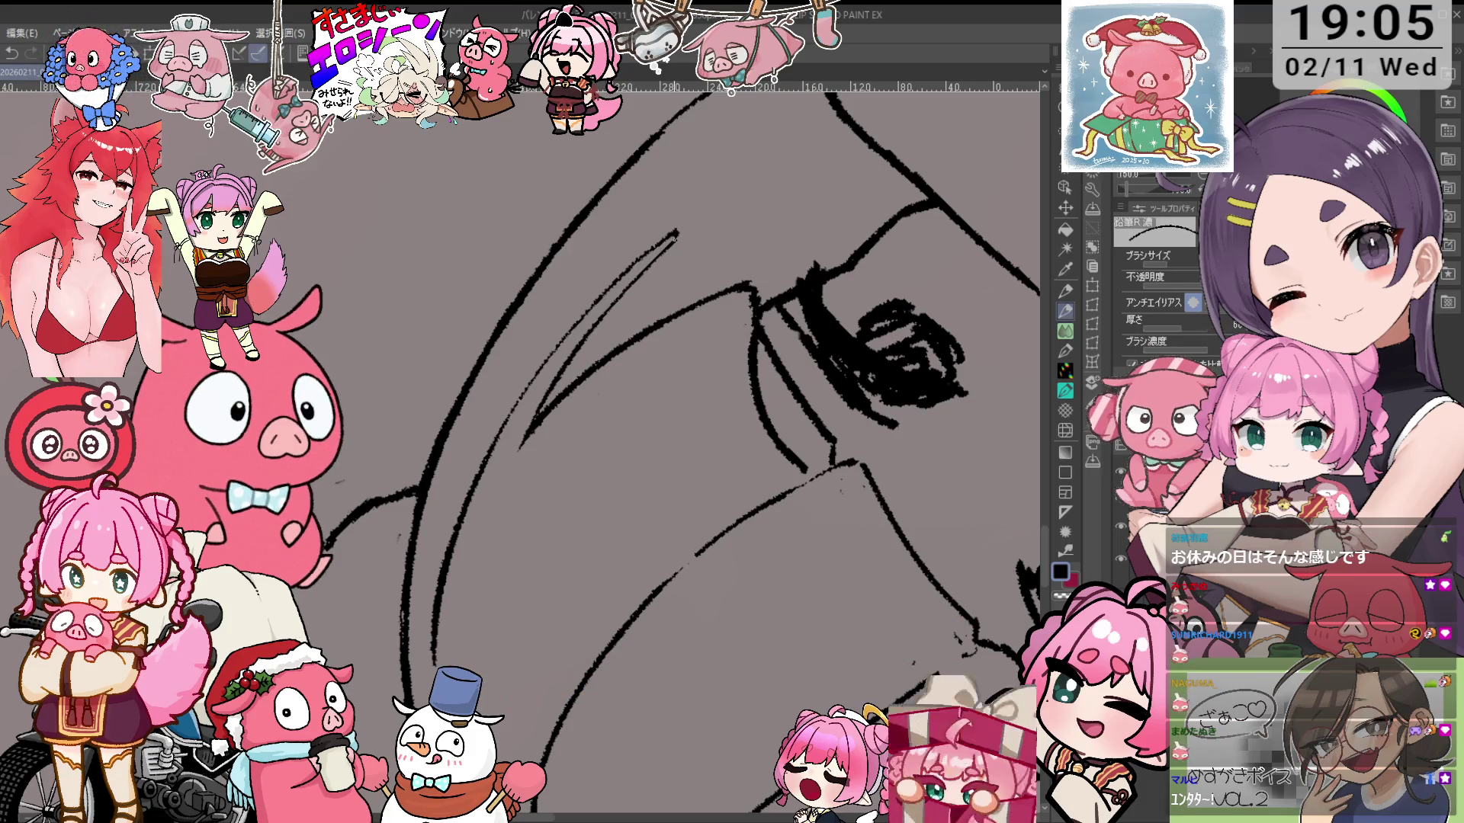
key(ctrl+z)
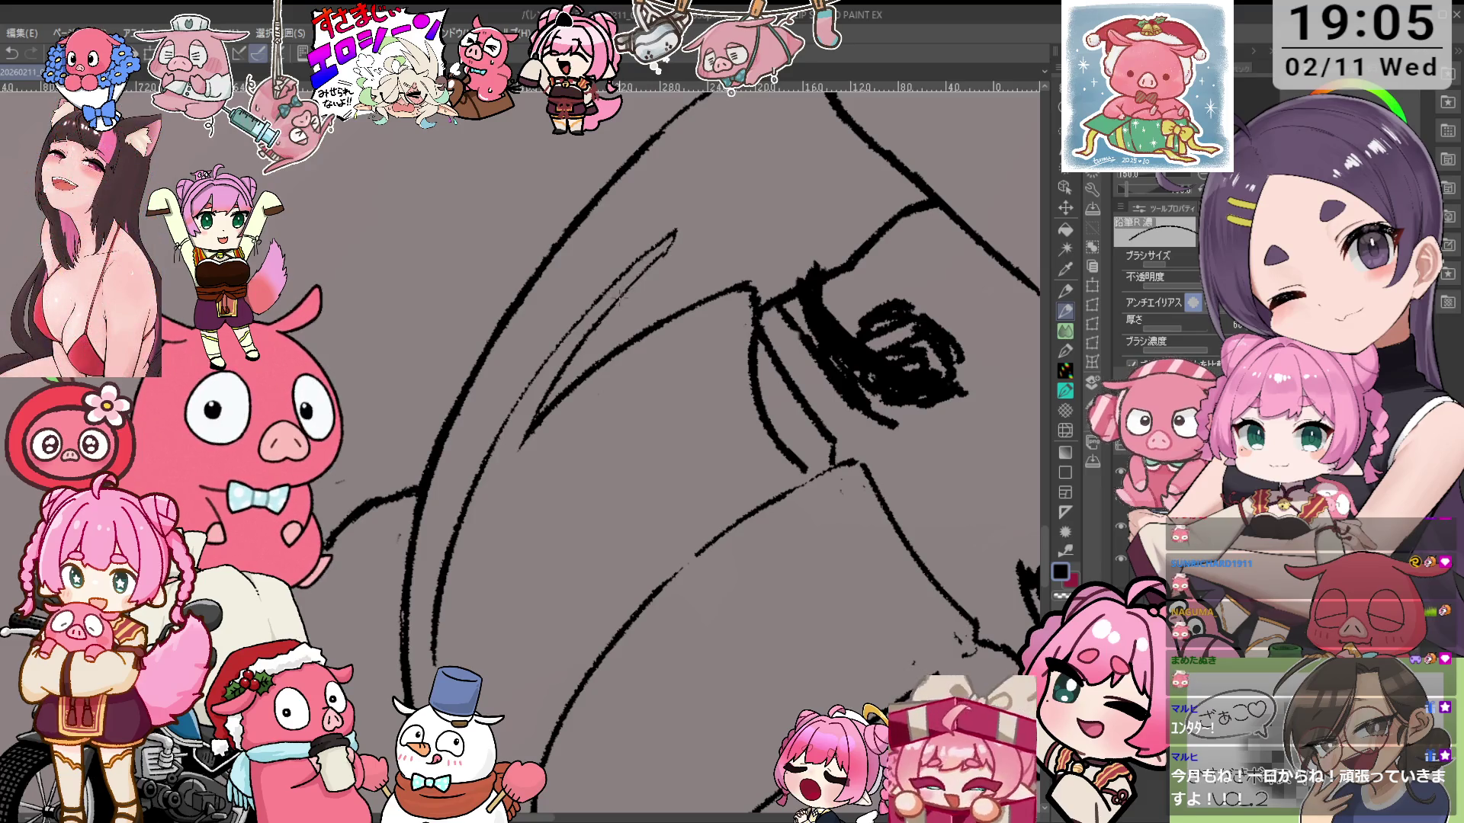
Rotate and flip the view to redraw and erase the eyelid lines and nearby hair curves
key(e)
mouse_move(685, 212)
mouse_down()
mouse_move(543, 333)
mouse_move(609, 335)
mouse_move(671, 313)
mouse_move(664, 371)
mouse_move(765, 420)
mouse_up()
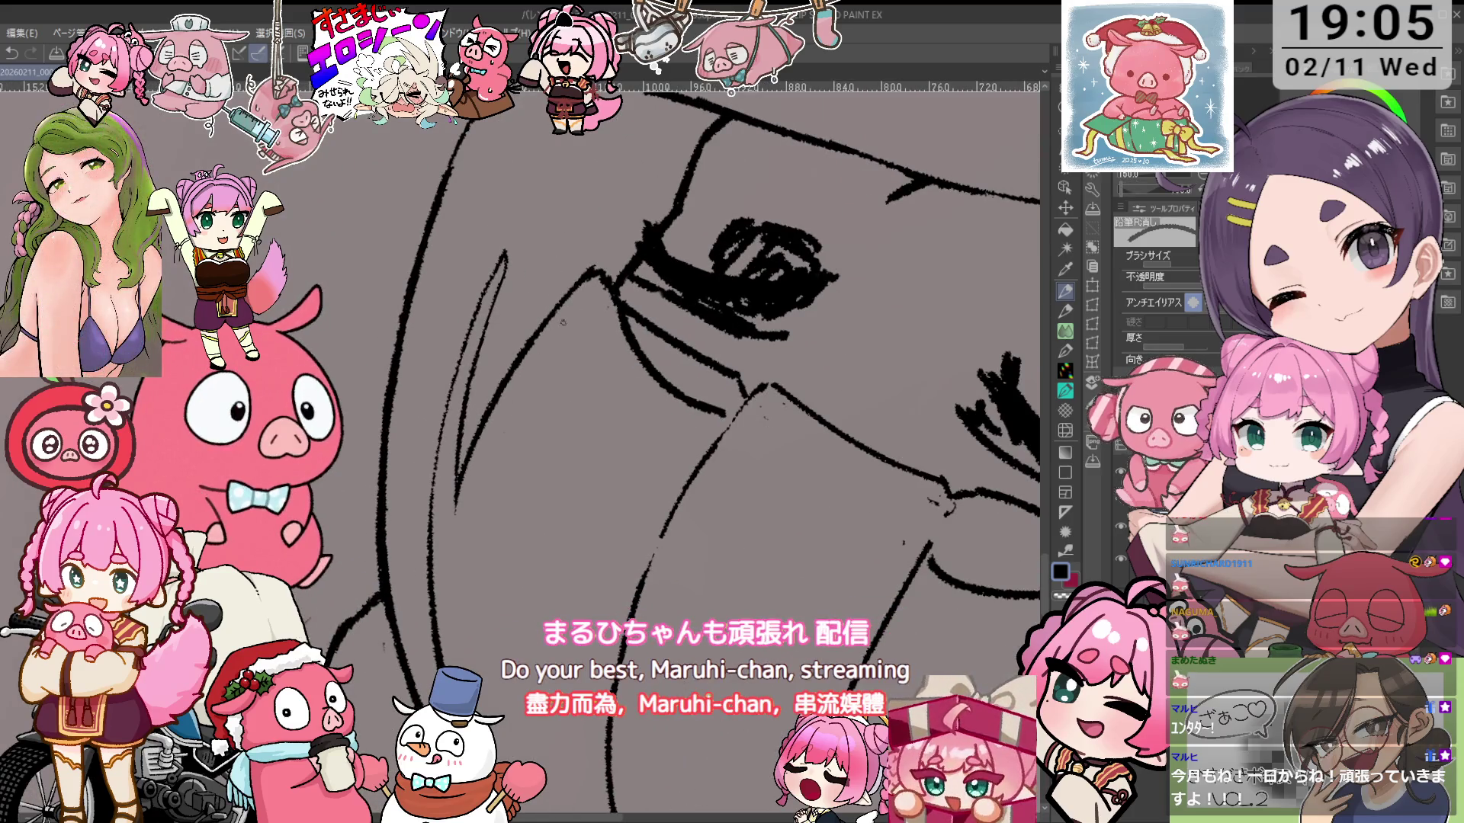
drag(586, 274, 564, 320)
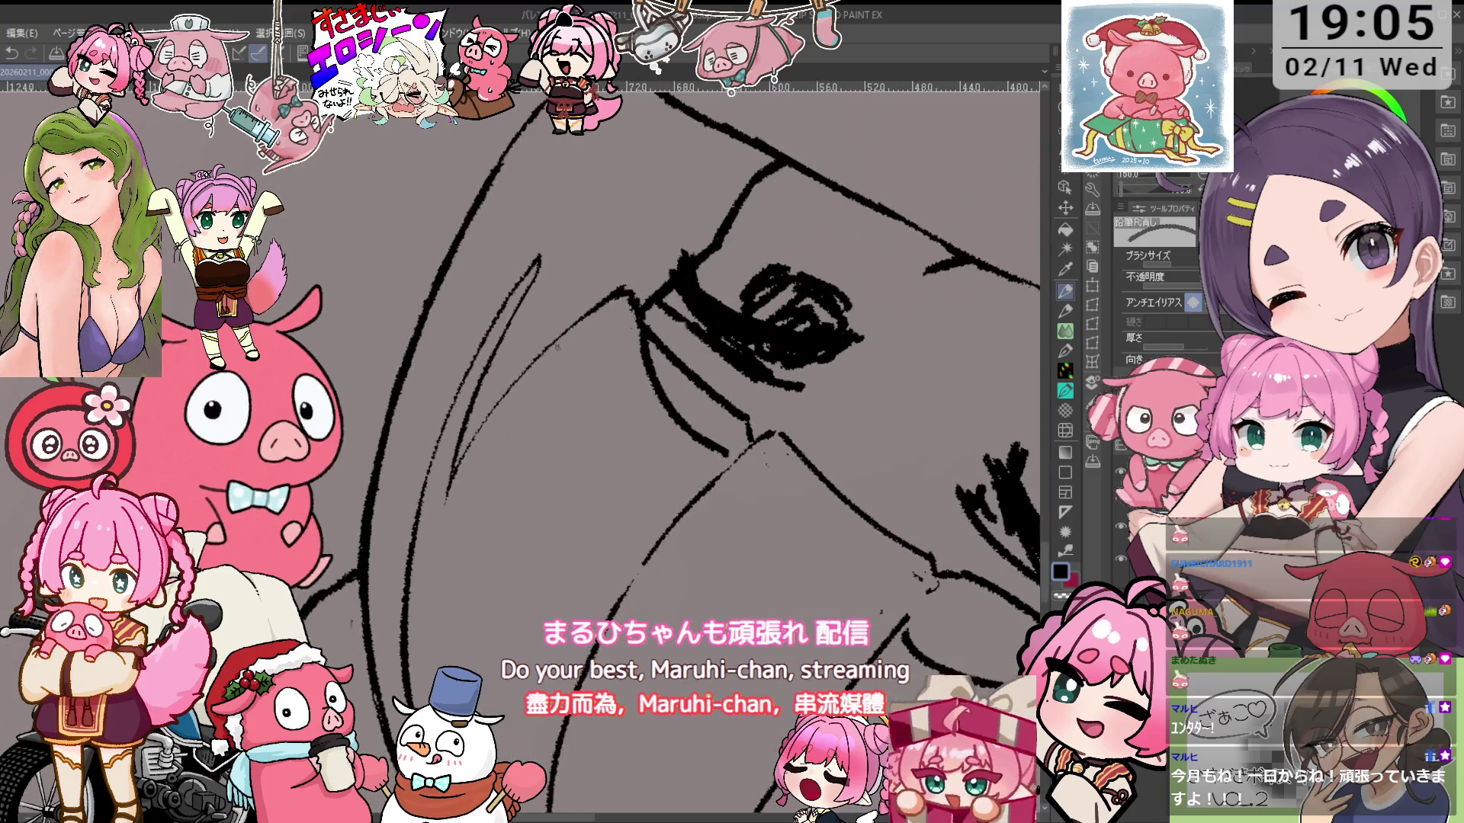
key(p)
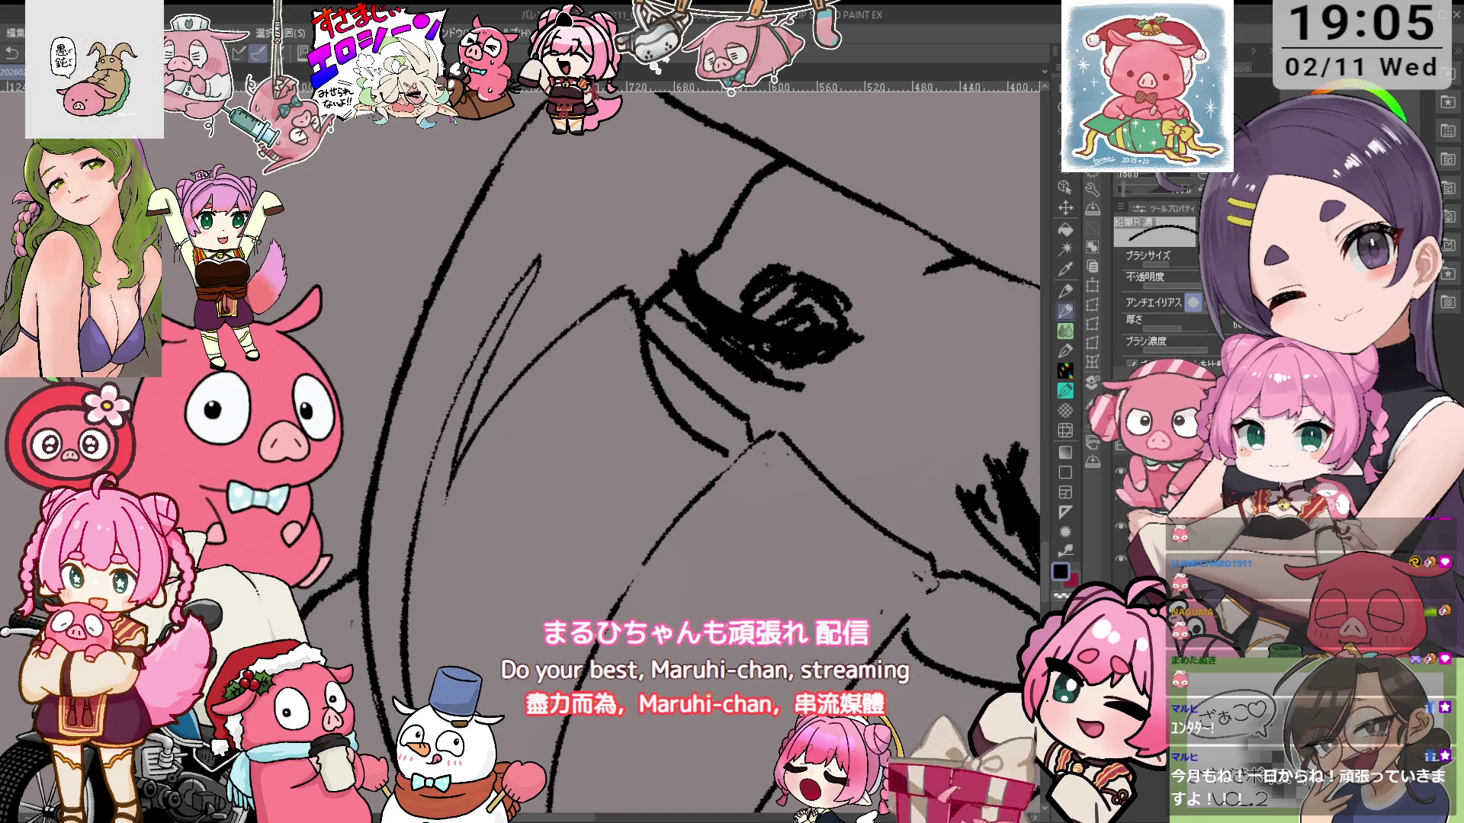
drag(473, 435, 556, 348)
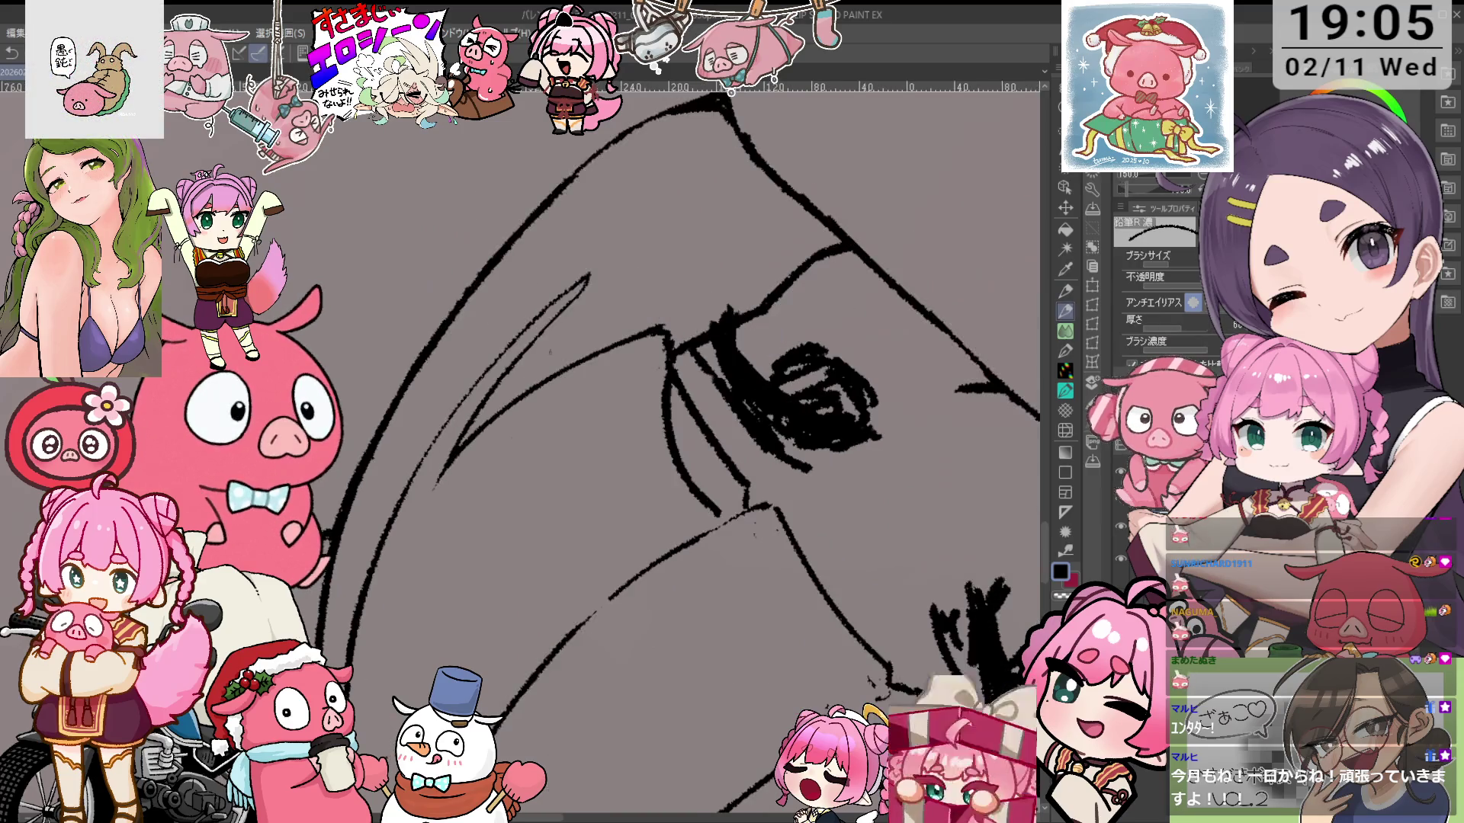
mouse_move(457, 450)
mouse_down()
mouse_move(531, 204)
mouse_move(603, 418)
mouse_move(523, 491)
mouse_move(556, 374)
mouse_move(560, 458)
mouse_up()
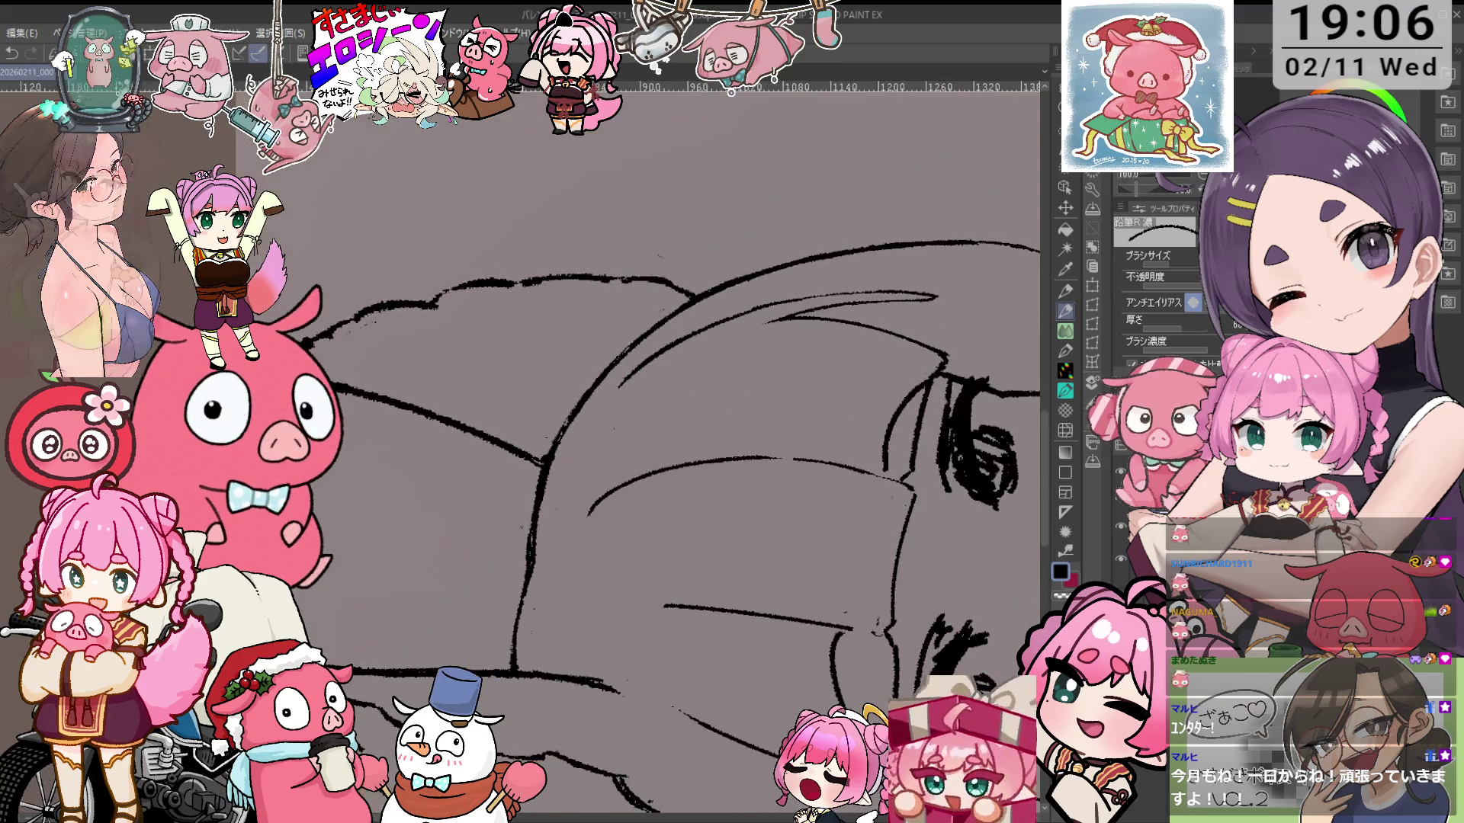
key(e)
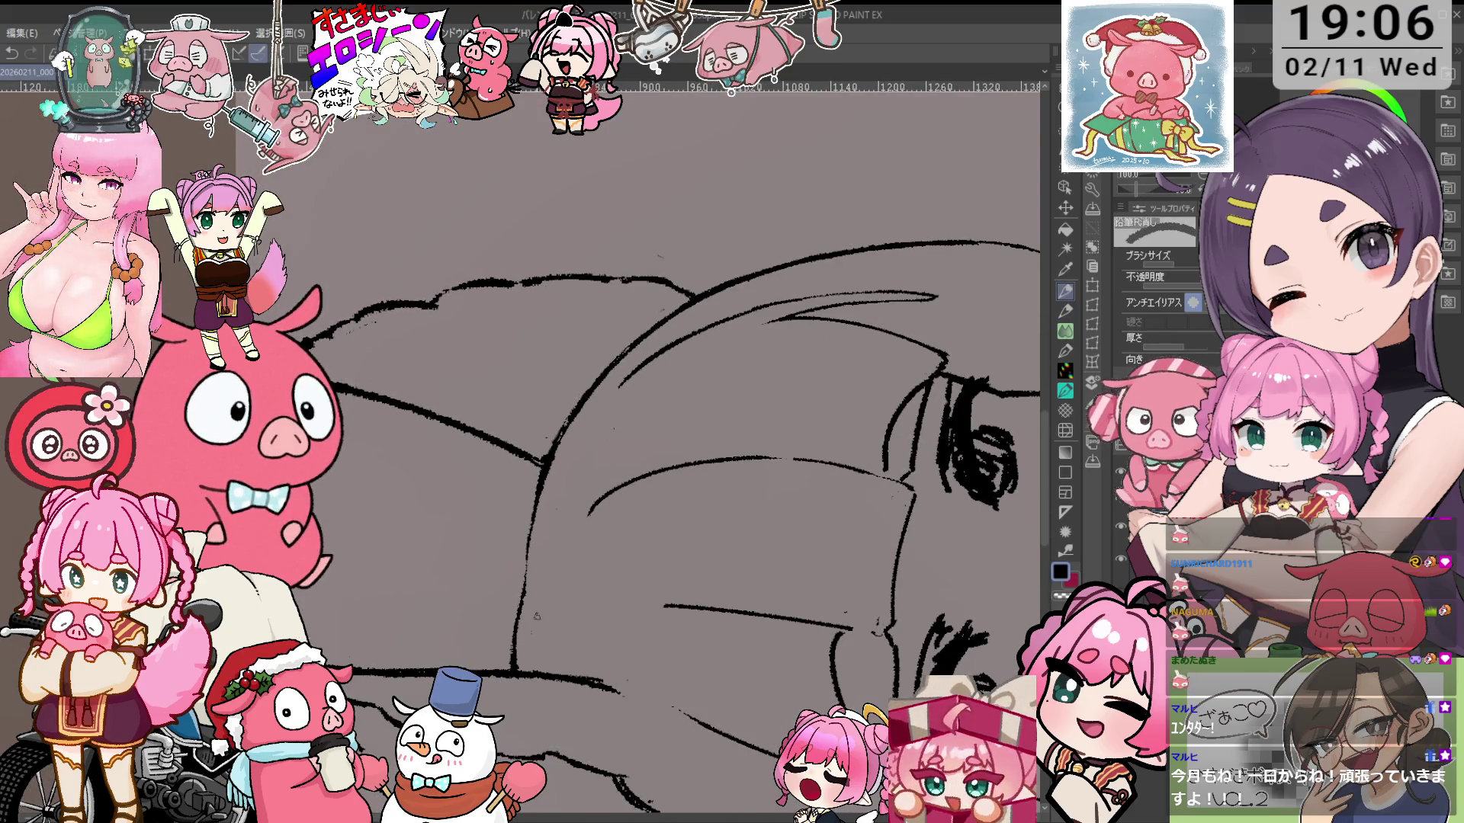
key(p)
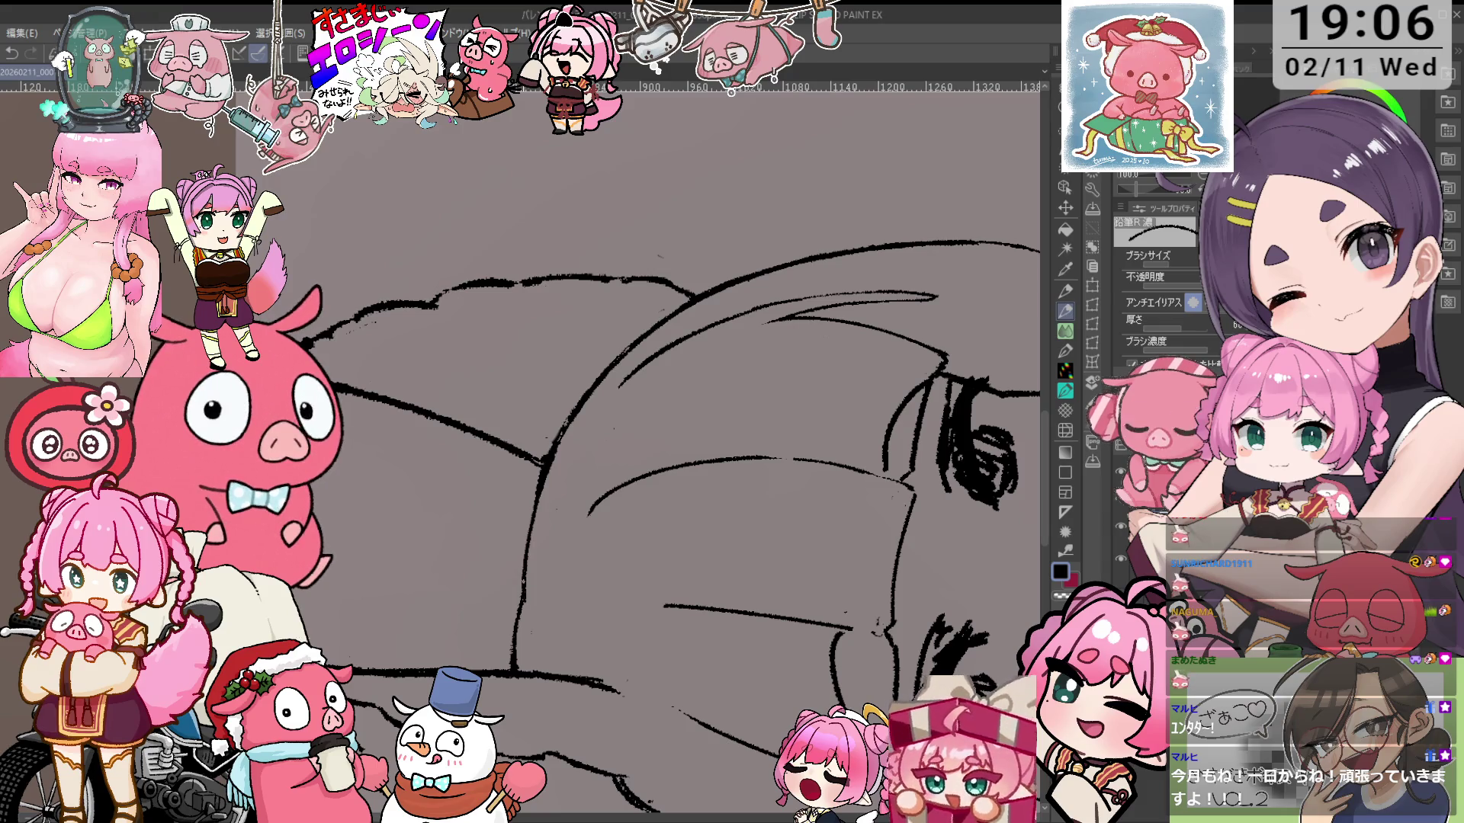
drag(546, 460, 542, 444)
key(e)
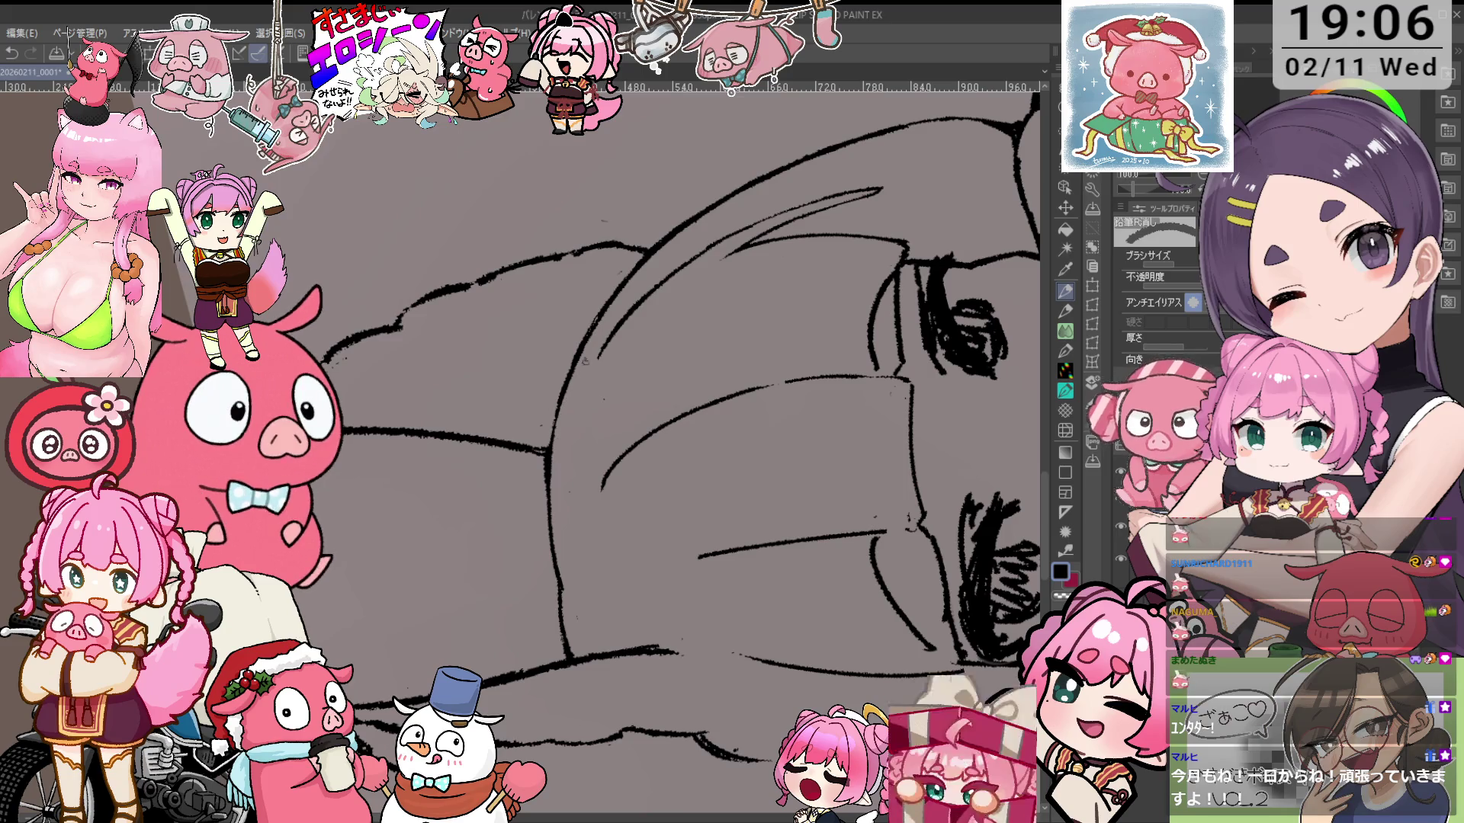
key(p)
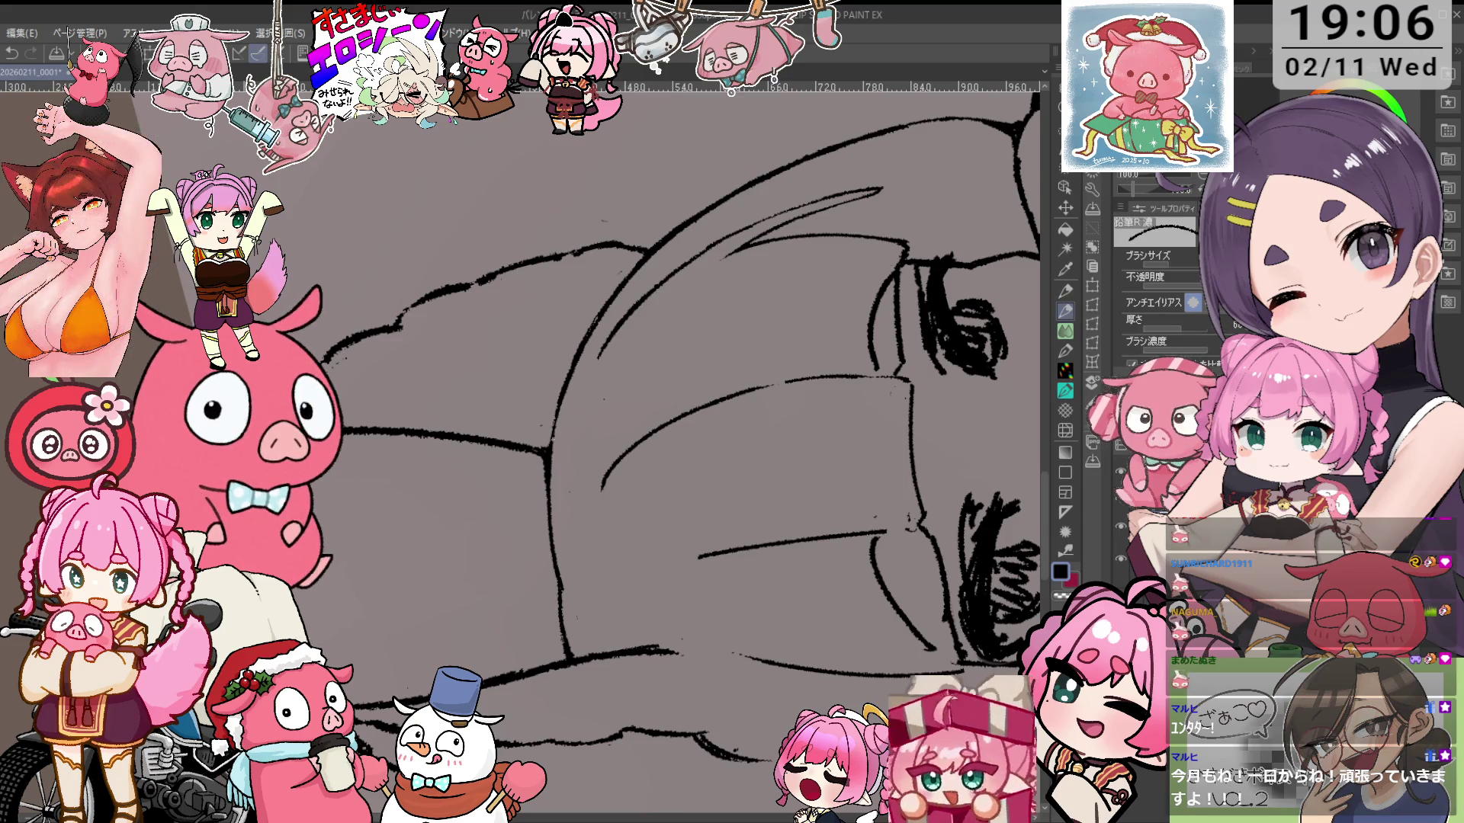
scroll(709, 450, down, 4)
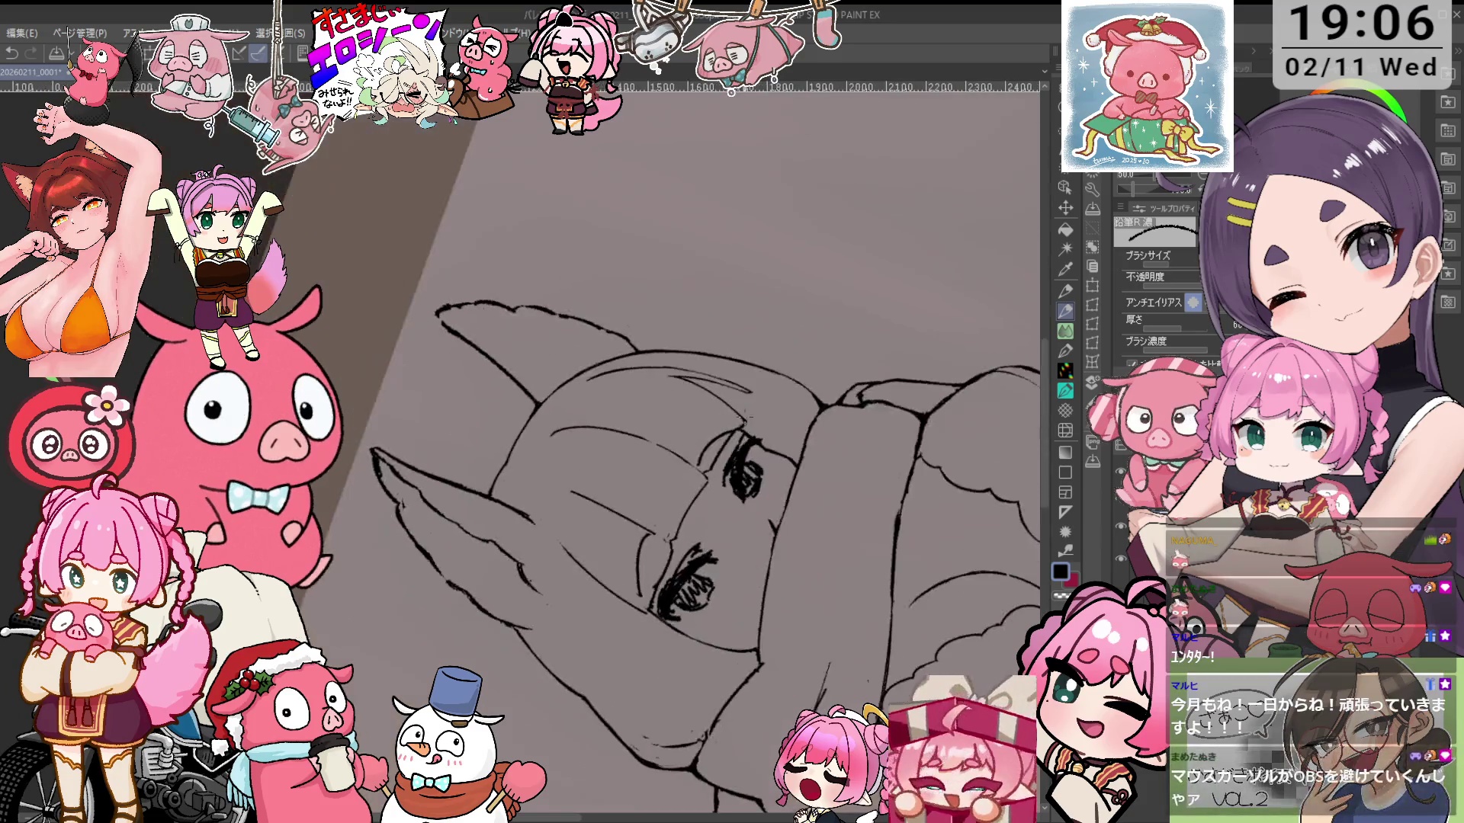
Clean up the sleeve lines with the 鉛筆R消し eraser and 鉛筆R濃 pencil while zooming
scroll(709, 449, up, 2)
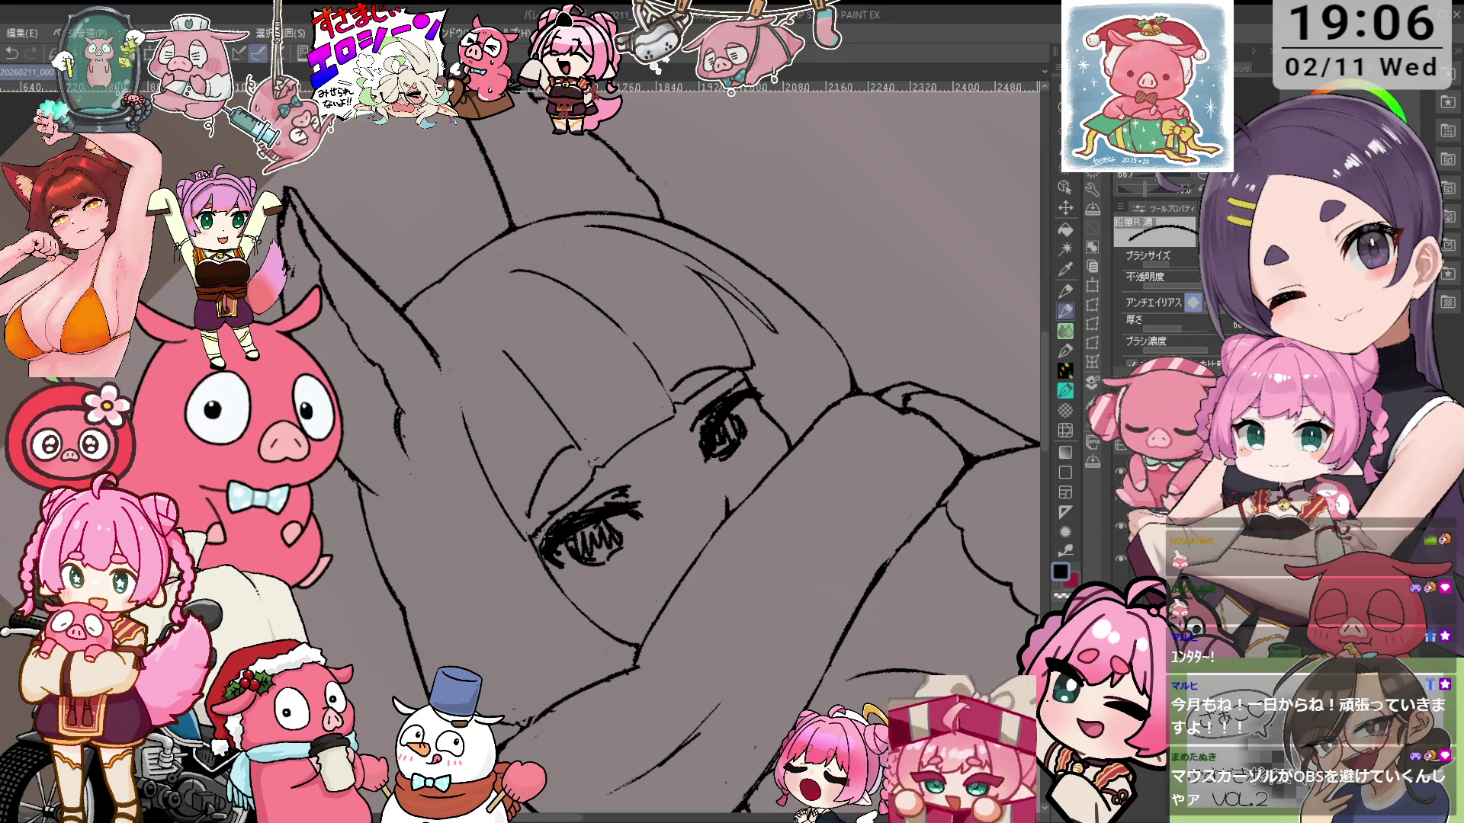
key(e)
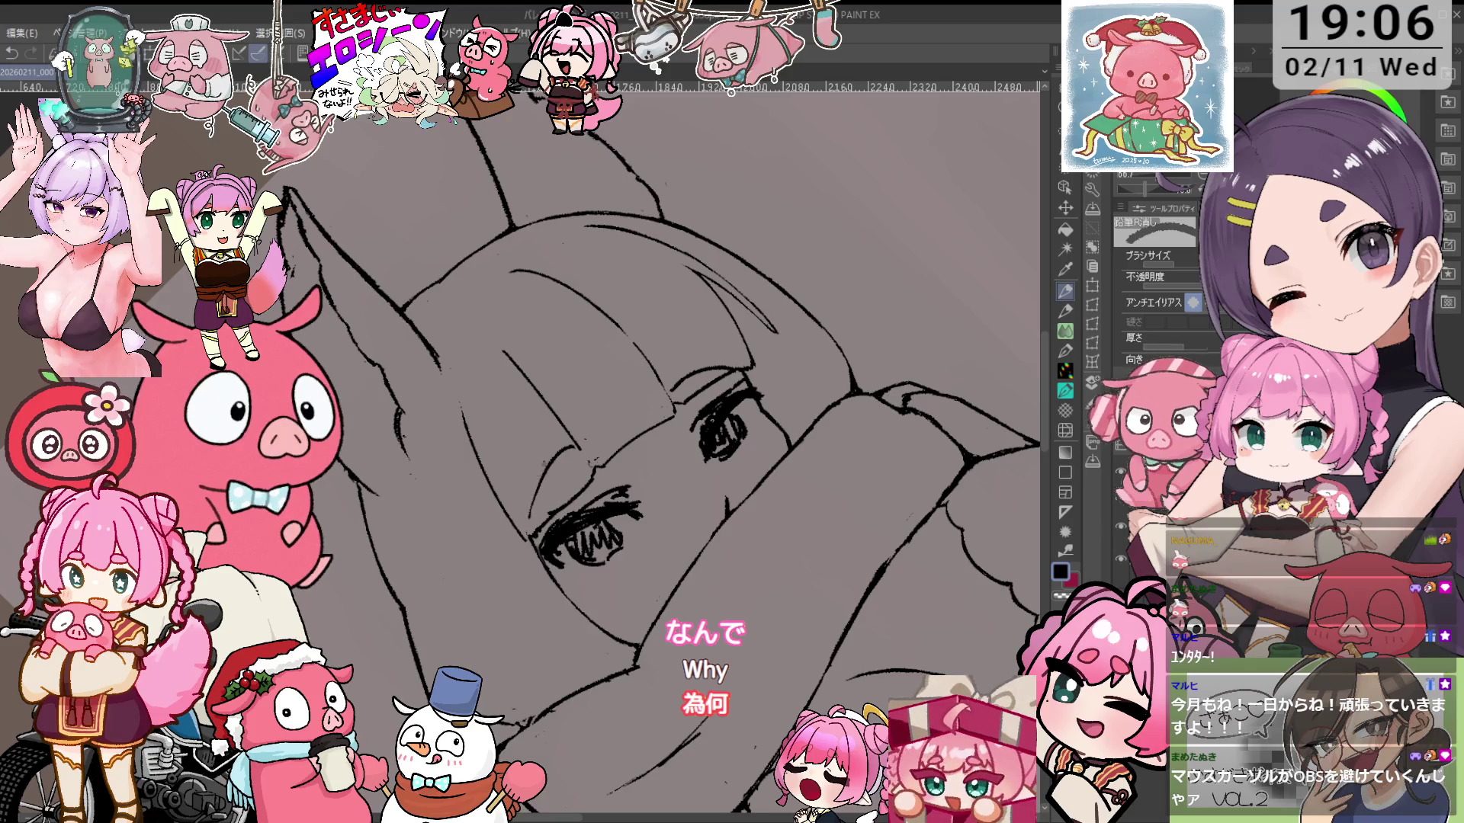
scroll(470, 457, up, 3)
key(p)
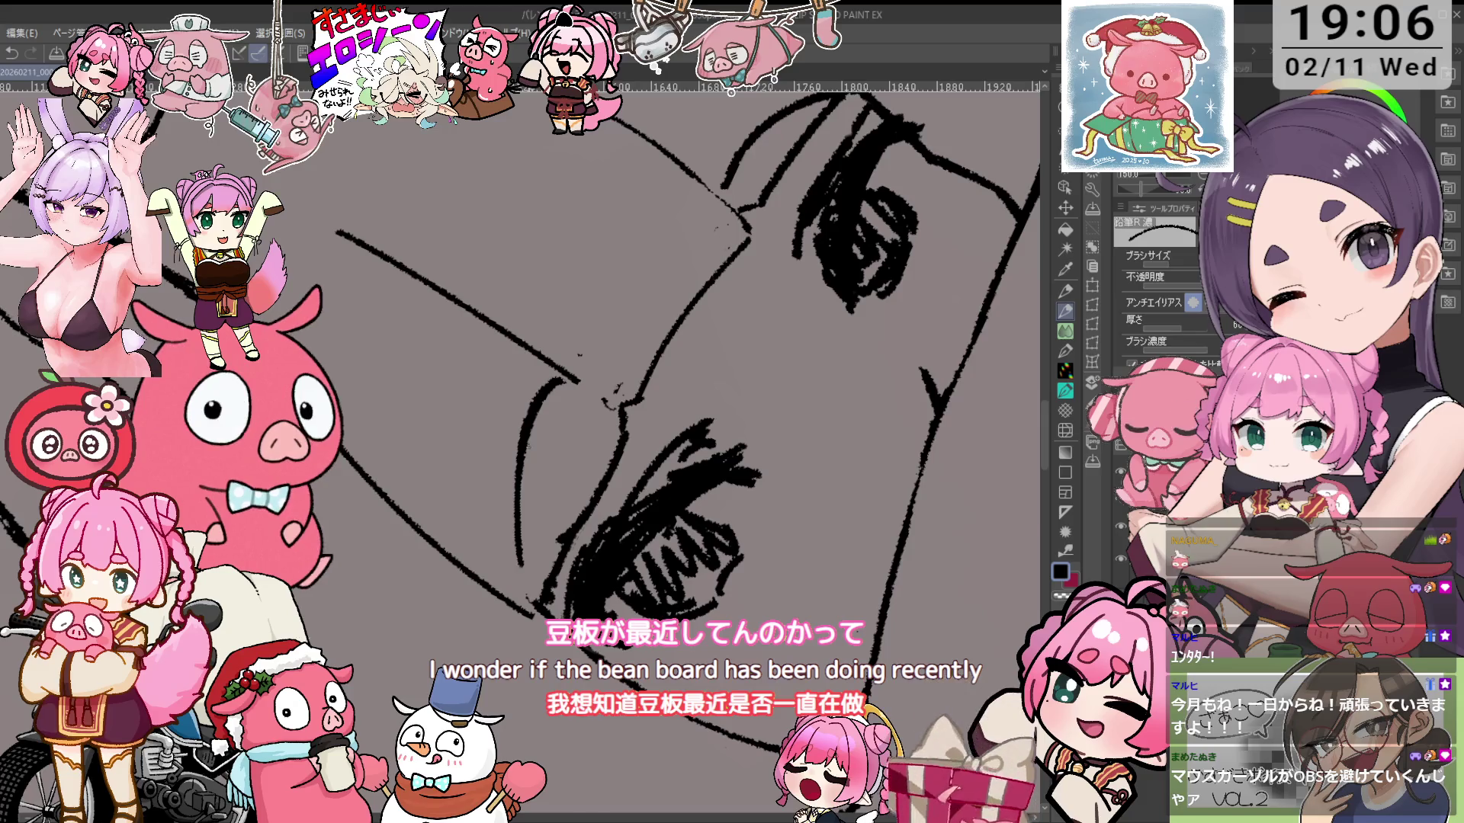
scroll(725, 274, down, 3)
scroll(609, 333, up, 2)
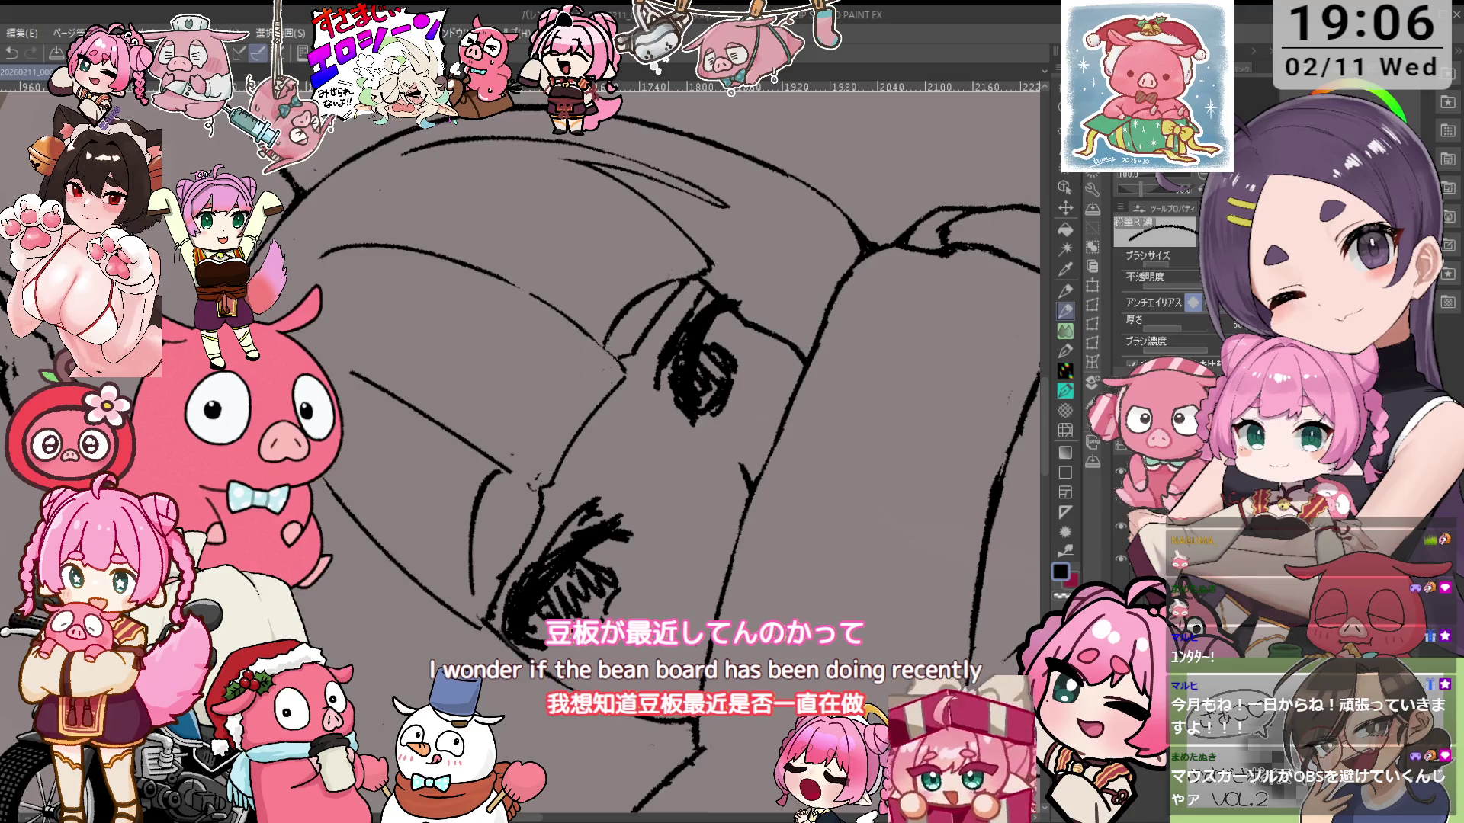
scroll(540, 400, down, 3)
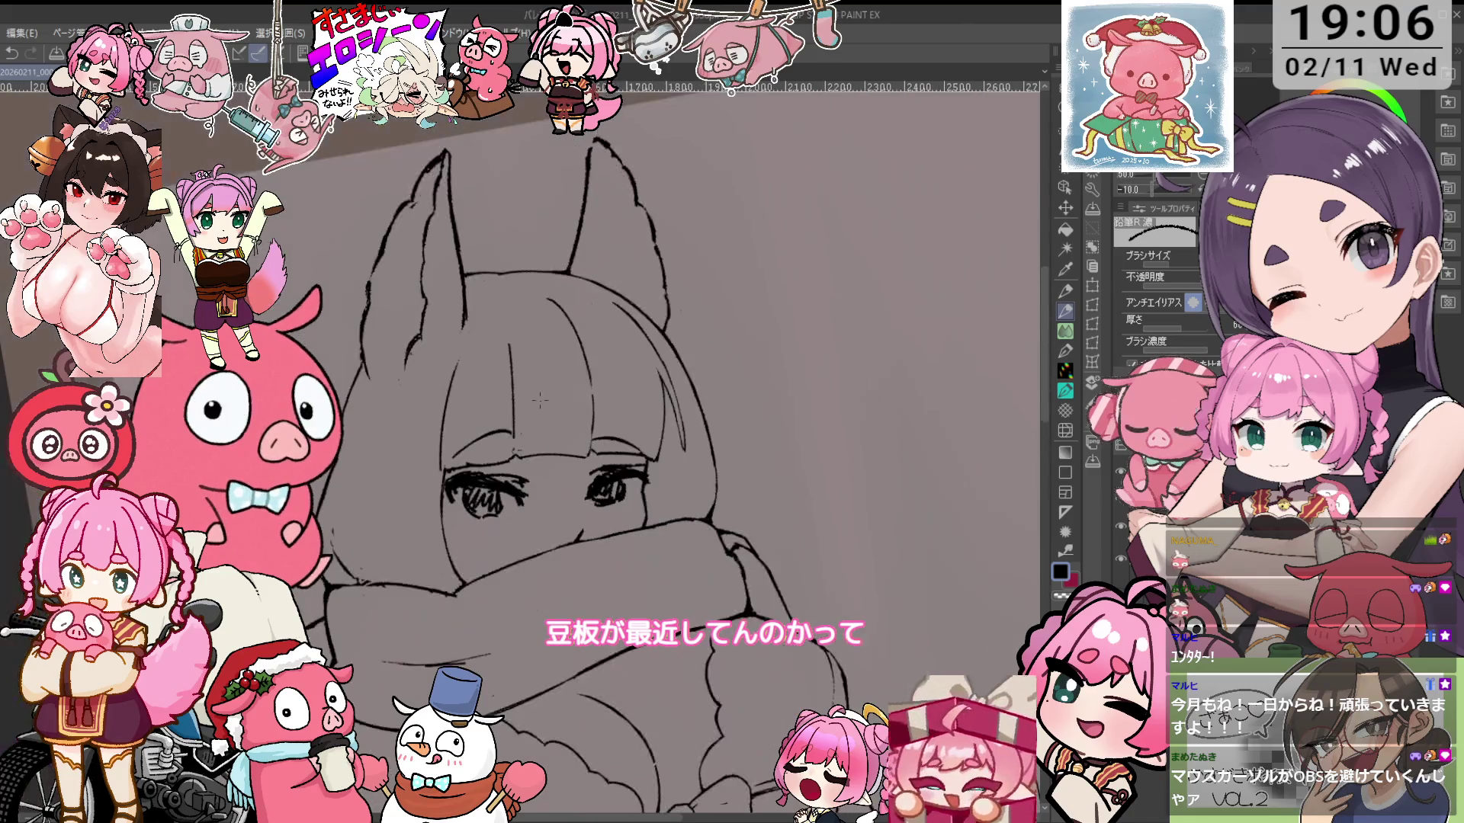
scroll(662, 508, up, 3)
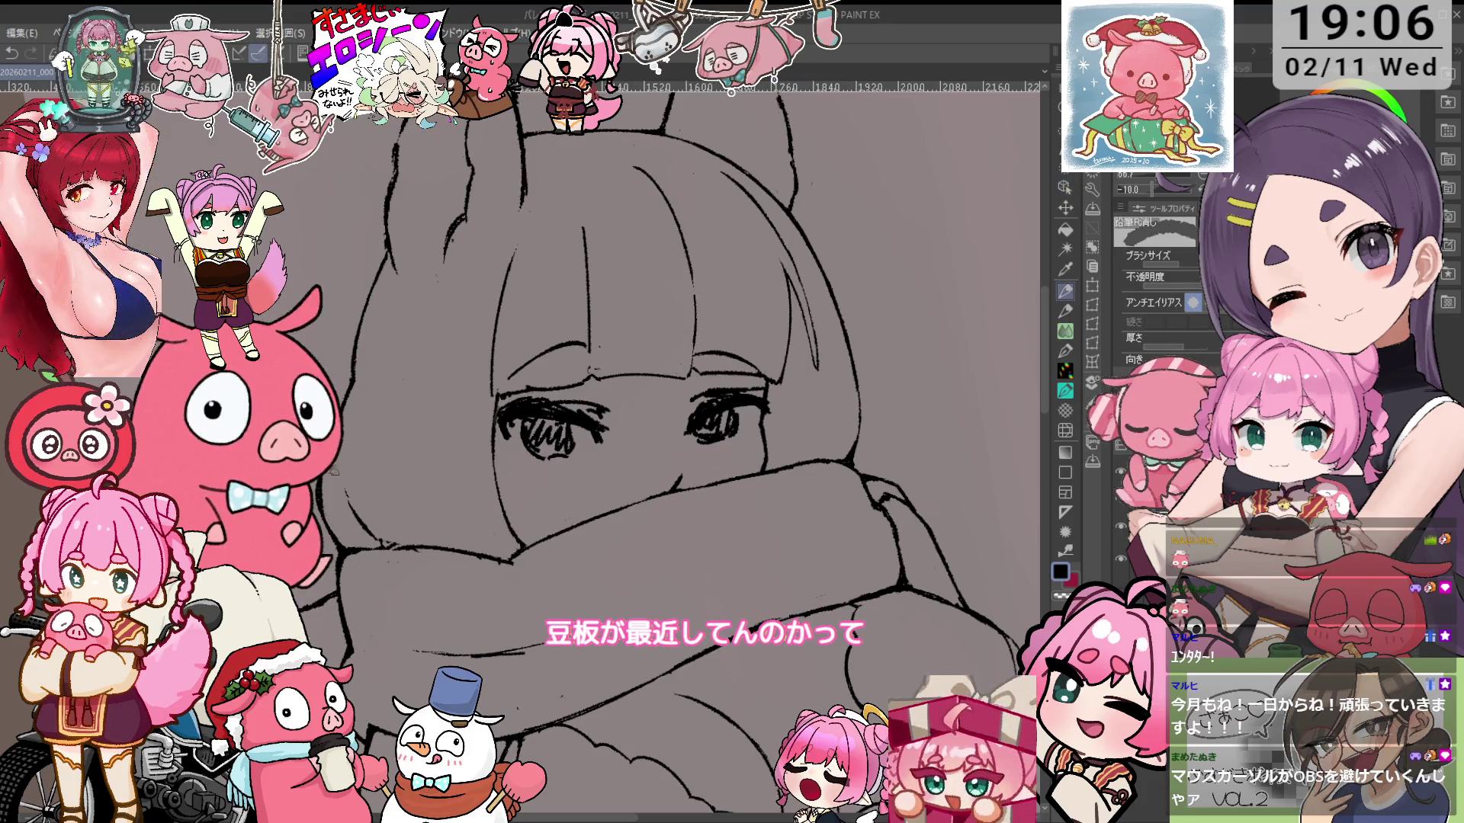
Rotate the canvas to 35°, zoom in on the eye, and rework its lines until it sits level
key(asciicircum)
key(asciicircum)
key(asciicircum)
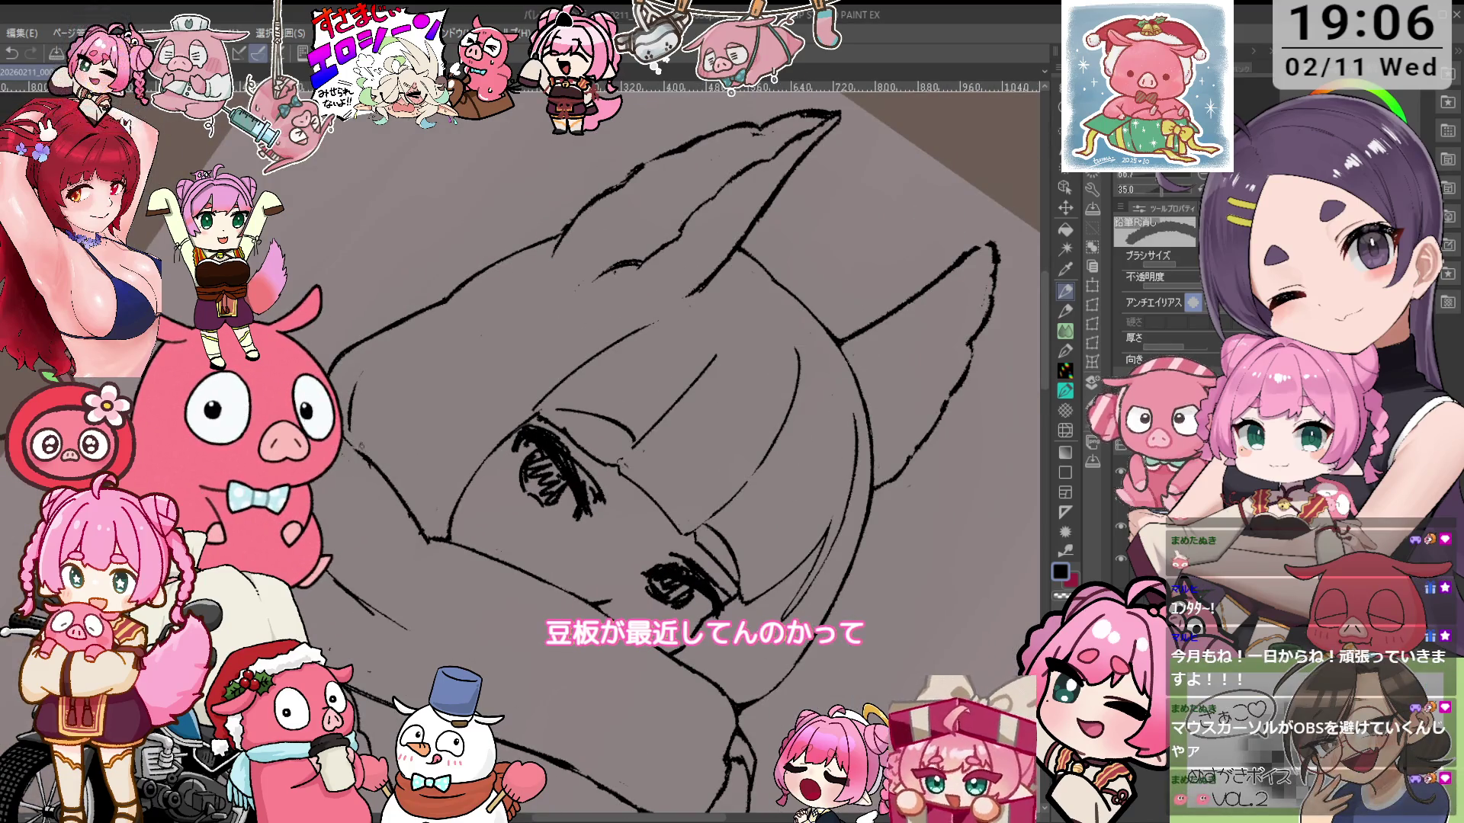
key(ctrl+plus)
key(ctrl+plus)
key(p)
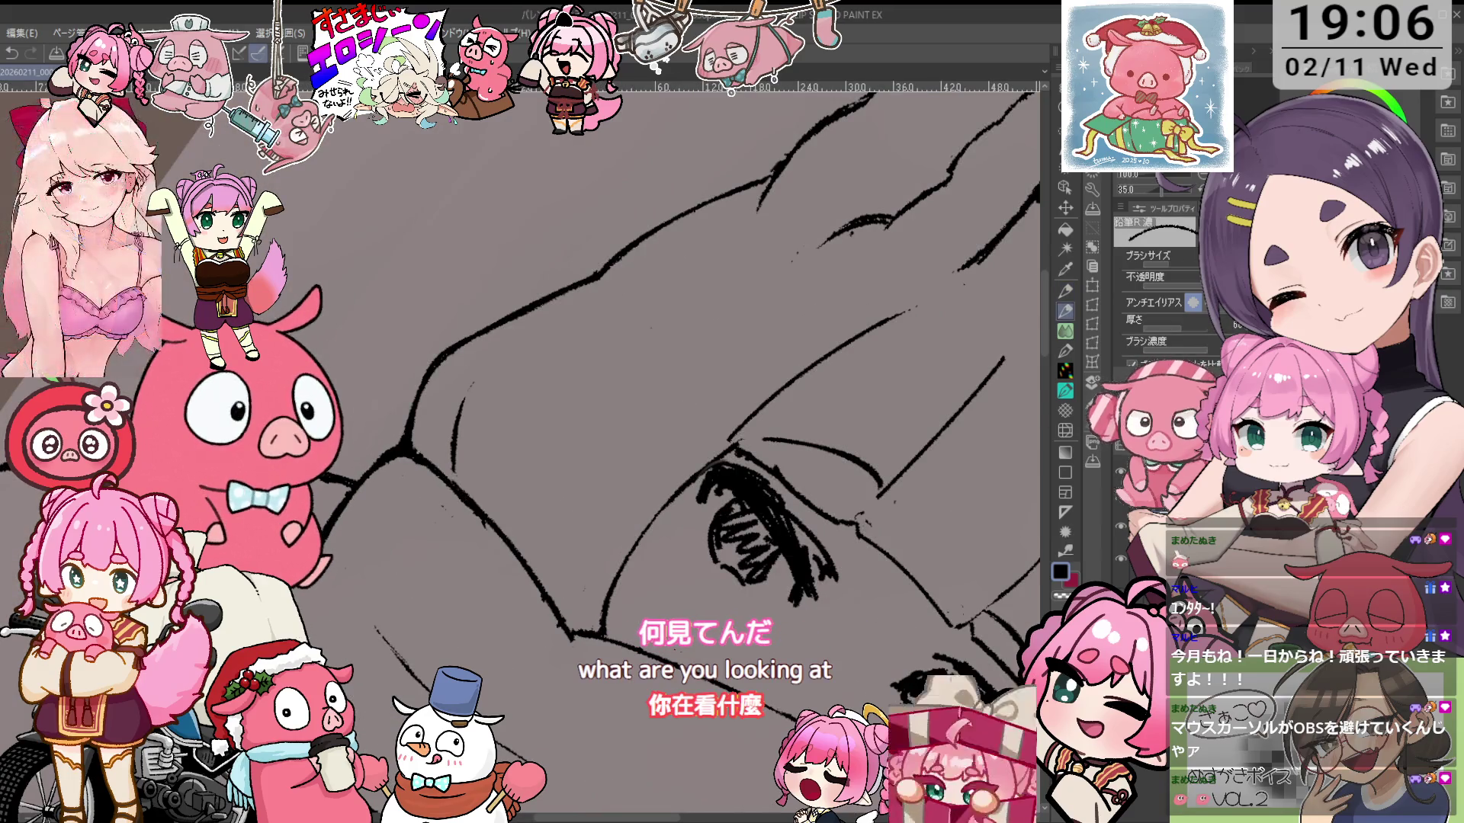
key(minus)
mouse_move(872, 722)
mouse_down()
mouse_move(811, 509)
mouse_move(599, 478)
mouse_move(582, 445)
mouse_up()
key(e)
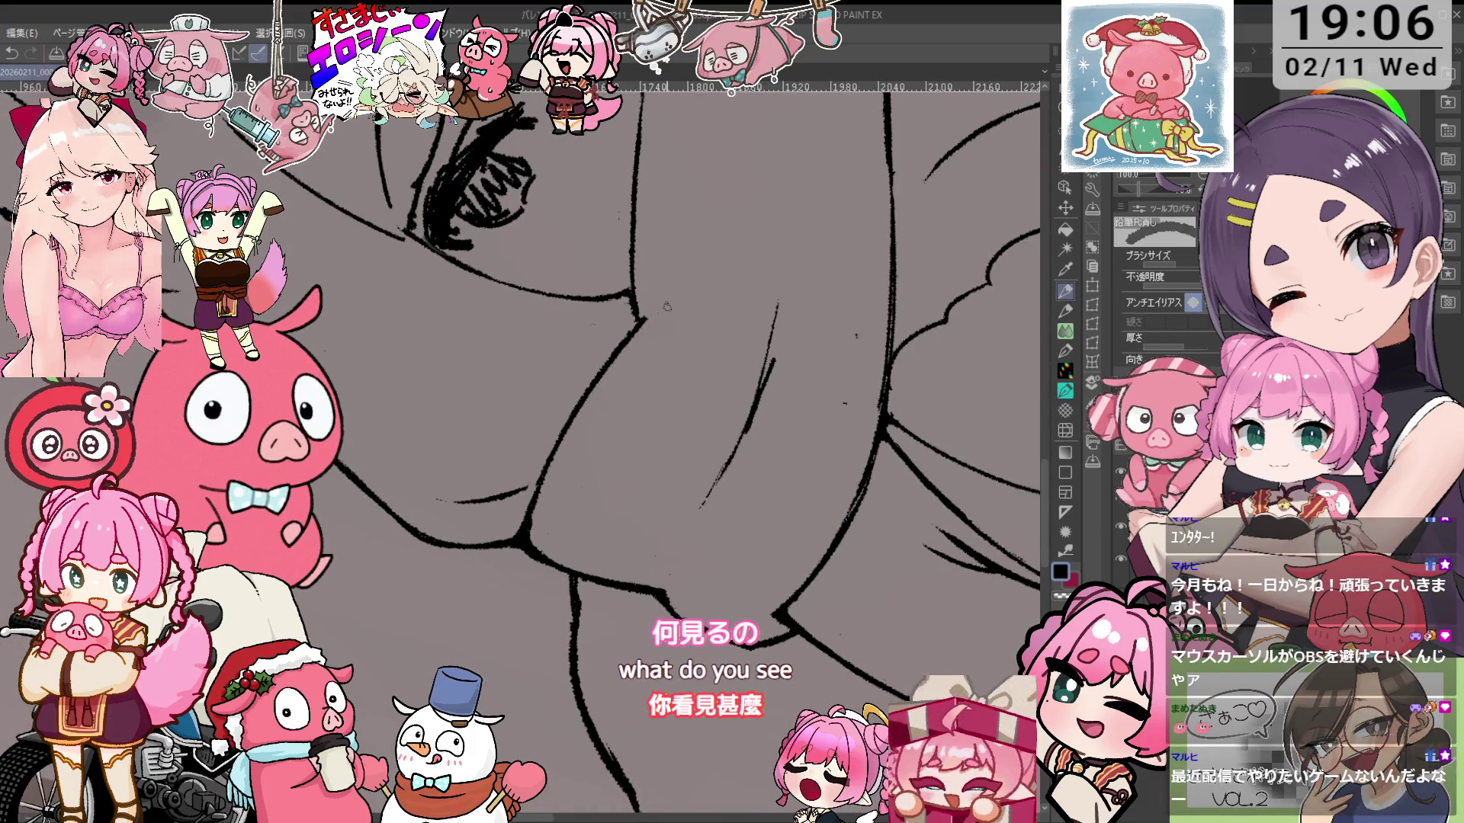
key(asciicircum)
key(minus)
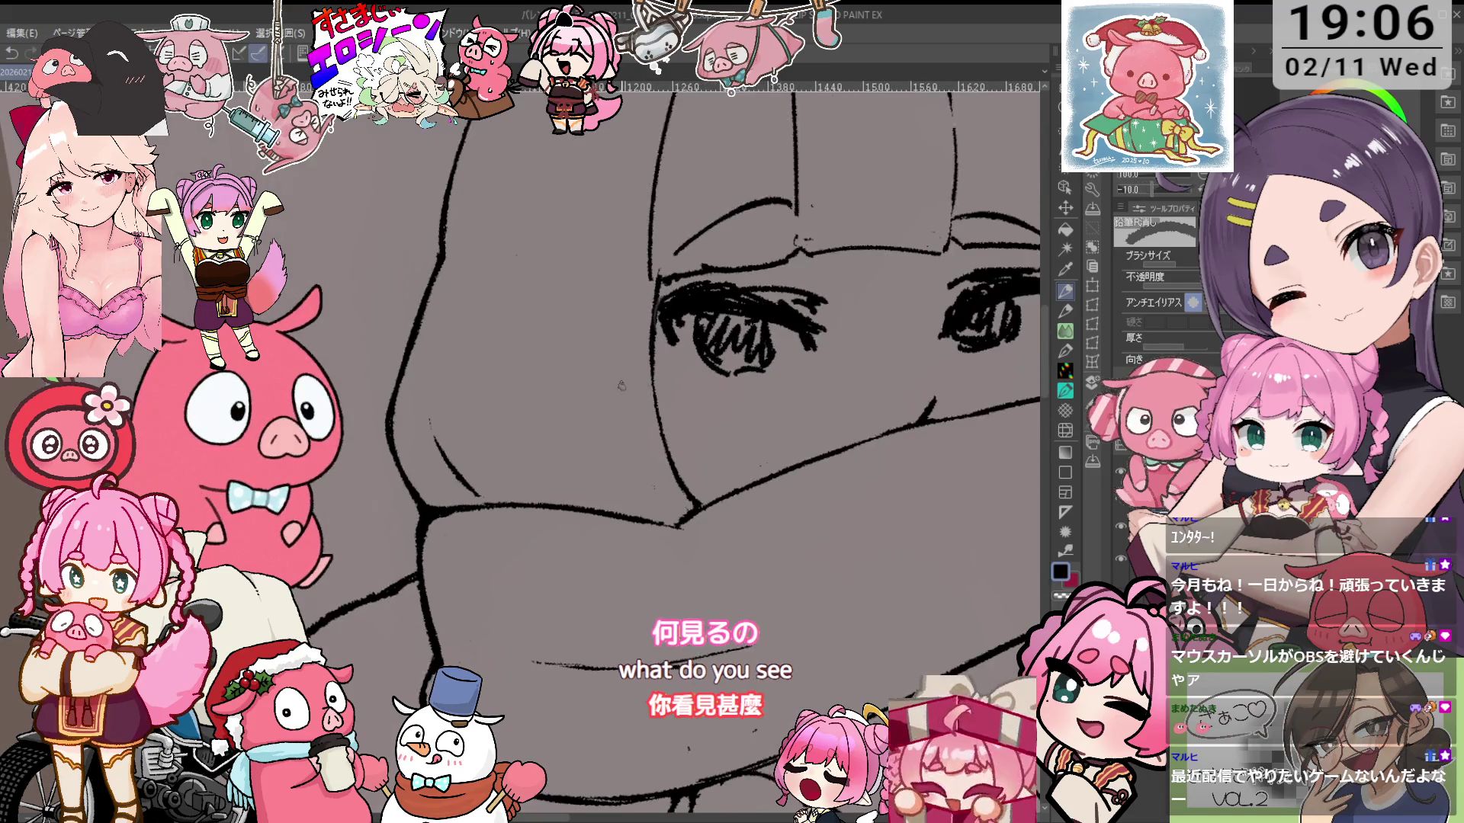
key(asciicircum)
Raise the brush size to 60, touch up stray lines, and pan to the girl's face
key(bracketright)
key(bracketright)
key(bracketright)
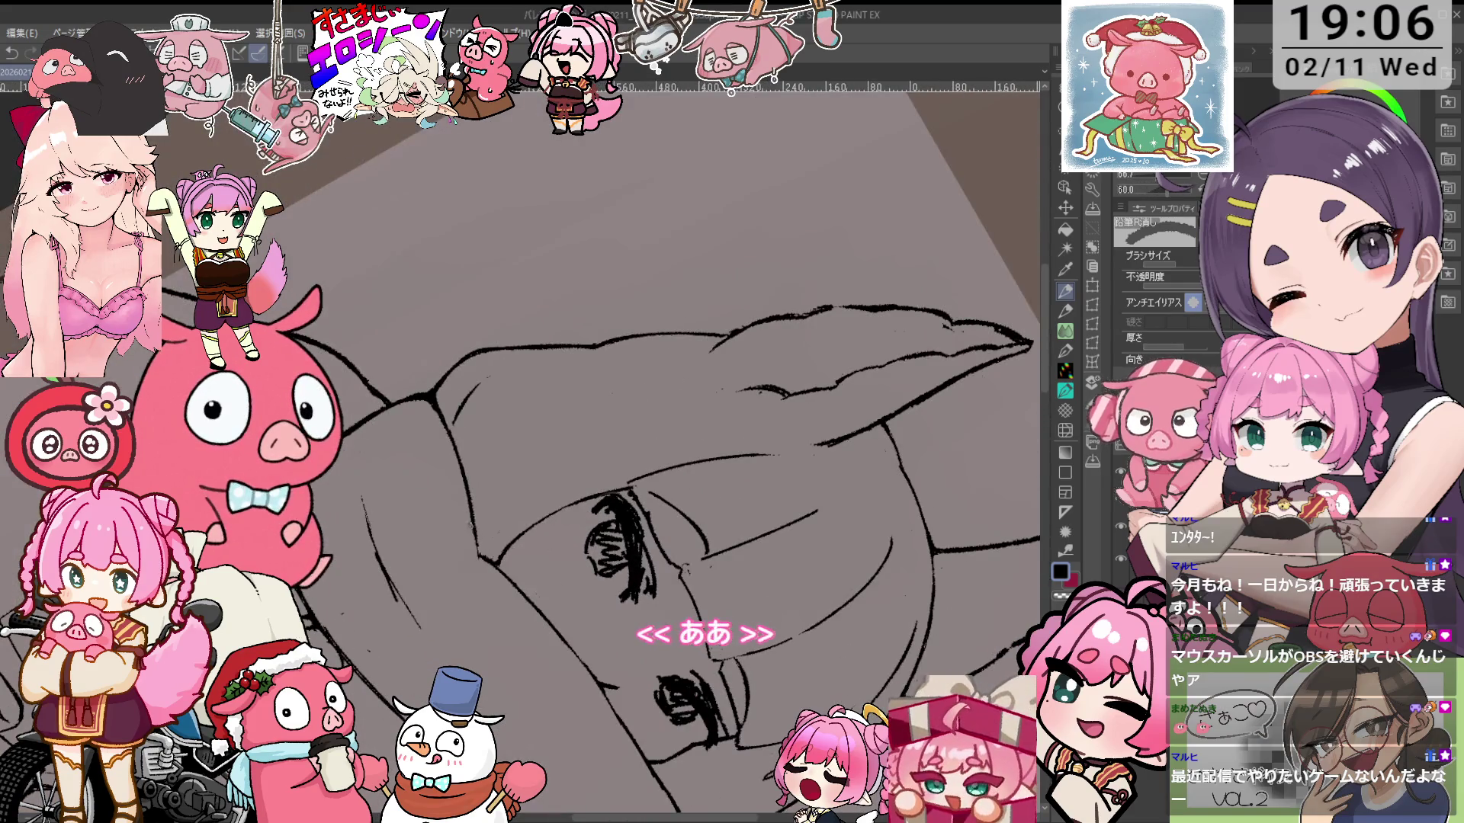
key(p)
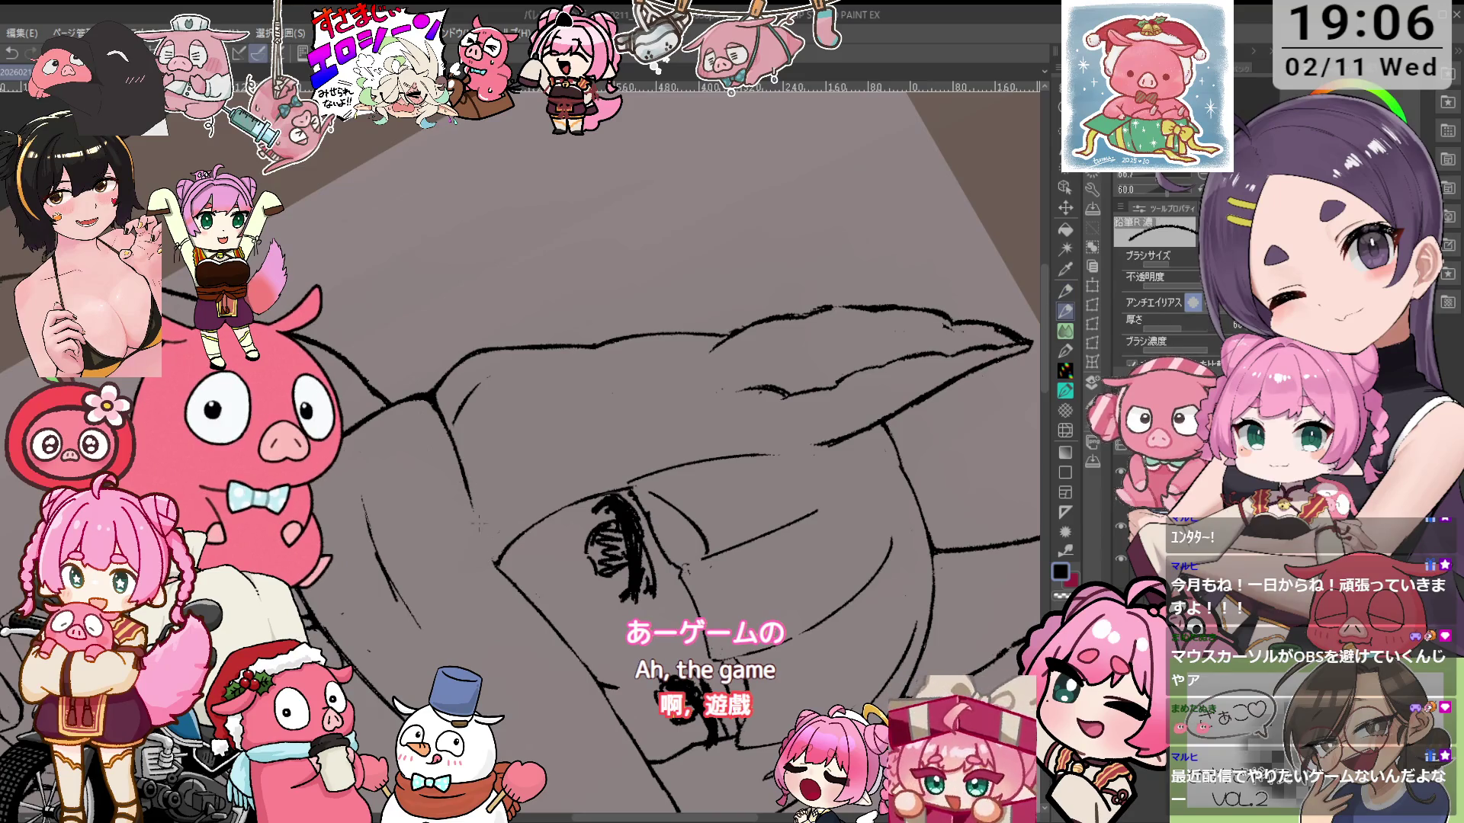
key(e)
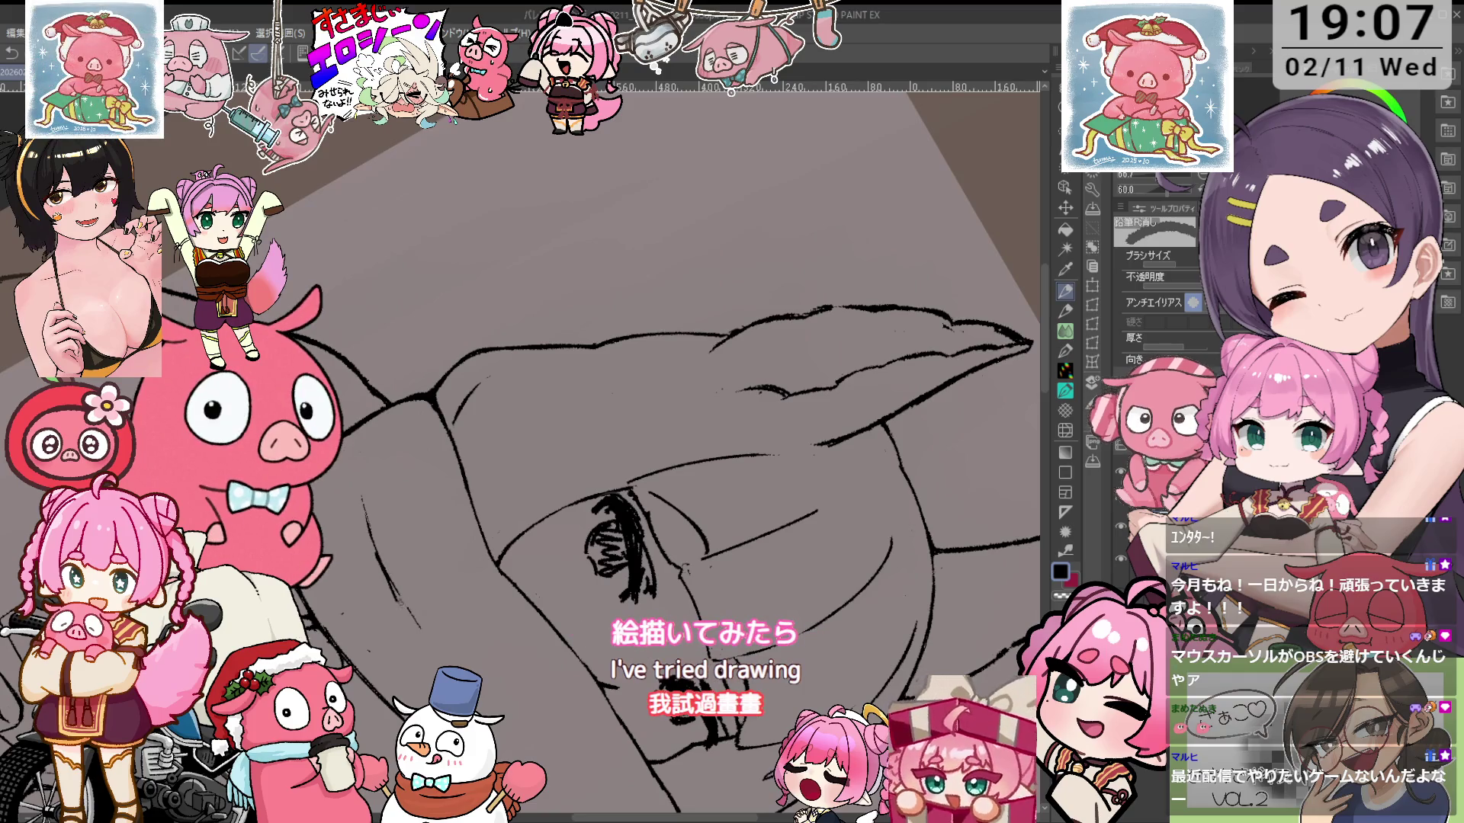
key(p)
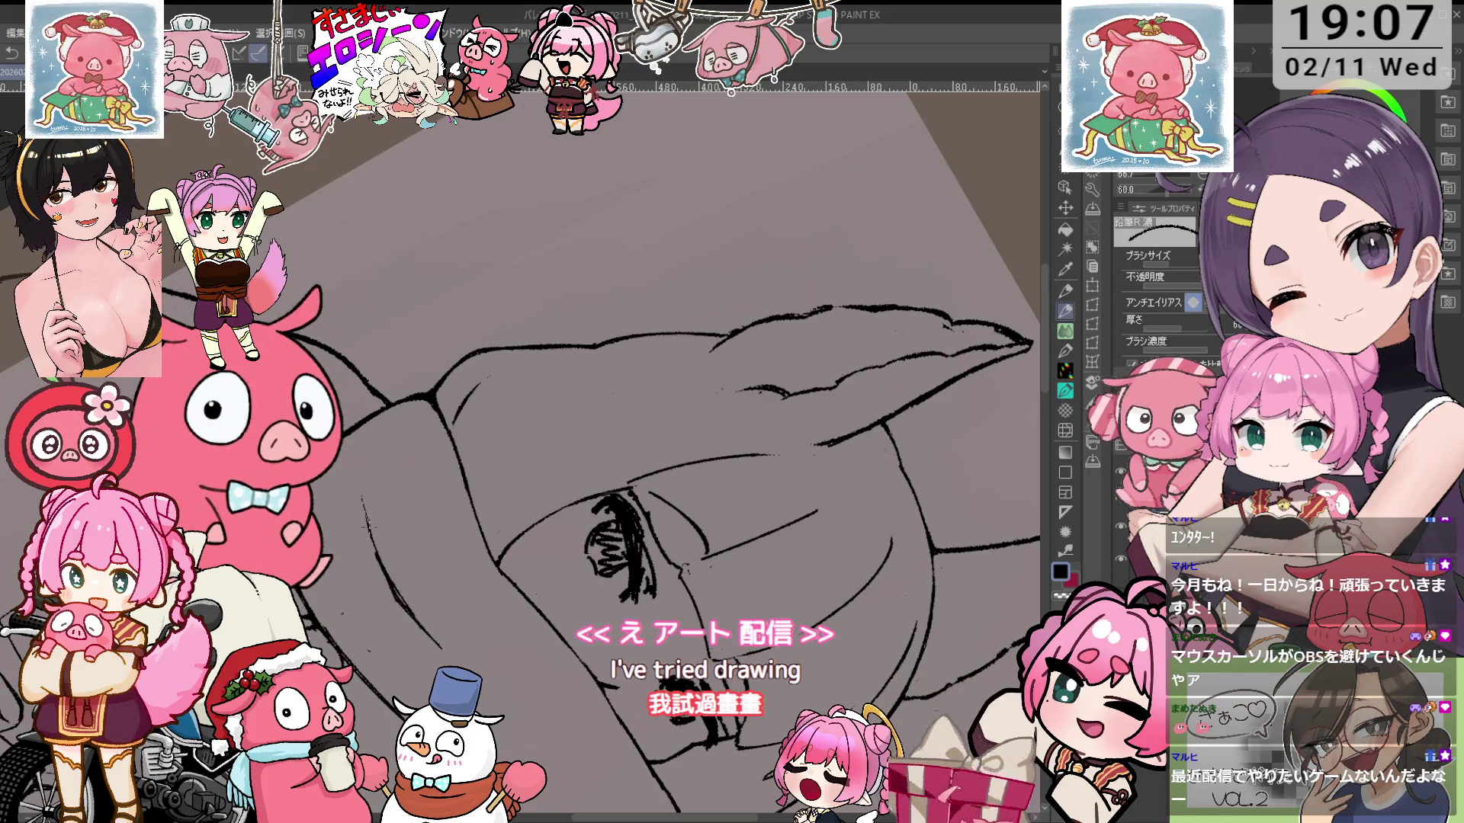
key(e)
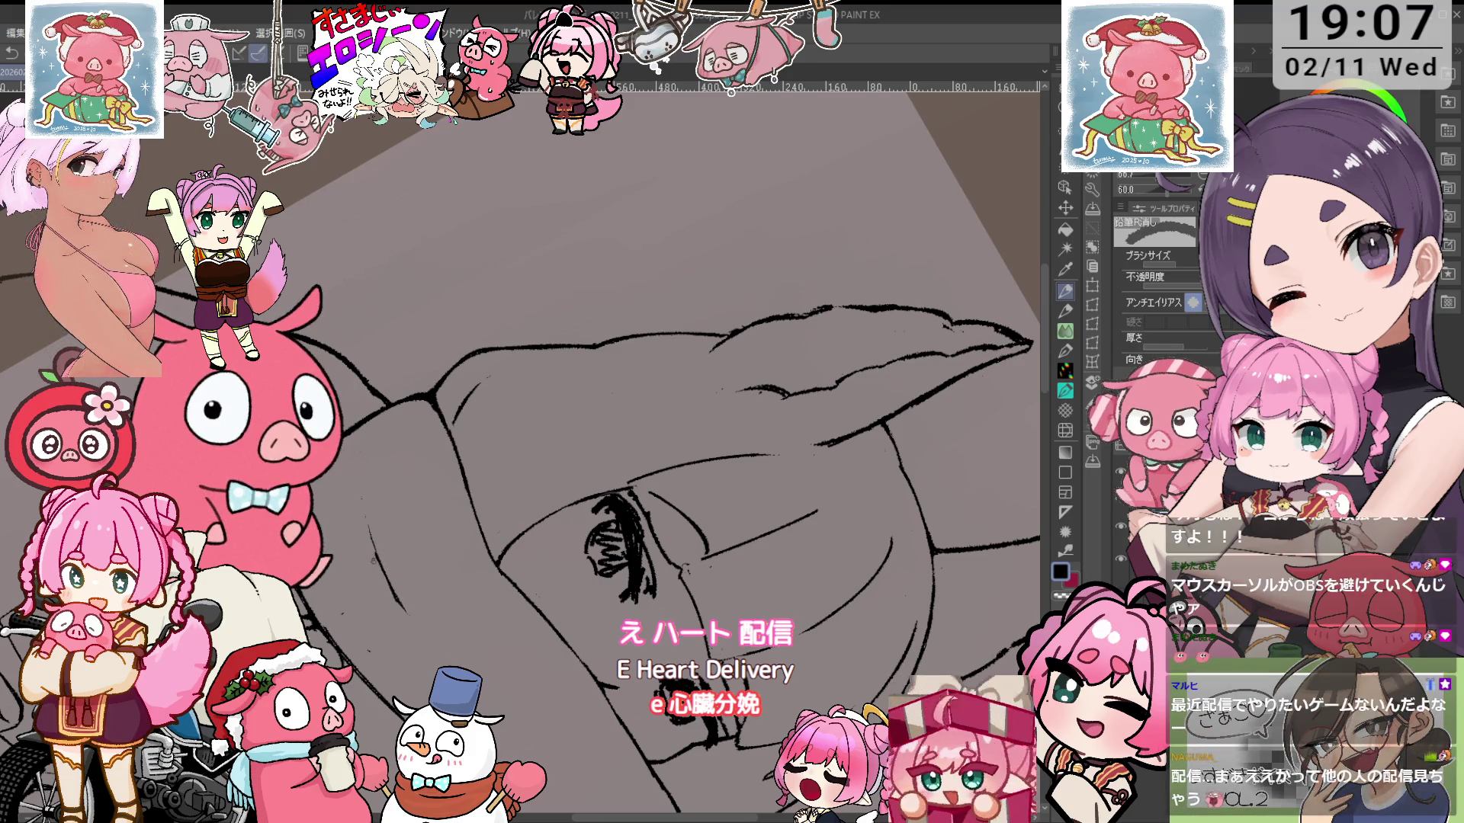
mouse_move(617, 533)
mouse_down()
mouse_move(621, 598)
mouse_move(763, 496)
mouse_move(686, 304)
mouse_move(587, 336)
mouse_up()
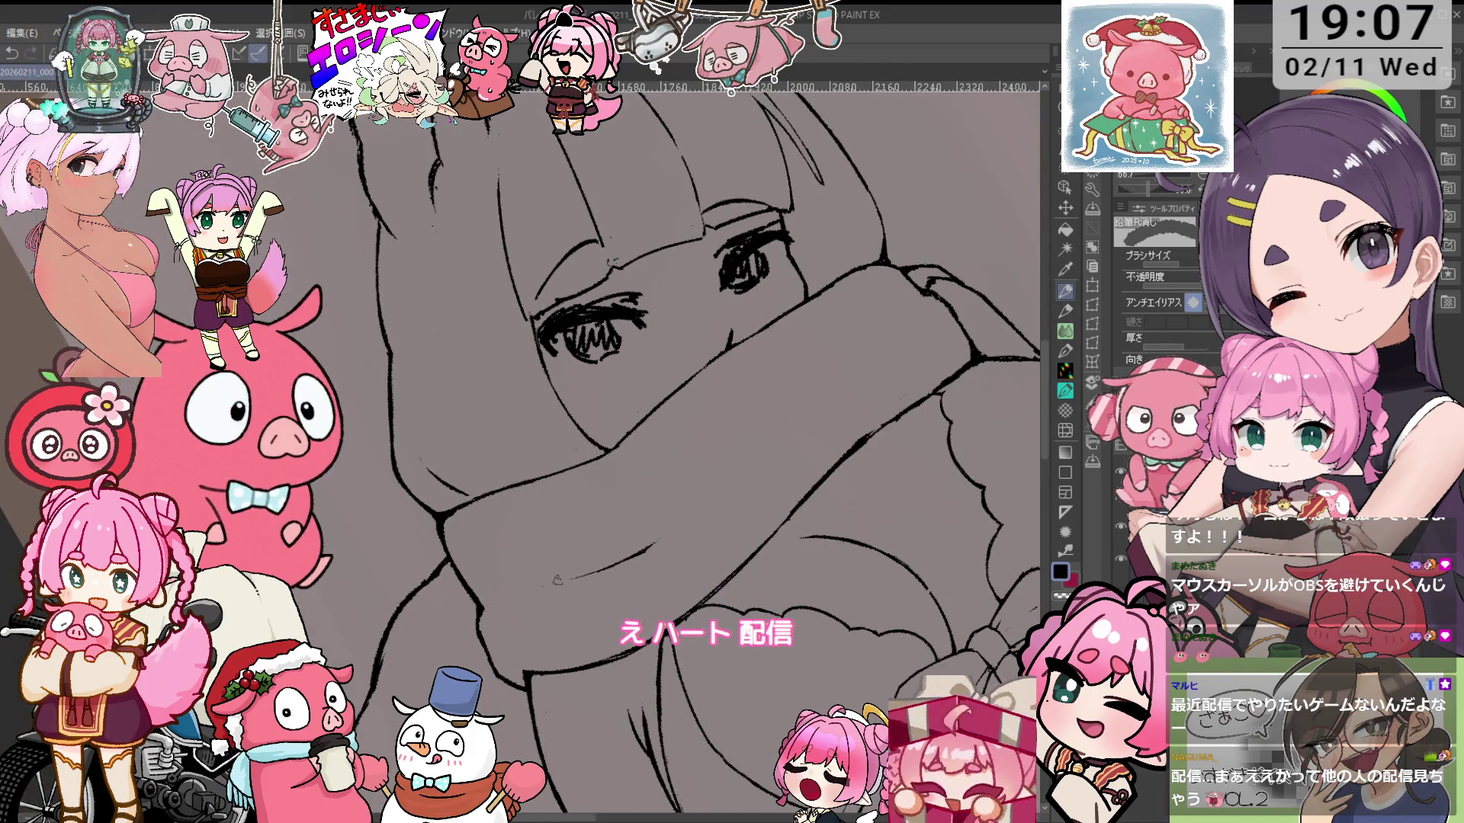
Shift the face toward the upper left and redraw the eye and lash lines
mouse_move(806, 390)
mouse_down()
mouse_move(807, 336)
mouse_move(772, 478)
mouse_up()
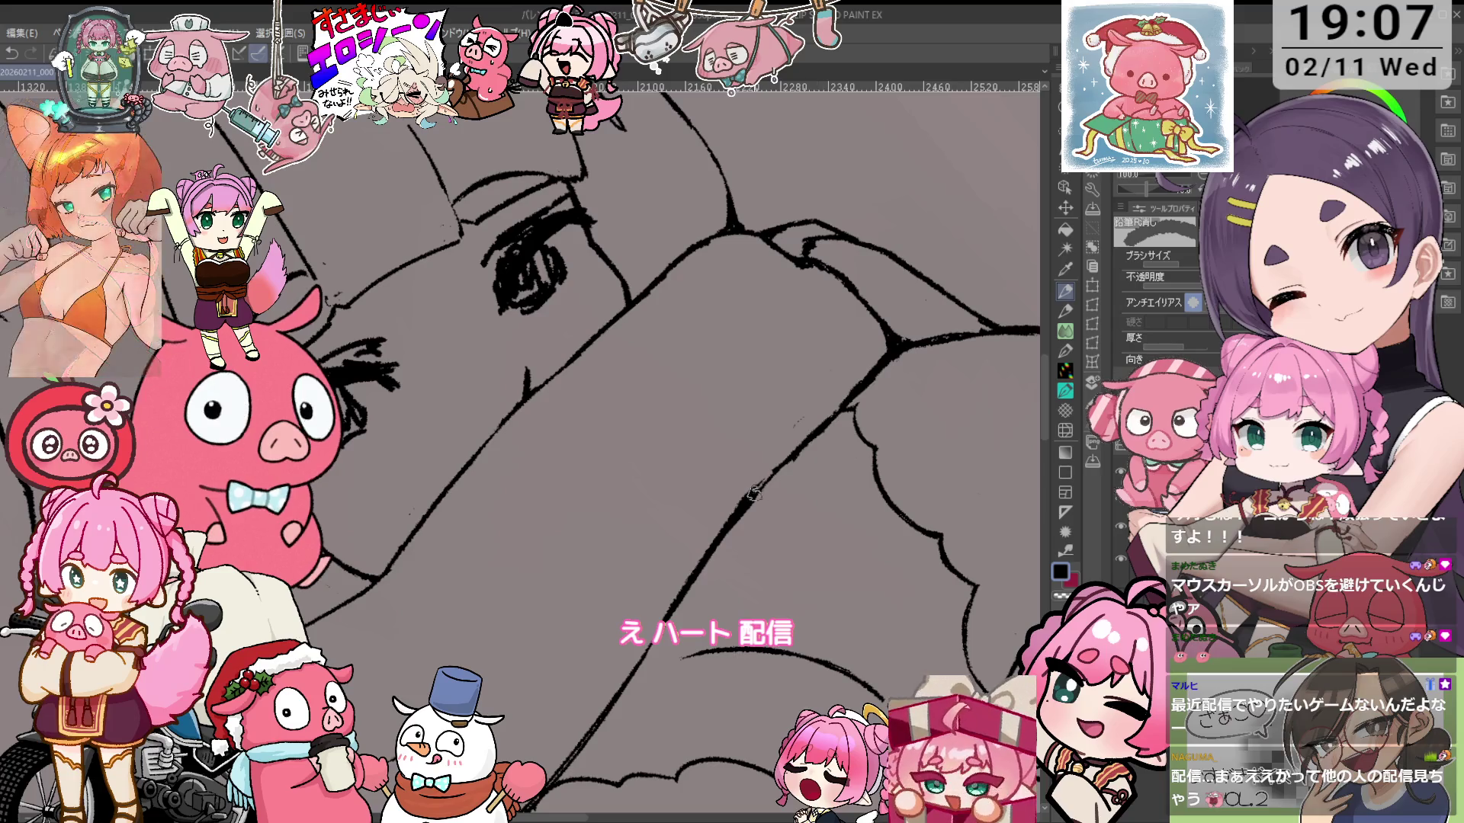
key(p)
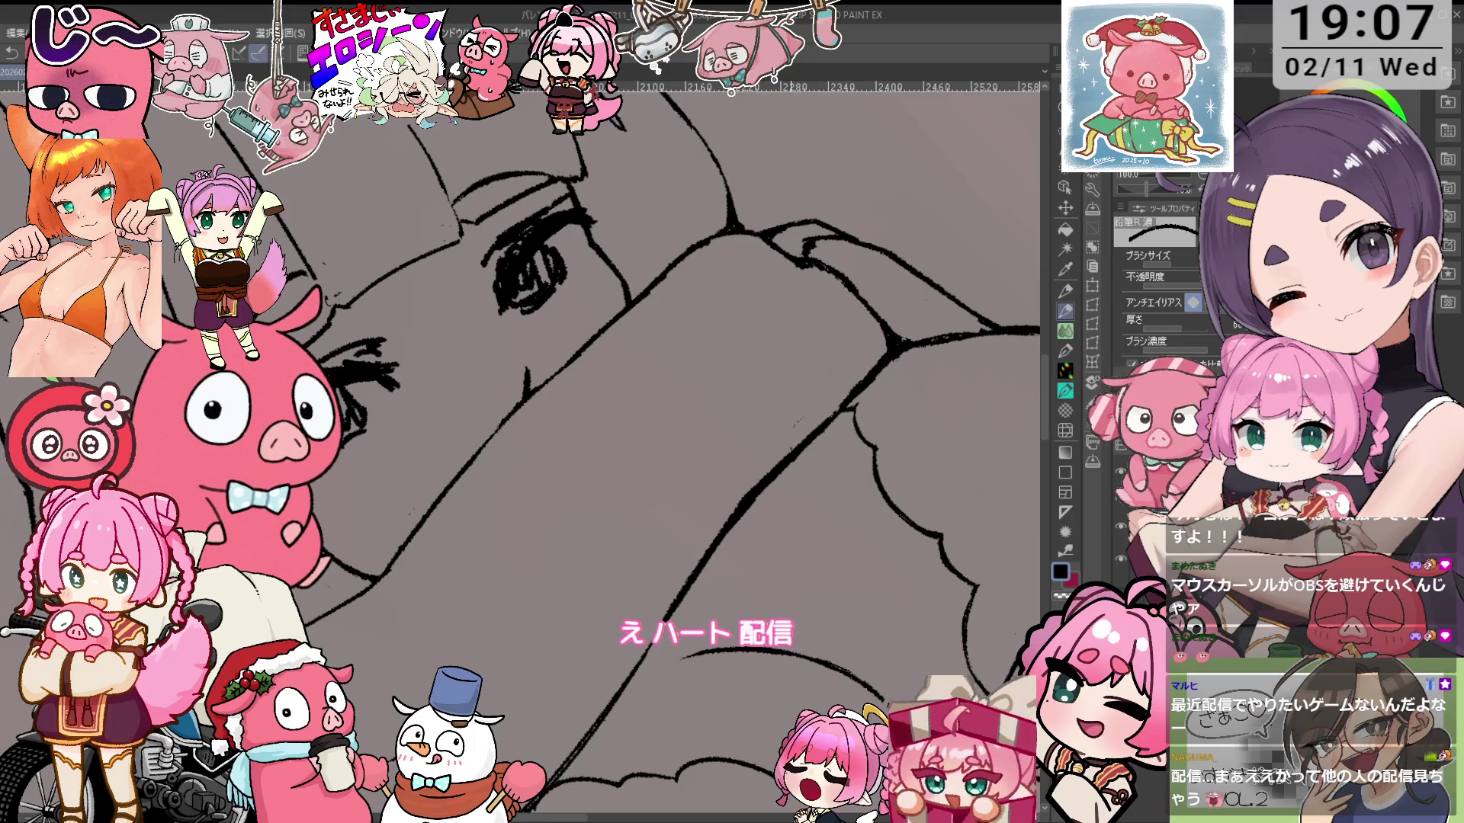
key(e)
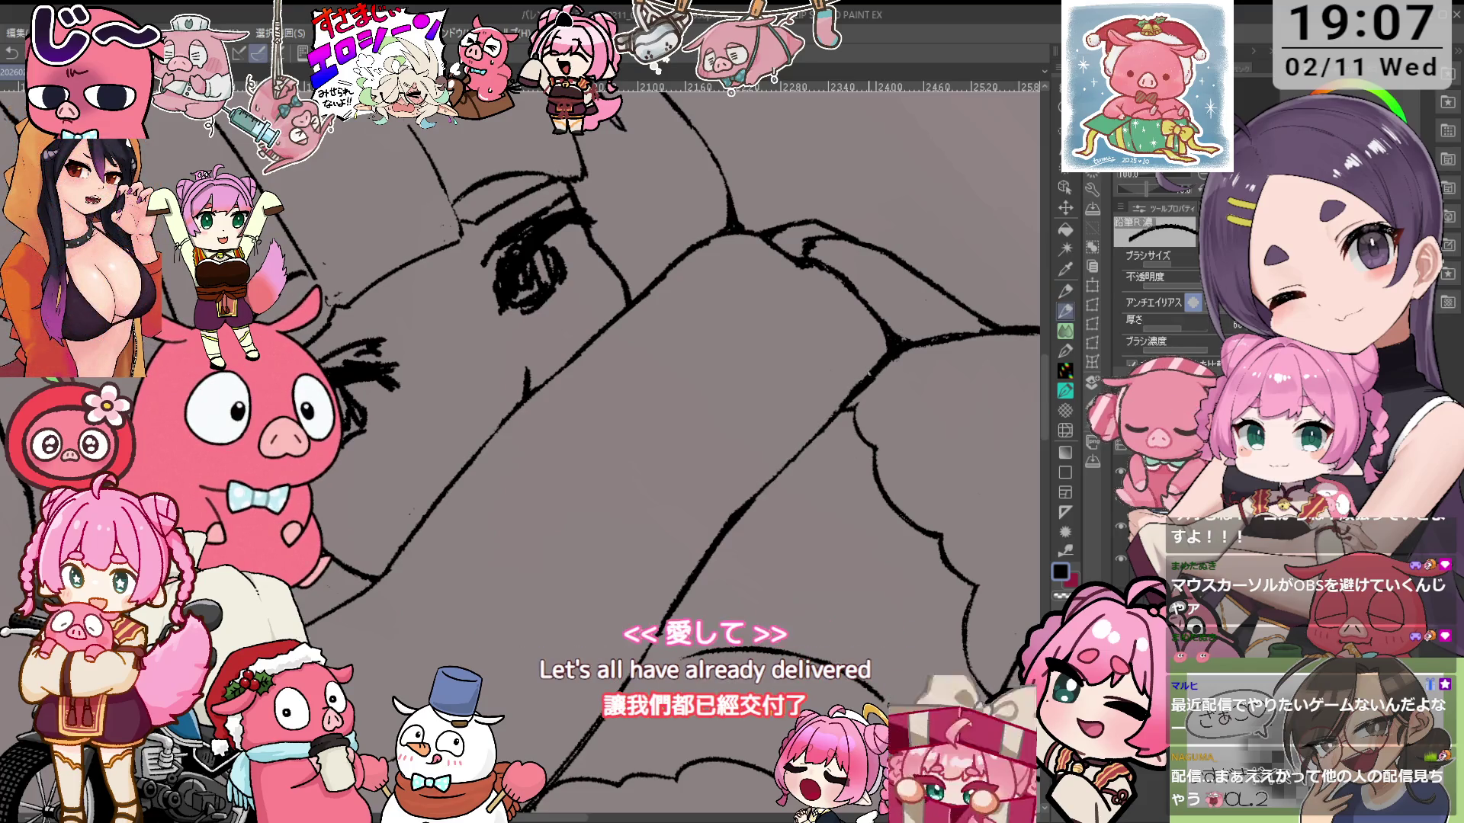
Rotate the sketch more horizontally and redraw the scarf folds in thick, clean black lines
drag(881, 345, 793, 474)
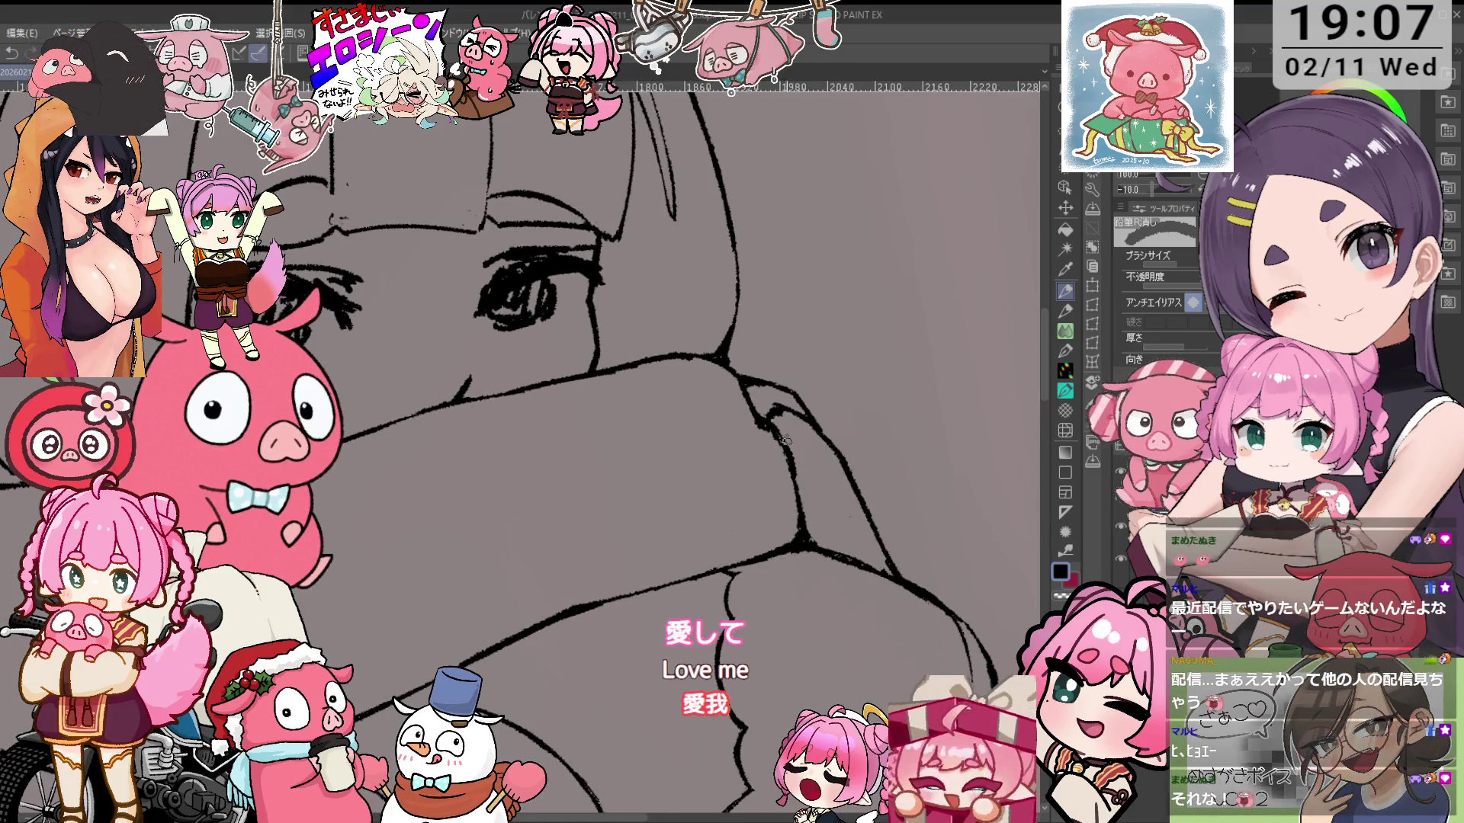
scroll(786, 457, down, 2)
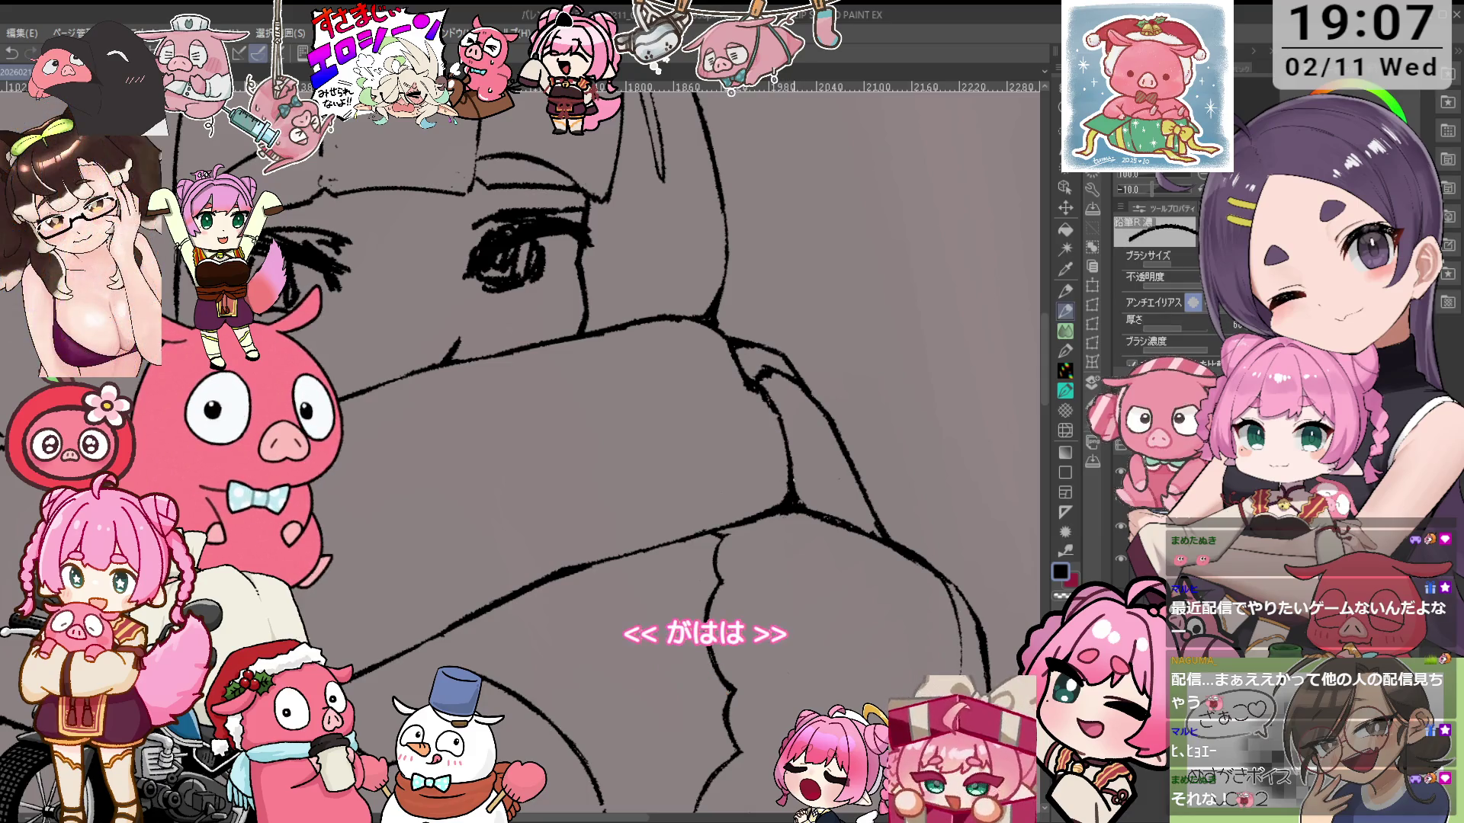
drag(779, 422, 771, 426)
key(e)
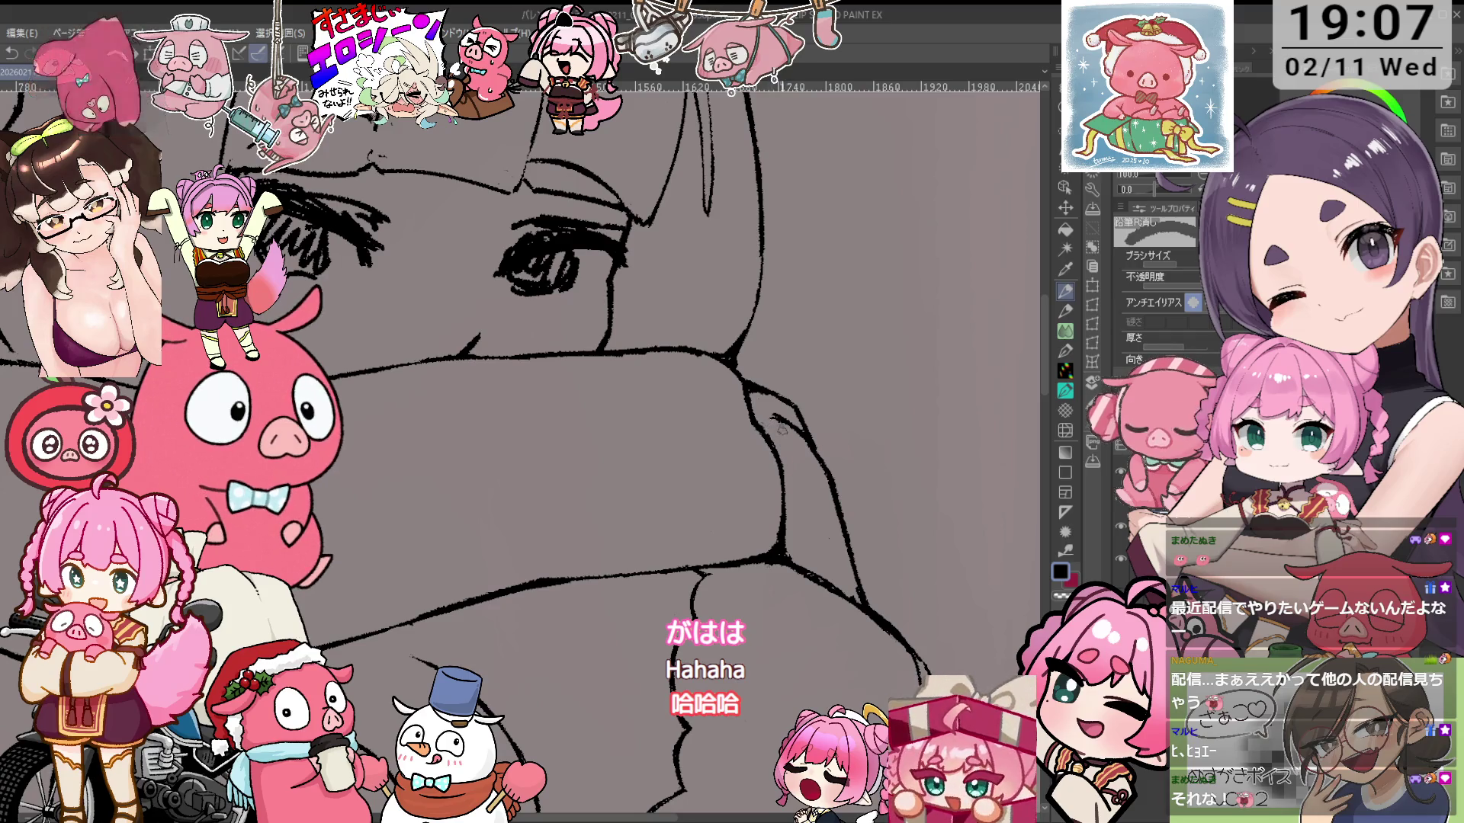
key(p)
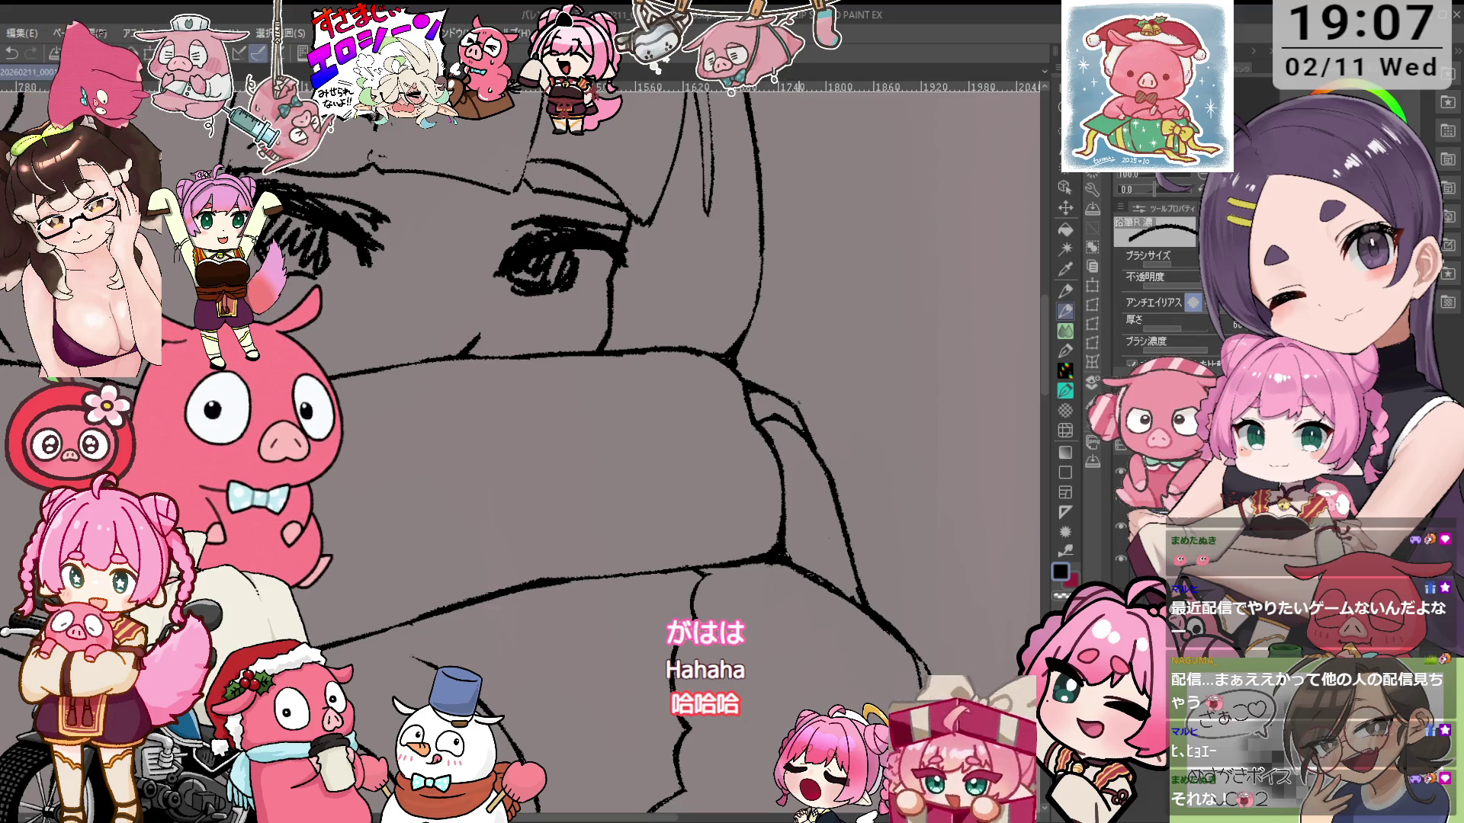
key(asciicircum)
key(e)
scroll(826, 466, up, 2)
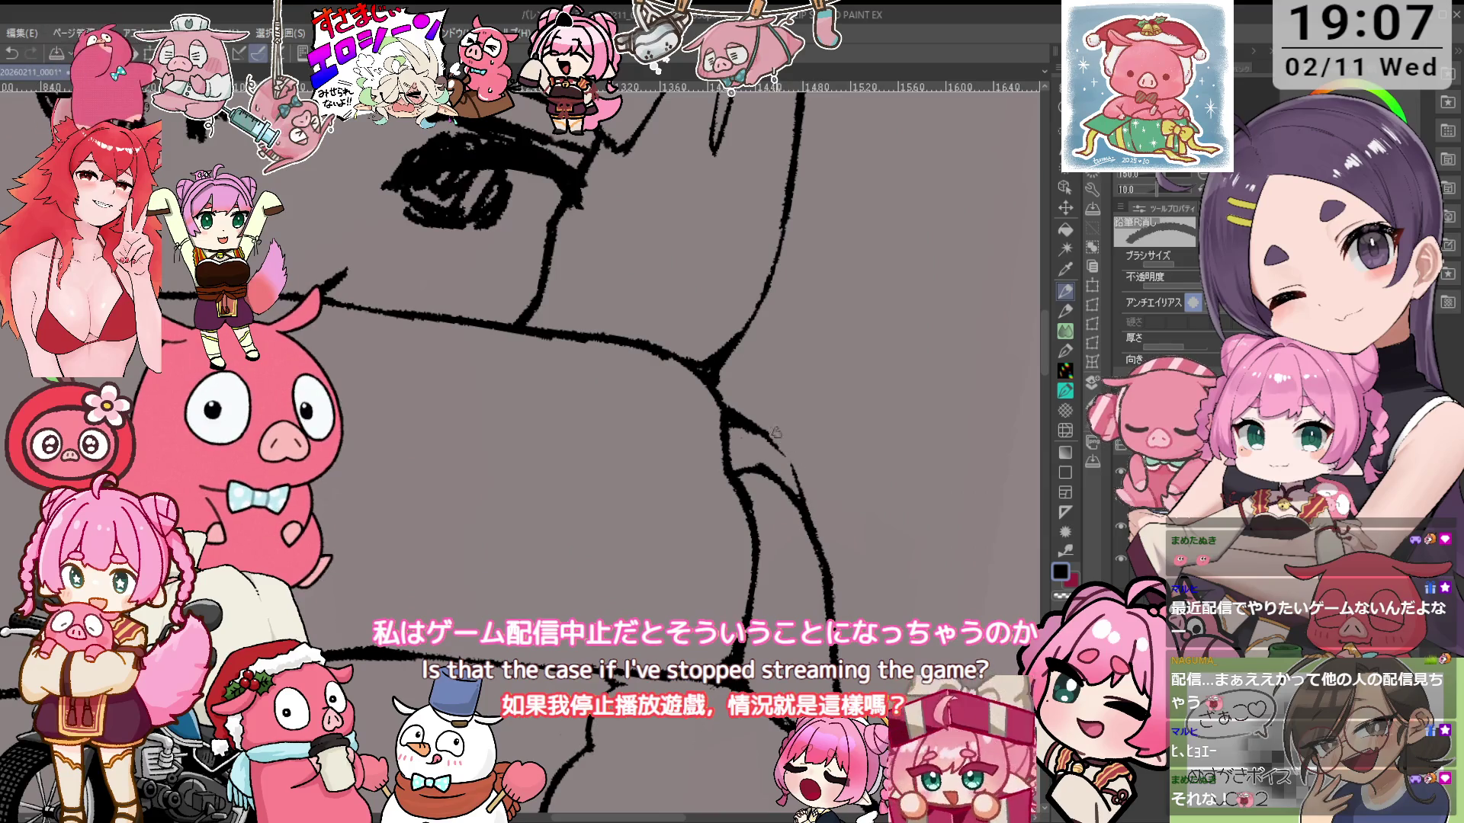
Tidy the scarf's outer contours with a size-20 eraser, rotating to -15° and panning along them
key(p)
scroll(588, 316, down, 6)
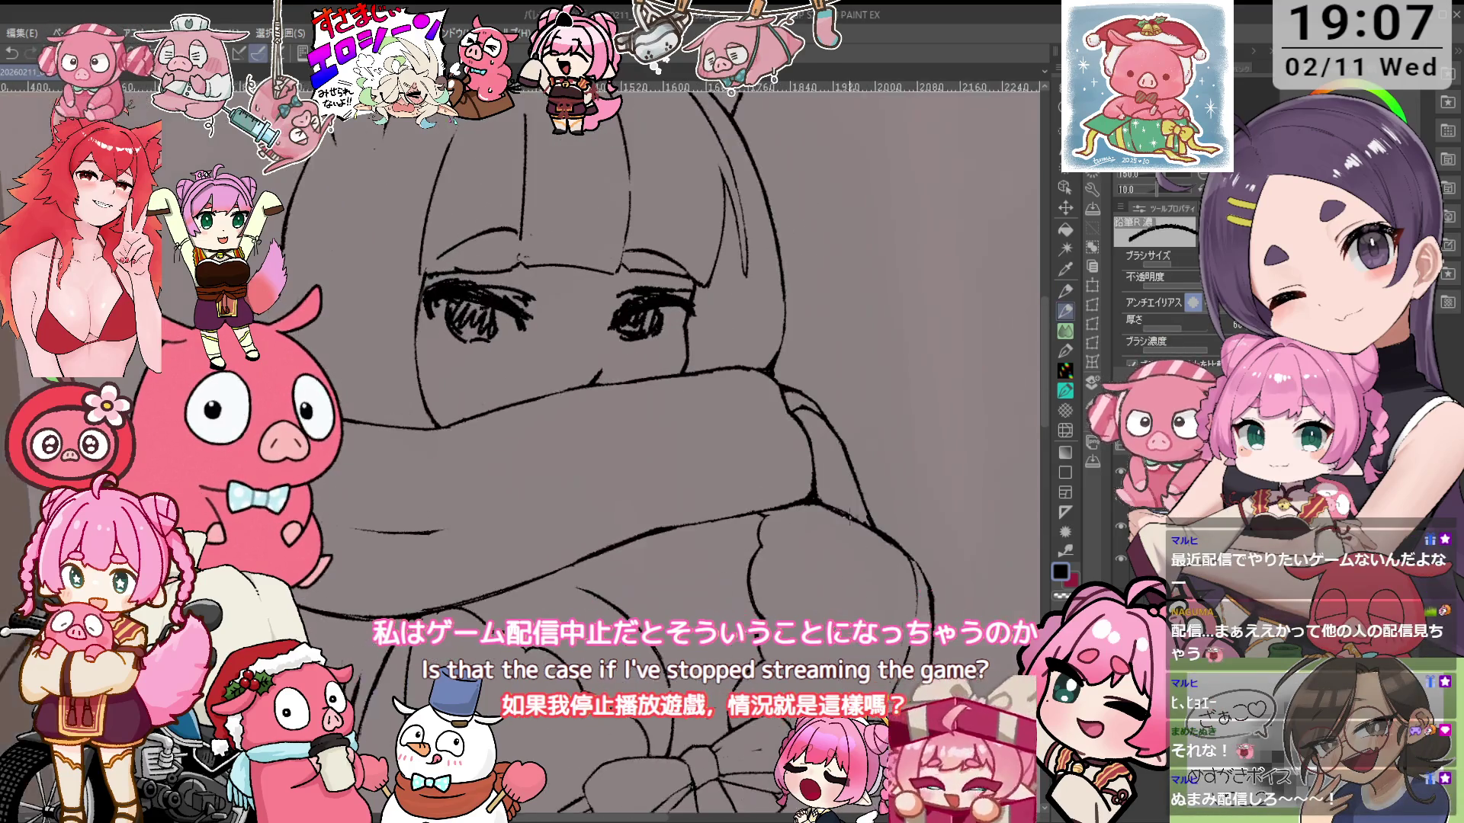
scroll(609, 362, up, 4)
scroll(686, 442, up, 2)
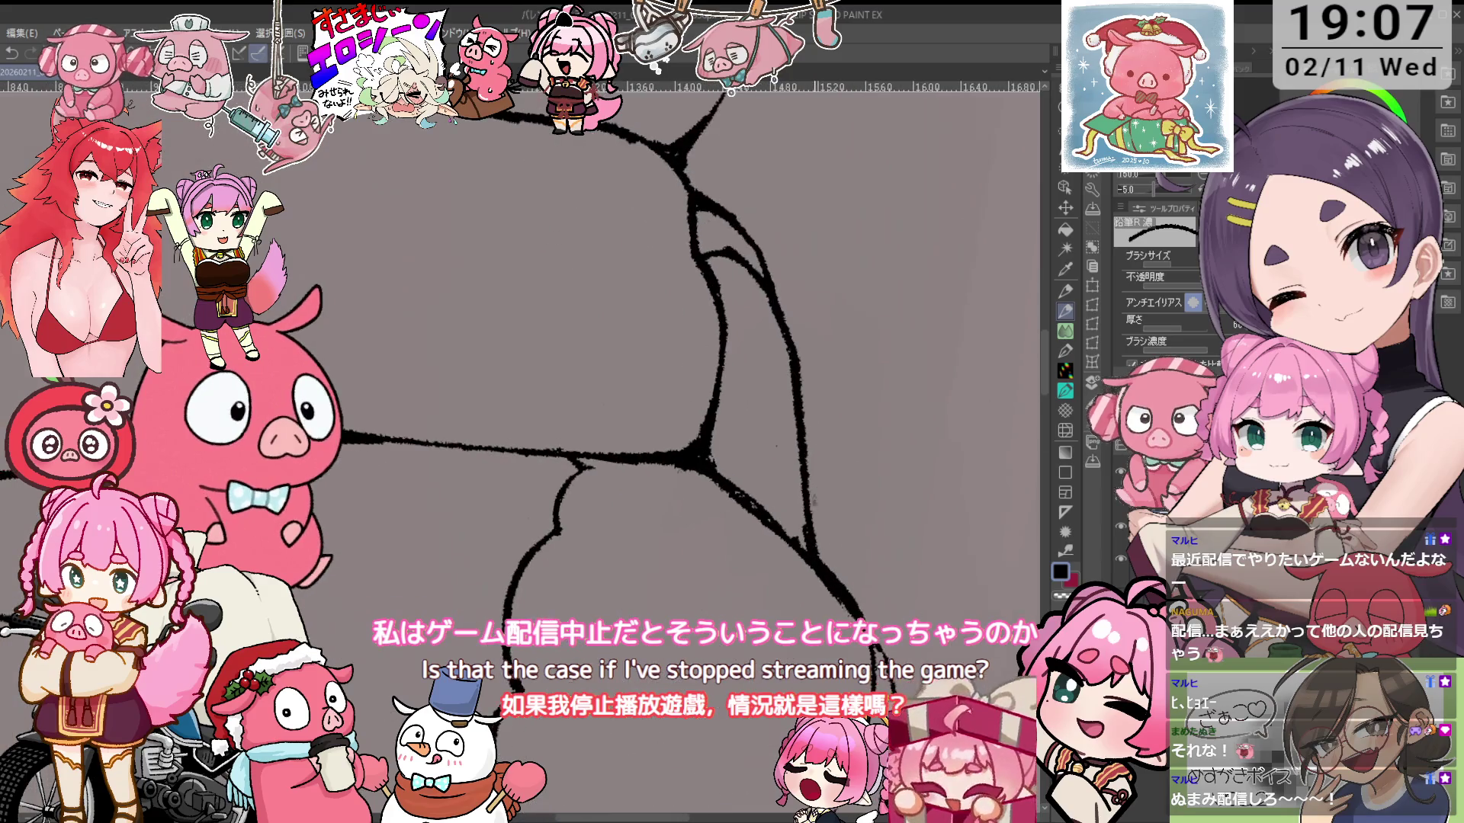
key(e)
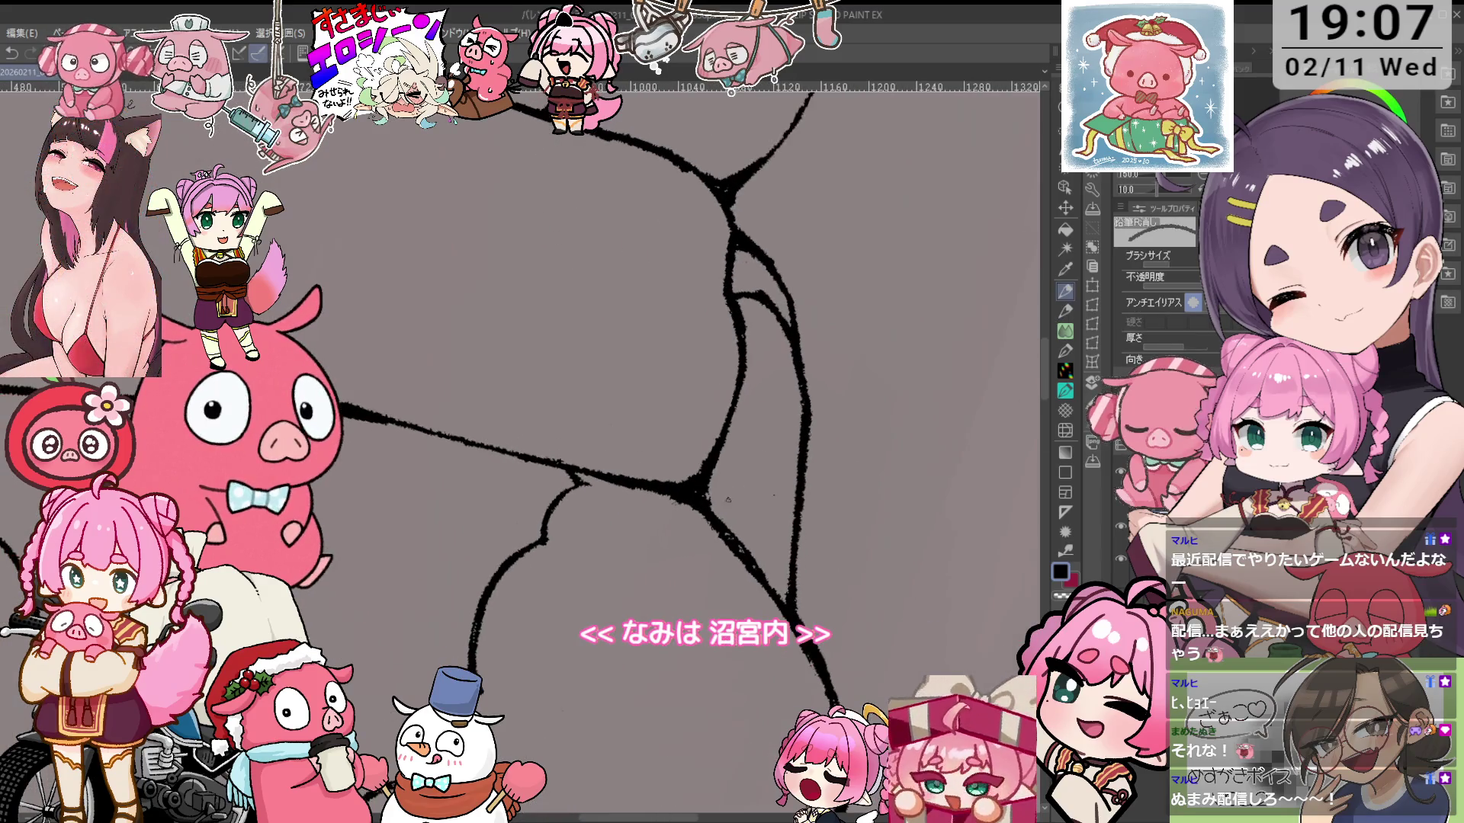
key(bracketright)
key(bracketright)
key(bracketright)
scroll(728, 482, right, 5)
key(minus)
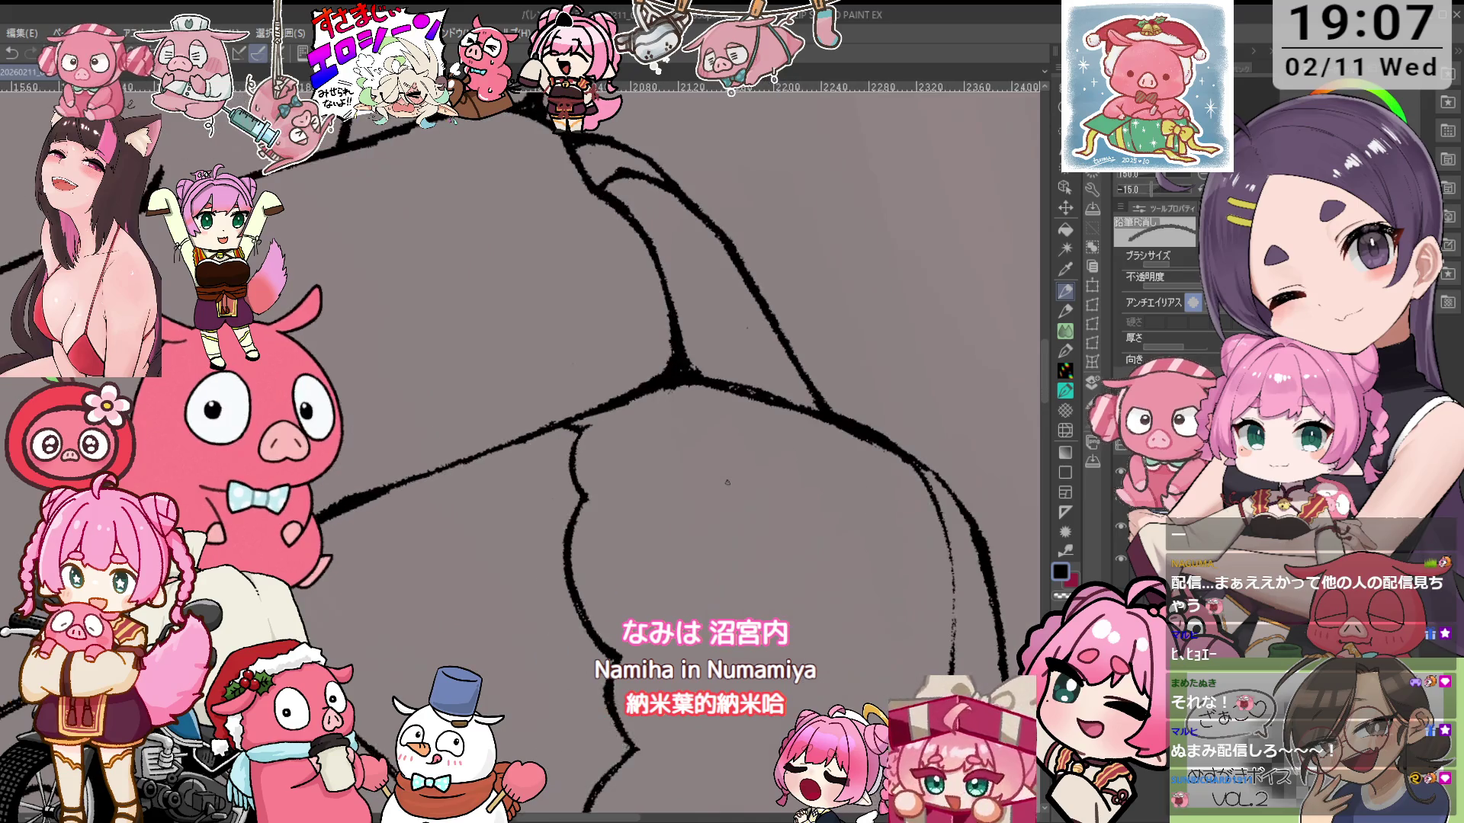
mouse_move(899, 339)
mouse_down()
mouse_move(843, 329)
mouse_move(1220, 343)
mouse_up()
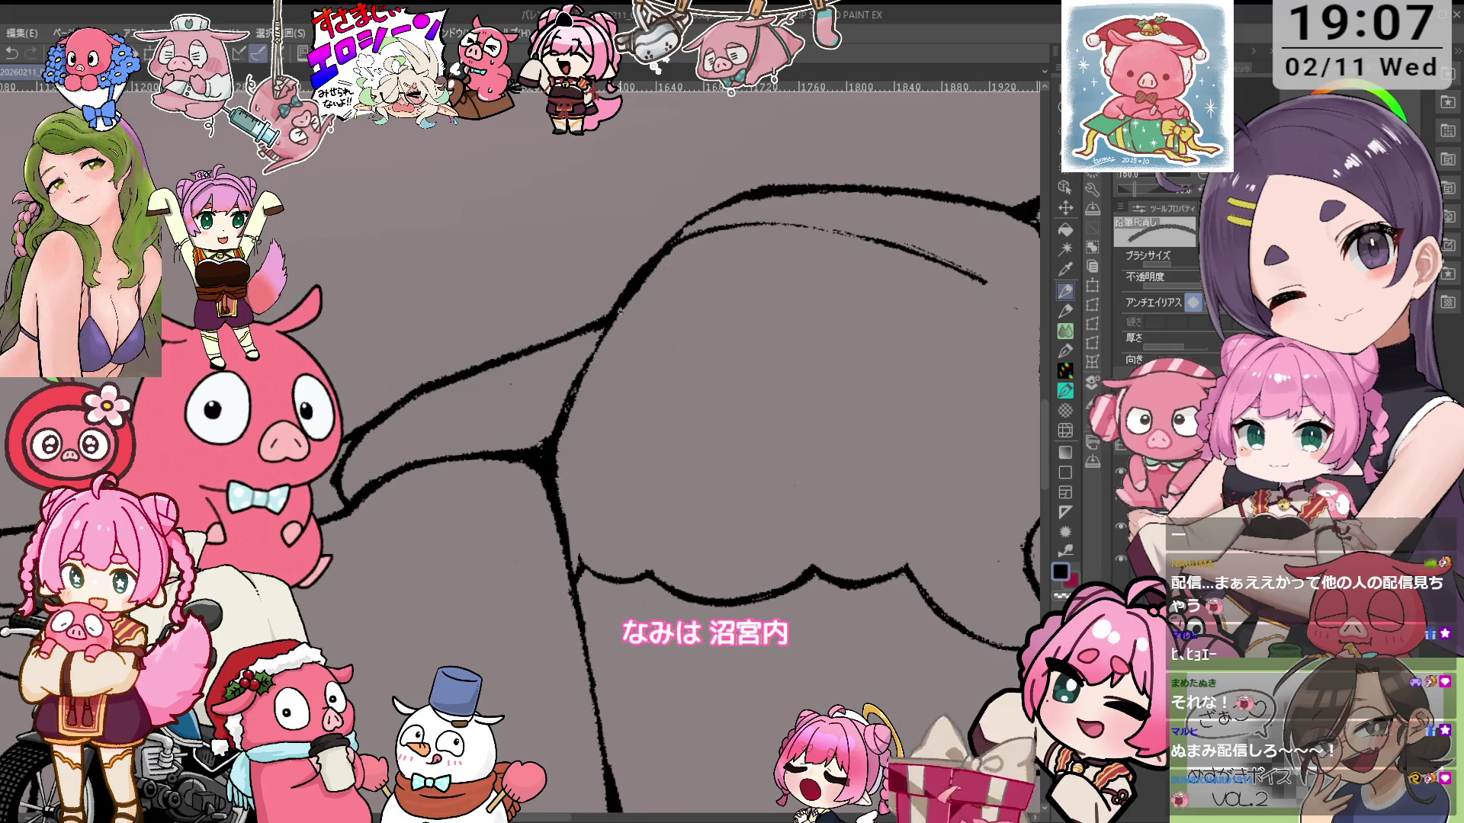
Straighten and zoom the view to show the whole upper body with the bow-tied top
key(p)
scroll(553, 446, down, 5)
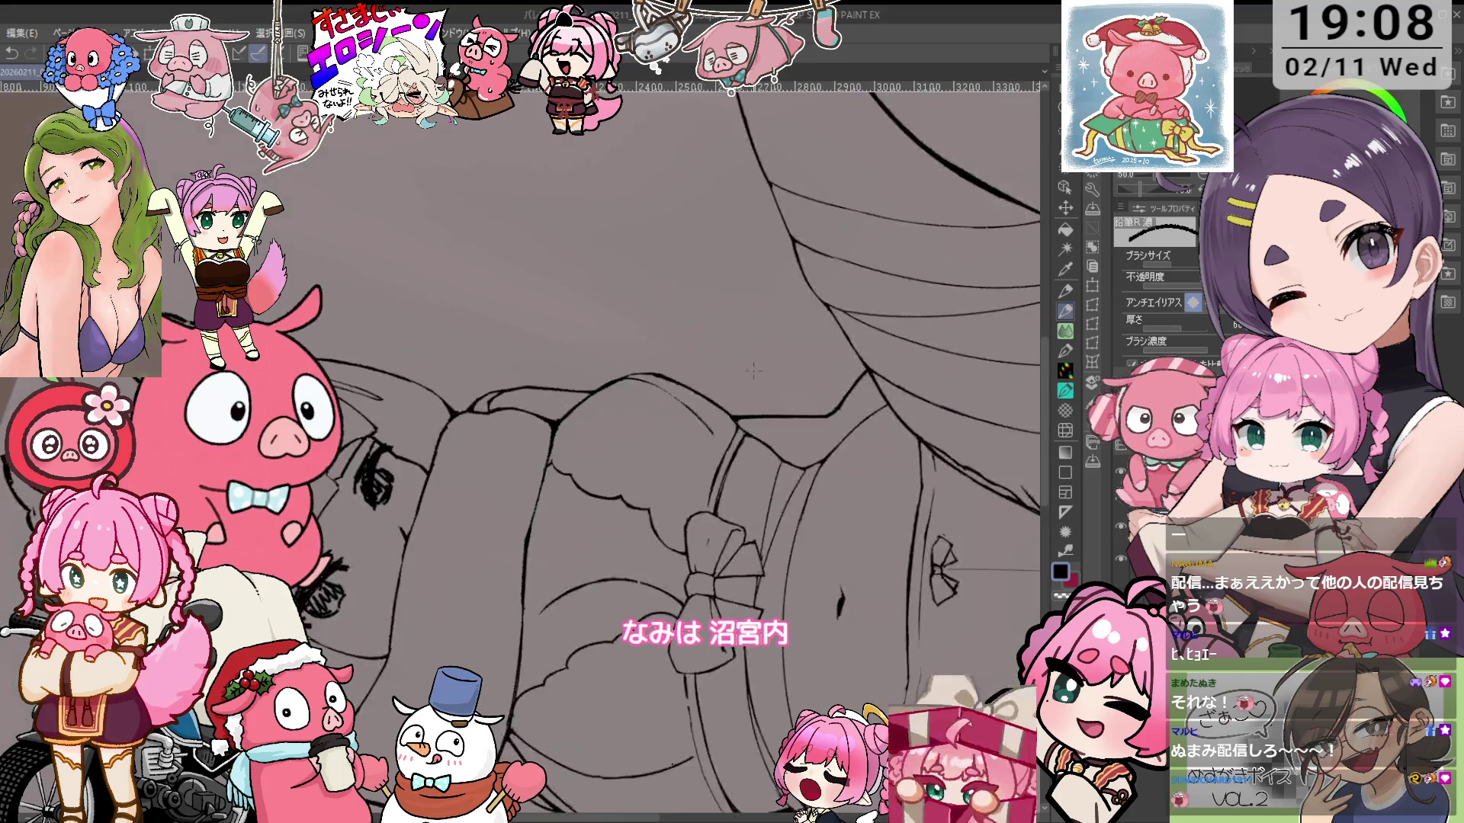
drag(733, 496, 767, 477)
scroll(751, 500, up, 4)
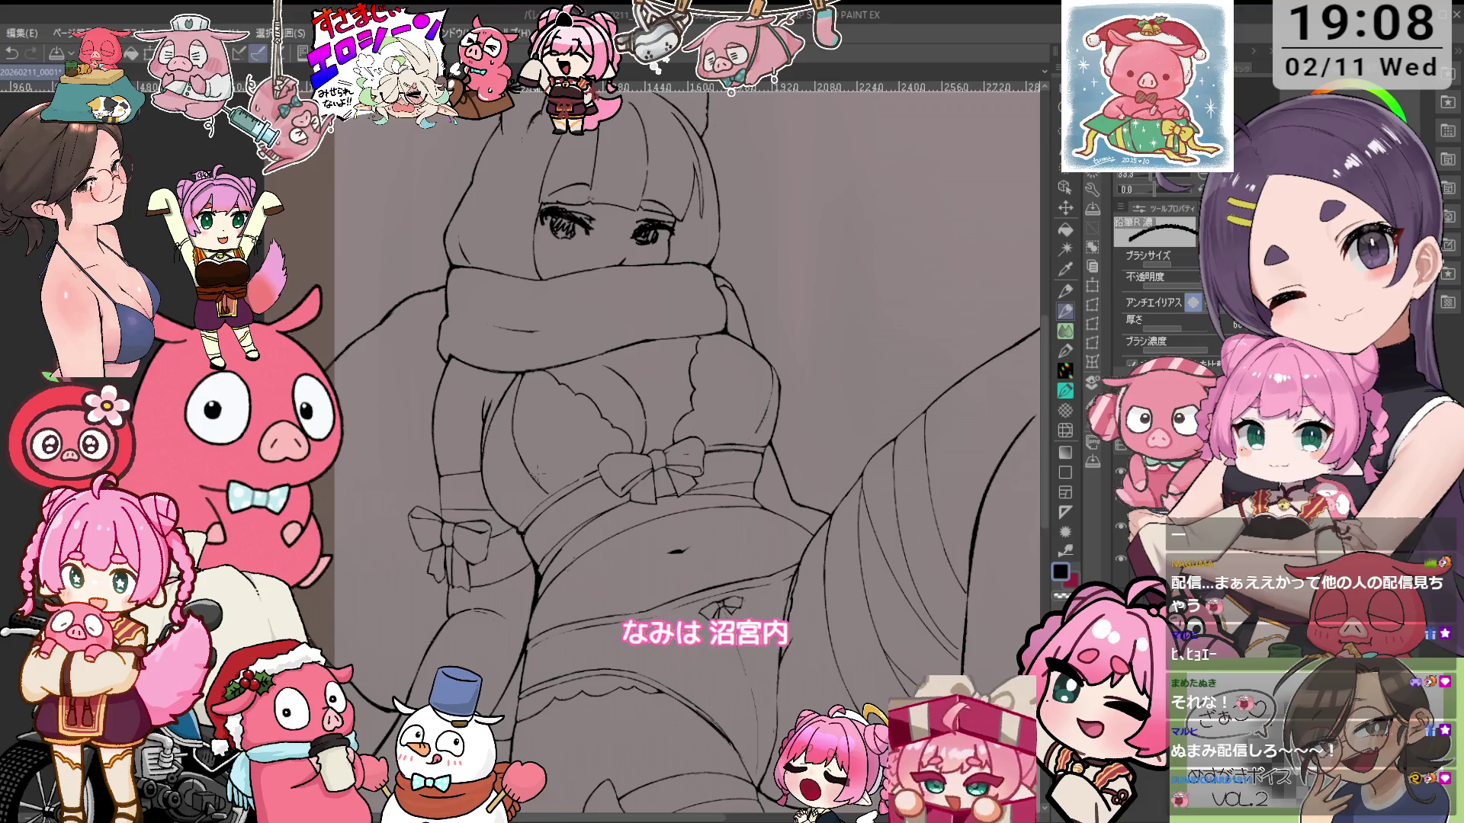
Zoom in on the torso and select the Liquify (ゆがみ) tool to reshape lines
scroll(538, 477, up, 4)
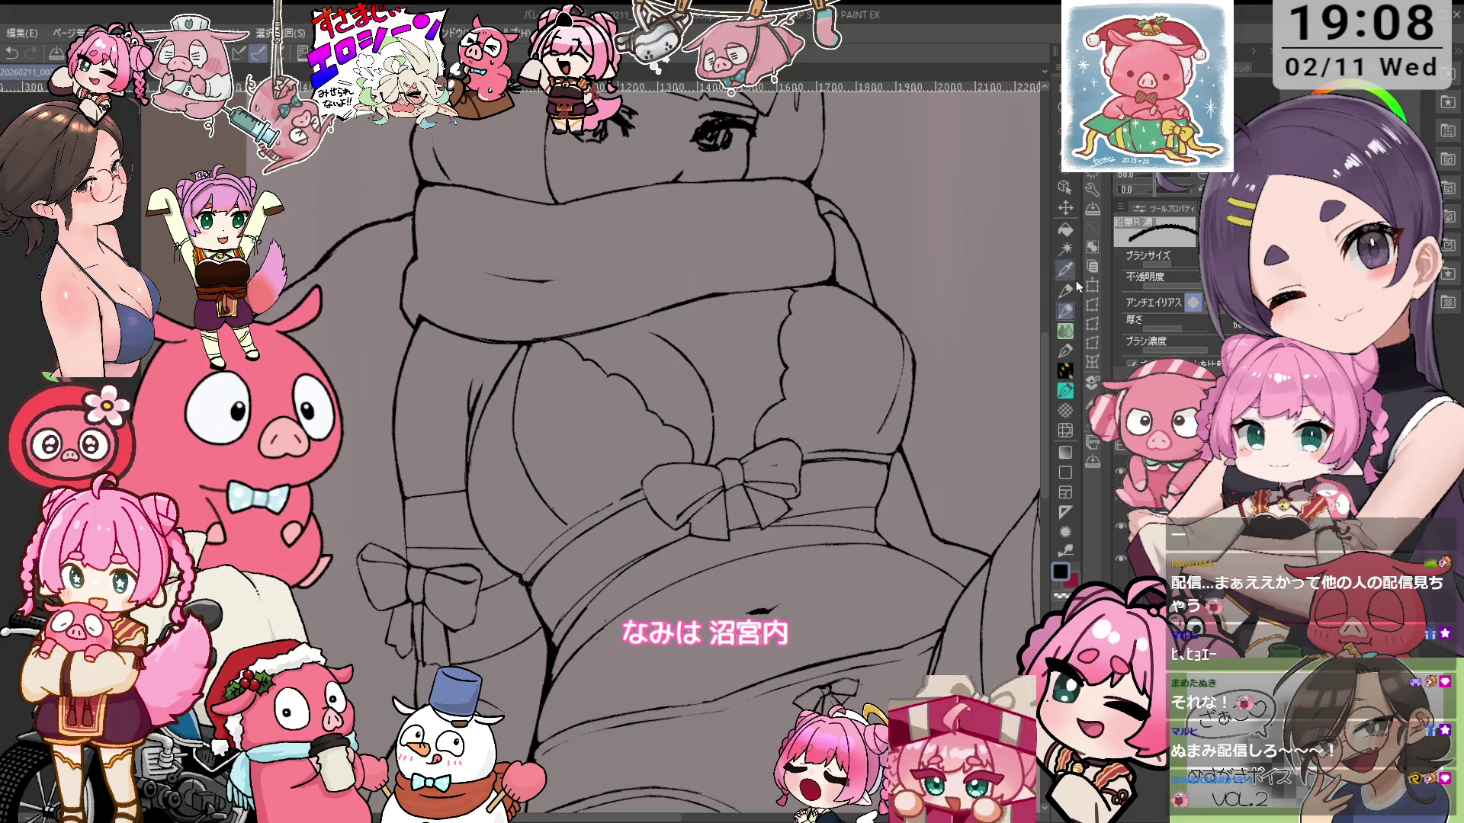
click(1066, 431)
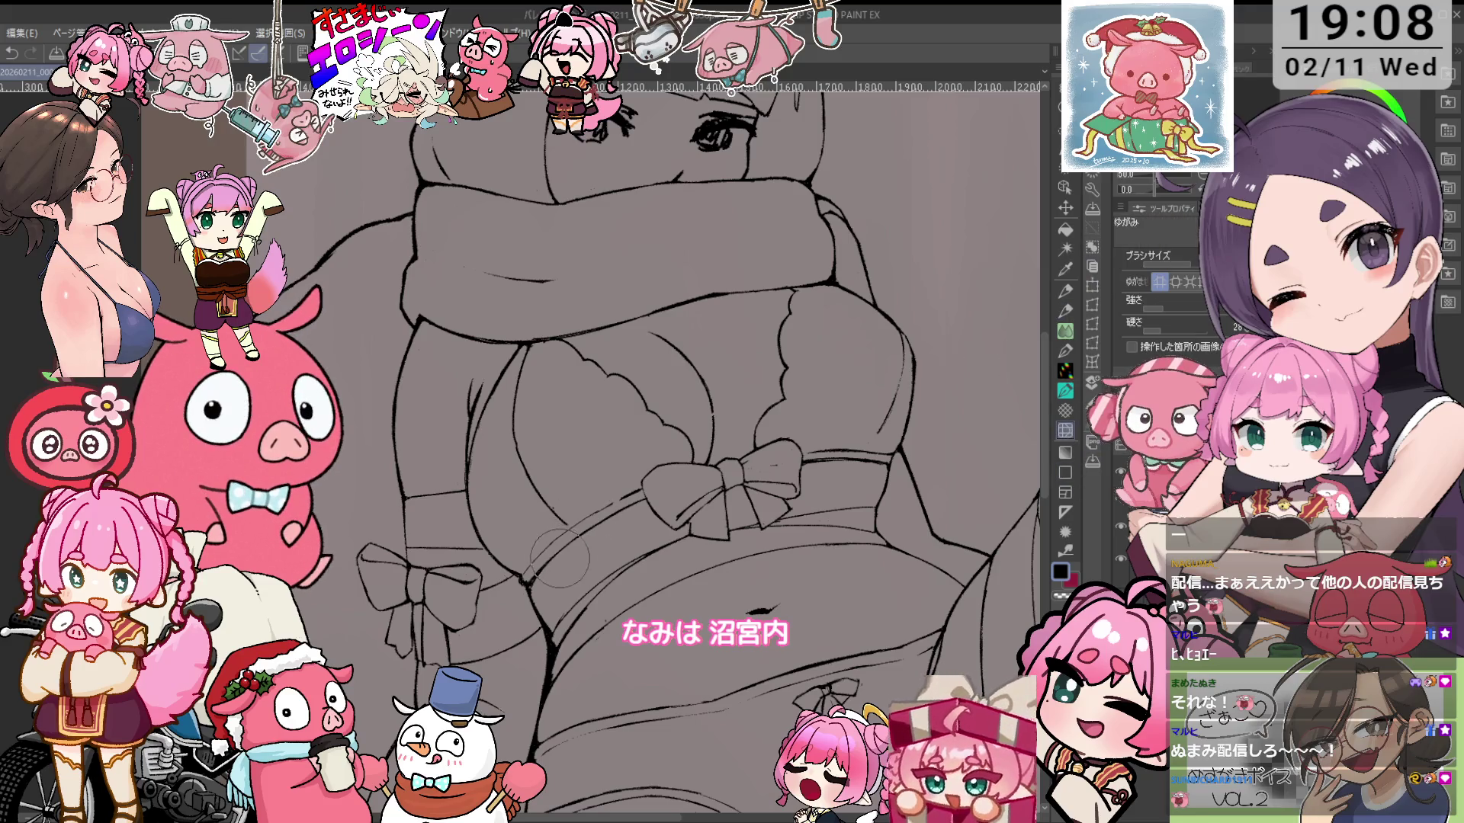
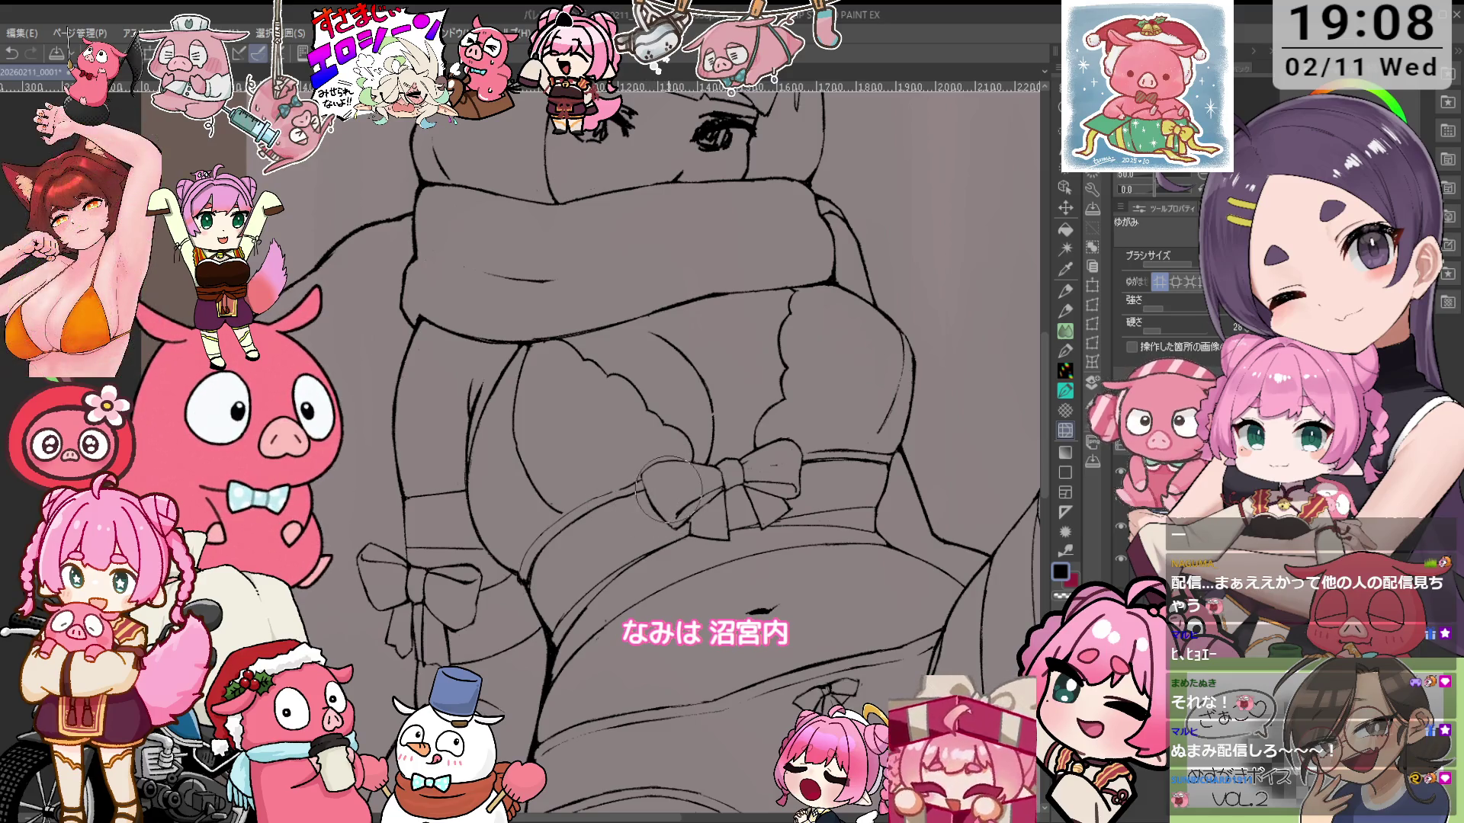
Redraw bolder contours around the chest bow on a tilted canvas, erasing leftover pencil lines
key(minus)
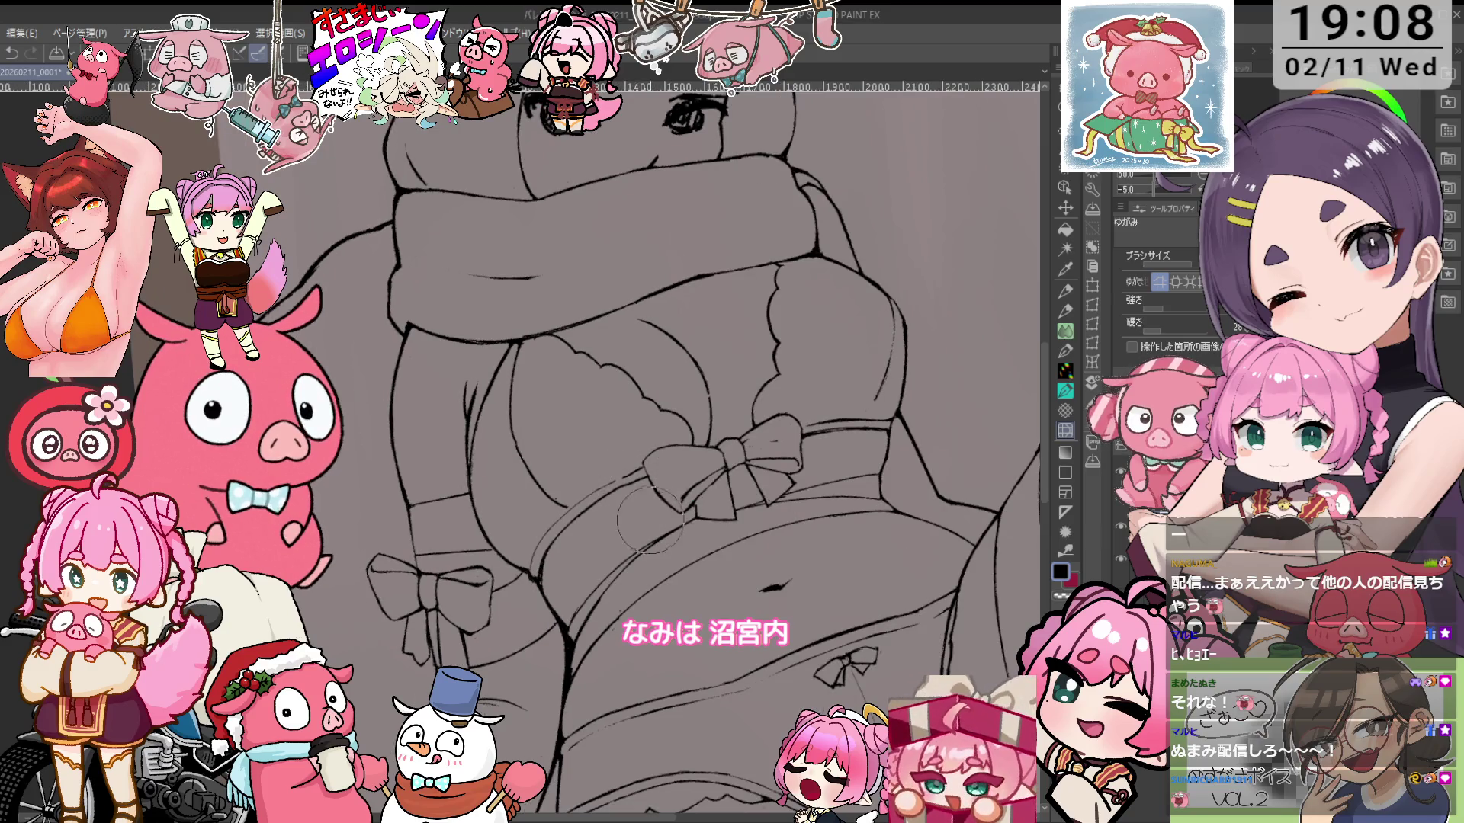
scroll(594, 528, up, 2)
key(minus)
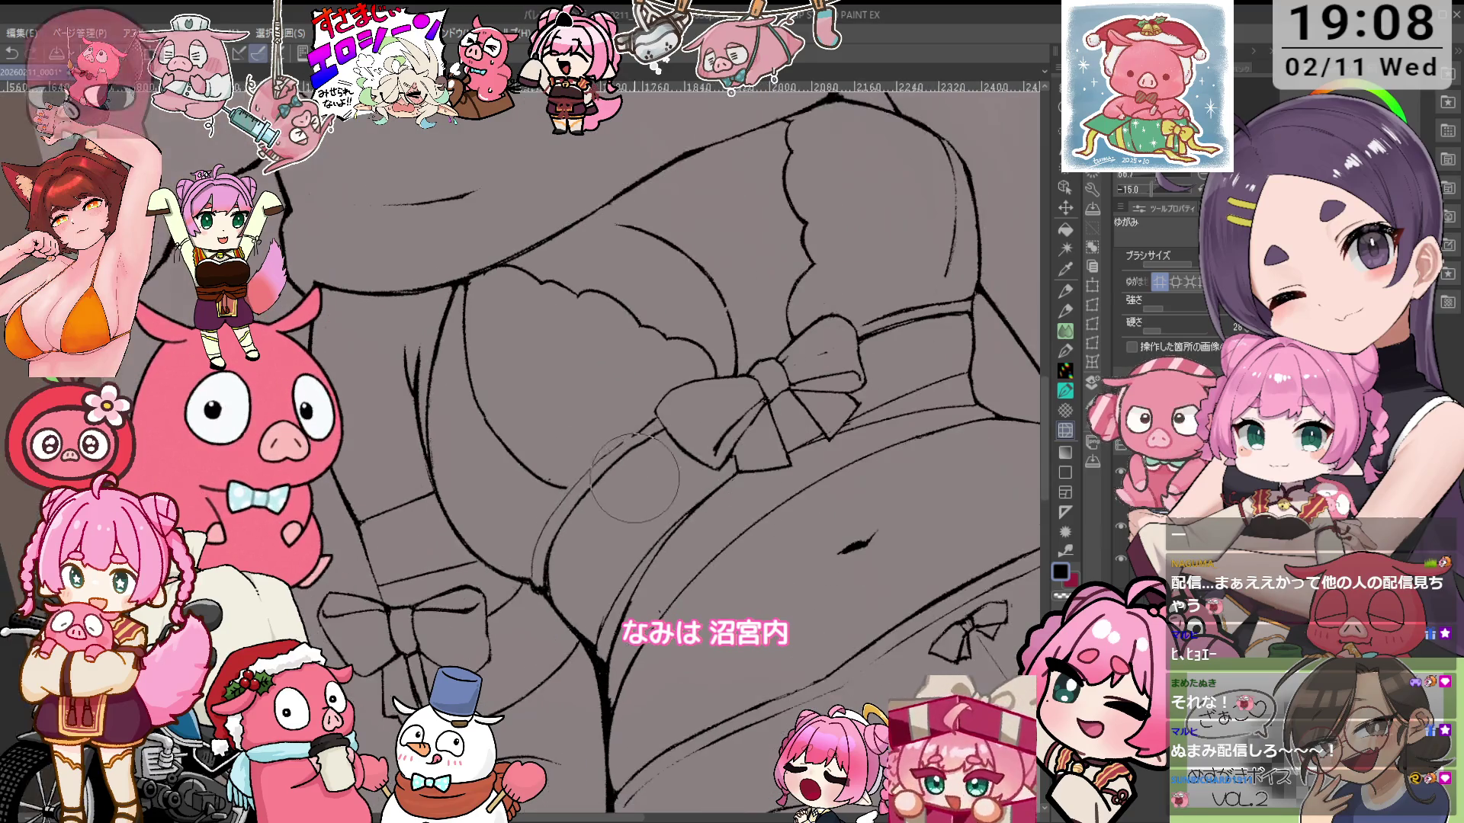
key(e)
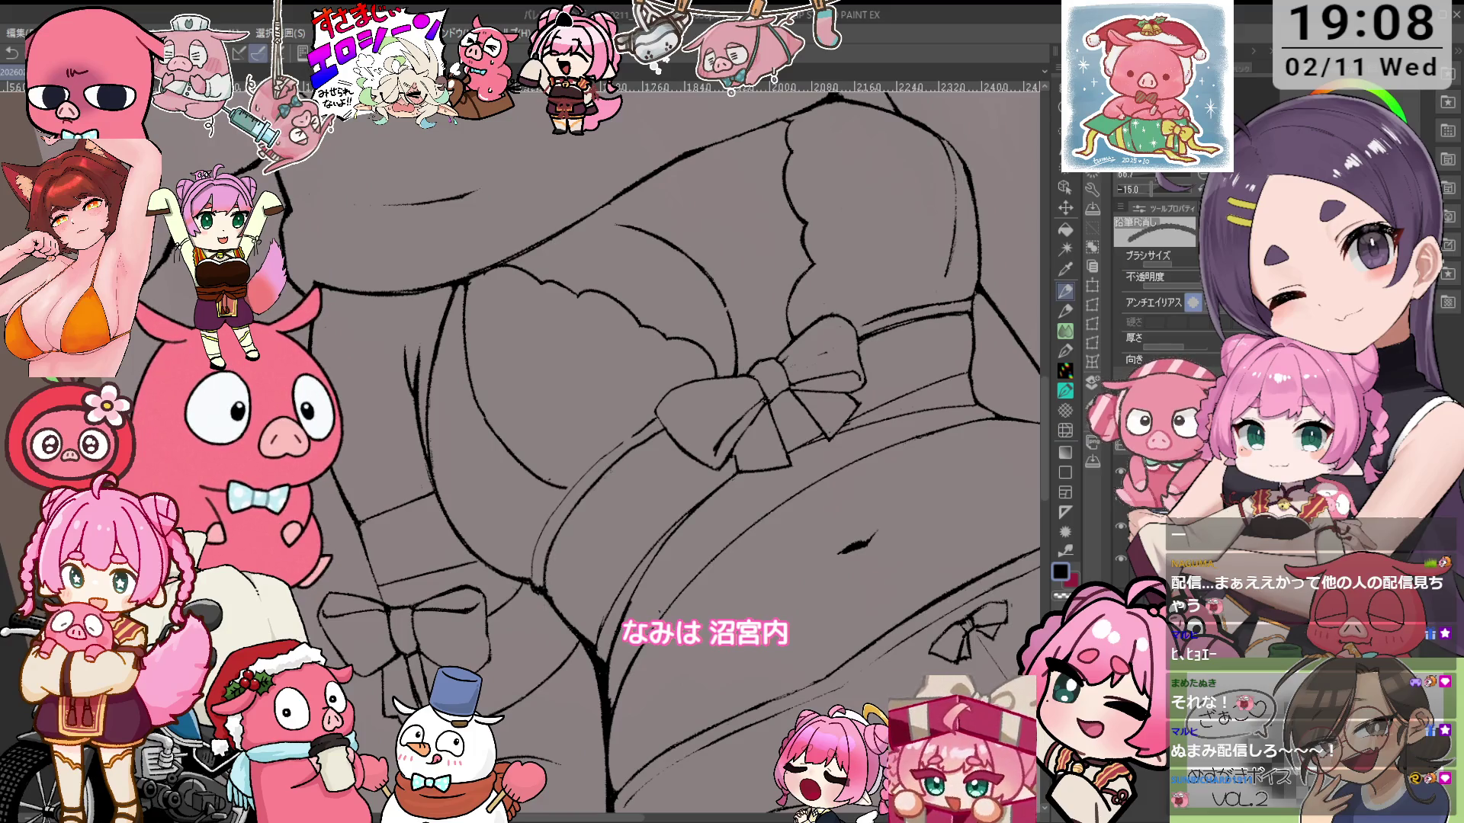
key(minus)
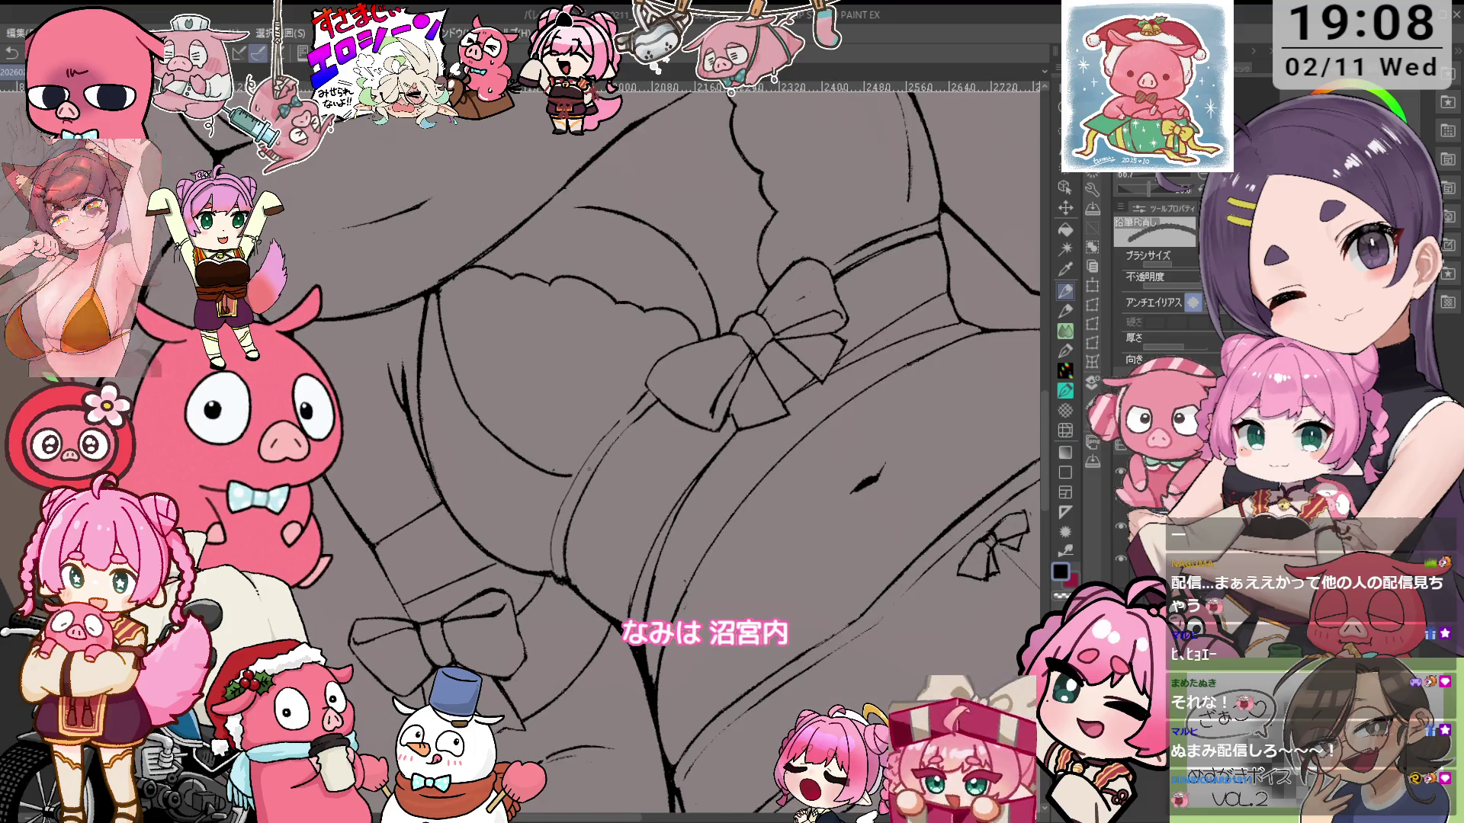
key(p)
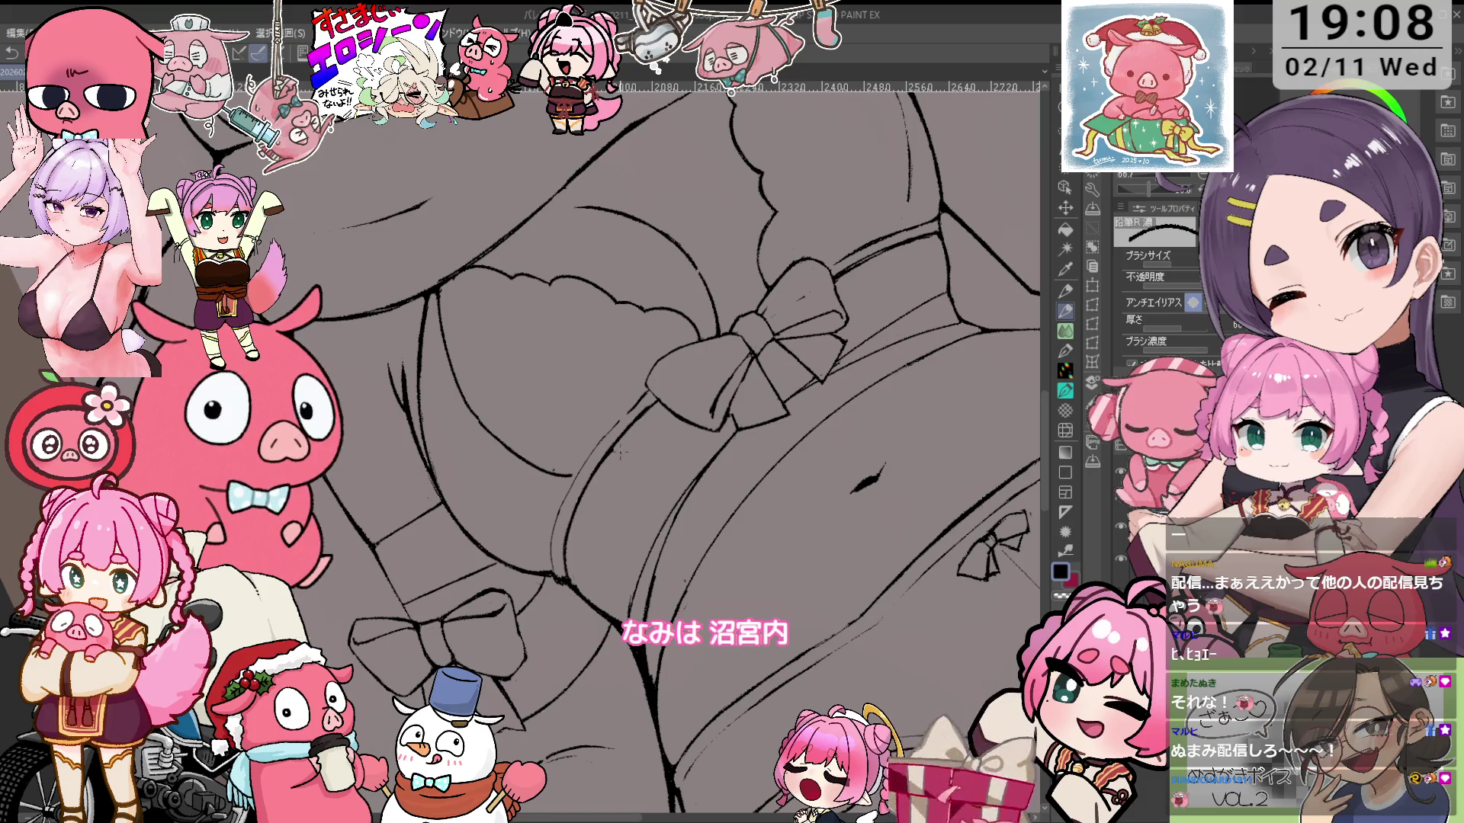
key(e)
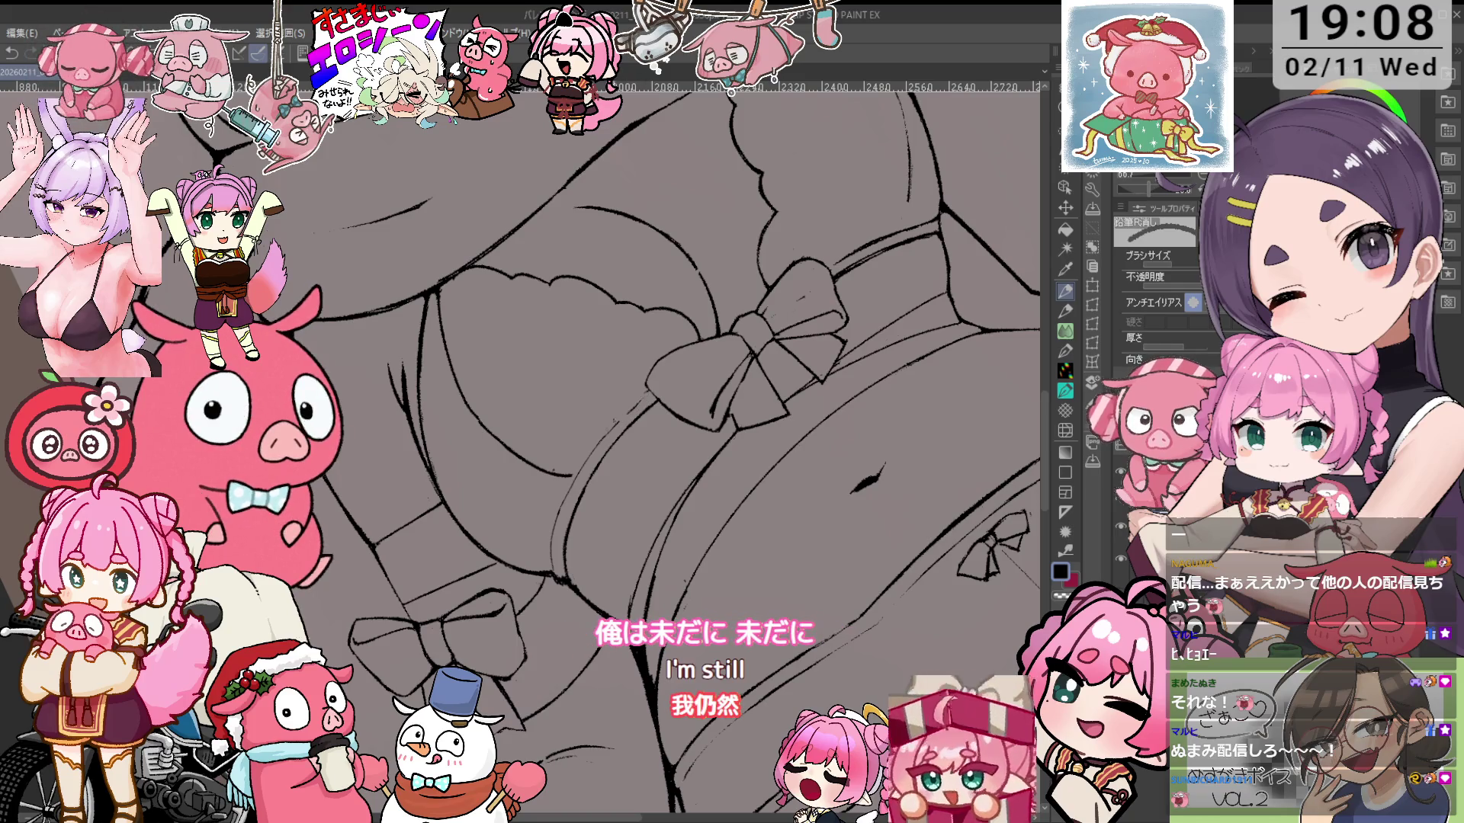
key(p)
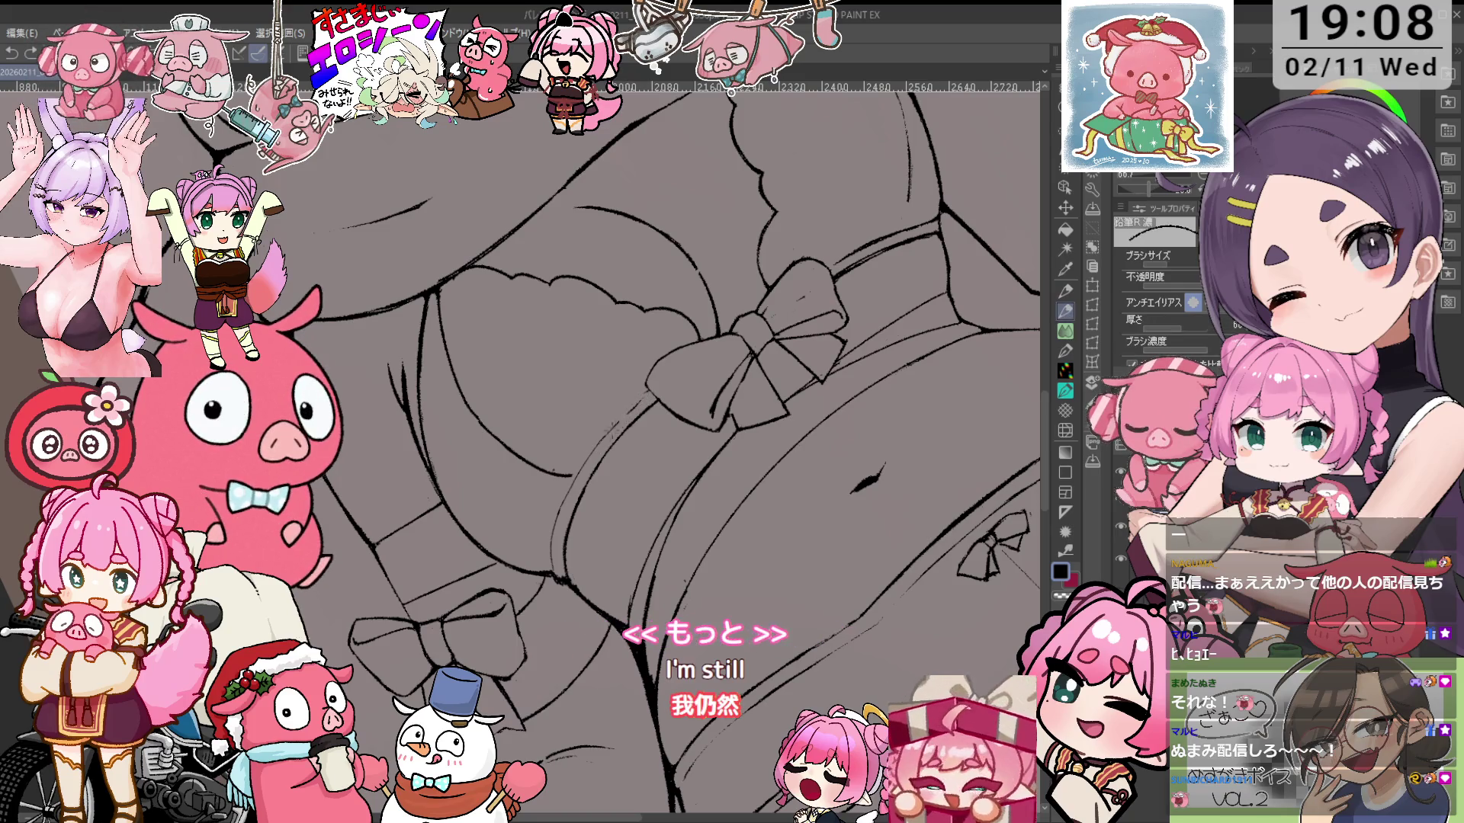
key(minus)
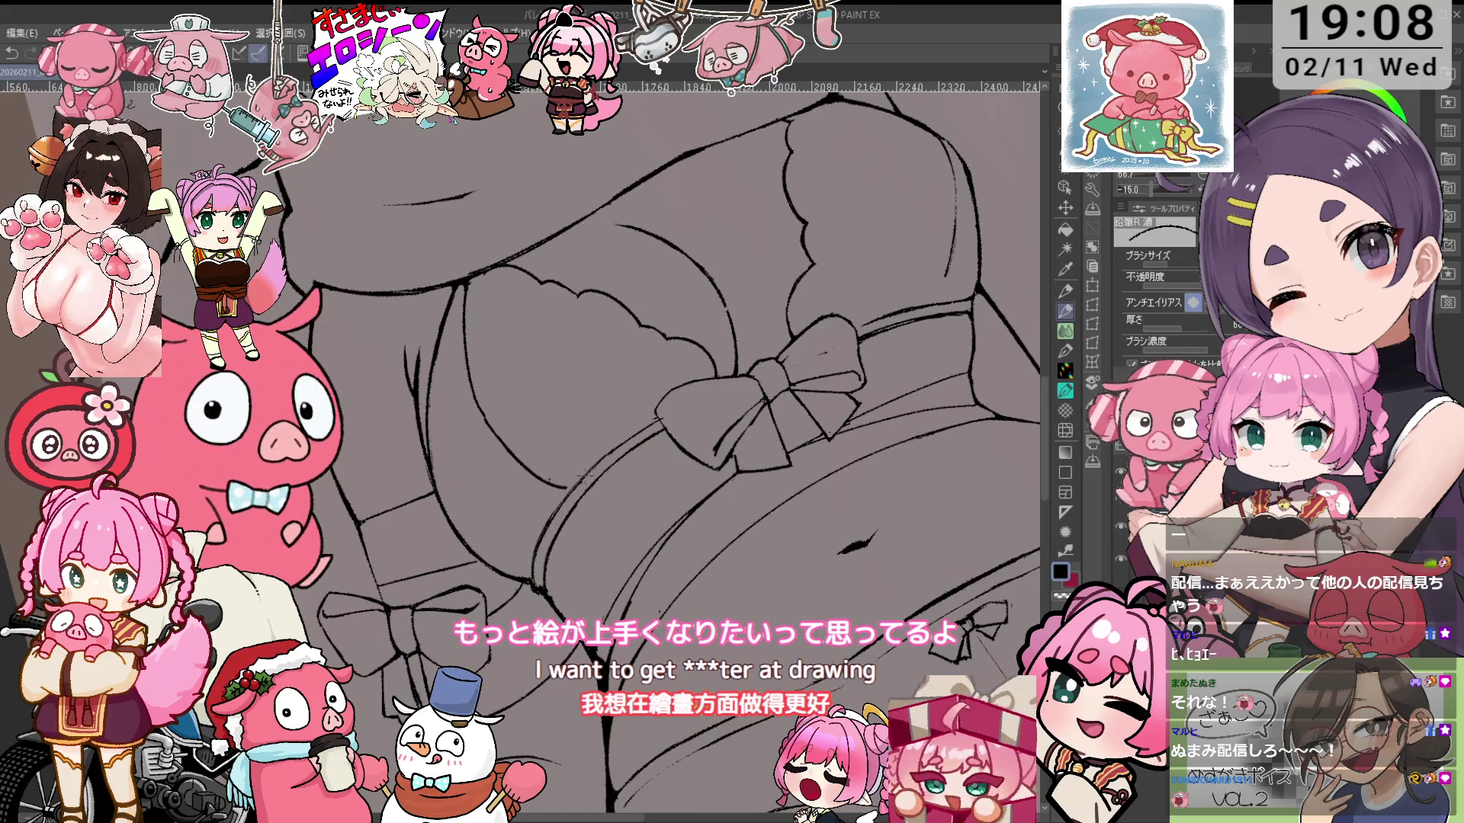
key(e)
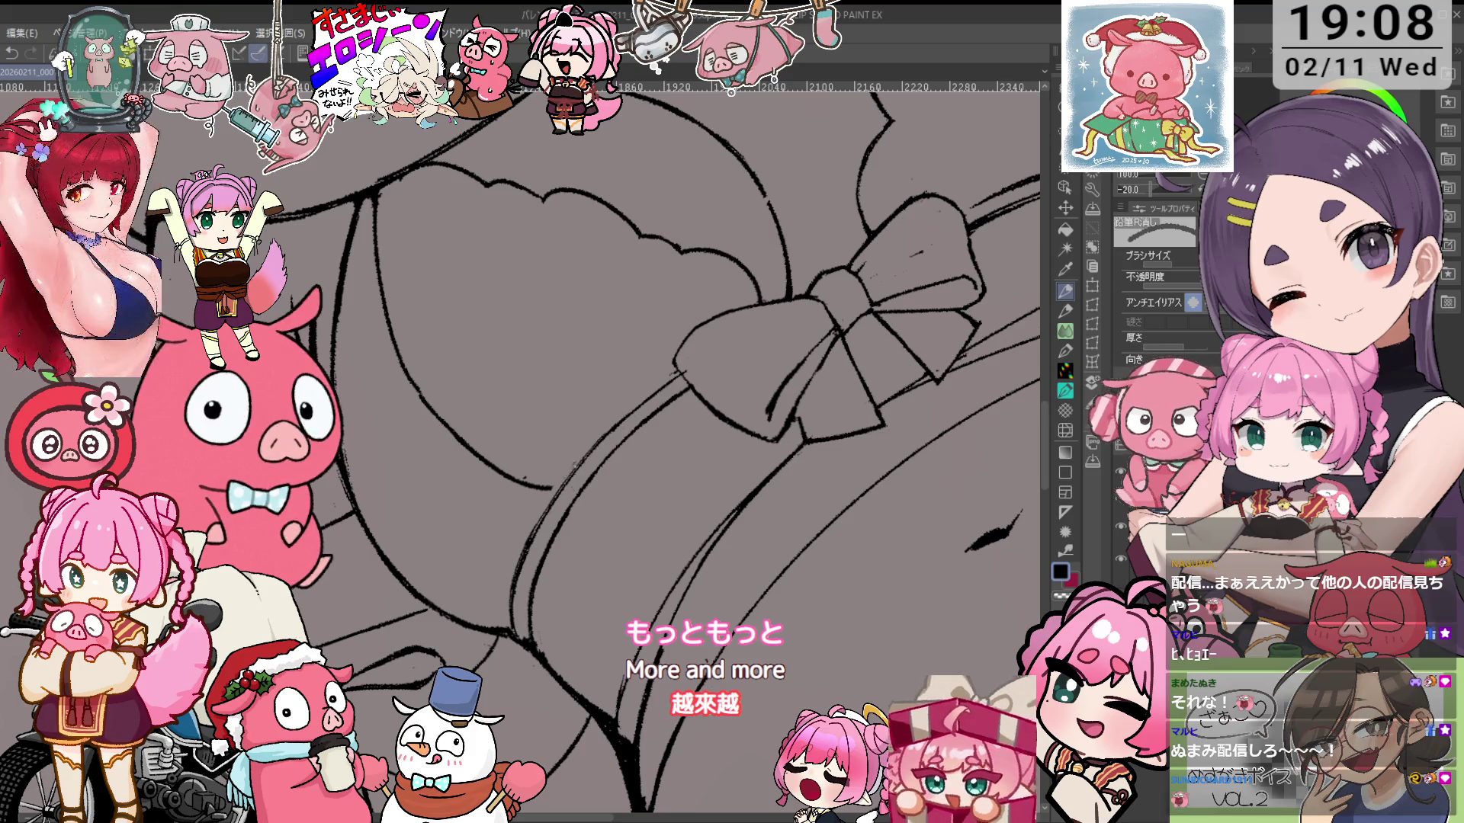
Thicken the ribbon band outline with the band rotated flat, then erase stray segments
scroll(656, 449, up, 3)
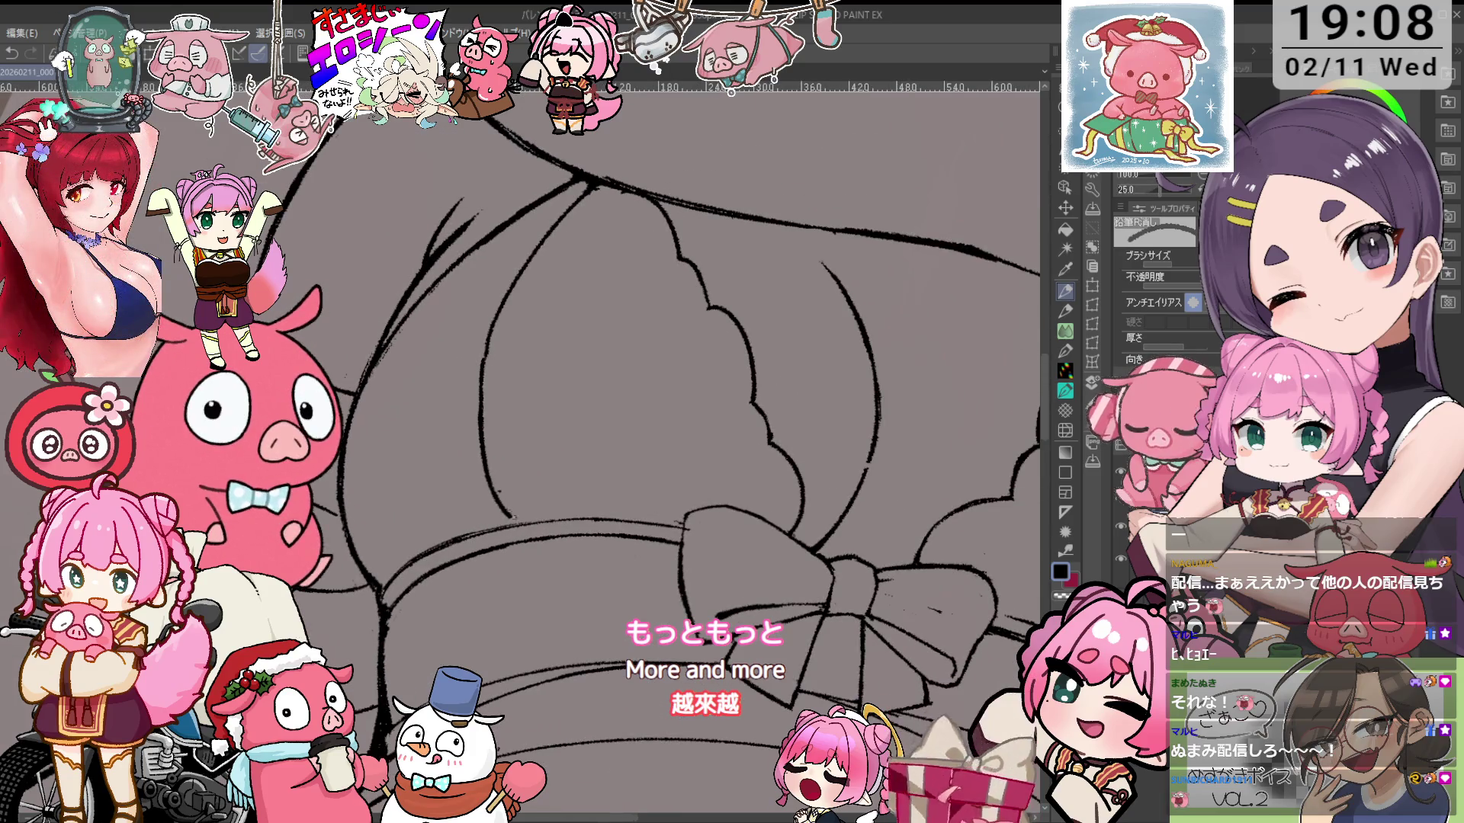
key(minus)
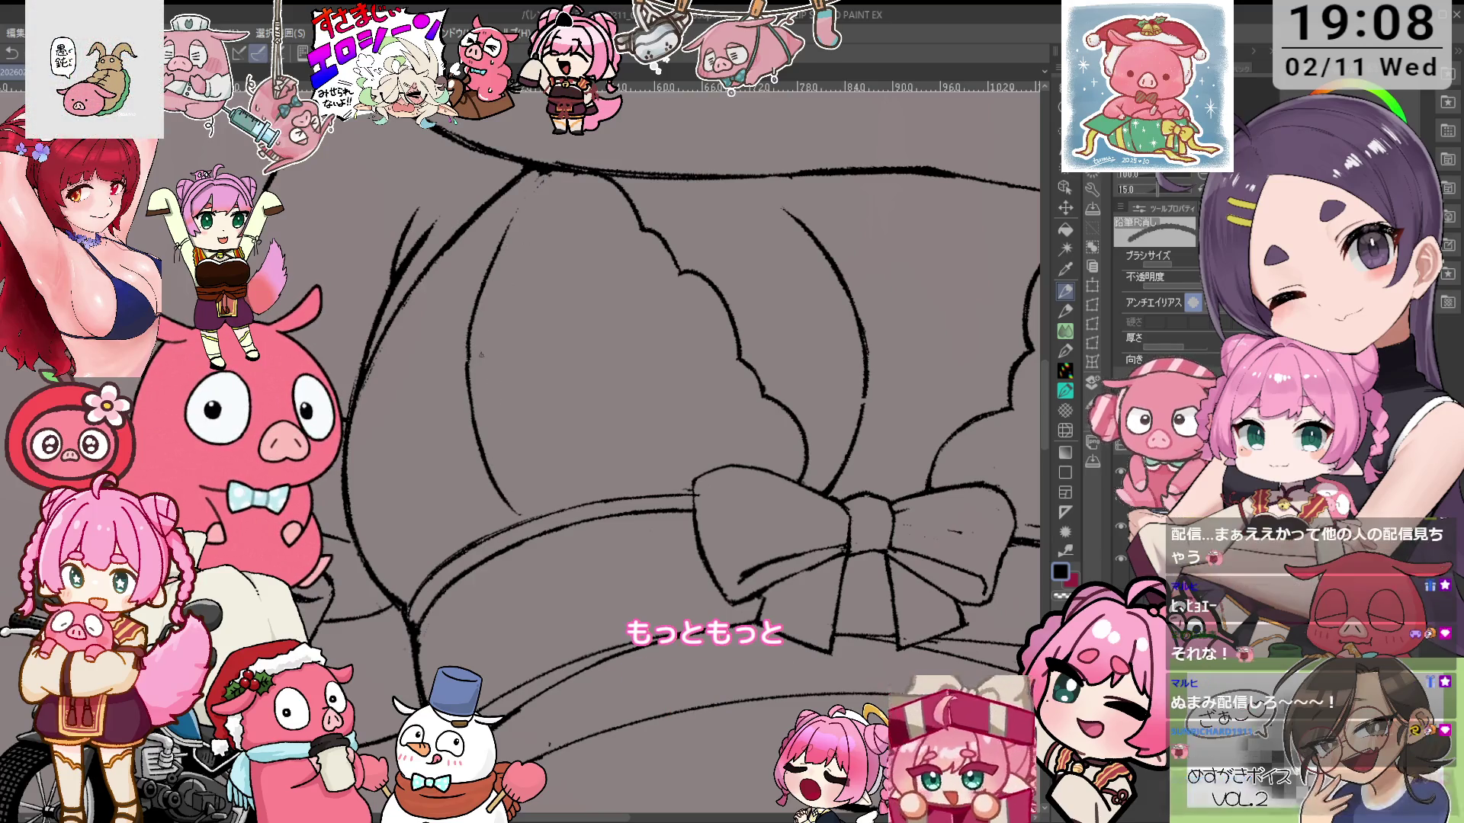
scroll(503, 323, down, 3)
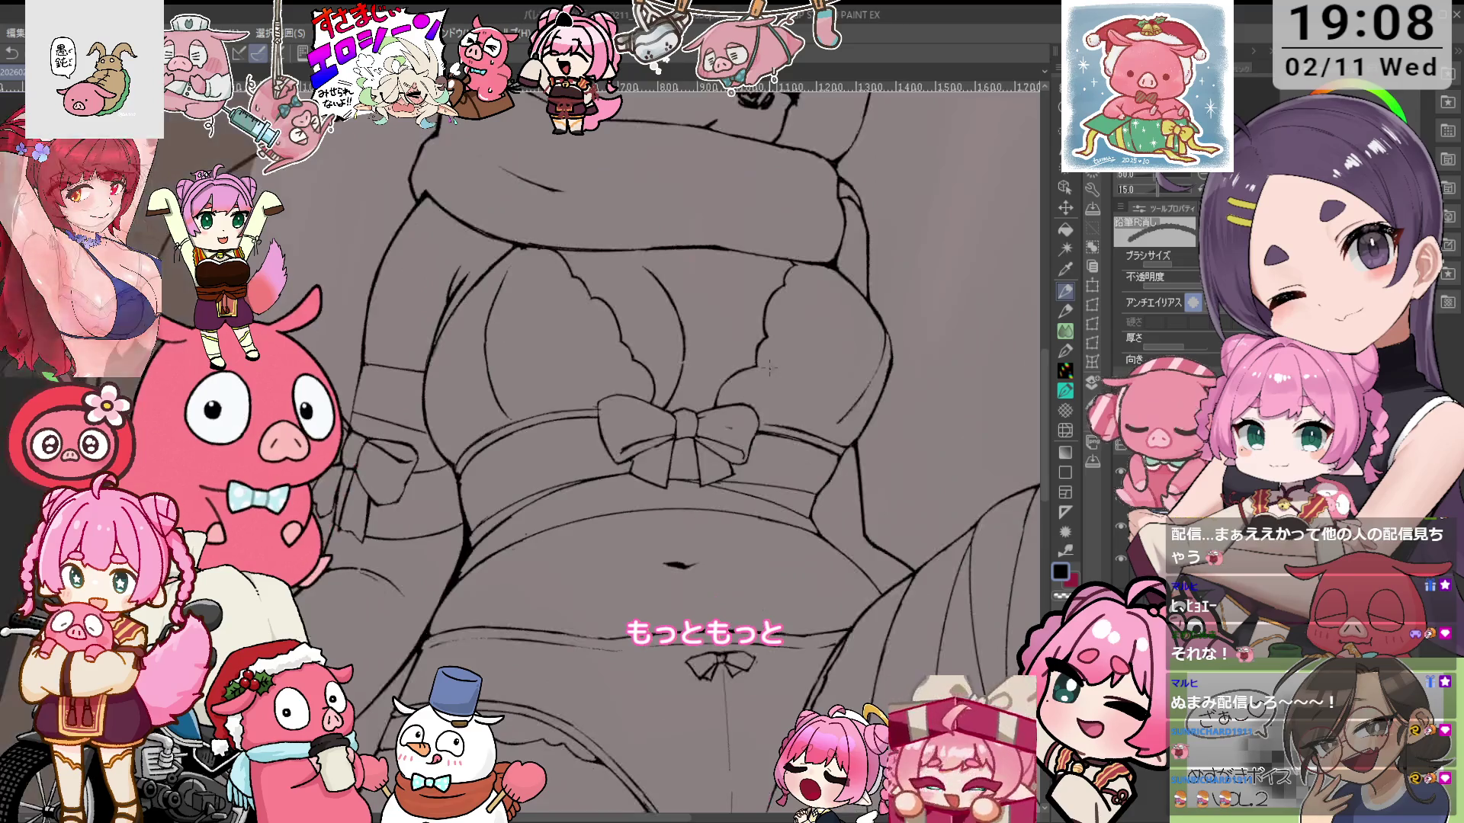
scroll(717, 409, up, 3)
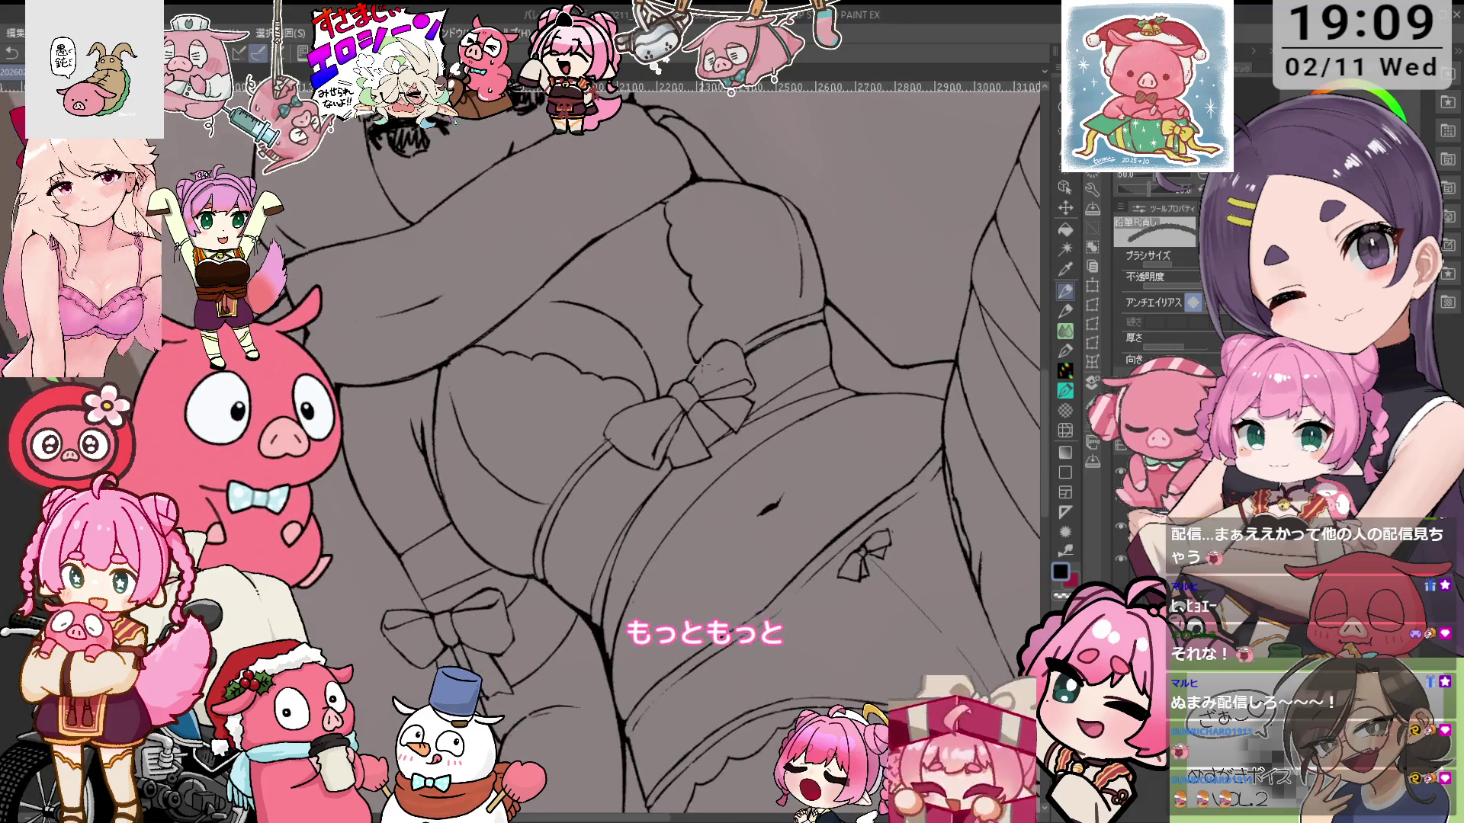
key(p)
key(ctrl+at)
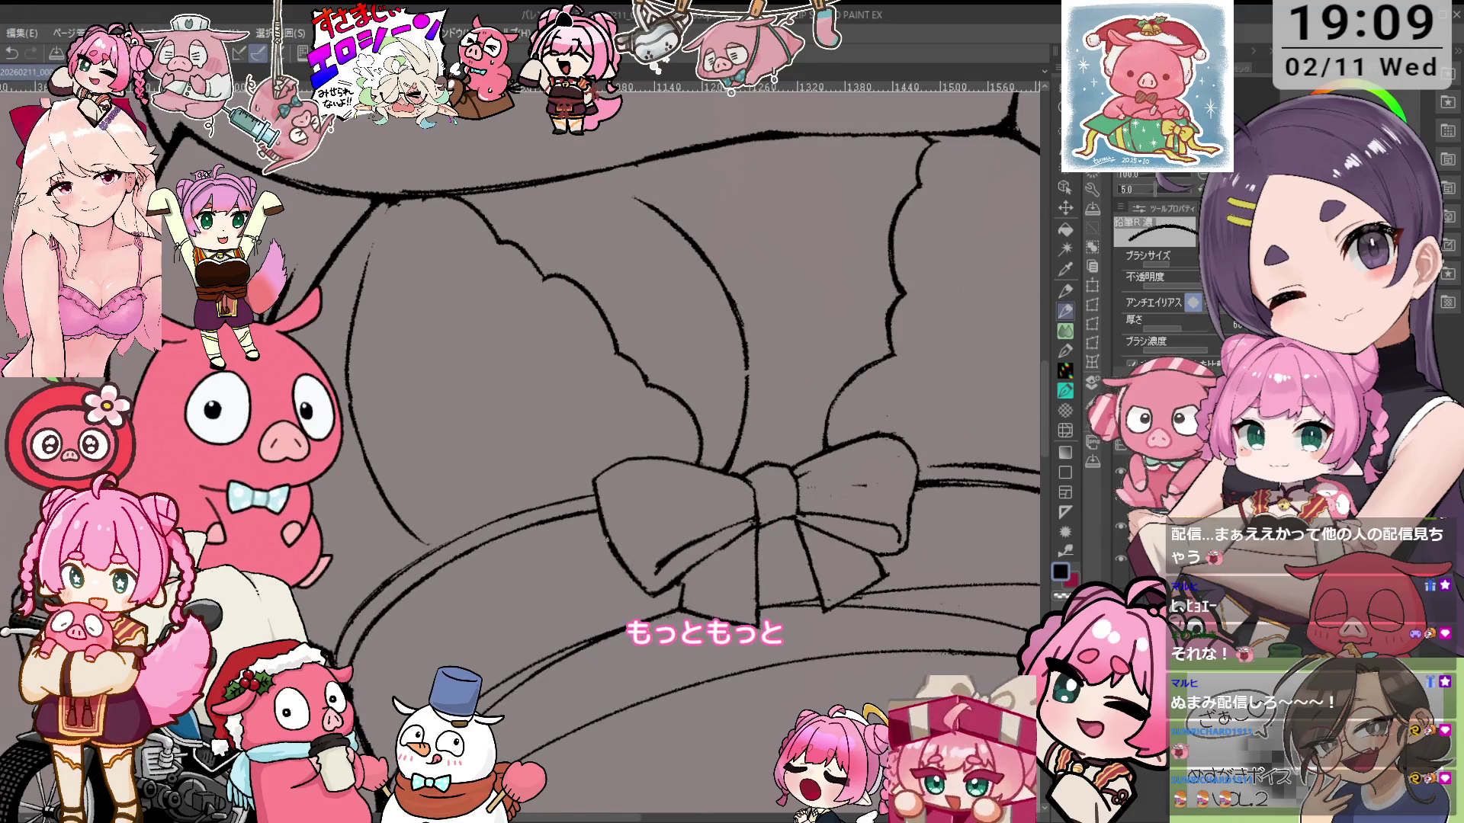
key(e)
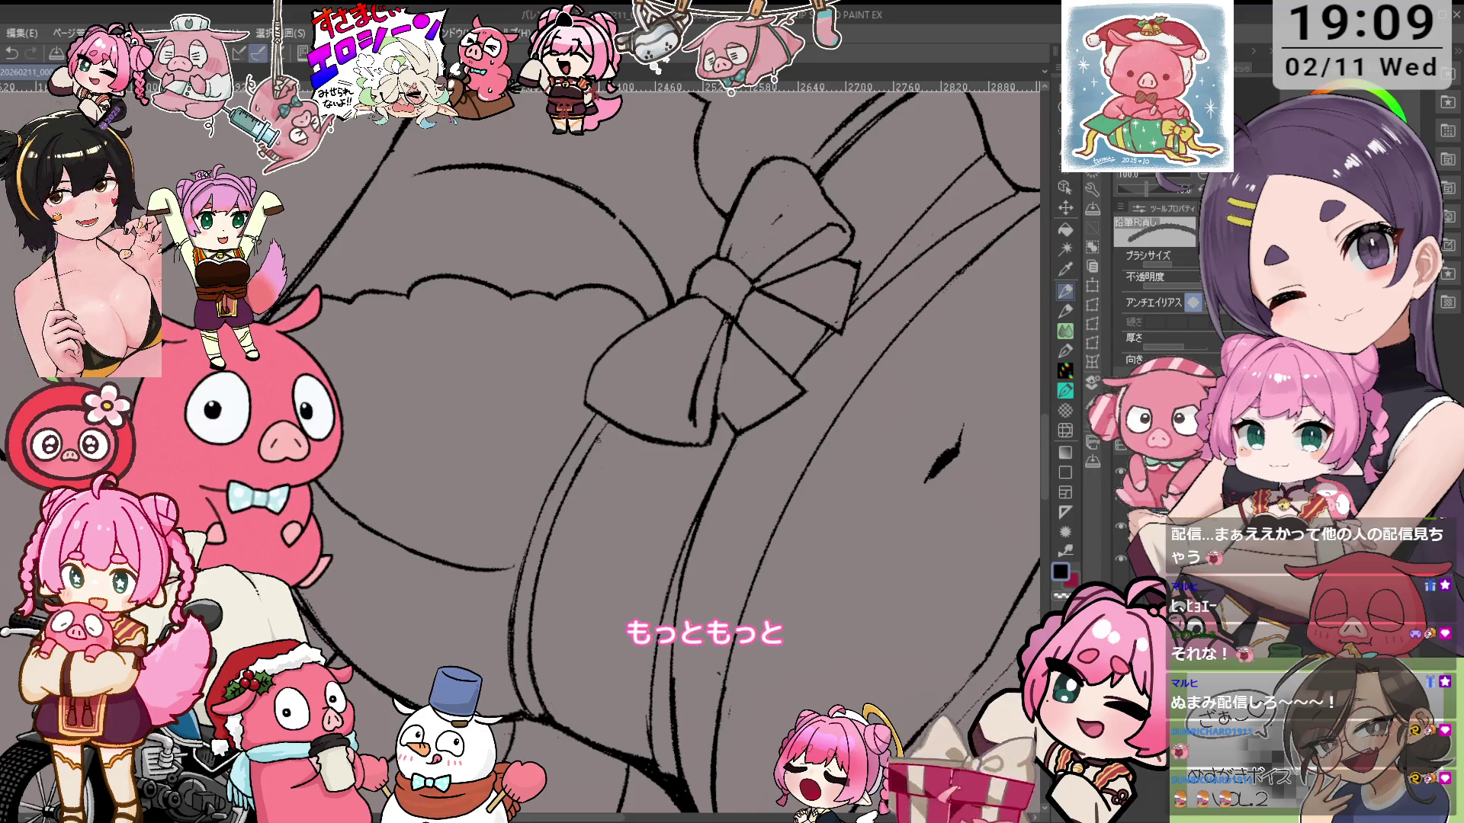
Check the overall drawing zoomed out, then clean and retrace the bow outline up close
key(p)
key(ctrl+minus)
key(minus)
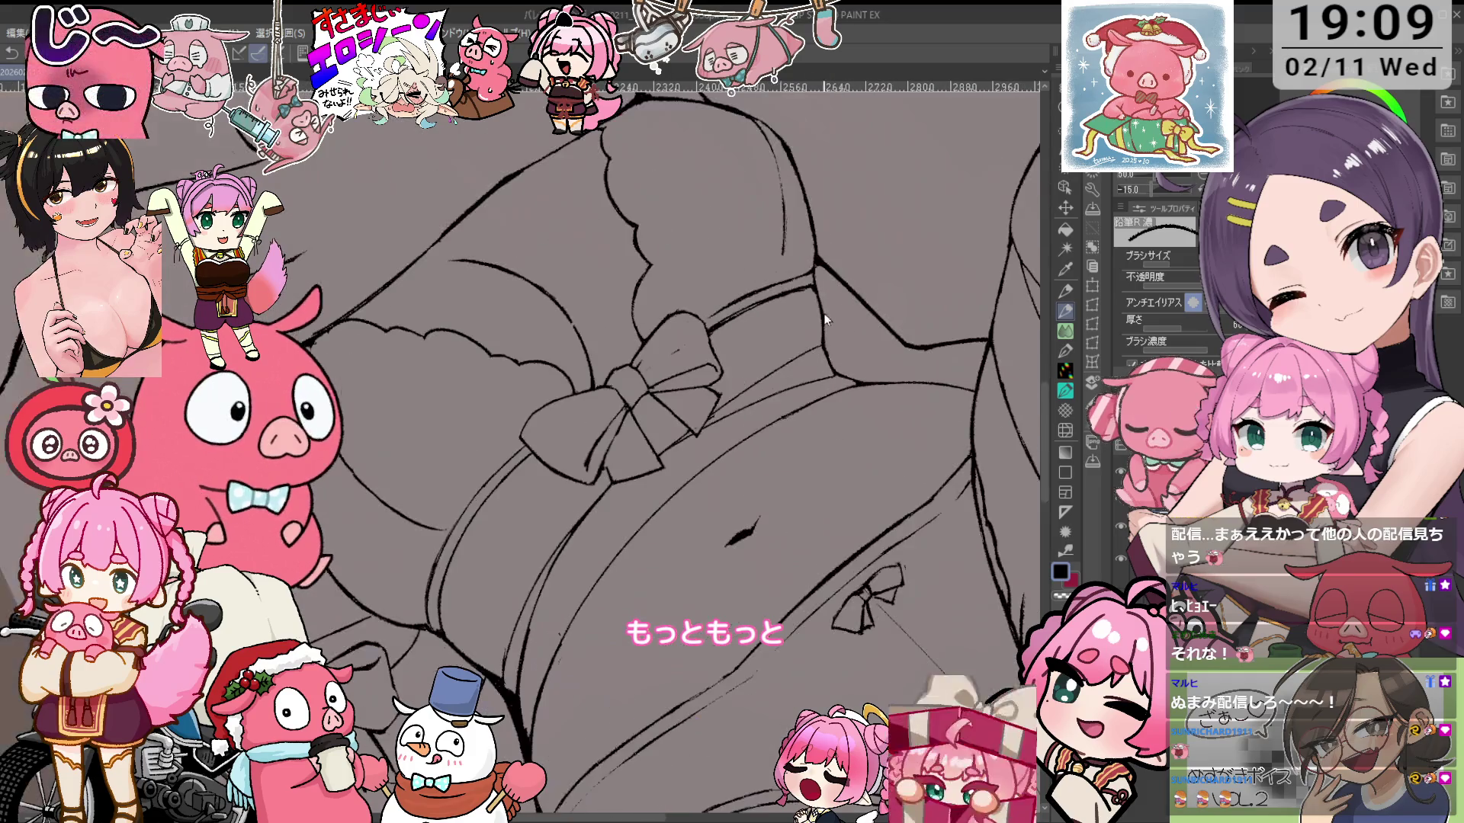
key(ctrl+plus)
key(asciicircum)
key(e)
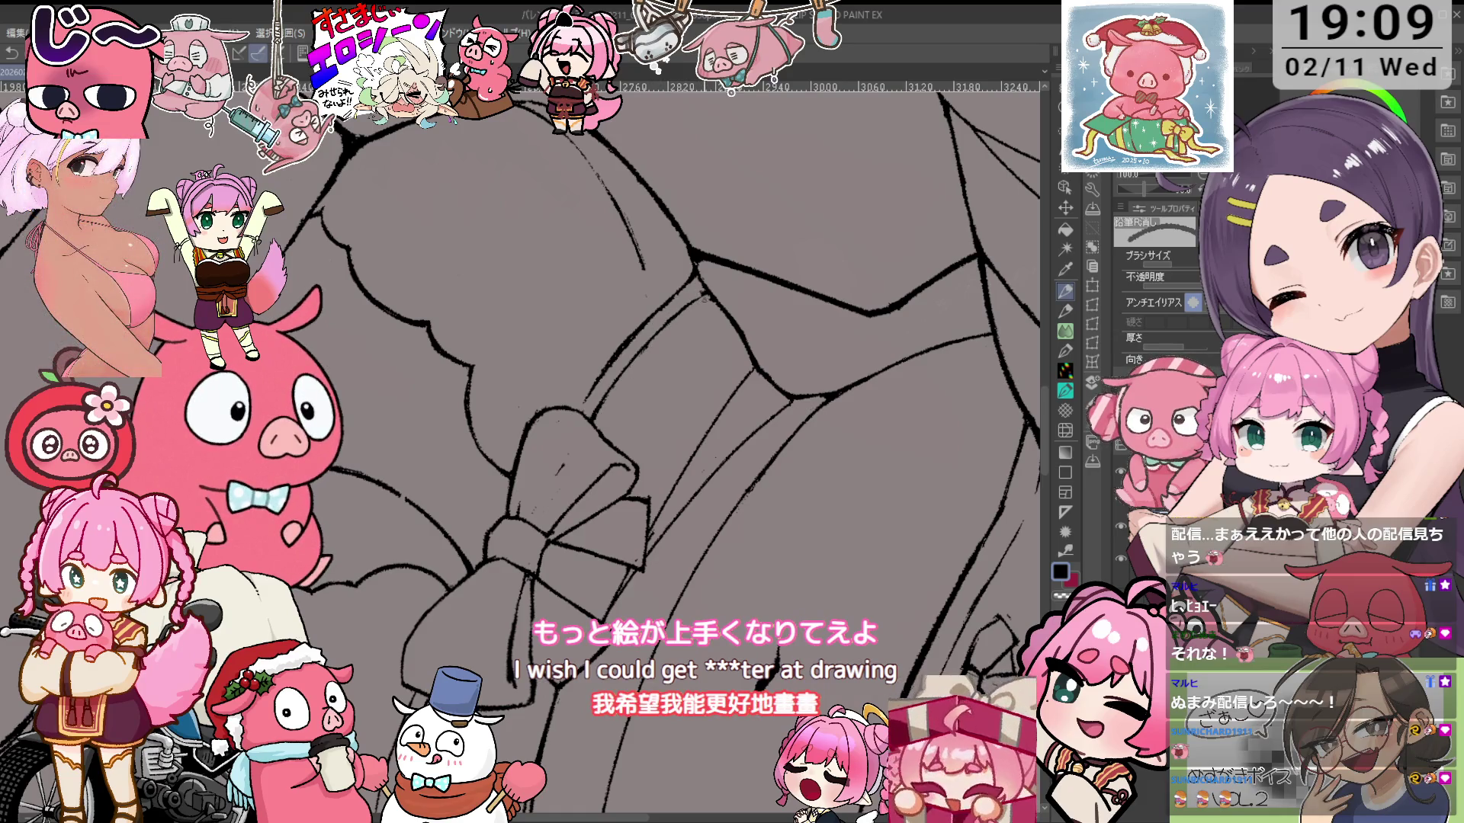
key(asciicircum)
key(asciicircum)
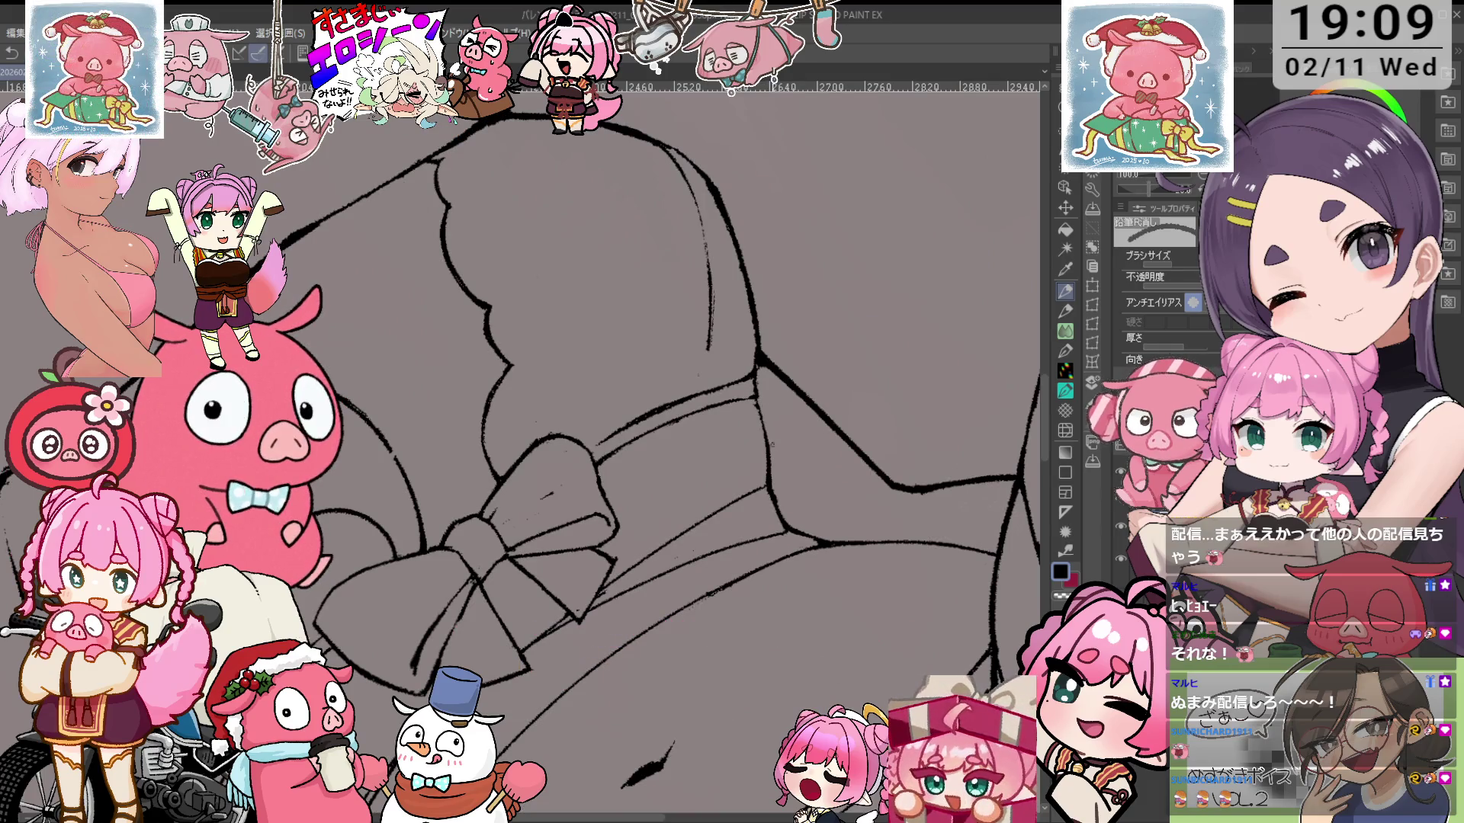
key(p)
key(ctrl+minus)
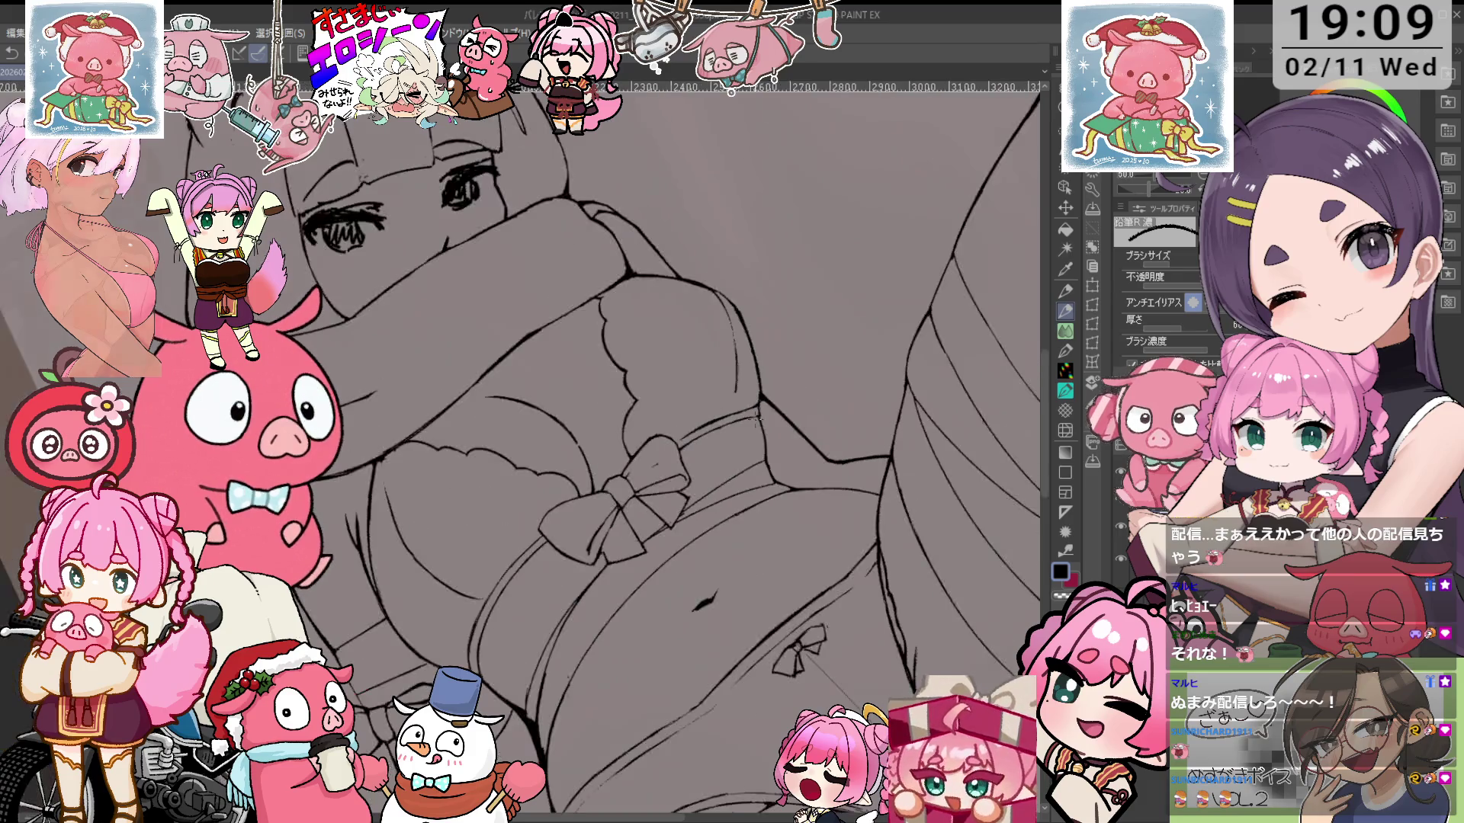
Zoom in close on the chest bow and begin erasing rough contour lines
key(minus)
key(minus)
key(ctrl+plus)
key(ctrl+plus)
key(minus)
key(minus)
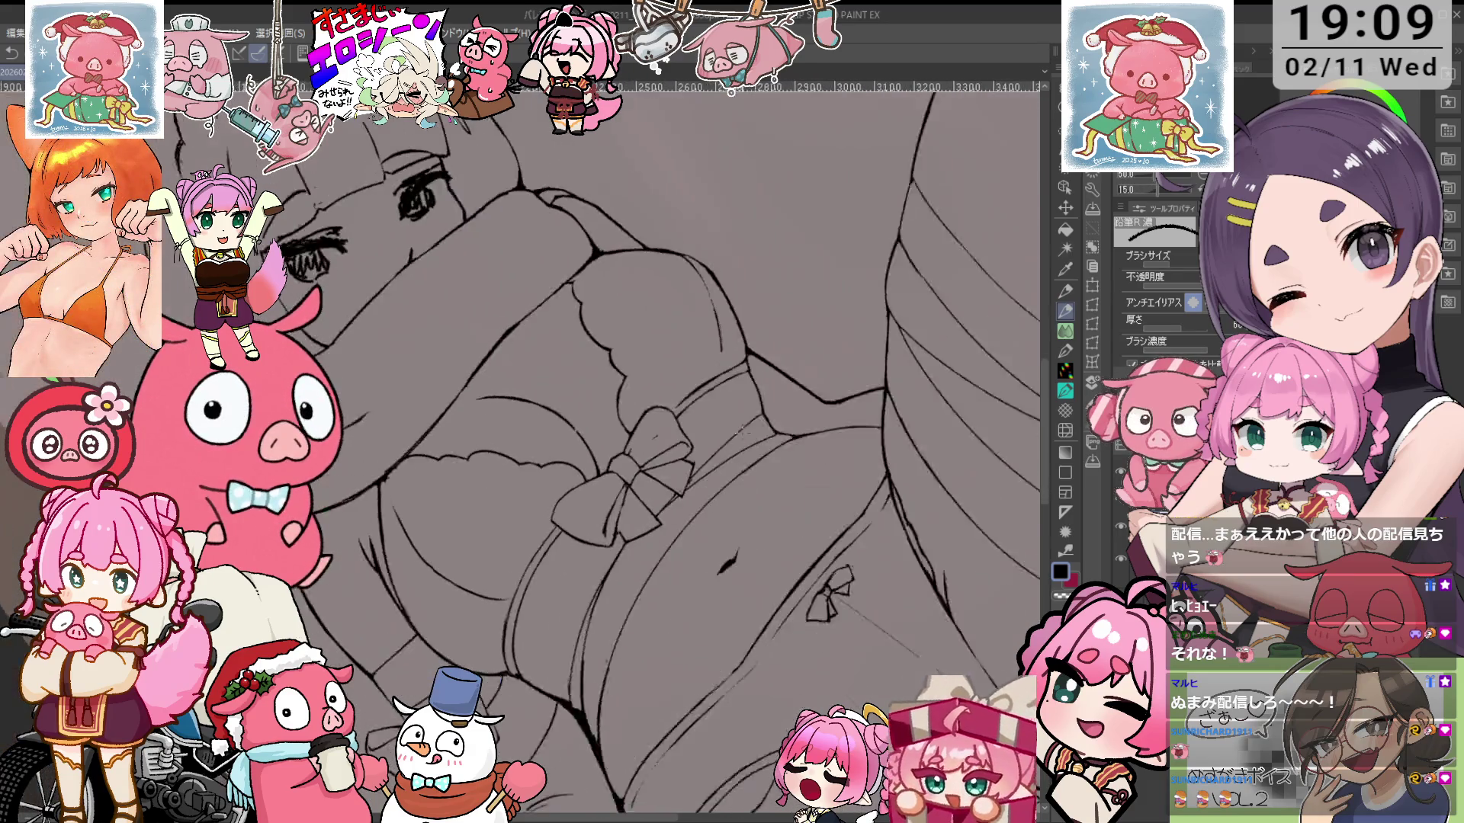
key(ctrl+plus)
key(ctrl+plus)
scroll(642, 396, up, 2)
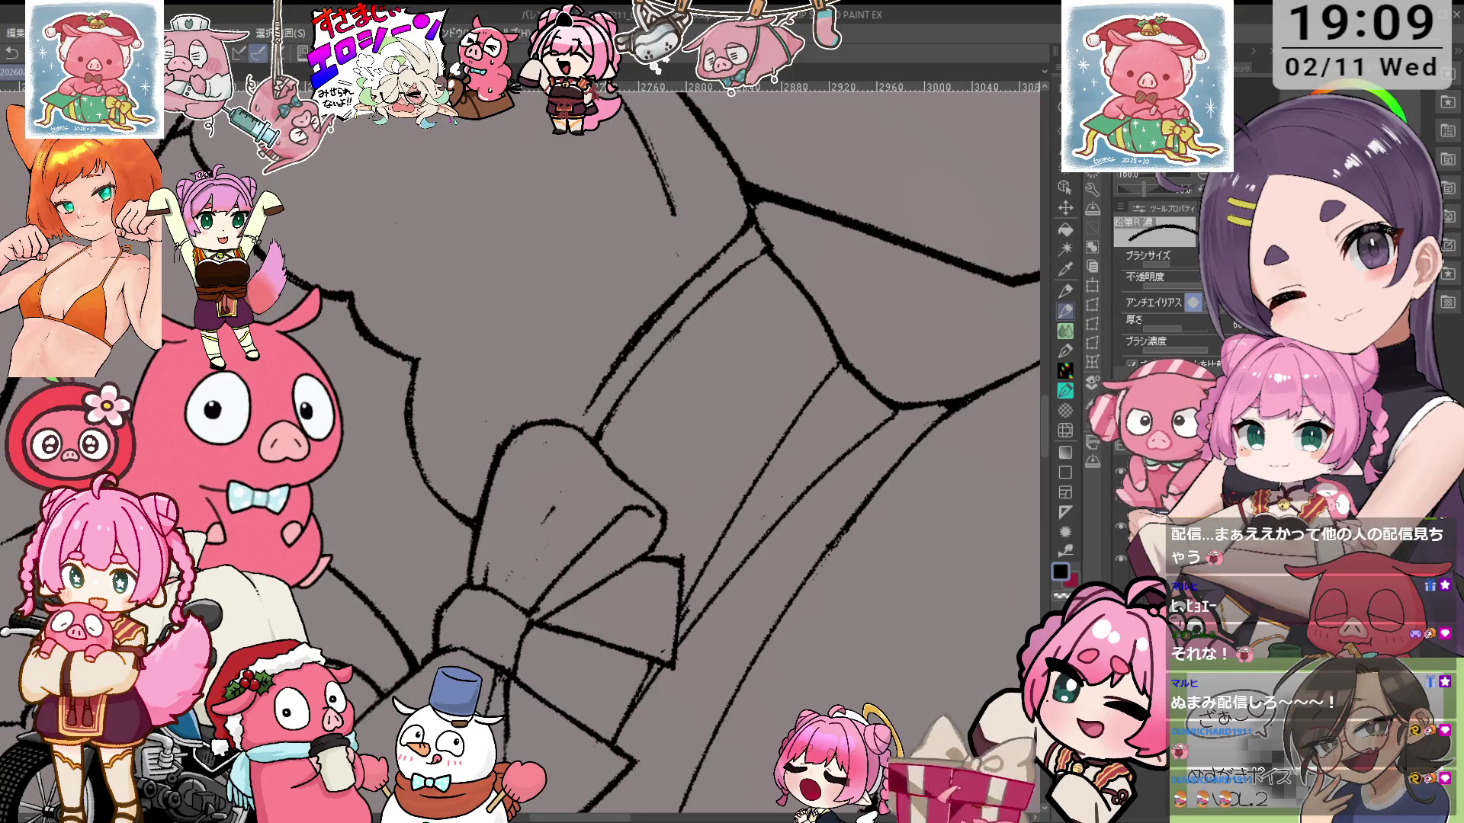
key(e)
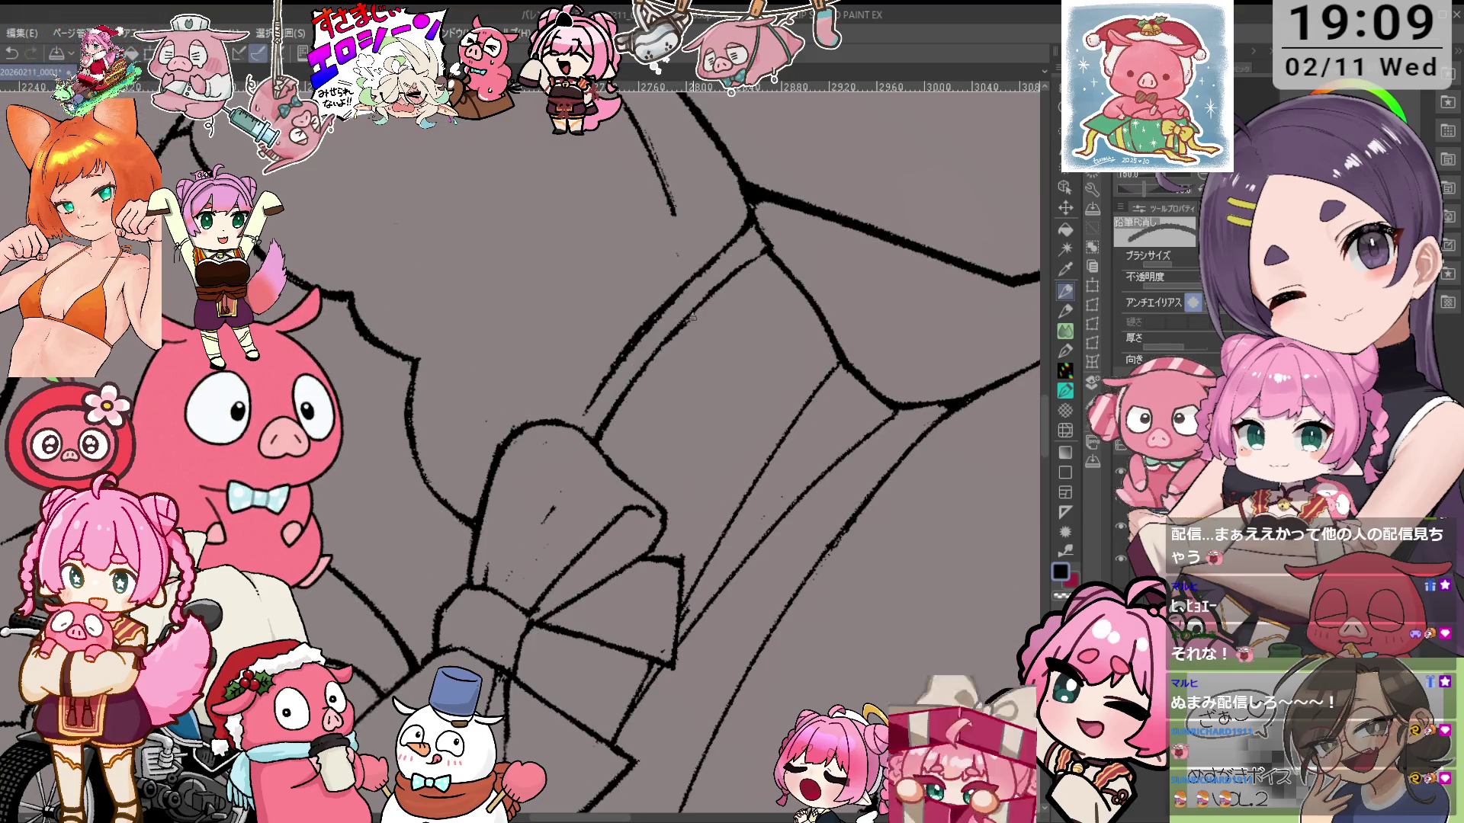
scroll(681, 326, down, 3)
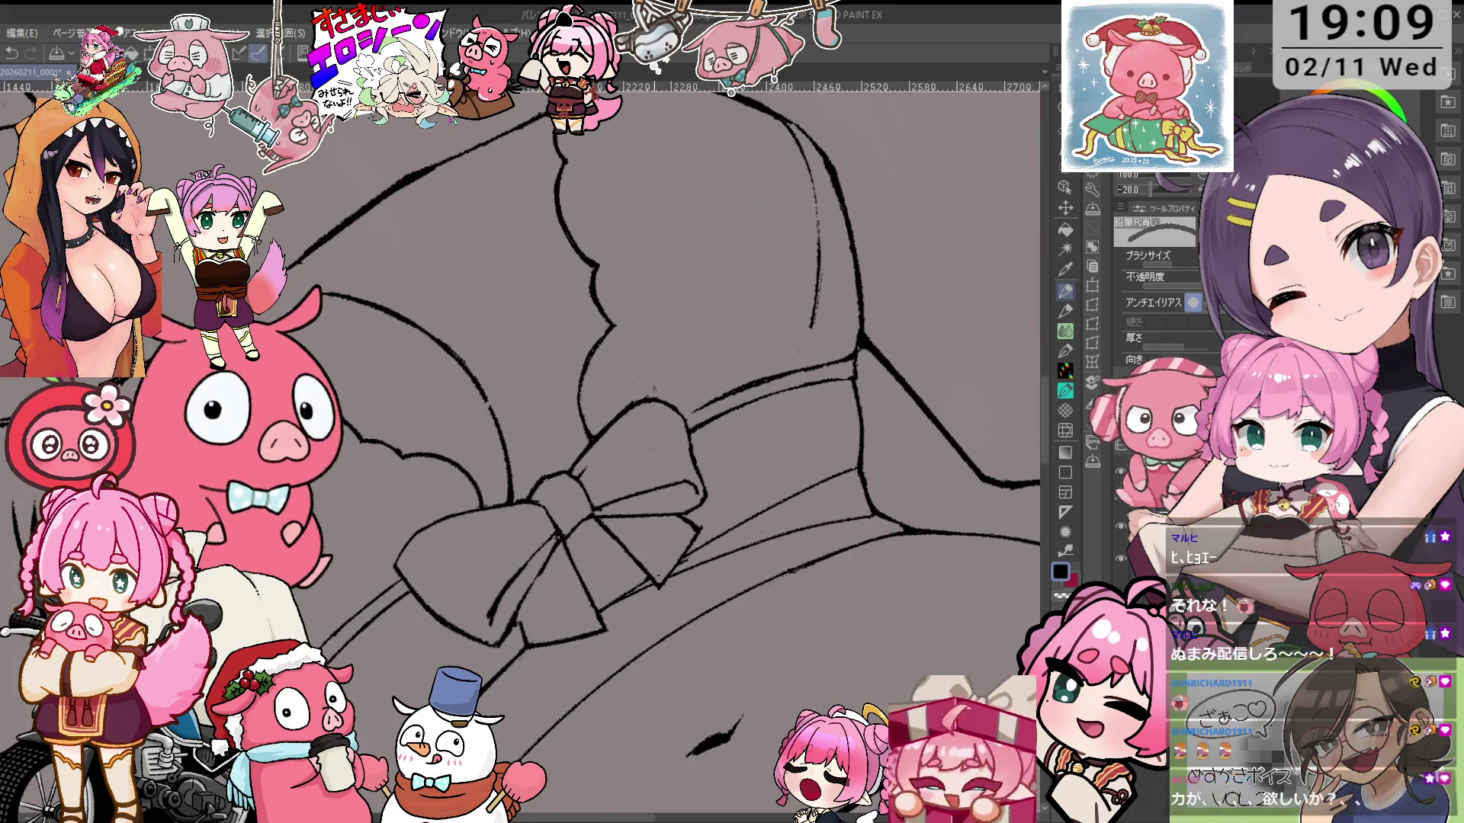
Erase stray bow strokes with the canvas rotated sideways, then reset the view upright
key(asciicircum)
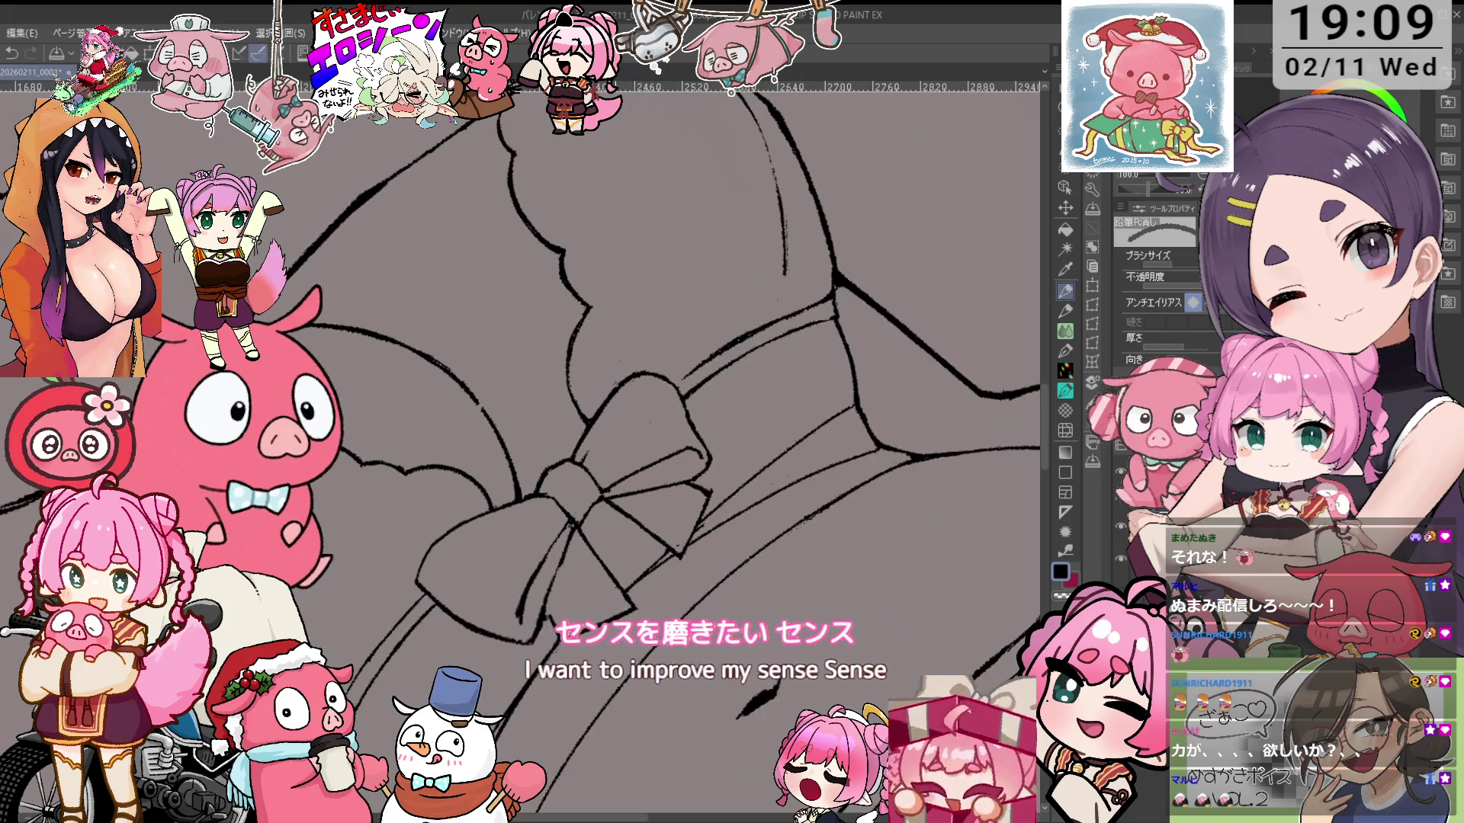
scroll(687, 419, up, 2)
key(asciicircum)
scroll(782, 390, down, 1)
key(minus)
scroll(822, 375, down, 2)
key(asciicircum)
key(asciicircum)
key(asciicircum)
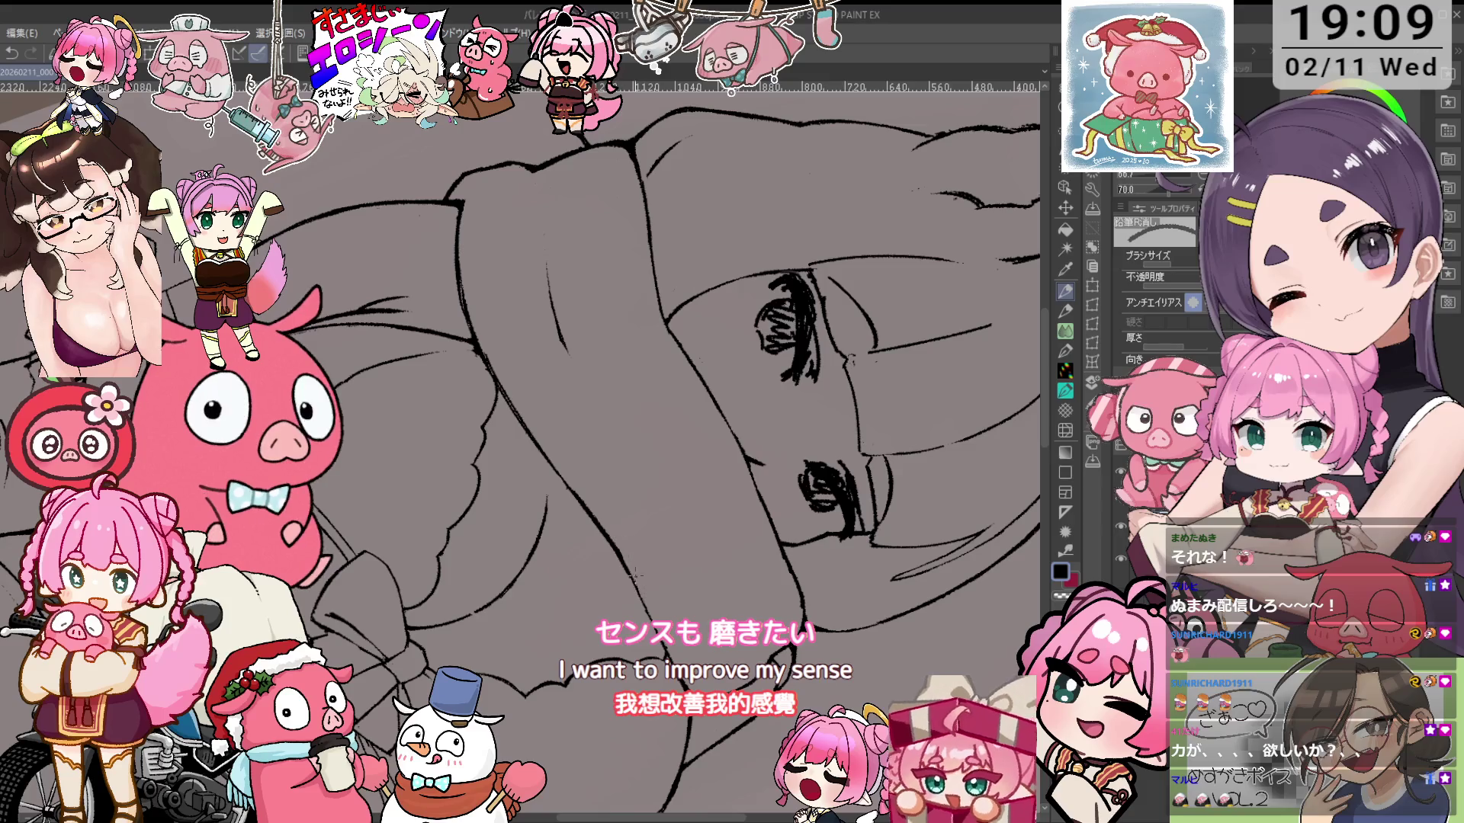
key(asciicircum)
key(asciicircum)
scroll(484, 369, up, 1)
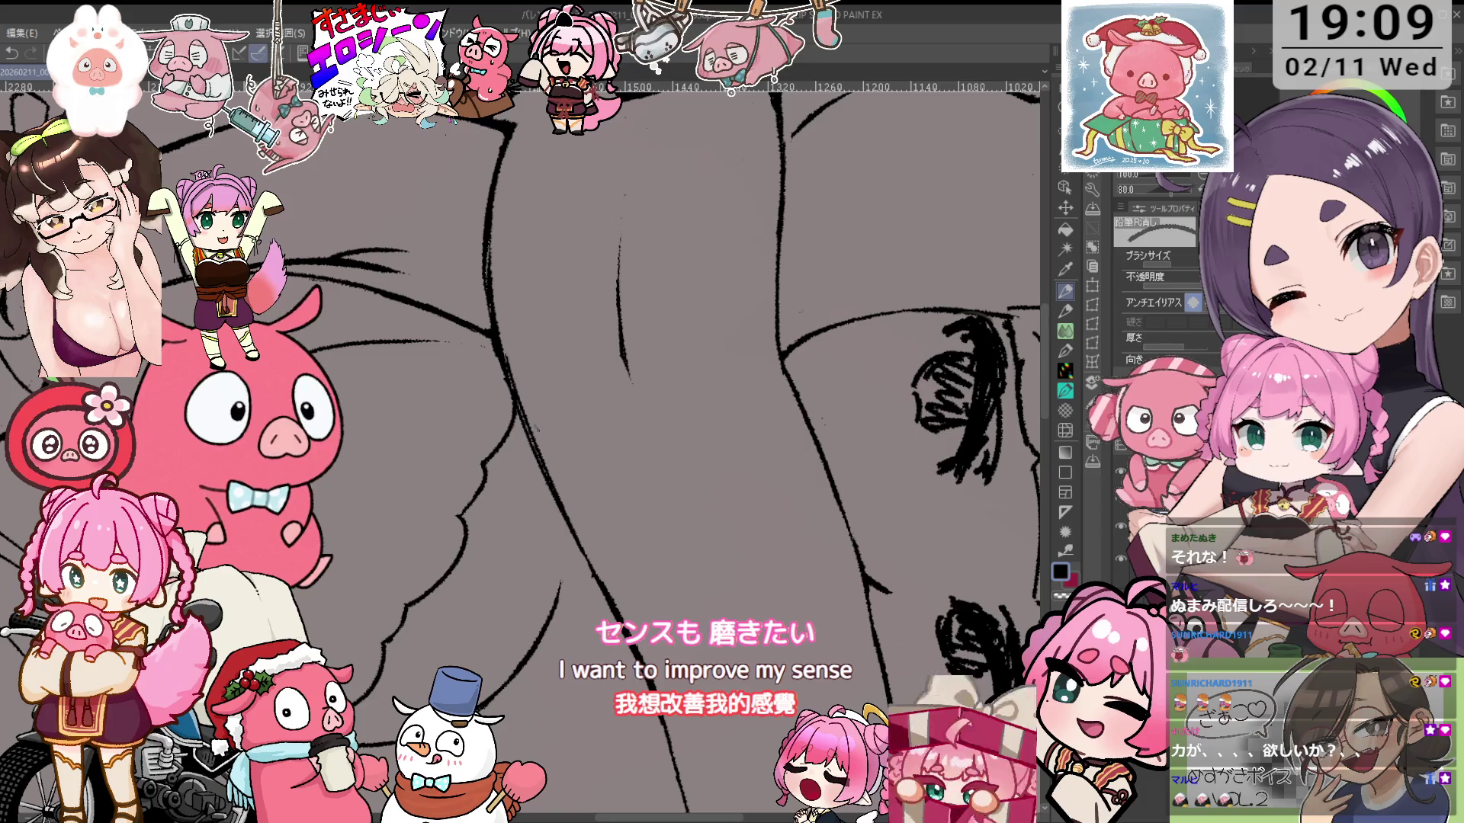
key(ctrl+0)
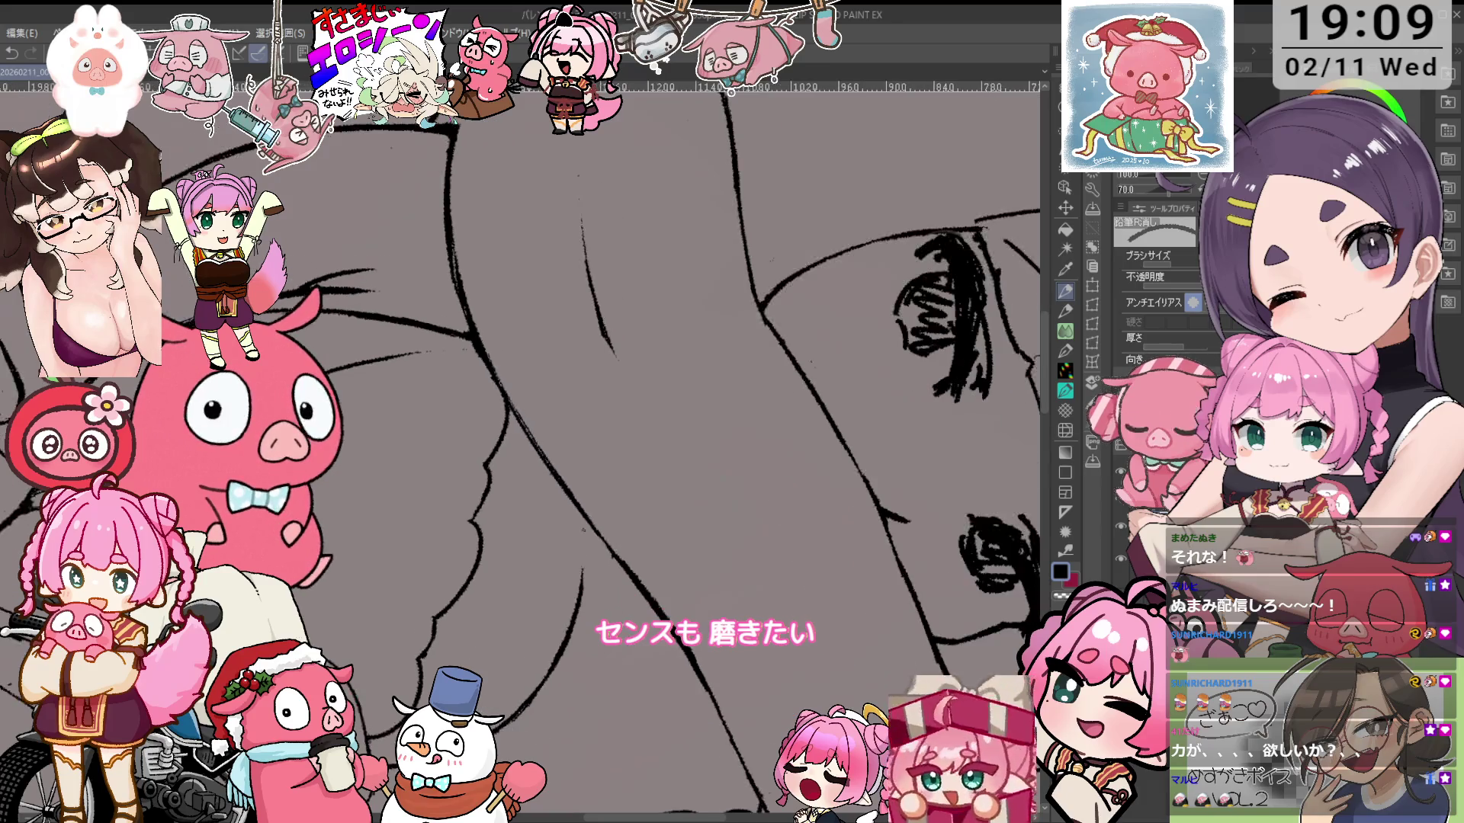
scroll(619, 285, up, 1)
scroll(381, 476, up, 2)
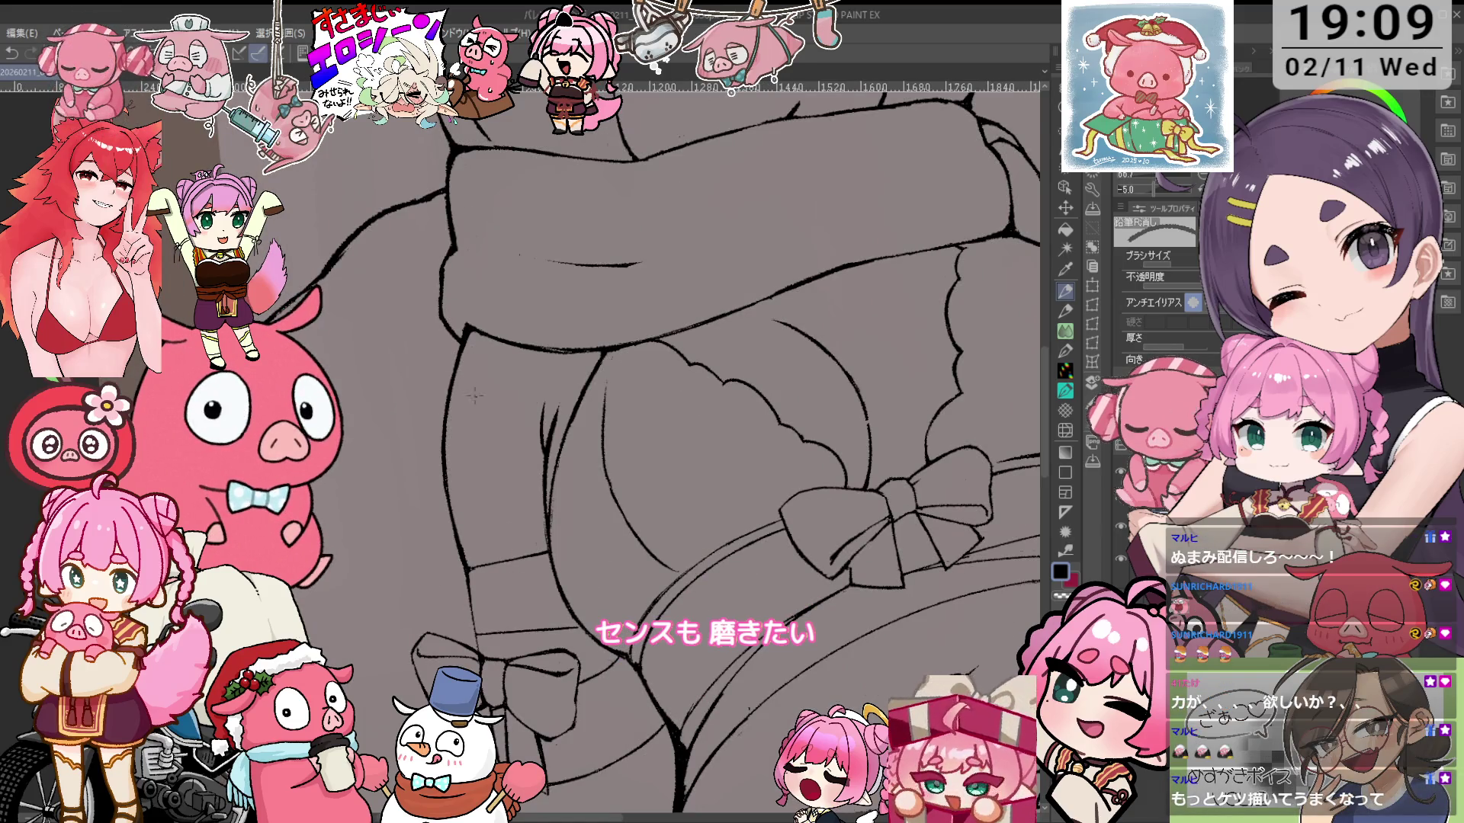
Redraw and clean the ribboned top's contours, alternating the 鉛筆R濃 pencil and 鉛筆R消し eraser
key(p)
scroll(469, 363, down, 2)
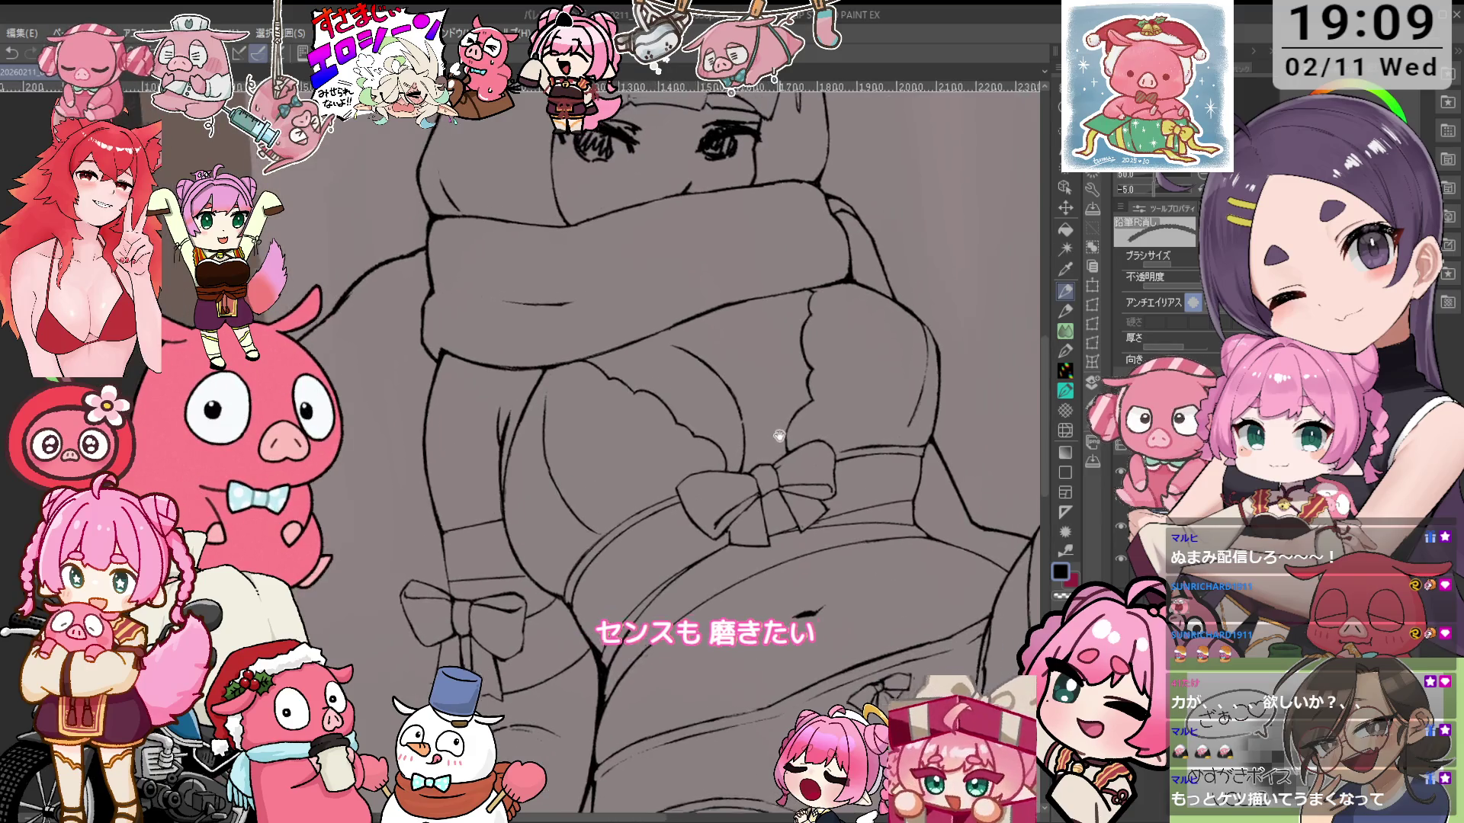
scroll(727, 439, up, 2)
key(e)
scroll(731, 424, down, 3)
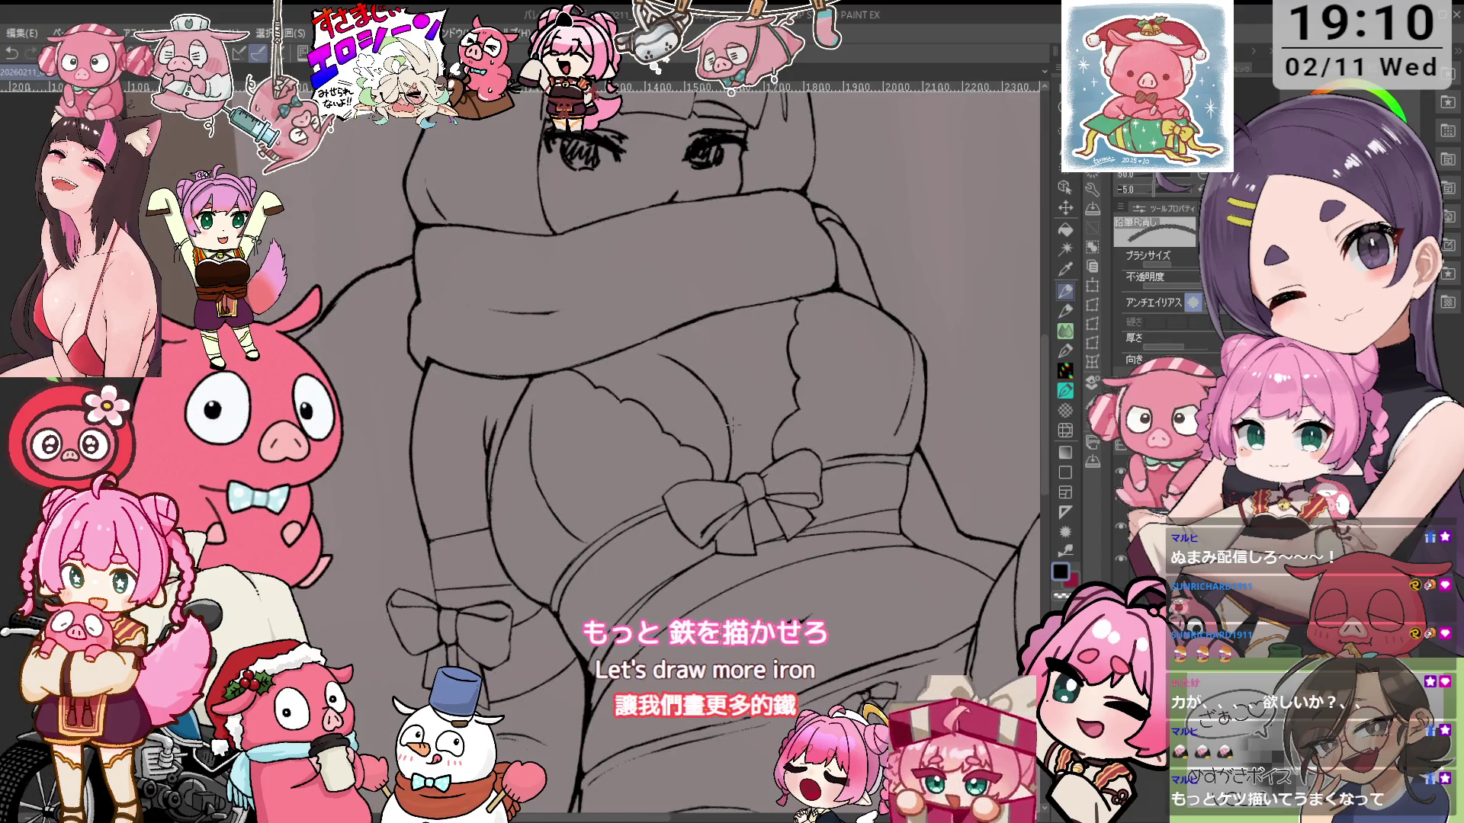
scroll(886, 387, up, 2)
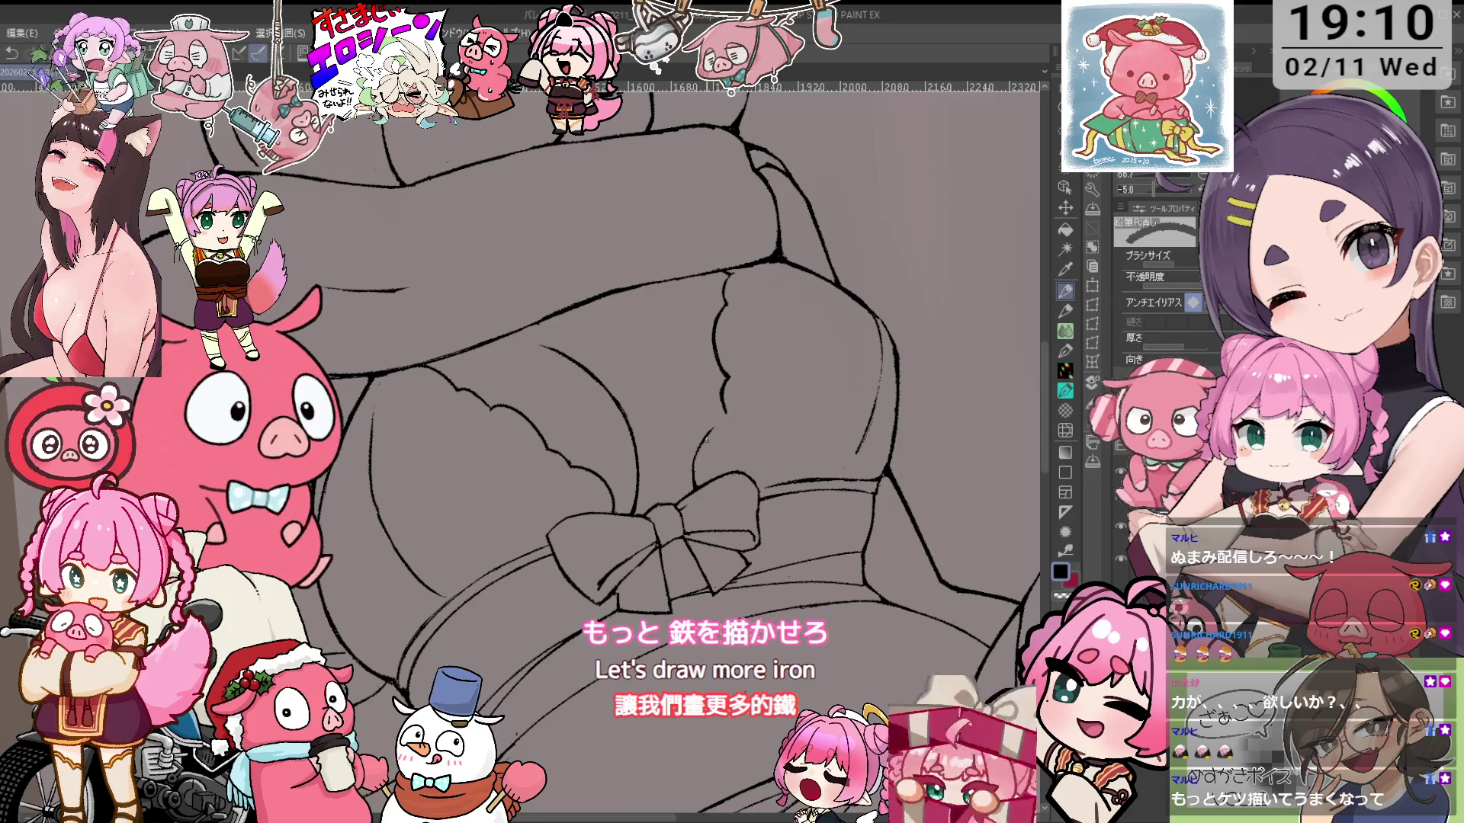
key(p)
key(e)
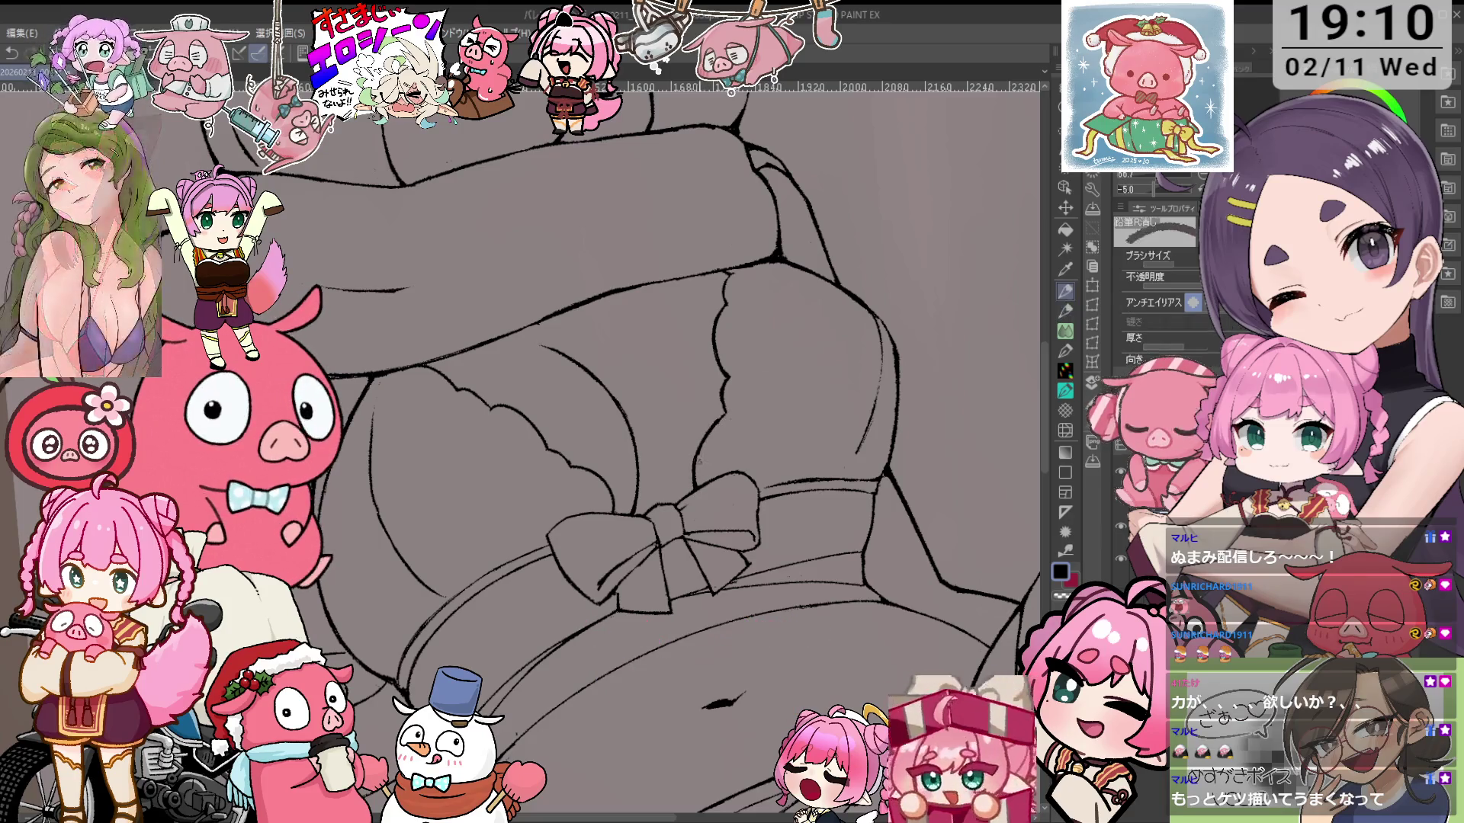
scroll(710, 438, up, 2)
key(p)
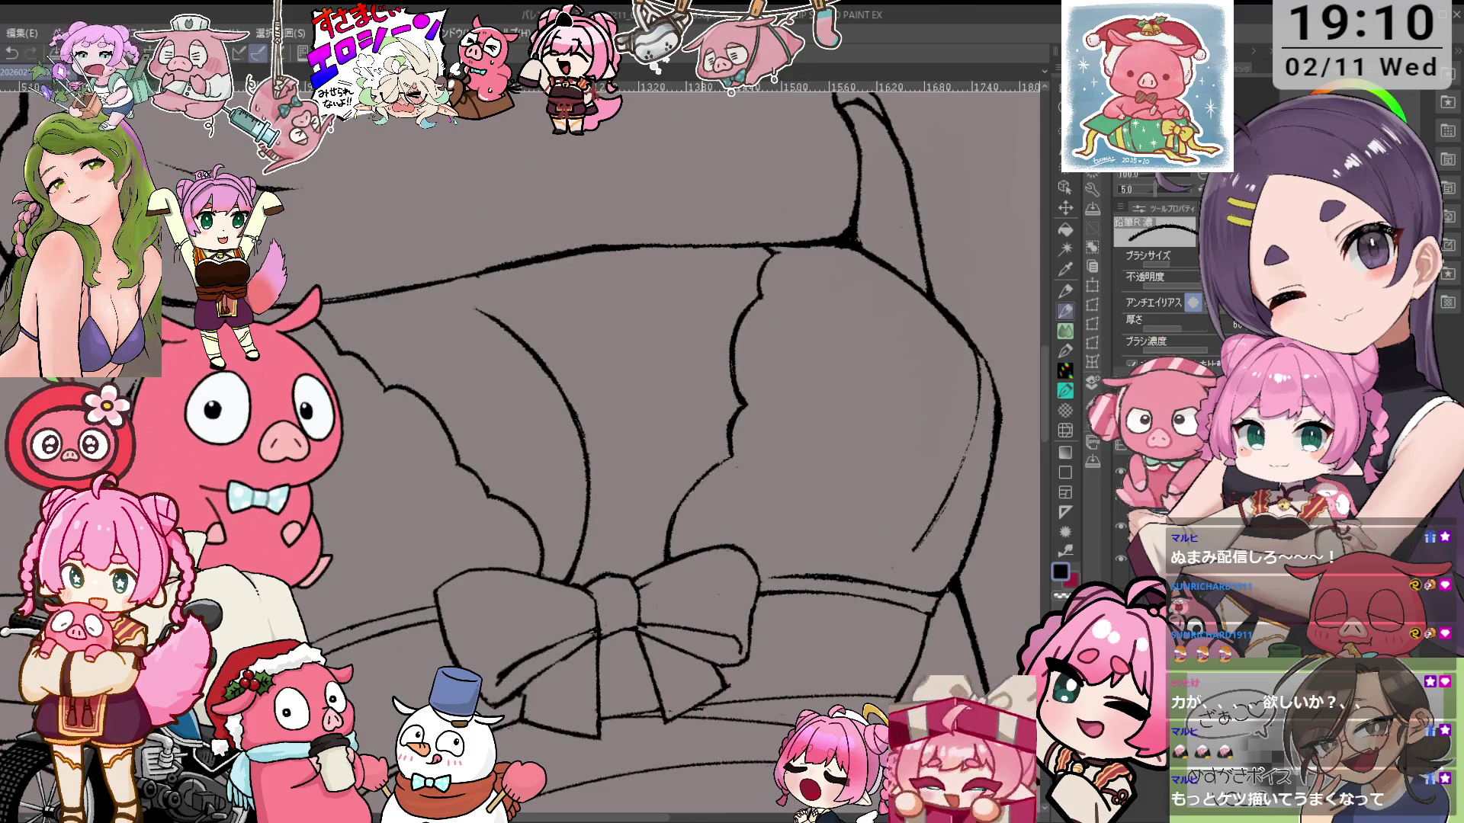
scroll(814, 418, down, 3)
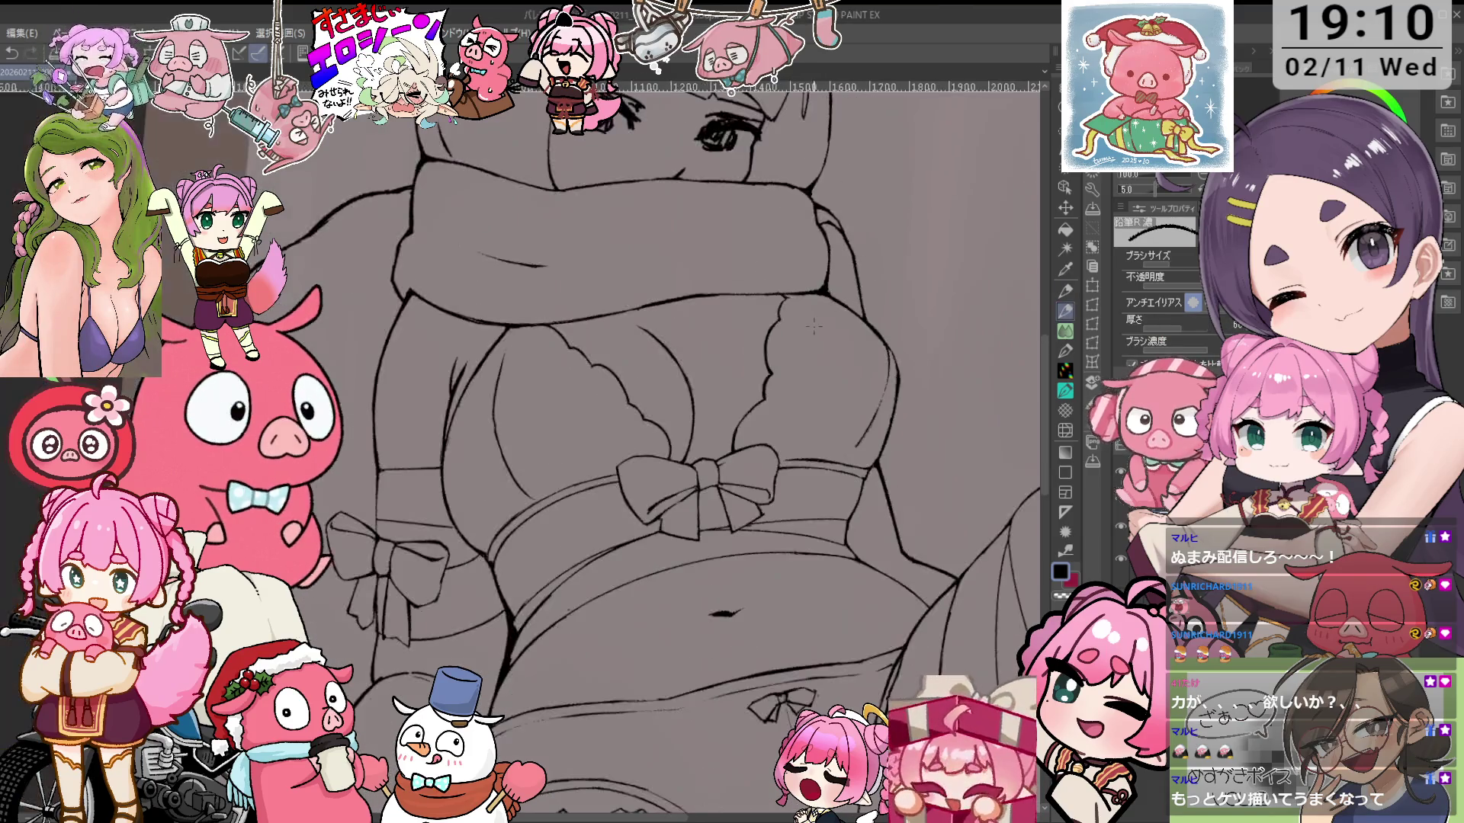
scroll(815, 418, up, 1)
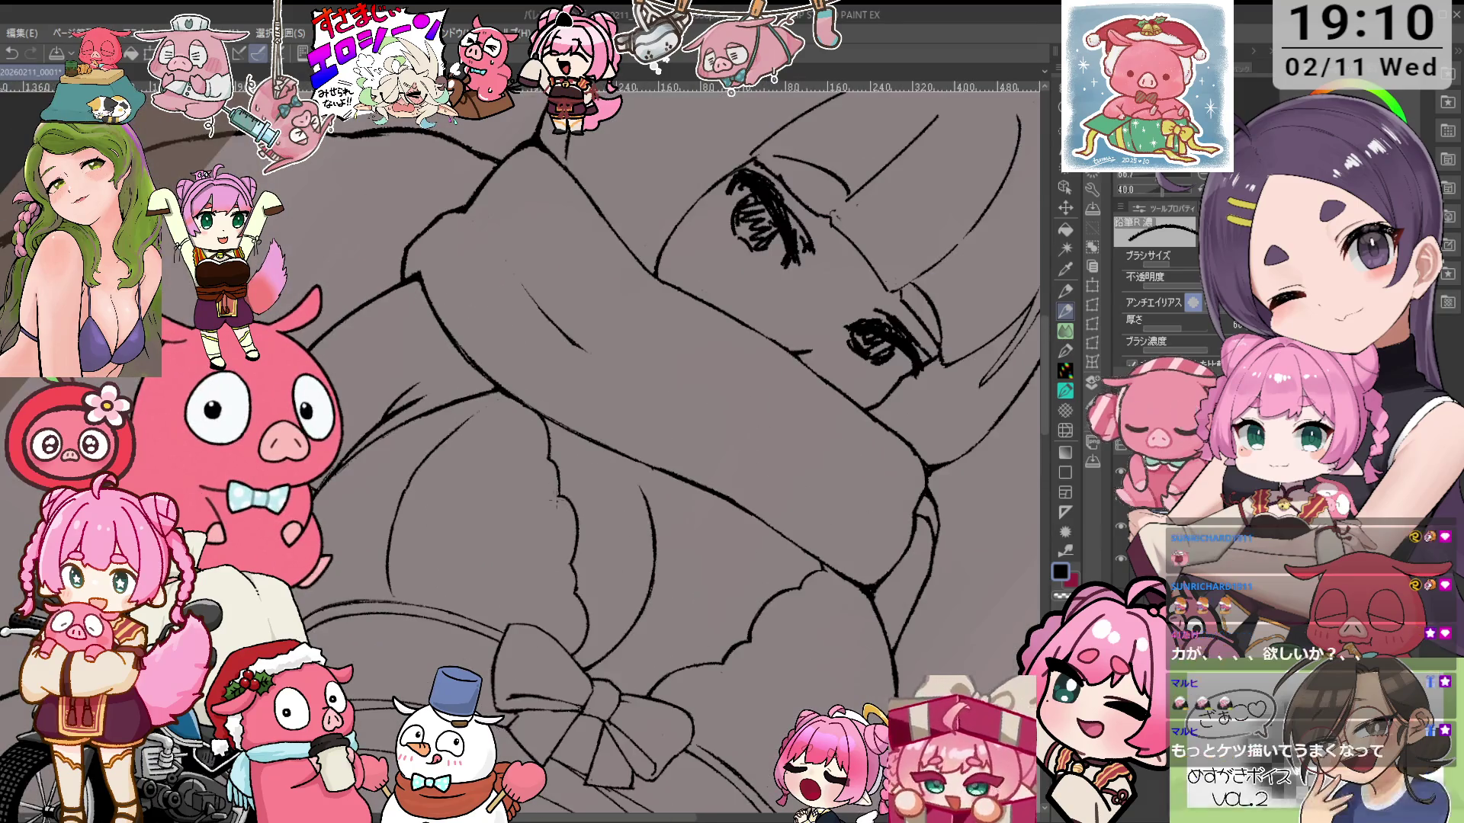
key(e)
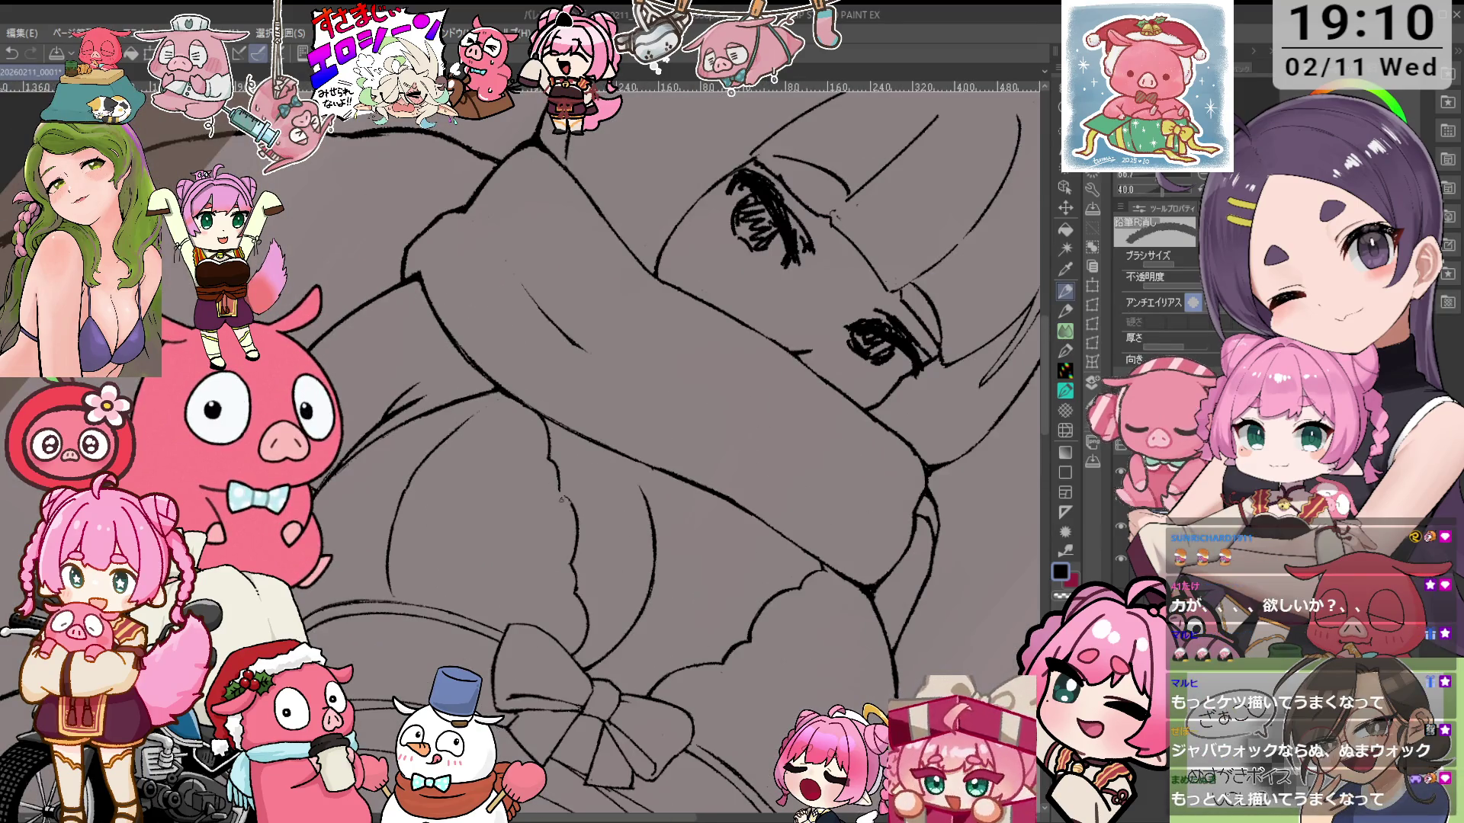
key(p)
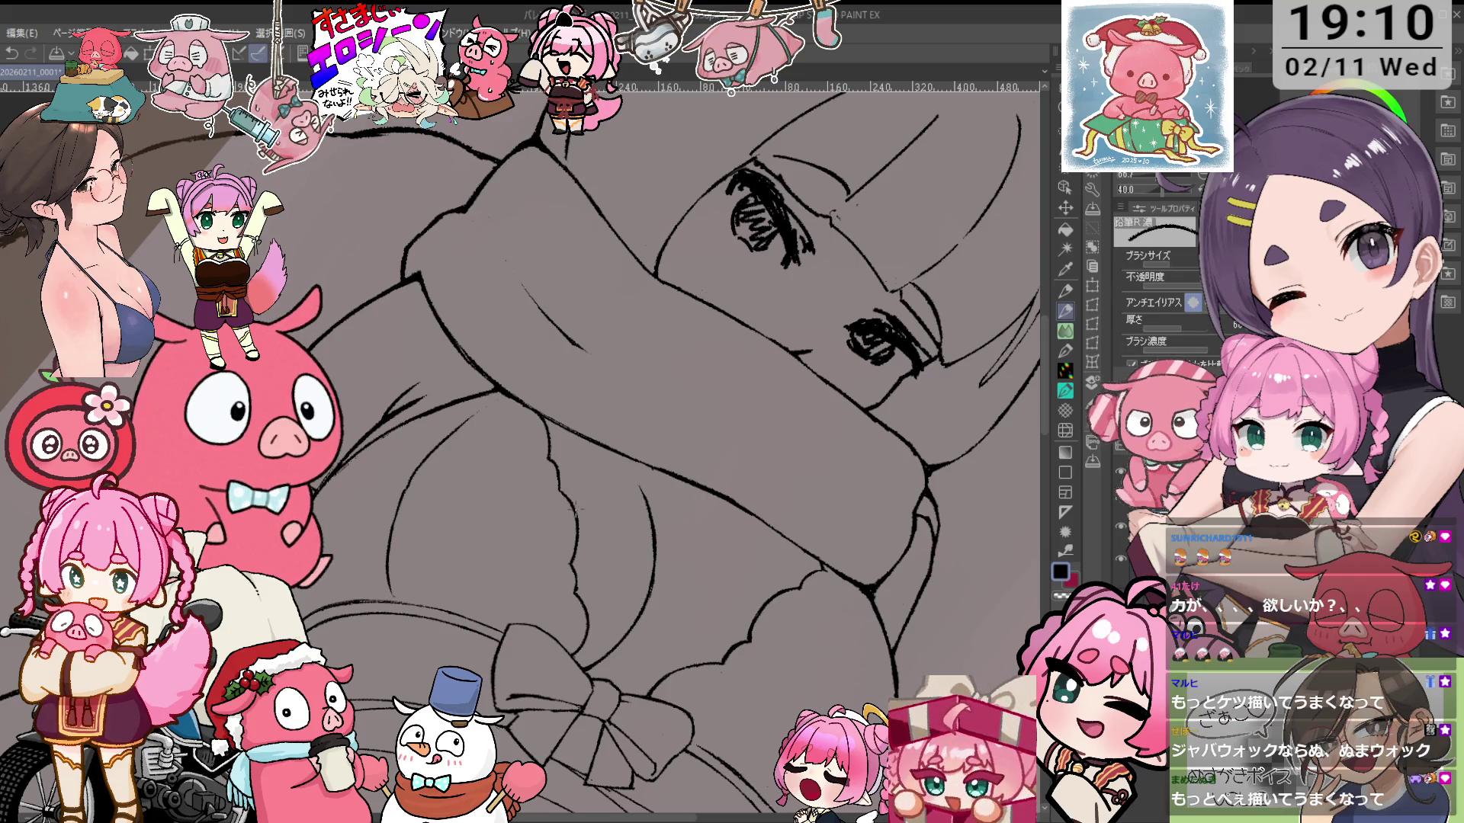
Straighten the view and touch up the torso and band lines with pencil and eraser
key(minus)
key(e)
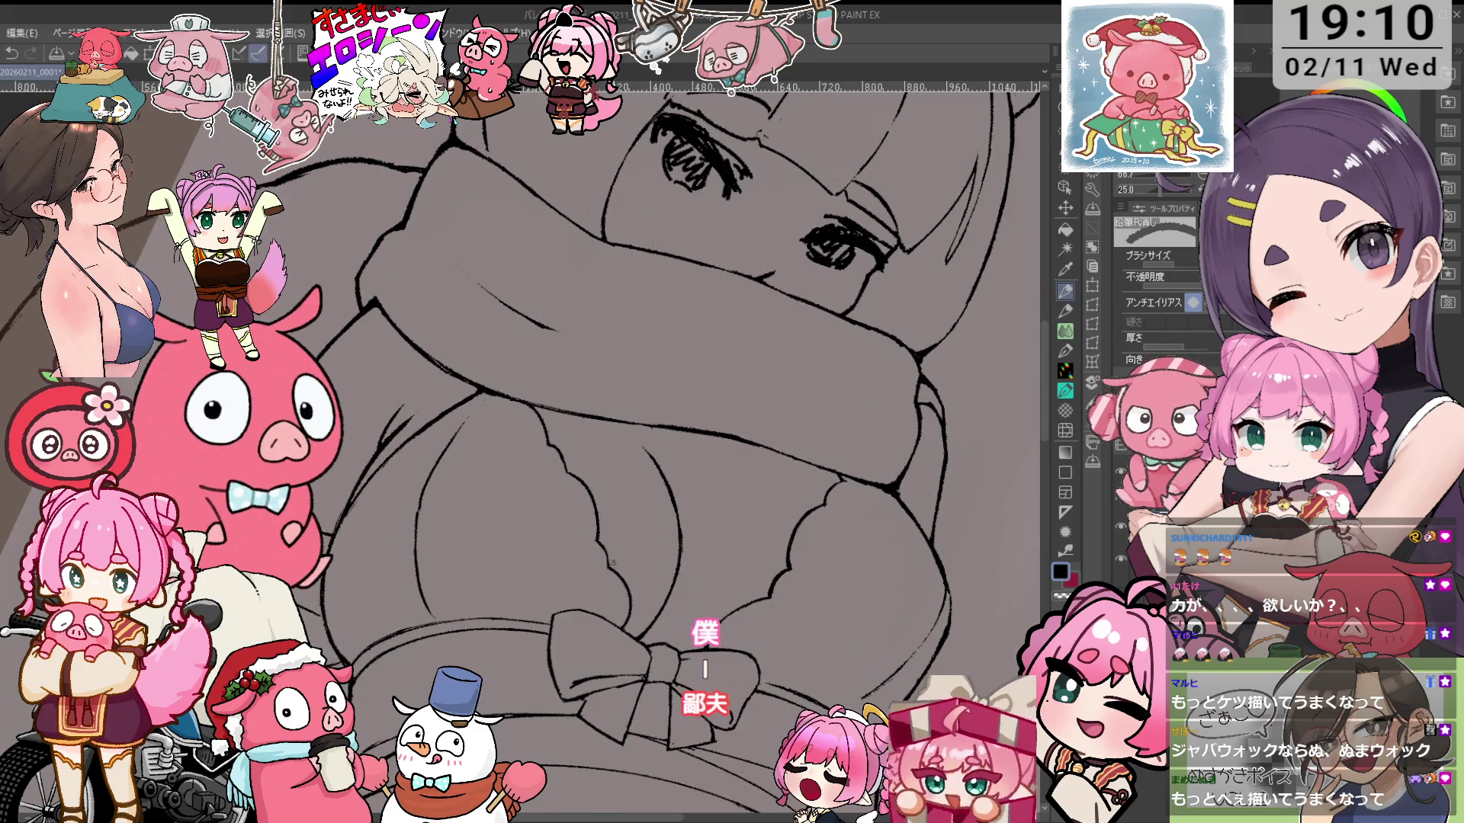
key(minus)
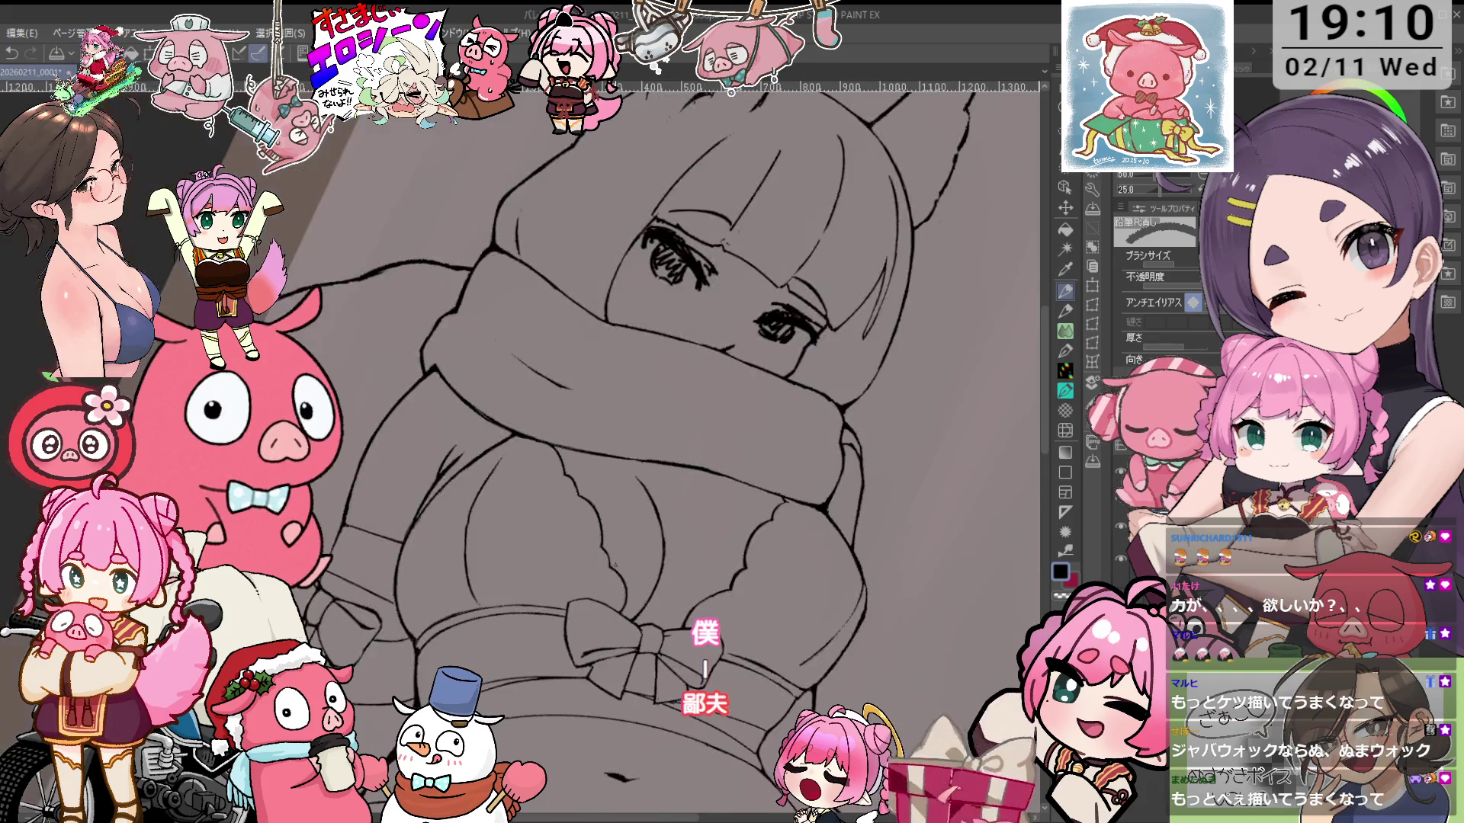
key(minus)
key(asciicircum)
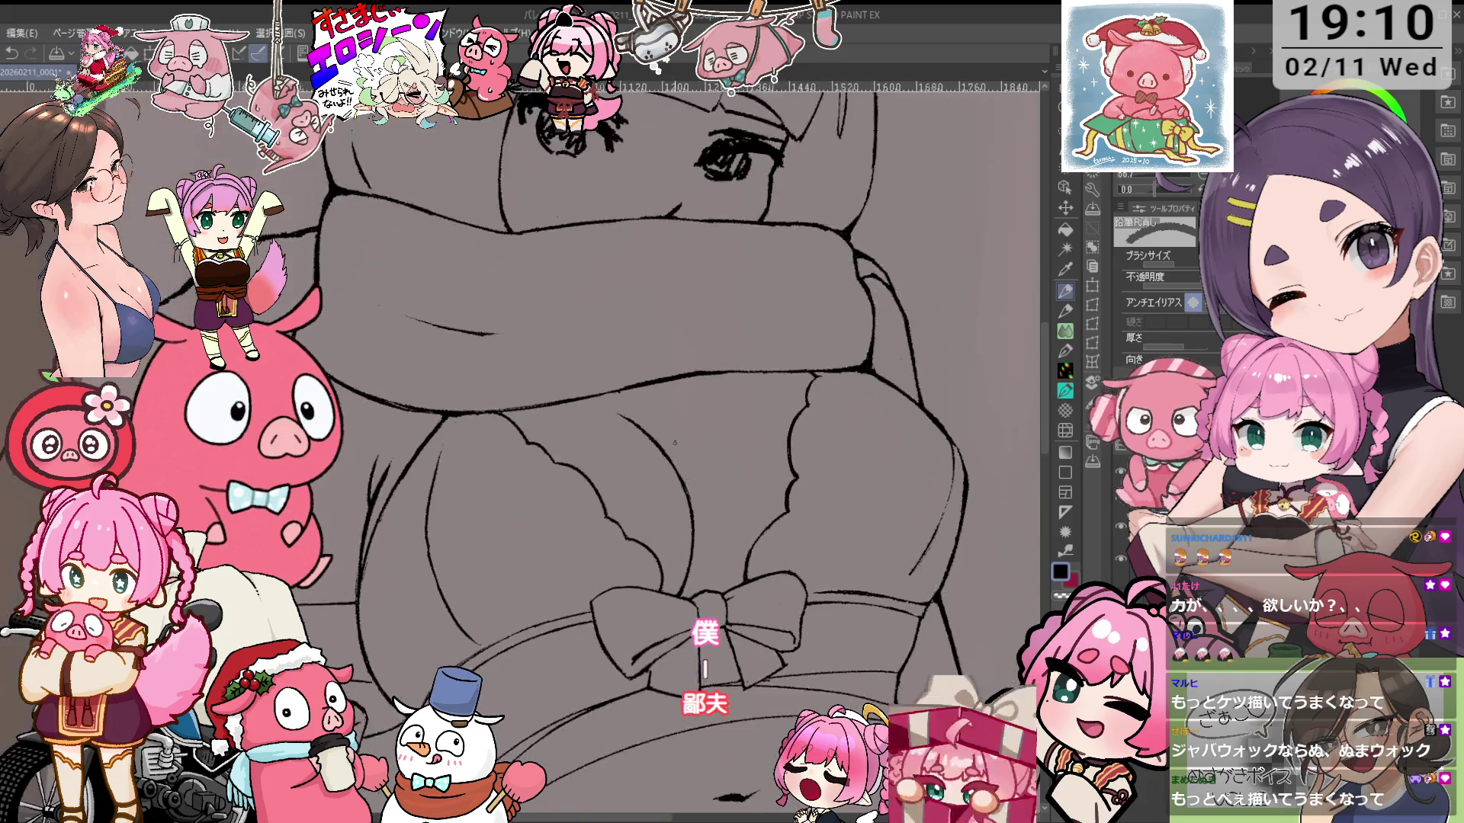
scroll(676, 398, up, 3)
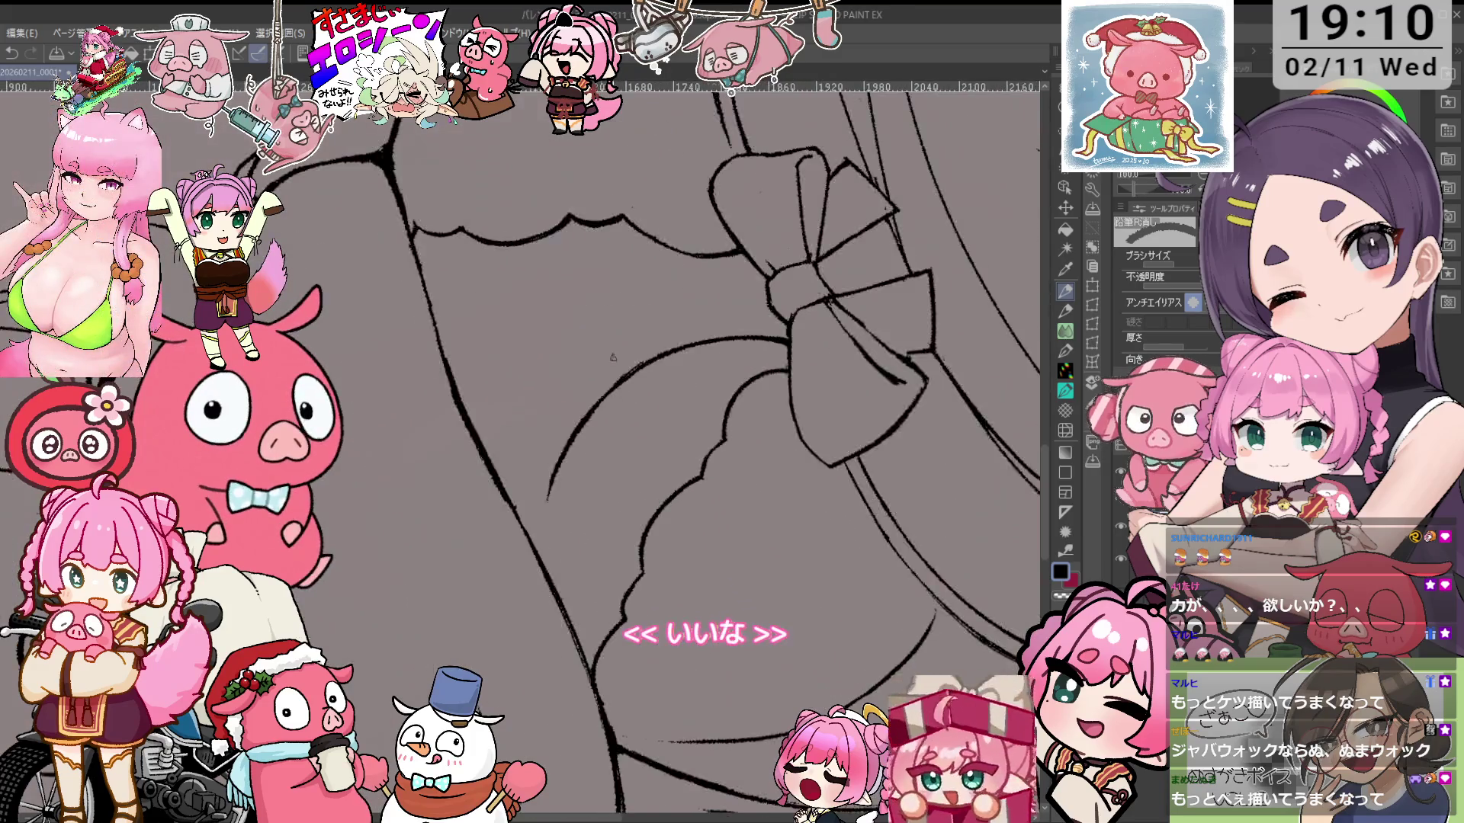
scroll(658, 323, down, 4)
scroll(596, 512, down, 3)
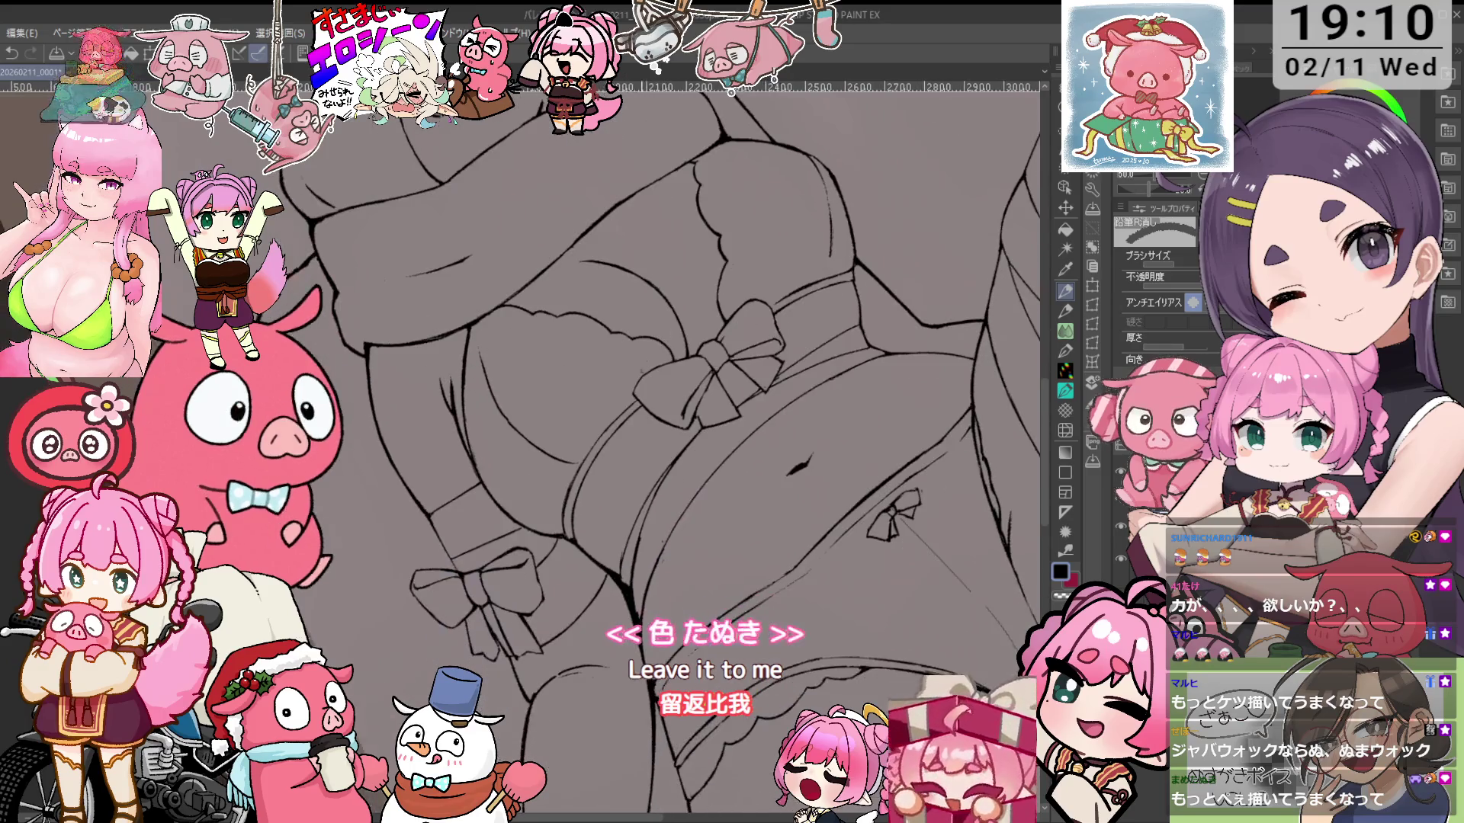
scroll(656, 450, down, 1)
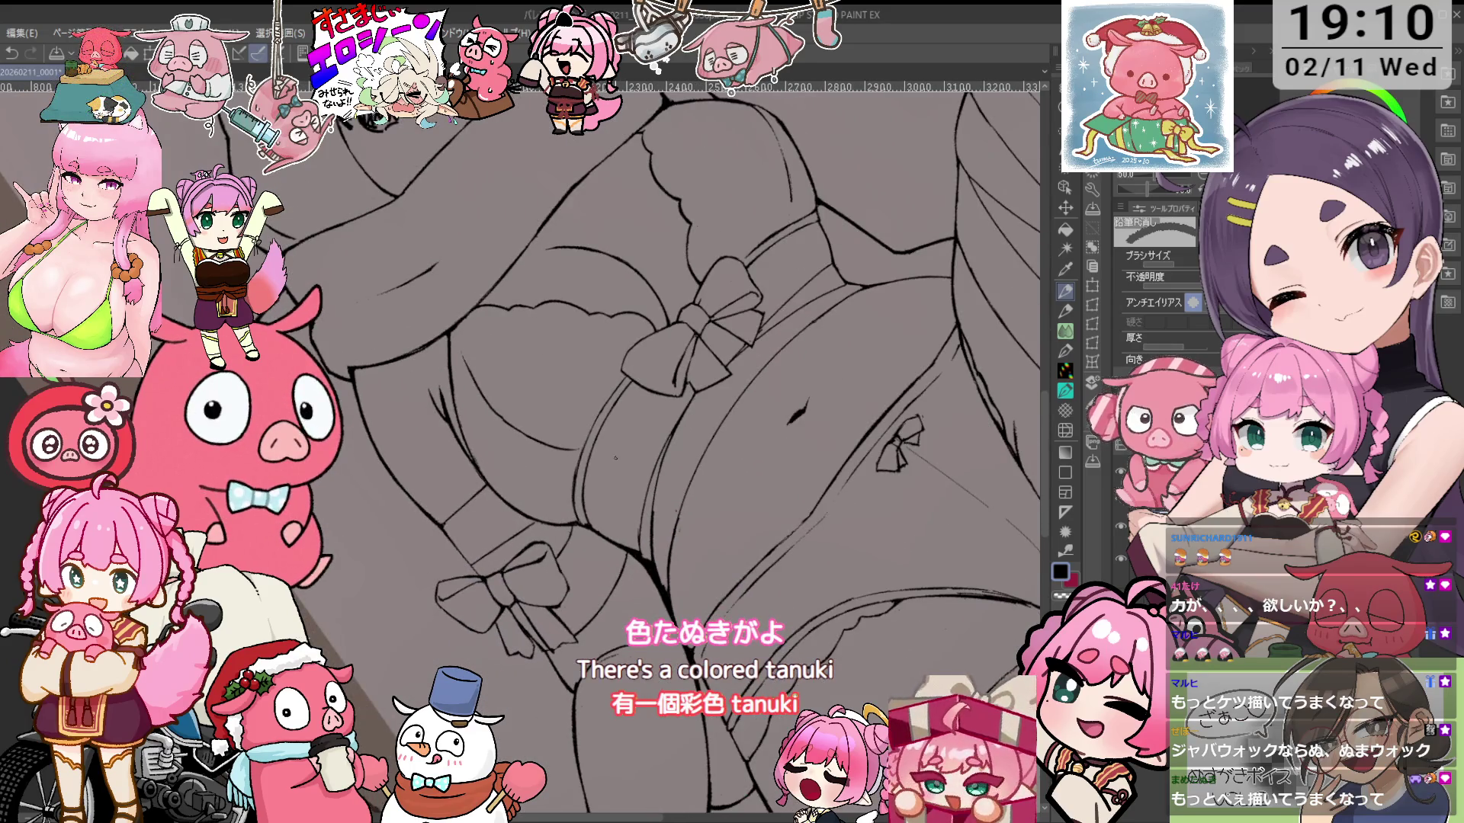
key(p)
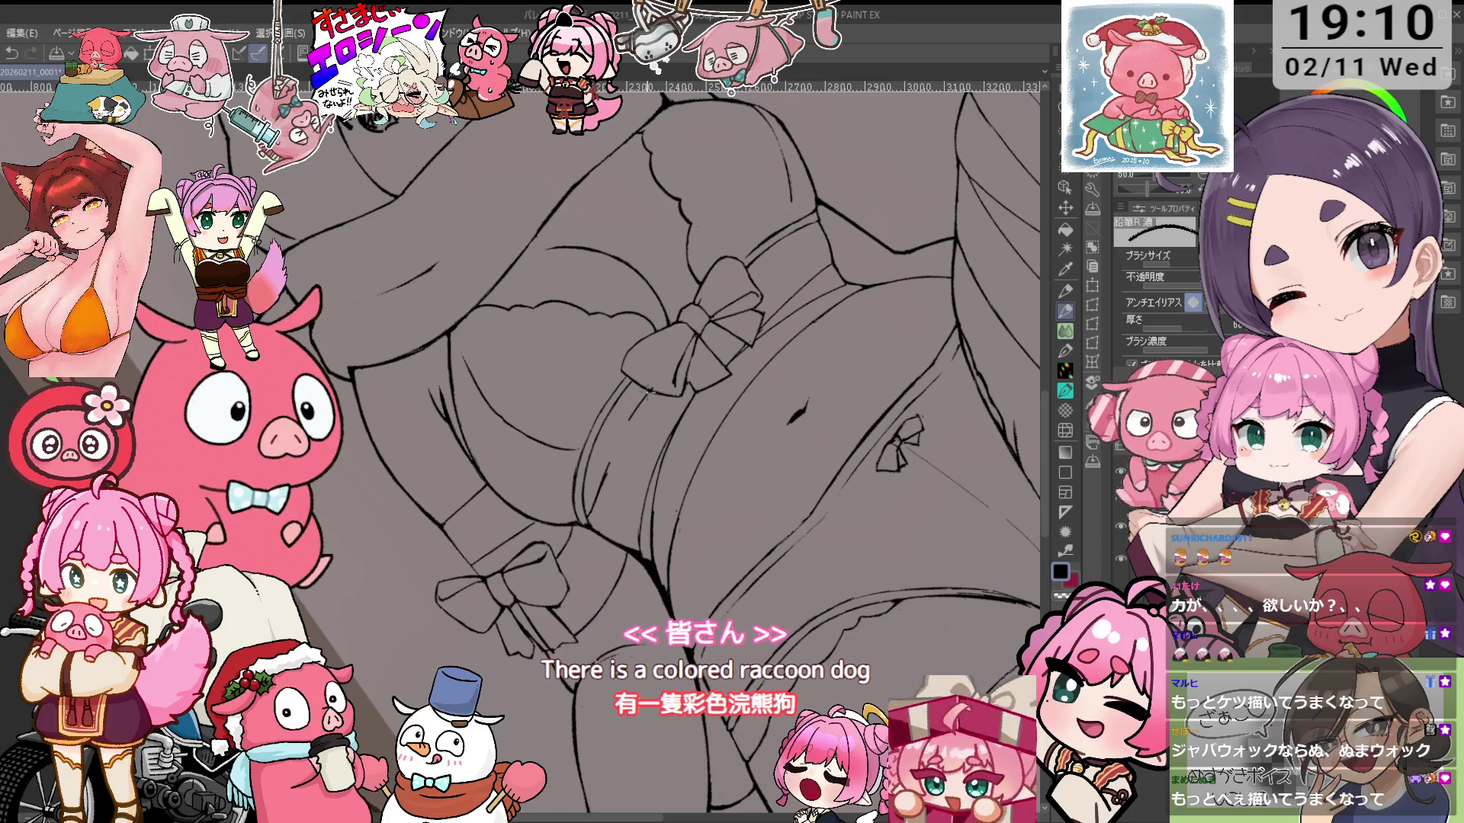
key(e)
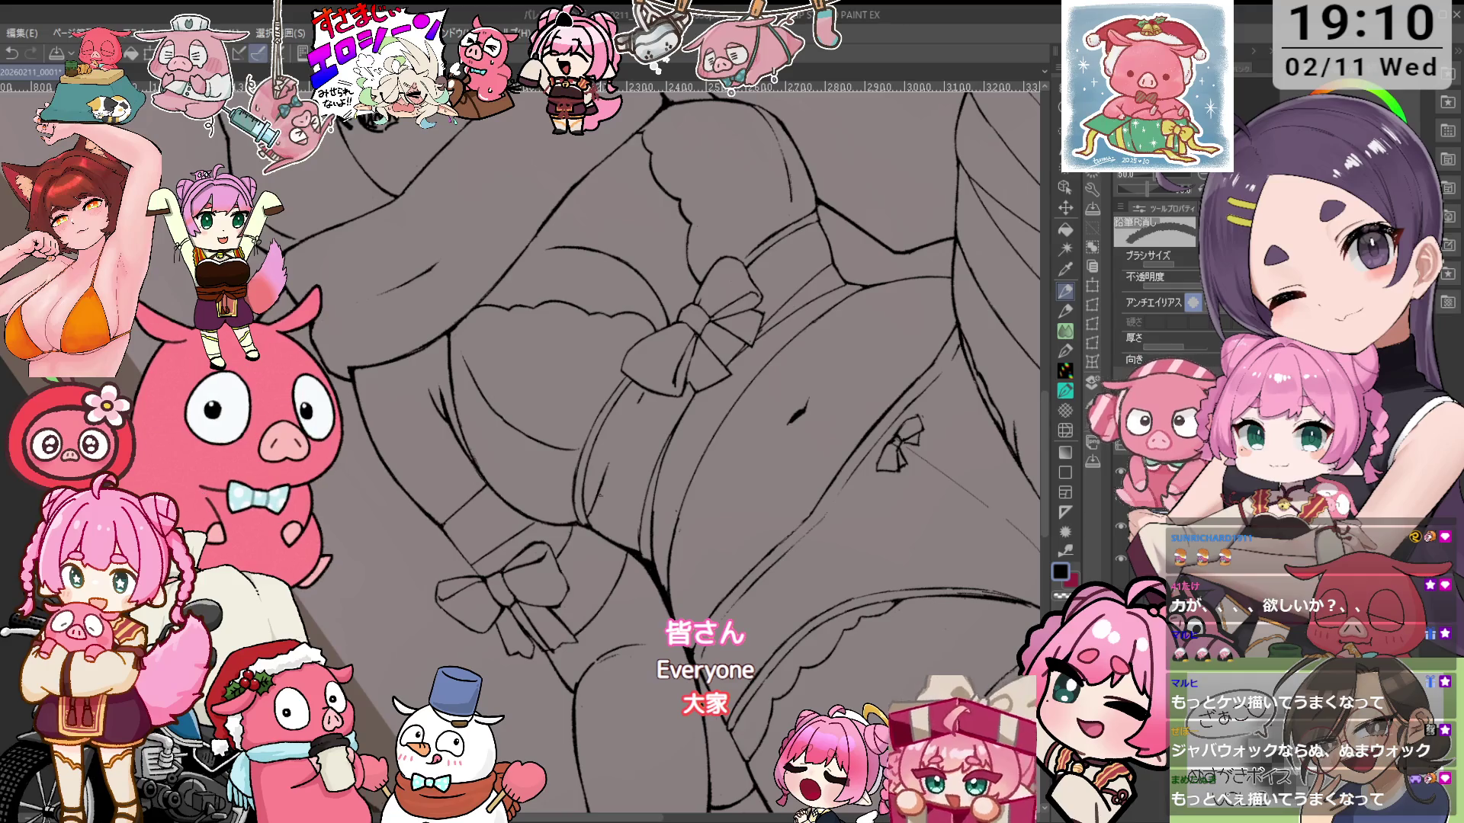
Bring the bow and band into view and start selecting the short band line above the bow
drag(770, 222, 698, 321)
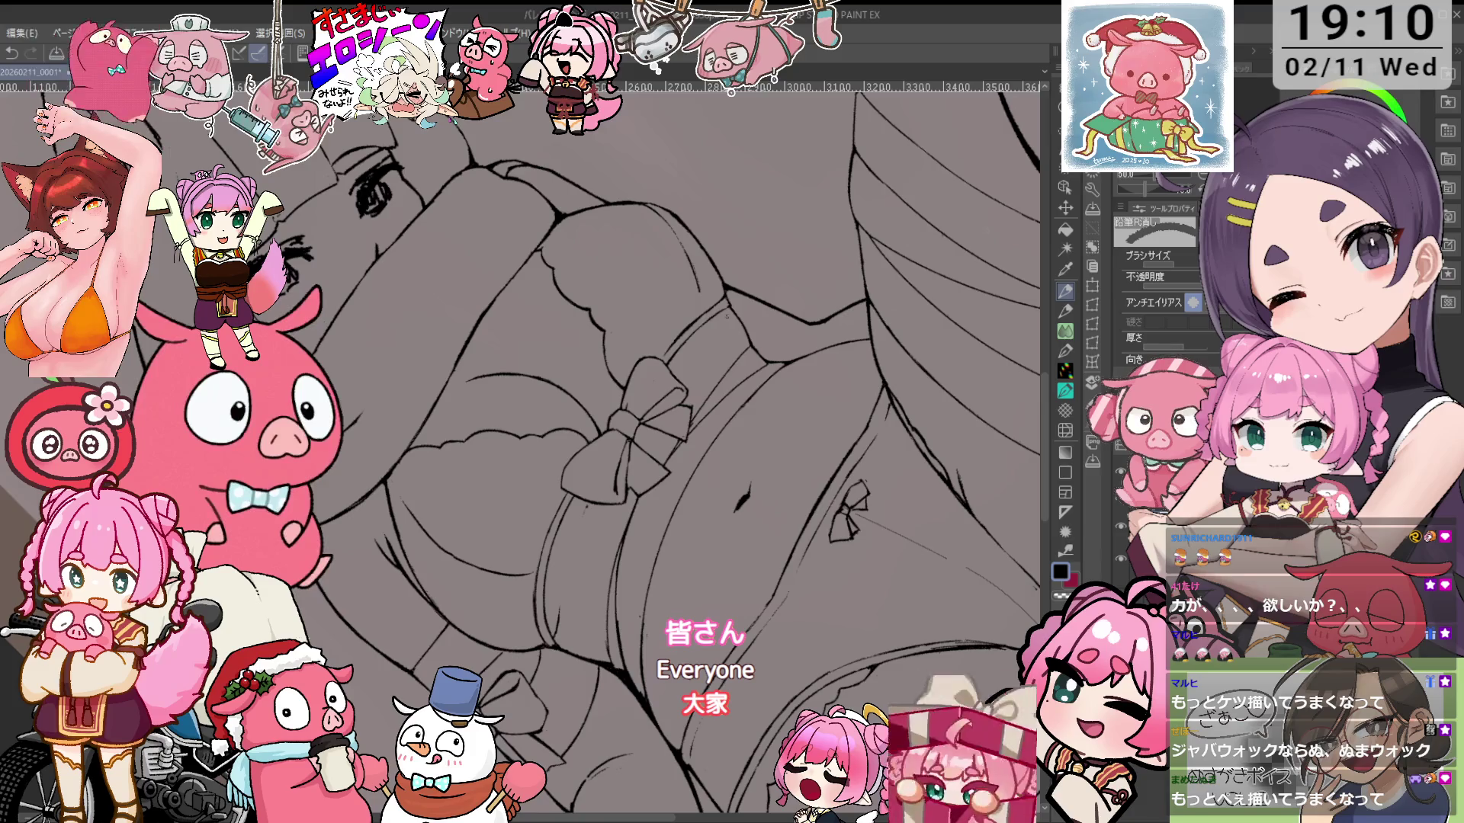
scroll(686, 388, up, 2)
drag(683, 391, 876, 289)
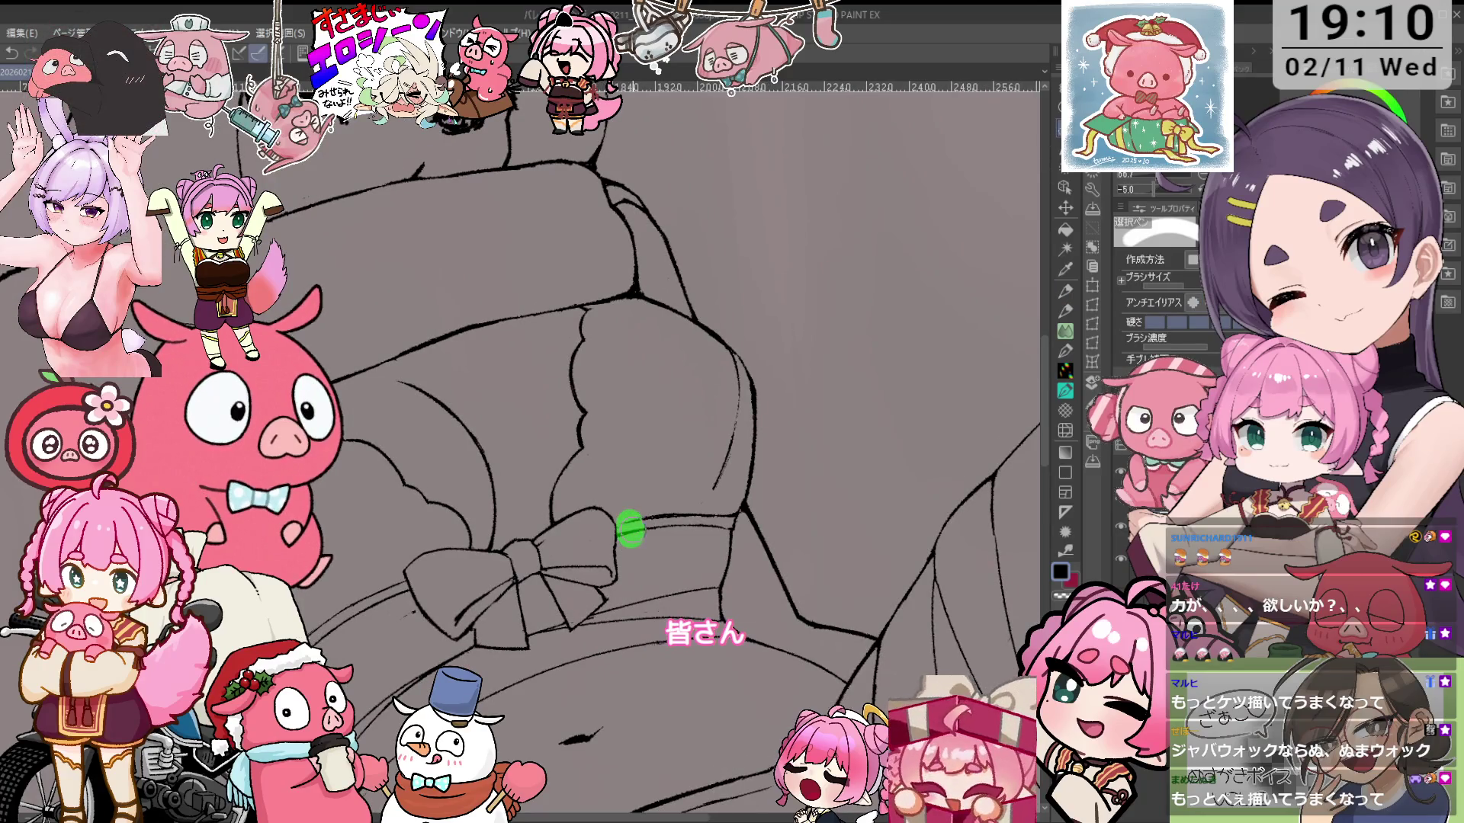
drag(722, 523, 719, 519)
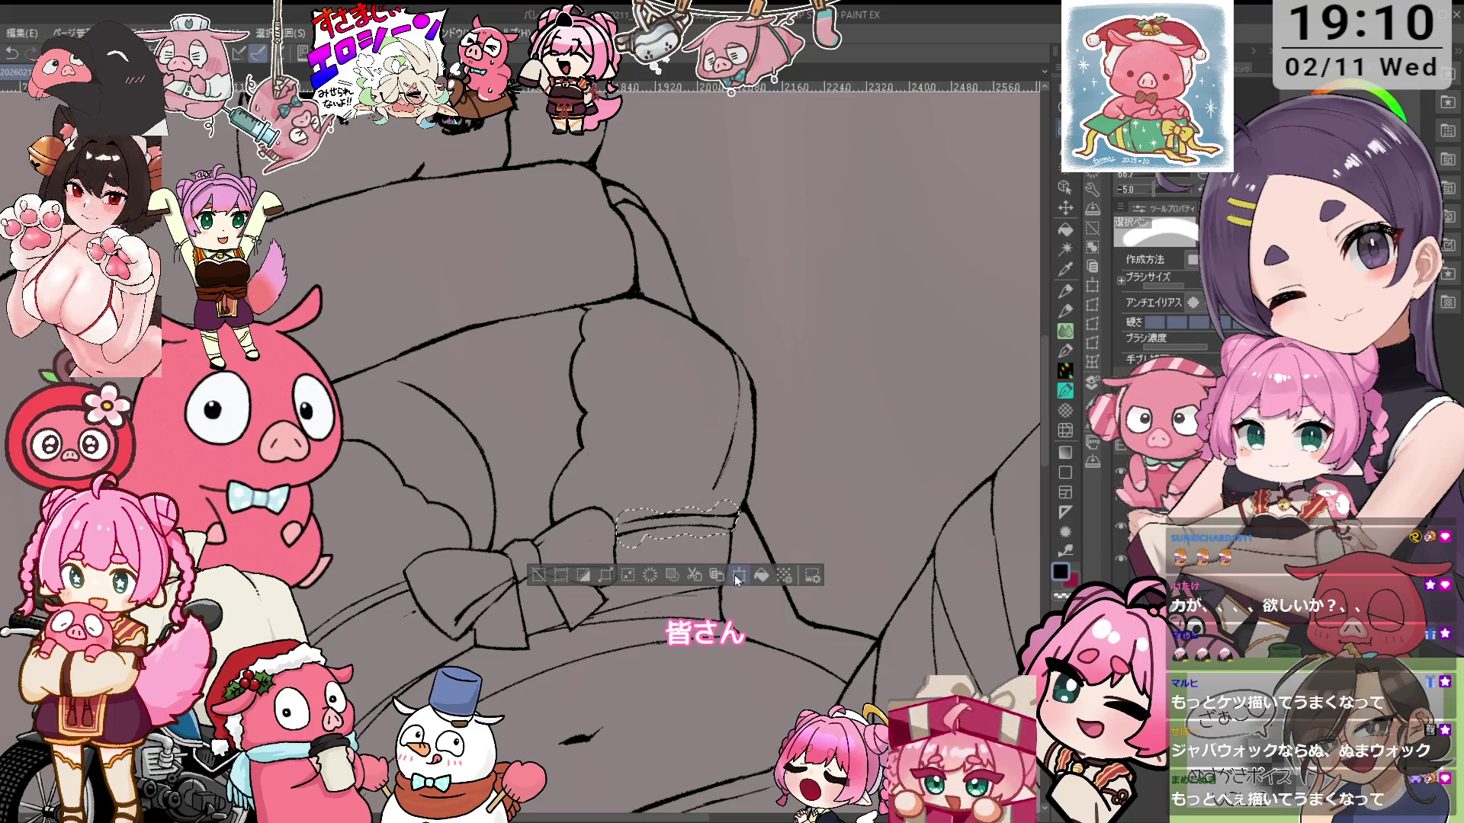
Transform the selected band line slightly right with less tilt, confirm with 確定, and deselect
drag(715, 518, 722, 515)
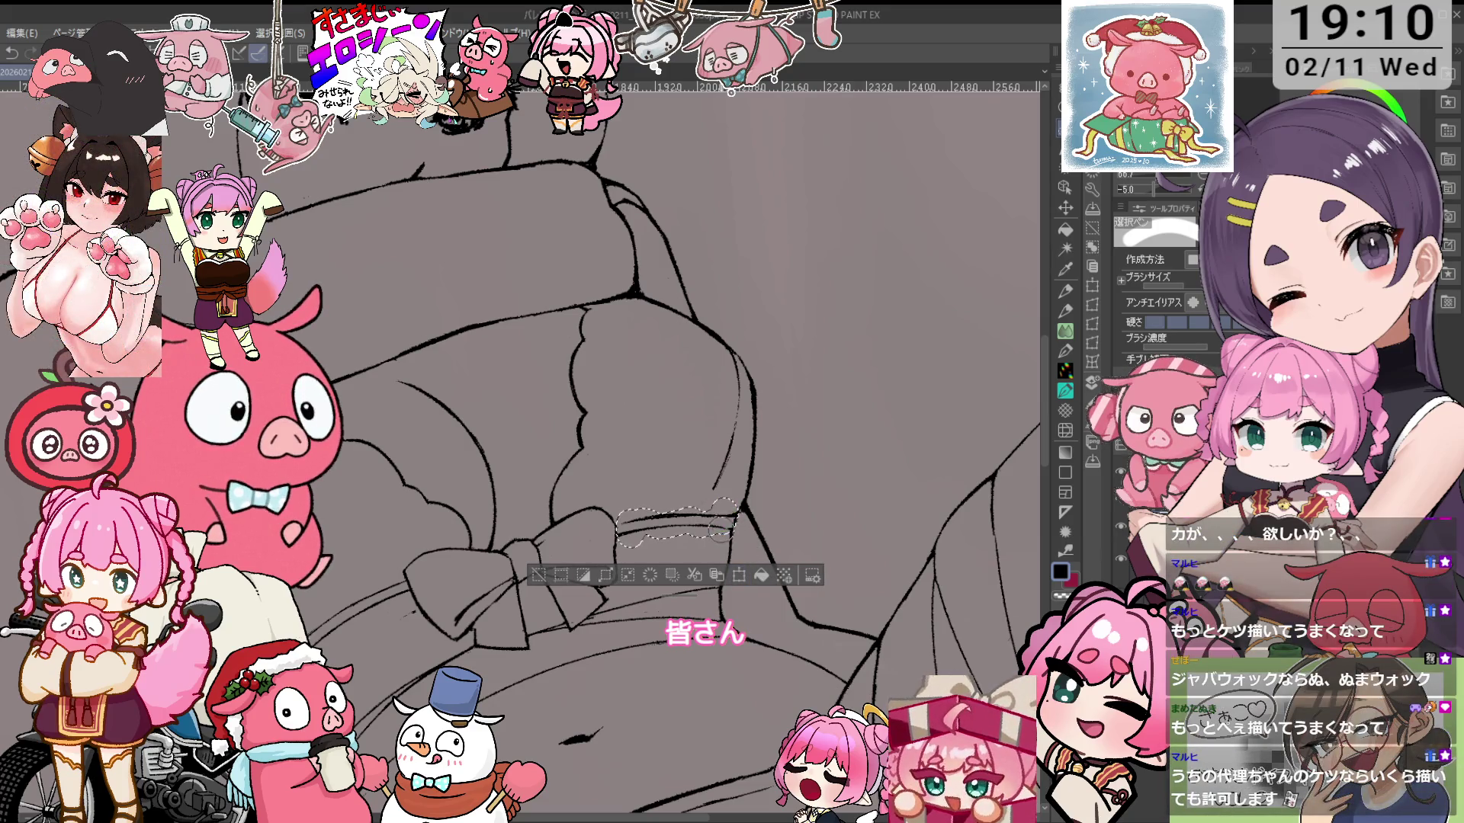
click(739, 575)
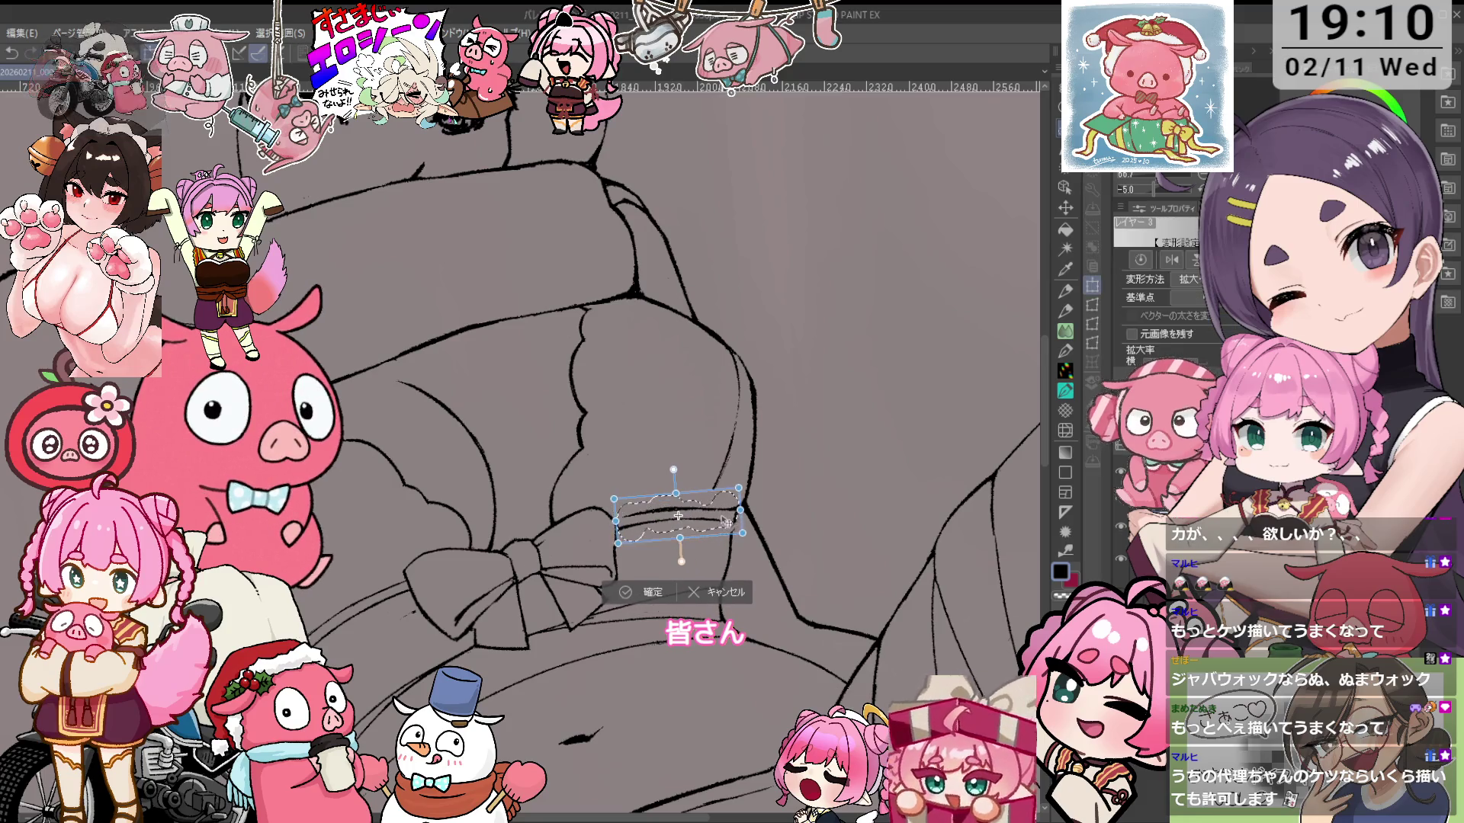
drag(730, 523, 731, 521)
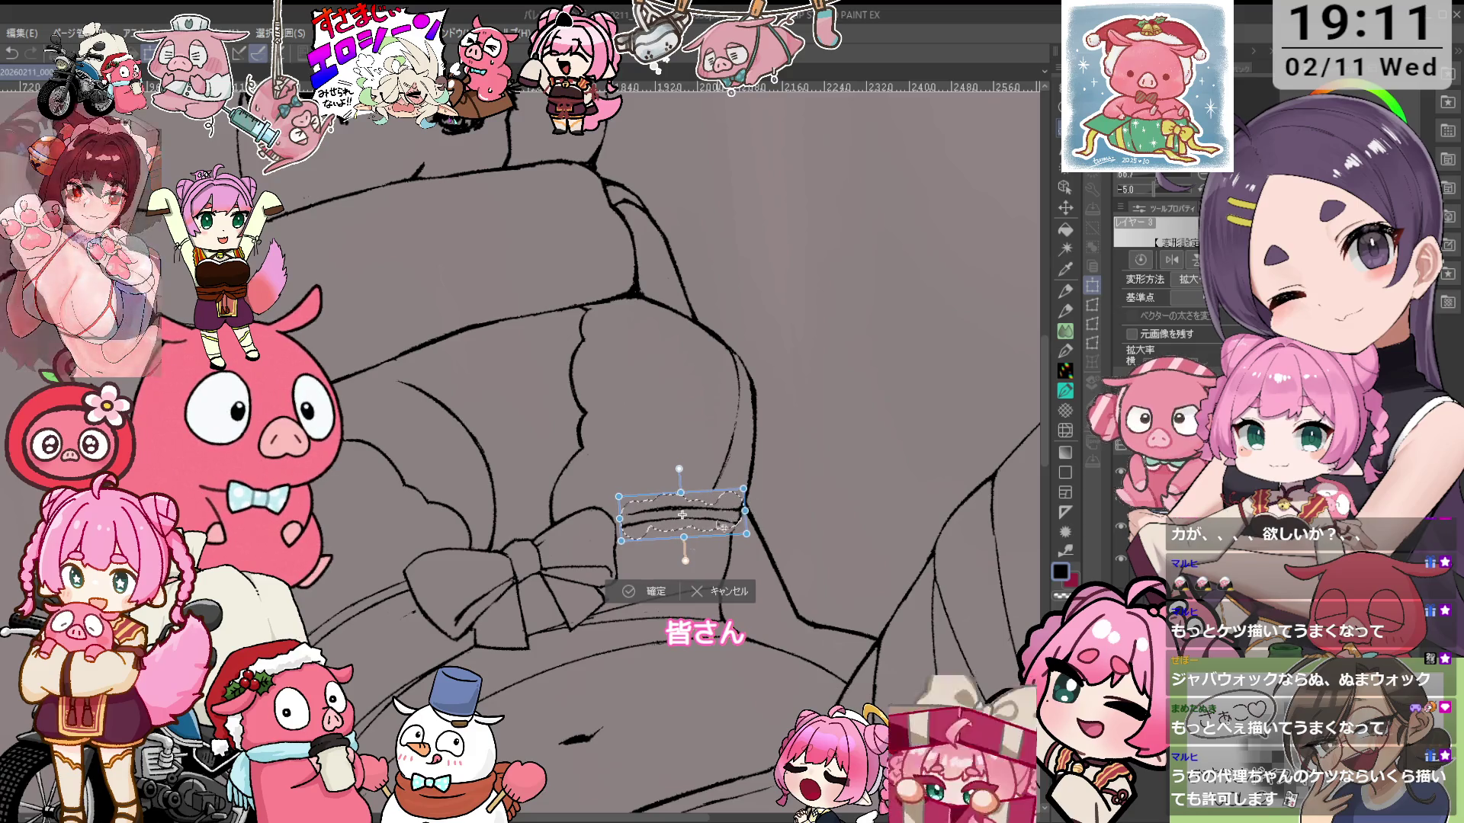
click(655, 590)
key(e)
key(ctrl+d)
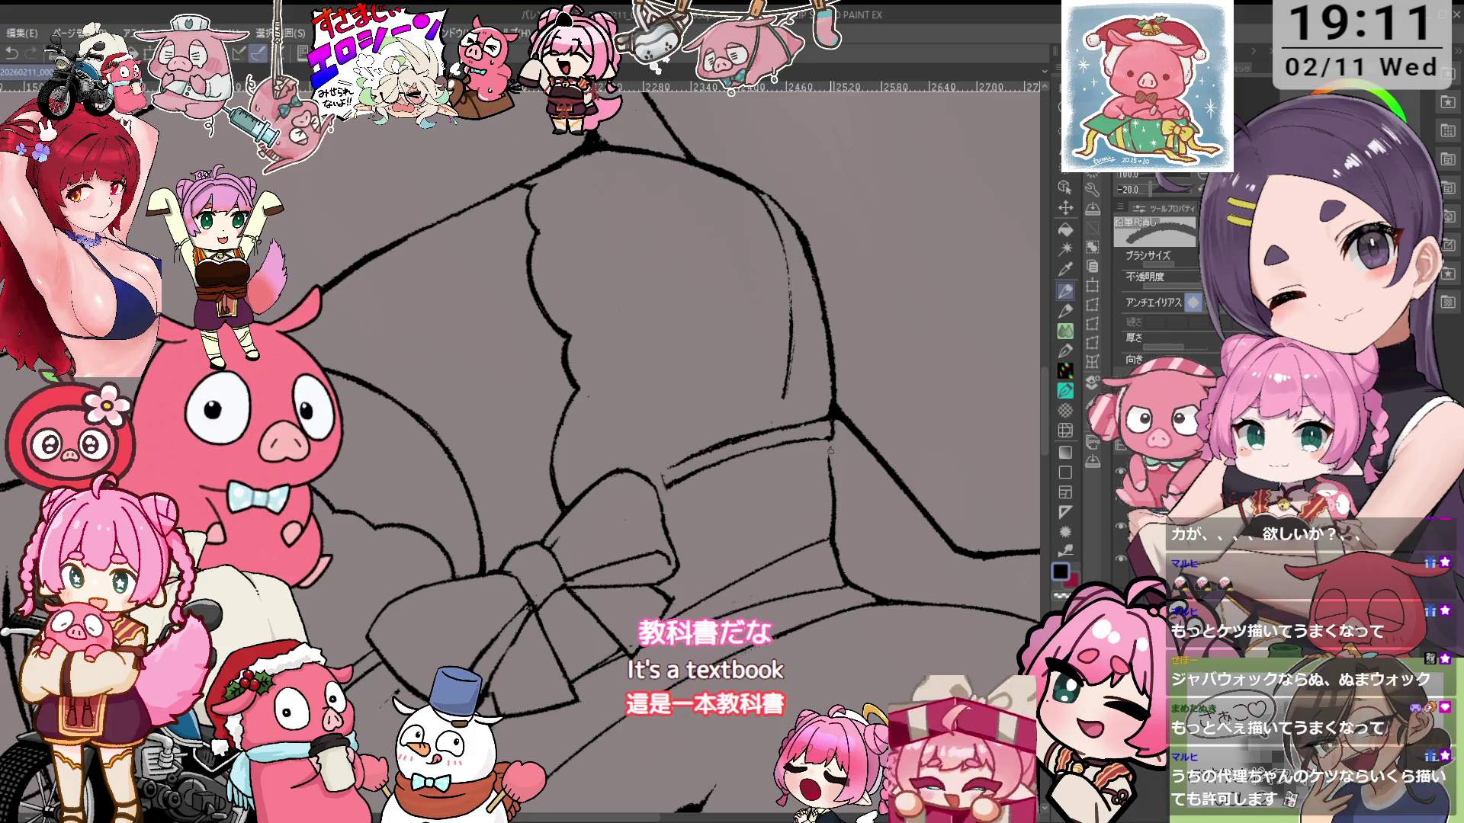
Retrace the hip outline with the dark pencil, undoing one misplaced stroke
key(p)
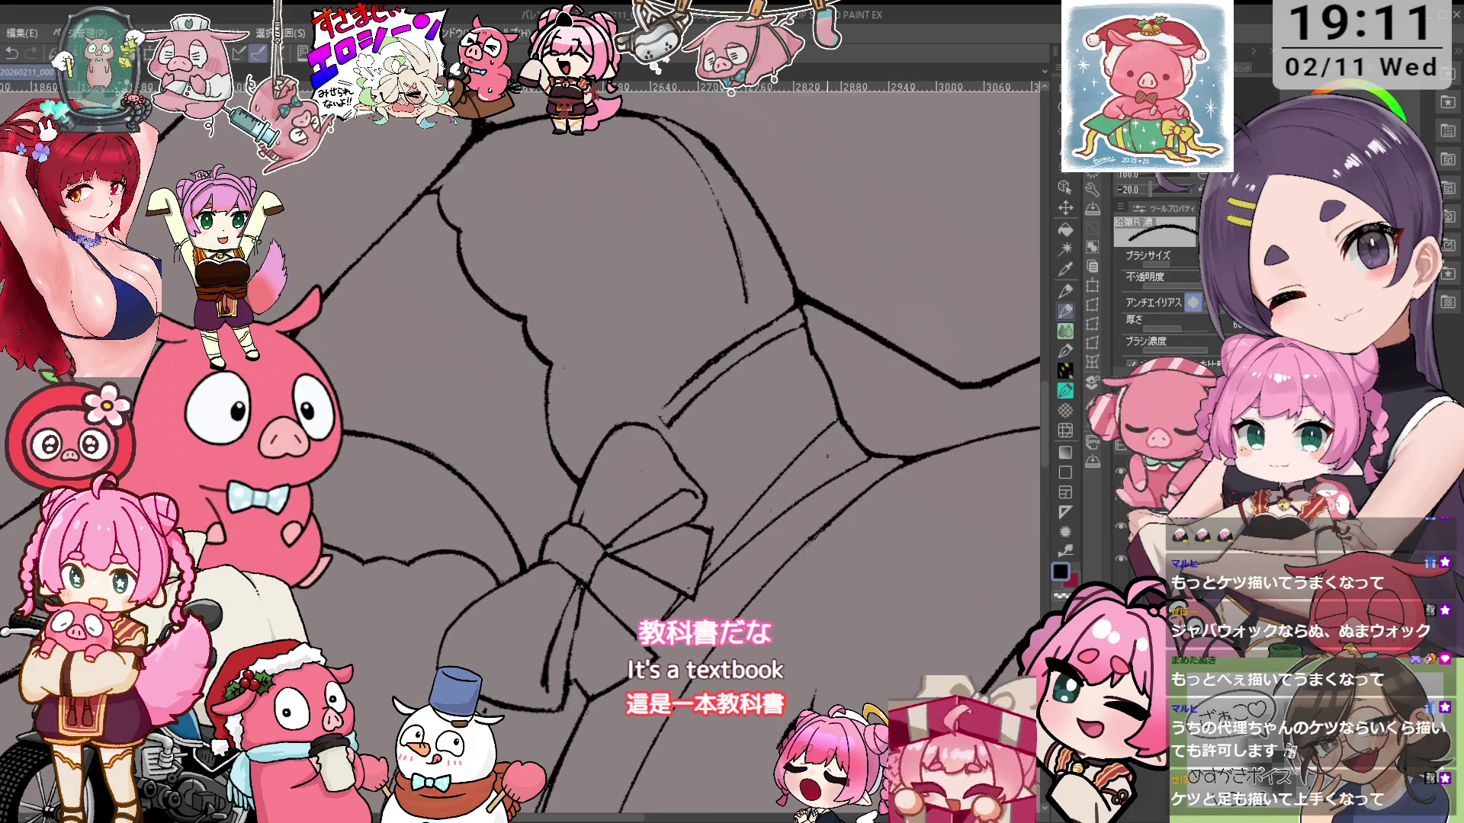
key(e)
key(p)
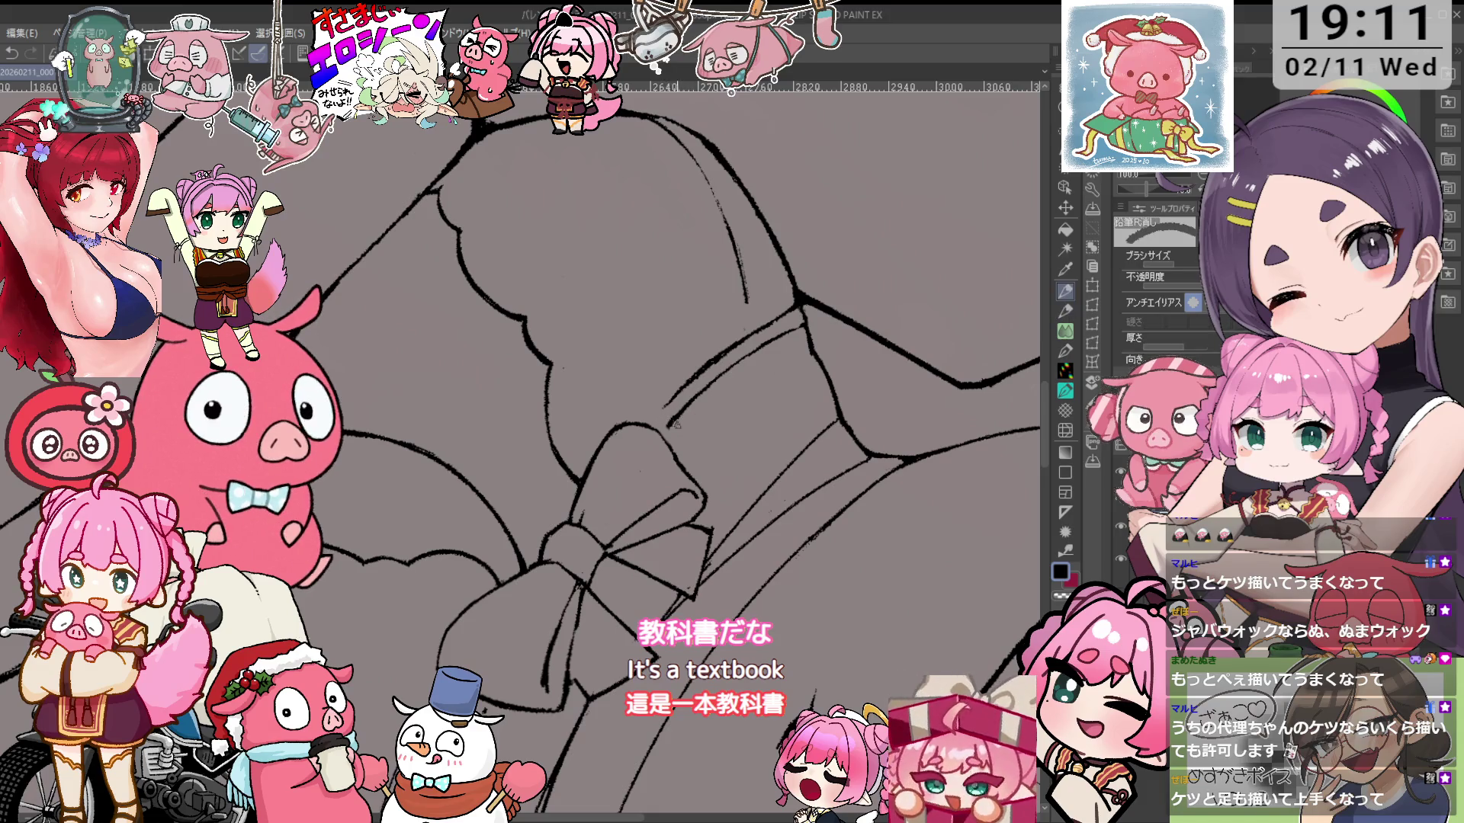
key(ctrl+z)
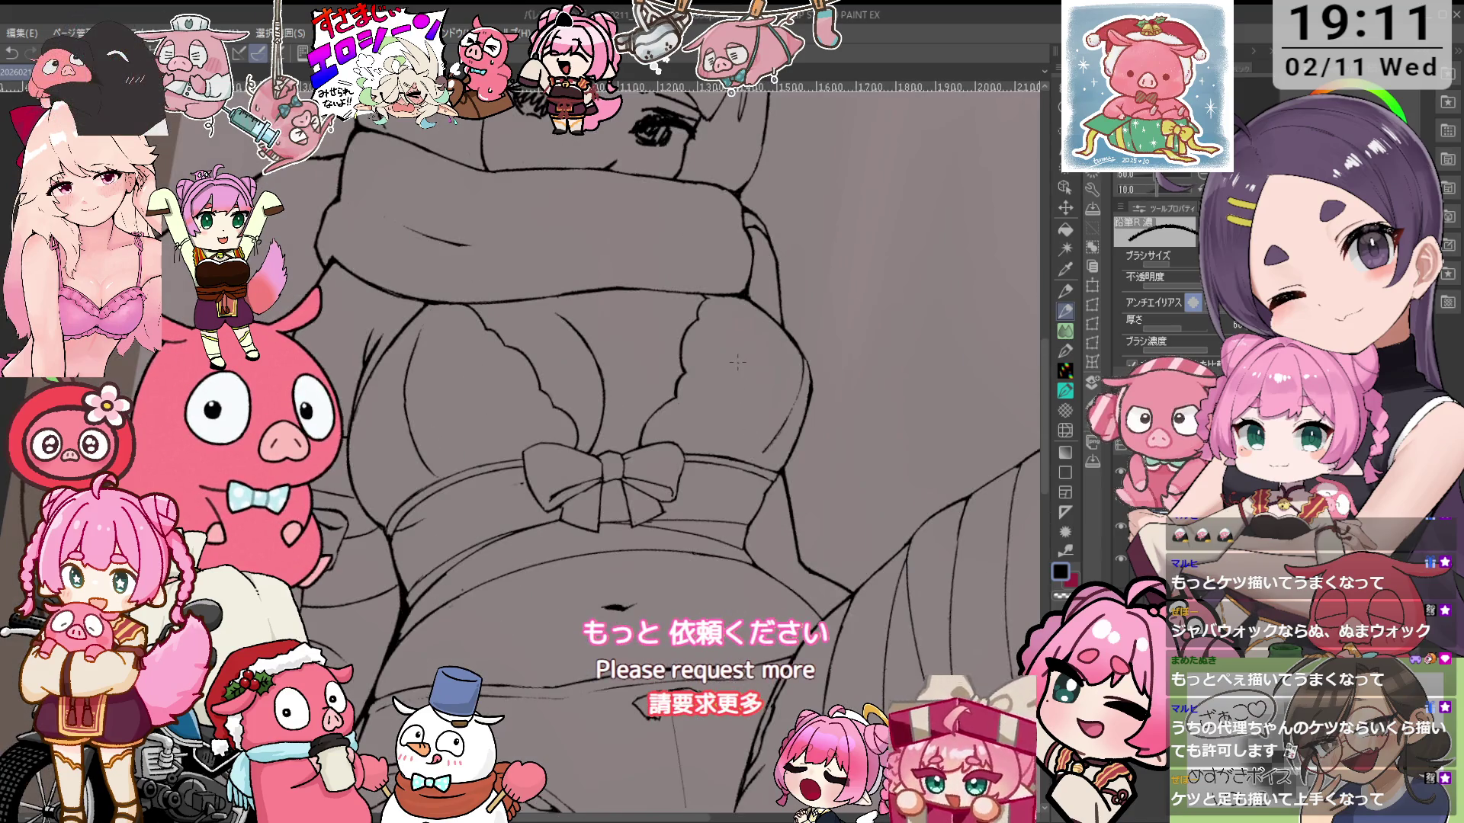
scroll(674, 412, up, 3)
key(e)
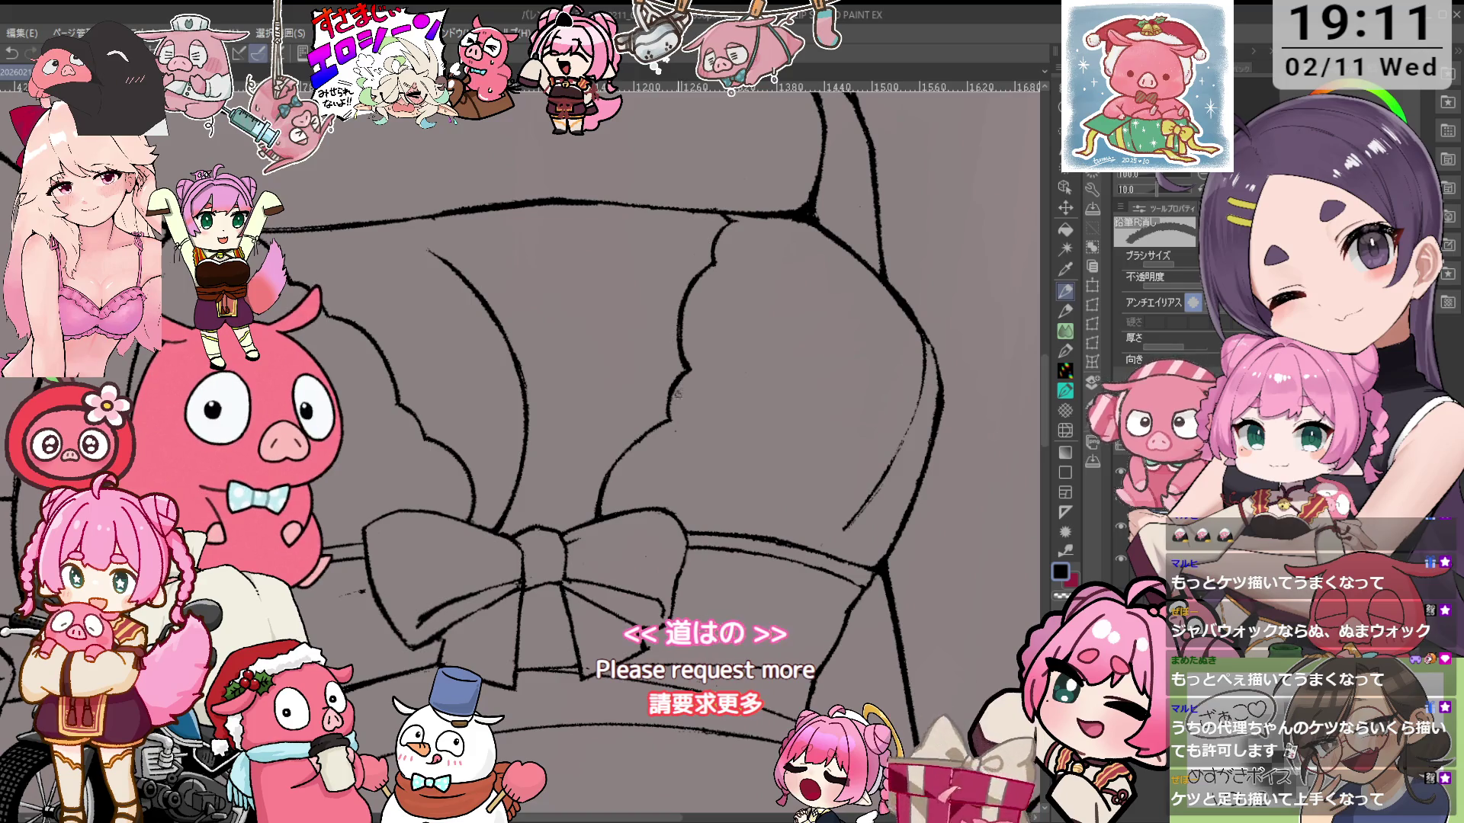
Erase stray strokes along the lower hip contours while panning and tilting the canvas
scroll(679, 394, up, 2)
scroll(690, 312, up, 1)
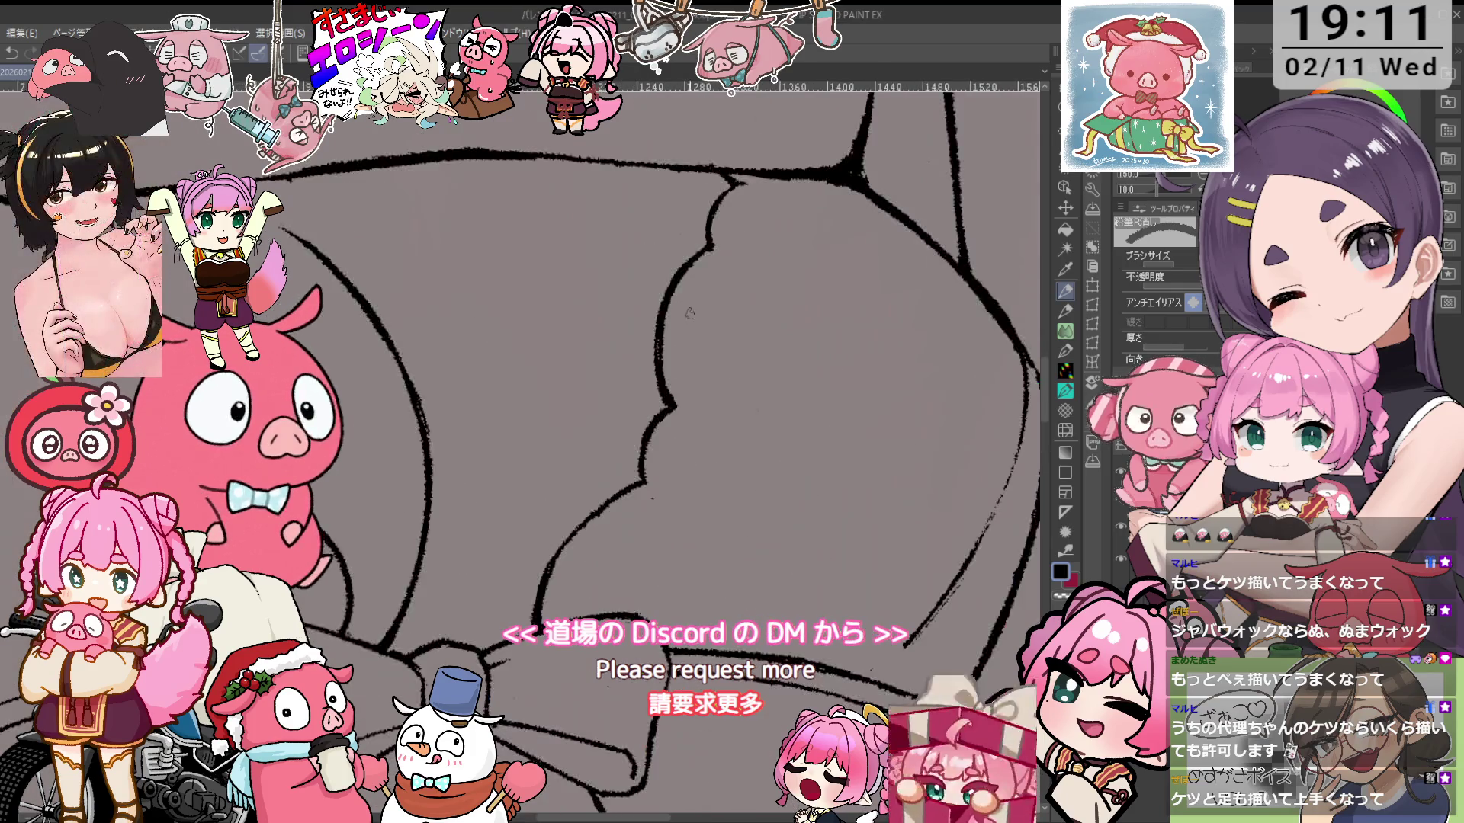
drag(690, 313, 660, 385)
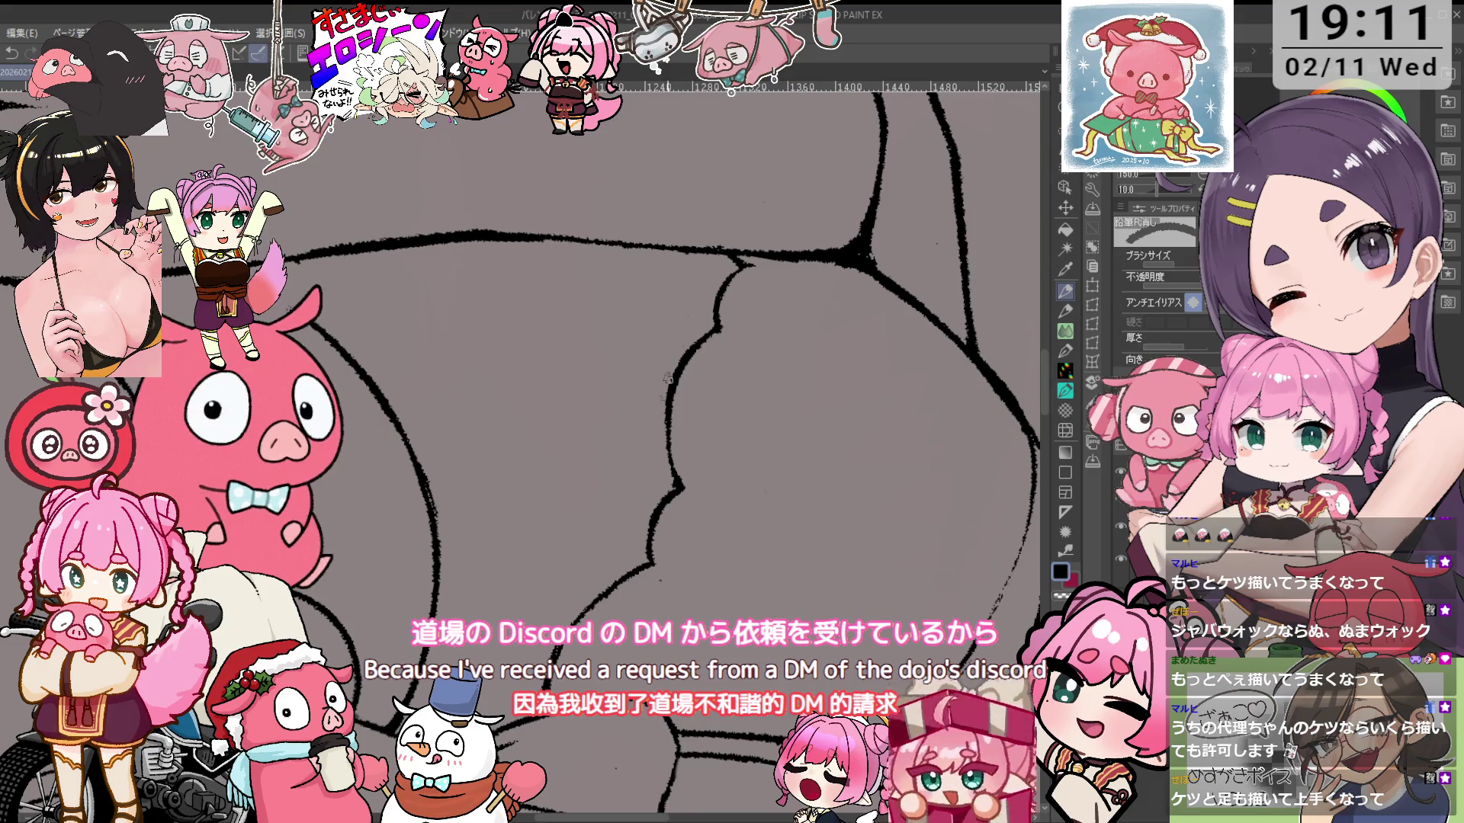
scroll(686, 381, down, 1)
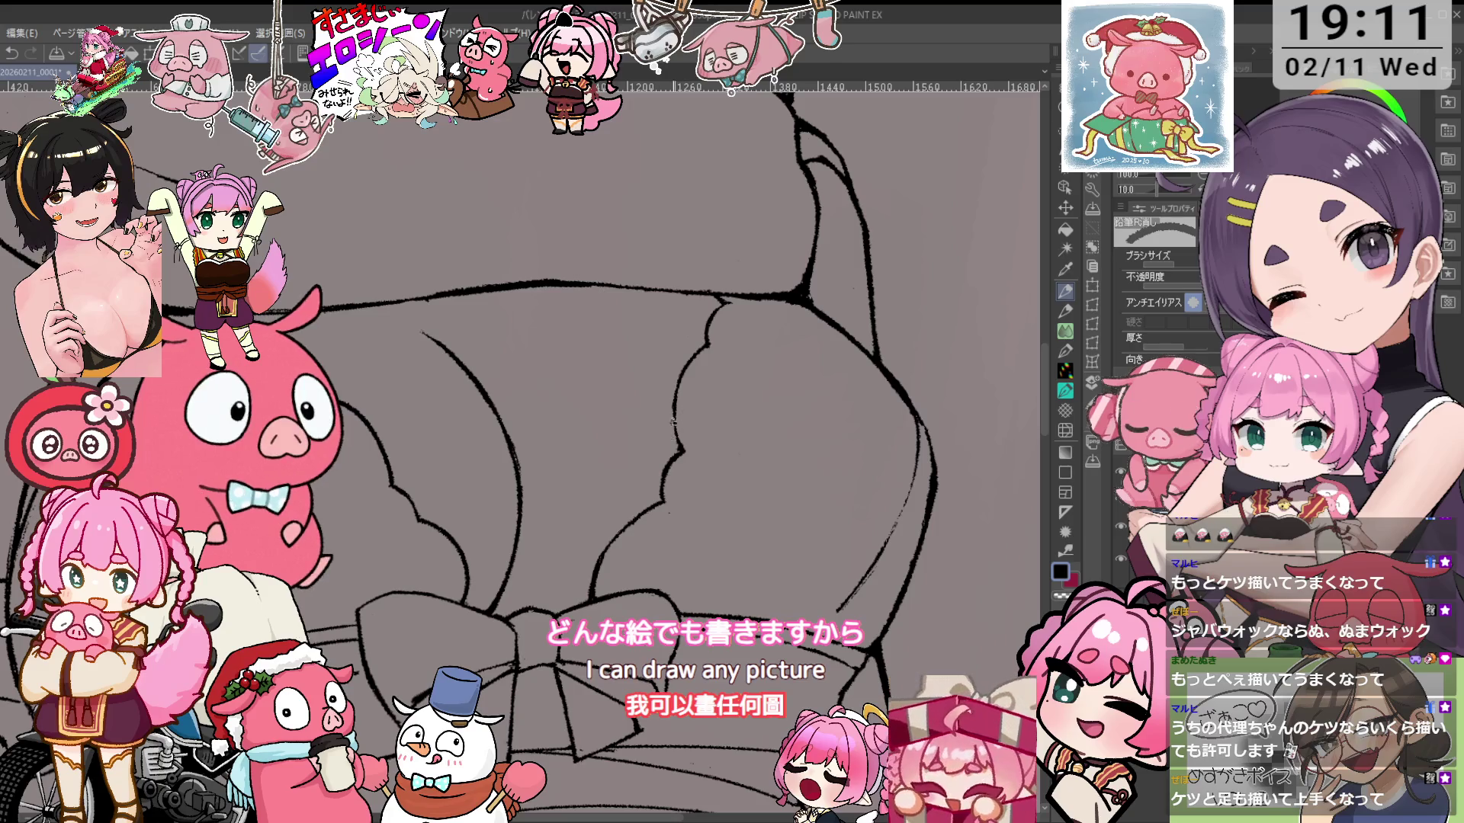
key(minus)
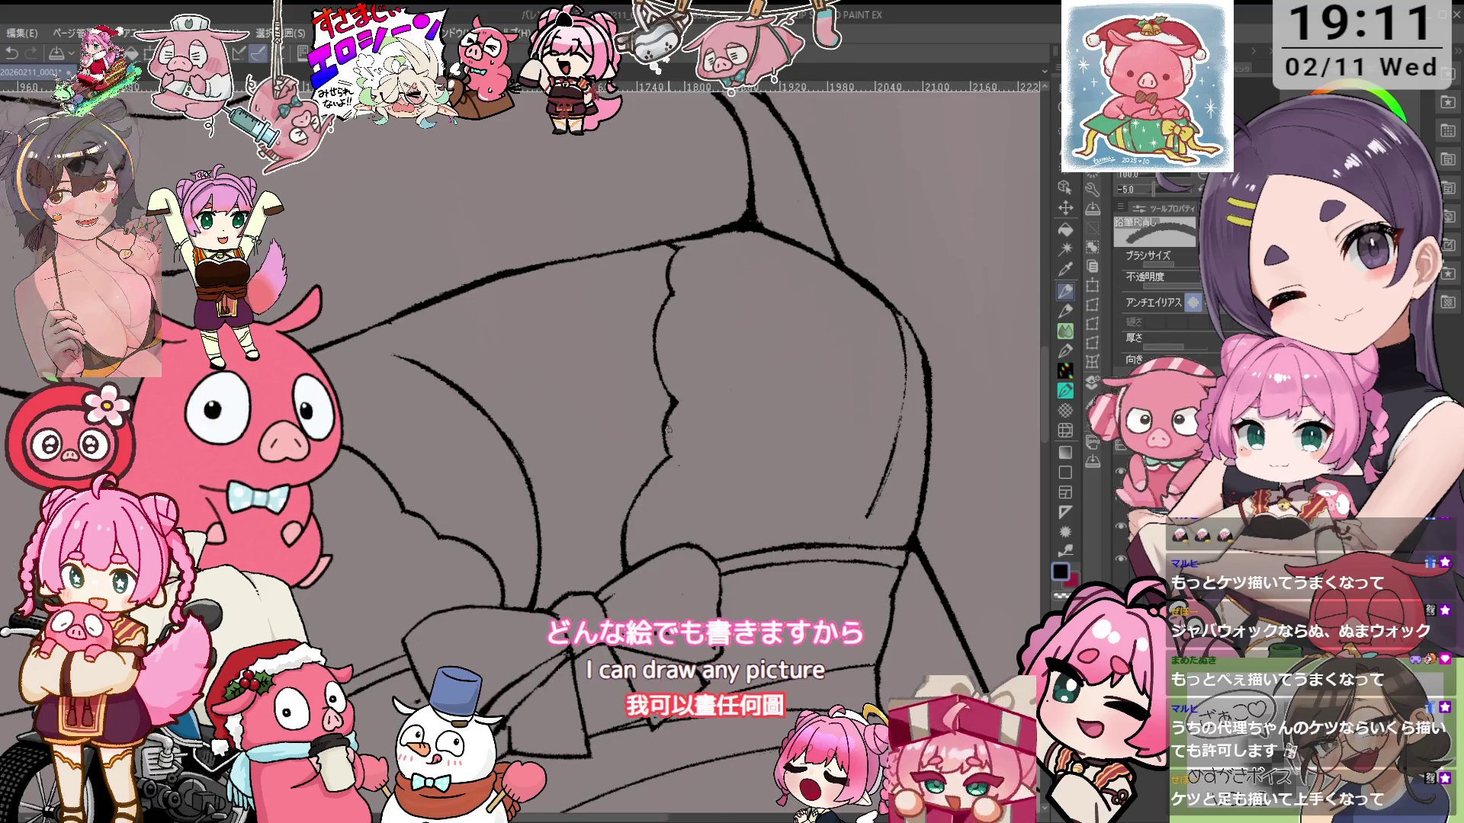
scroll(679, 402, down, 1)
scroll(614, 401, down, 1)
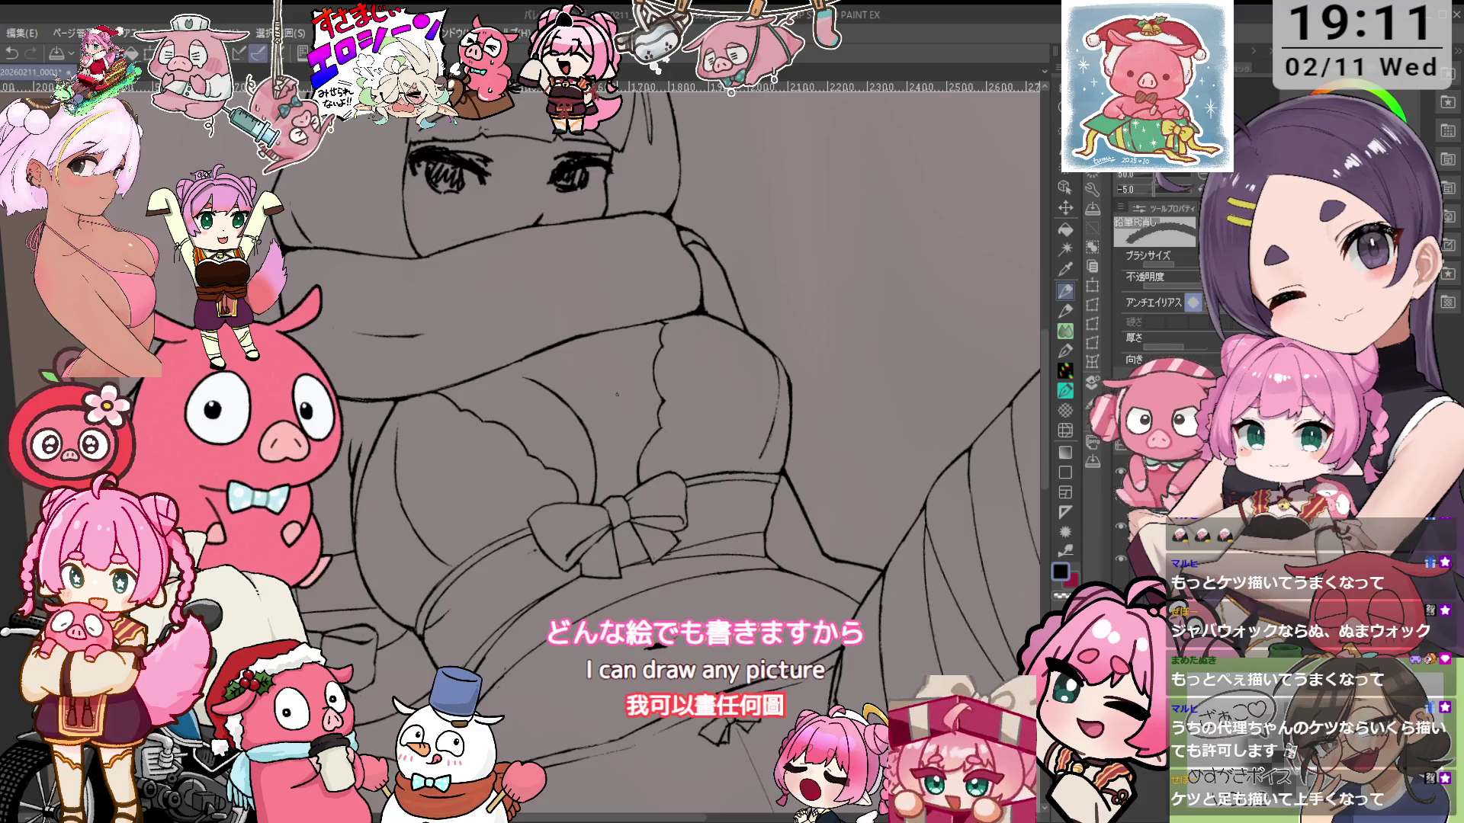
key(ctrl+at)
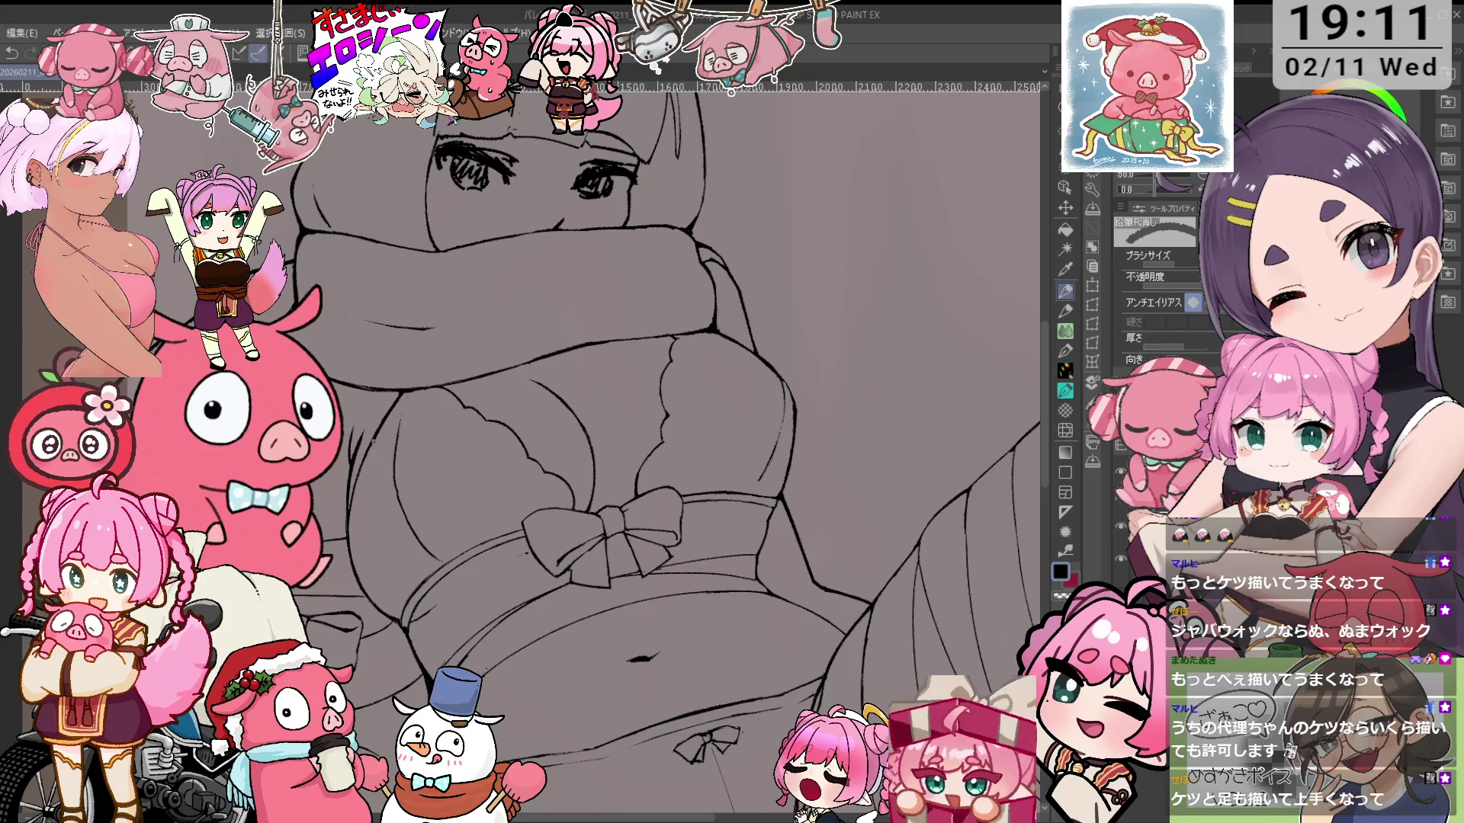
scroll(458, 450, down, 1)
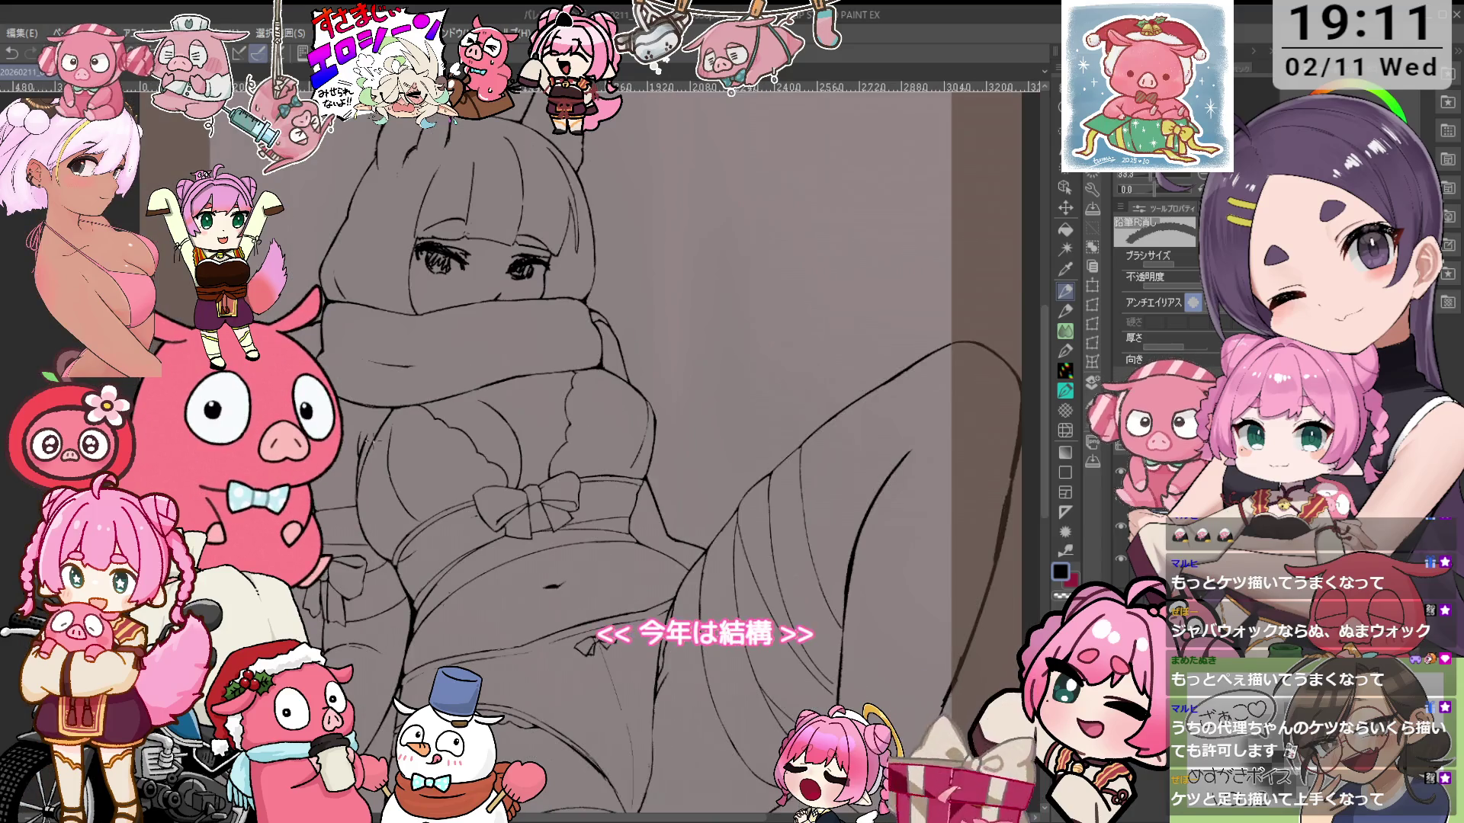
key(minus)
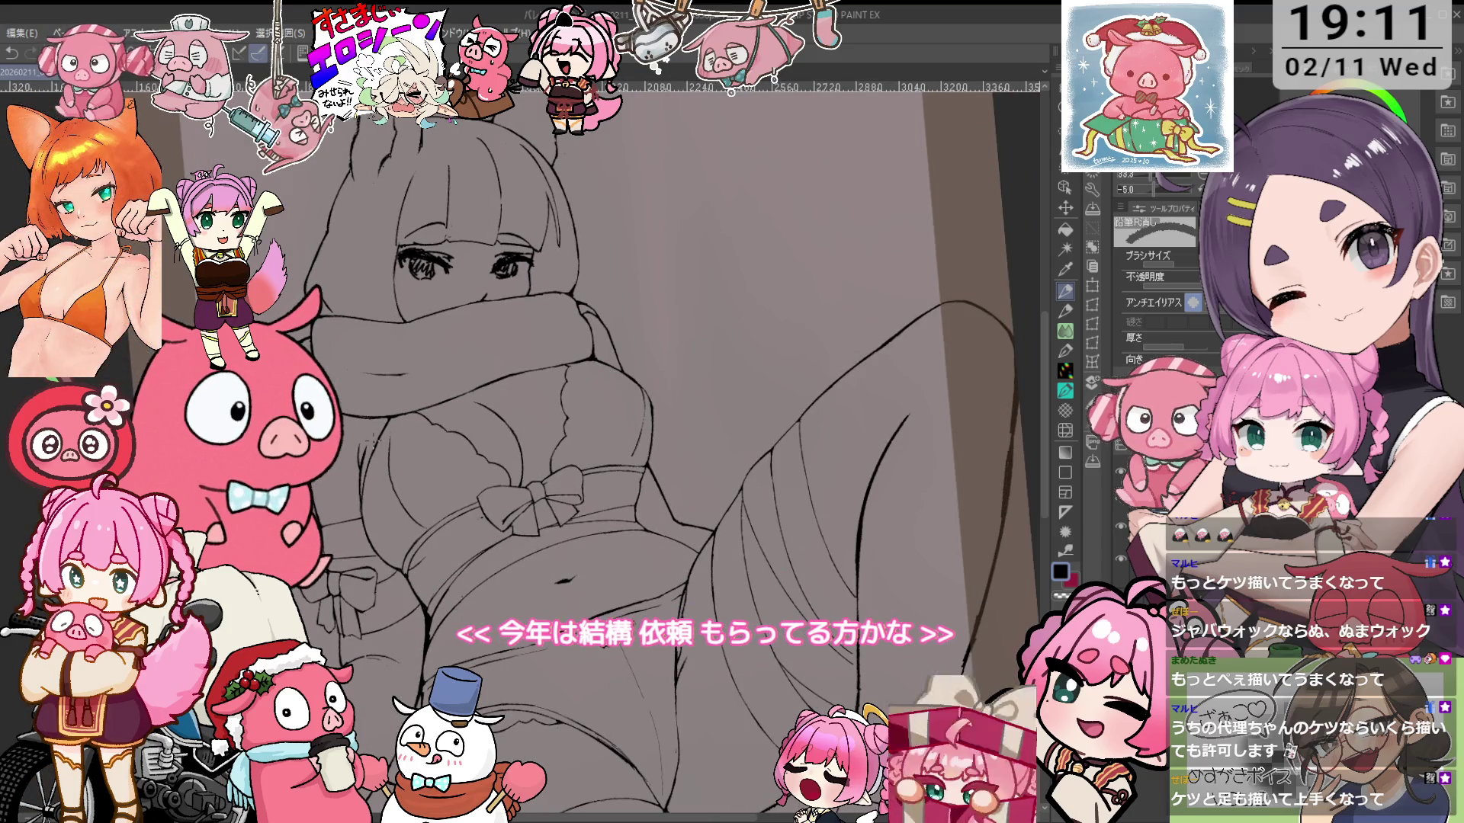
scroll(742, 393, up, 3)
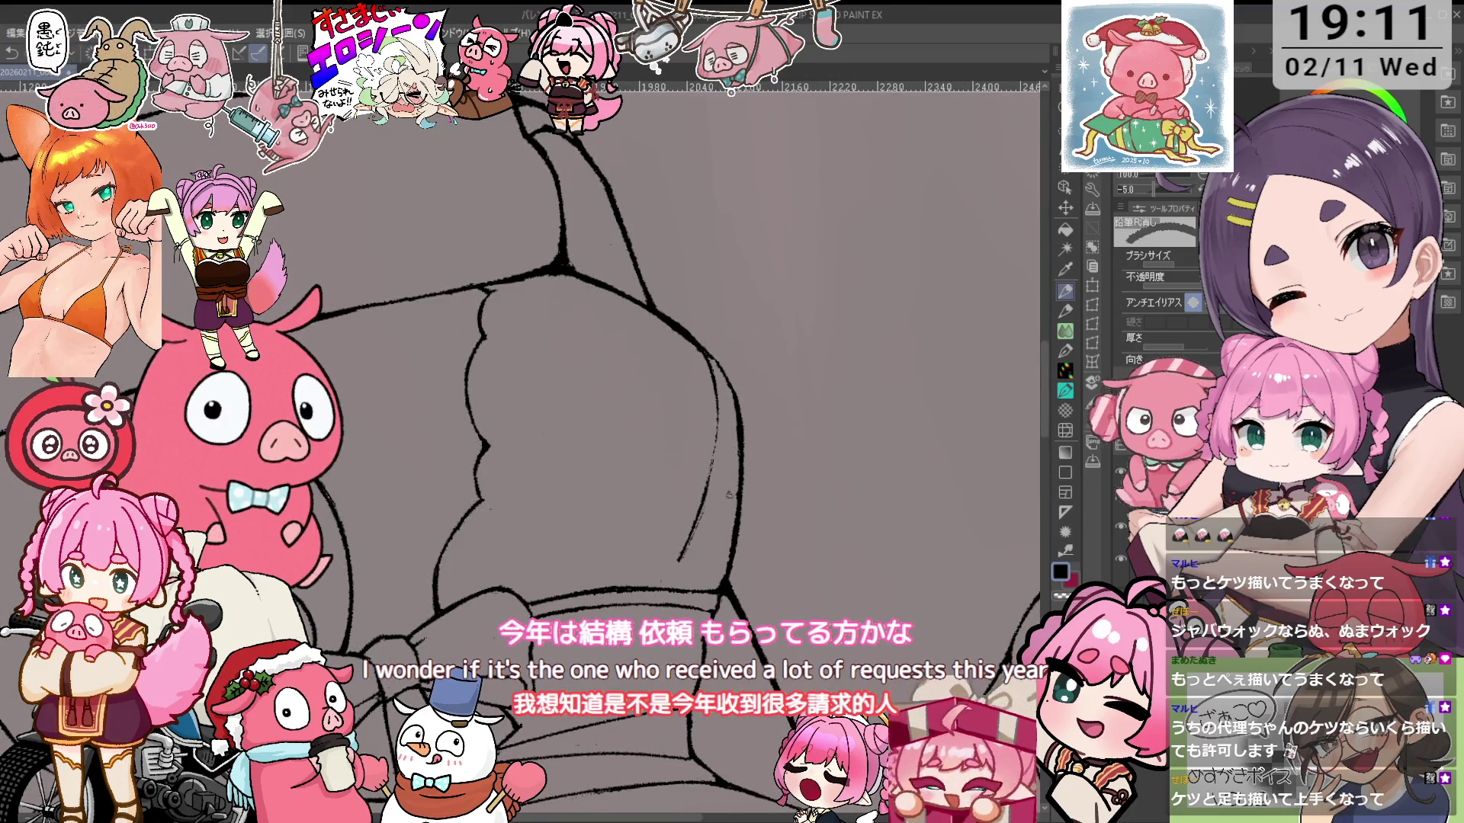
scroll(732, 476, right, 3)
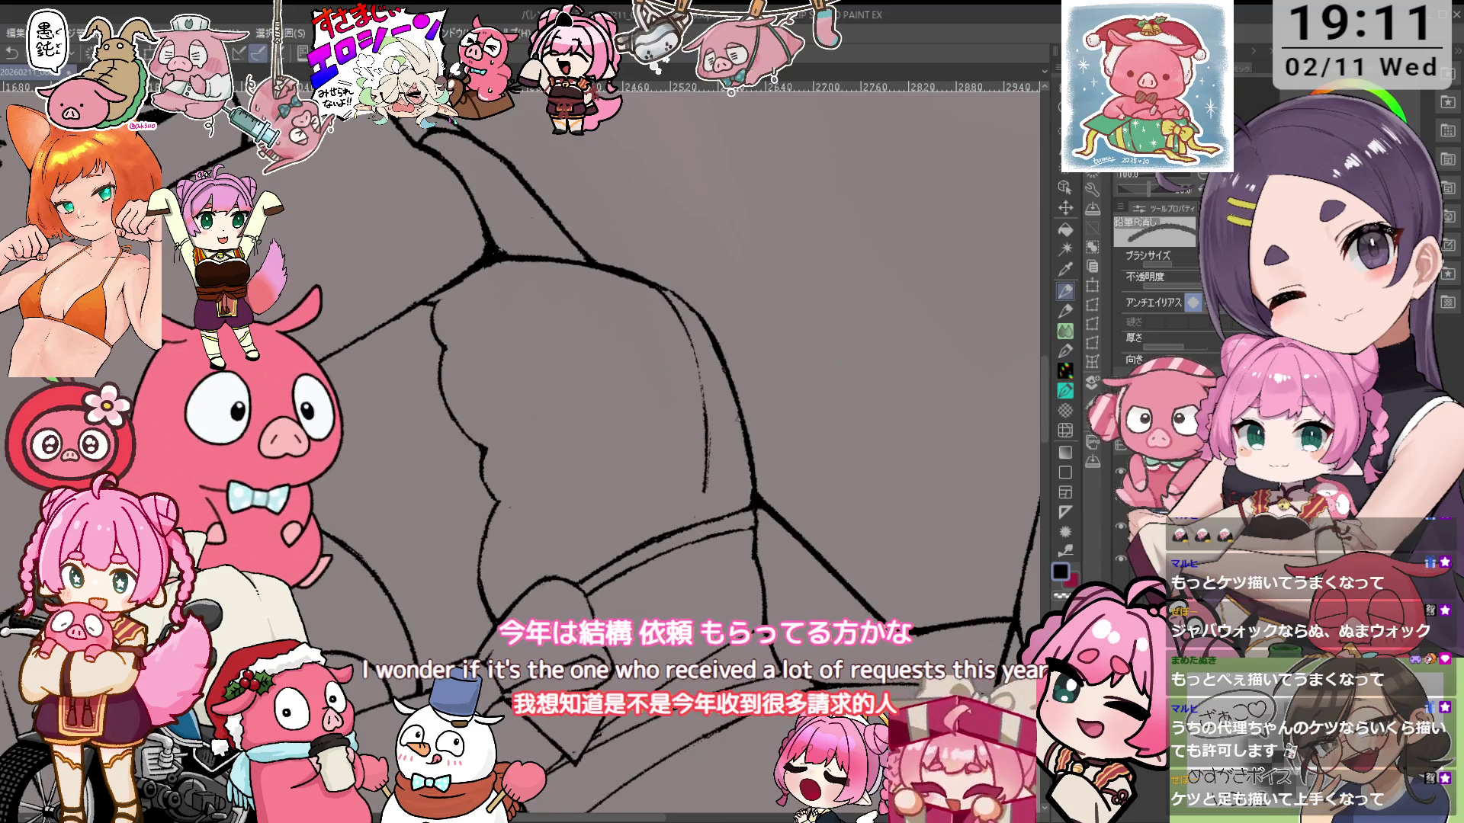
scroll(733, 377, left, 3)
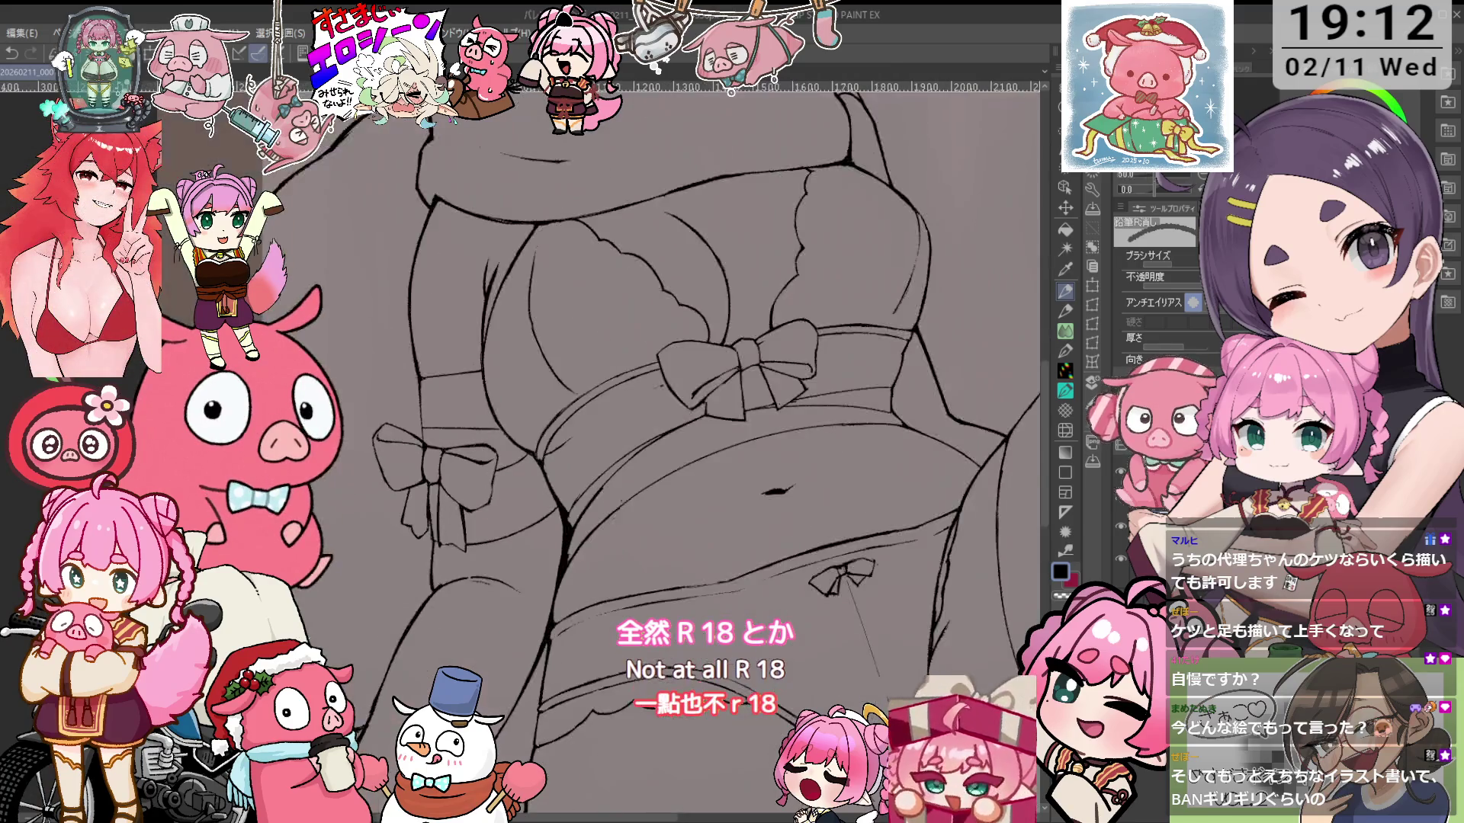
scroll(503, 368, up, 2)
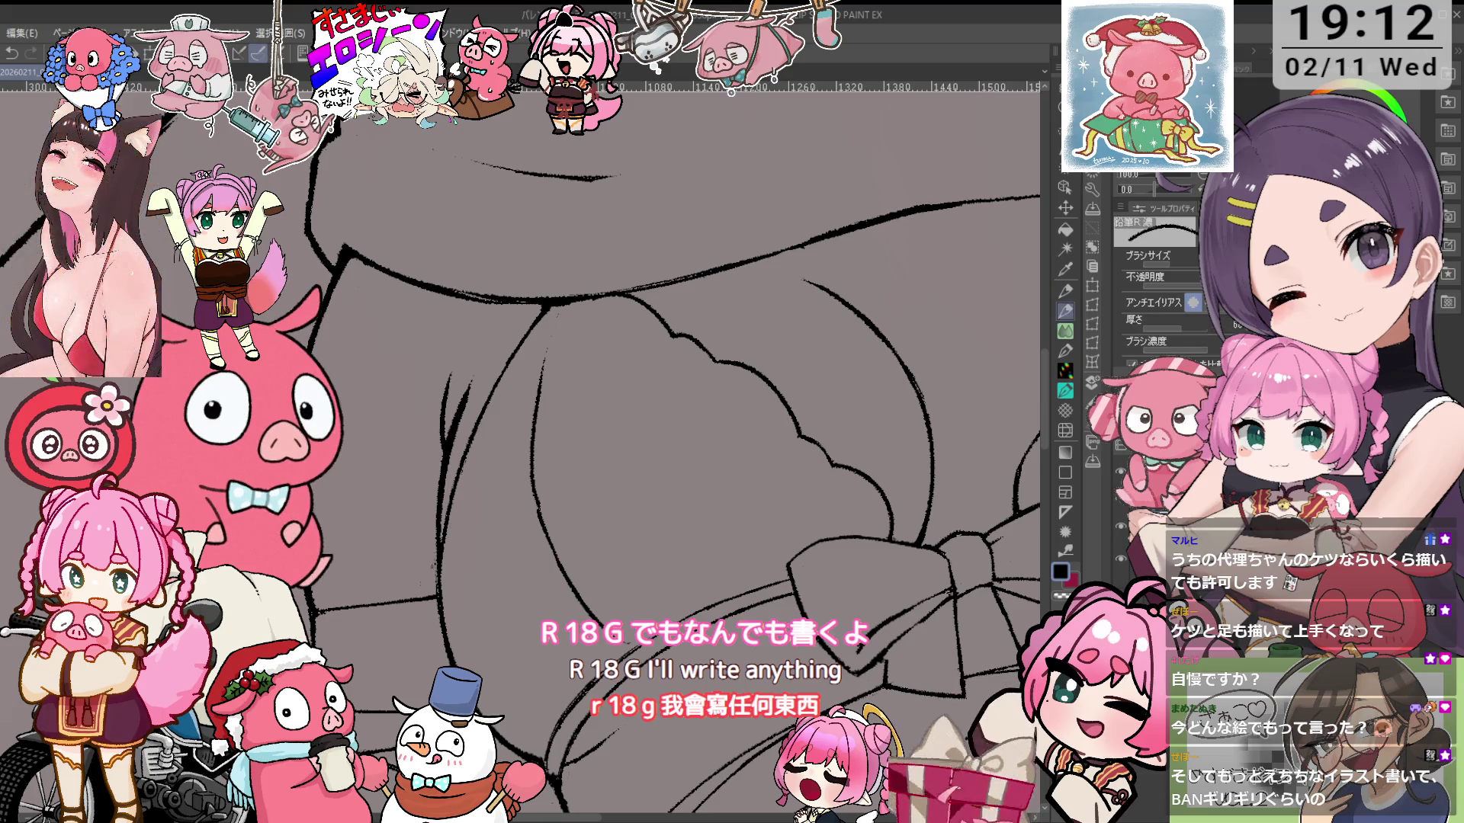
Thicken the chest outline with heavier pencil strokes and erase the leftover bits
key(p)
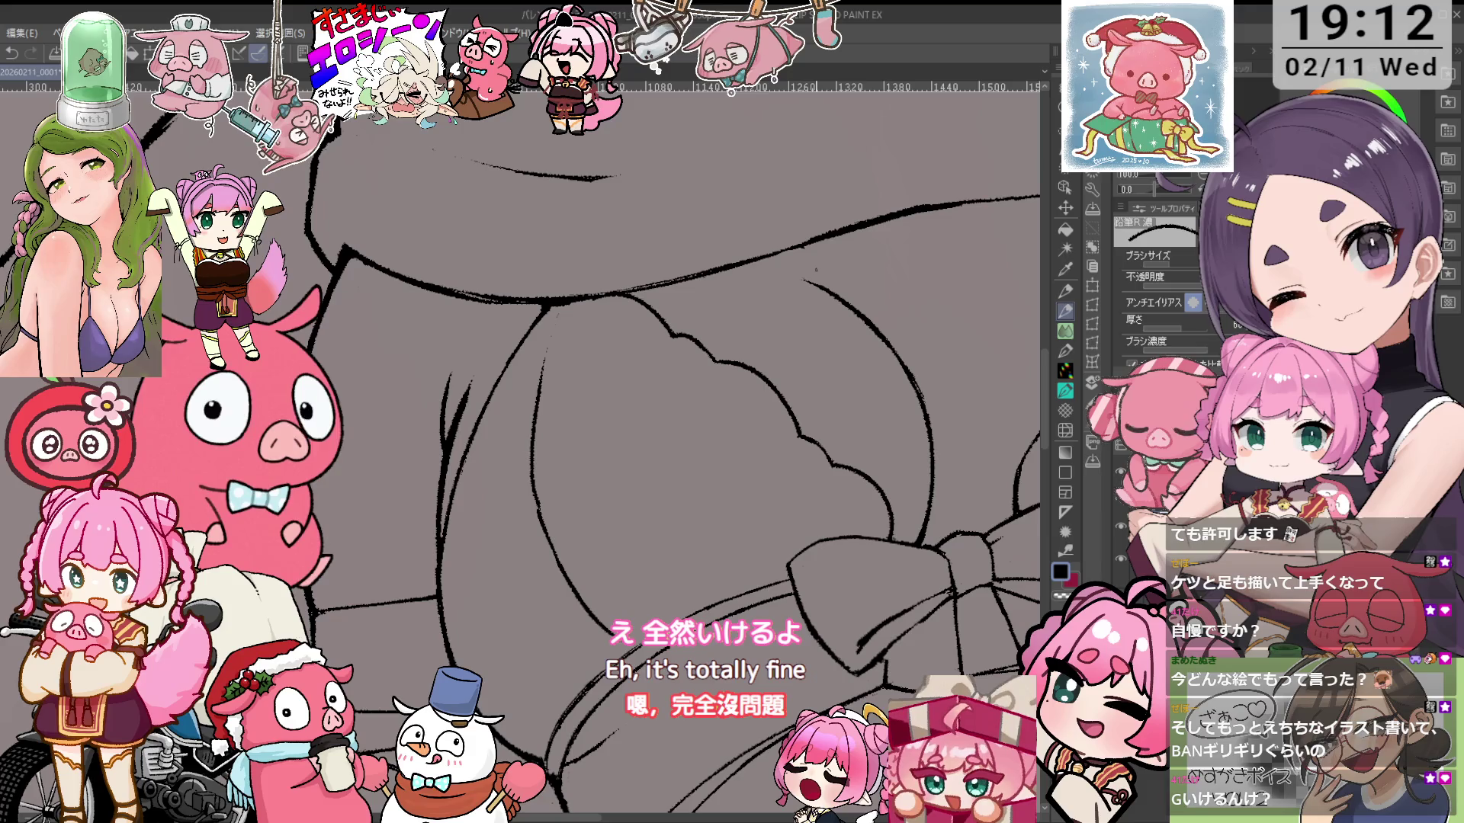
key(e)
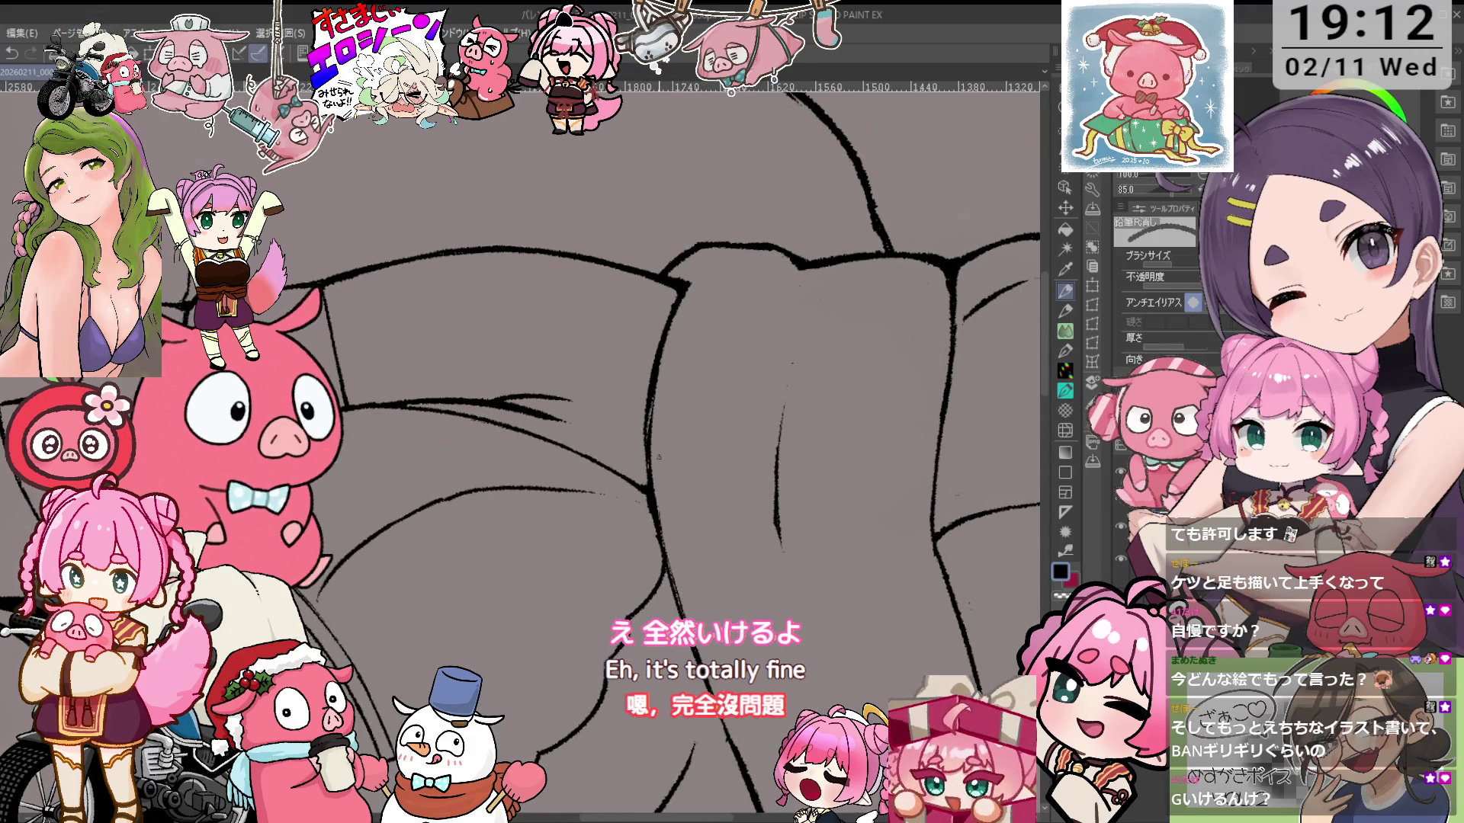
scroll(658, 462, down, 1)
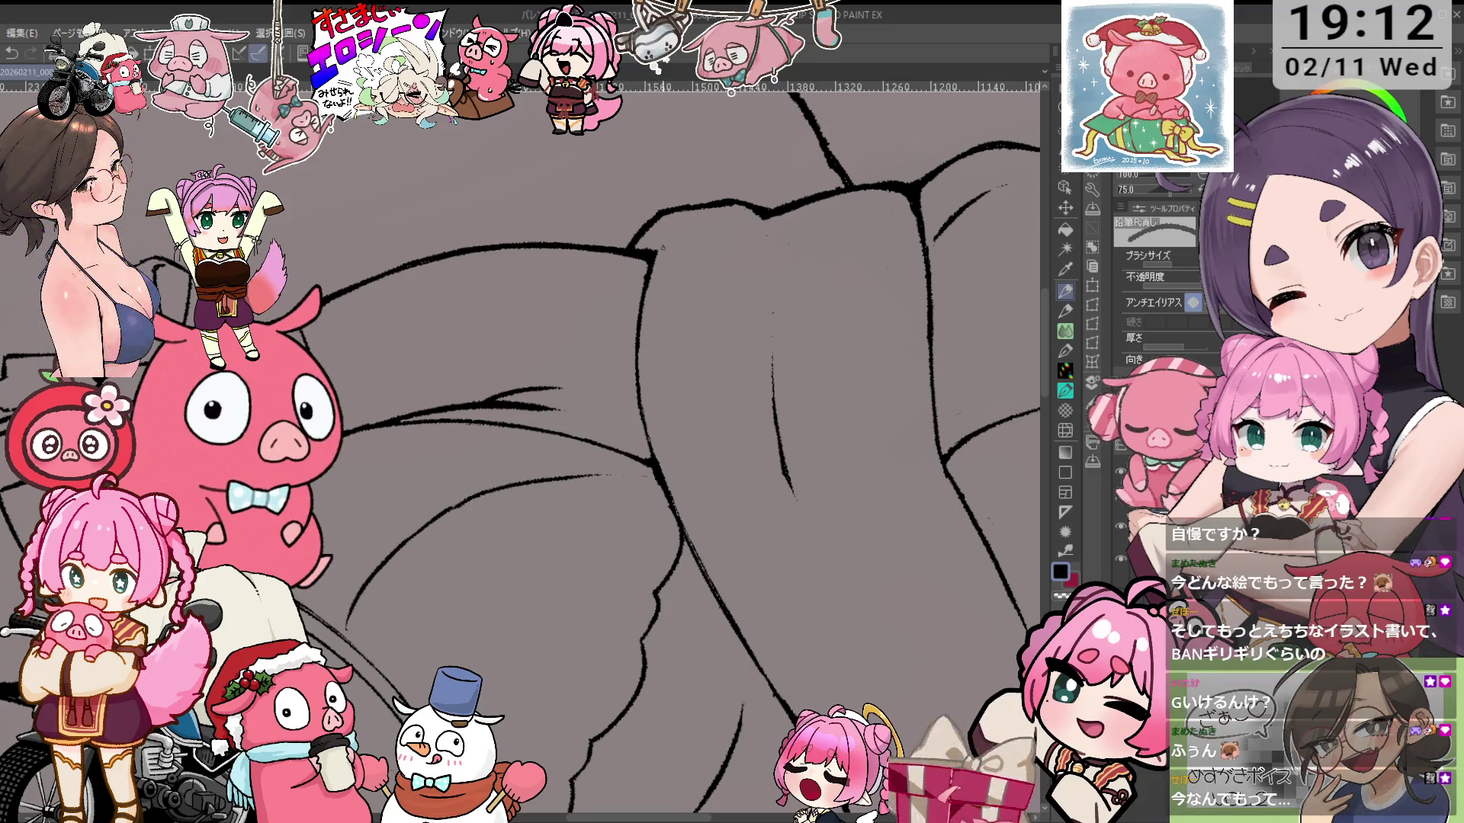
scroll(659, 248, down, 3)
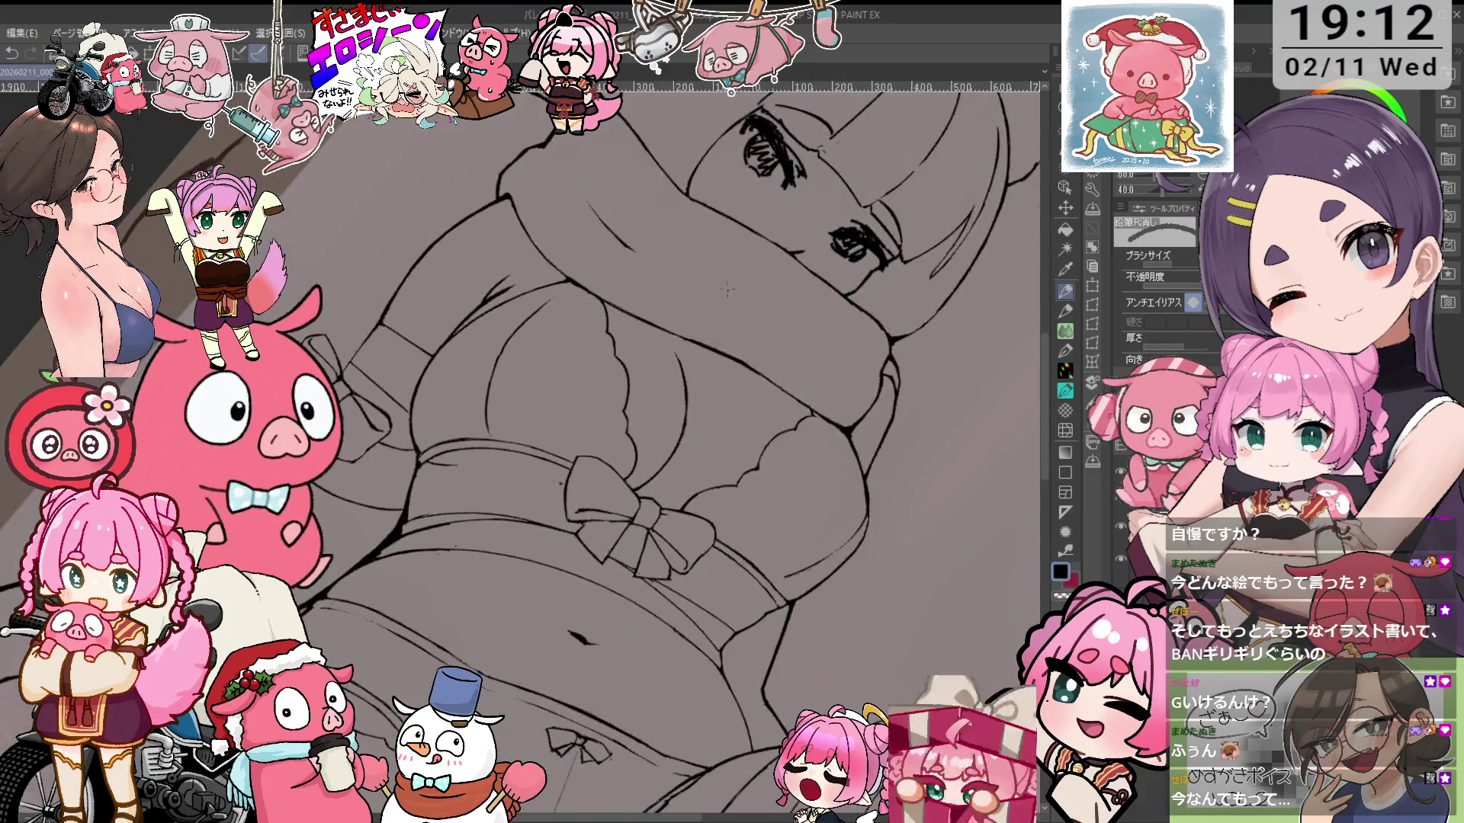
mouse_move(730, 291)
mouse_down()
mouse_move(655, 442)
mouse_move(595, 427)
mouse_move(693, 334)
mouse_move(638, 498)
mouse_up()
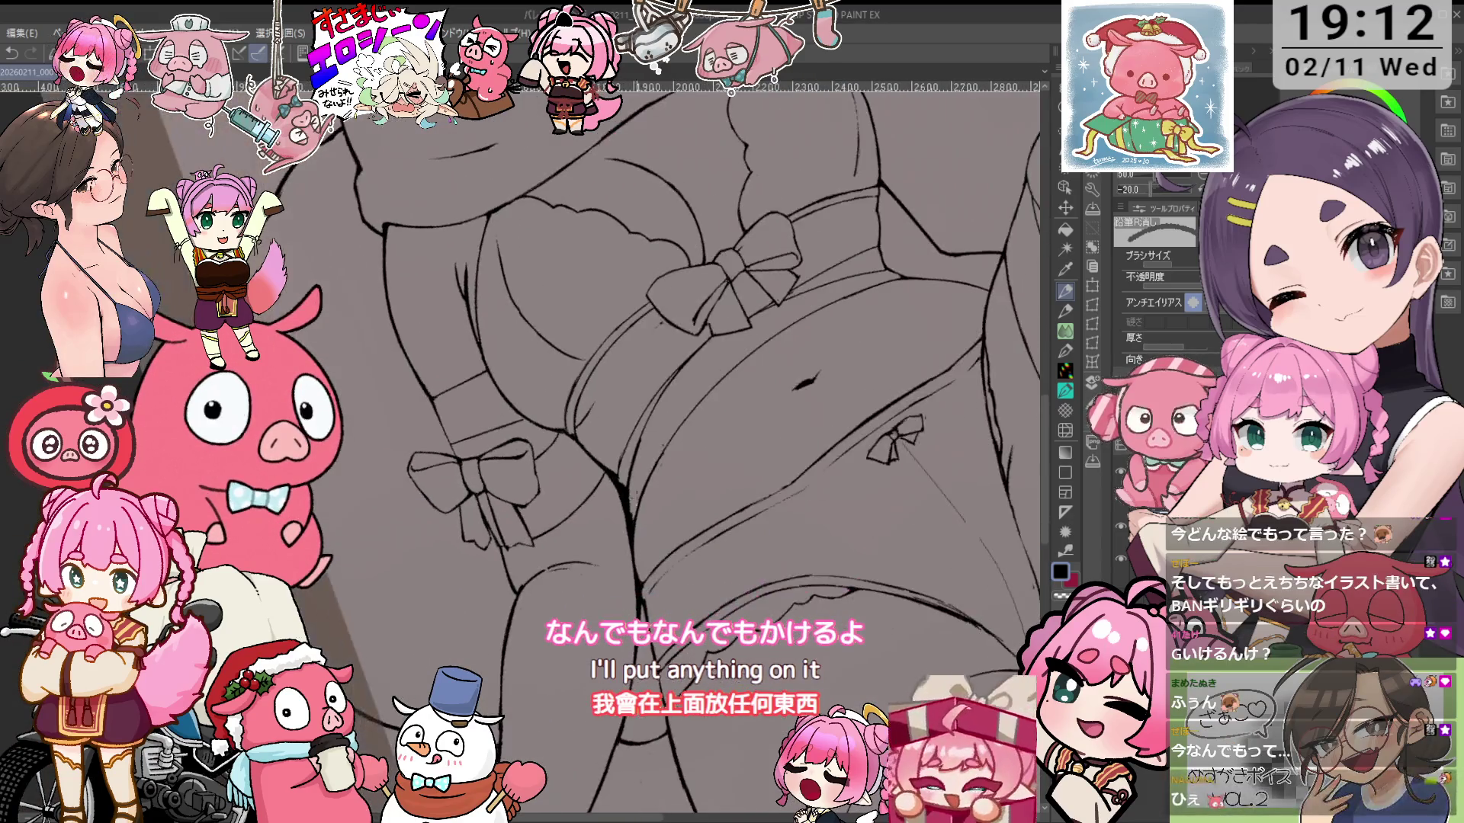
Bolden the waist bow contours, alternating dark pencil strokes with erasing stray lines
scroll(619, 494, up, 1)
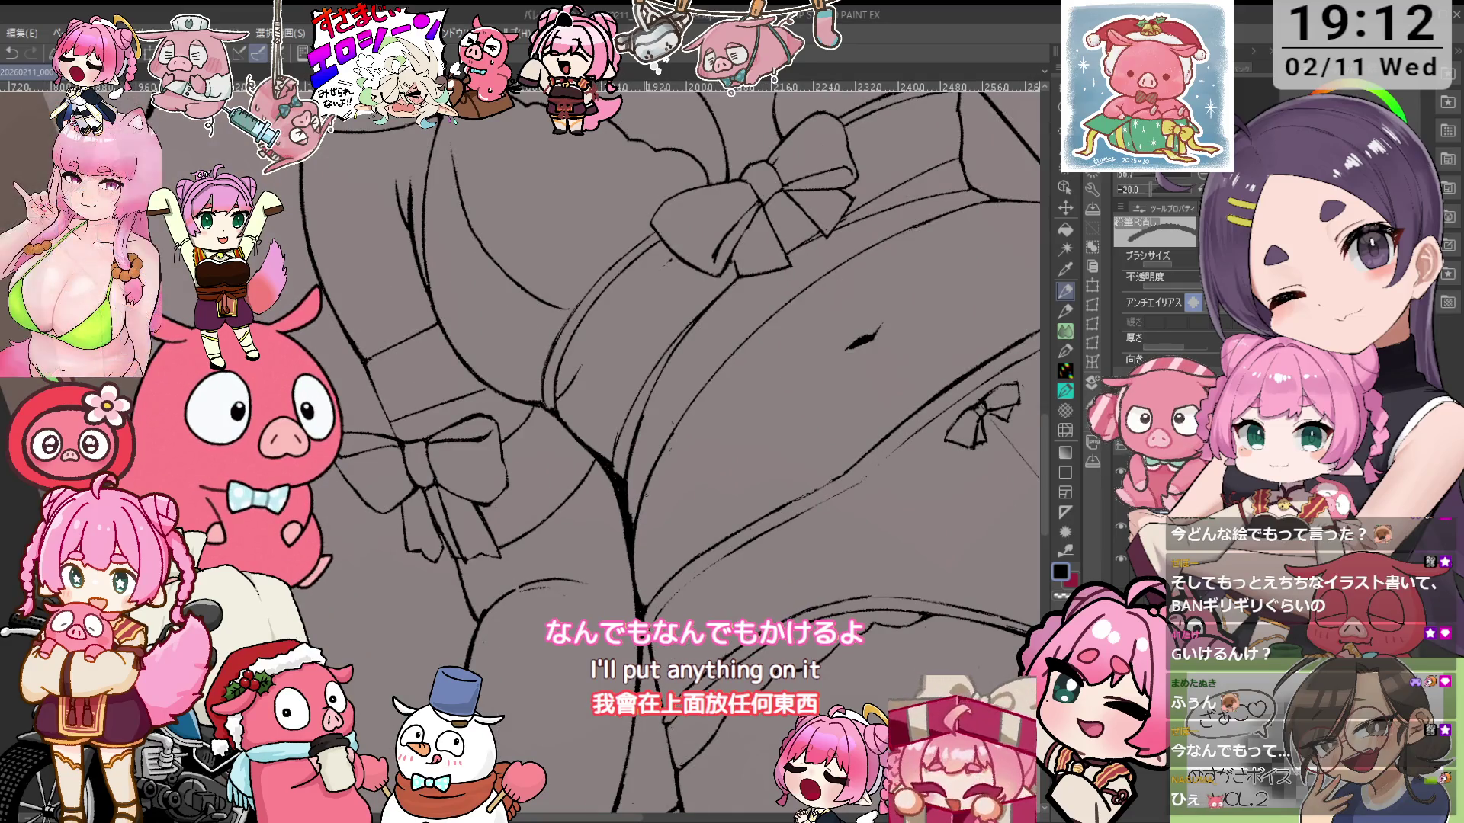
scroll(649, 491, up, 1)
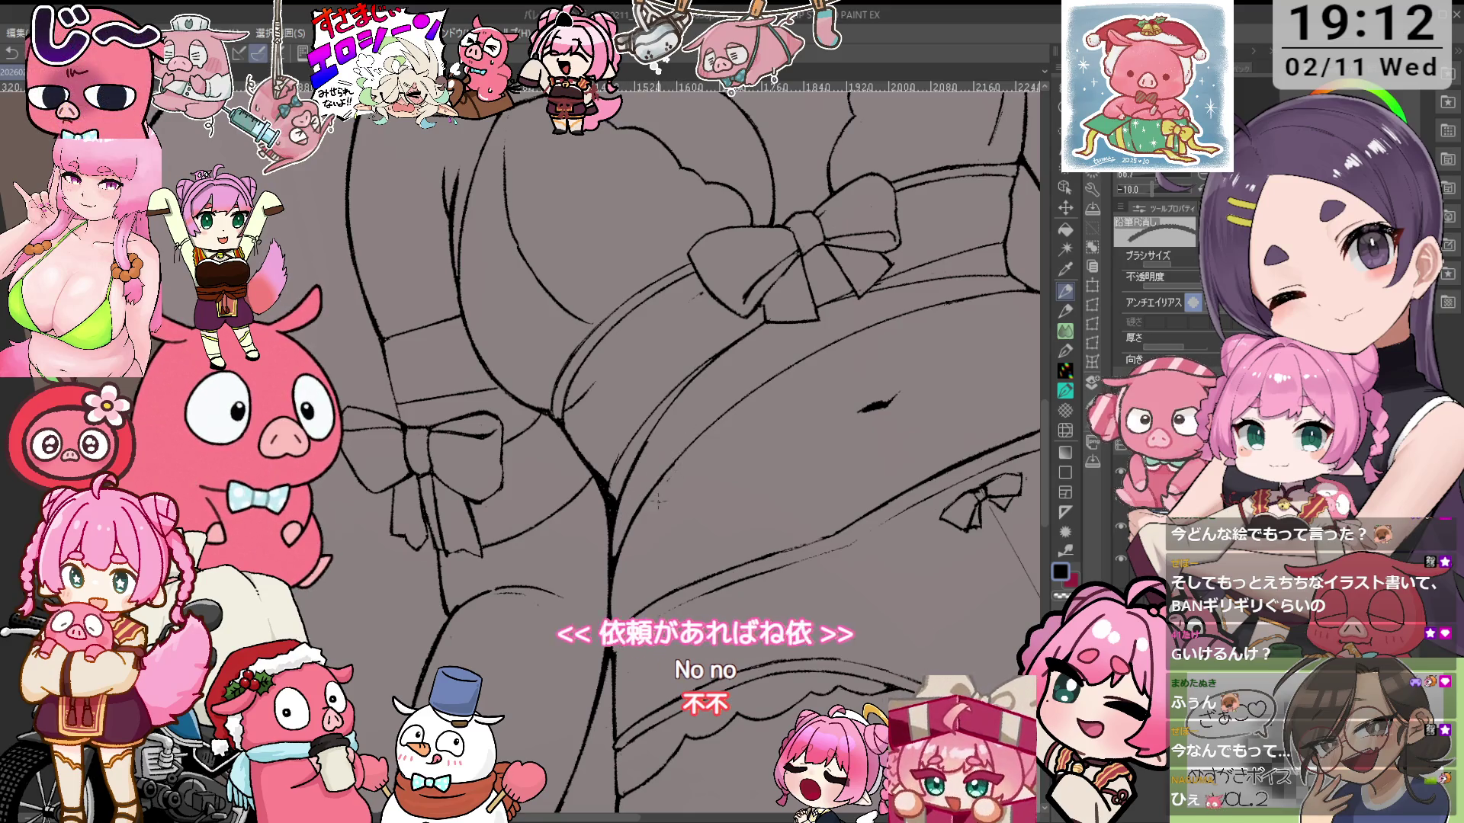
scroll(611, 548, up, 2)
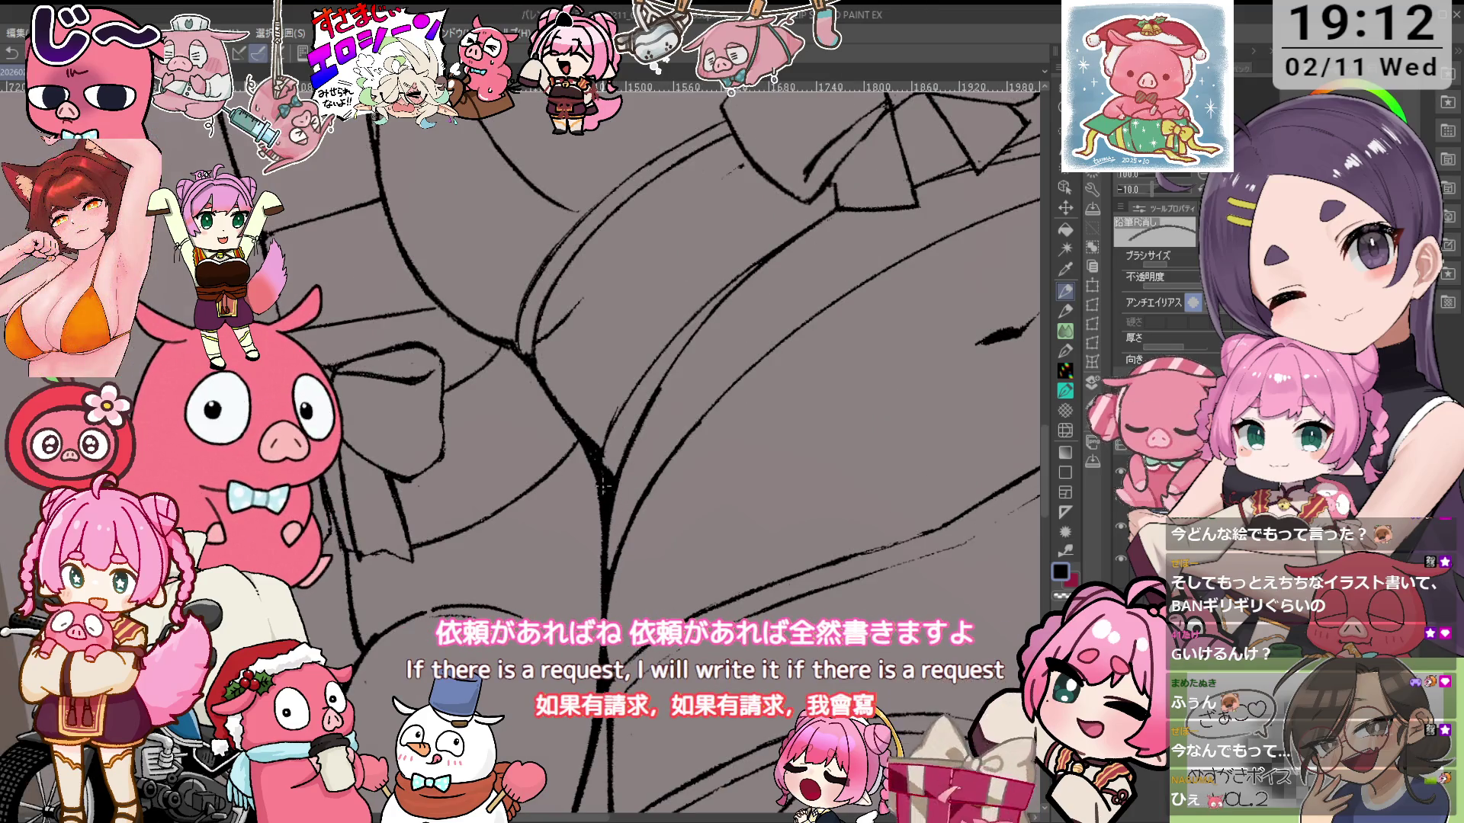
key(p)
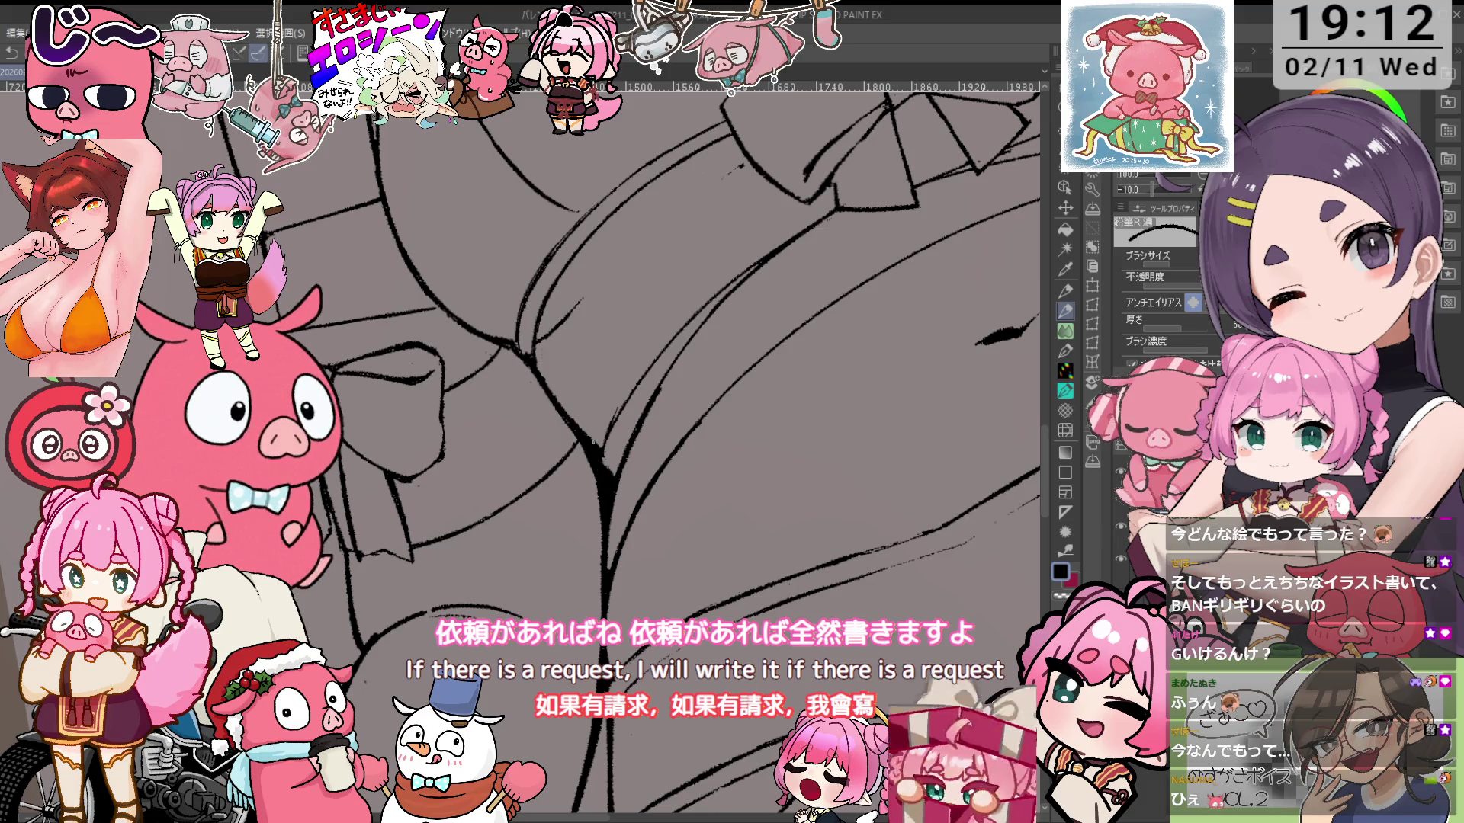
key(p)
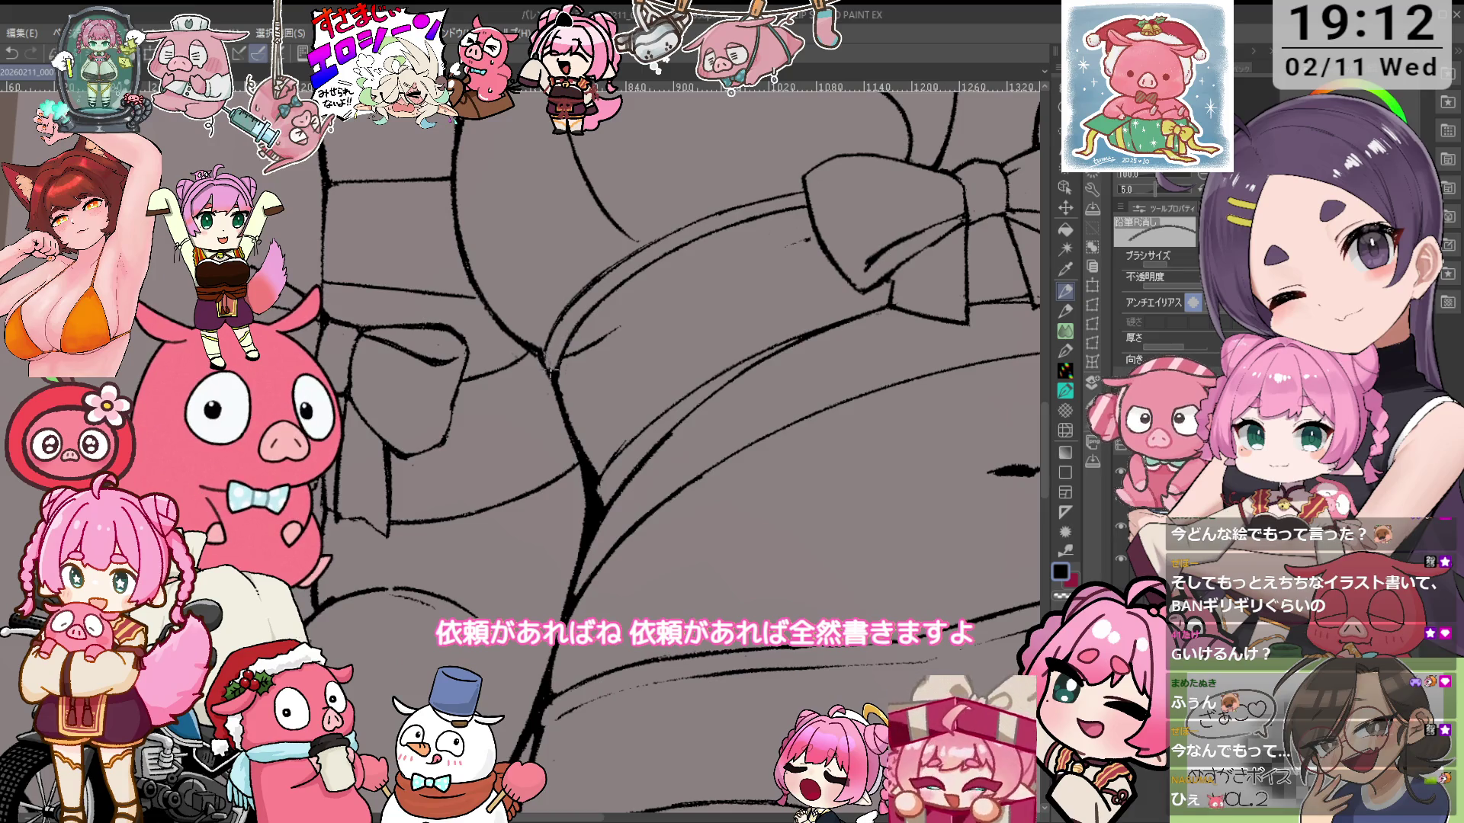
key(p)
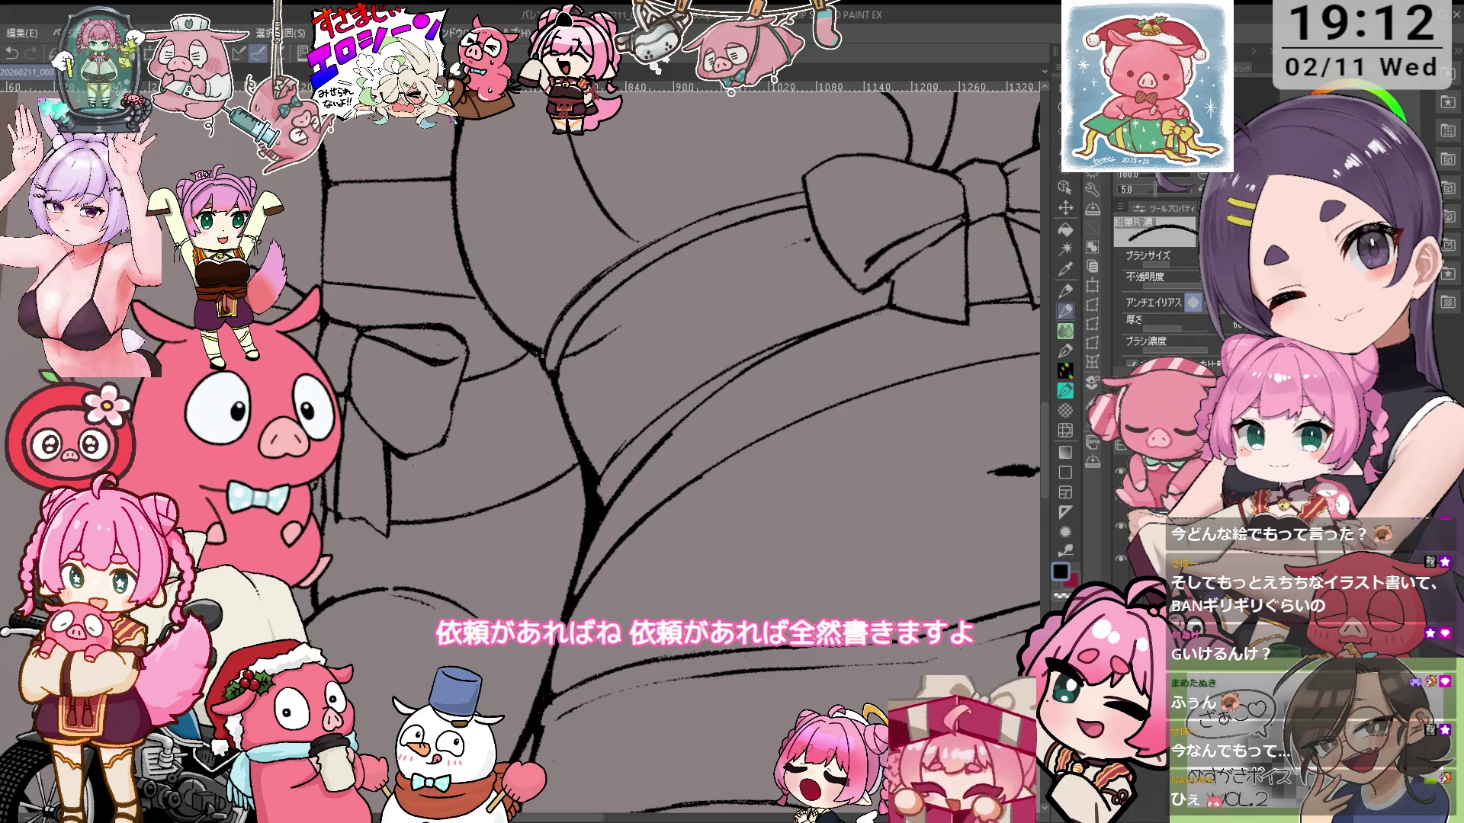
scroll(583, 417, down, 4)
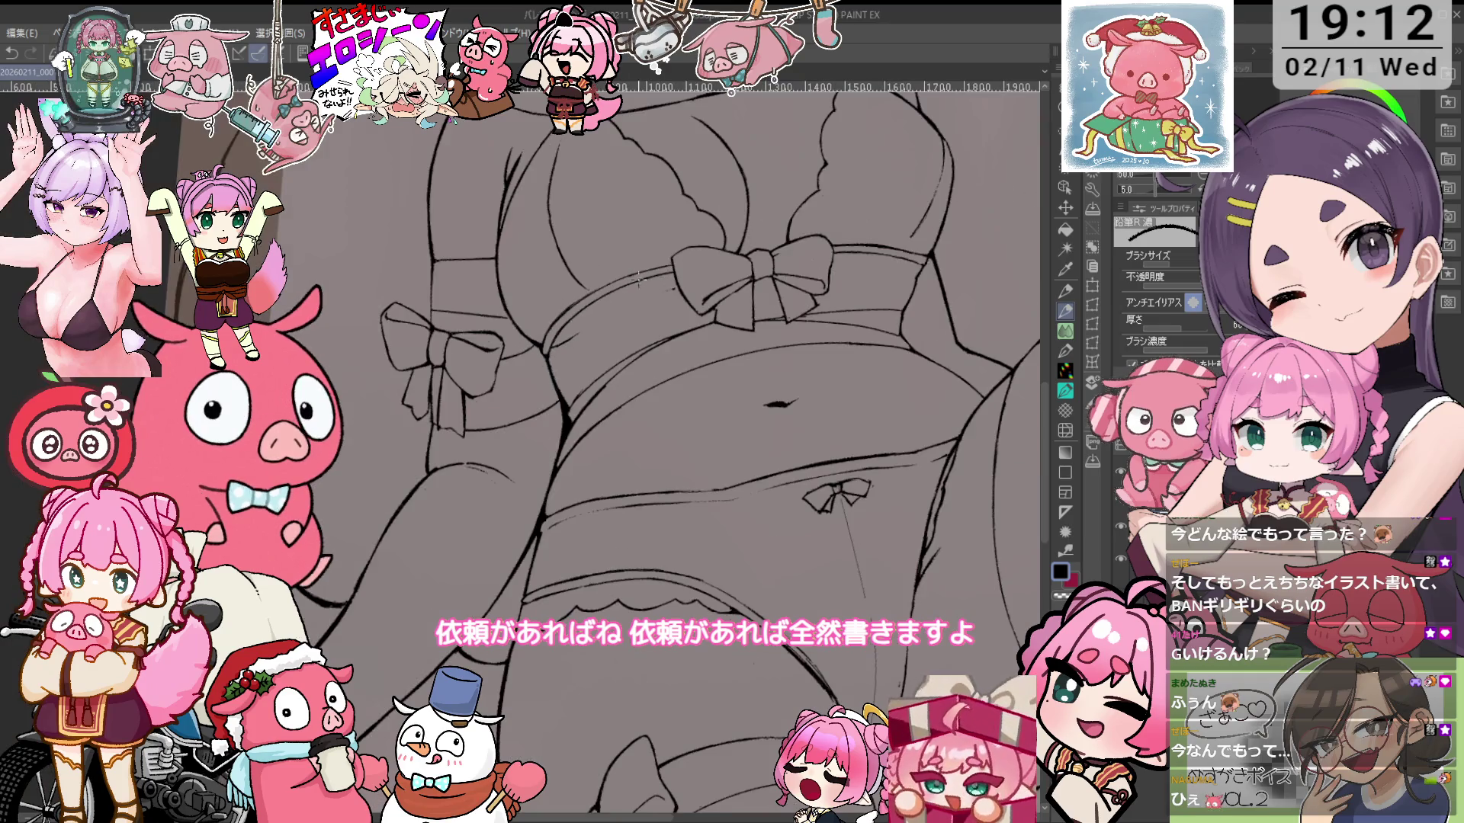
scroll(583, 416, up, 4)
scroll(583, 416, up, 2)
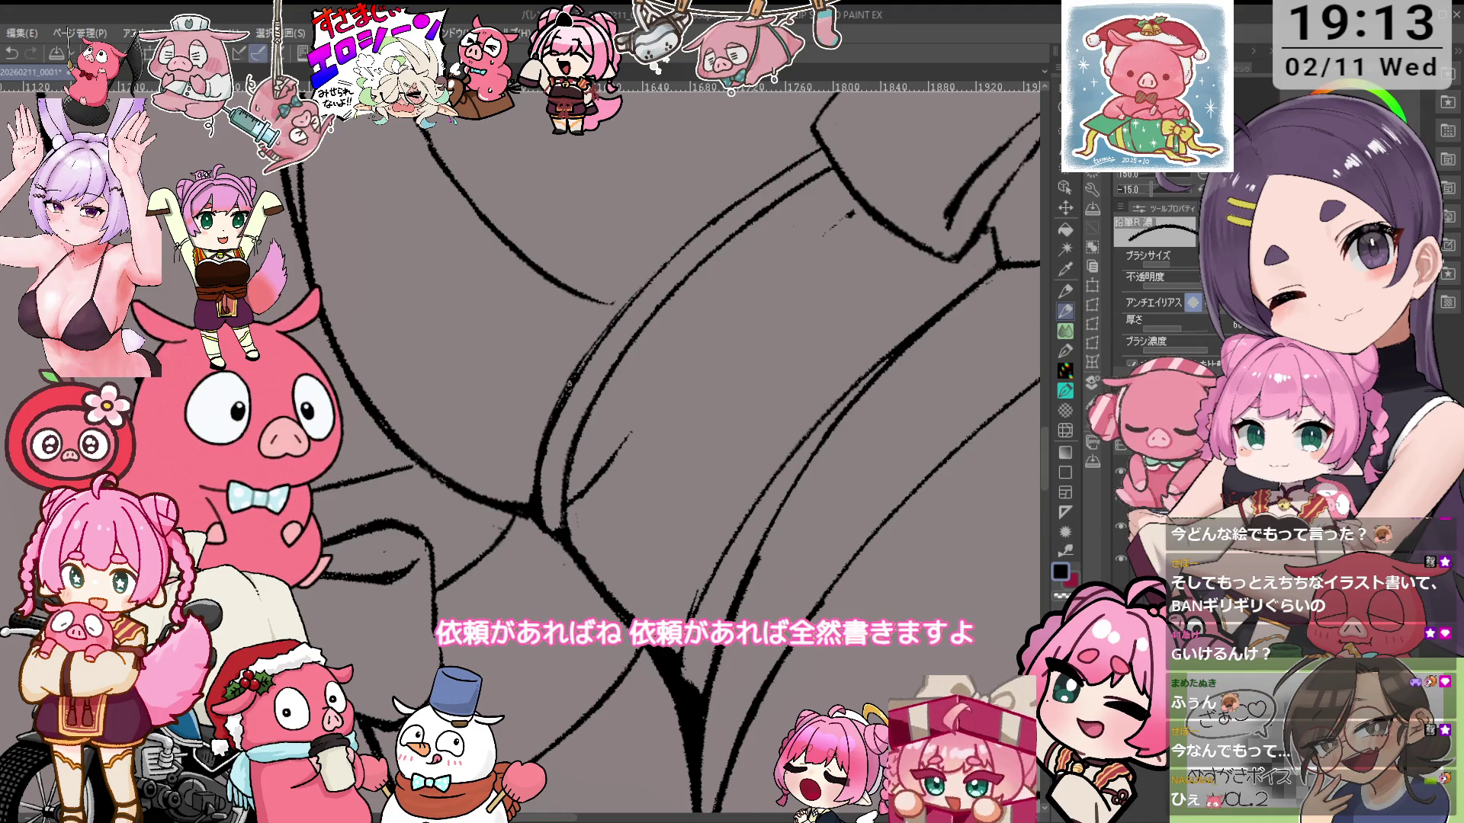
scroll(626, 305, down, 4)
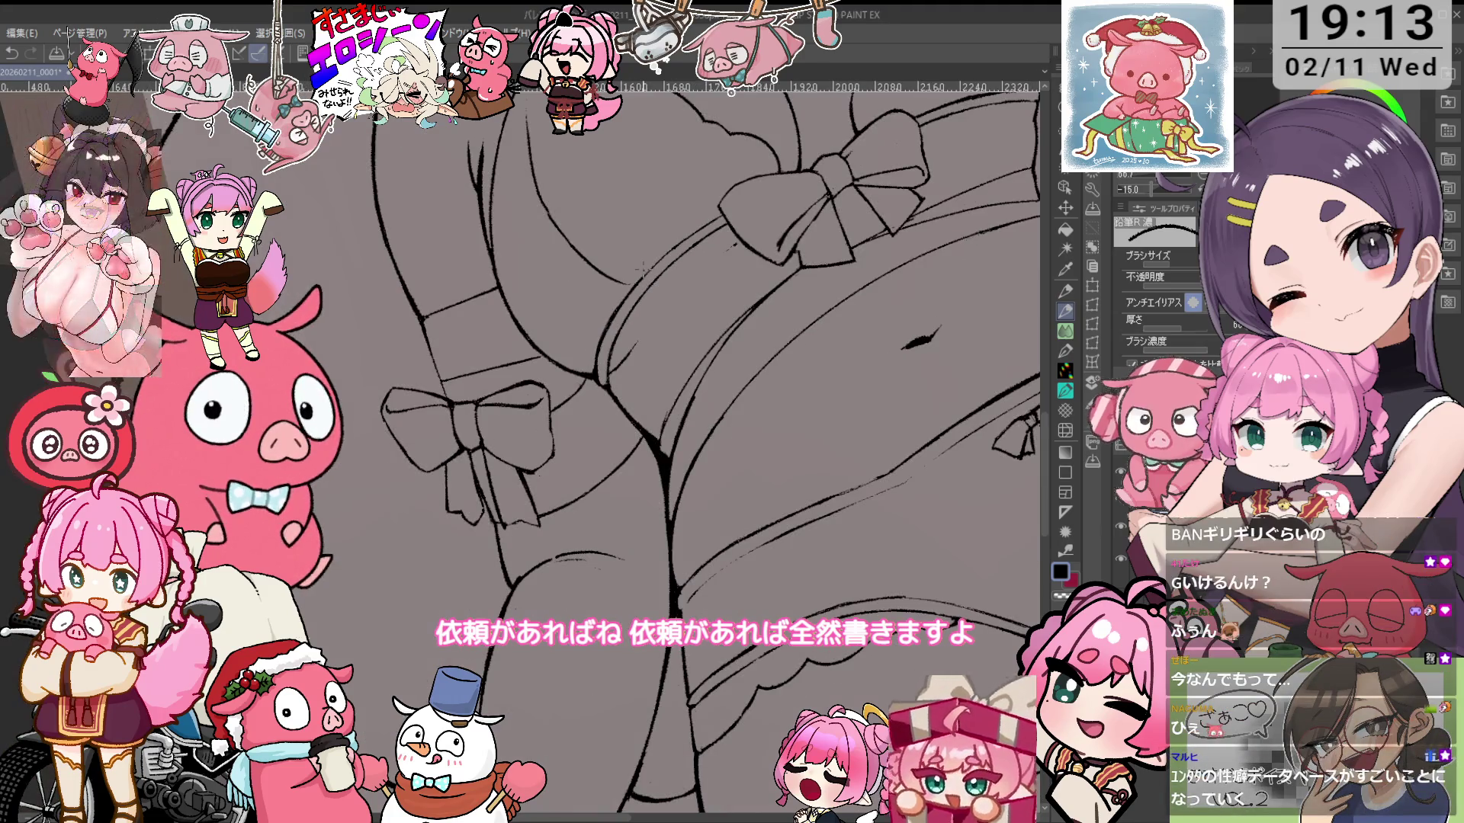
scroll(618, 320, up, 4)
key(e)
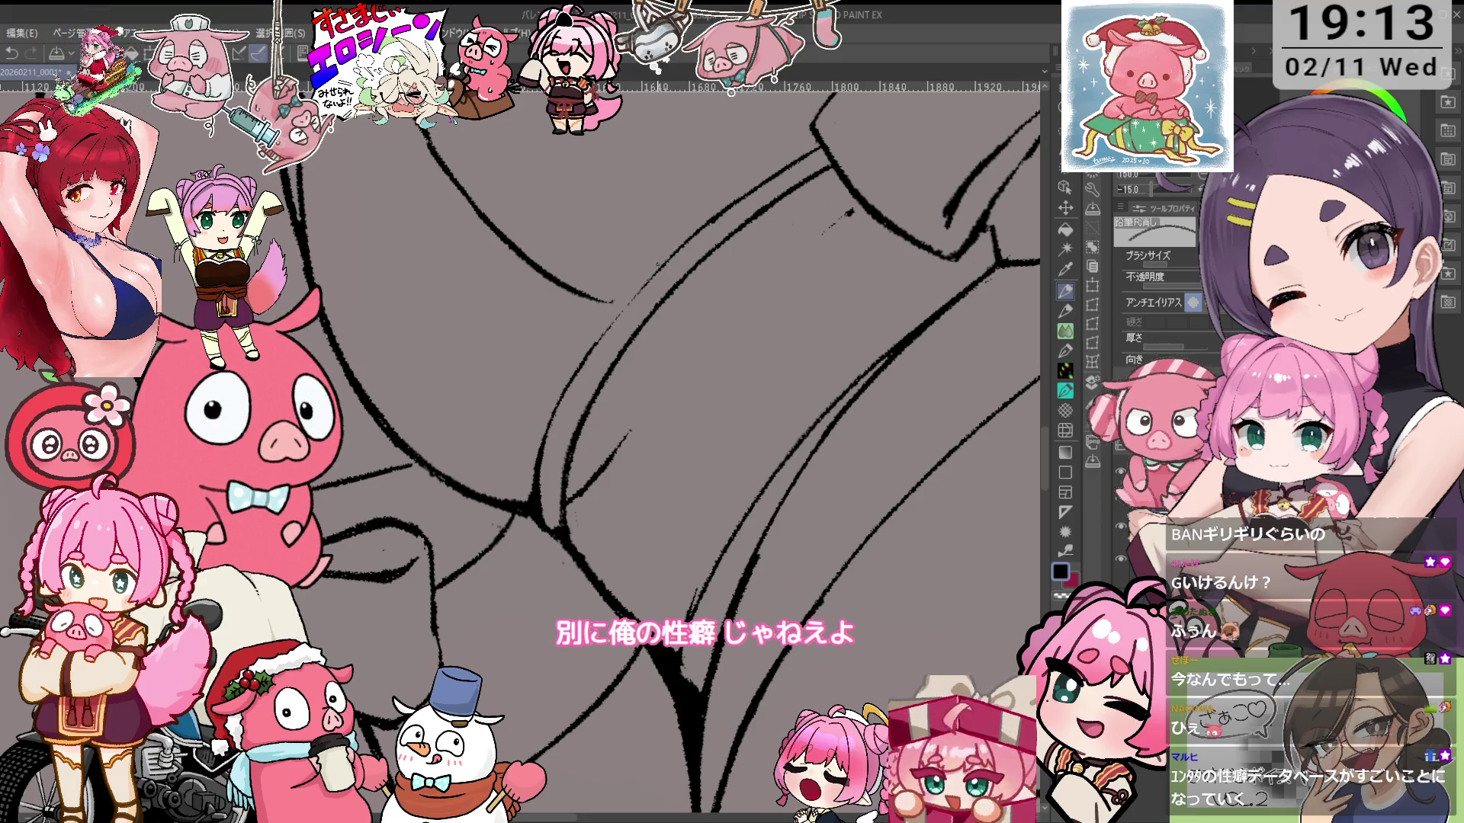
Rotate the canvas and thicken the thigh and scarf outlines with the dark pencil
key(ctrl+minus)
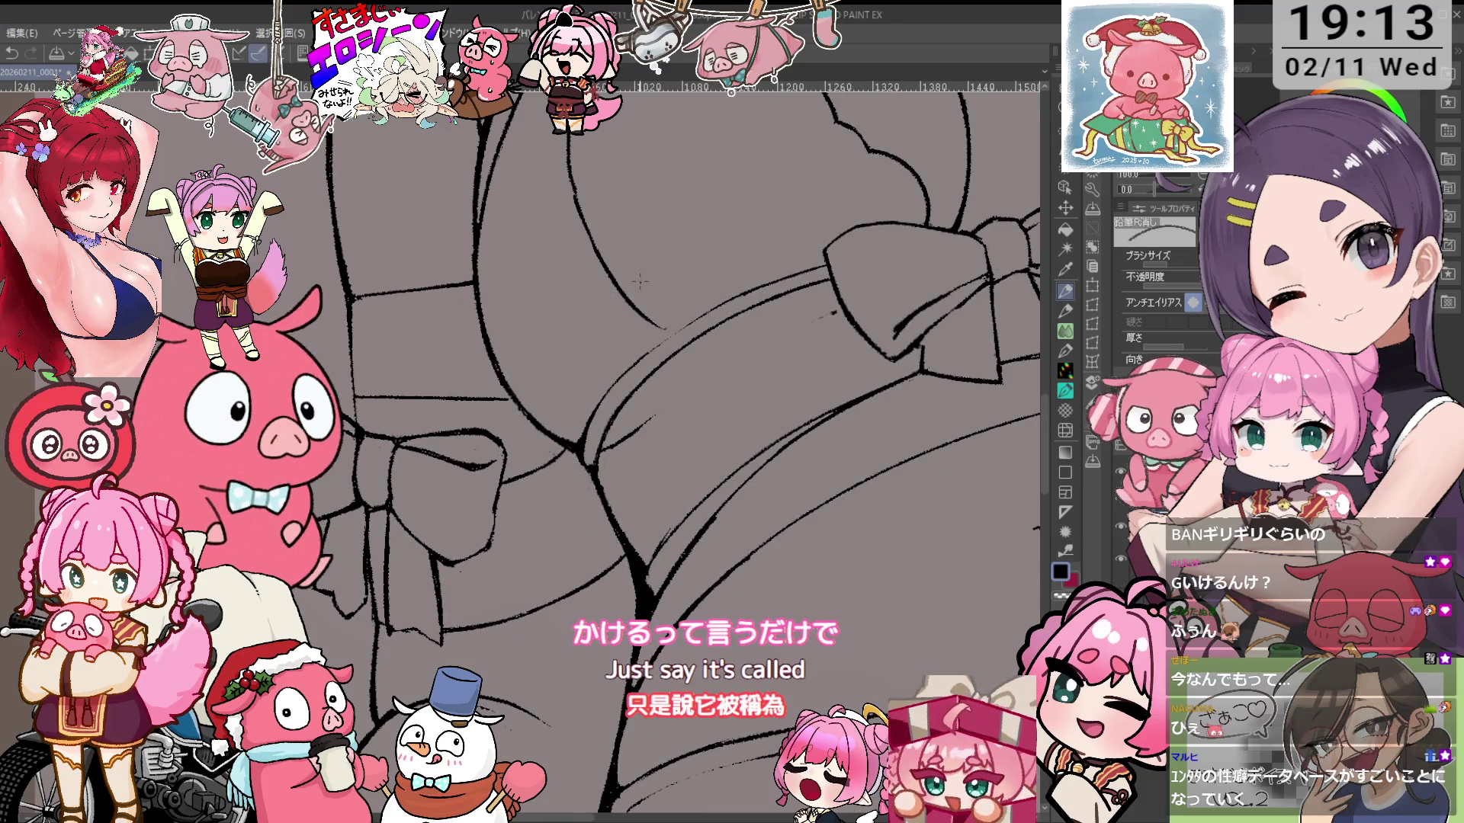
scroll(663, 289, up, 3)
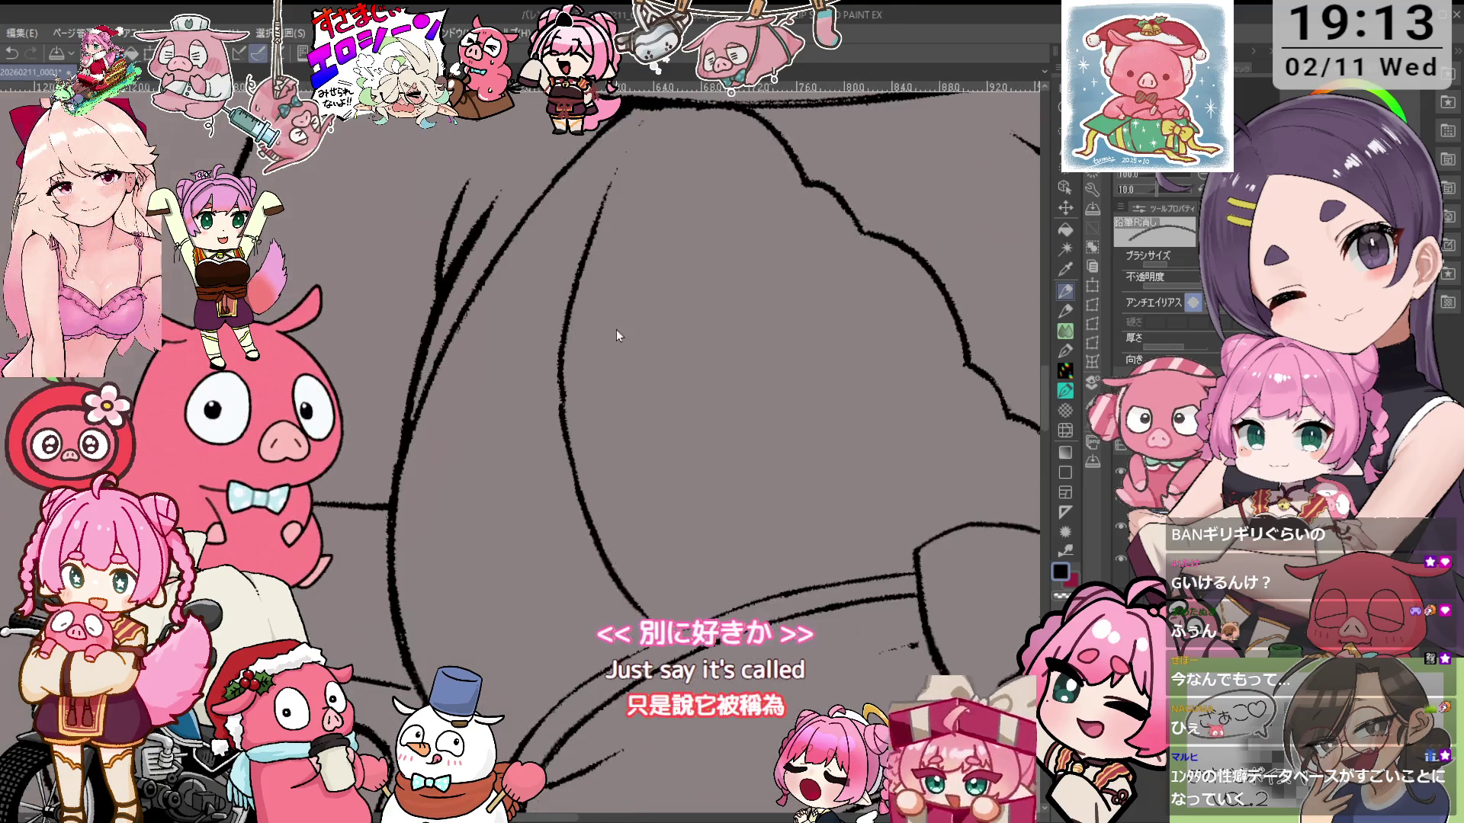
key(asciicircum)
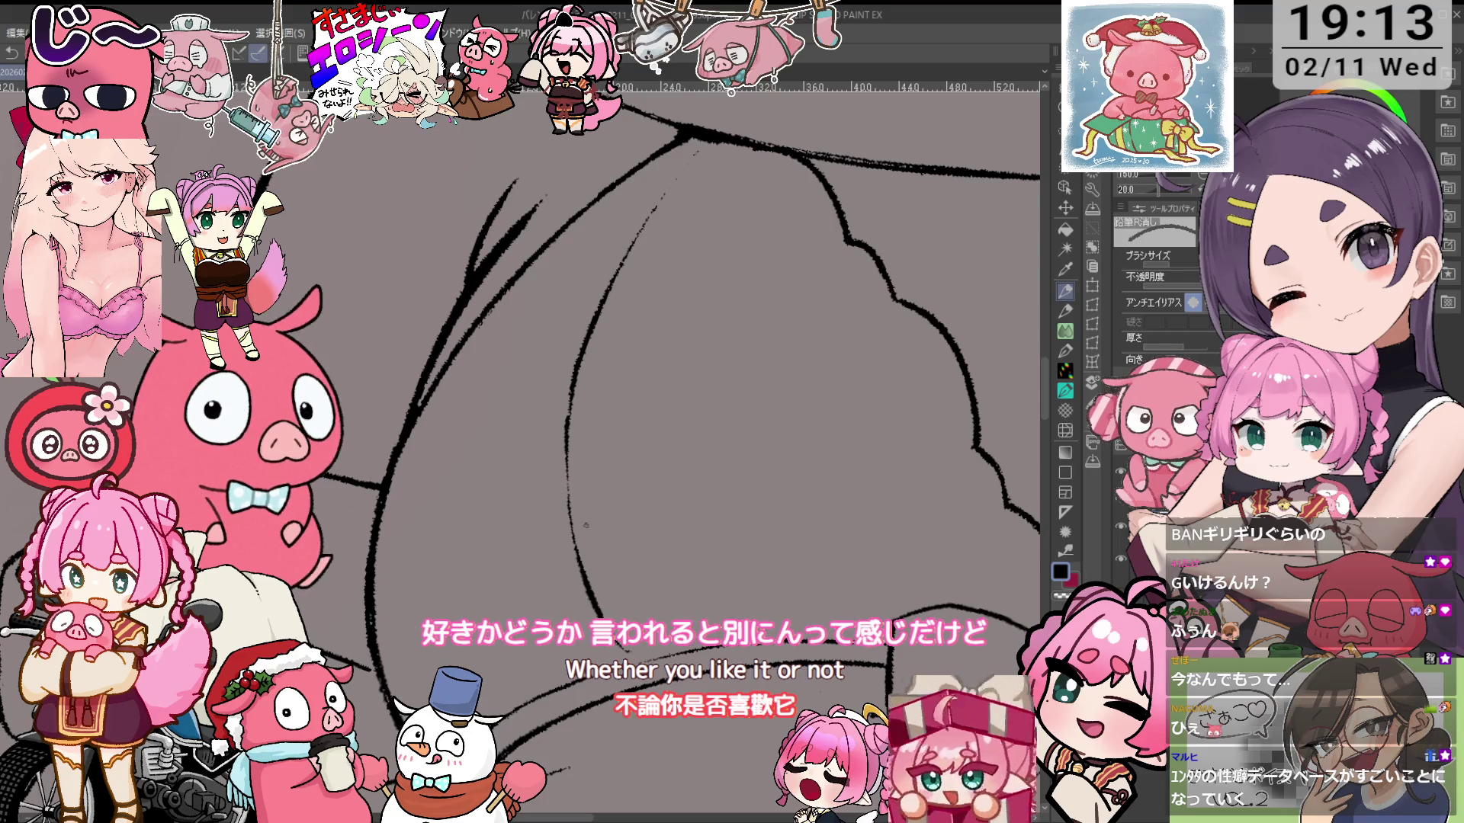
scroll(585, 323, down, 5)
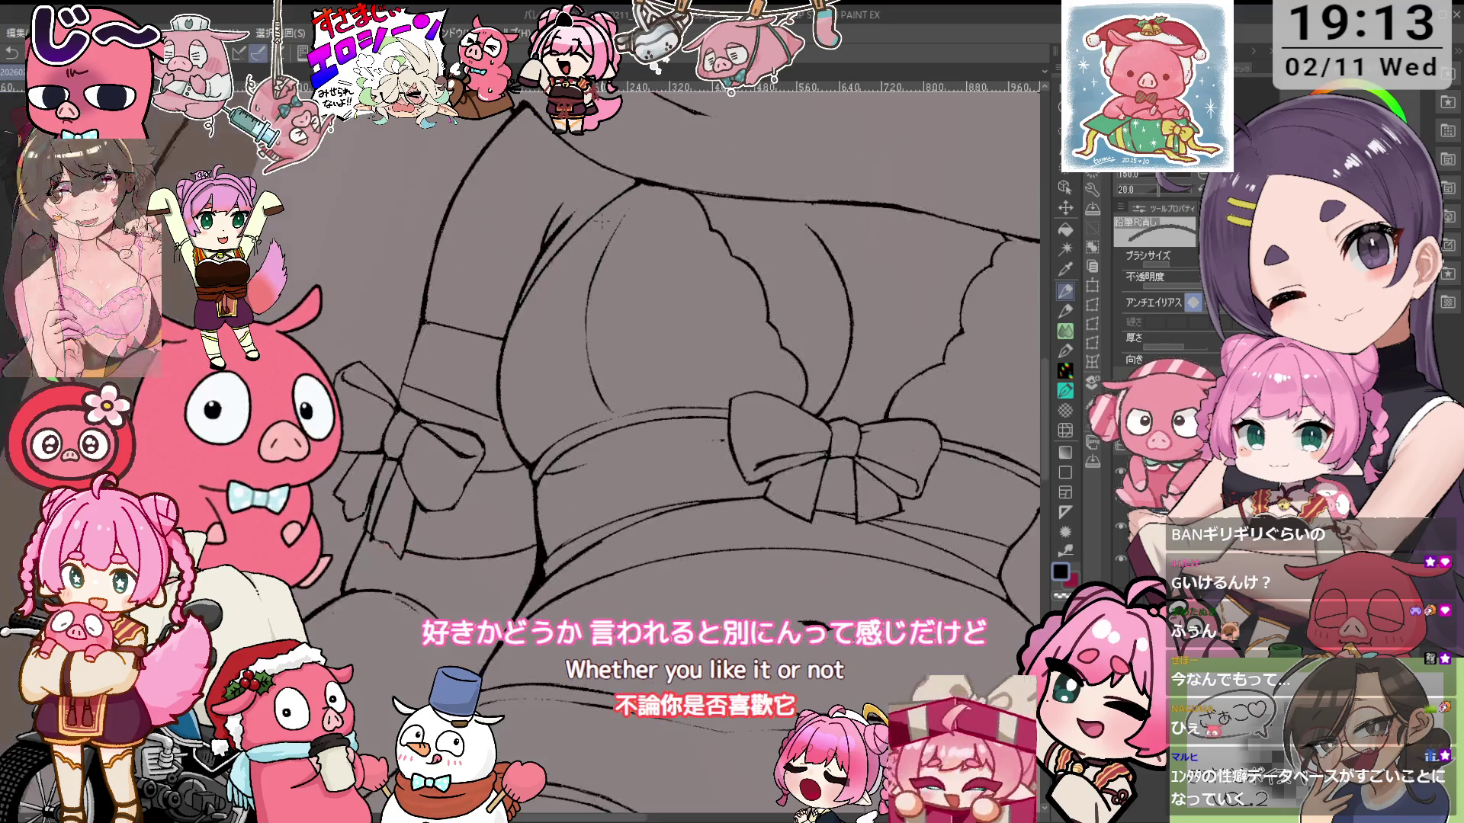
scroll(667, 347, up, 2)
scroll(668, 347, down, 3)
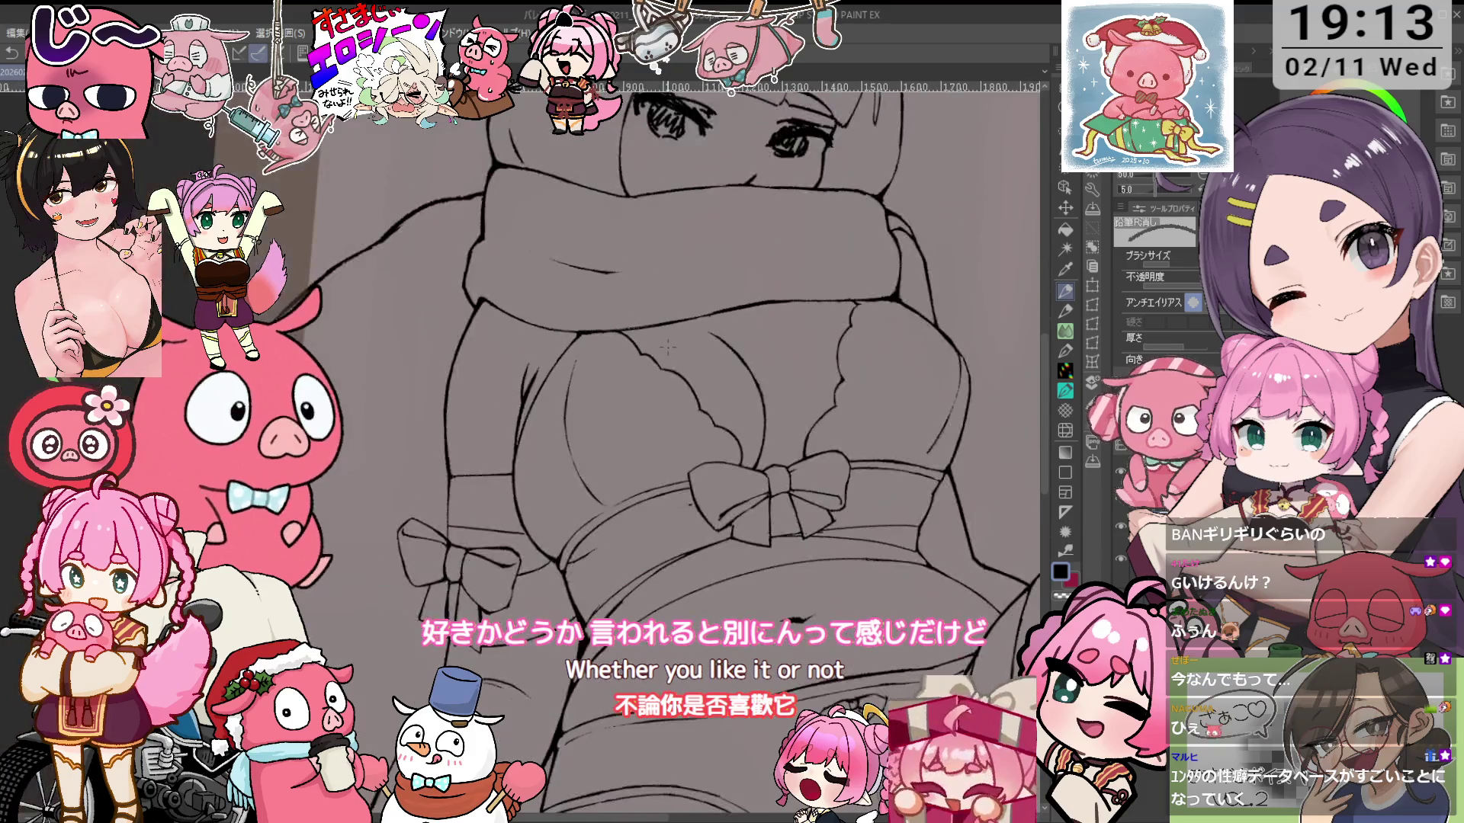
scroll(720, 327, up, 3)
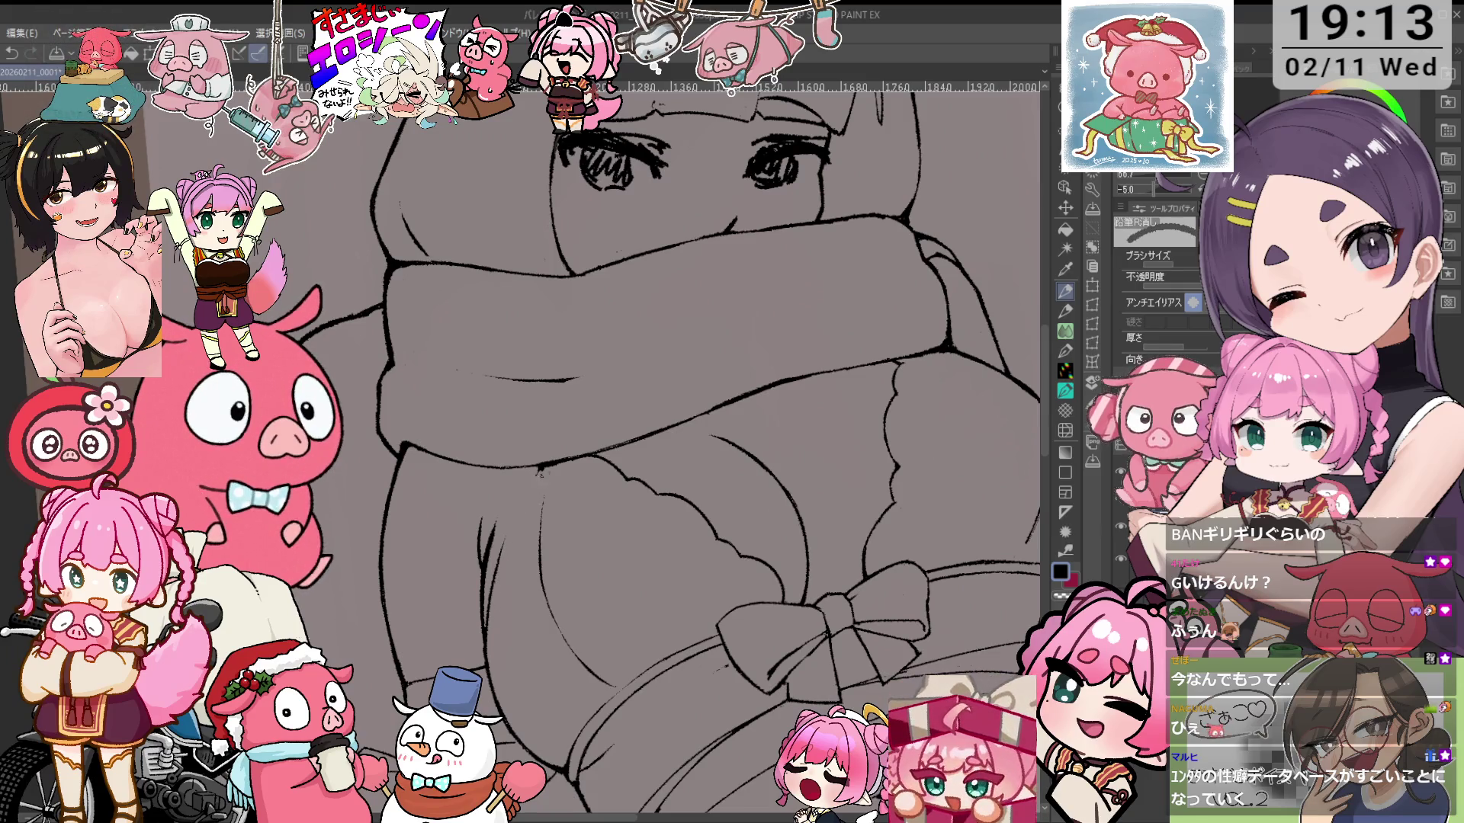
key(p)
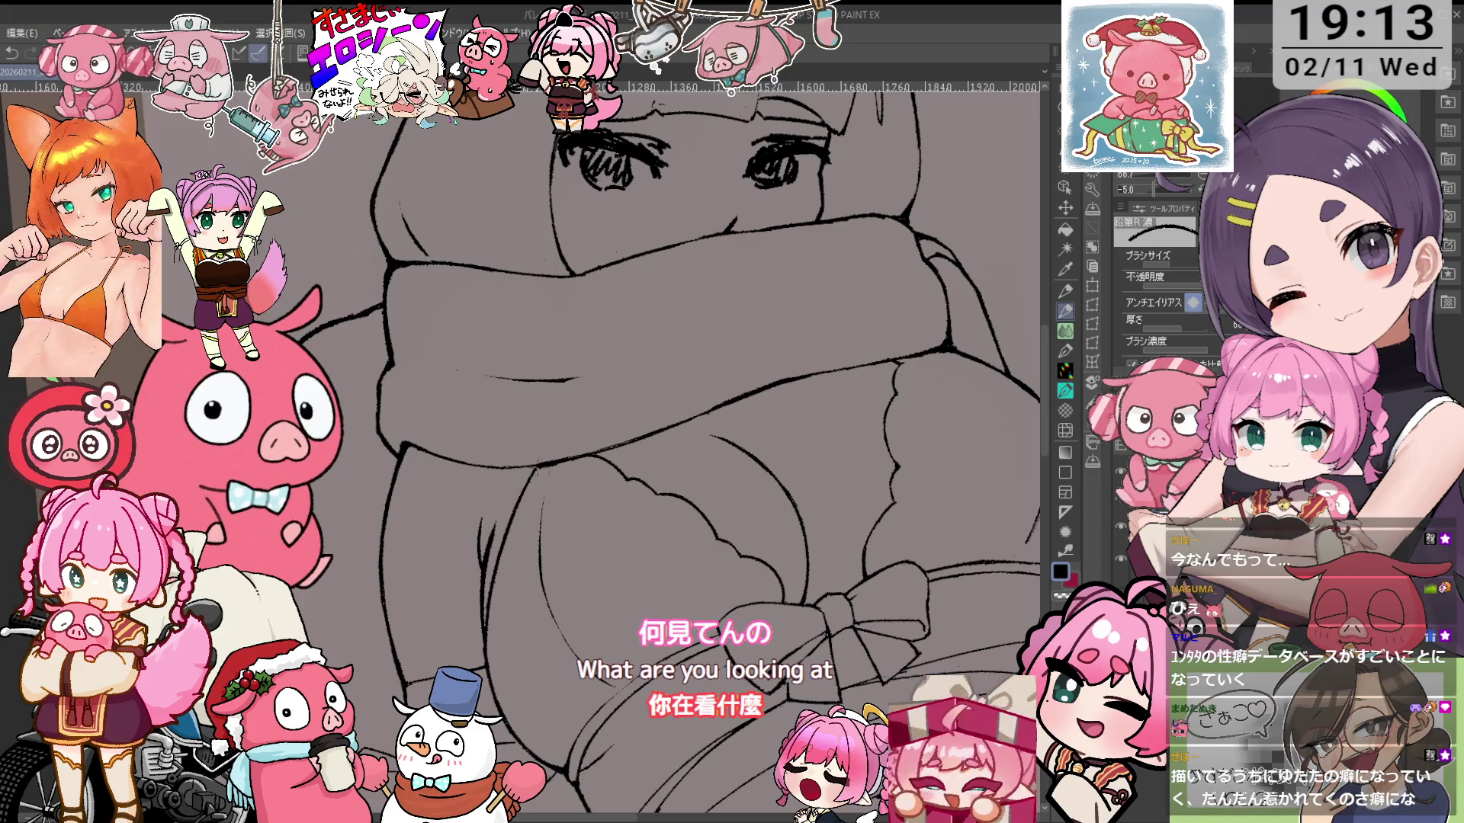
key(asciicircum)
key(asciicircum)
key(asciicircum)
key(ctrl+plus)
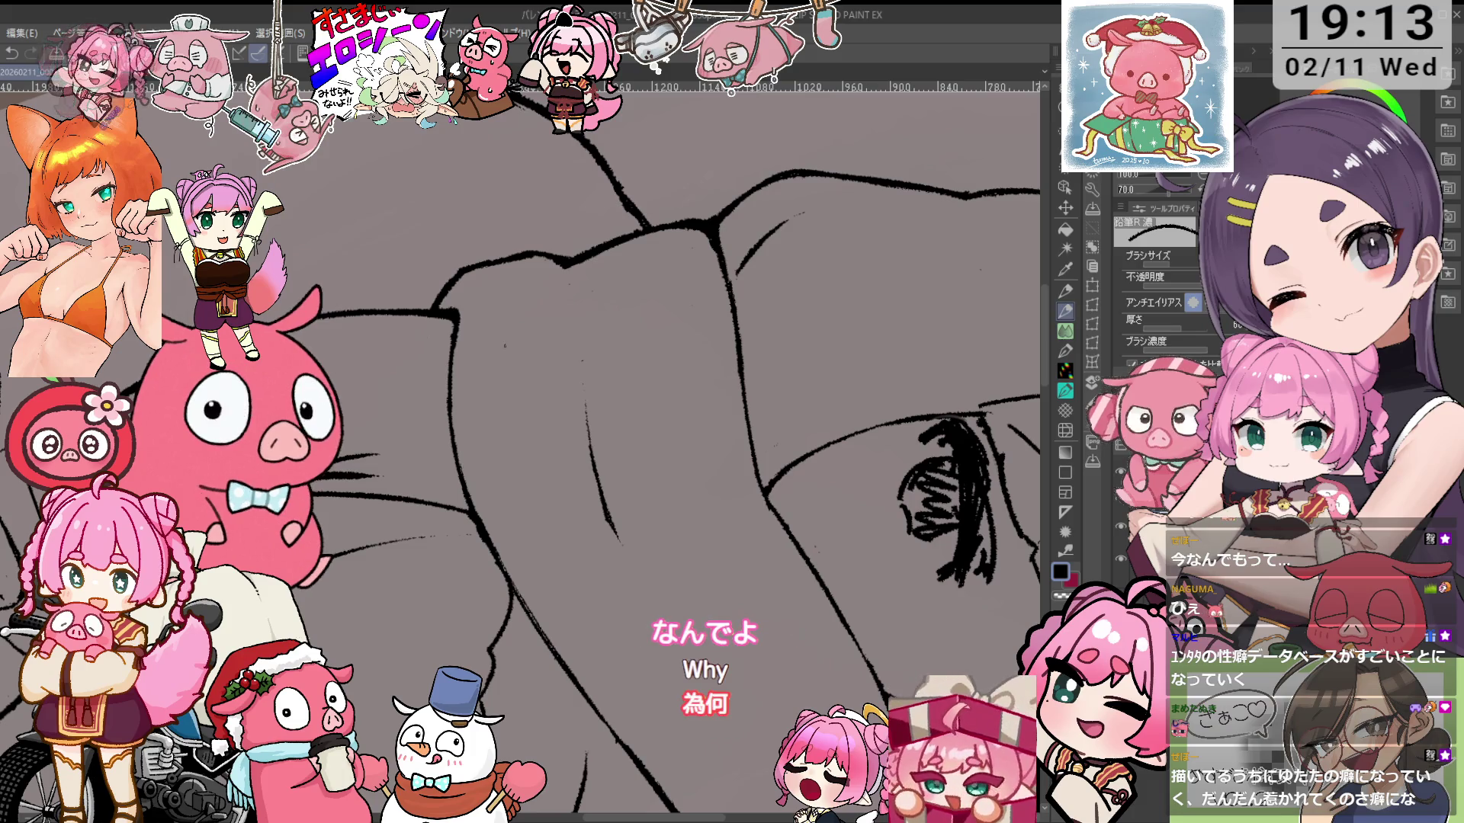
key(minus)
key(minus)
key(minus)
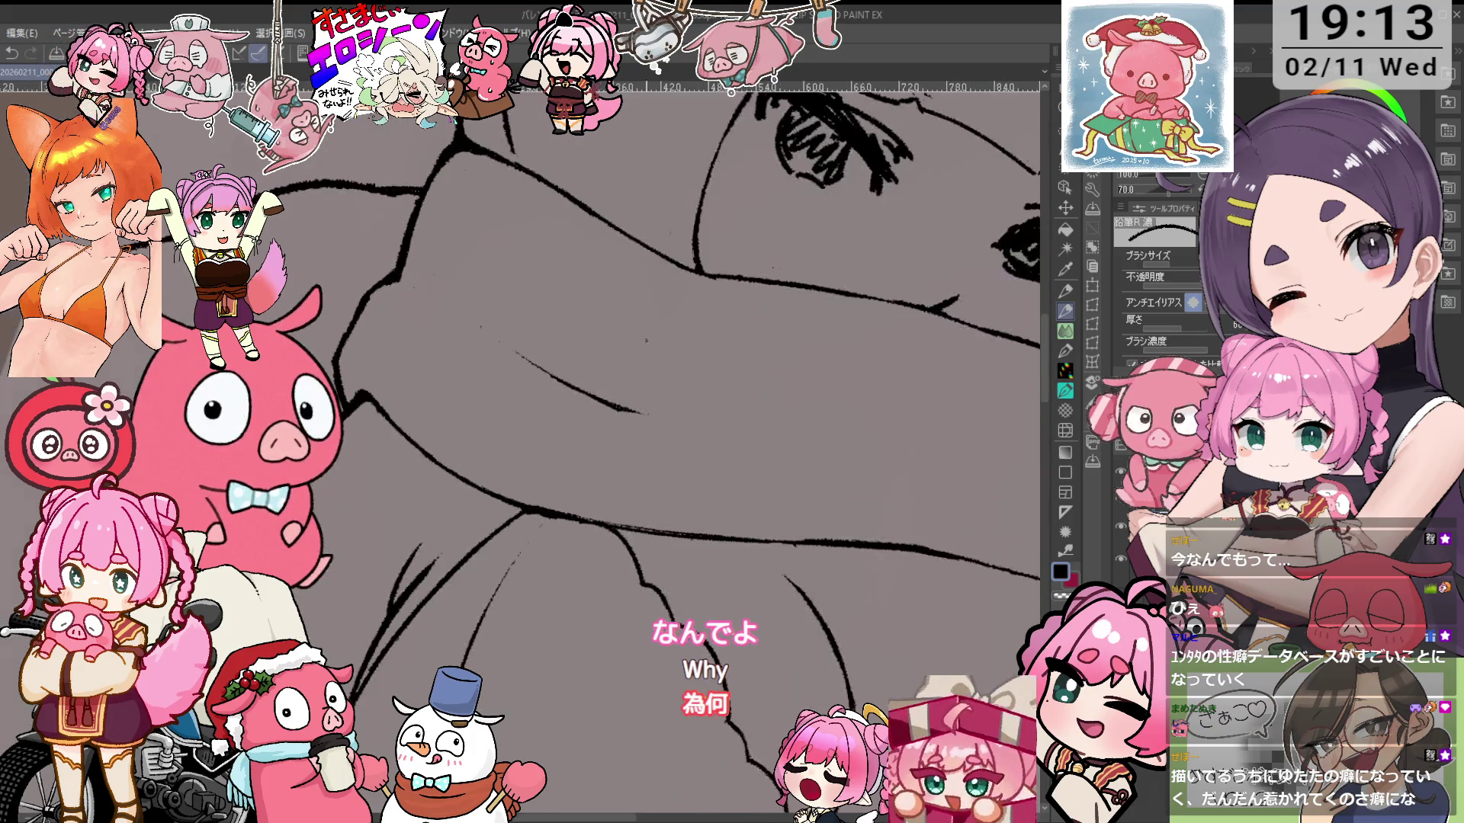
key(ctrl+minus)
key(ctrl+plus)
key(ctrl+plus)
key(ctrl+plus)
key(minus)
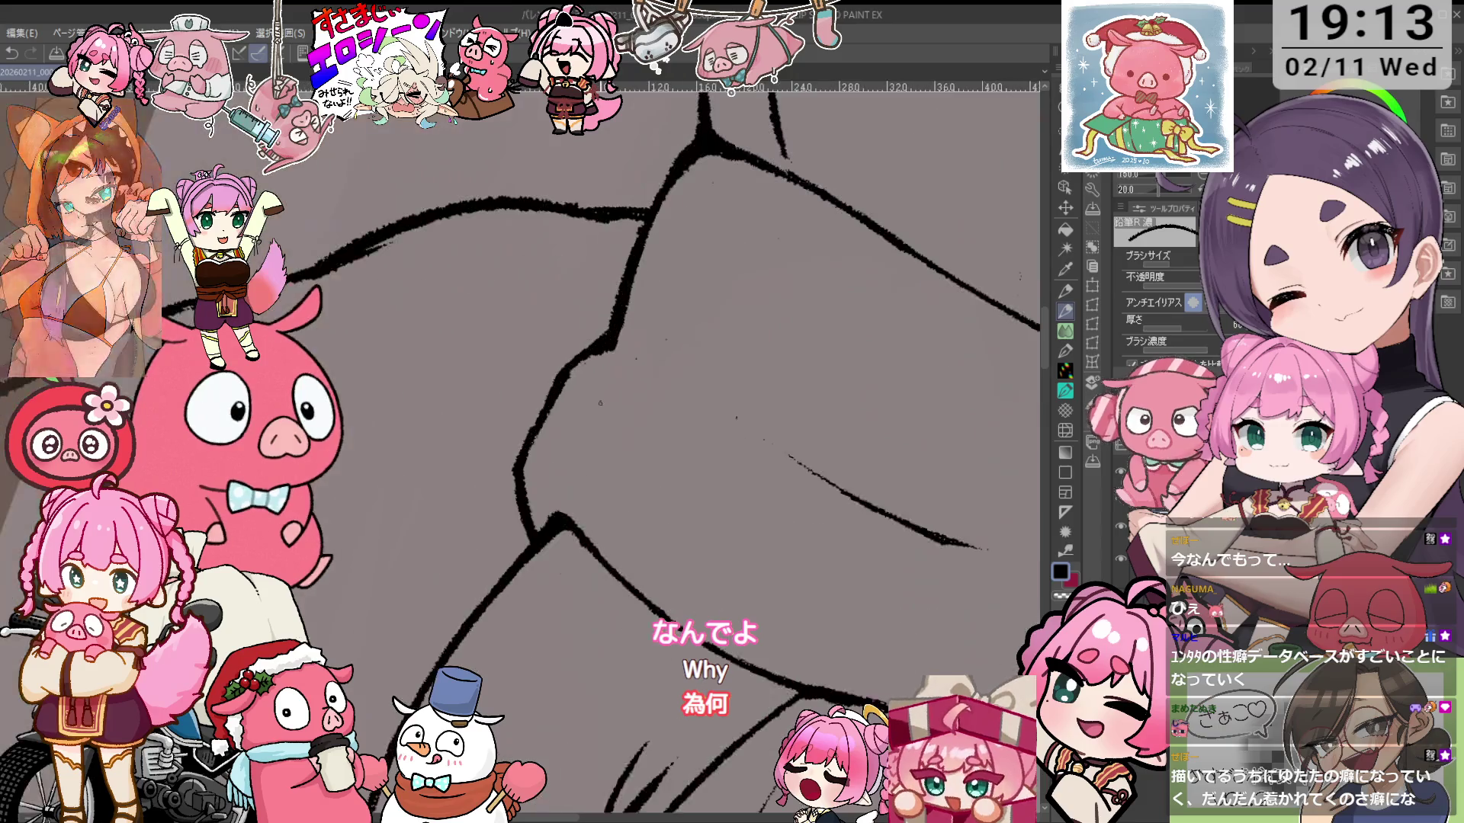
key(e)
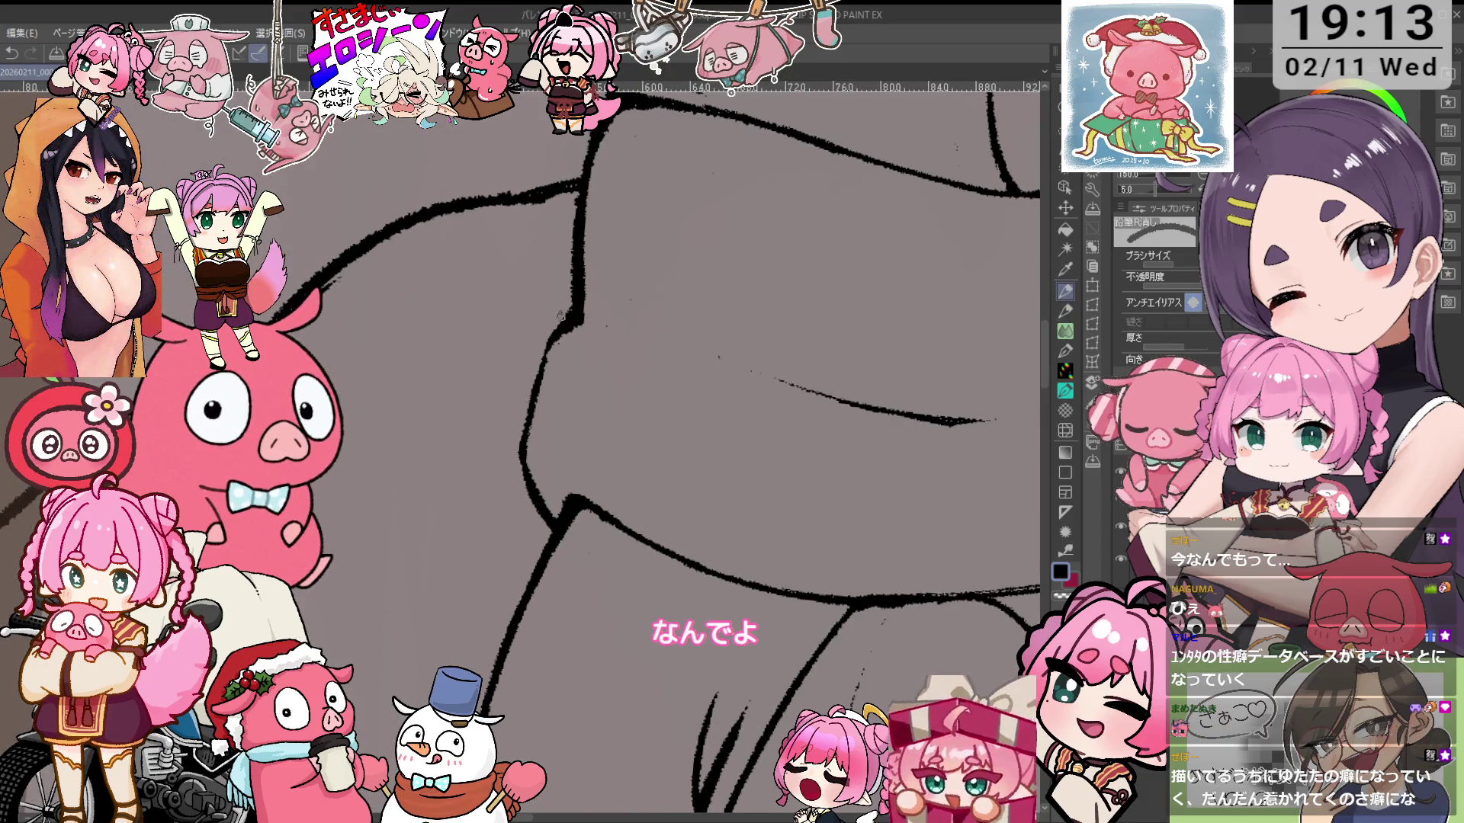
key(ctrl+minus)
key(ctrl+minus)
key(minus)
drag(1021, 331, 820, 402)
key(asciicircum)
key(asciicircum)
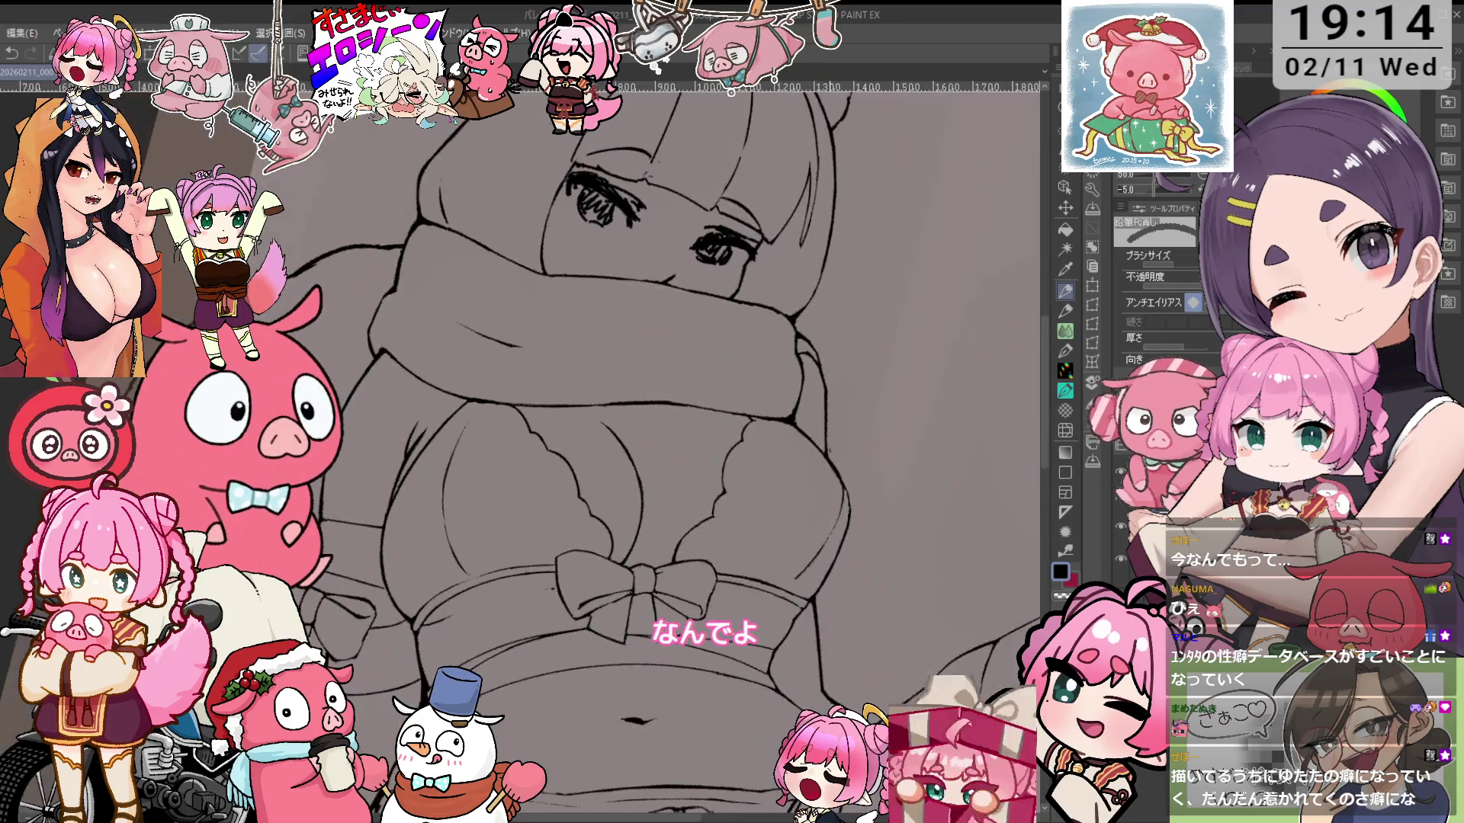
Thicken the outer chest contour, erasing stray line bits along it
key(p)
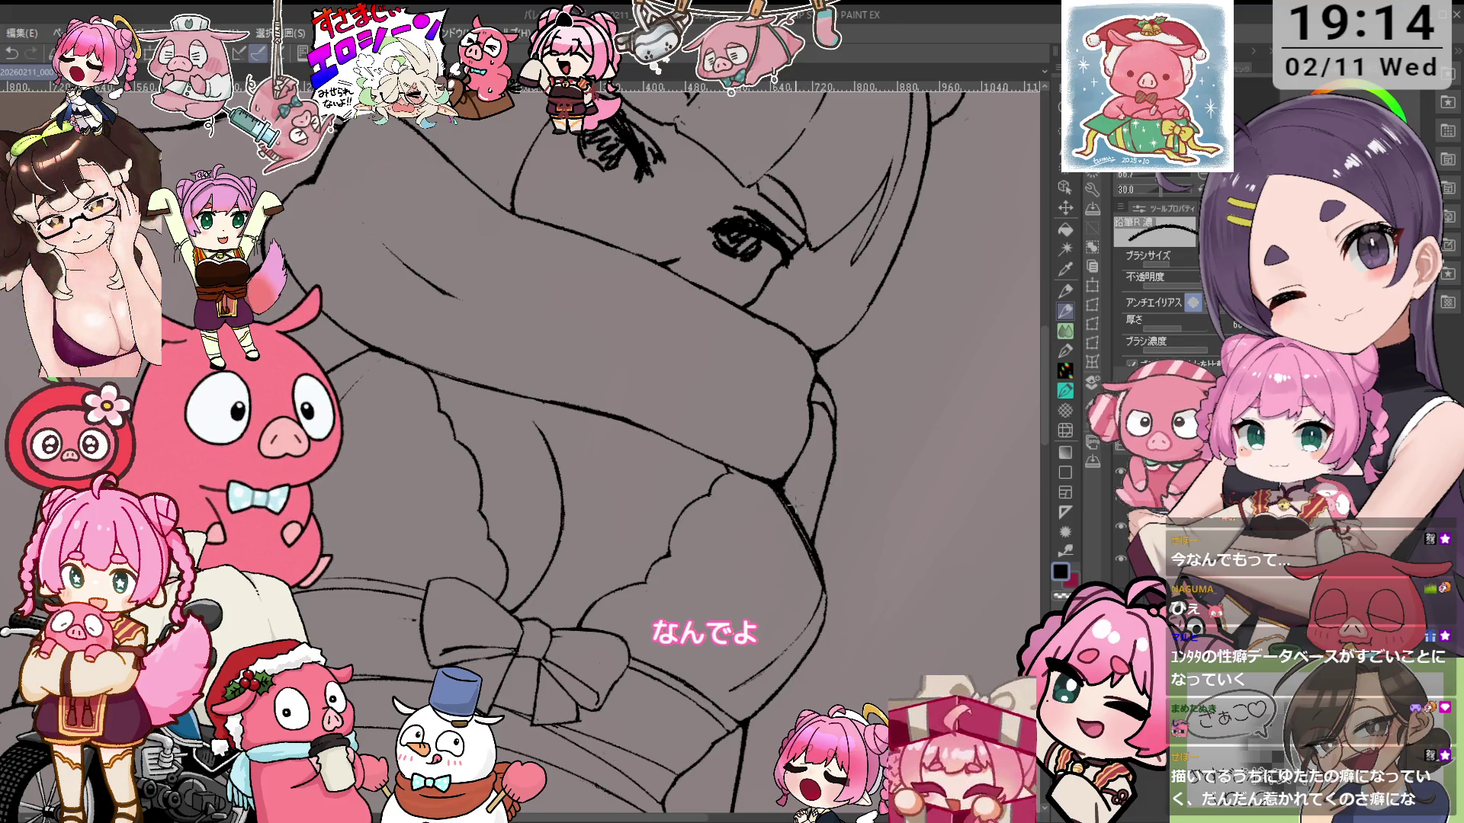
key(e)
key(minus)
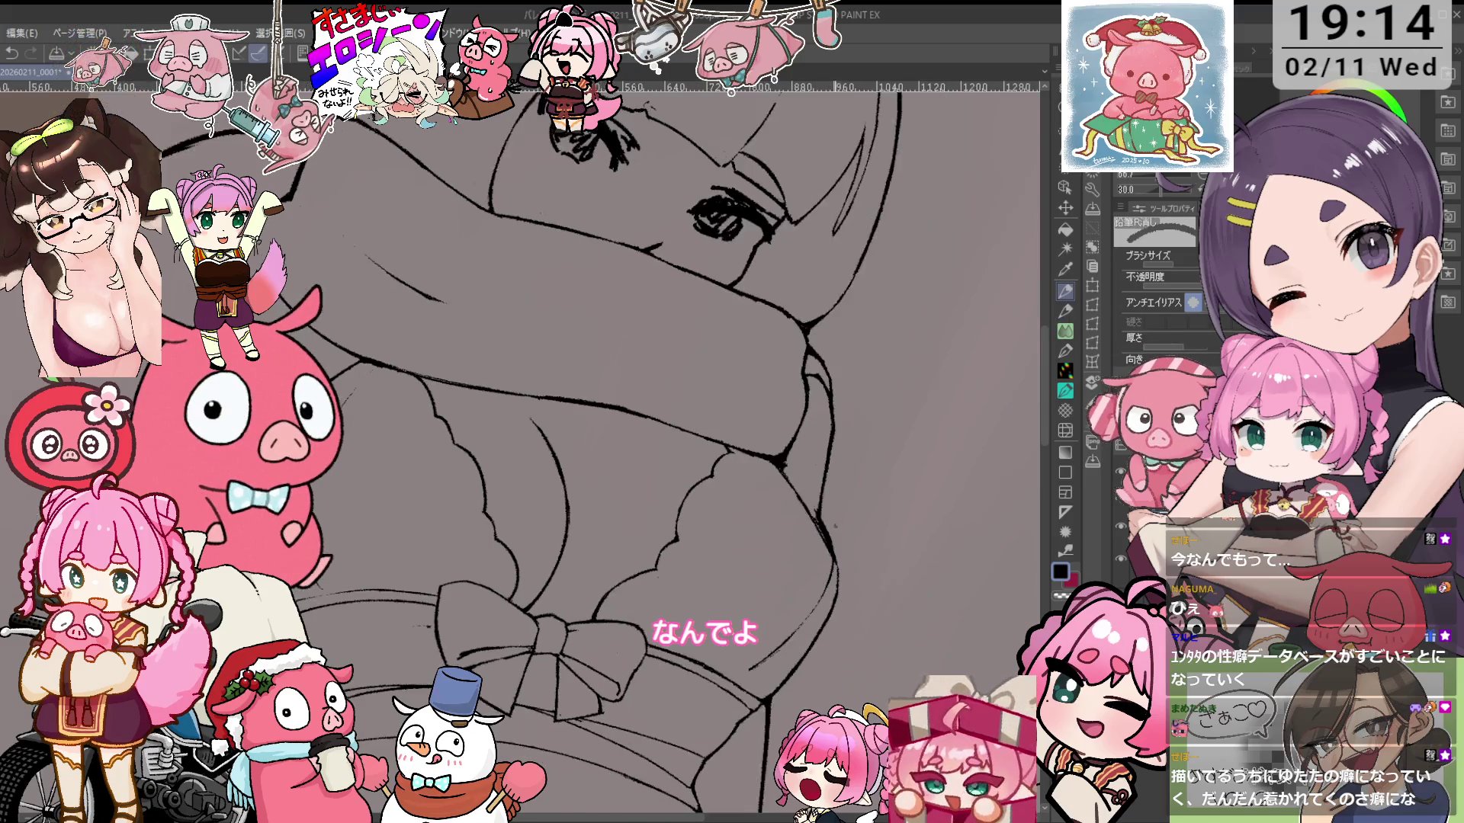
key(p)
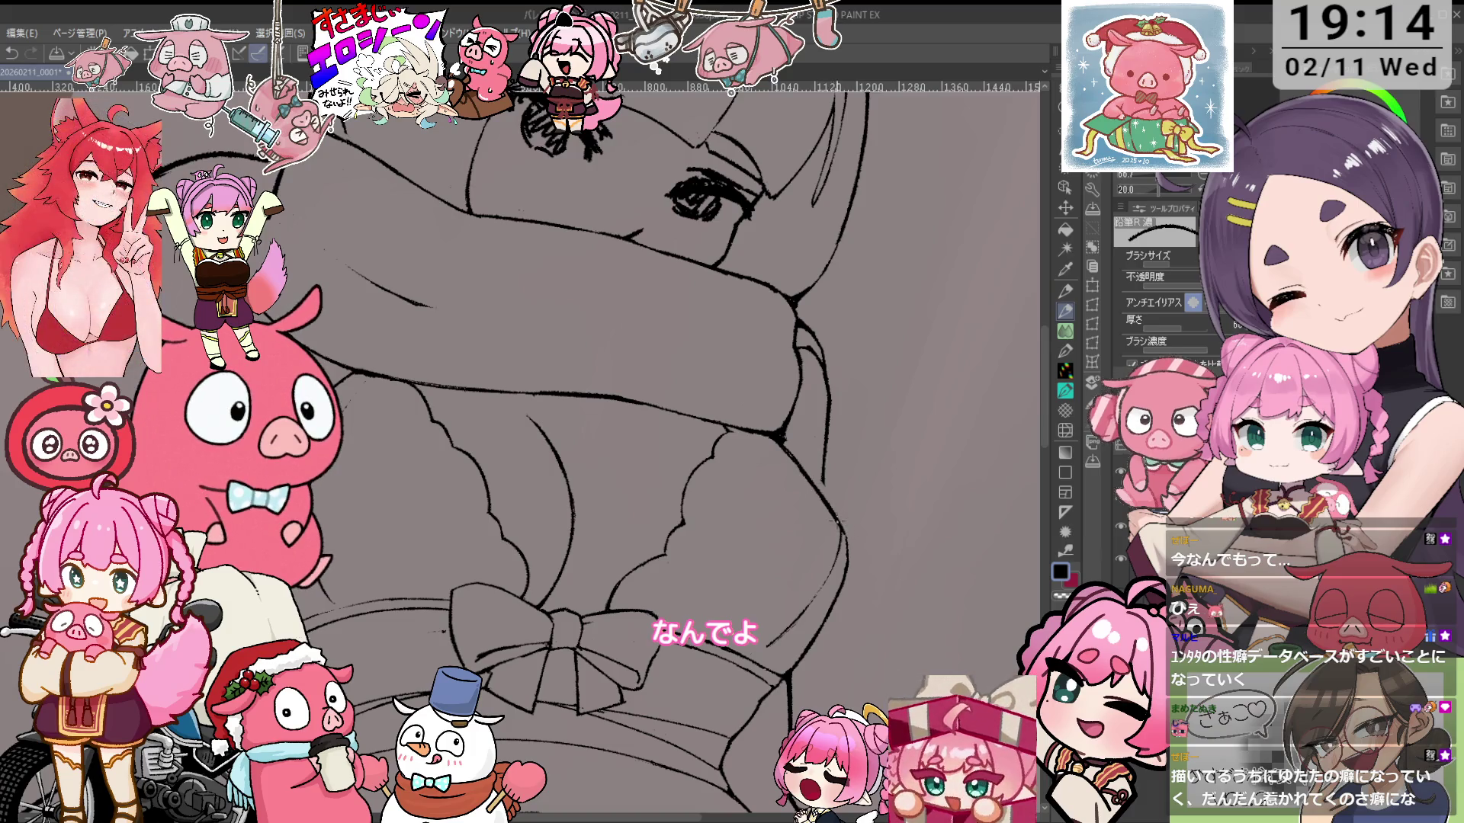
key(e)
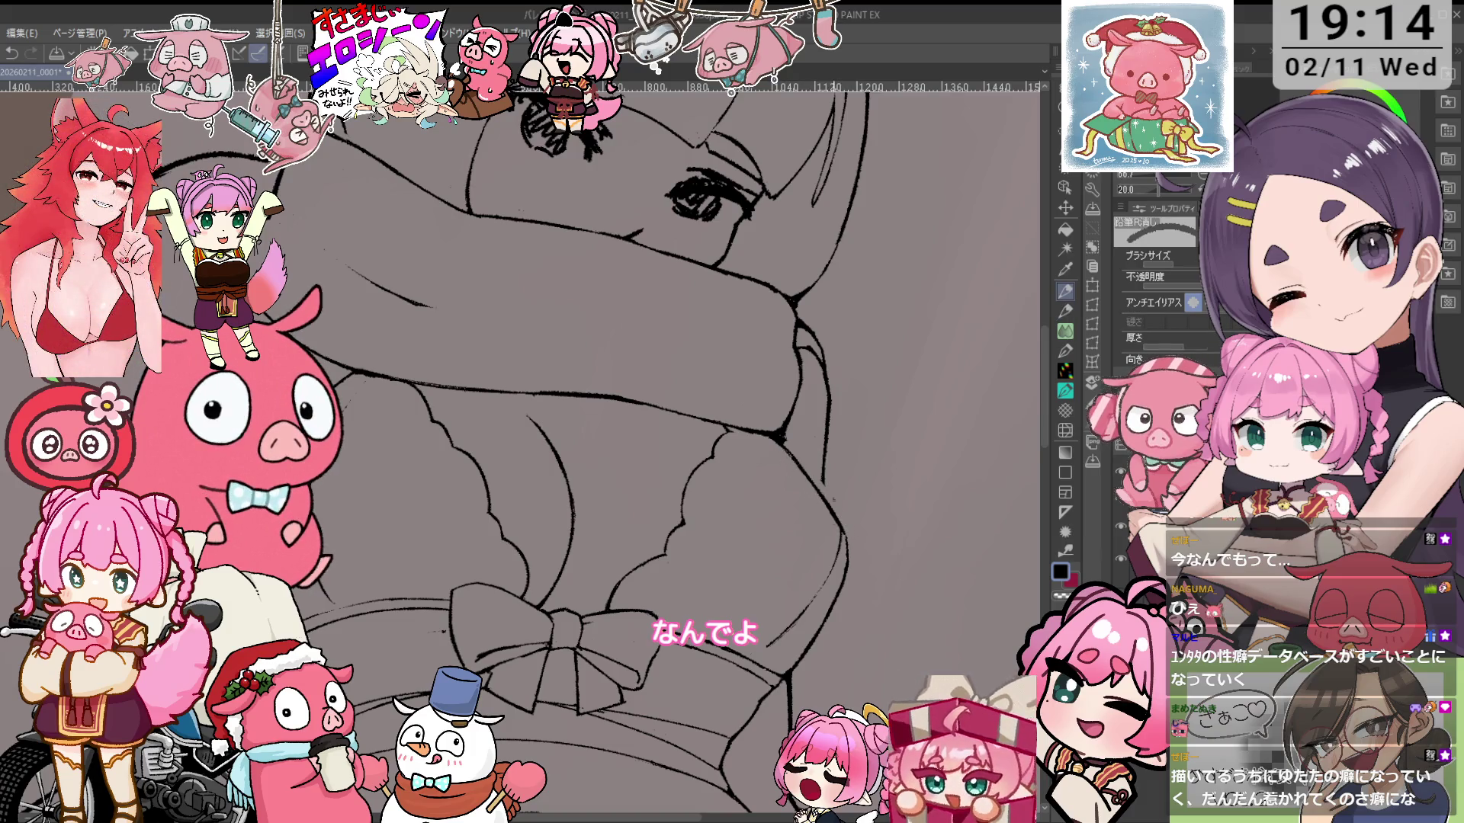
Zoom in to retrace the contours around the ribboned top, then zoom out to review
key(ctrl+alt+0)
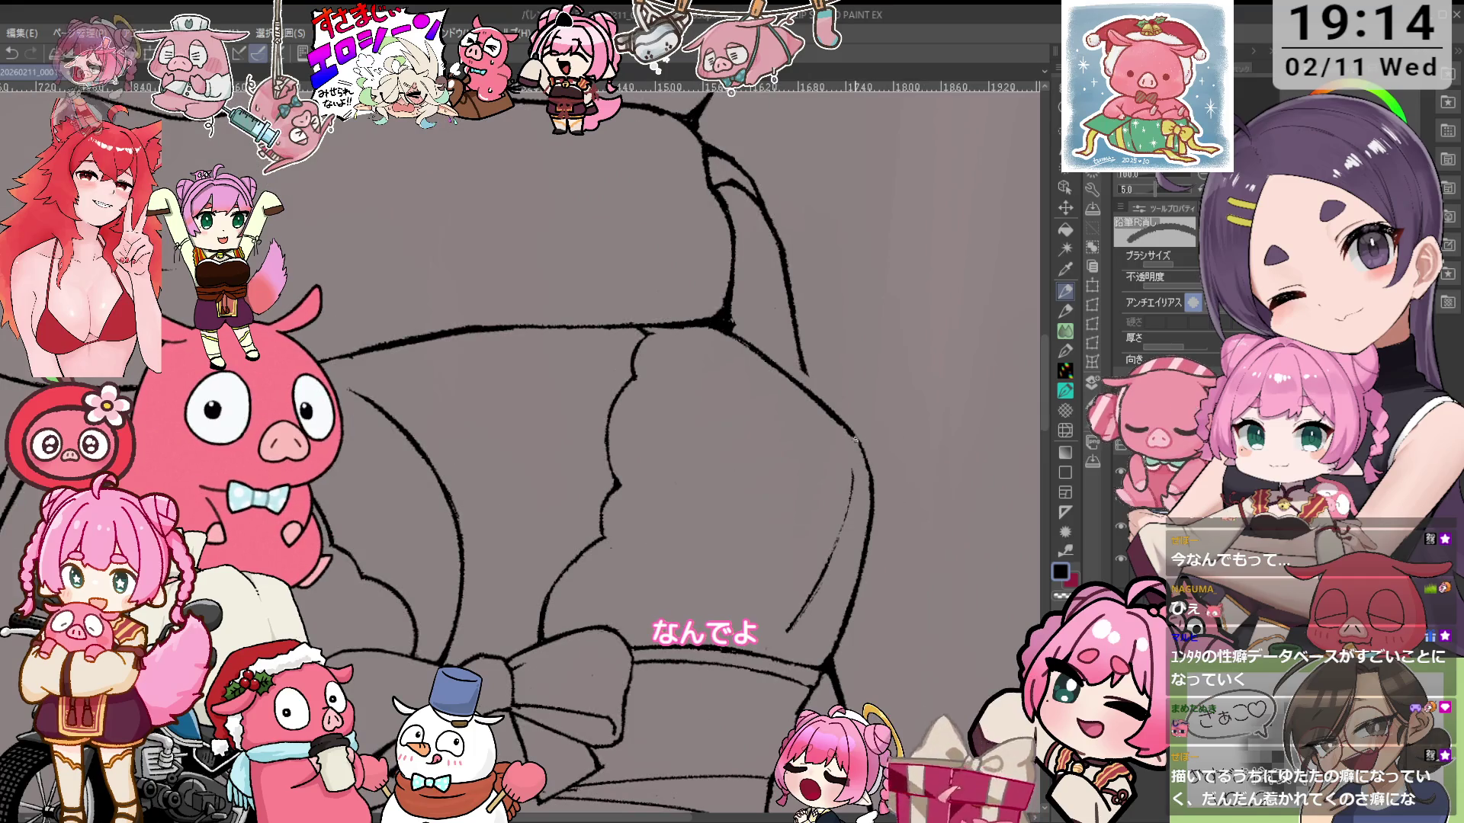
key(p)
key(asciicircum)
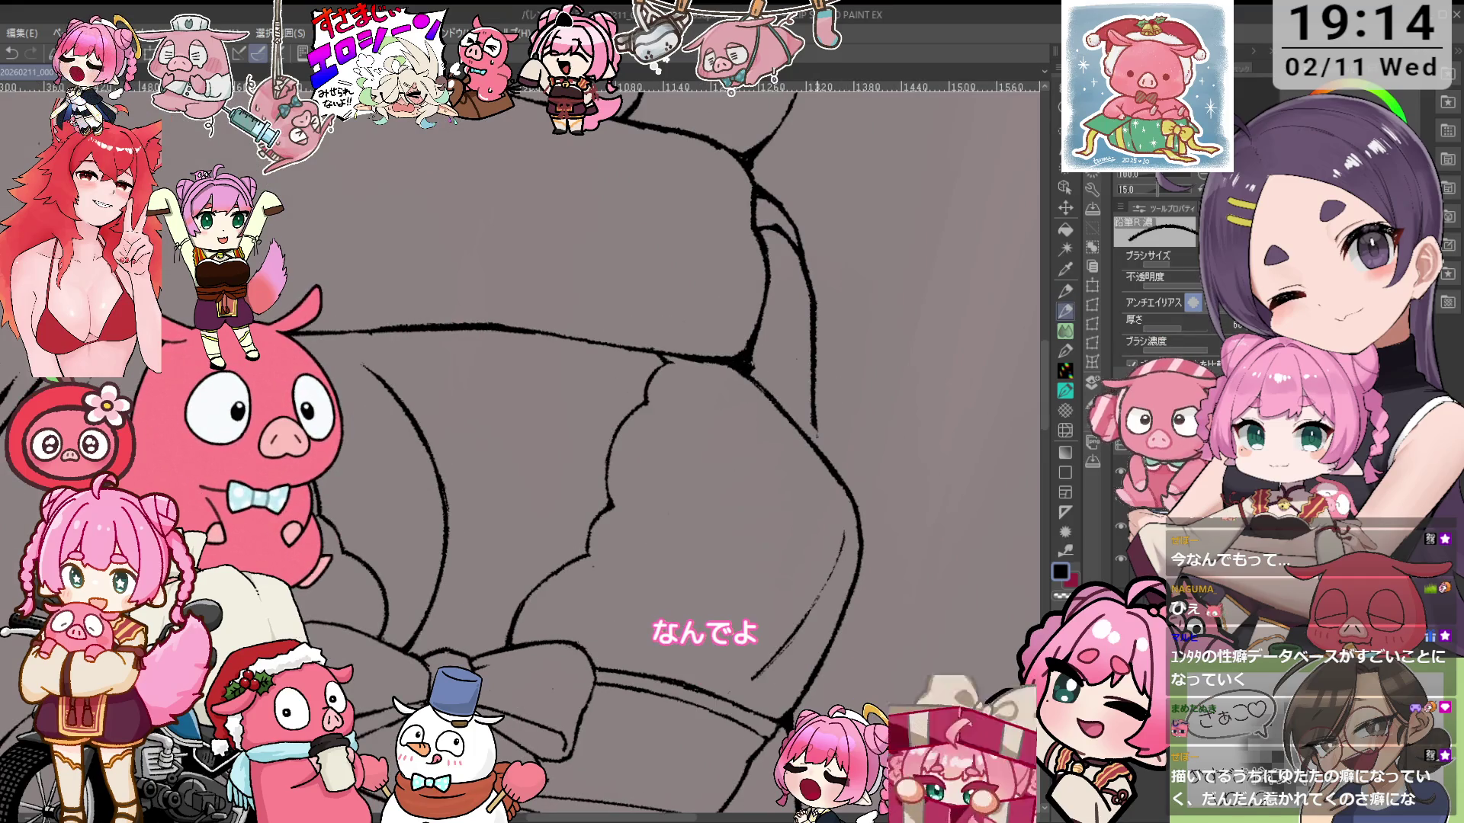
key(ctrl+minus)
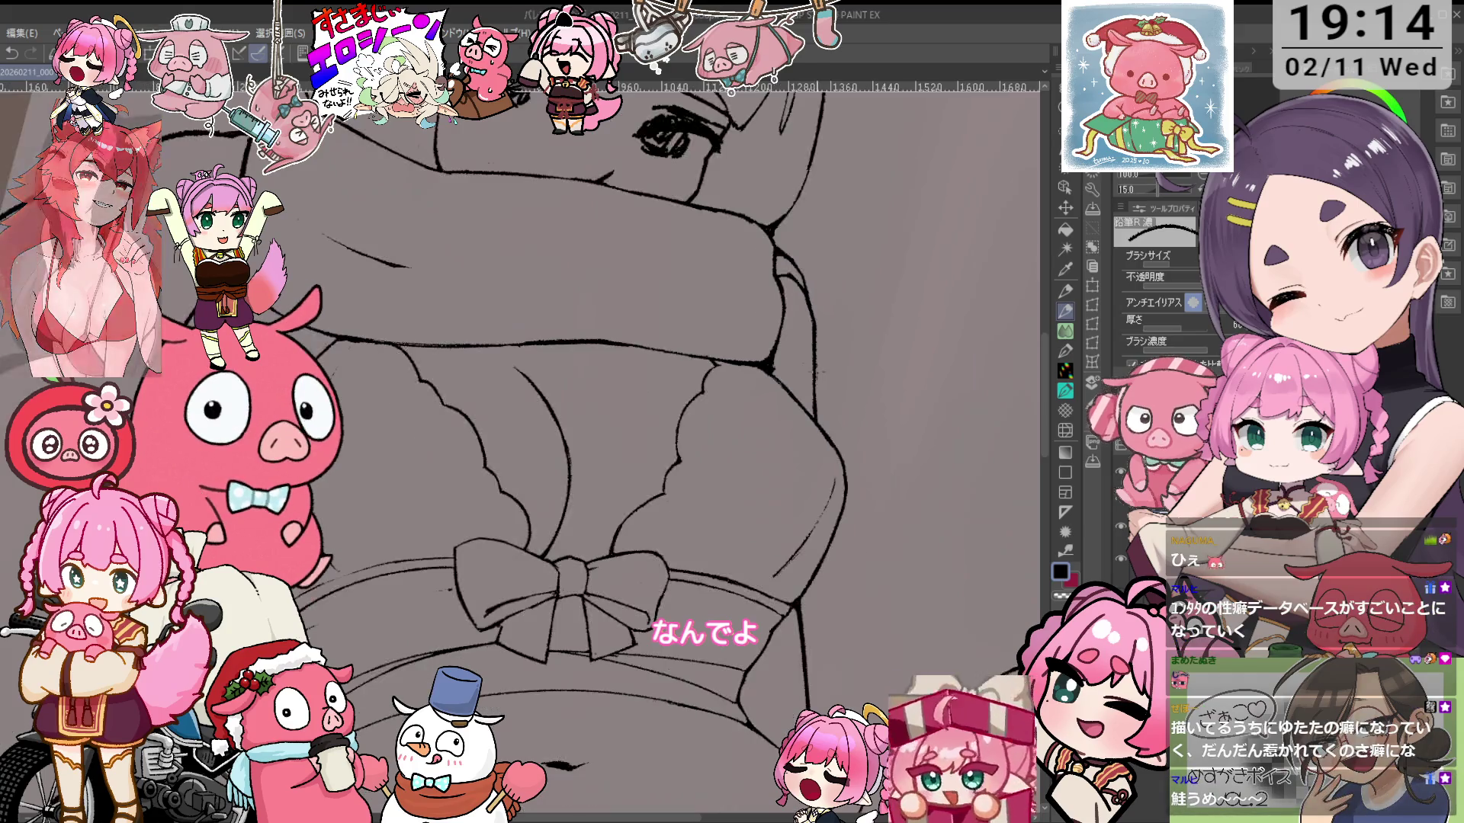
key(minus)
scroll(811, 386, down, 2)
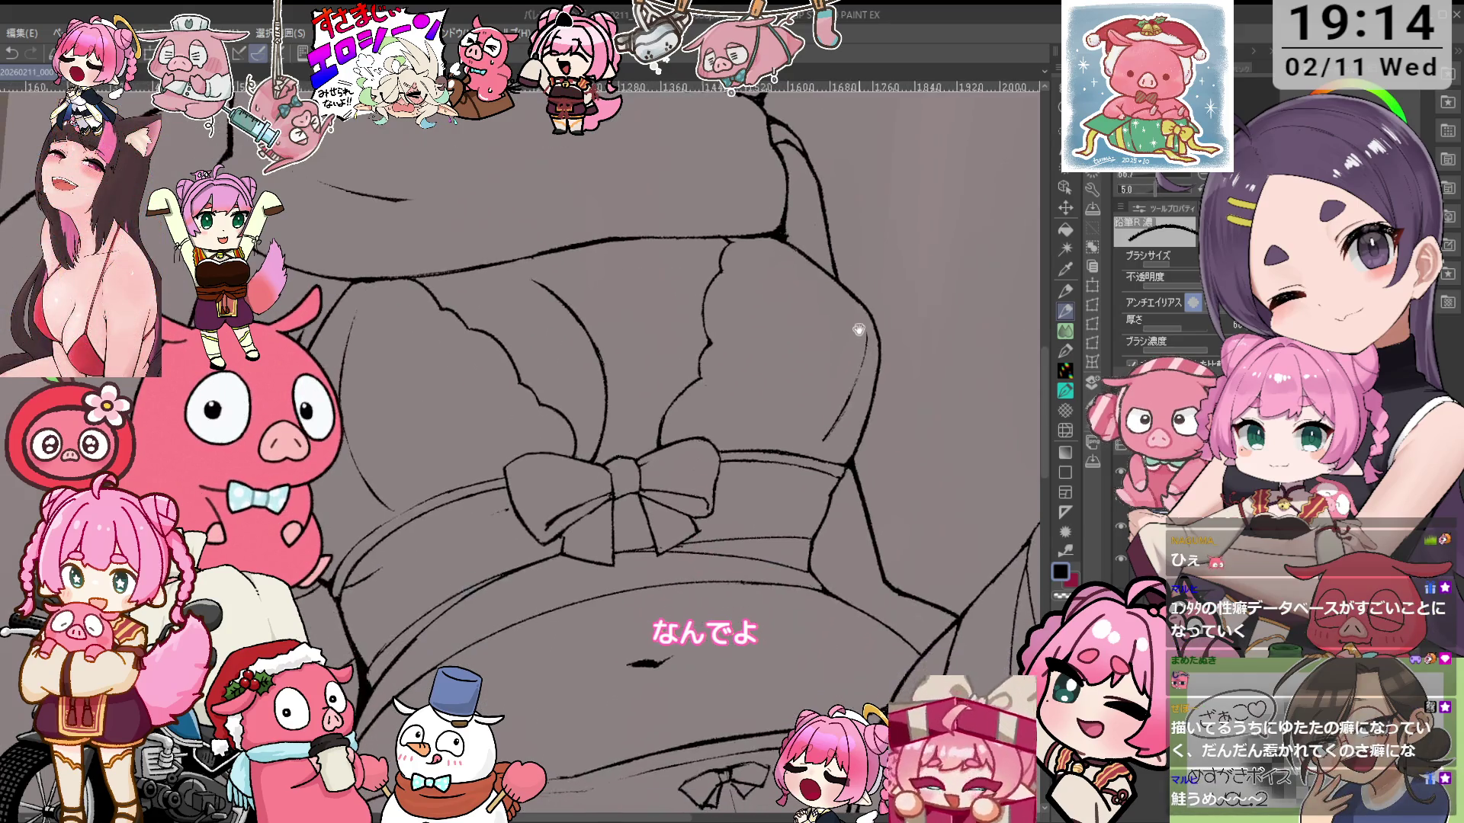
scroll(847, 521, up, 3)
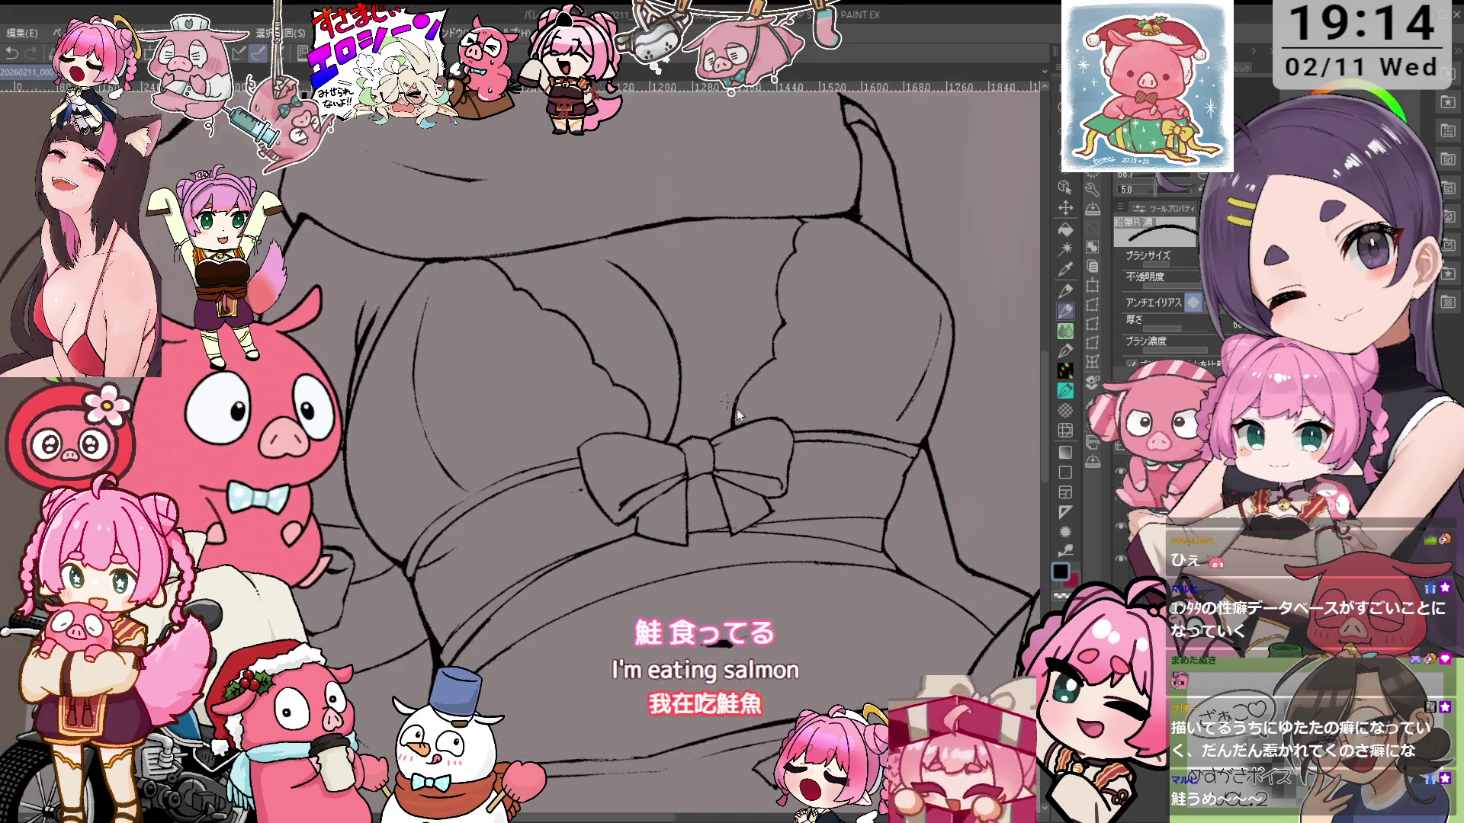
Rotate and zoom the canvas onto the bow, alternating between the pencil and the pencil eraser
key(p)
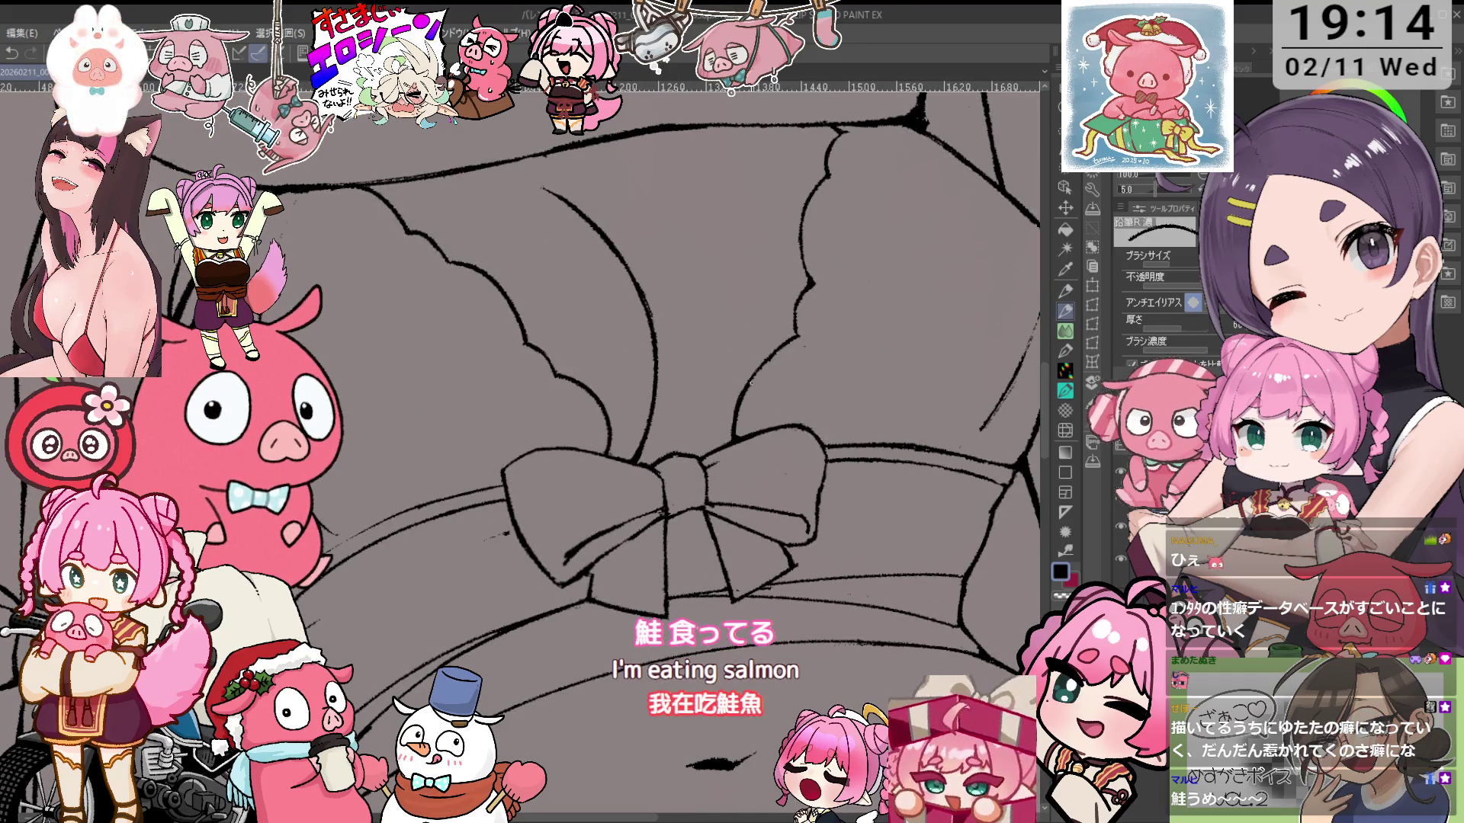
scroll(534, 381, down, 1)
scroll(534, 343, up, 1)
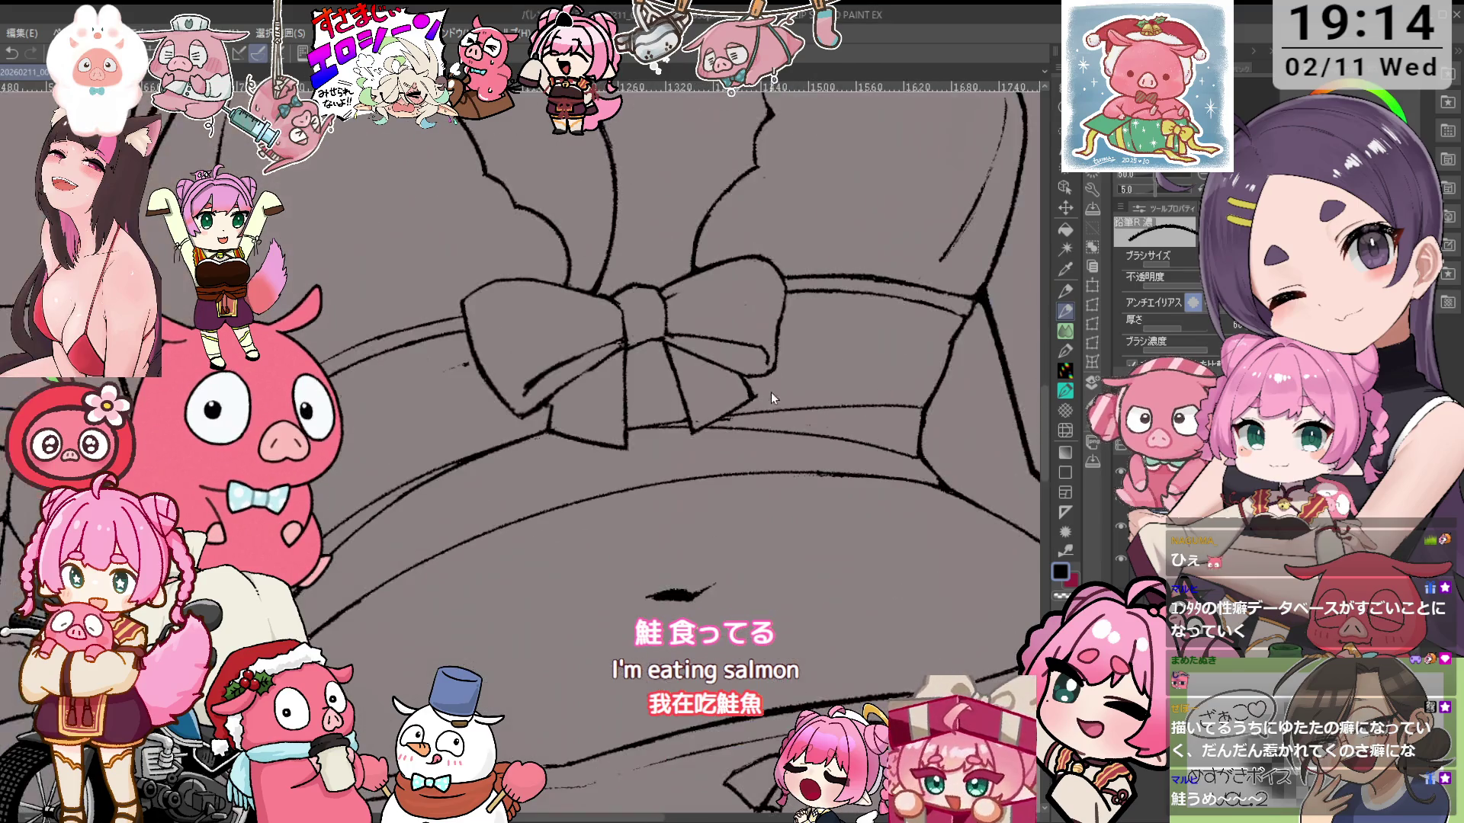
key(e)
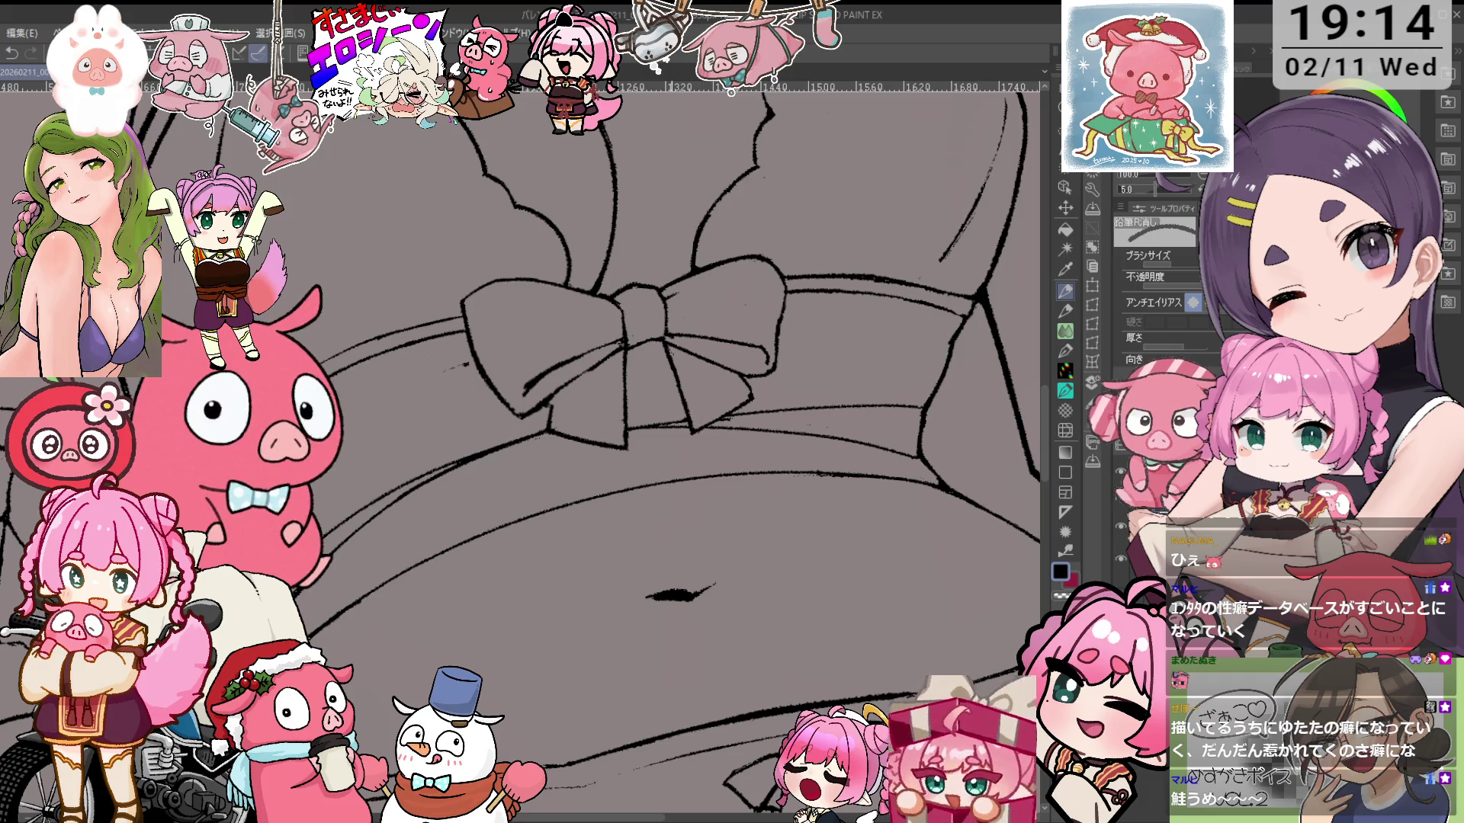
mouse_move(688, 344)
mouse_down()
mouse_move(715, 415)
mouse_move(713, 494)
mouse_move(709, 473)
mouse_up()
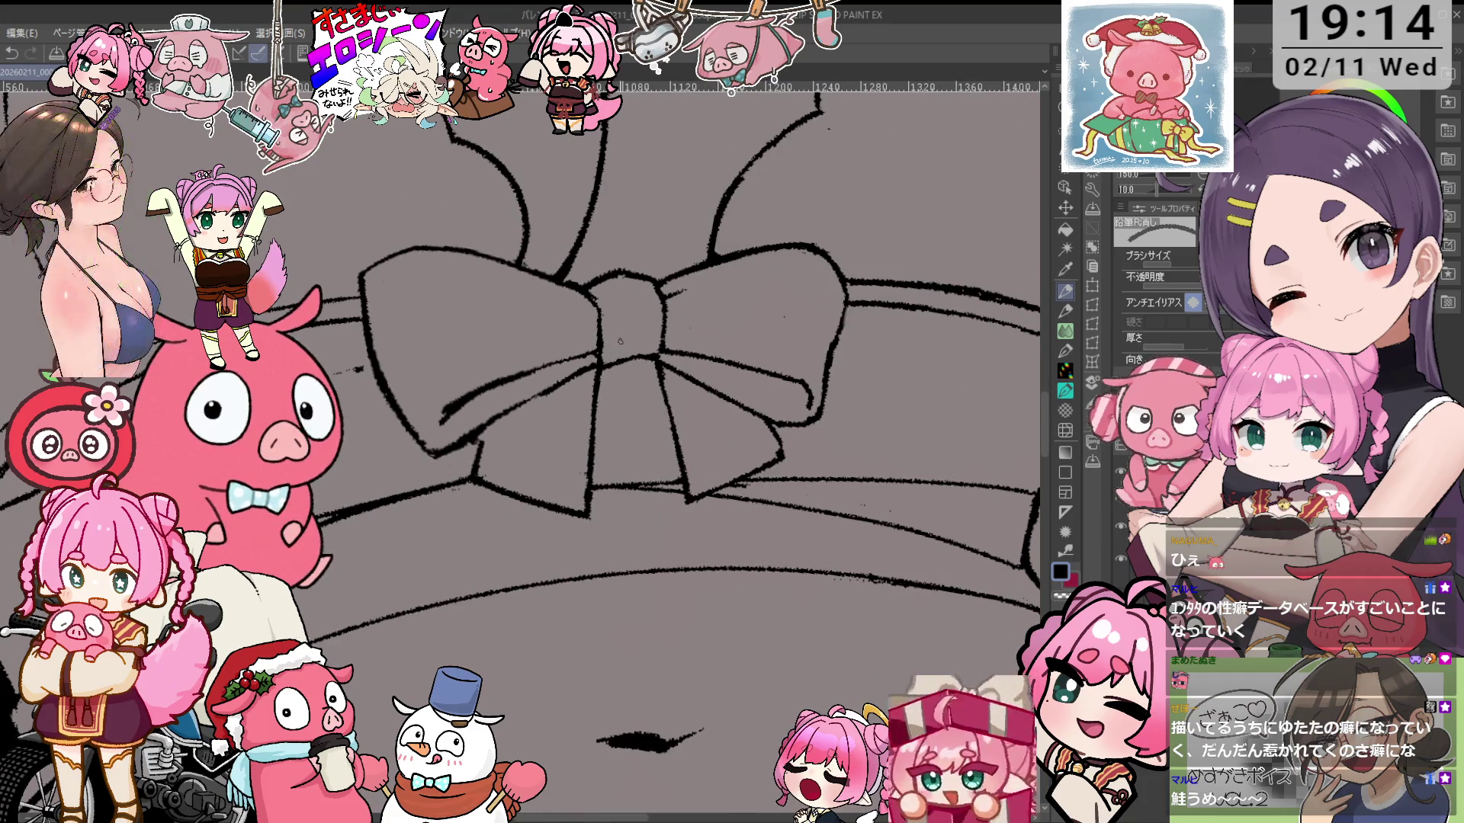
drag(598, 355, 480, 386)
key(asciicircum)
key(ctrl+plus)
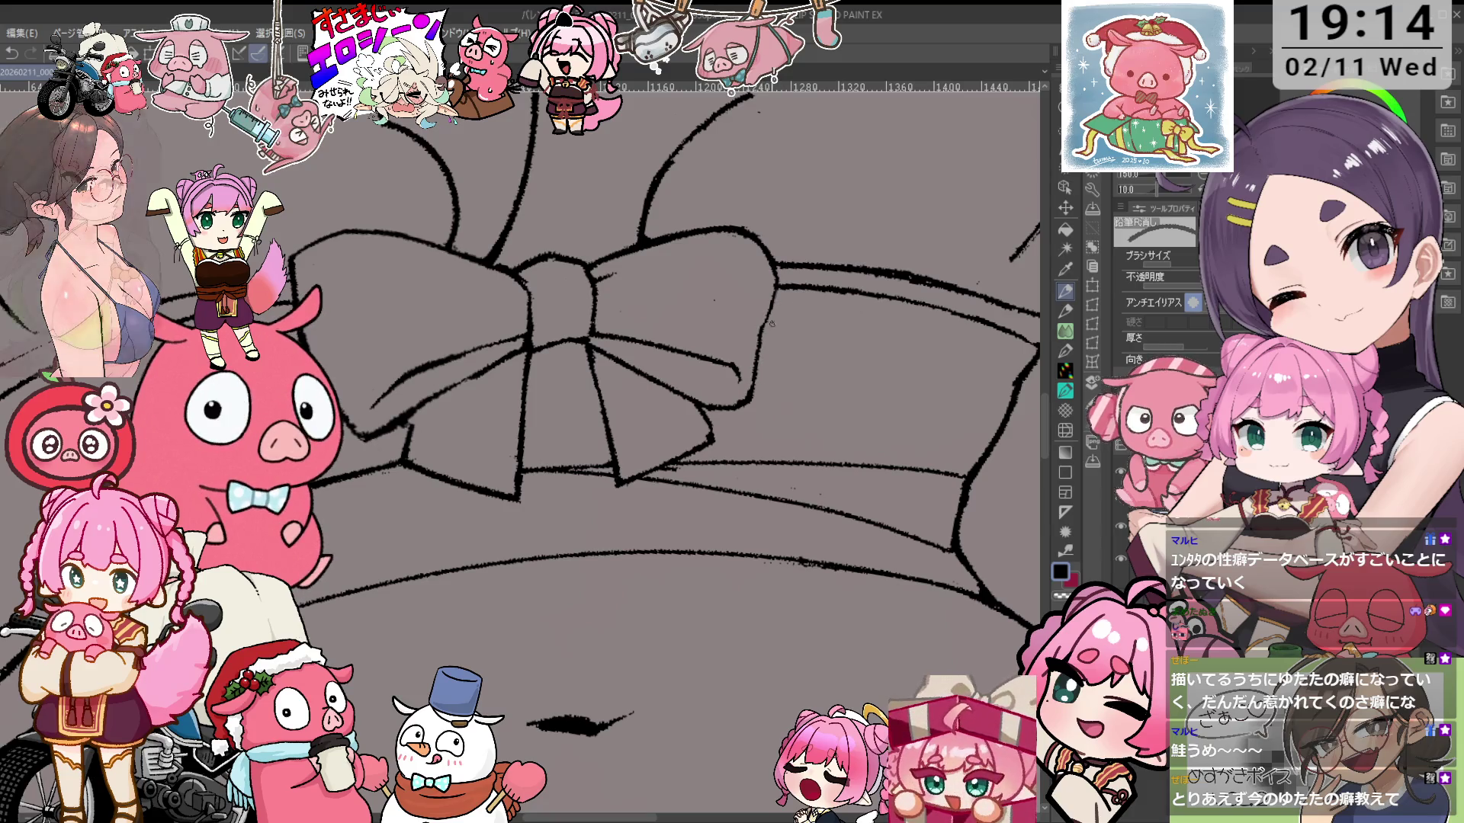
Retrace the bow outline with the pencil and eraser, zooming out to check the lines
key(p)
key(ctrl+minus)
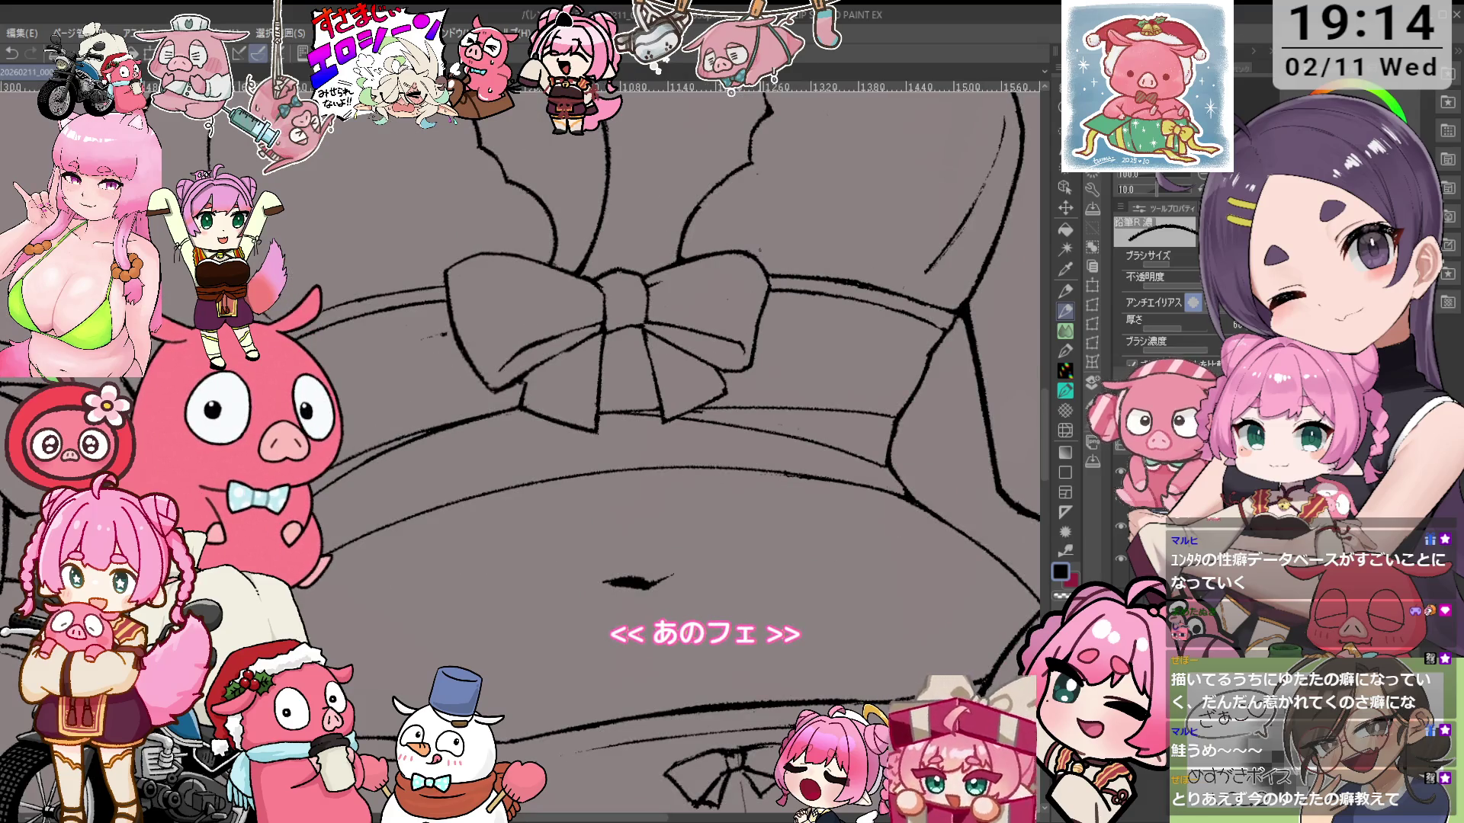
drag(770, 358, 888, 376)
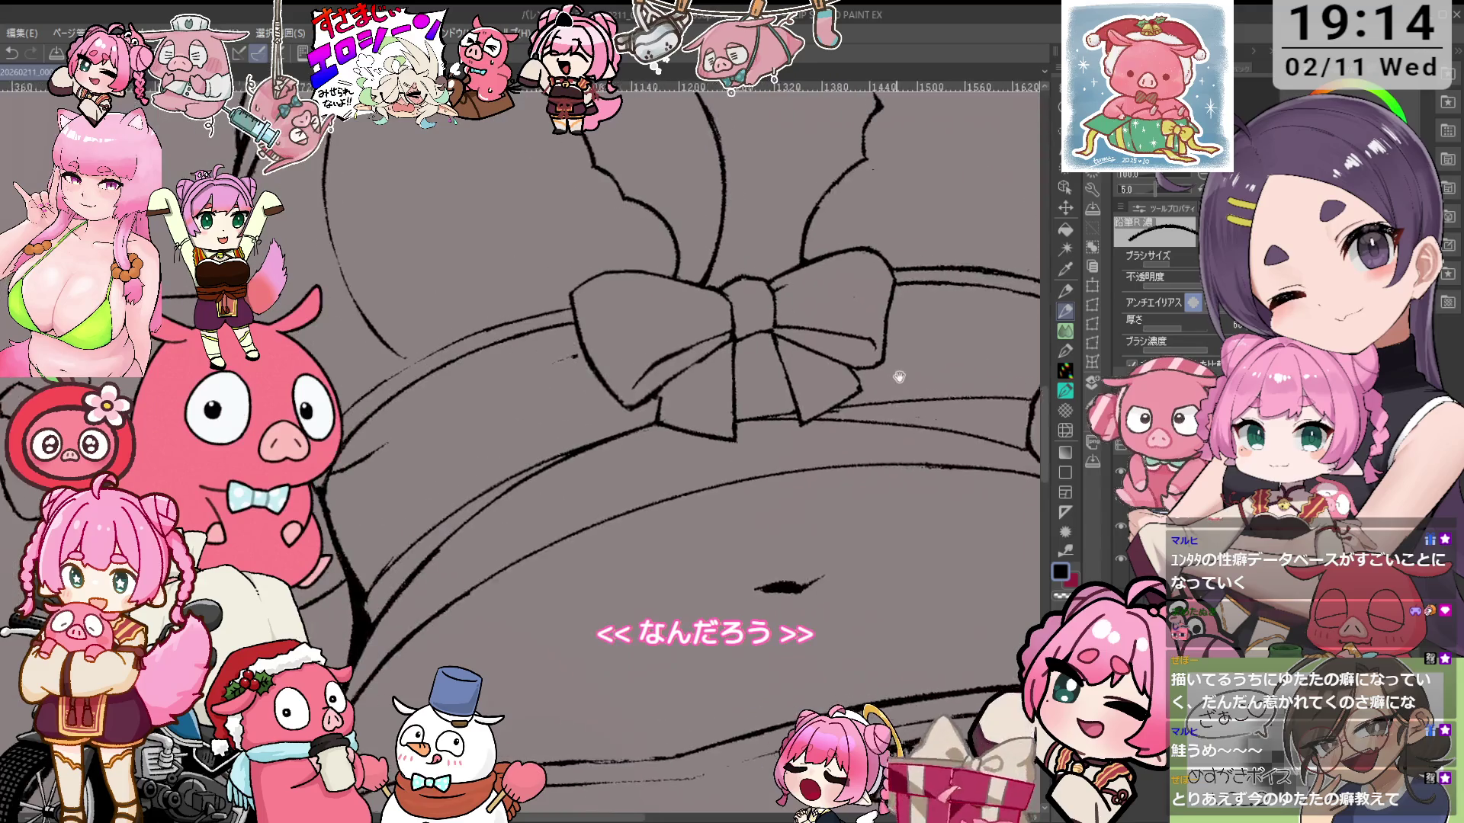
key(ctrl+plus)
key(e)
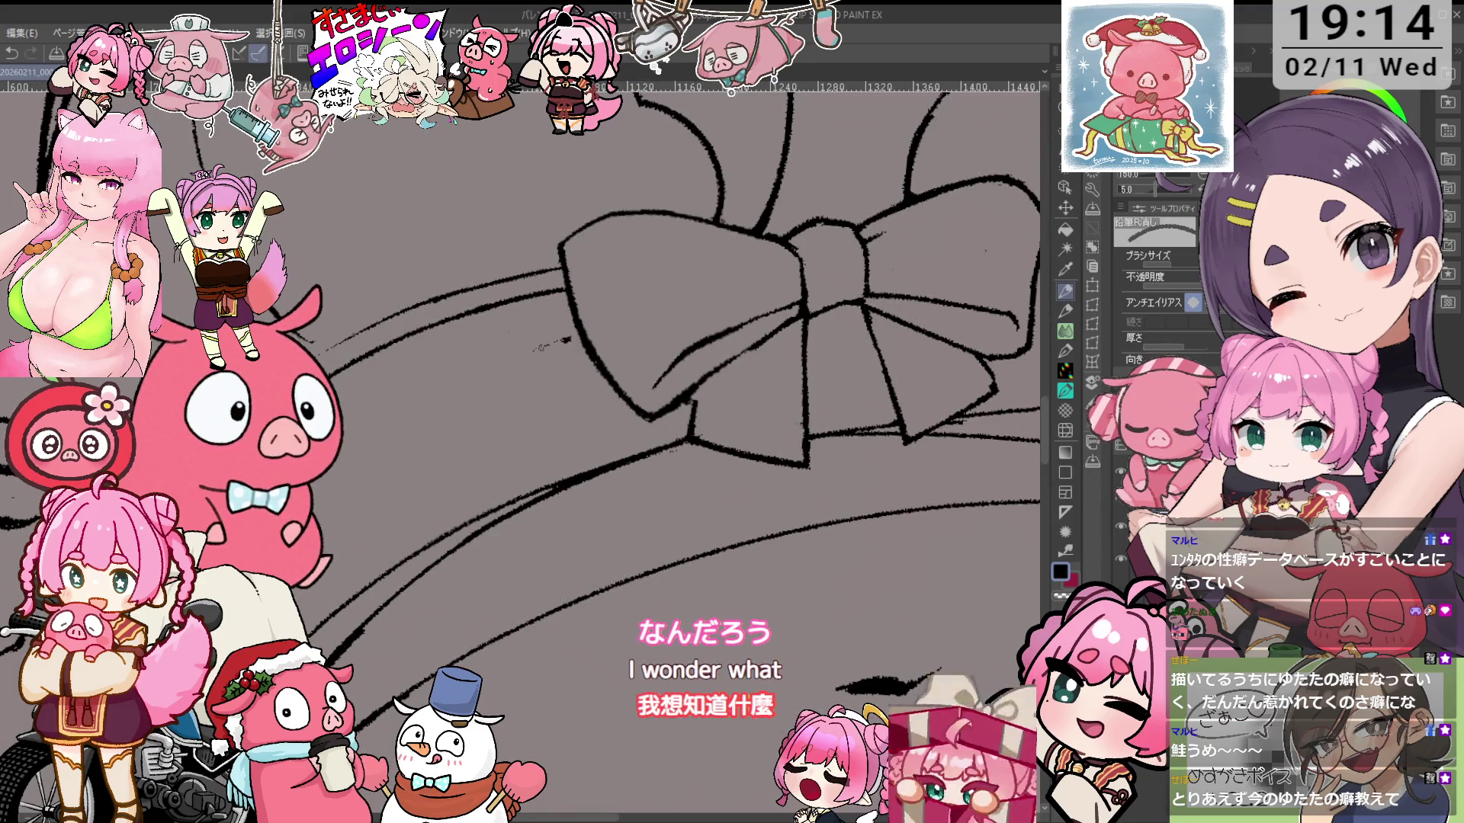
key(ctrl+minus)
scroll(750, 371, down, 3)
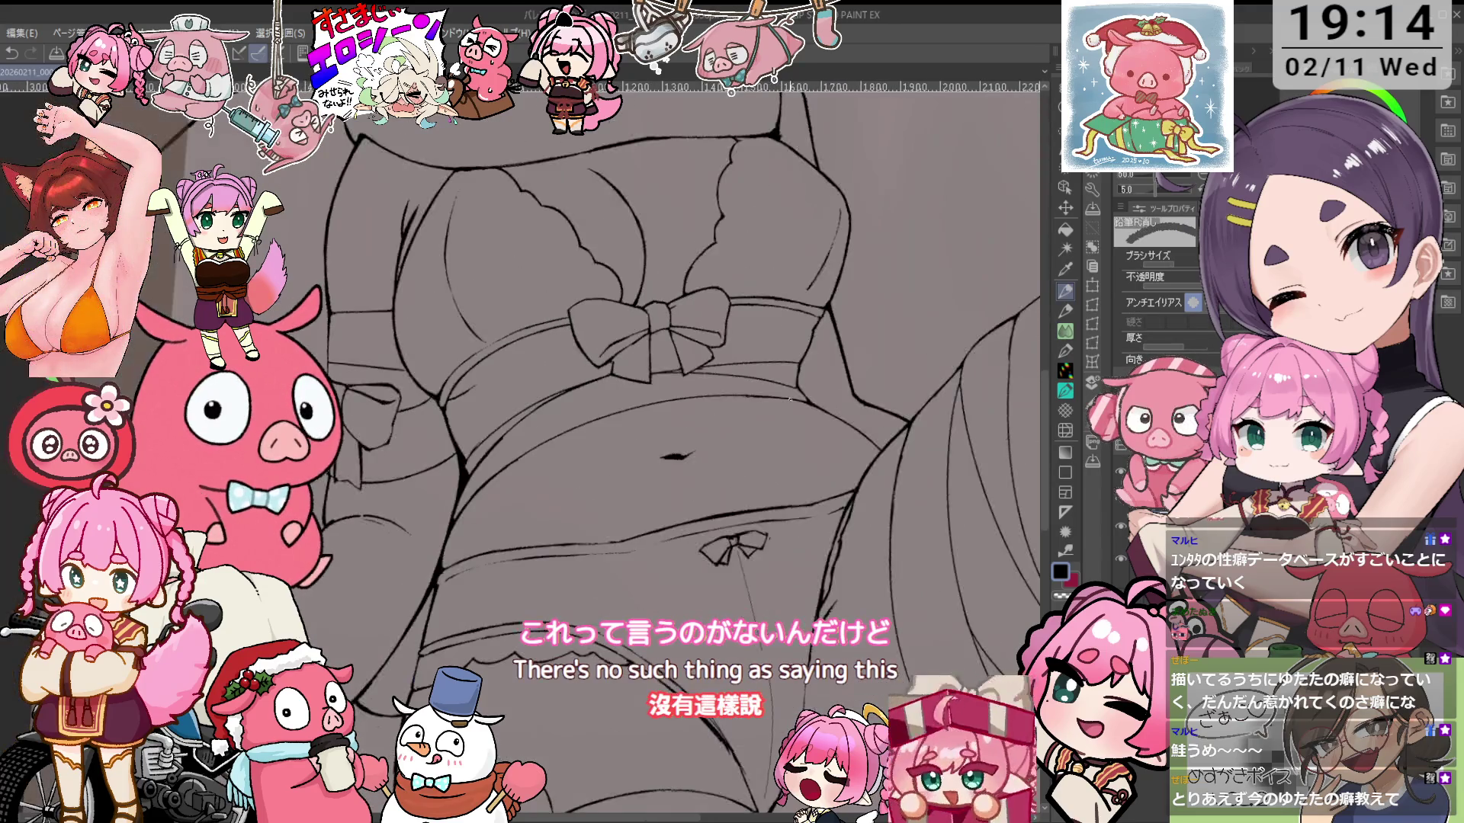
Thin the thick leg contour stroke with the eraser and redraw it darker with the 鉛筆R濃 pencil
scroll(782, 395, up, 2)
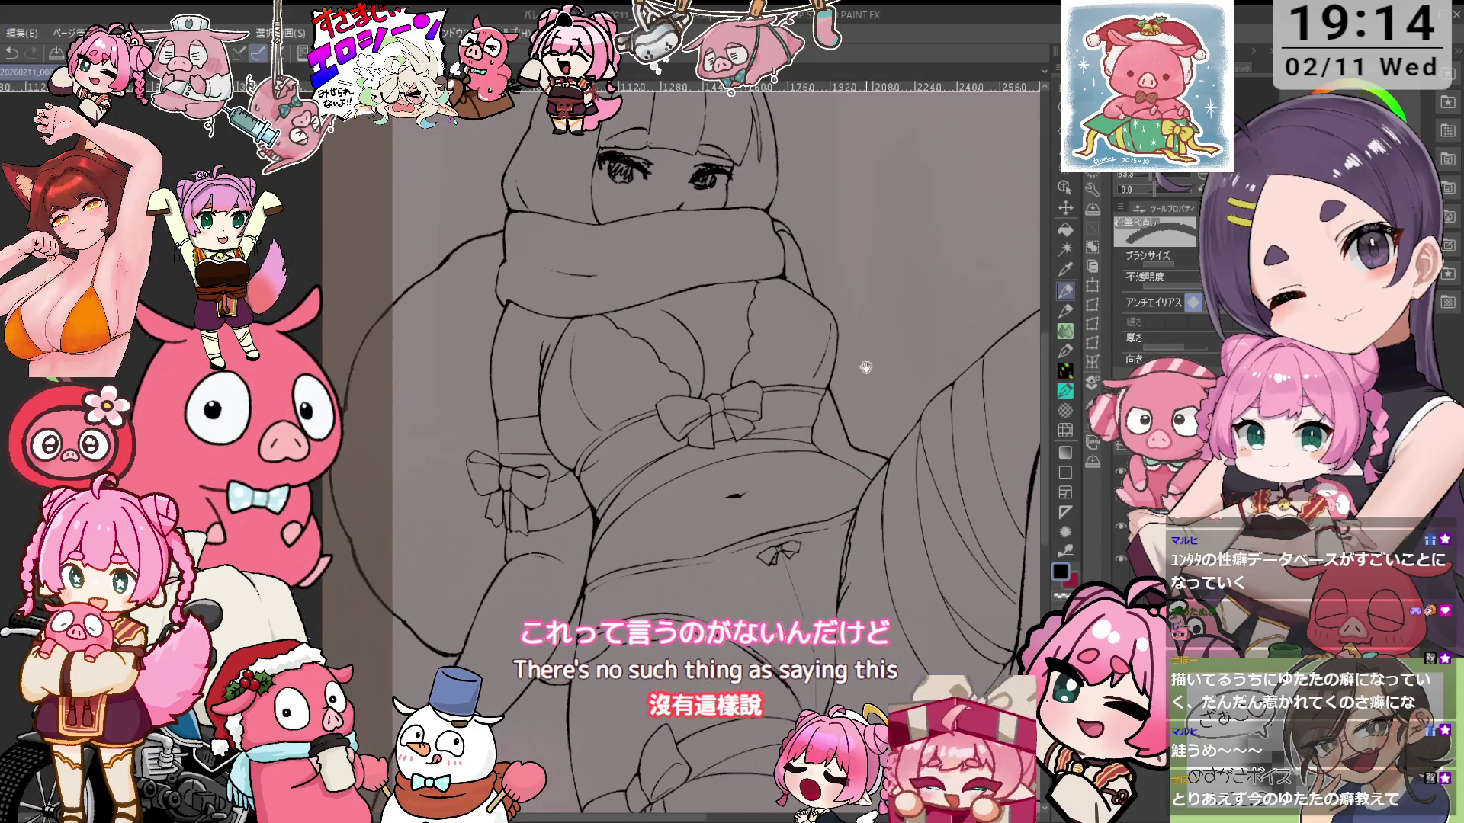
scroll(863, 374, down, 4)
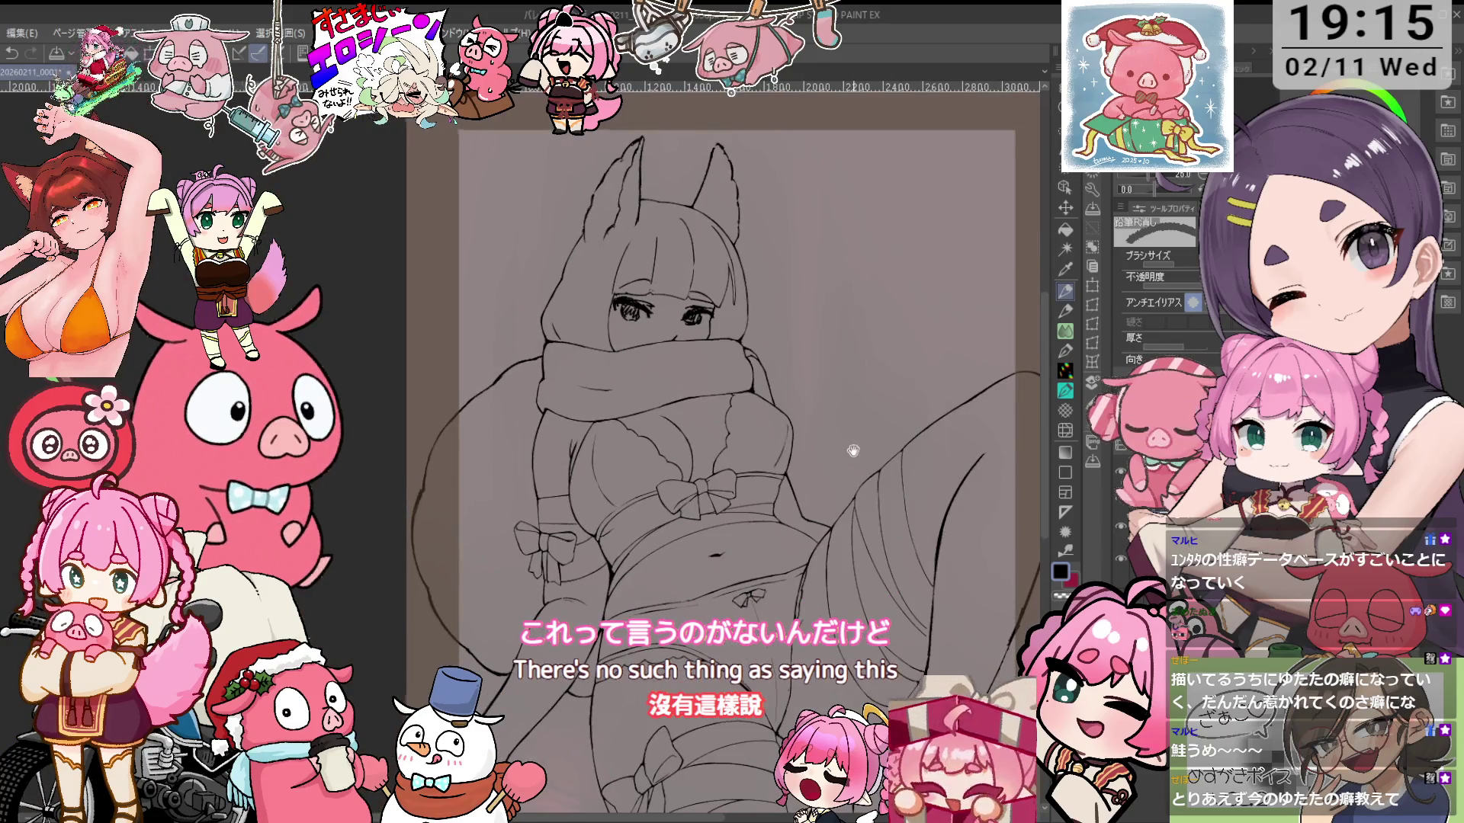
scroll(853, 451, up, 3)
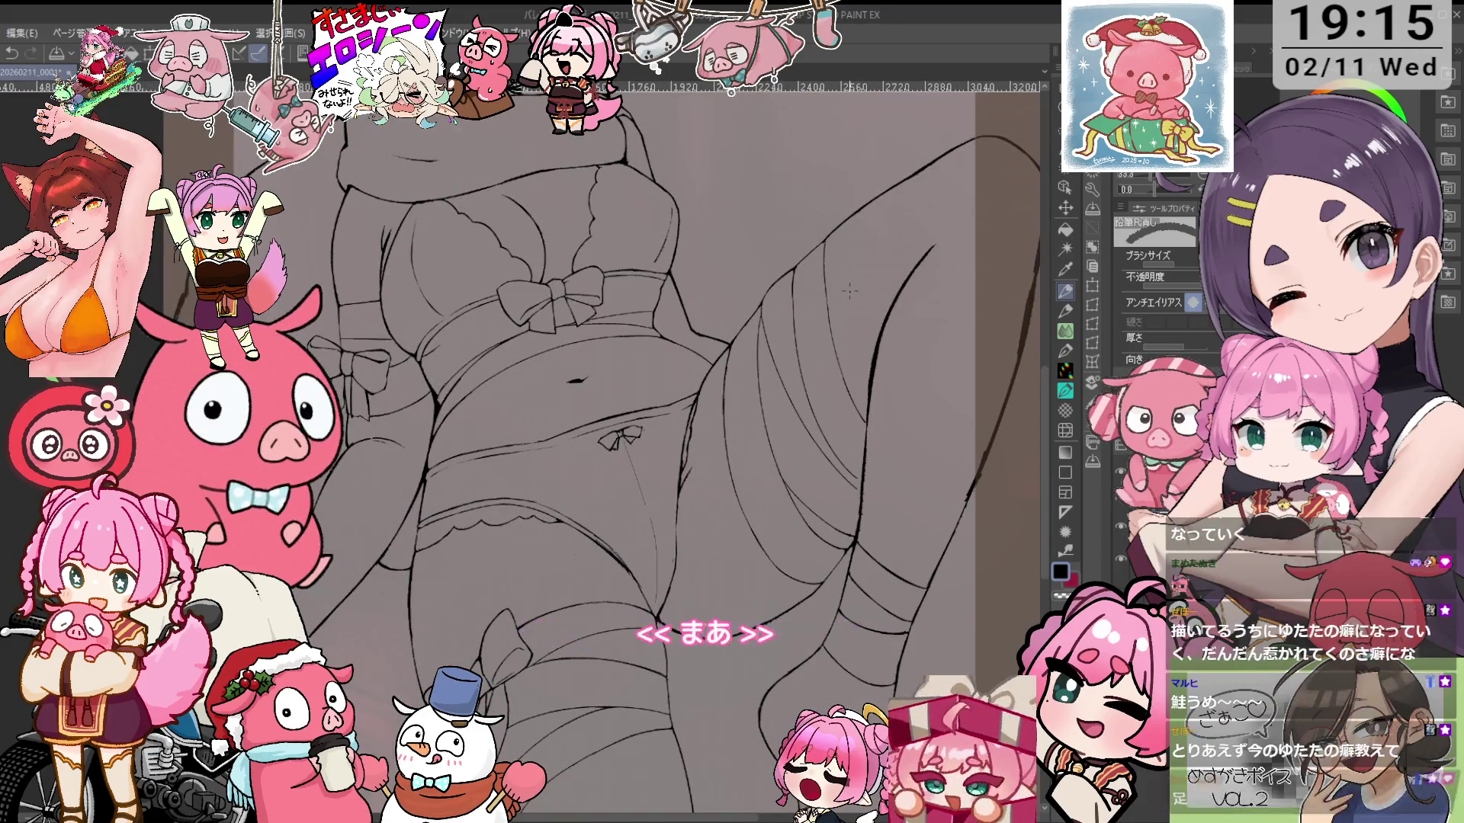
scroll(850, 290, up, 5)
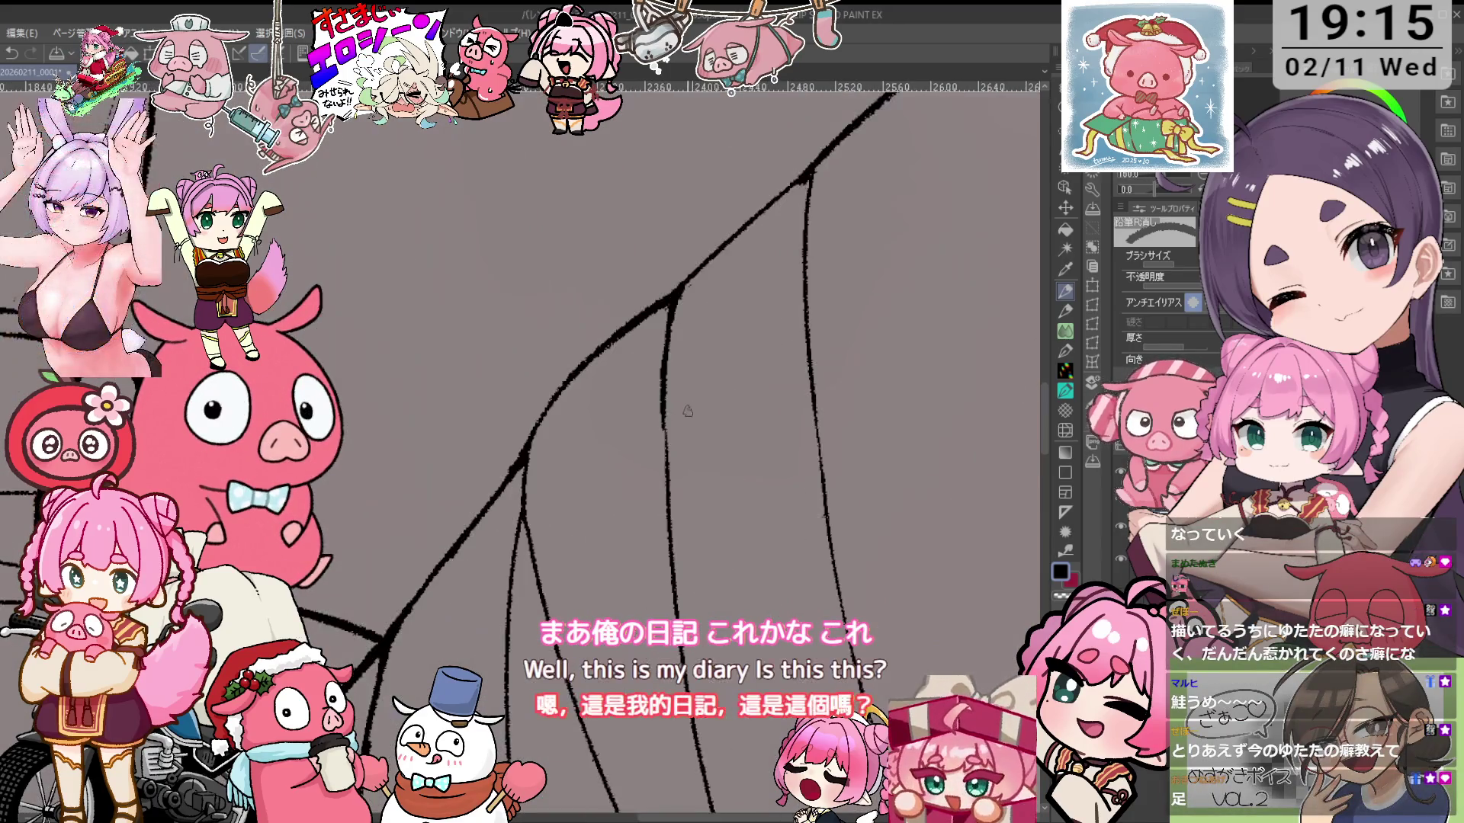
scroll(688, 412, left, 2)
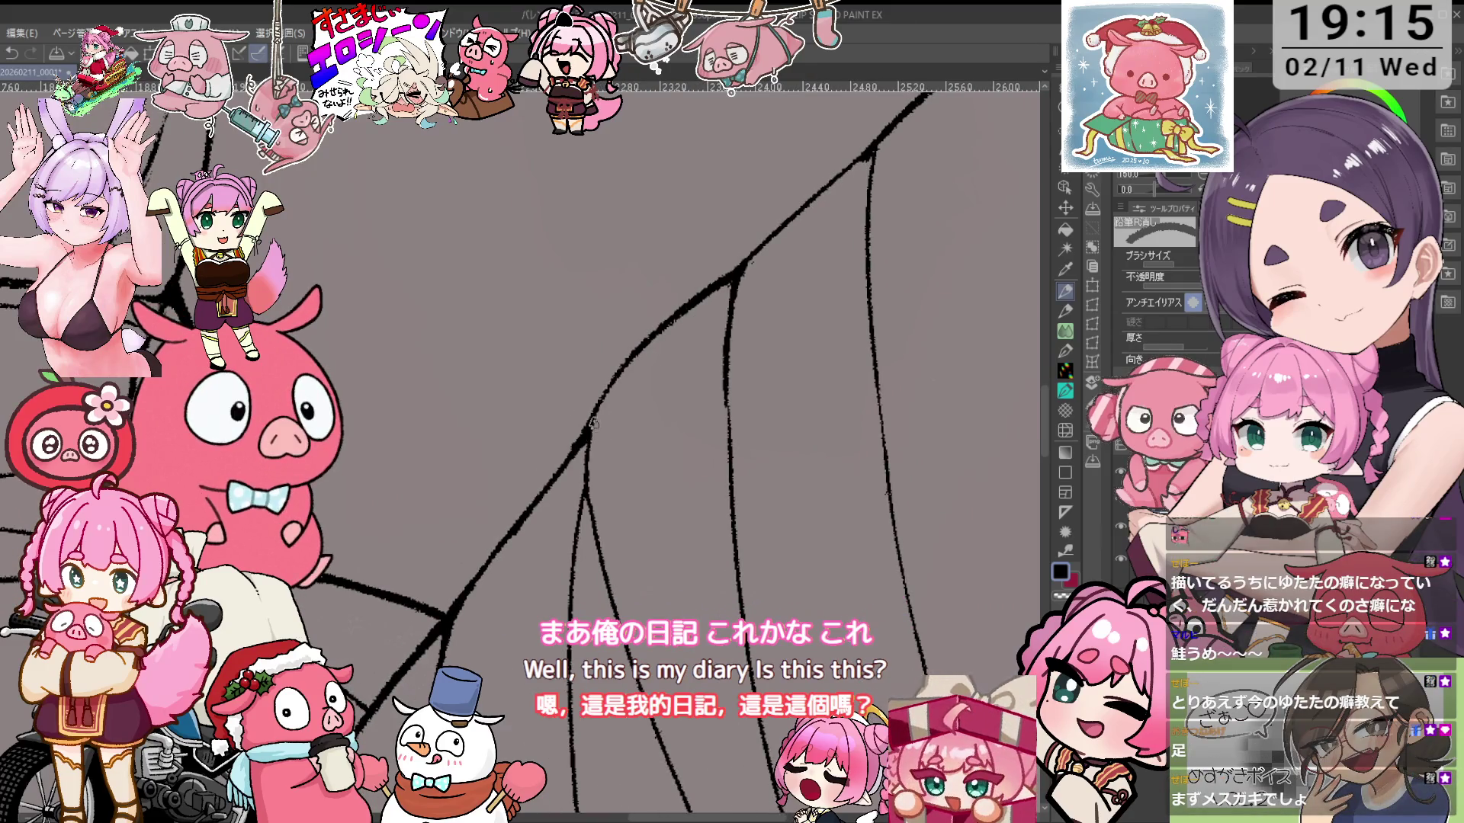
drag(592, 423, 596, 487)
key(p)
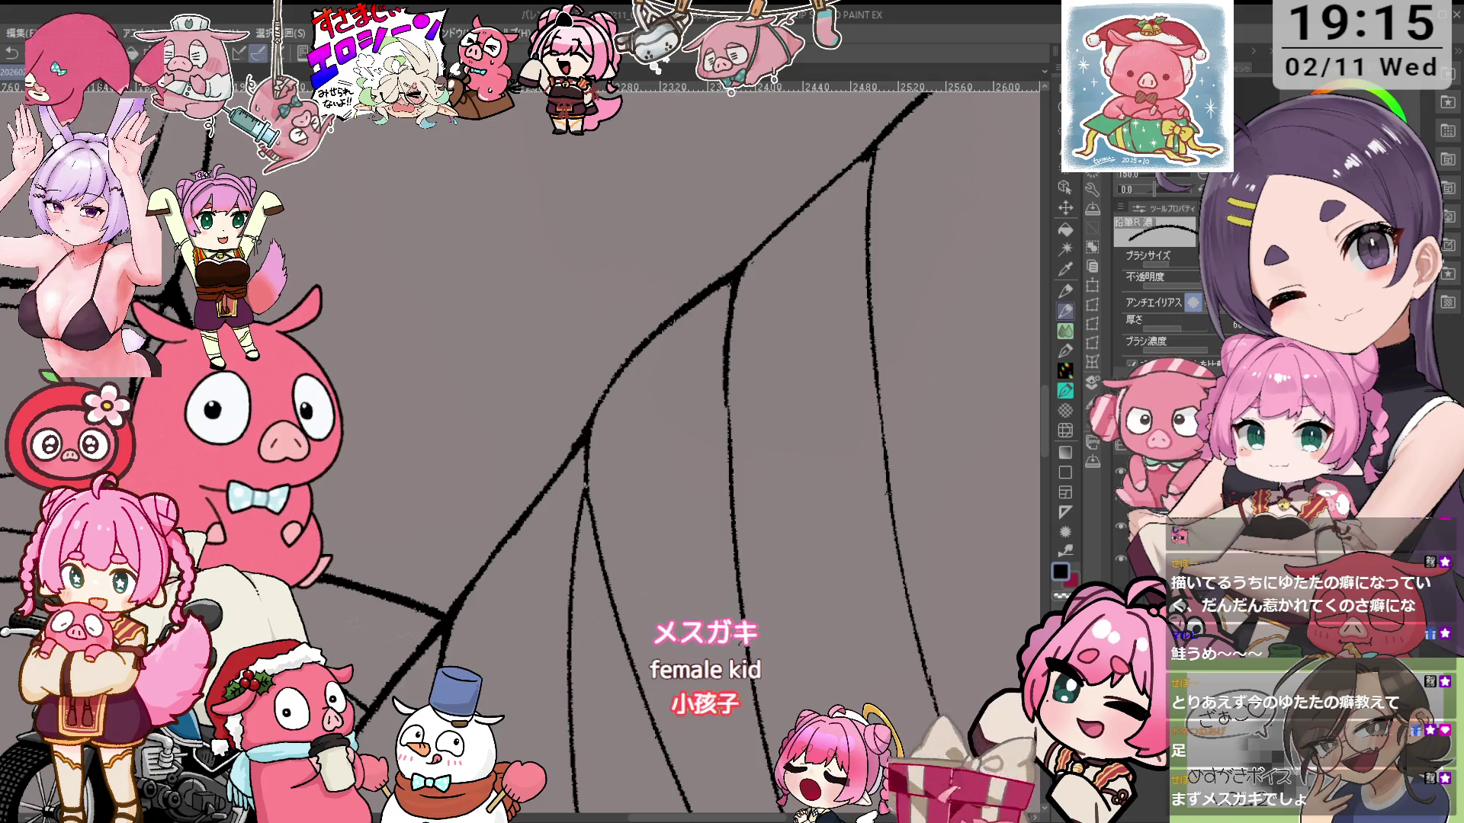
drag(583, 471, 581, 516)
key(e)
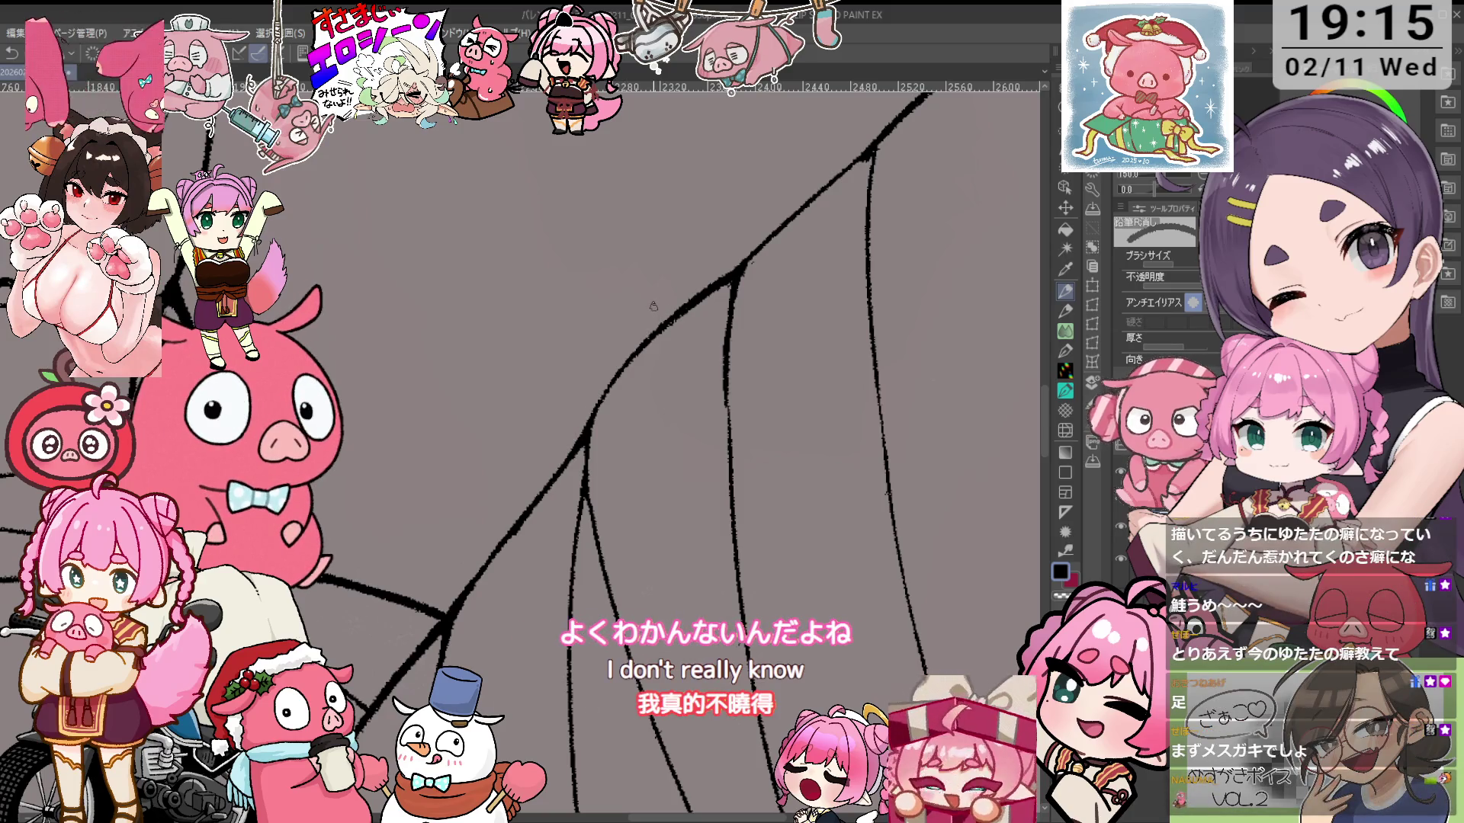
Darken and extend the vertical line on the leg, then lighten it slightly
scroll(761, 294, down, 2)
scroll(761, 294, up, 2)
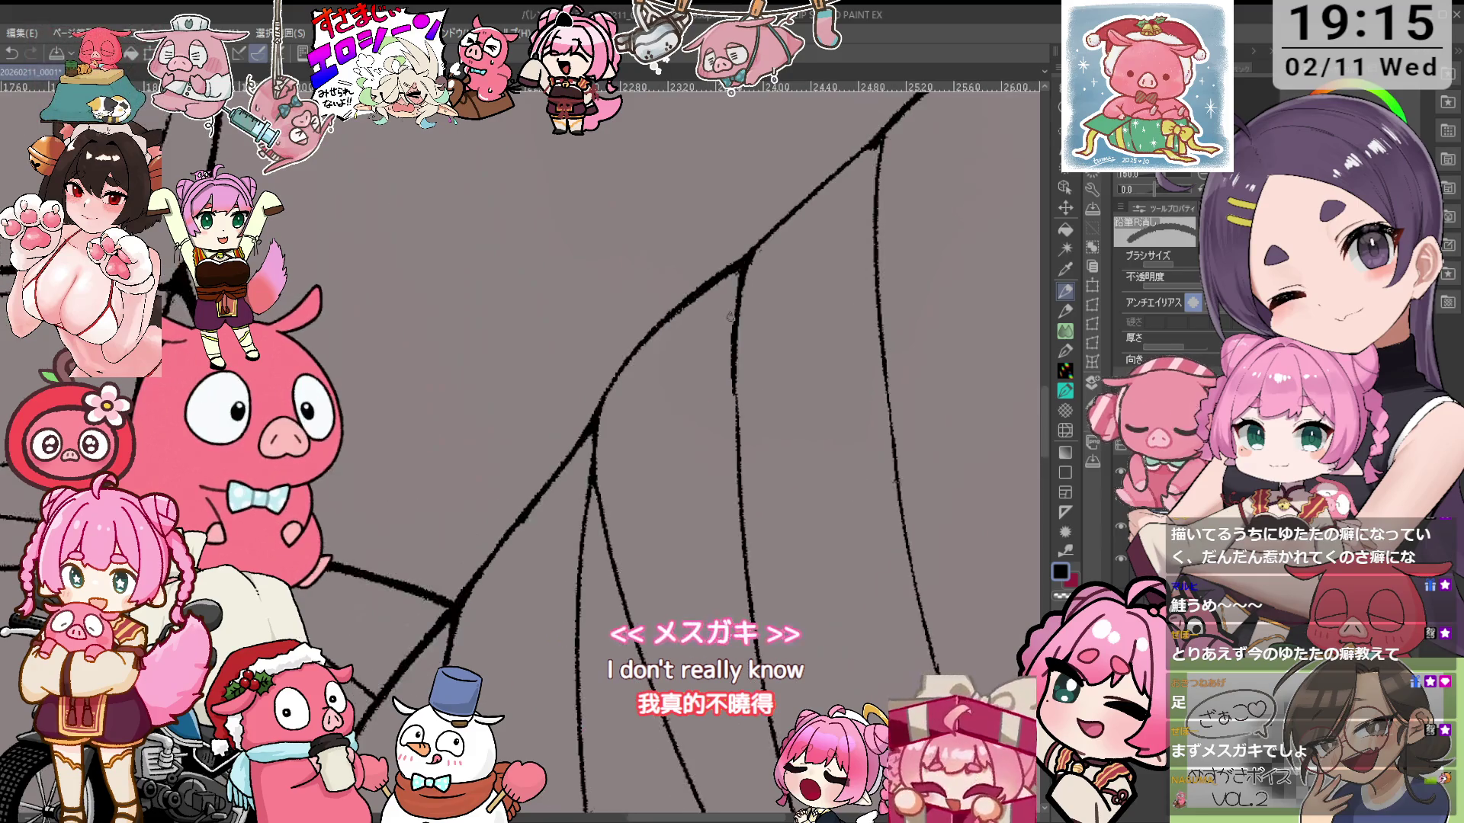
key(p)
drag(739, 306, 735, 407)
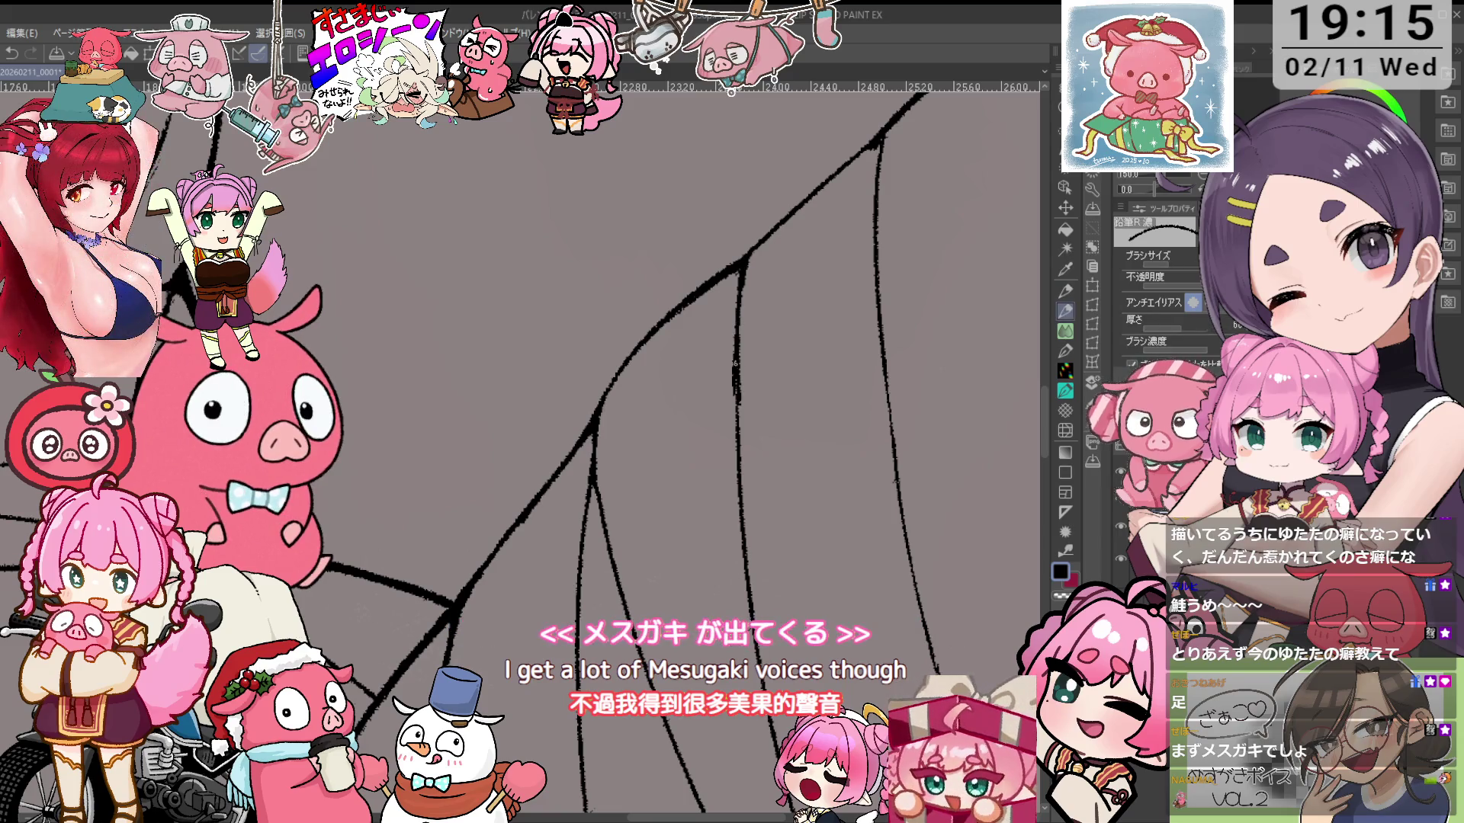
drag(738, 329, 732, 437)
key(p)
drag(729, 376, 745, 471)
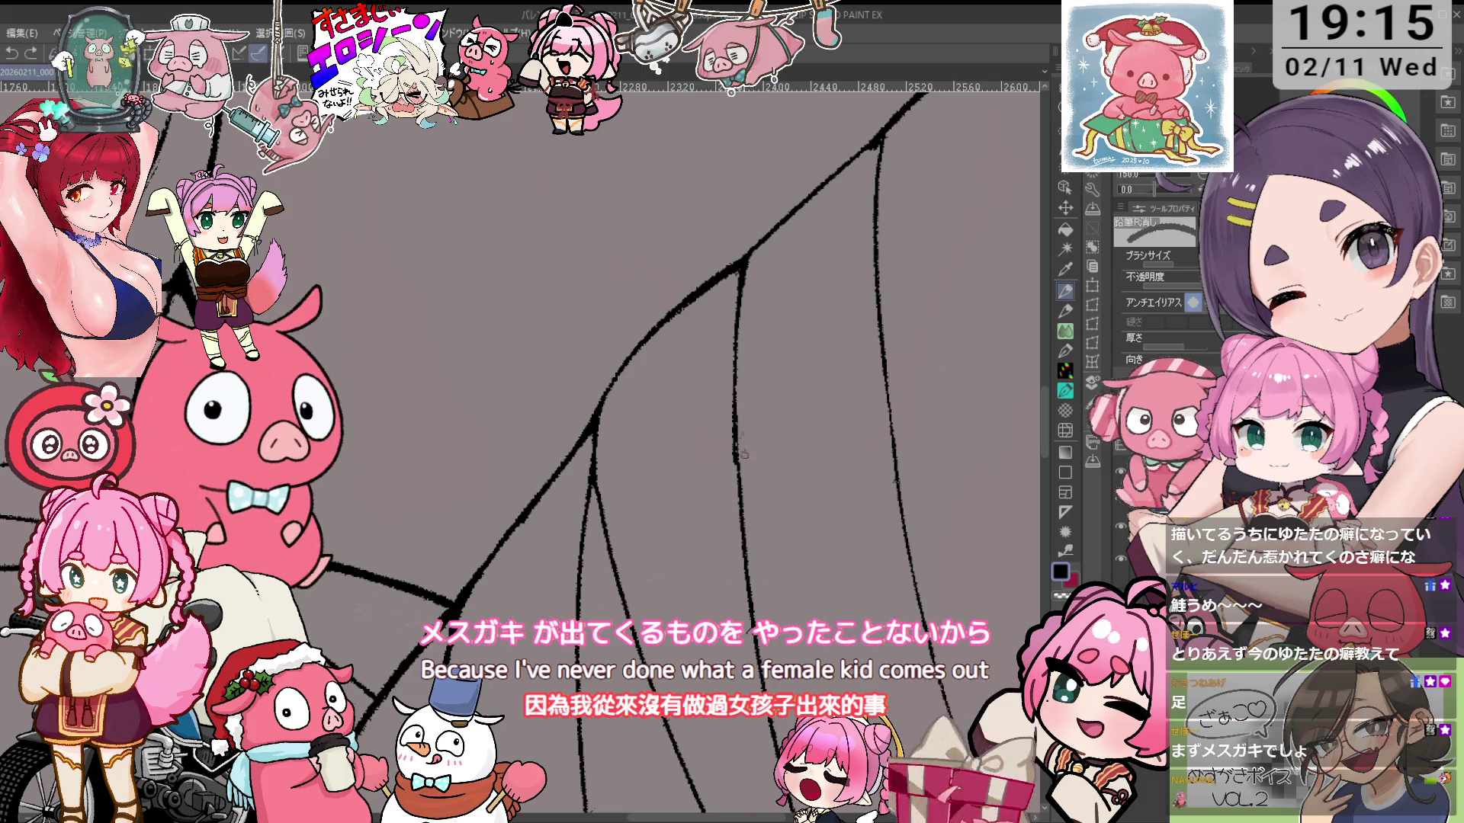
scroll(741, 436, down, 5)
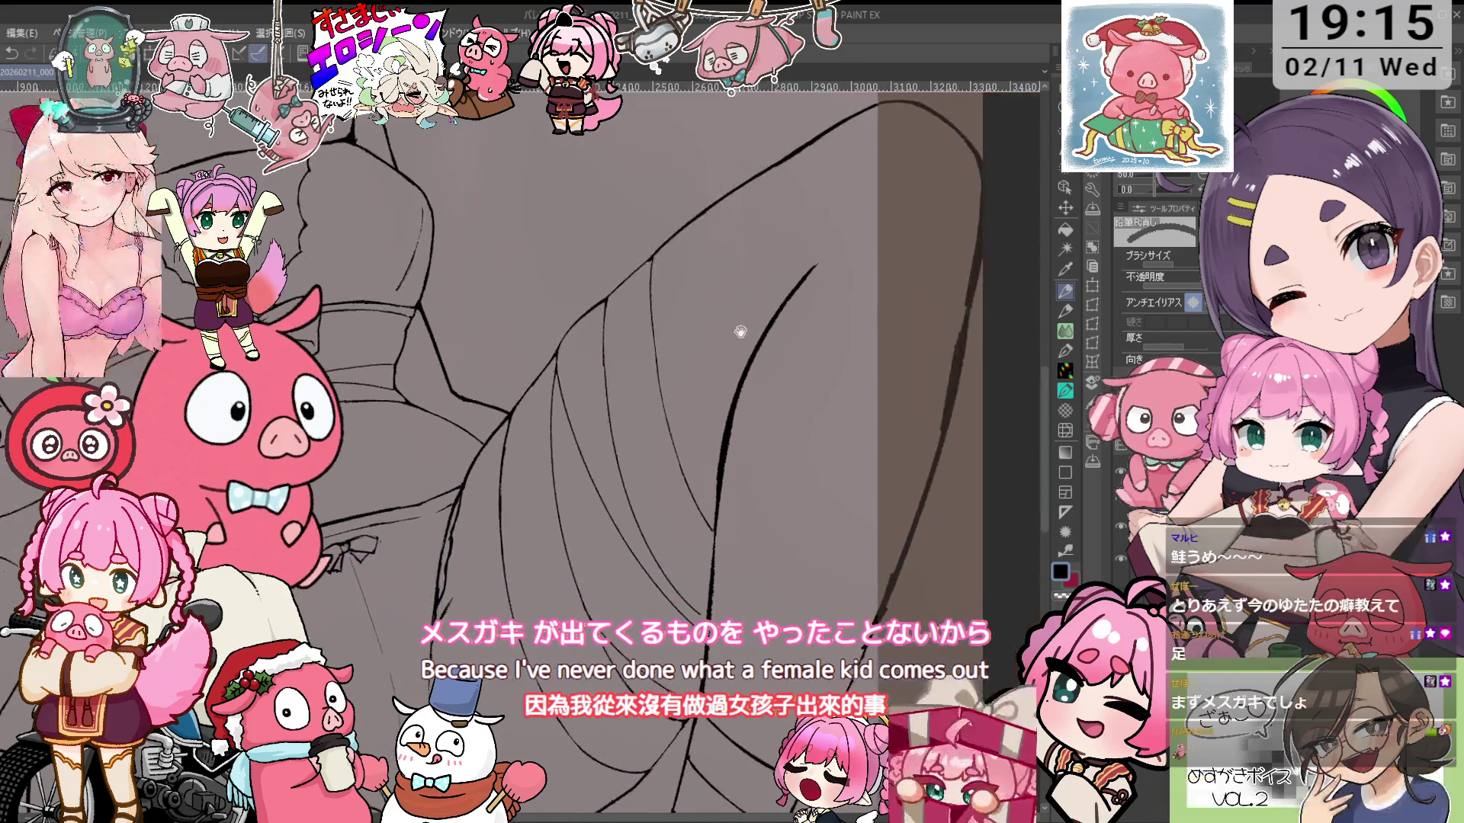
scroll(735, 344, up, 2)
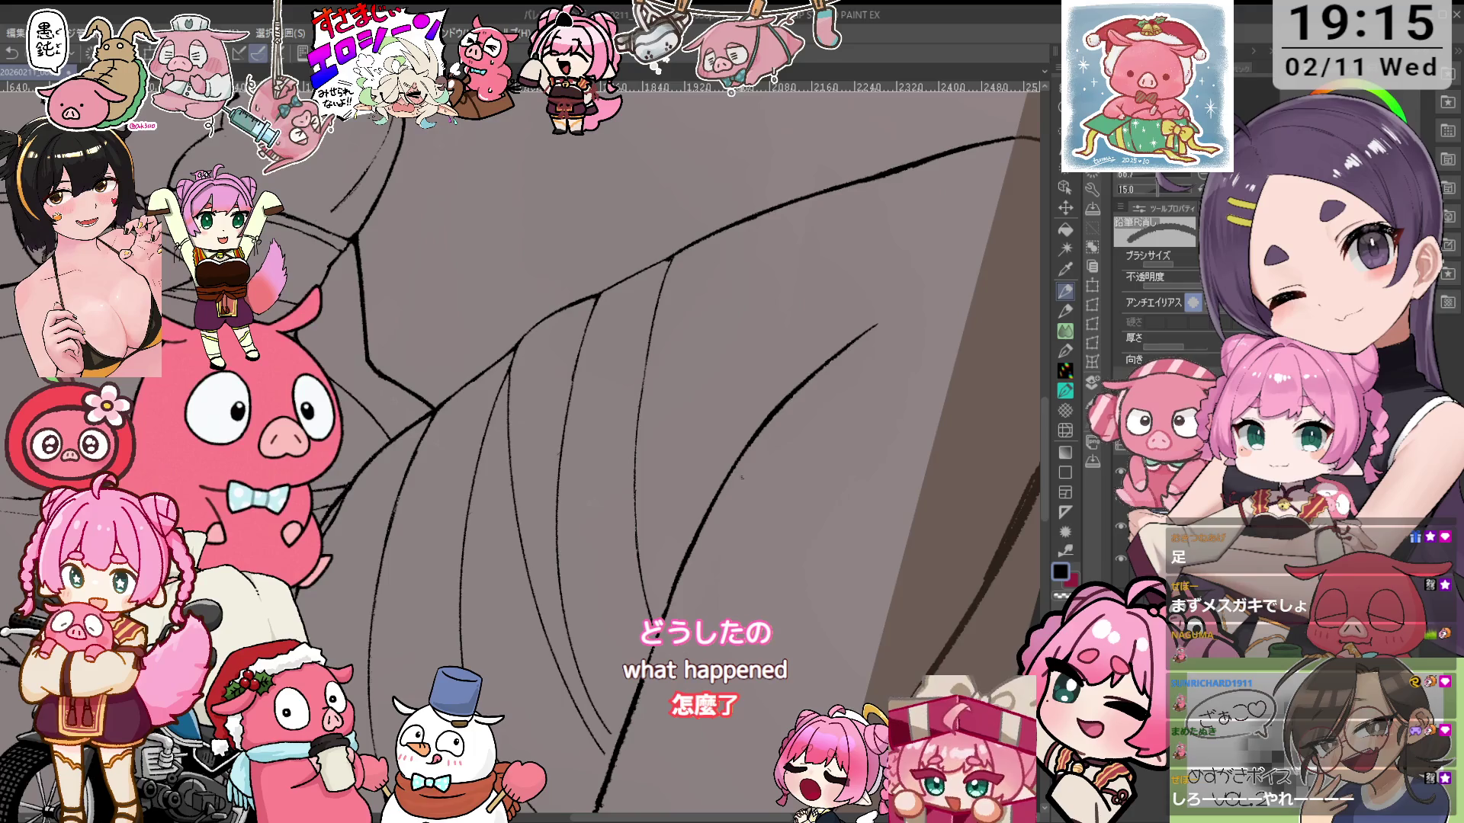
Rotate along the leg warmer lines, reset the view, and erase part of the small stray stroke
mouse_move(732, 457)
mouse_down()
mouse_move(786, 385)
mouse_move(809, 401)
mouse_move(810, 414)
mouse_move(605, 424)
mouse_move(586, 460)
mouse_up()
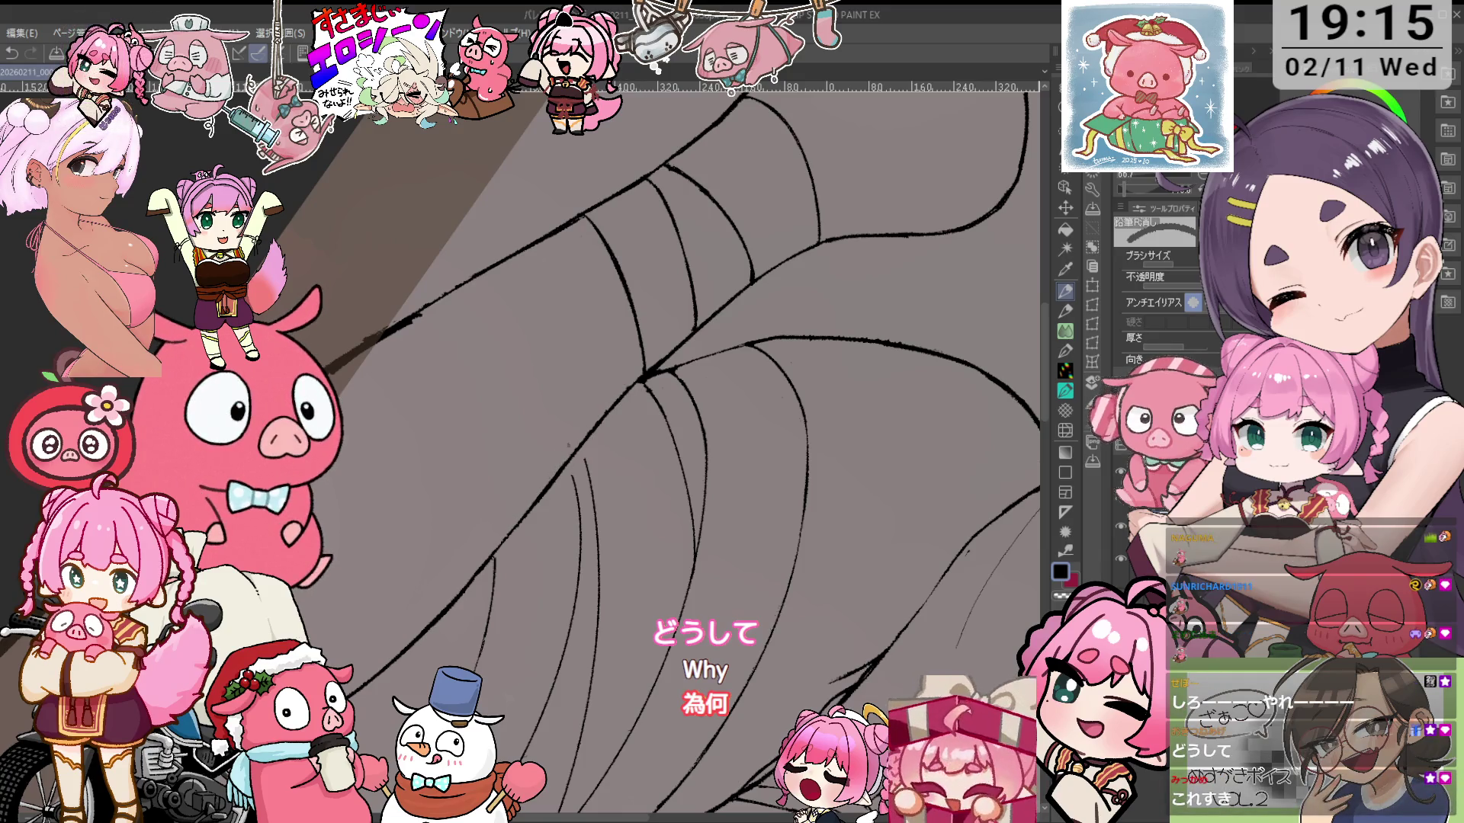
mouse_move(580, 423)
mouse_down()
mouse_move(572, 379)
mouse_move(422, 528)
mouse_up()
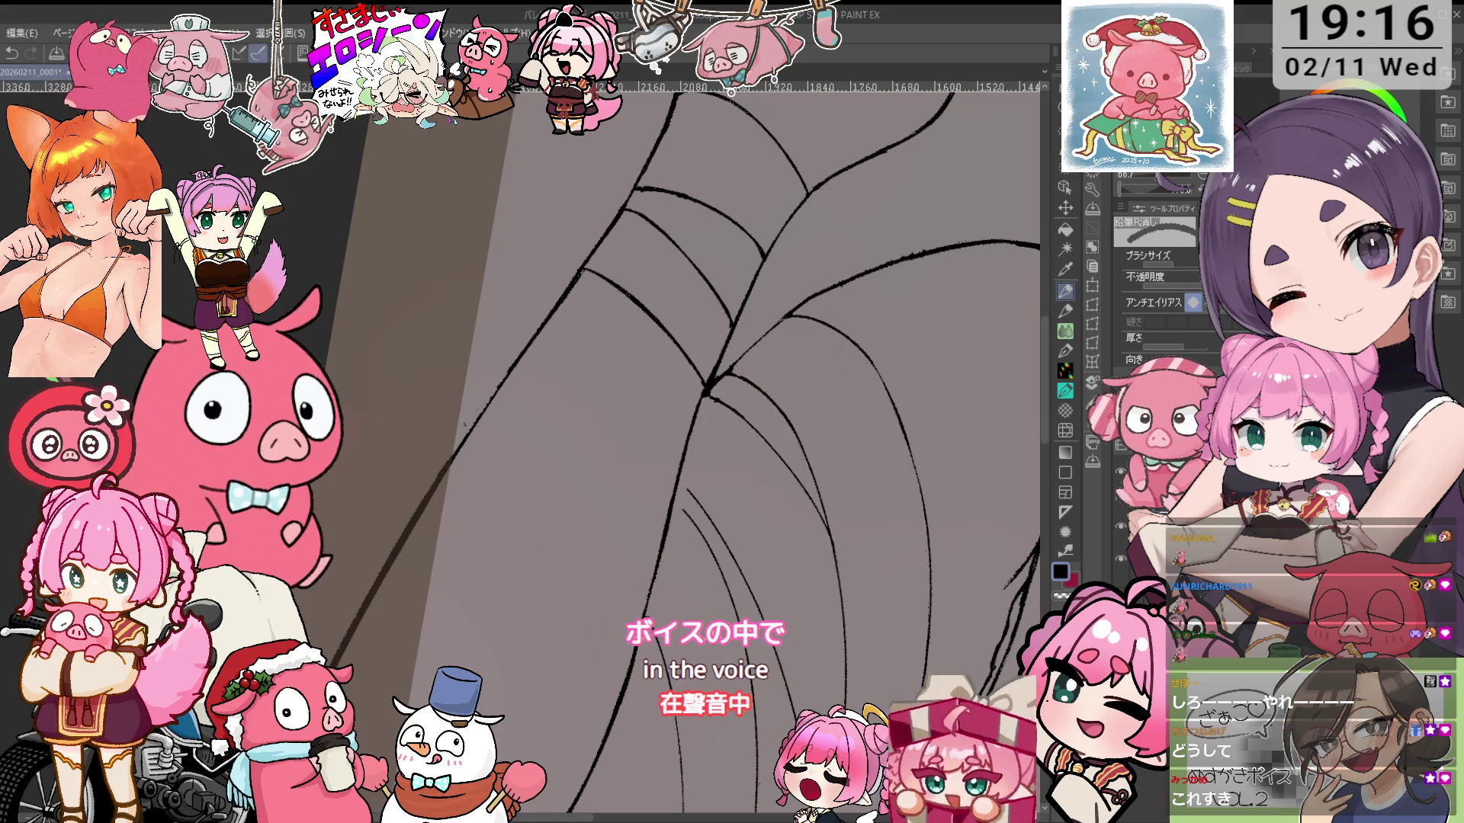
key(p)
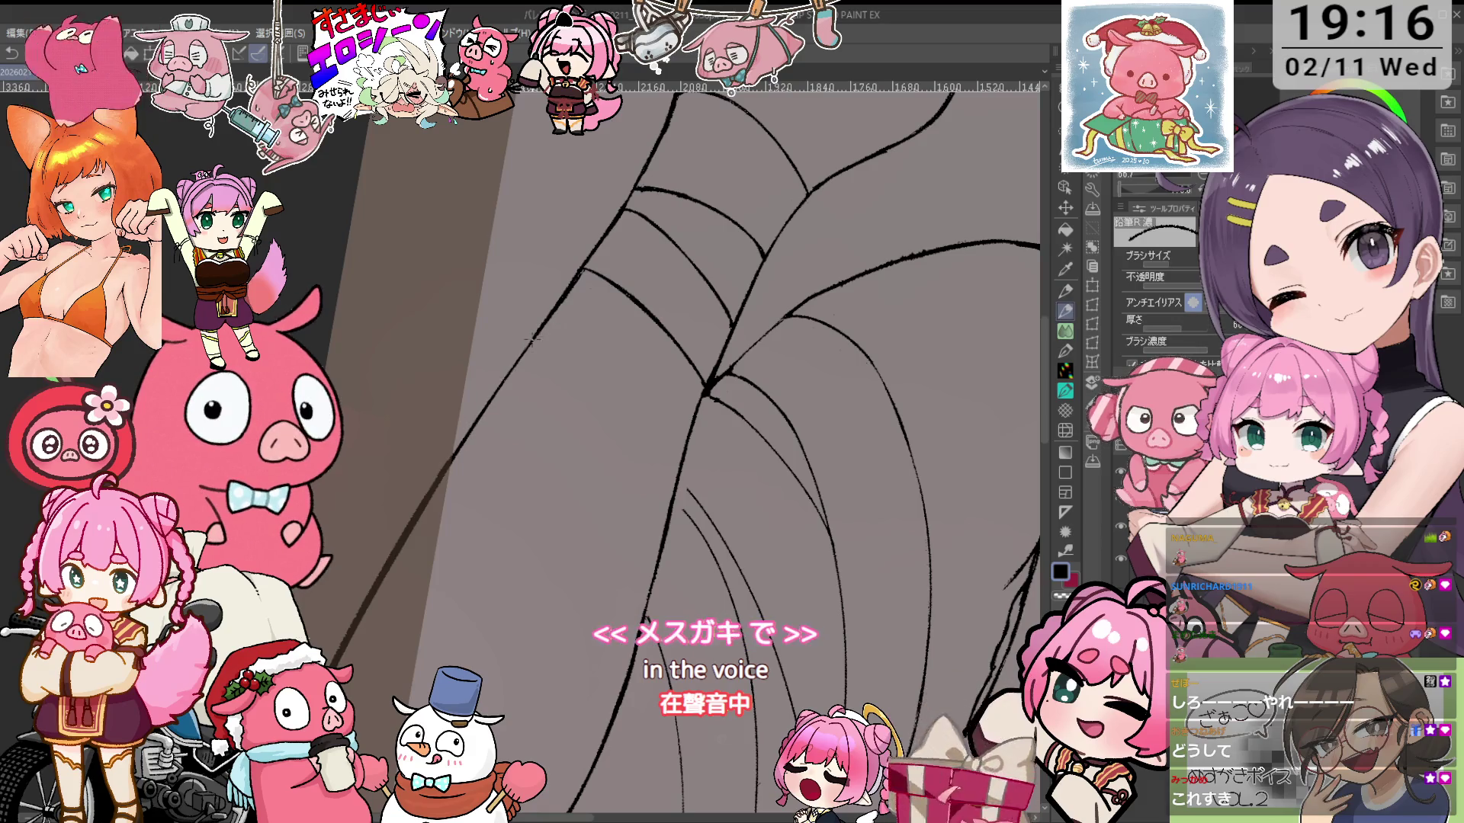
mouse_move(449, 461)
mouse_down()
mouse_move(565, 502)
mouse_move(584, 480)
mouse_move(607, 518)
mouse_up()
key(ctrl+0)
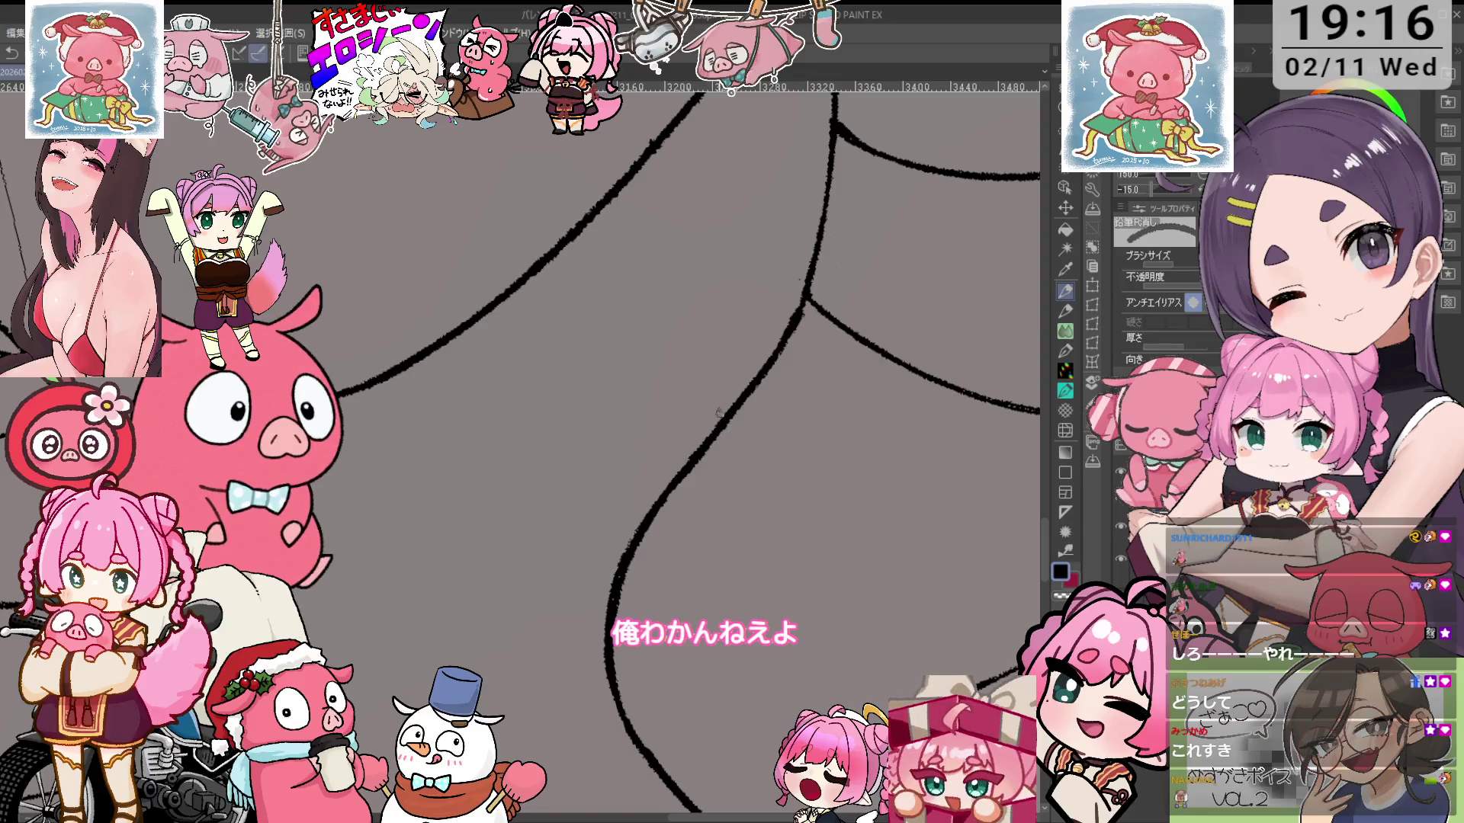
key(e)
mouse_move(887, 377)
mouse_down()
mouse_move(882, 425)
mouse_move(783, 417)
mouse_up()
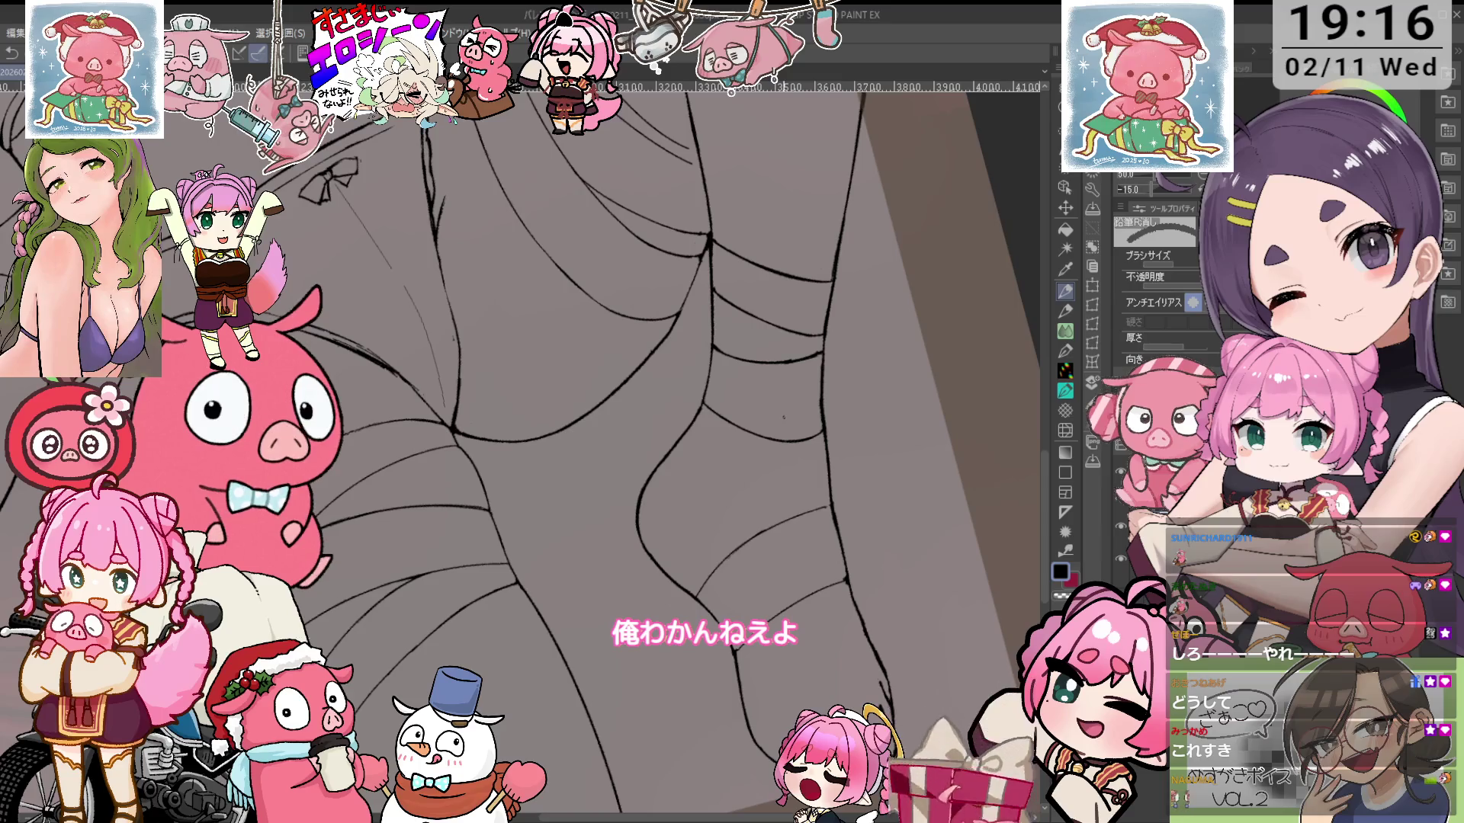
key(p)
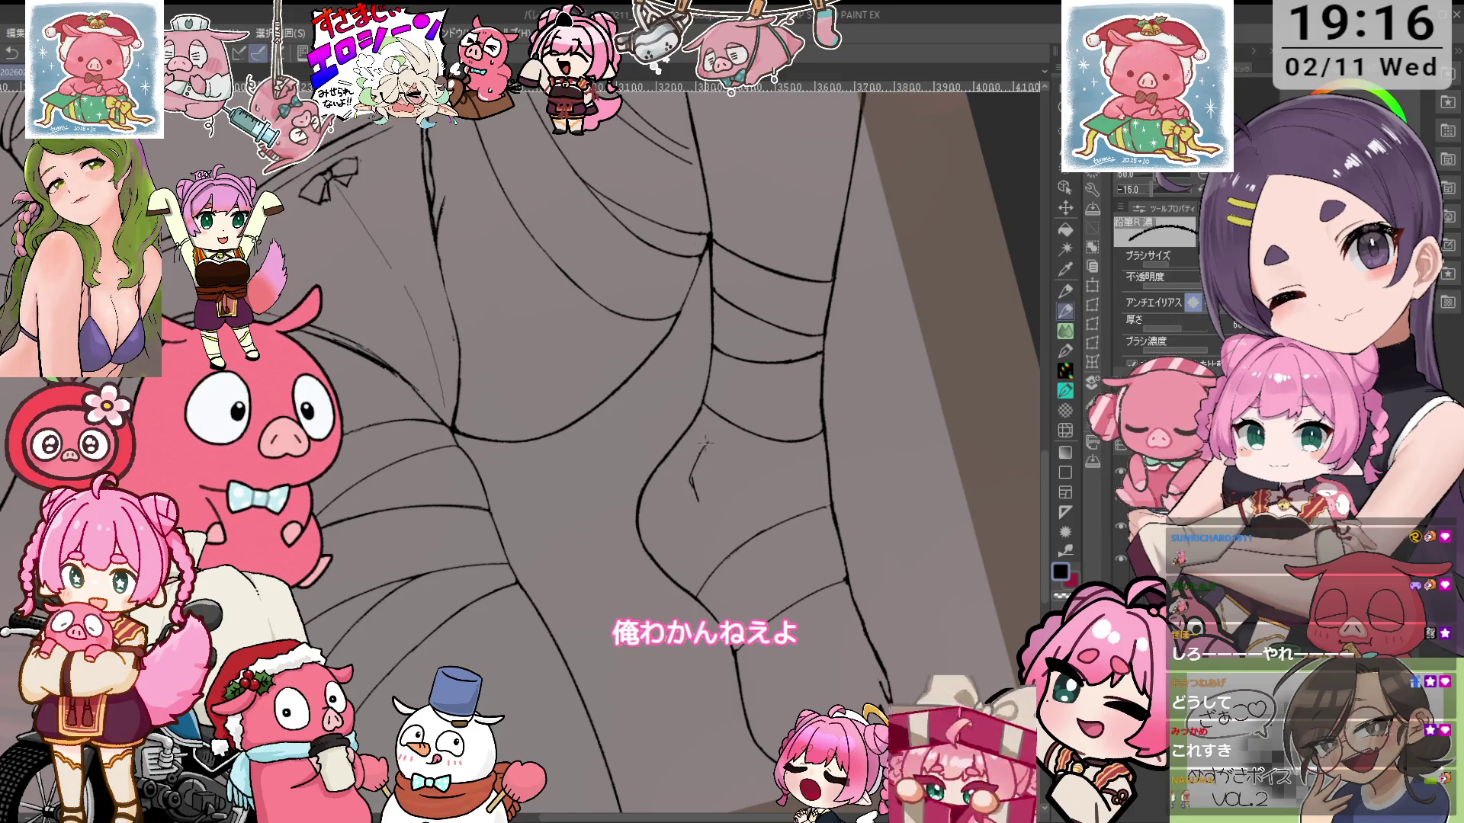
key(e)
drag(695, 502, 697, 446)
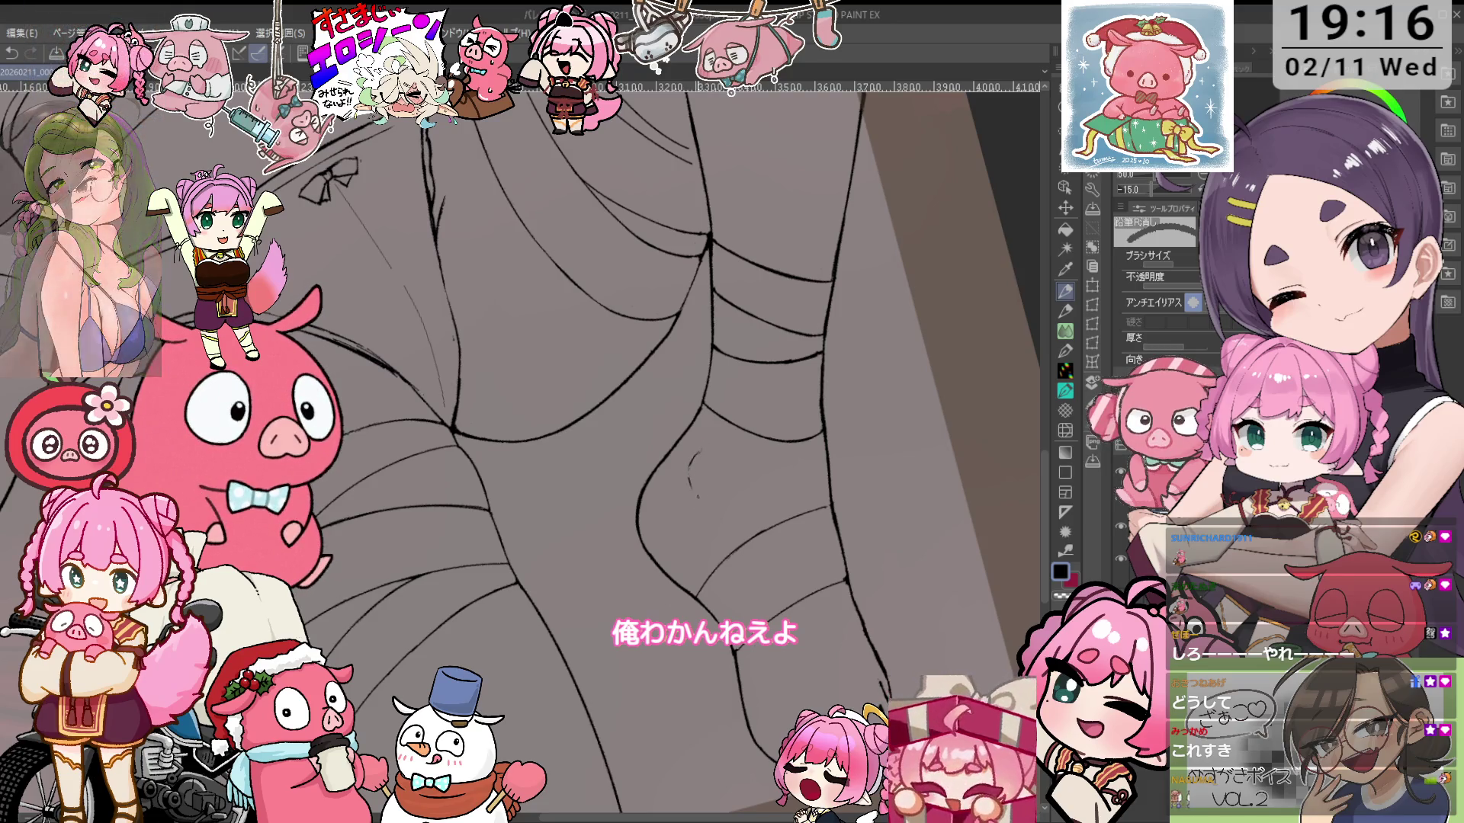
scroll(694, 496, down, 2)
scroll(733, 359, up, 3)
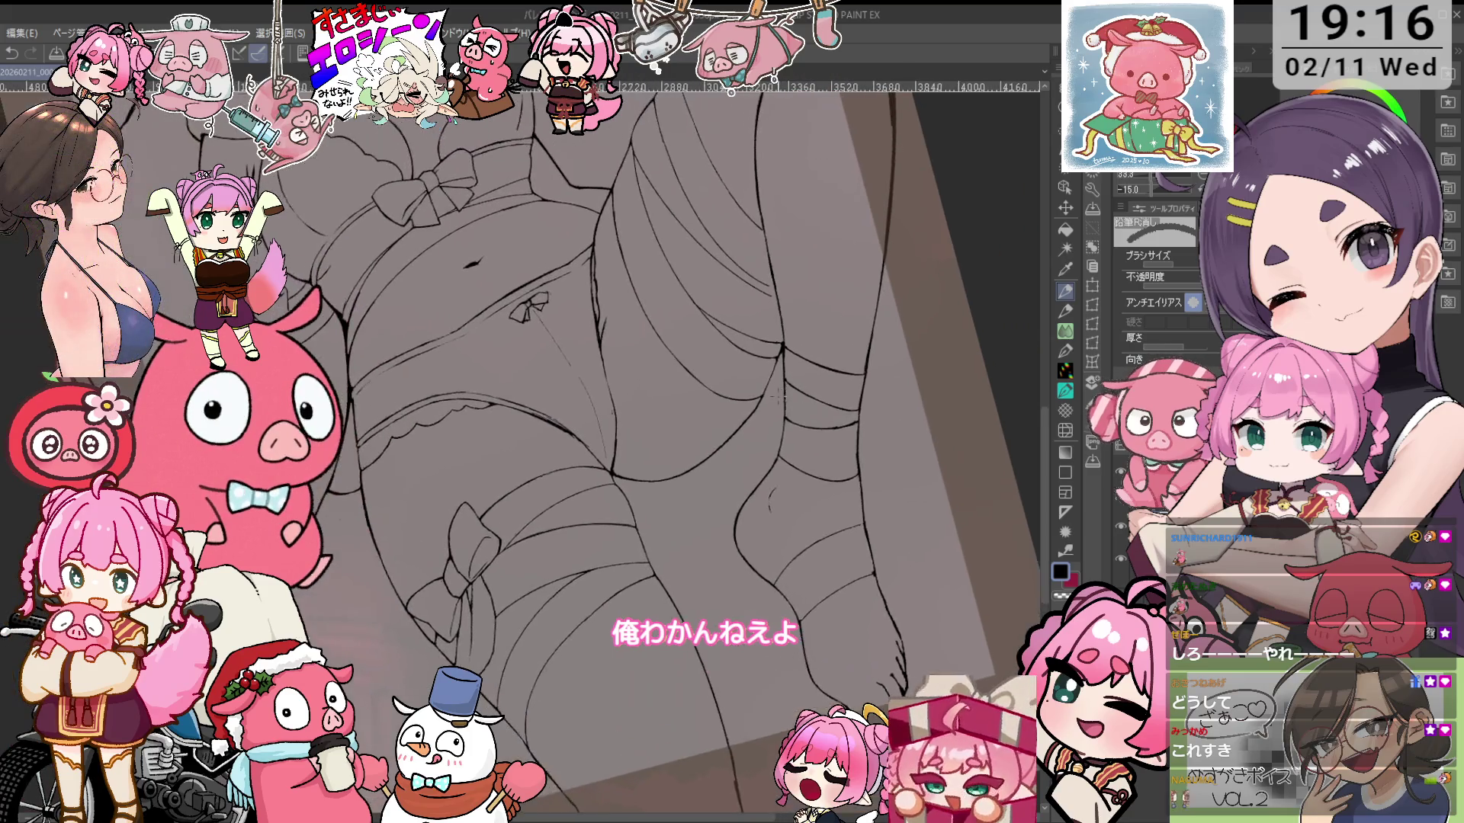
scroll(686, 381, up, 3)
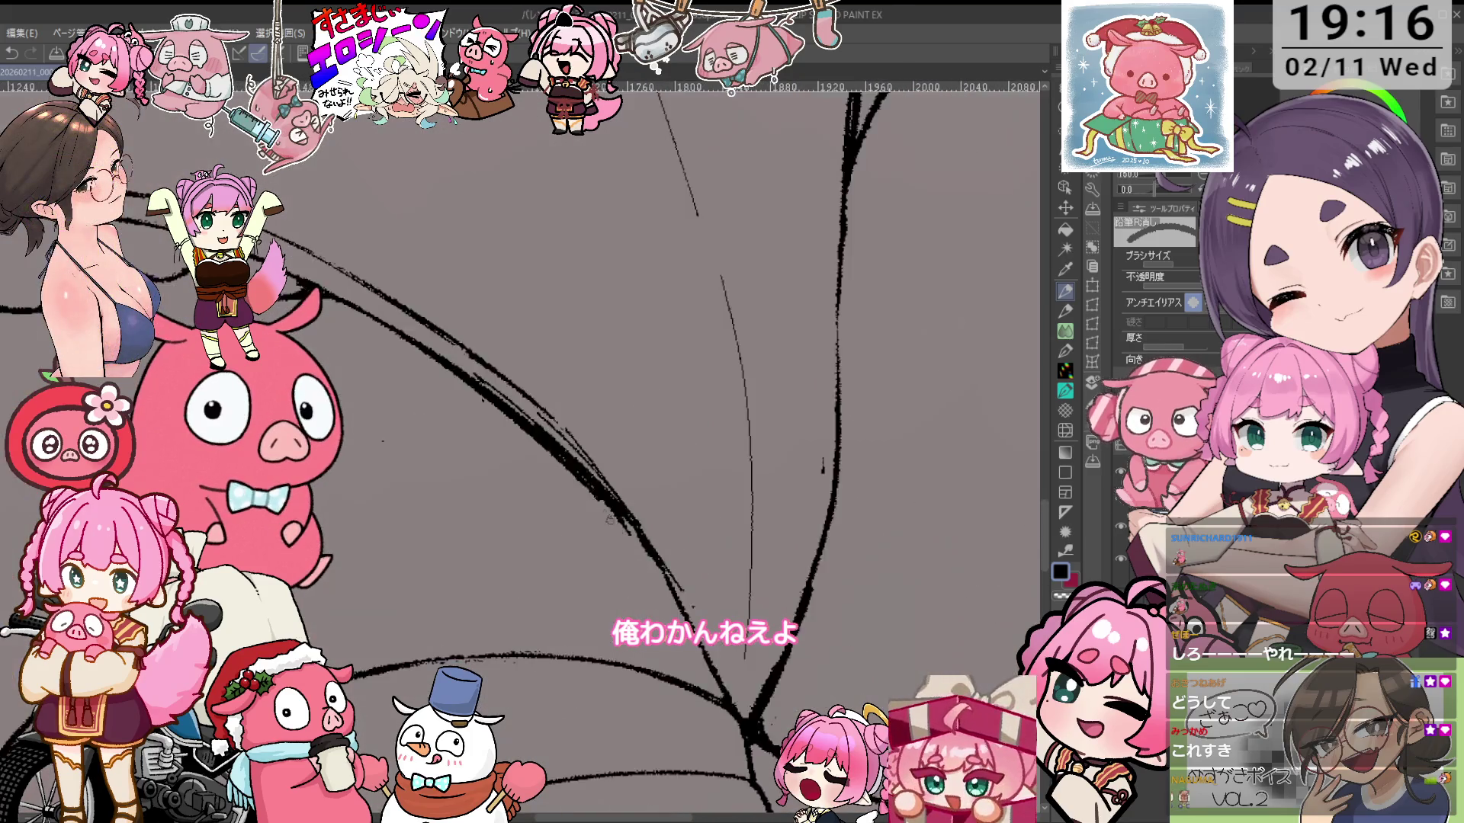
mouse_move(602, 320)
mouse_down()
mouse_move(614, 465)
mouse_move(619, 345)
mouse_move(557, 476)
mouse_up()
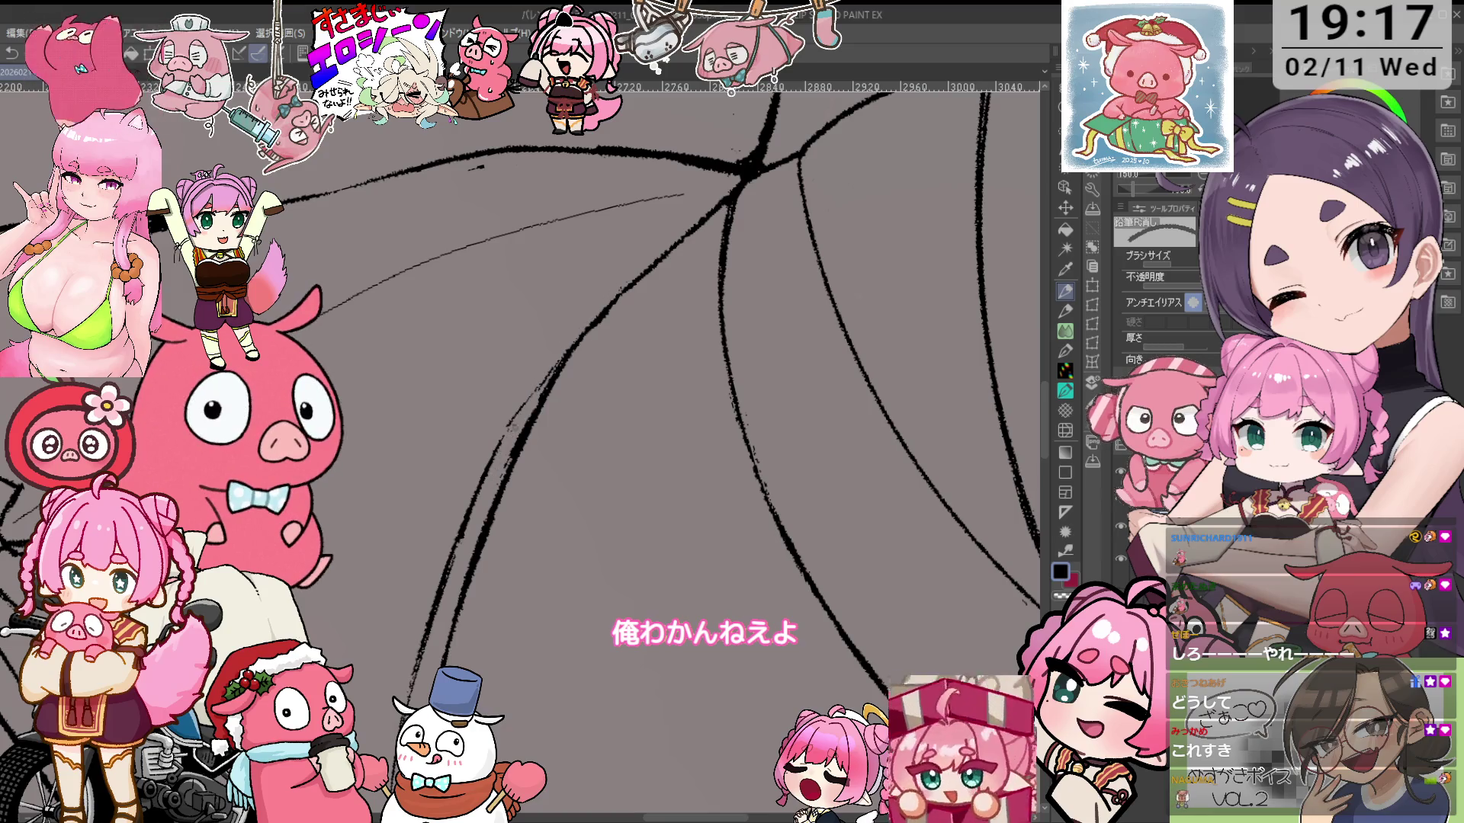
scroll(639, 373, down, 3)
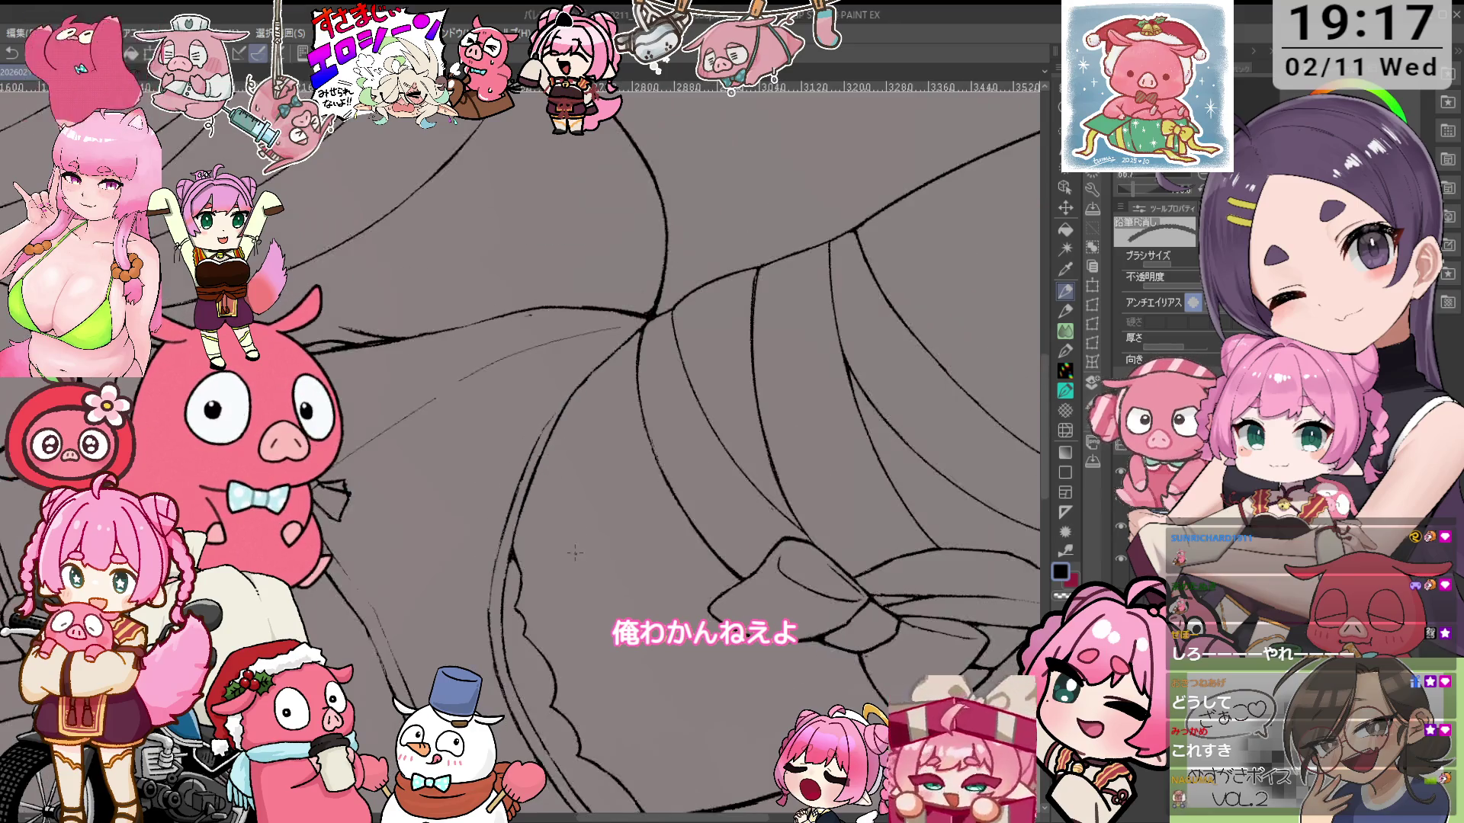
scroll(639, 373, up, 2)
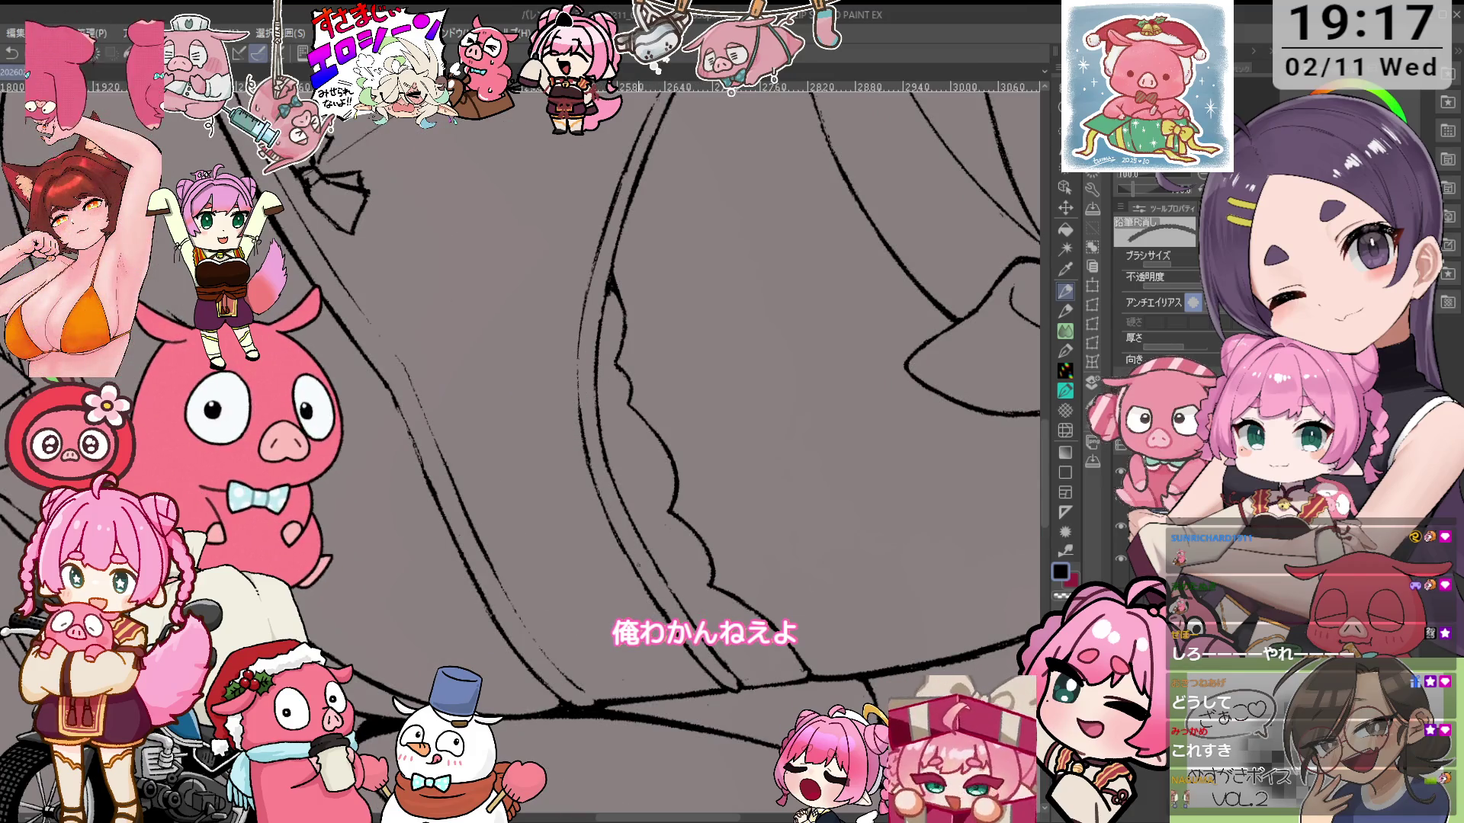
scroll(652, 447, down, 3)
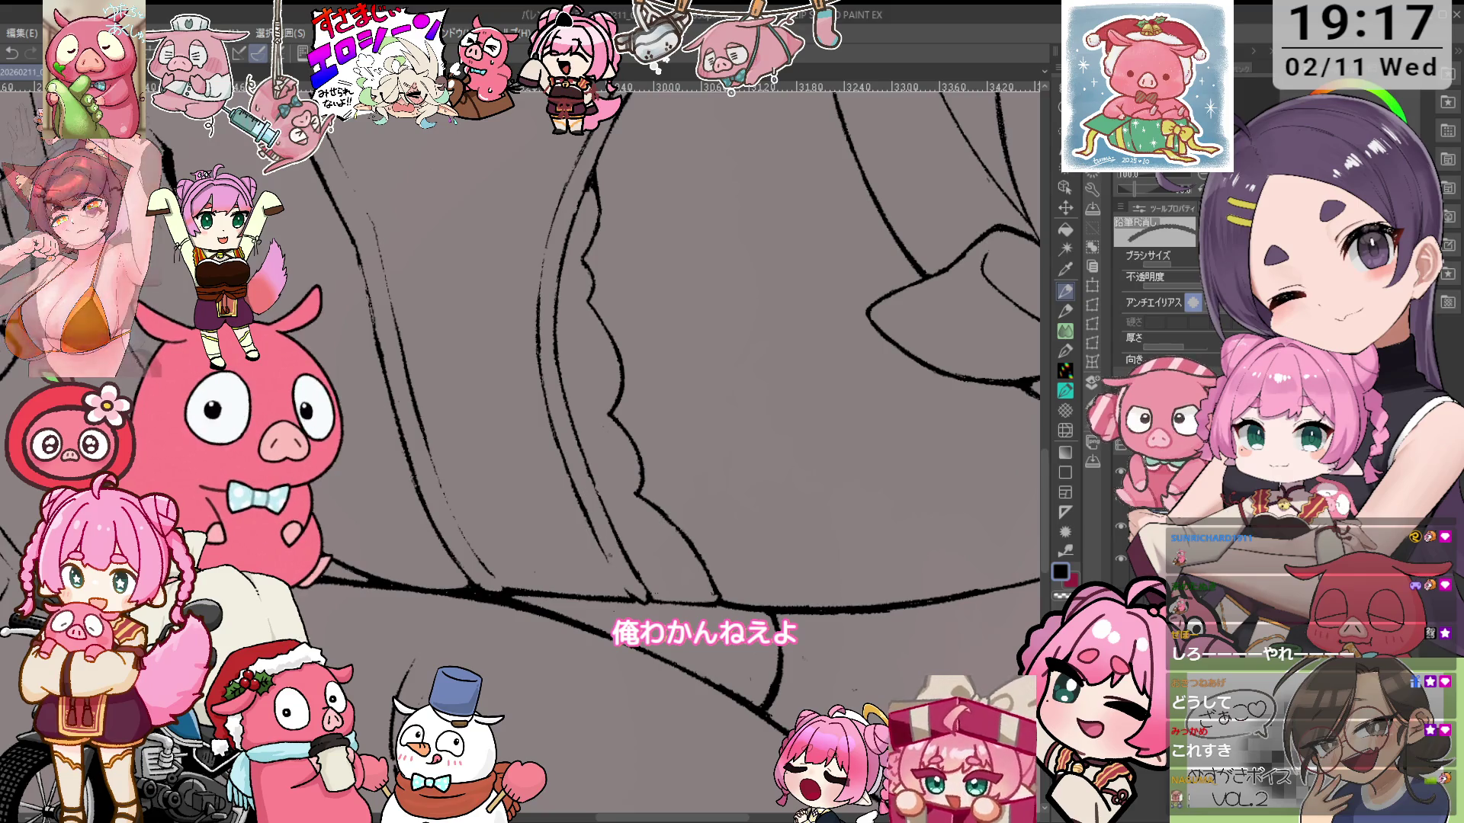
scroll(519, 449, down, 3)
mouse_move(650, 441)
mouse_down()
mouse_move(738, 319)
mouse_move(802, 332)
mouse_up()
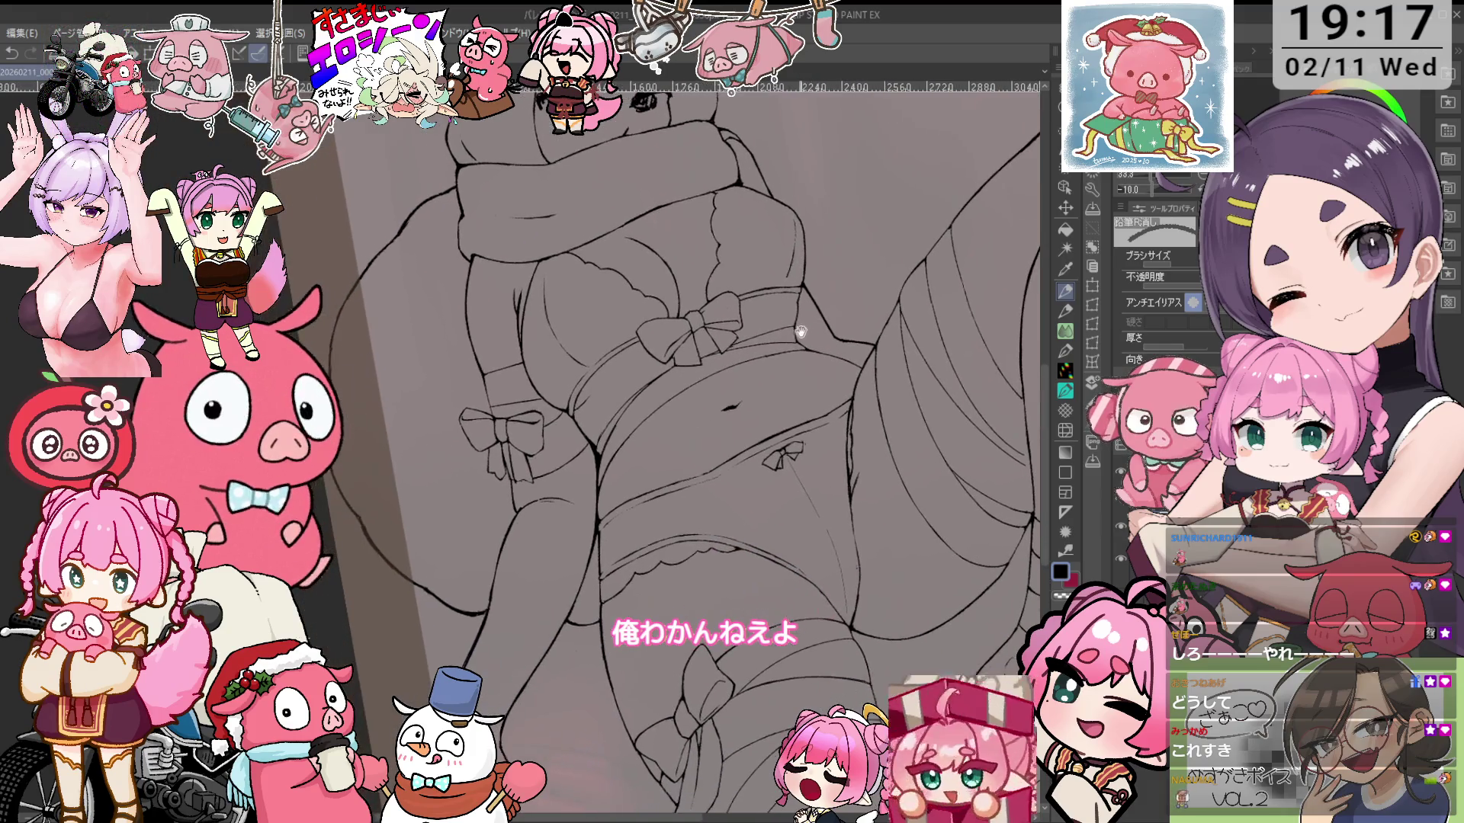
scroll(753, 398, down, 4)
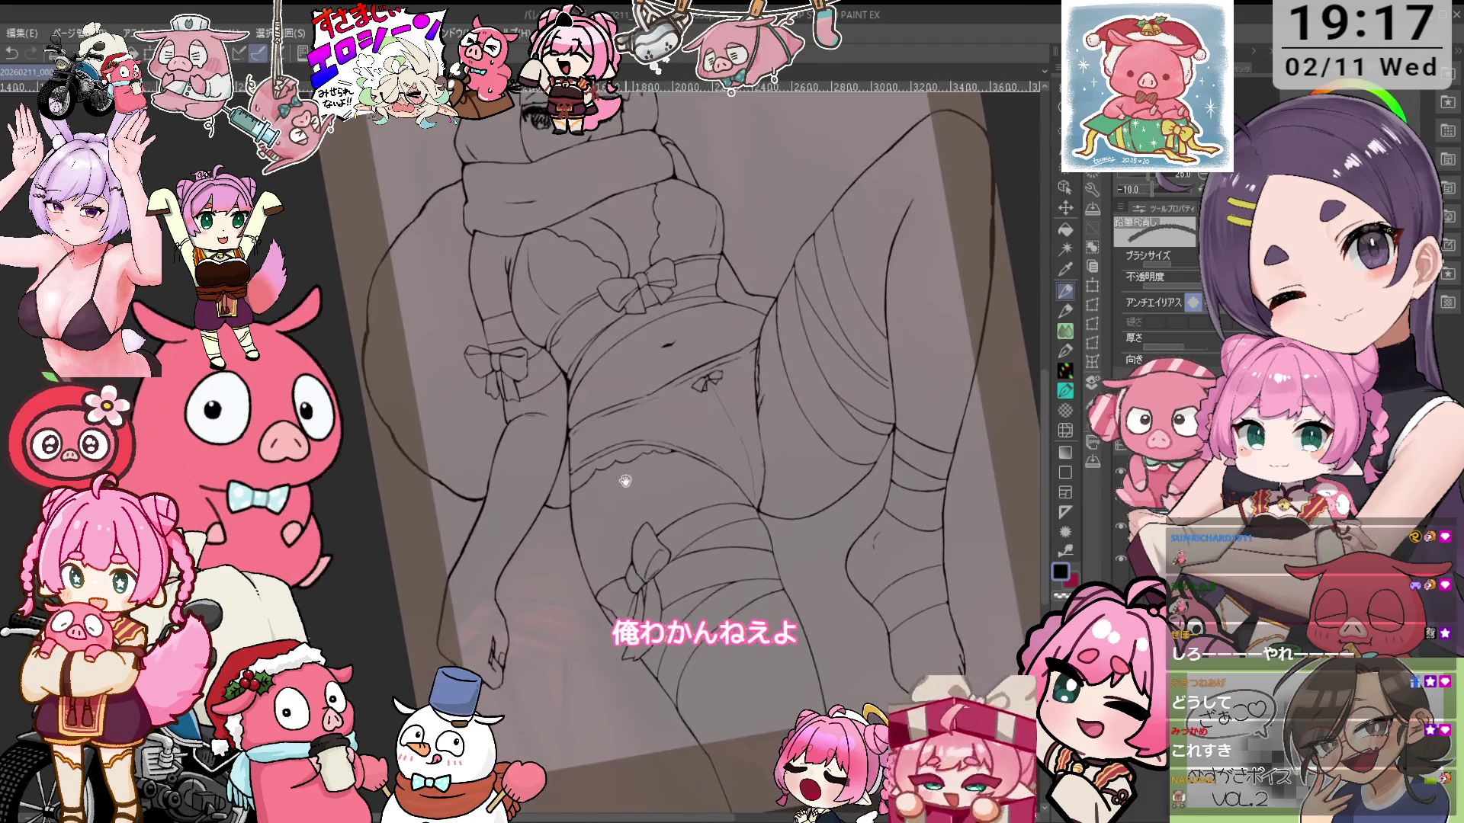
scroll(583, 524, up, 5)
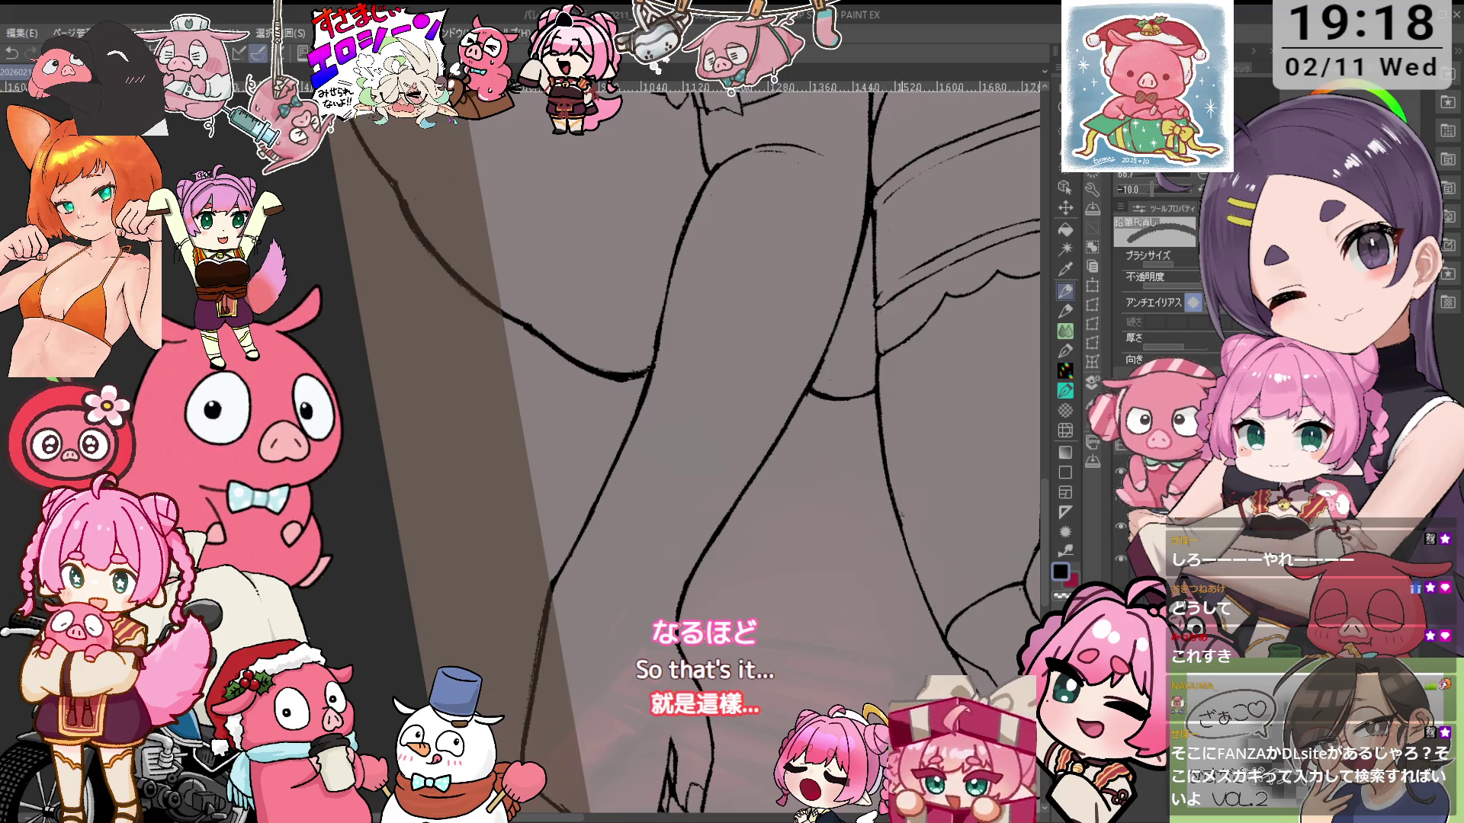
Rotate the view onto the inner thighs and redraw their contours thicker with 鉛筆R濃 and 鉛筆R消し
drag(956, 530, 869, 320)
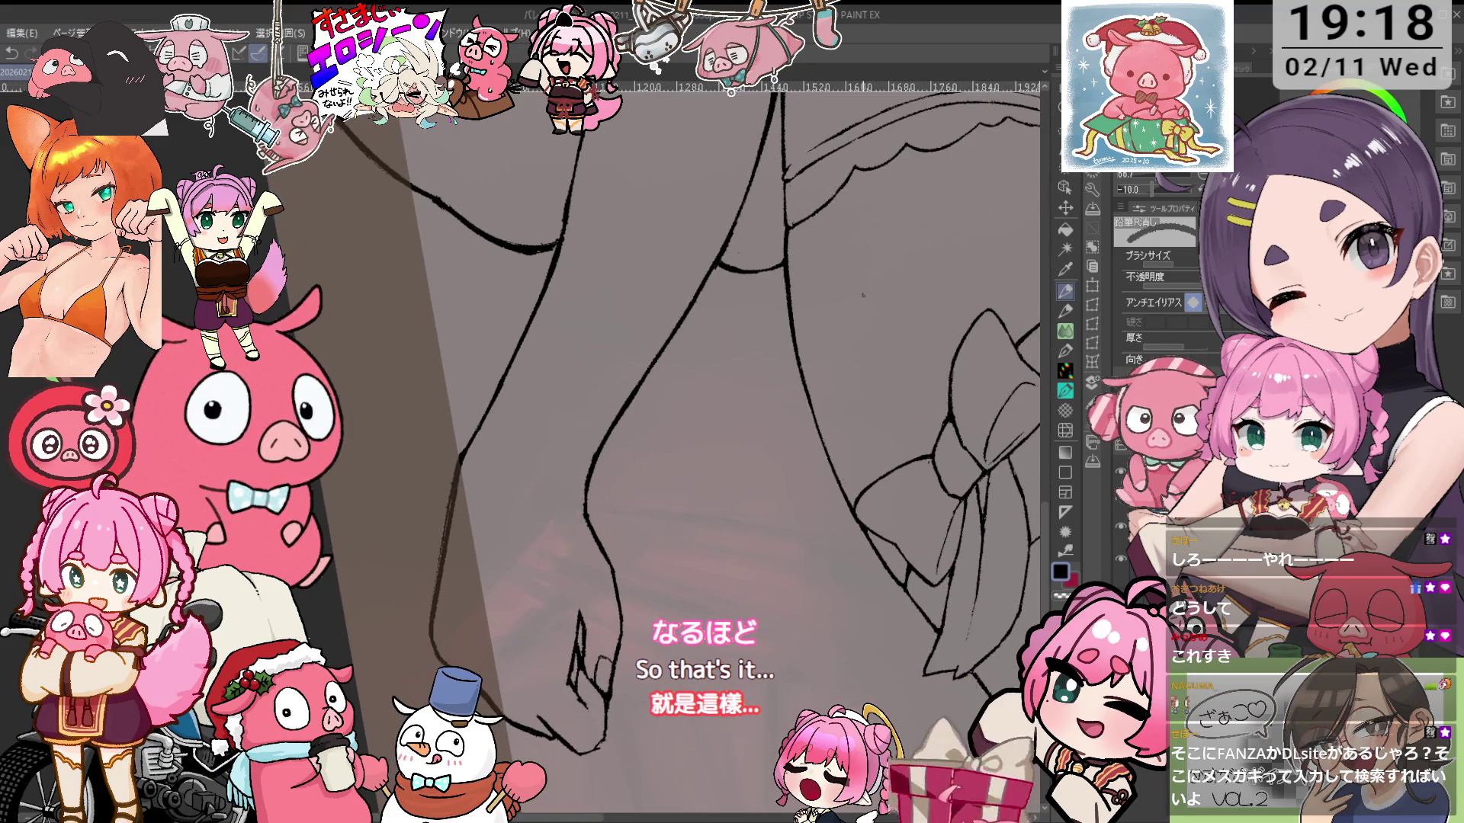
key(minus)
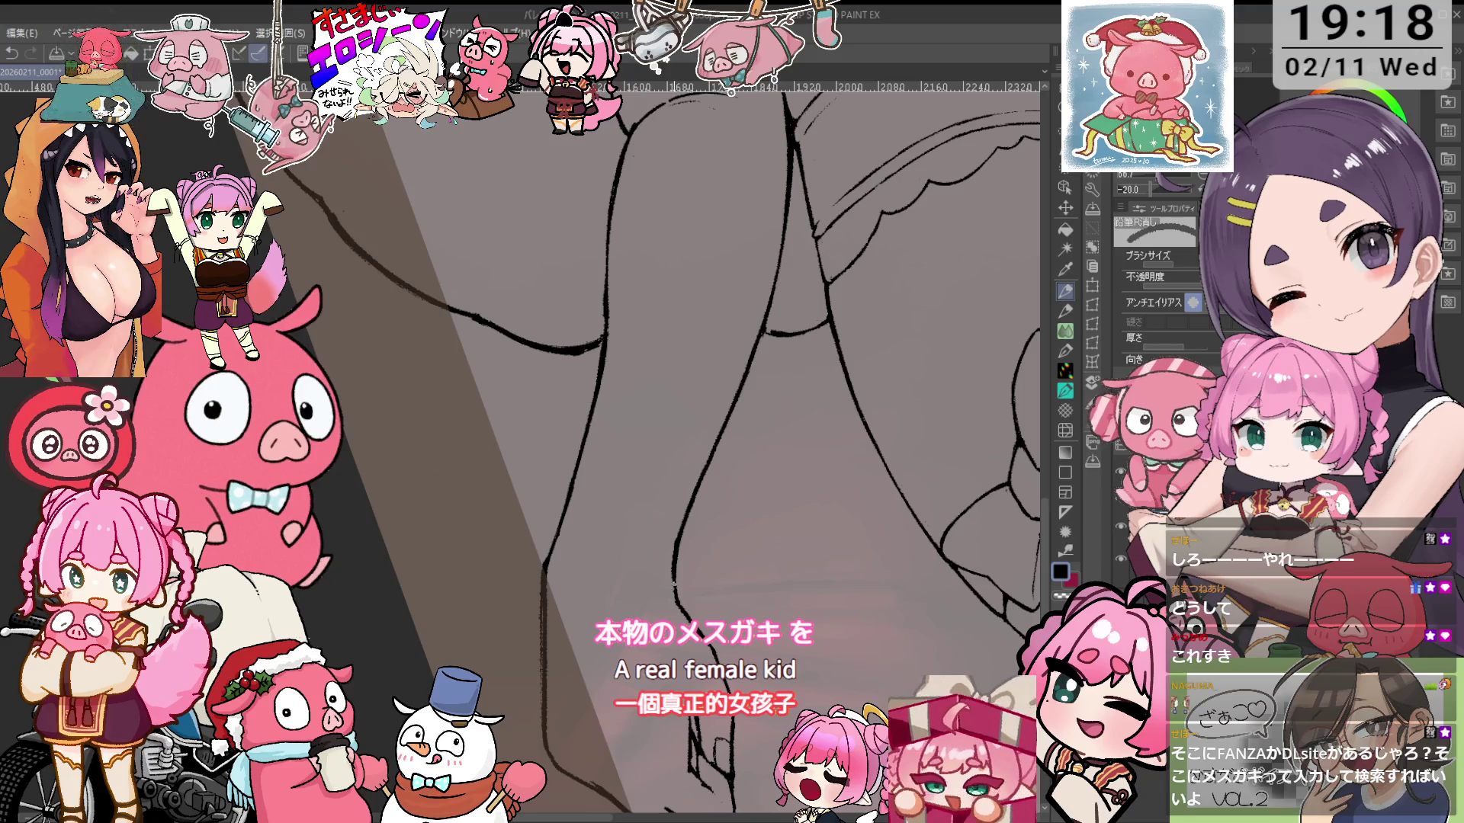
key(p)
key(p)
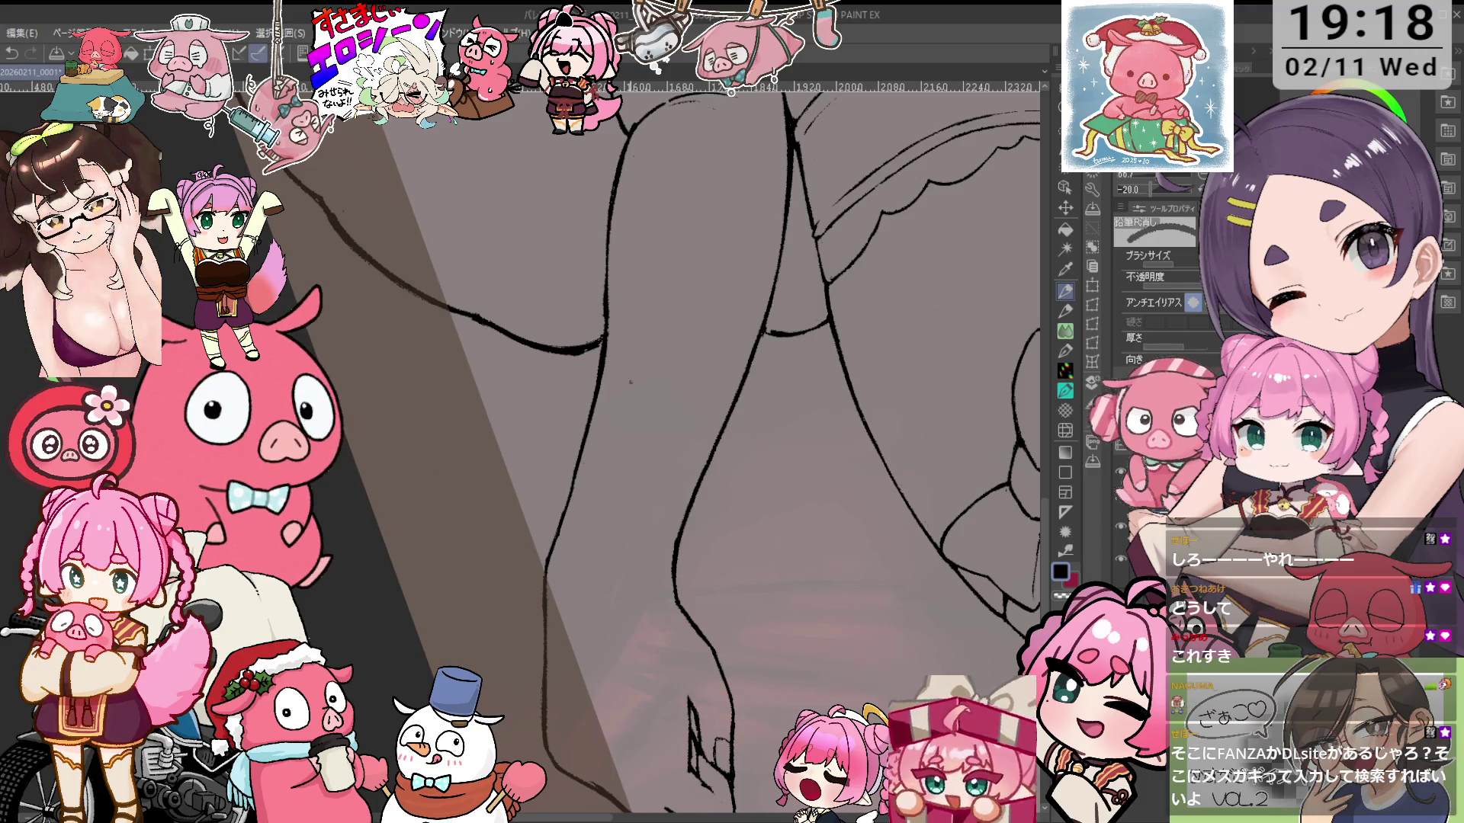
scroll(623, 389, up, 3)
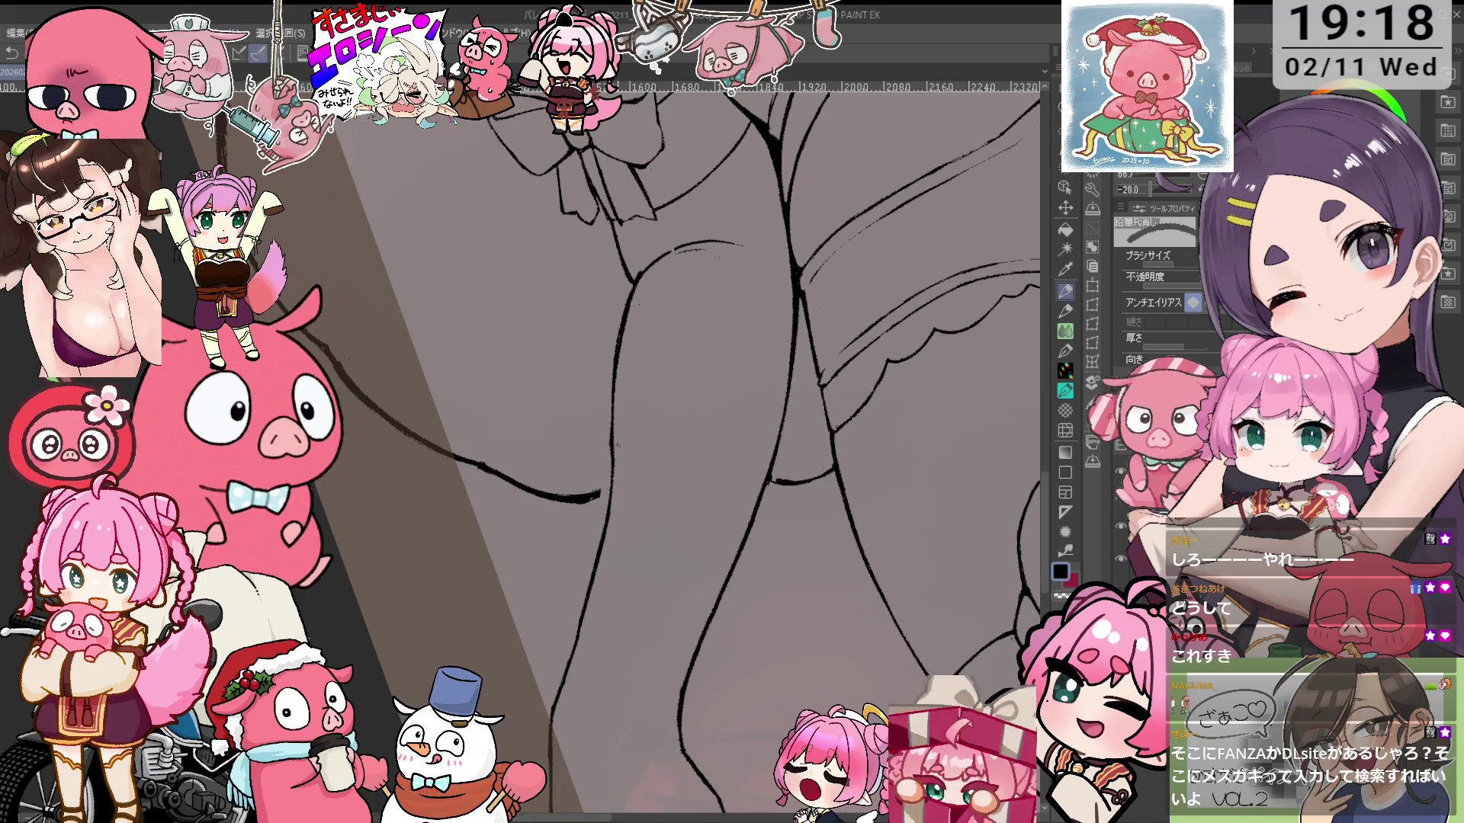
key(p)
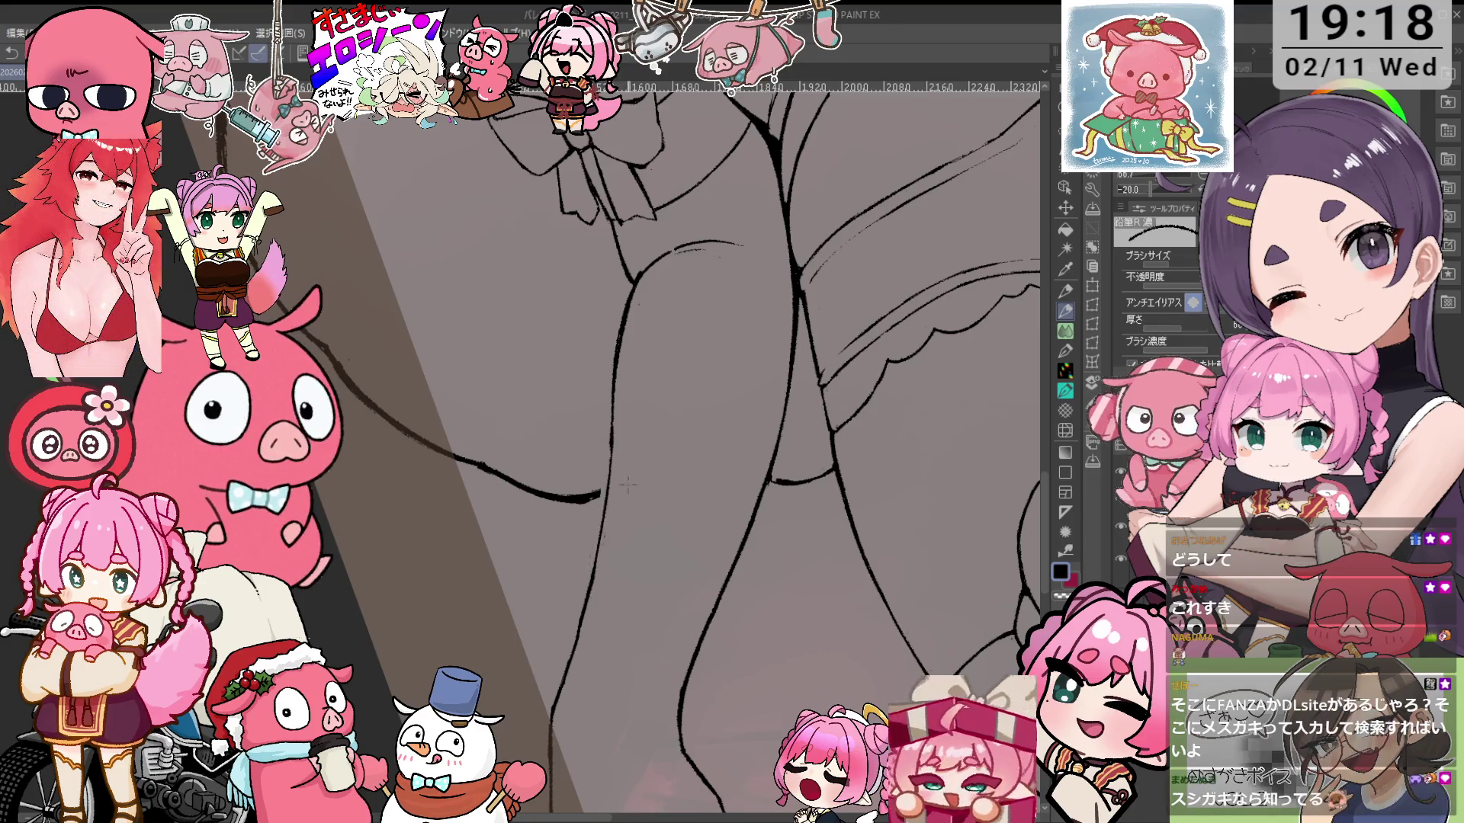
key(-)
key(e)
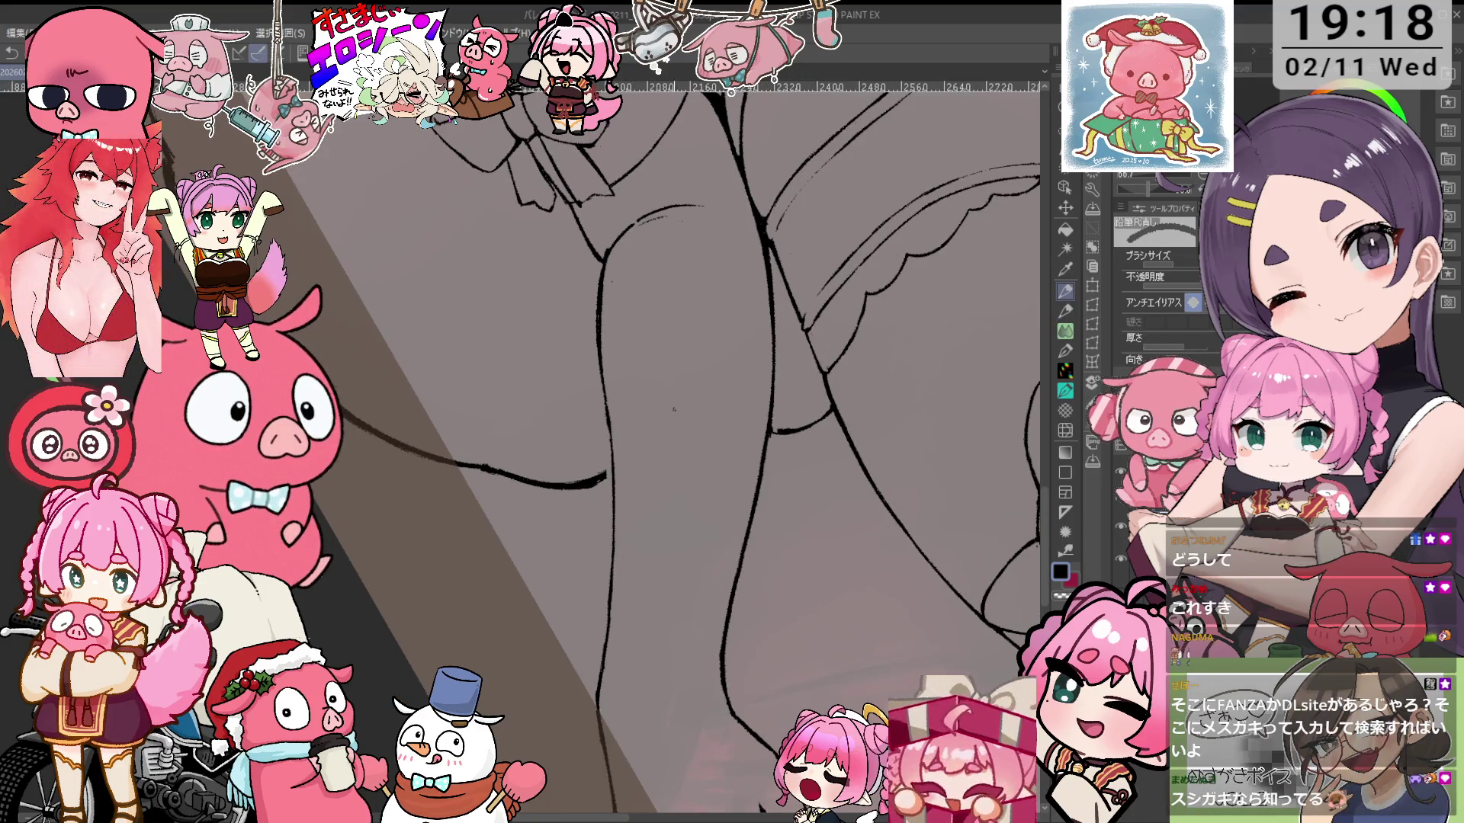
key(ctrl+plus)
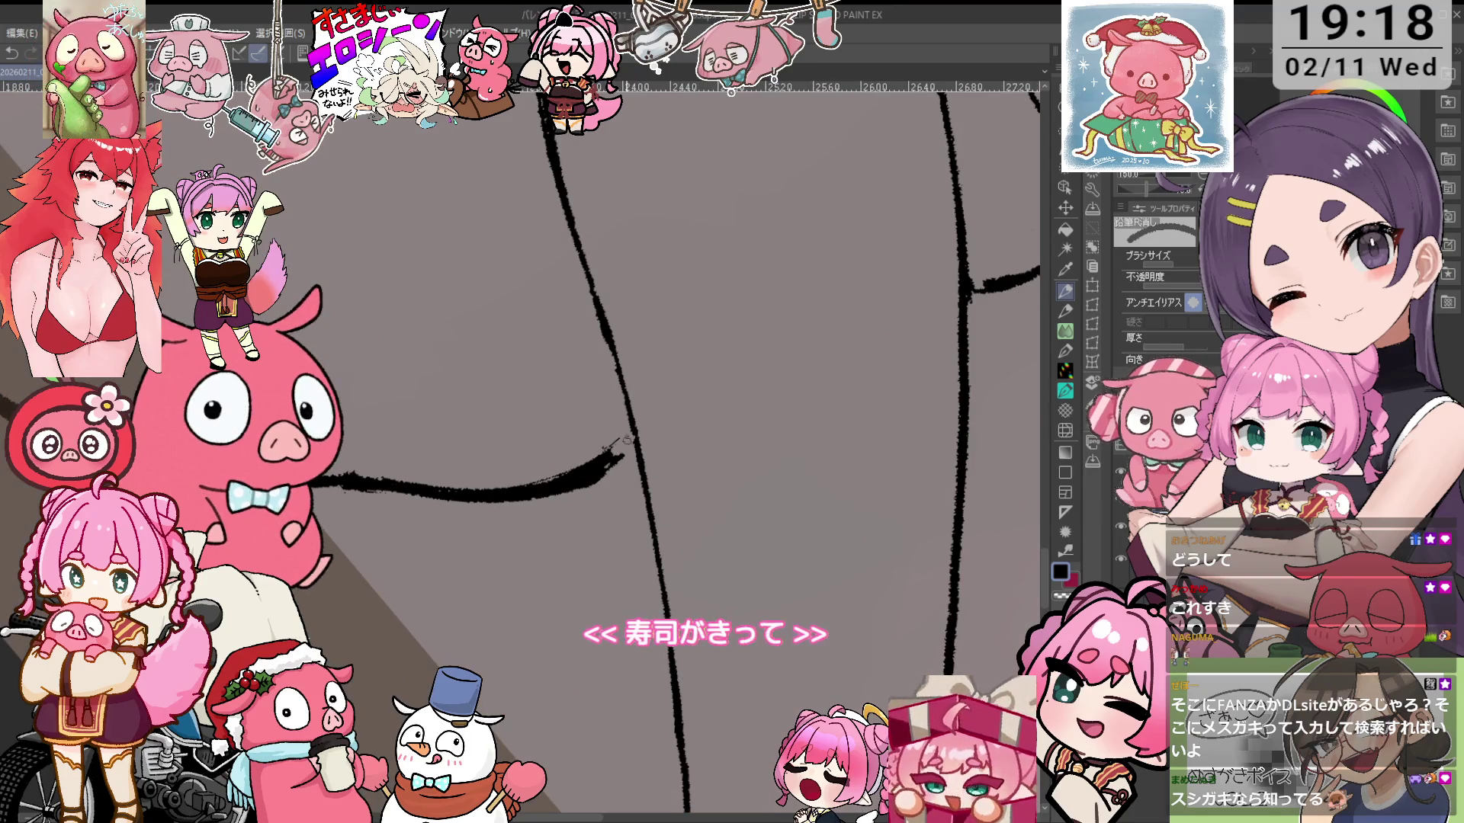
key(p)
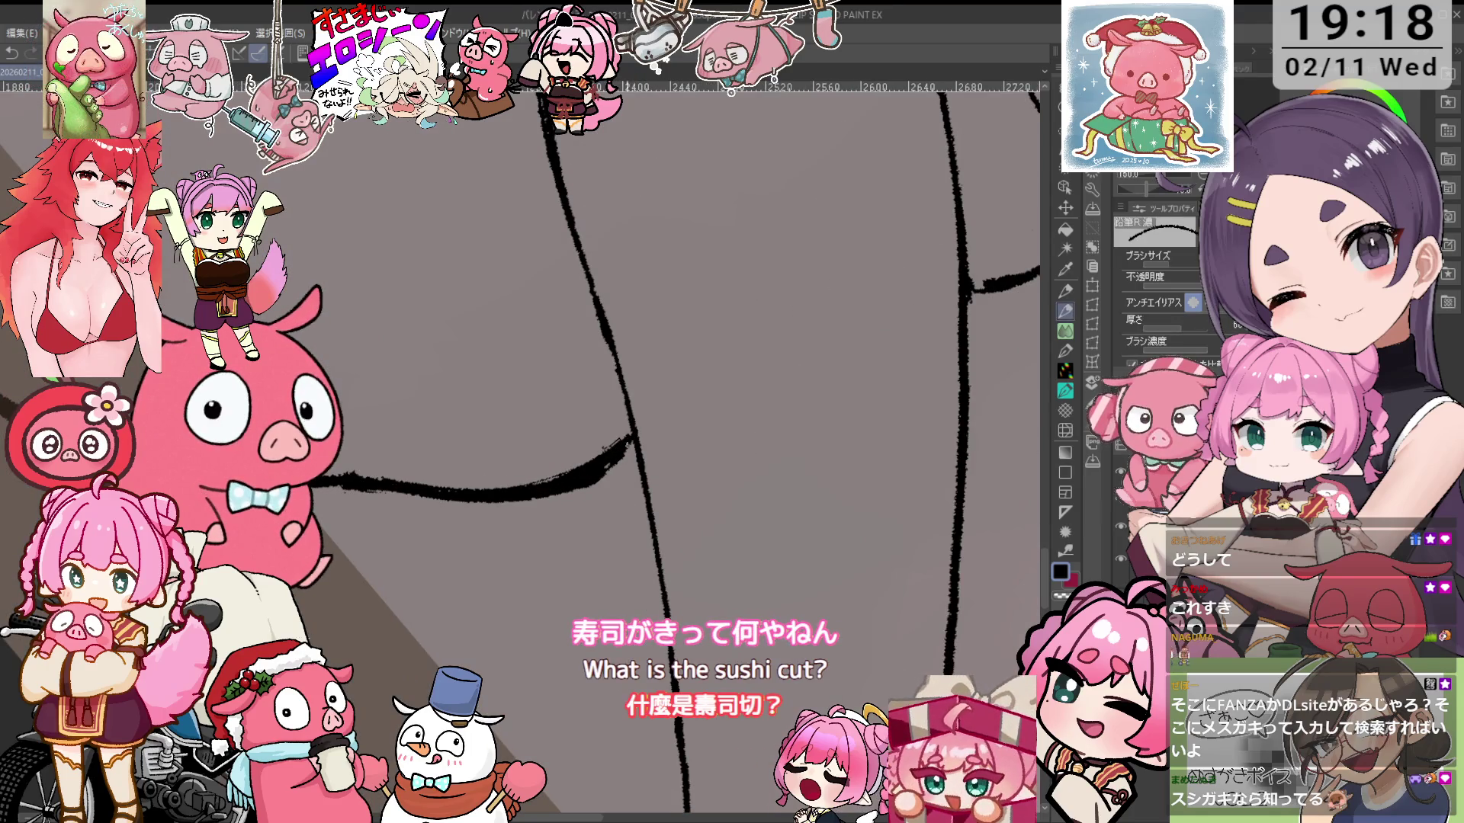
key(h)
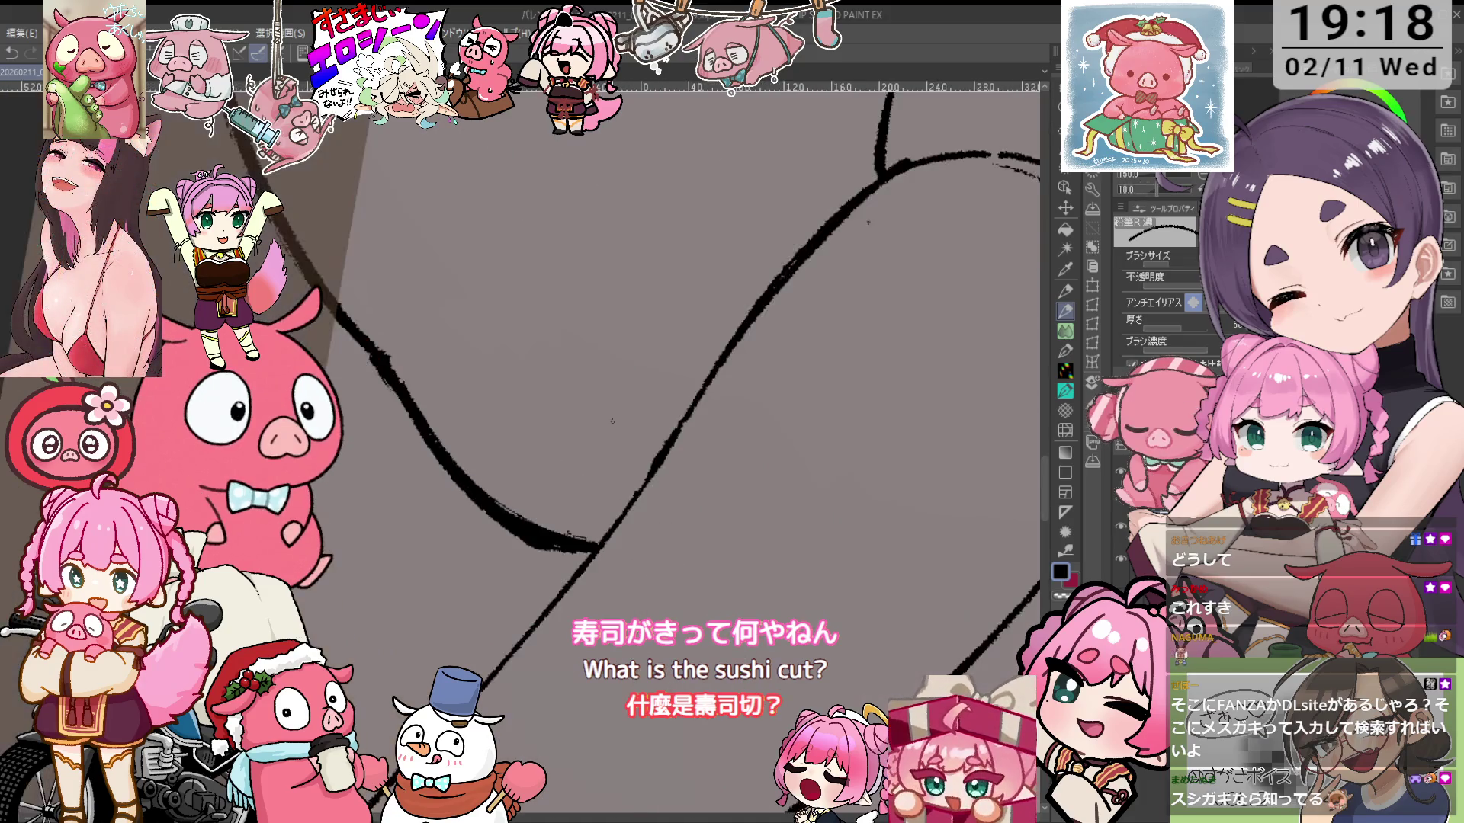
scroll(566, 503, down, 3)
Erase to thin the dark line on the bow's left lobe, including its upper part
key(e)
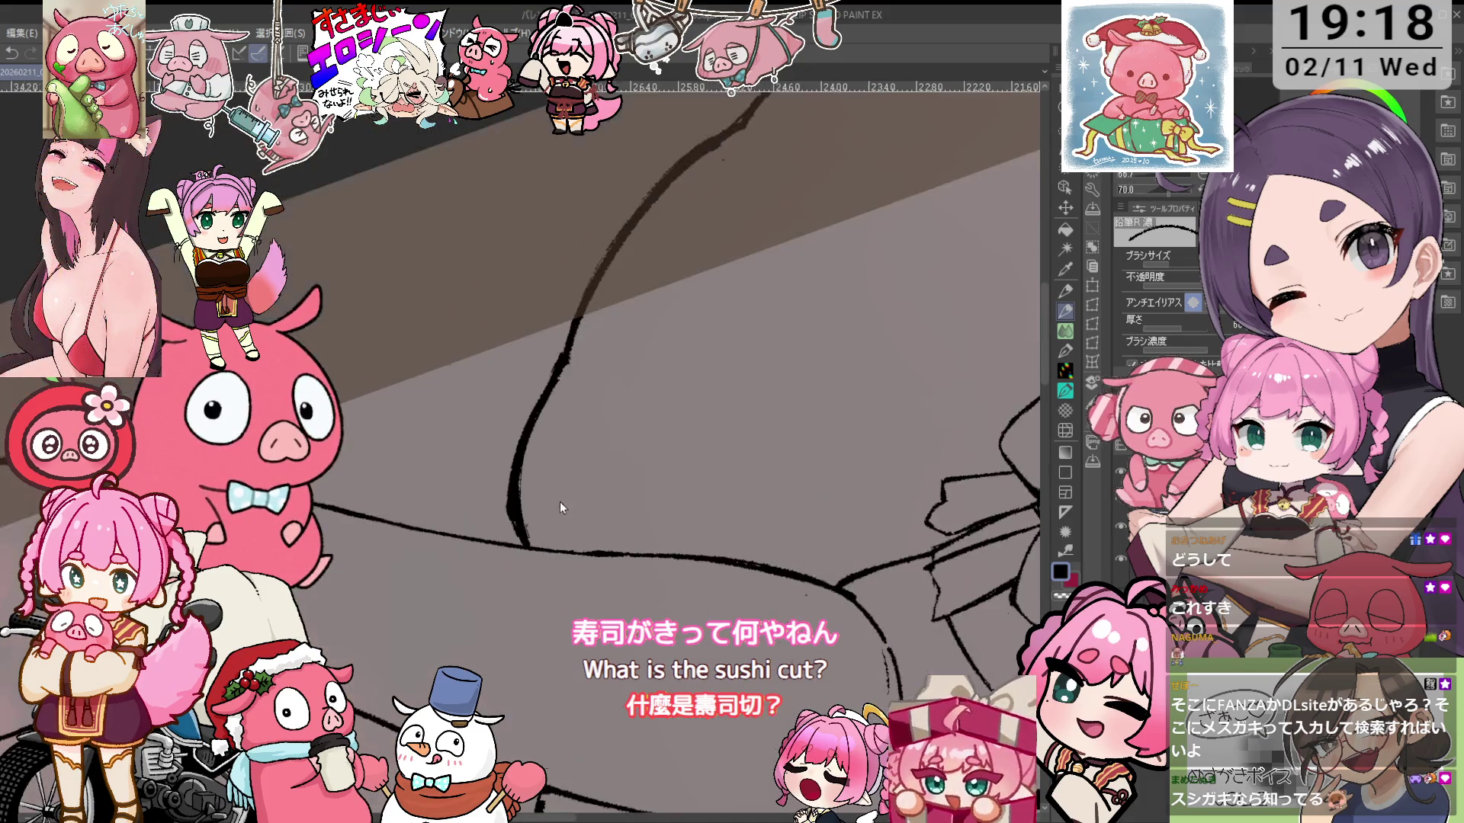
mouse_move(516, 528)
mouse_down()
mouse_move(512, 457)
mouse_move(538, 381)
mouse_move(526, 509)
mouse_up()
mouse_move(559, 378)
mouse_down()
mouse_move(568, 343)
mouse_move(762, 305)
mouse_move(889, 245)
mouse_move(762, 382)
mouse_move(589, 521)
mouse_move(560, 526)
mouse_move(561, 509)
mouse_up()
scroll(583, 342, down, 3)
scroll(889, 246, up, 2)
scroll(889, 246, down, 3)
scroll(588, 521, up, 4)
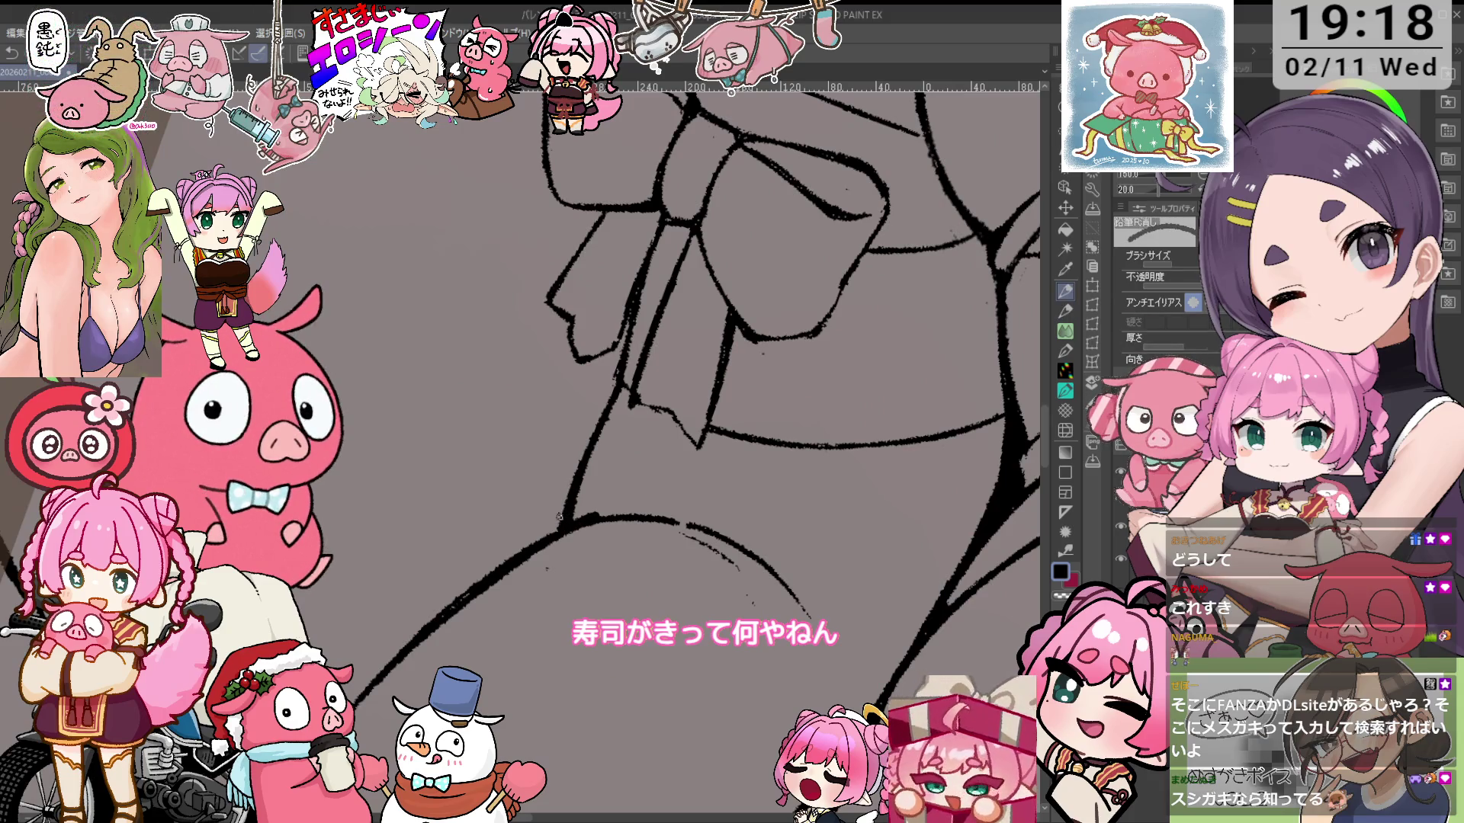
Set the brush size to 30 and extend the thick line along the lower curve
drag(601, 512, 640, 378)
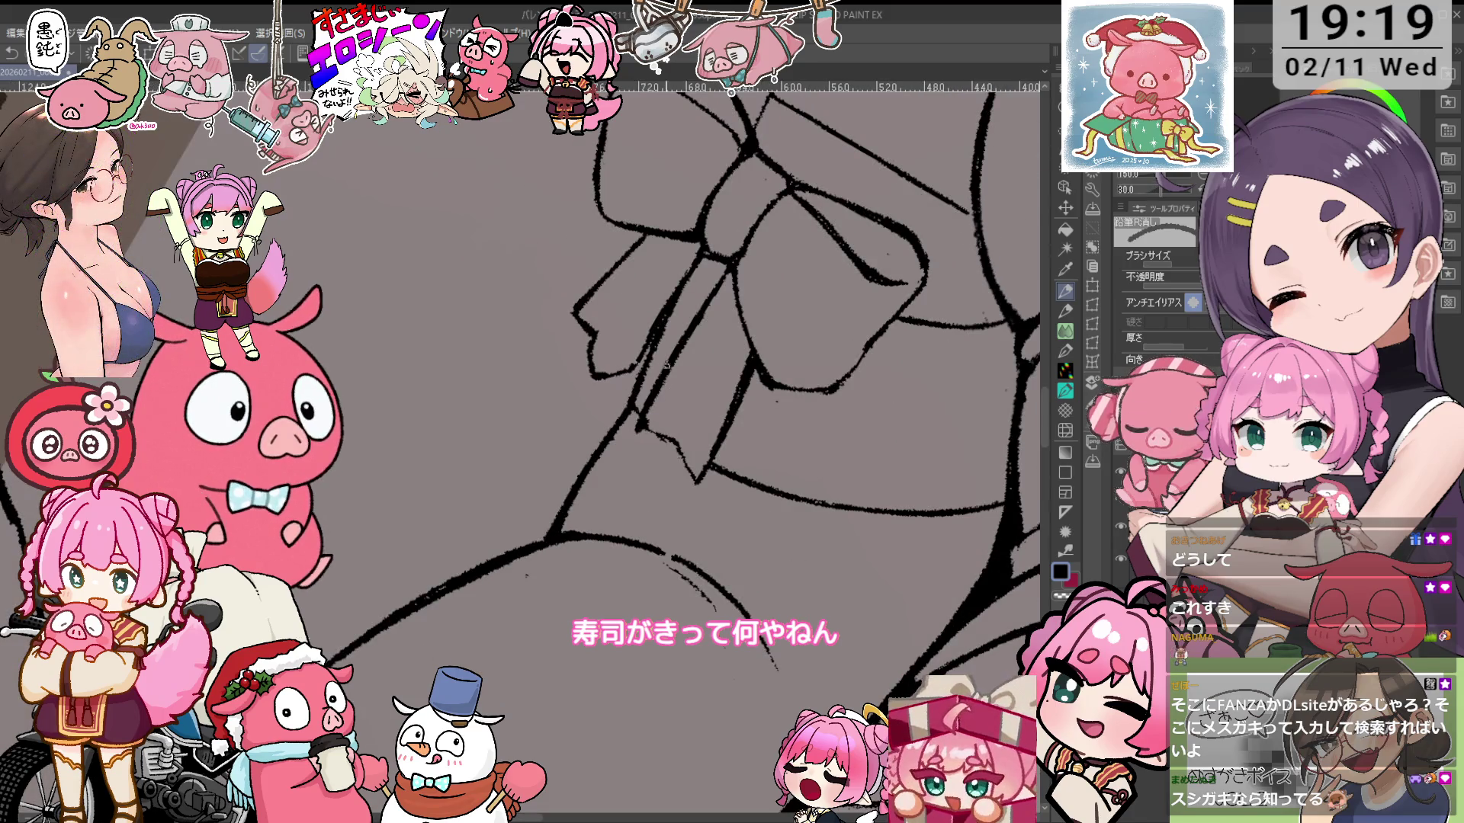
key(p)
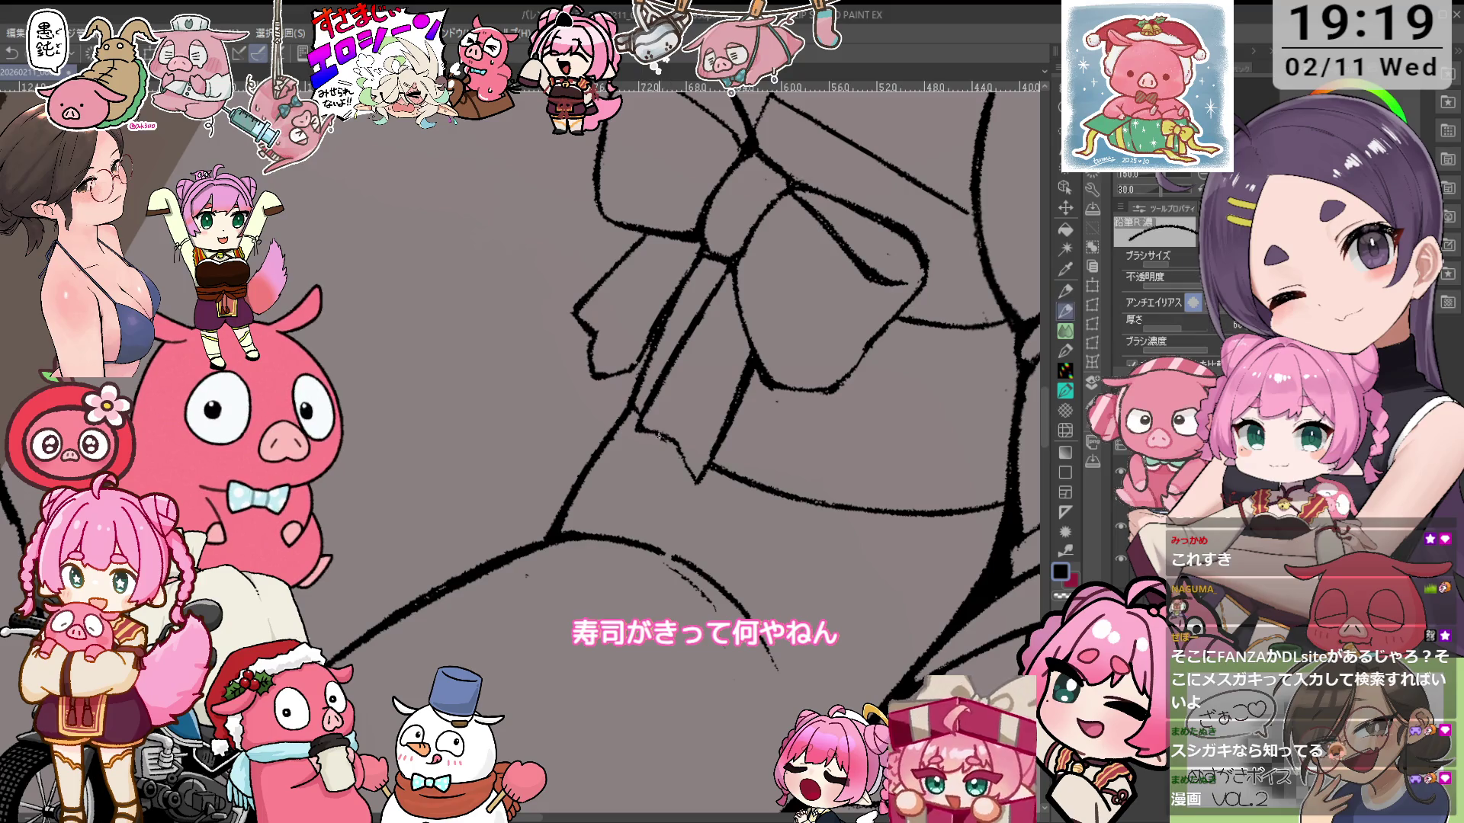
key(p)
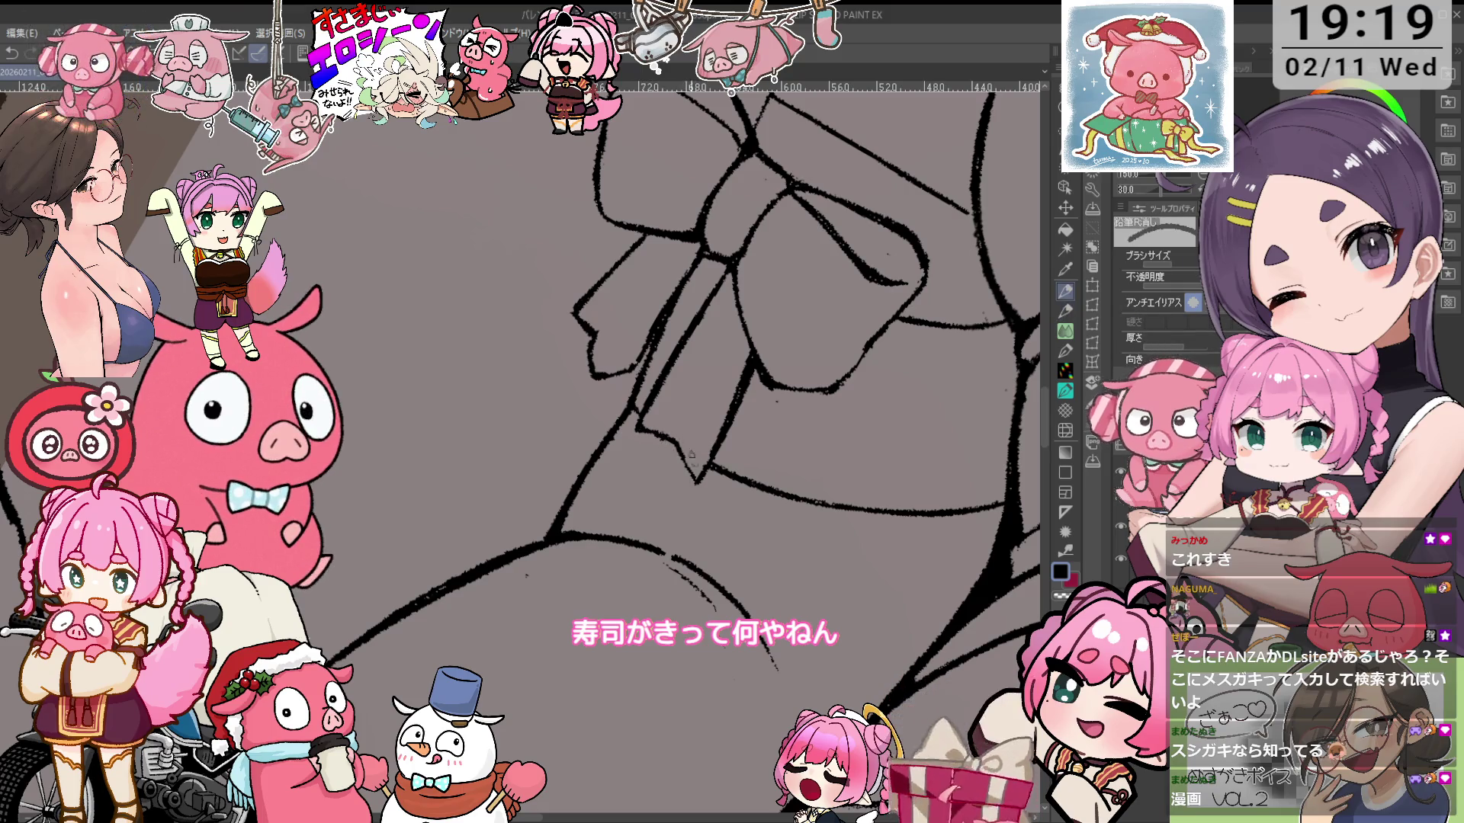
key(minus)
key(bracketleft)
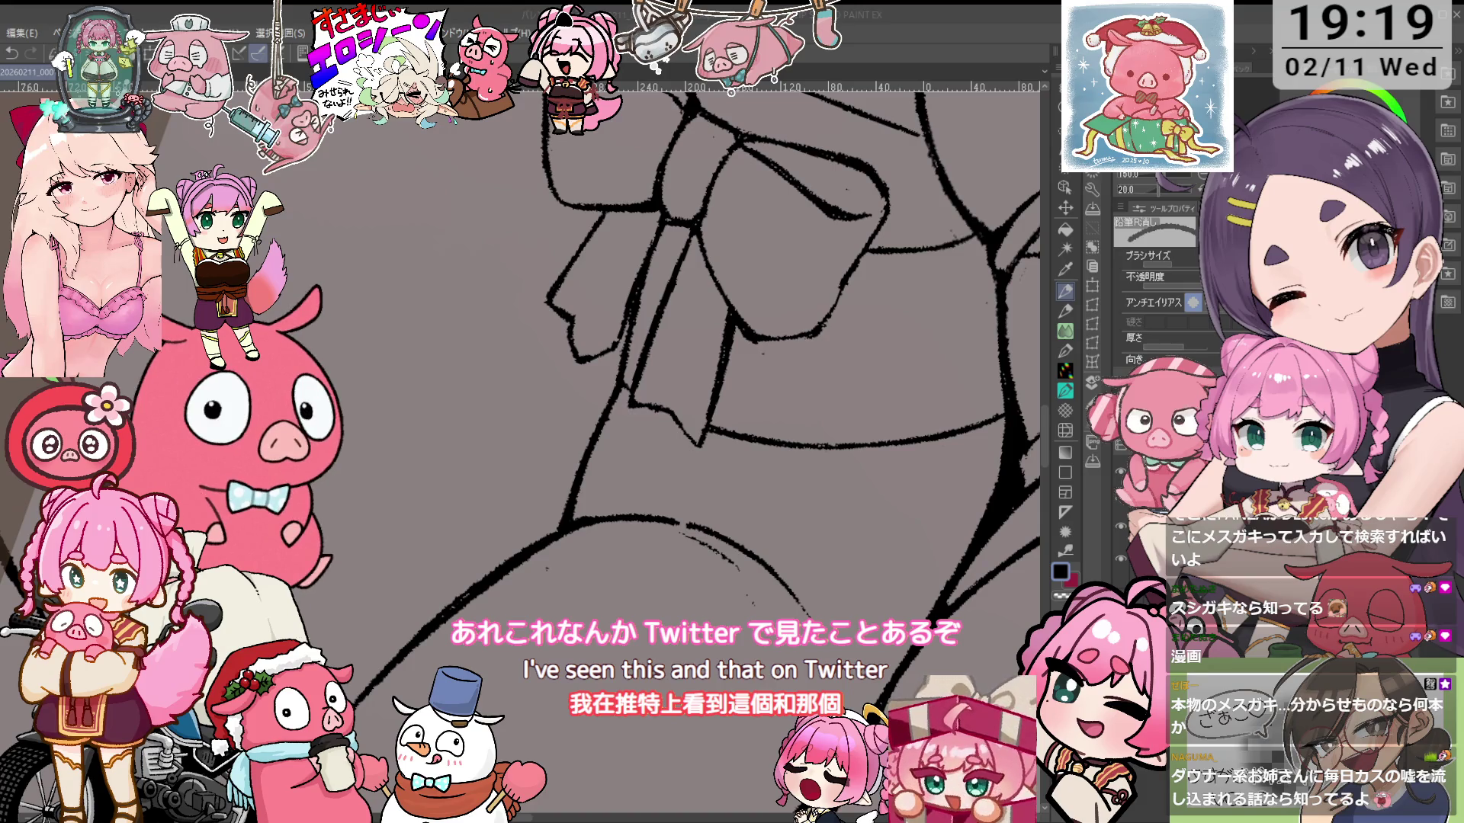
drag(736, 568, 808, 618)
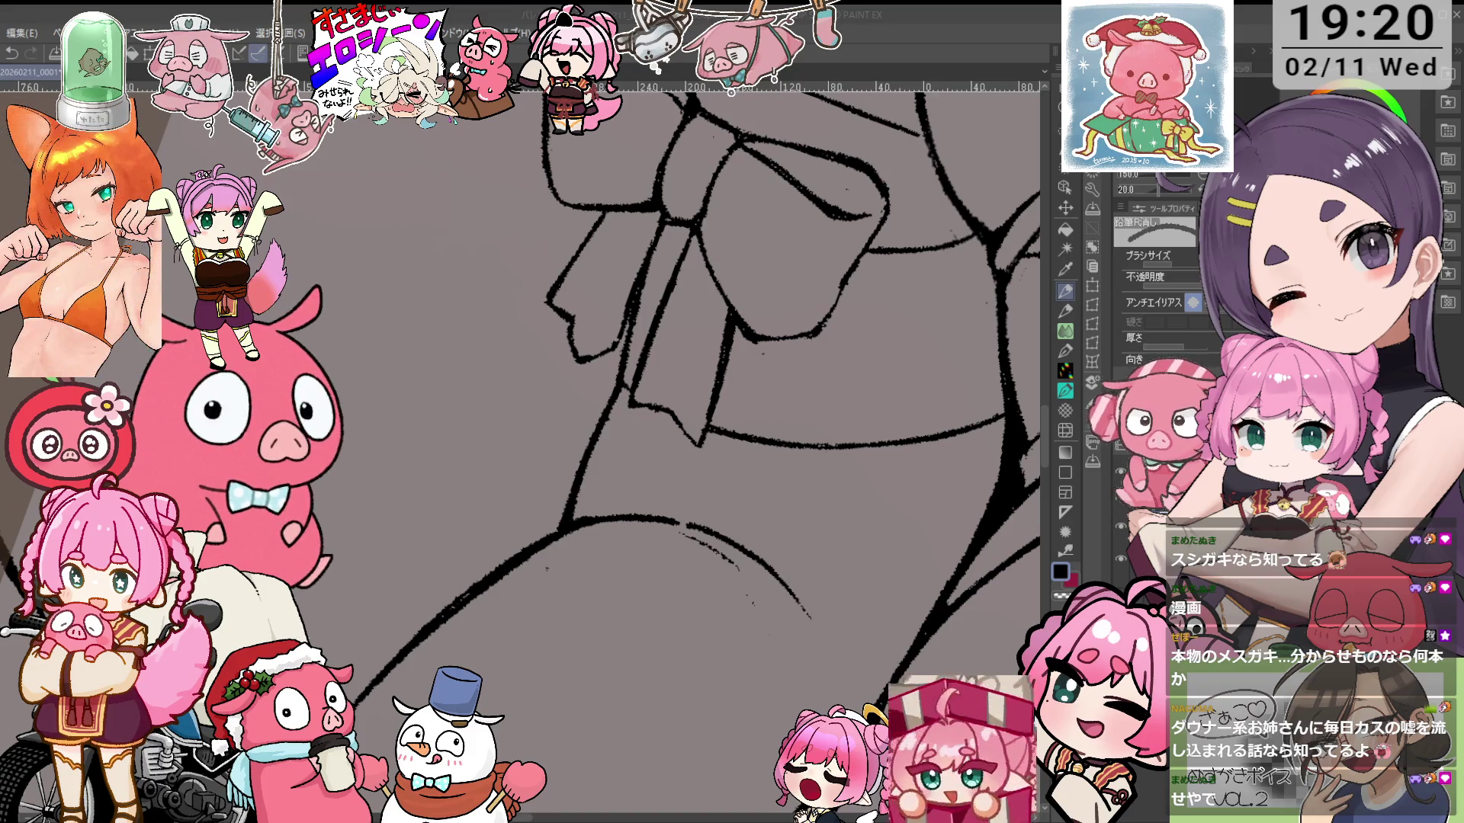
key(ctrl+minus)
key(ctrl+minus)
key(ctrl+minus)
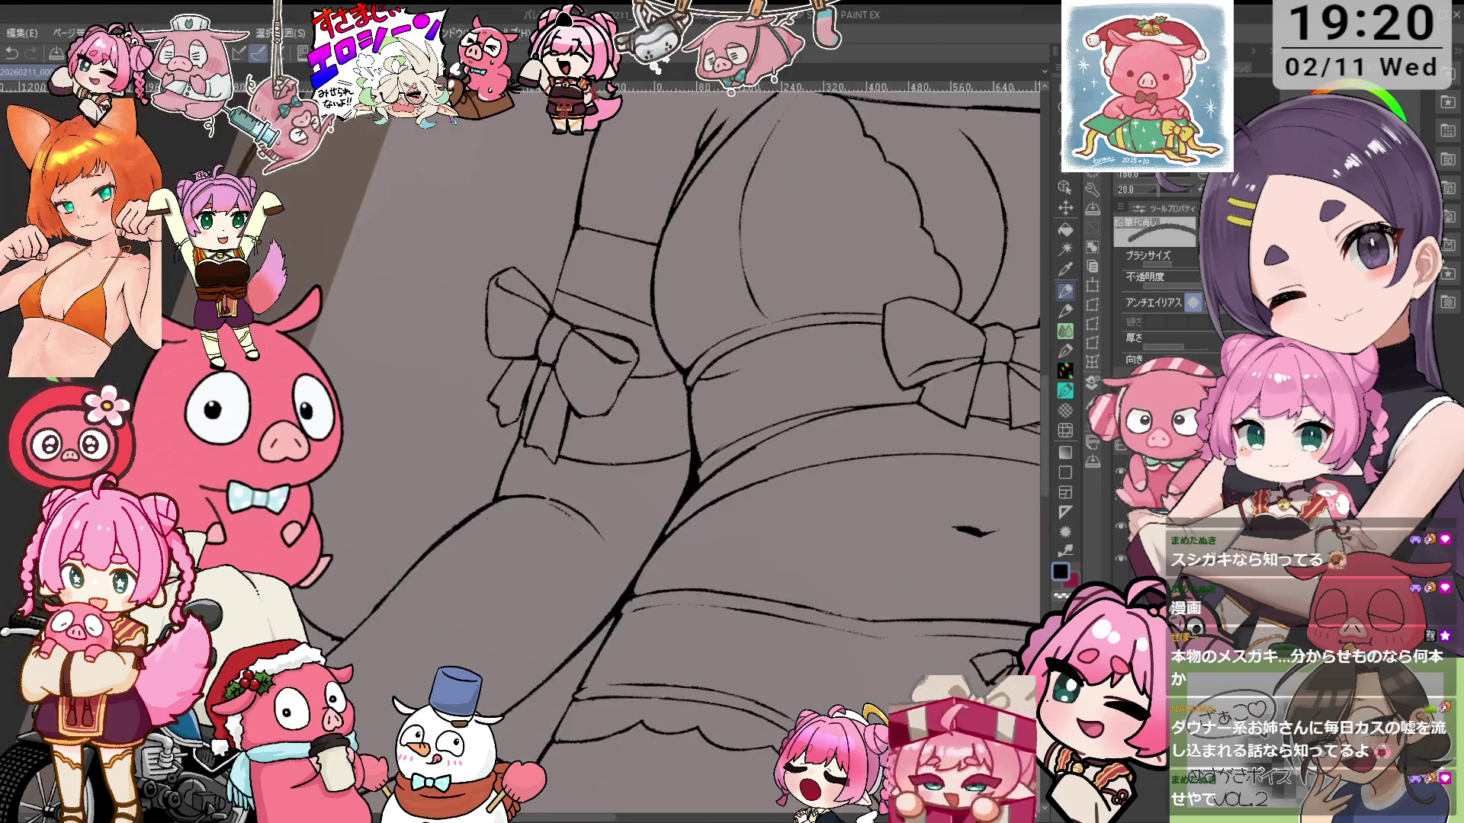
Rotate the bow upright and thicken its outline with short 鉛筆R濃 strokes
scroll(614, 519, up, 5)
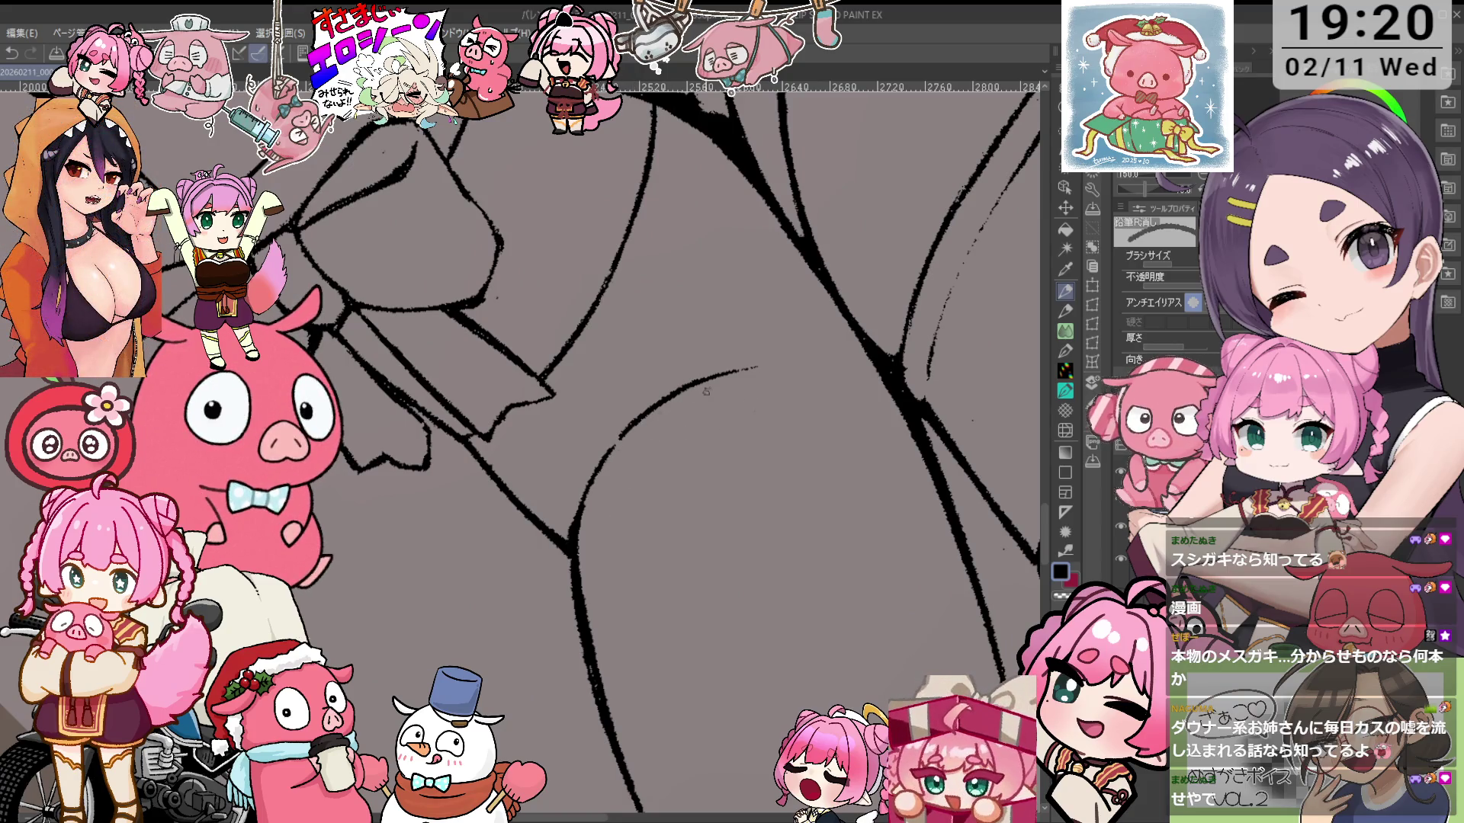
drag(762, 333, 577, 333)
key(p)
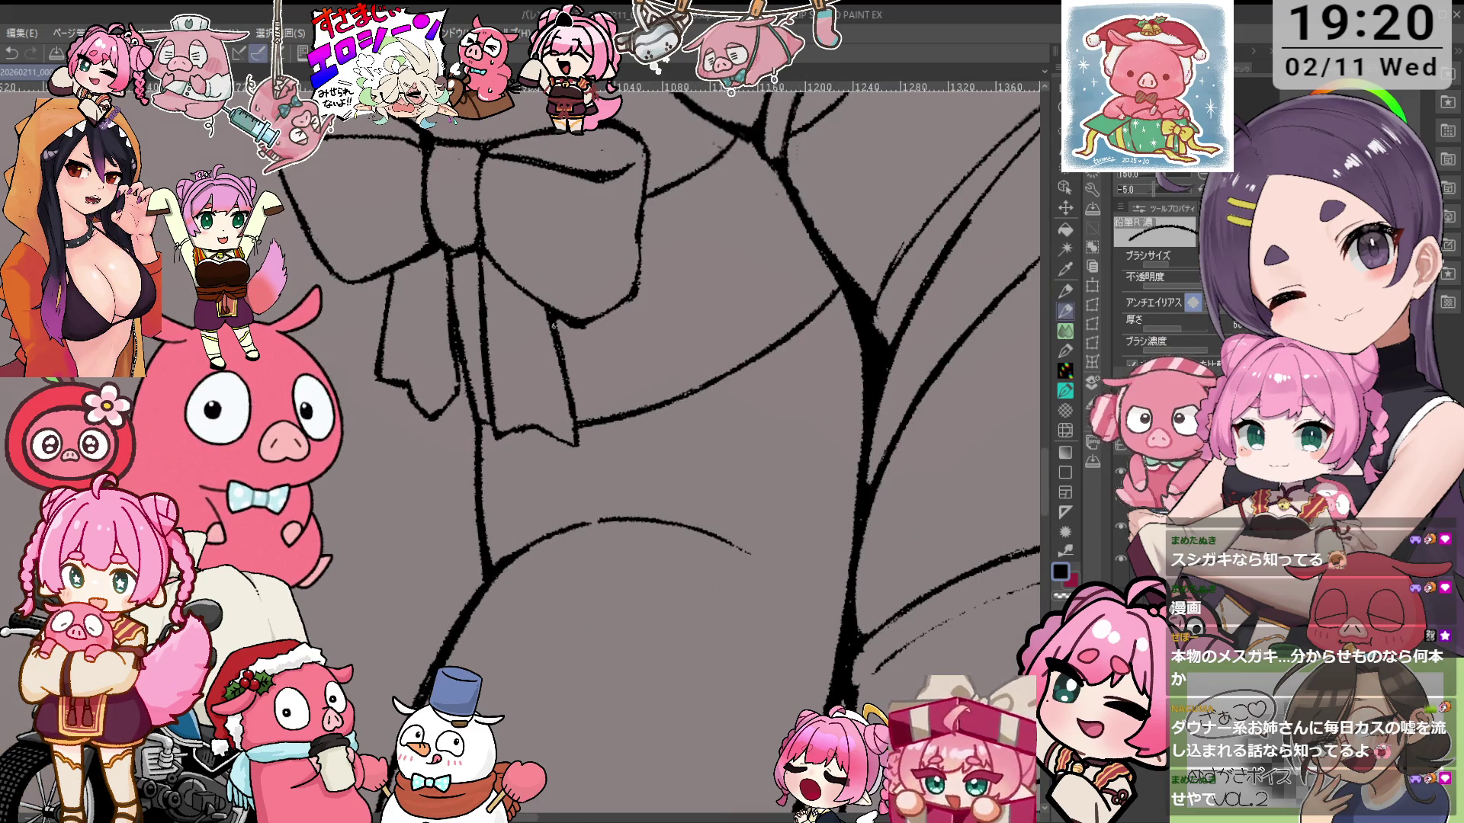
key(asciicircum)
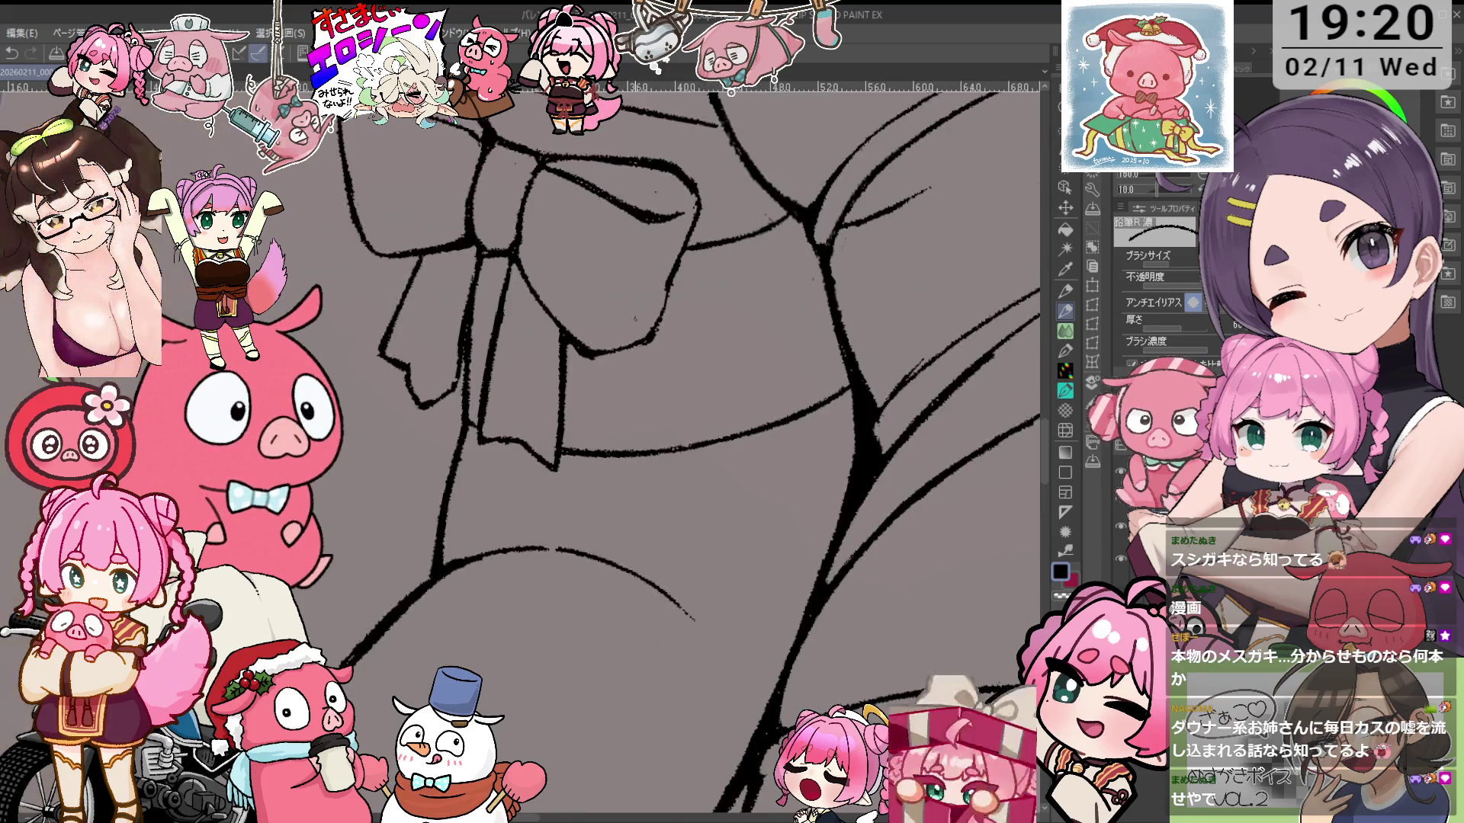
key(e)
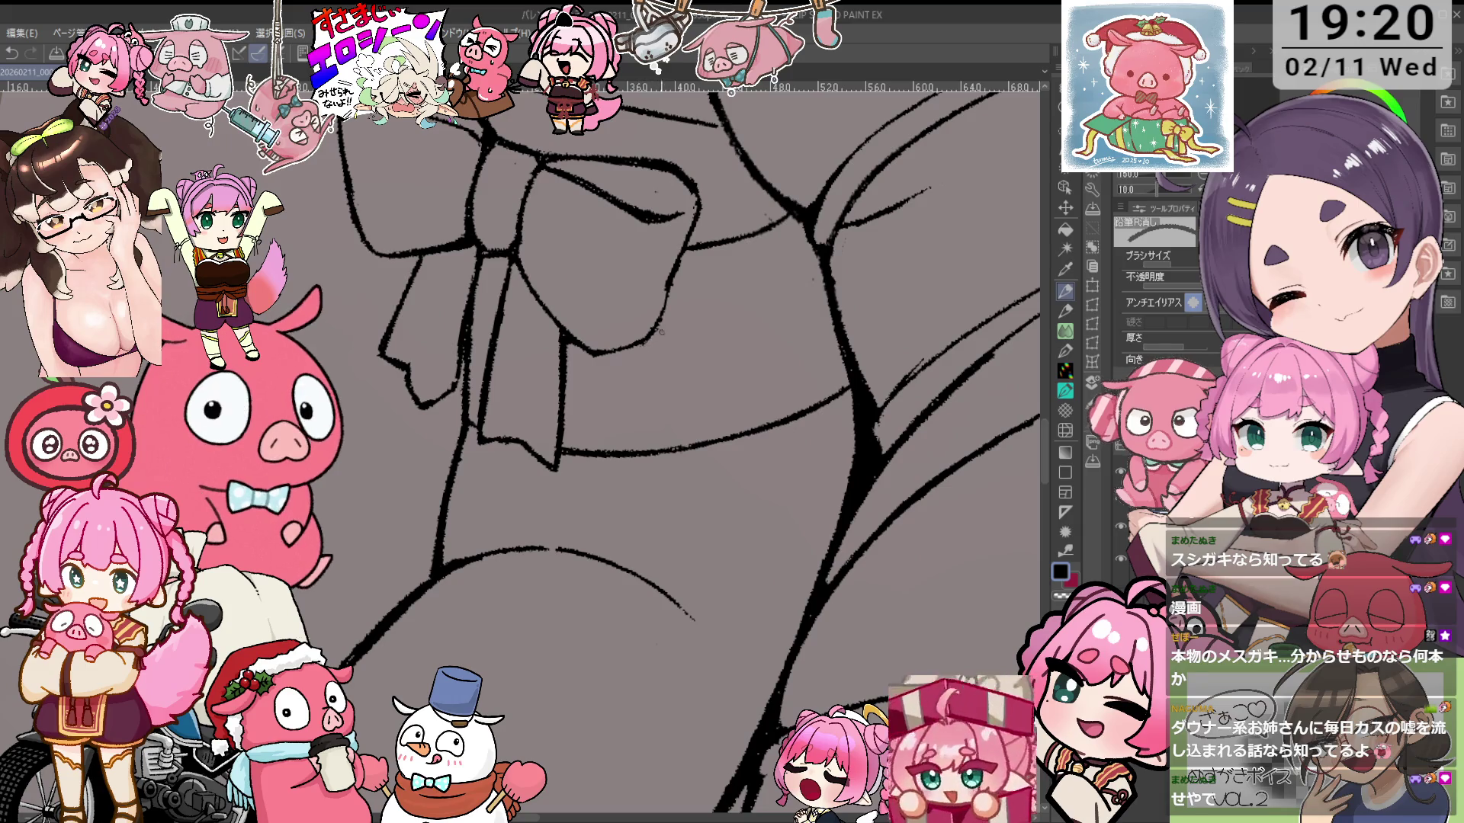
key(p)
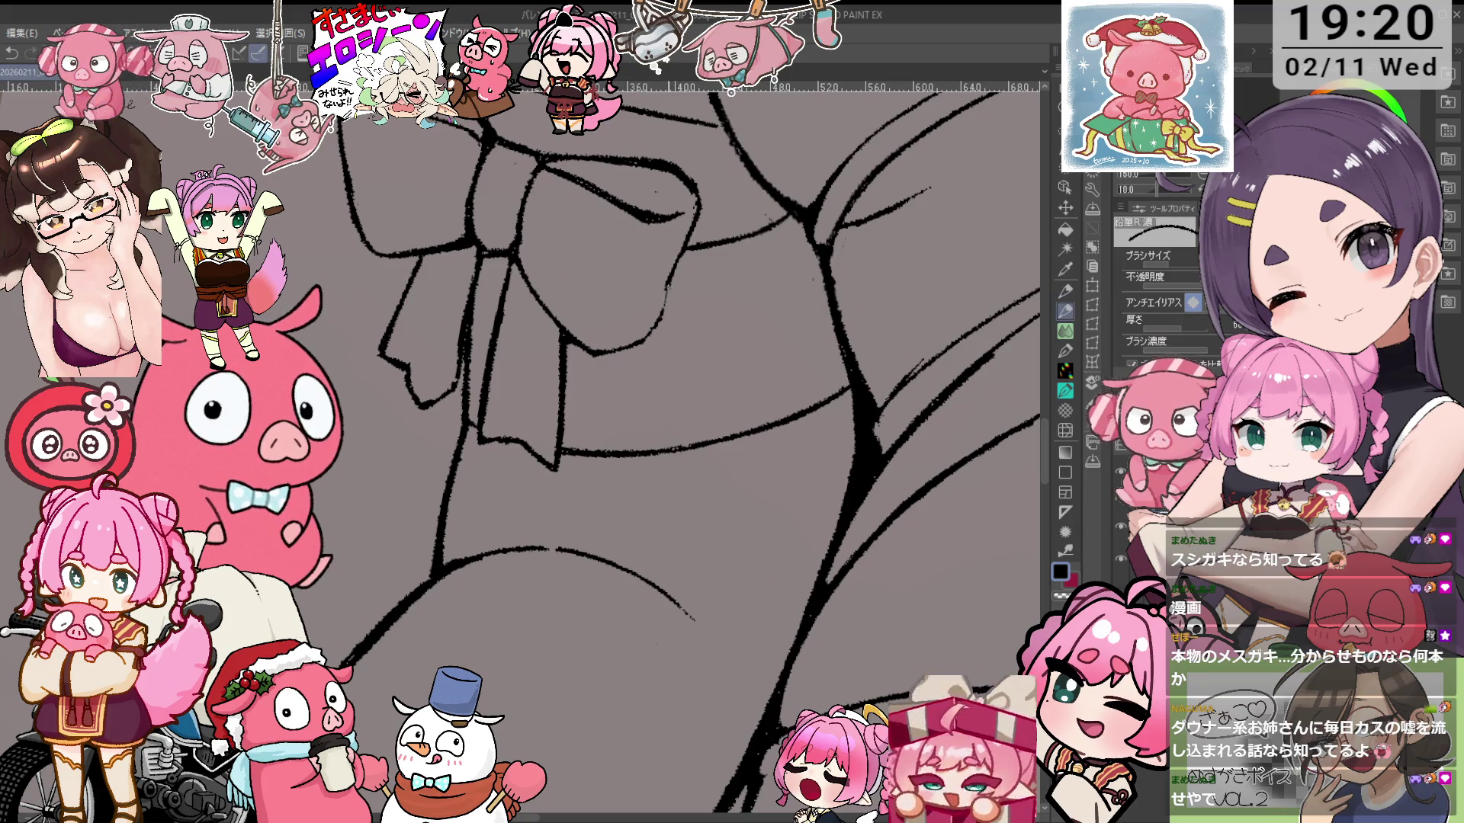
drag(664, 291, 657, 340)
Trim stray line ends on the bow, flipping the view horizontally to check the lines
key(e)
scroll(716, 263, down, 2)
drag(716, 264, 700, 315)
scroll(641, 343, up, 3)
key(p)
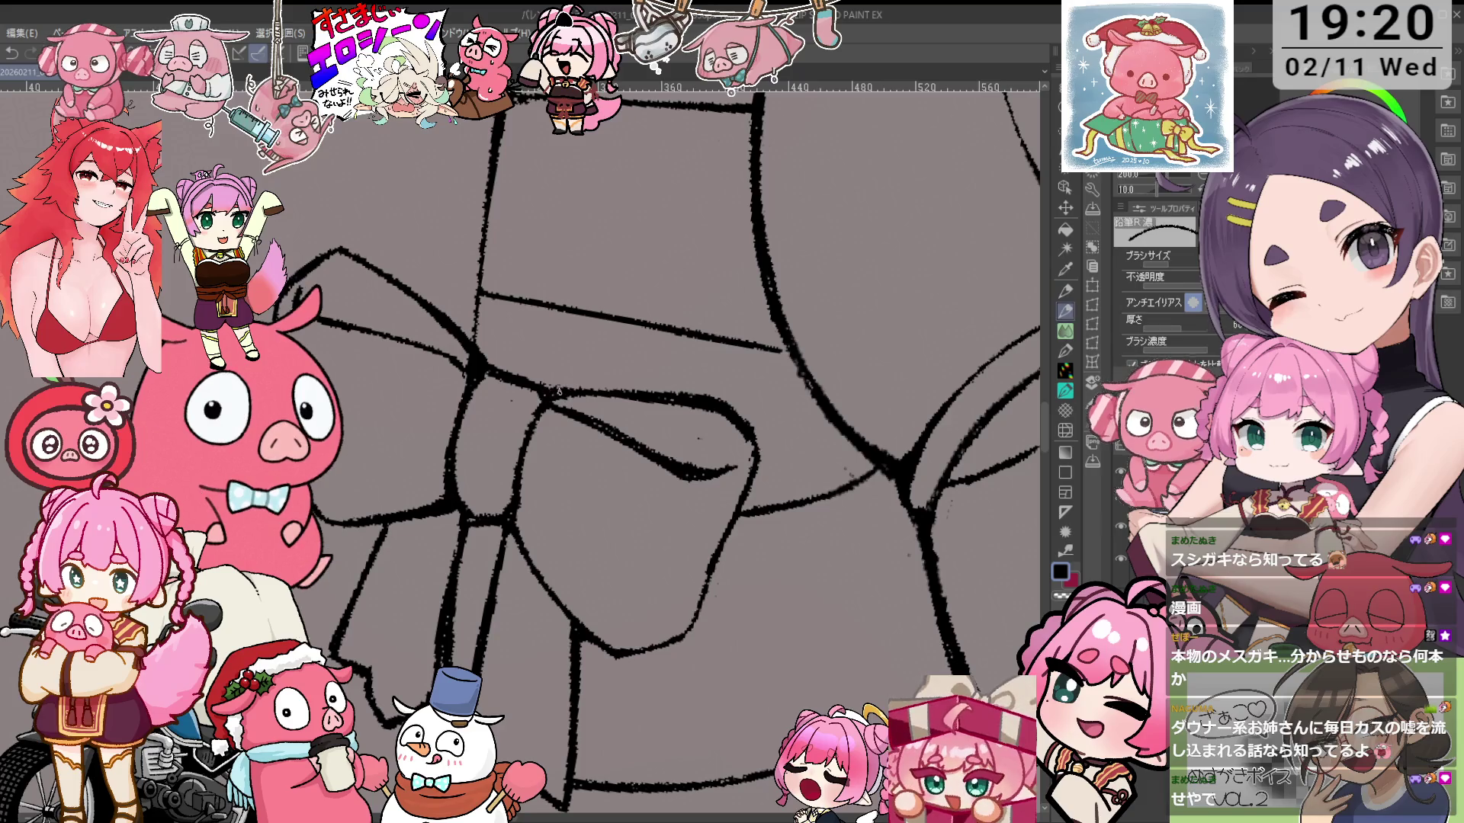
key(h)
key(e)
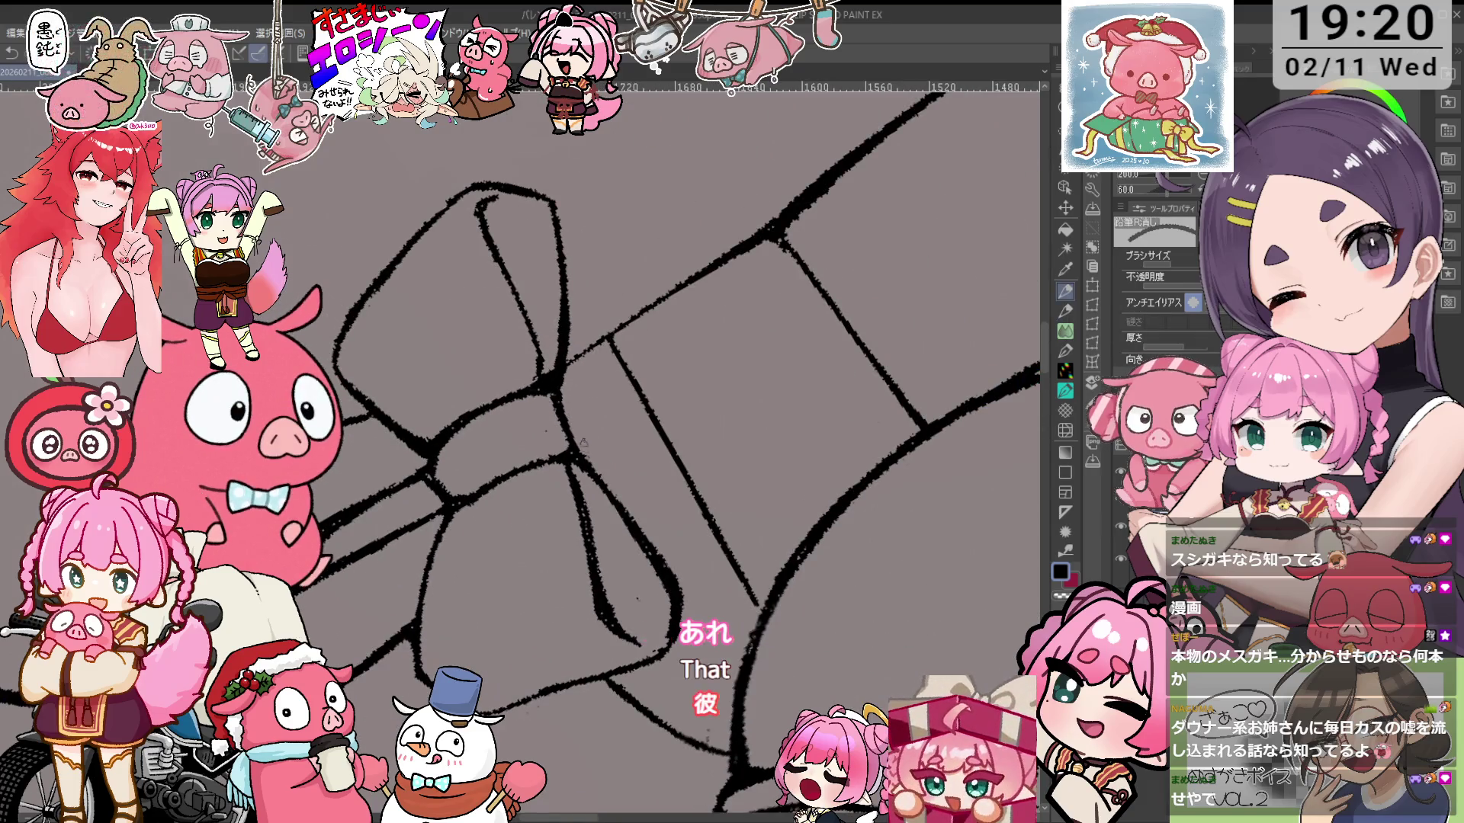
scroll(581, 407, down, 2)
key(p)
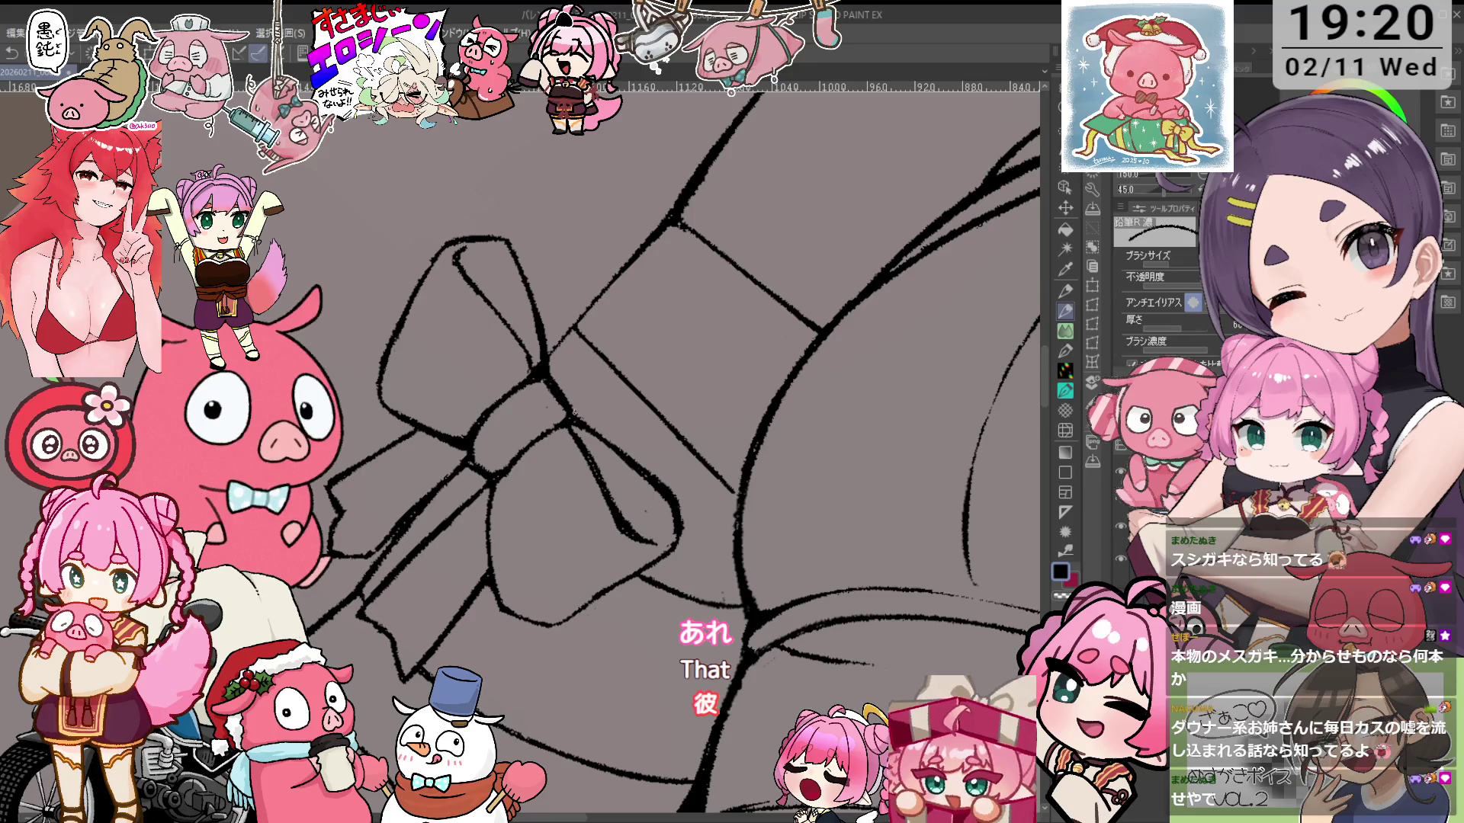
key(h)
scroll(799, 377, down, 2)
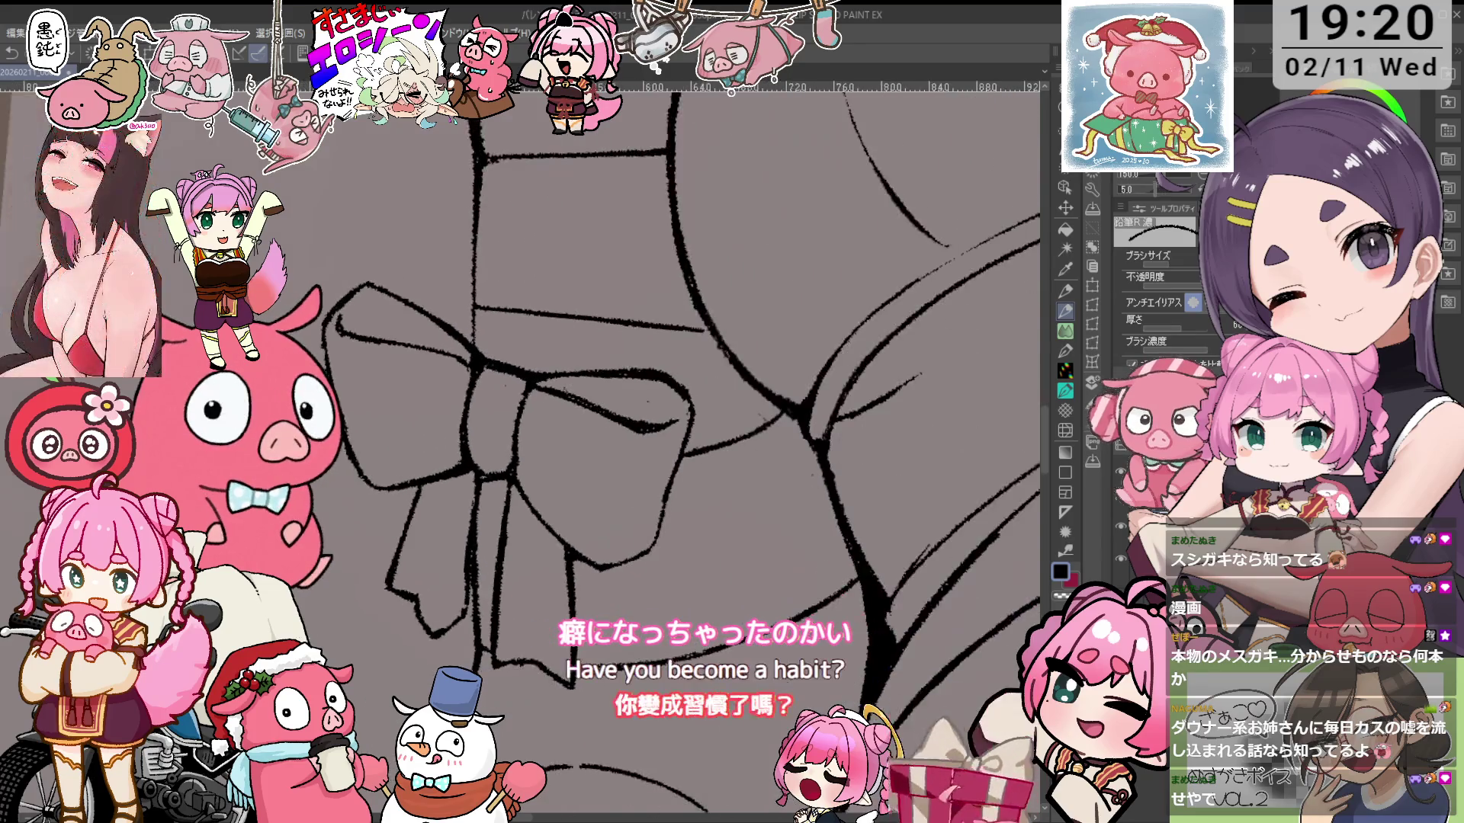
scroll(799, 377, up, 2)
Centre the bow, reset the rotation upright, and keep retouching its outline with pencil and eraser
key(e)
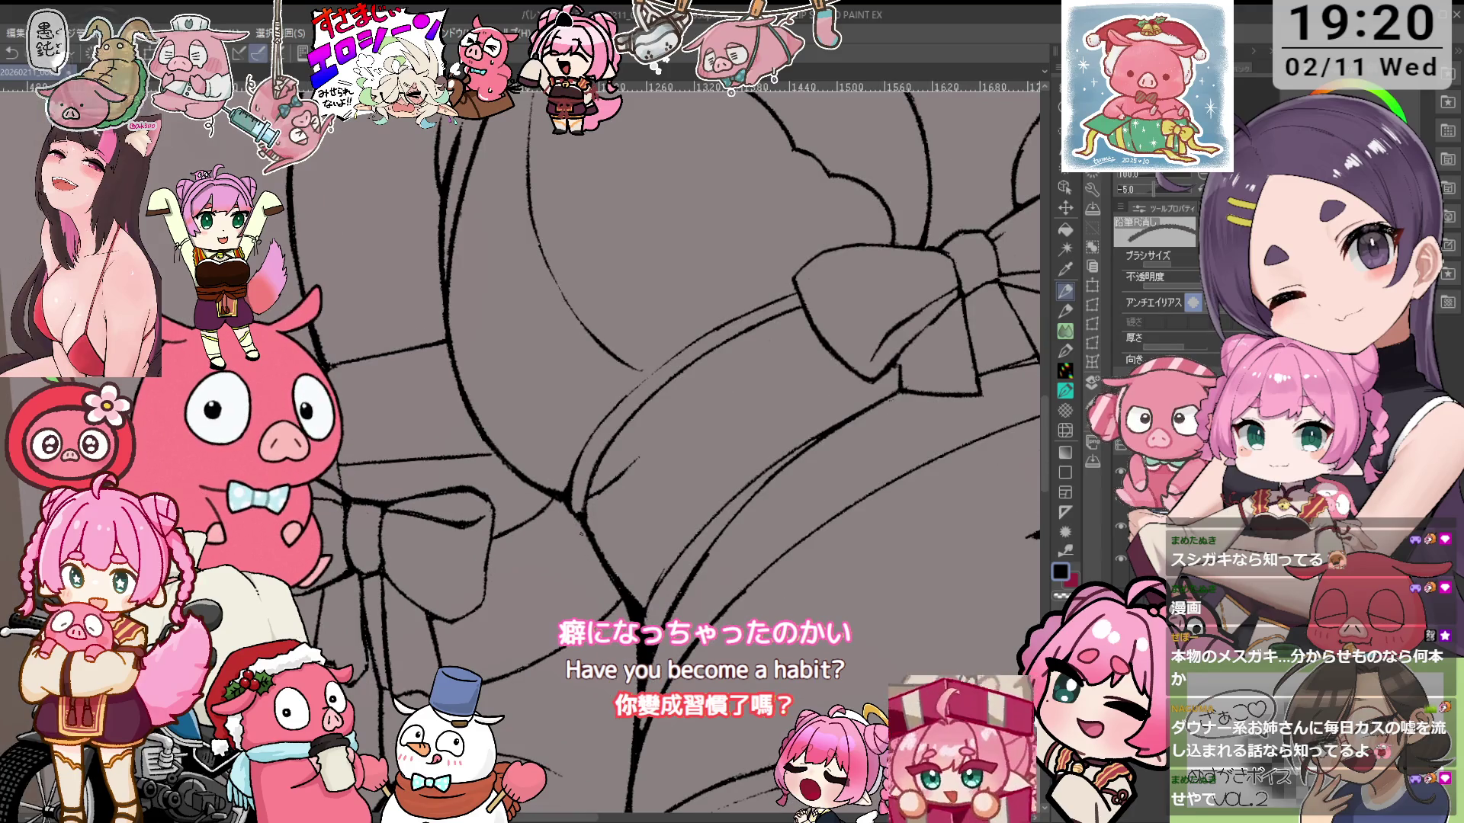
scroll(580, 535, down, 2)
mouse_move(412, 391)
mouse_down()
mouse_move(708, 399)
mouse_move(928, 243)
mouse_move(823, 160)
mouse_up()
key(p)
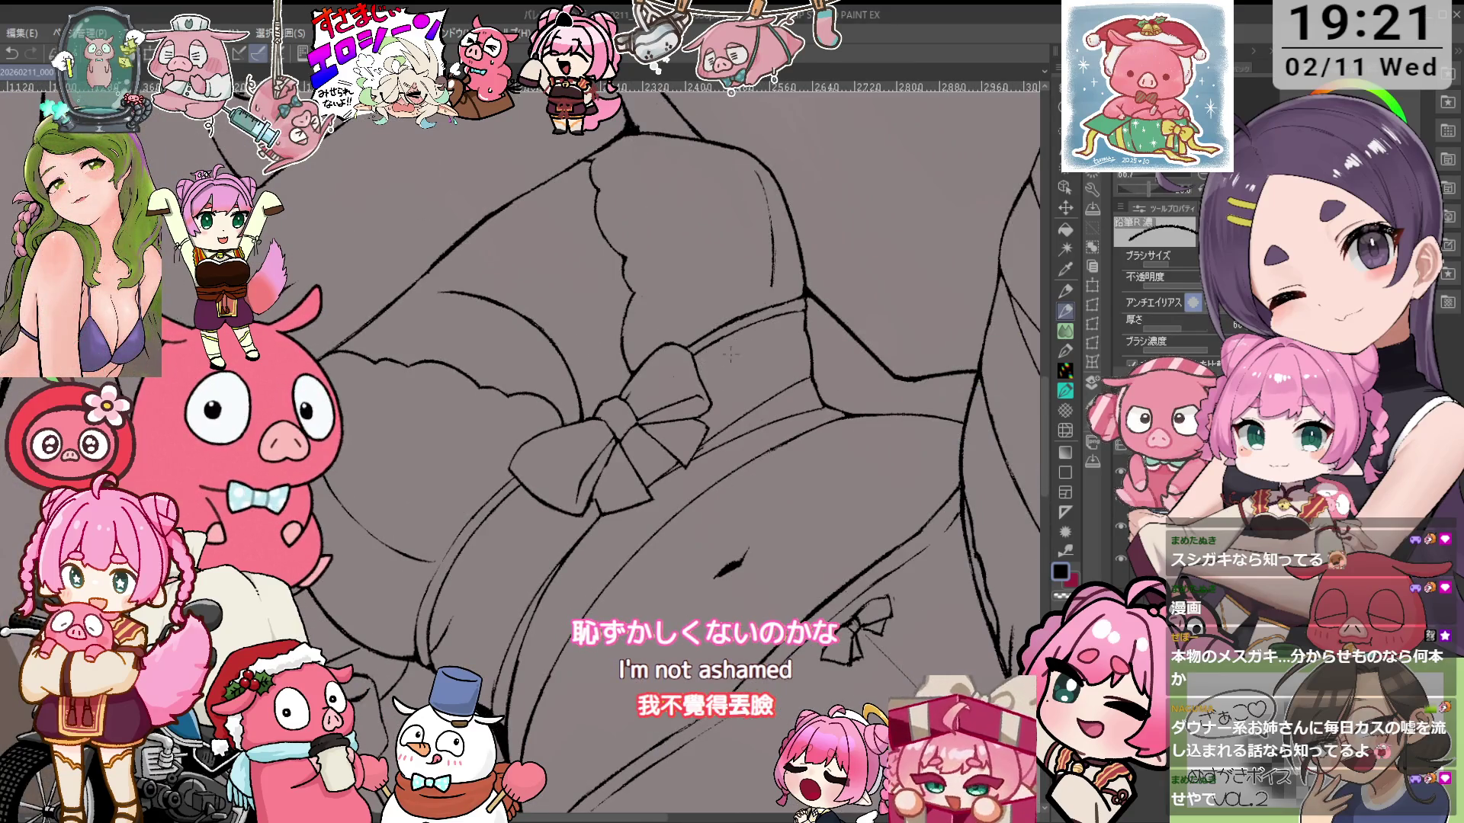
key(e)
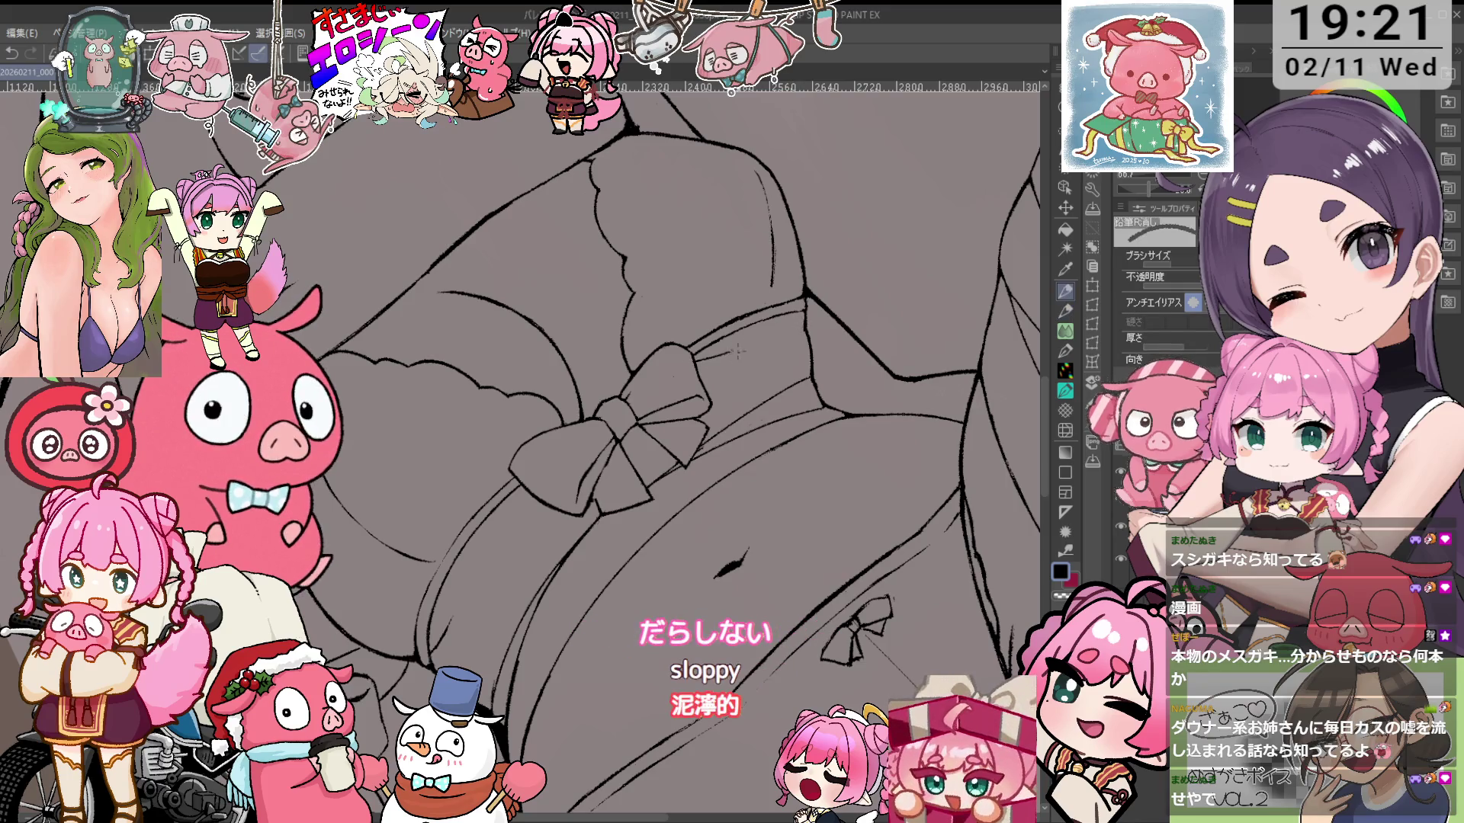
key(^)
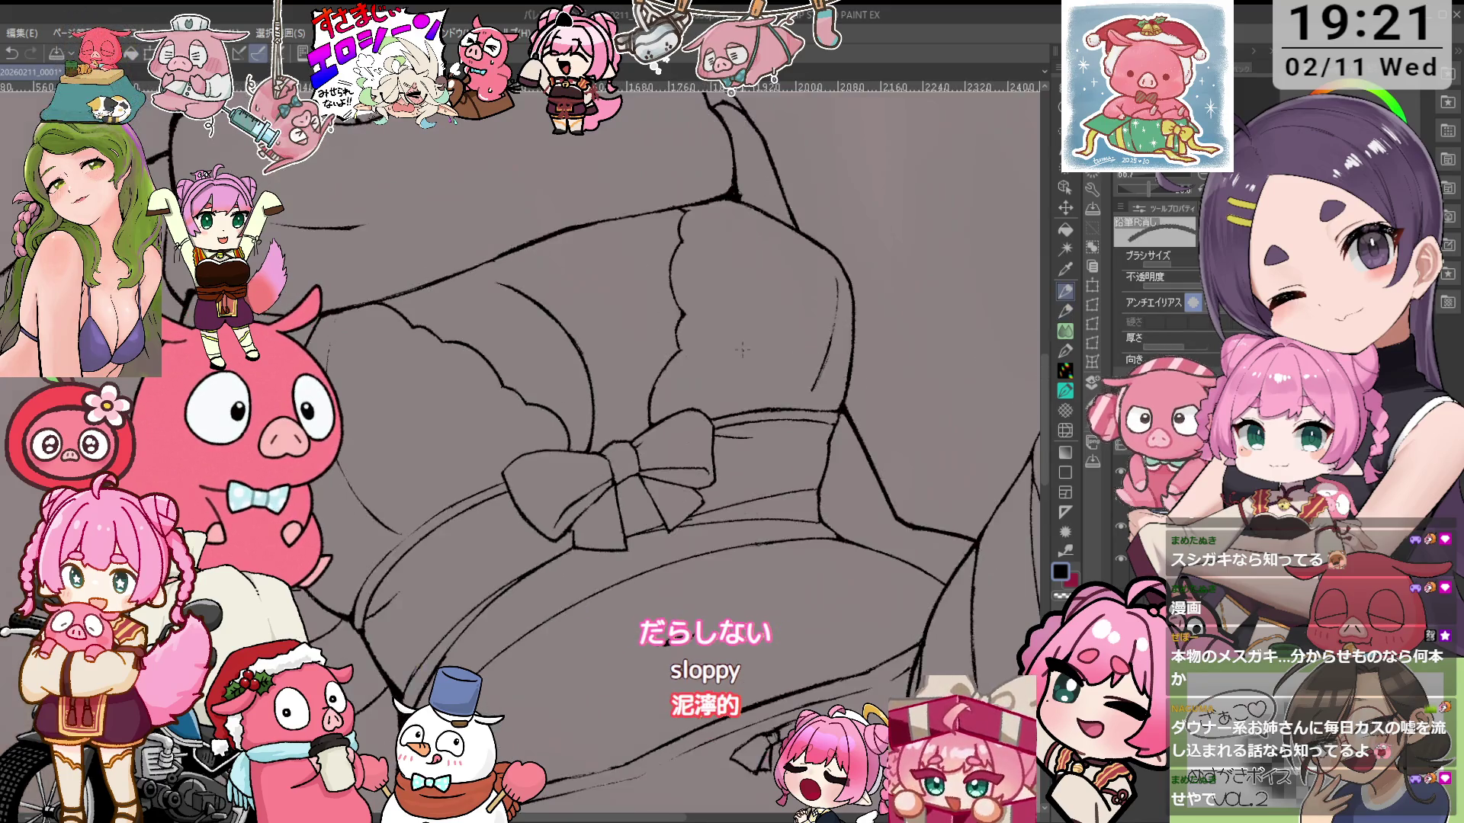
key(ctrl+0)
scroll(741, 342, up, 2)
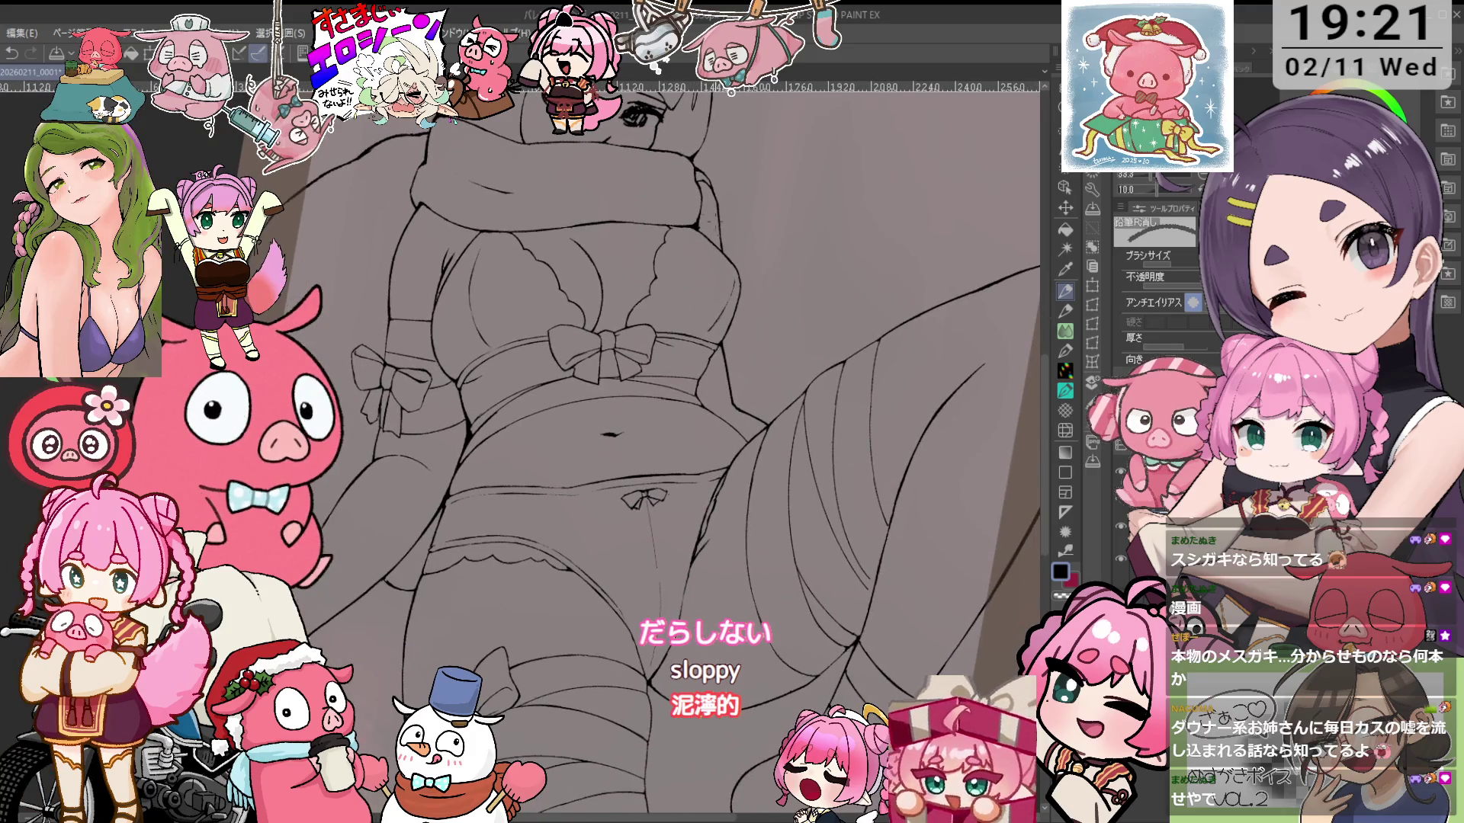
scroll(719, 227, up, 5)
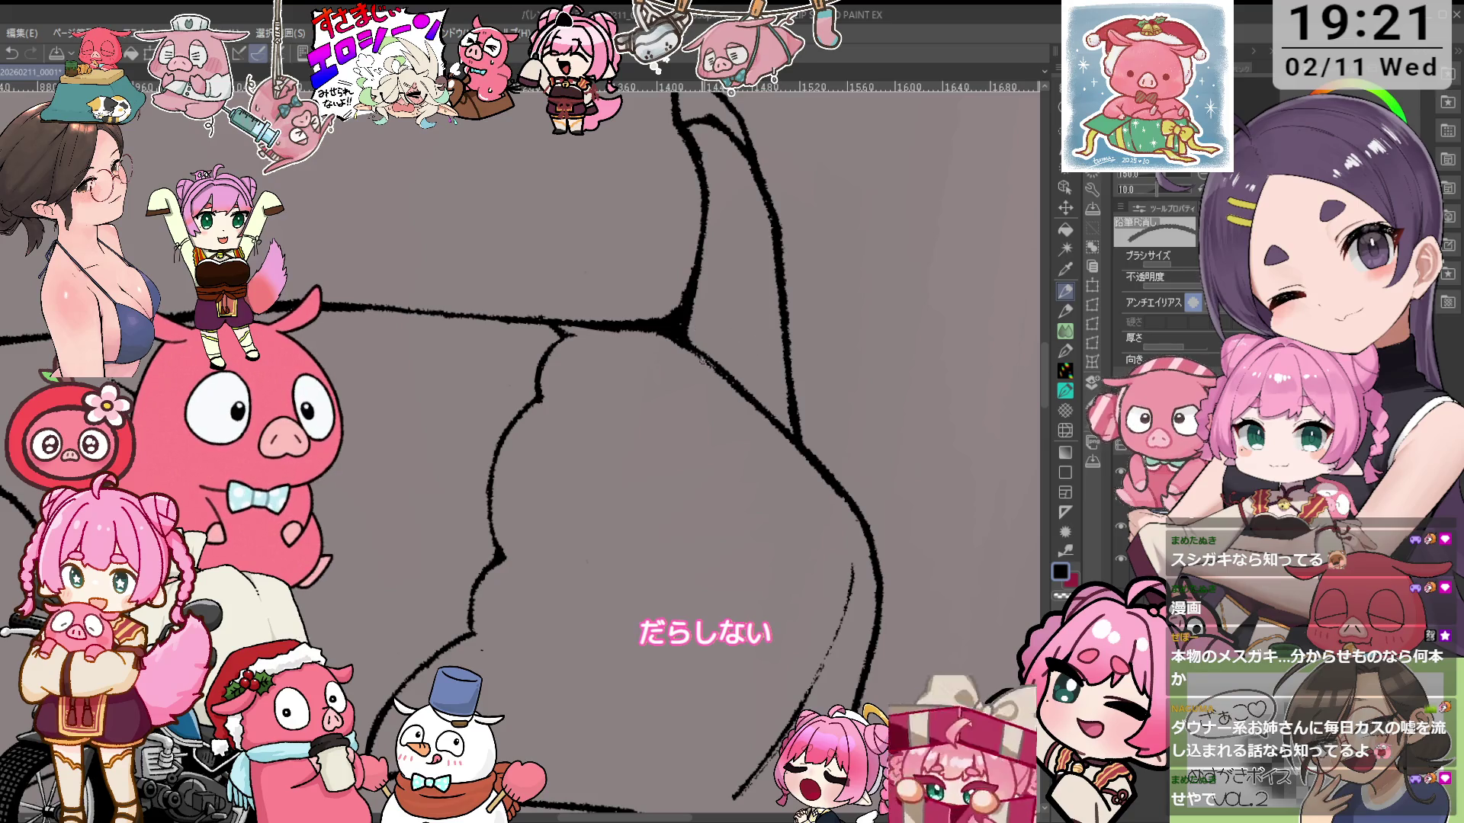
key(p)
scroll(721, 374, down, 4)
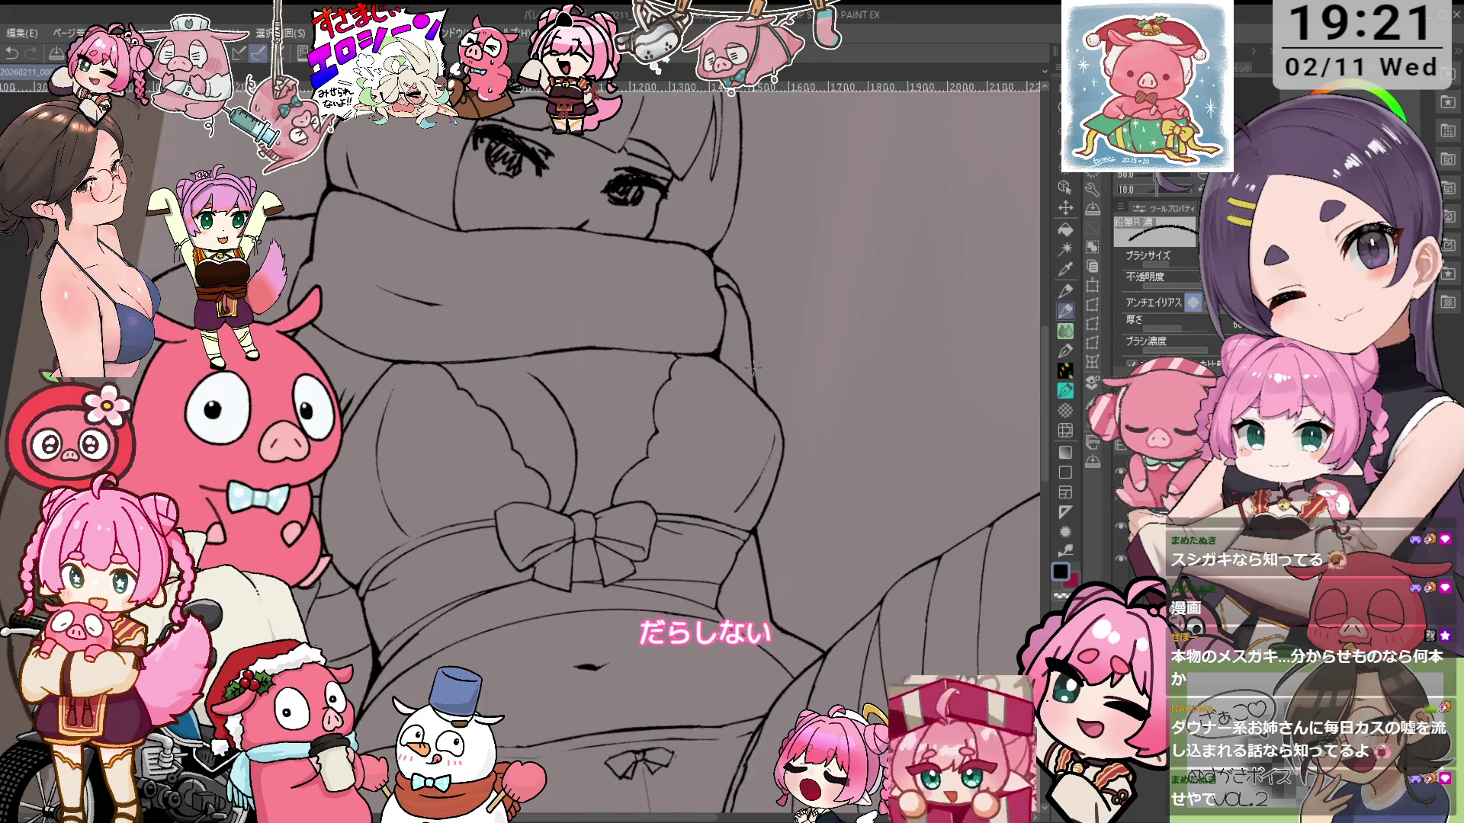
drag(848, 447, 831, 455)
scroll(791, 341, up, 5)
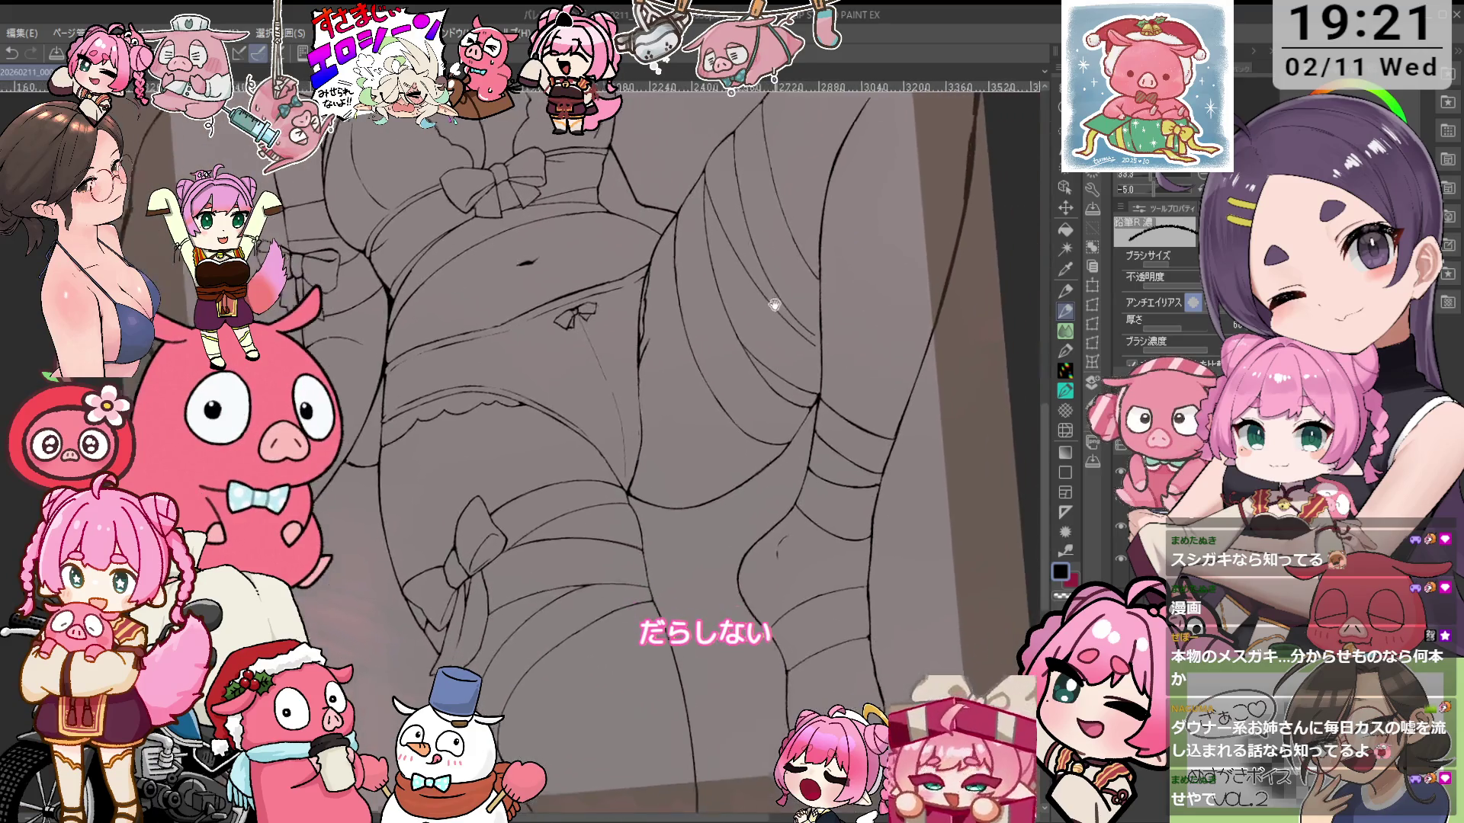
Rotate steeply around the leg lines and thicken their contours, alternating 鉛筆R濃 and 鉛筆R消し
key(e)
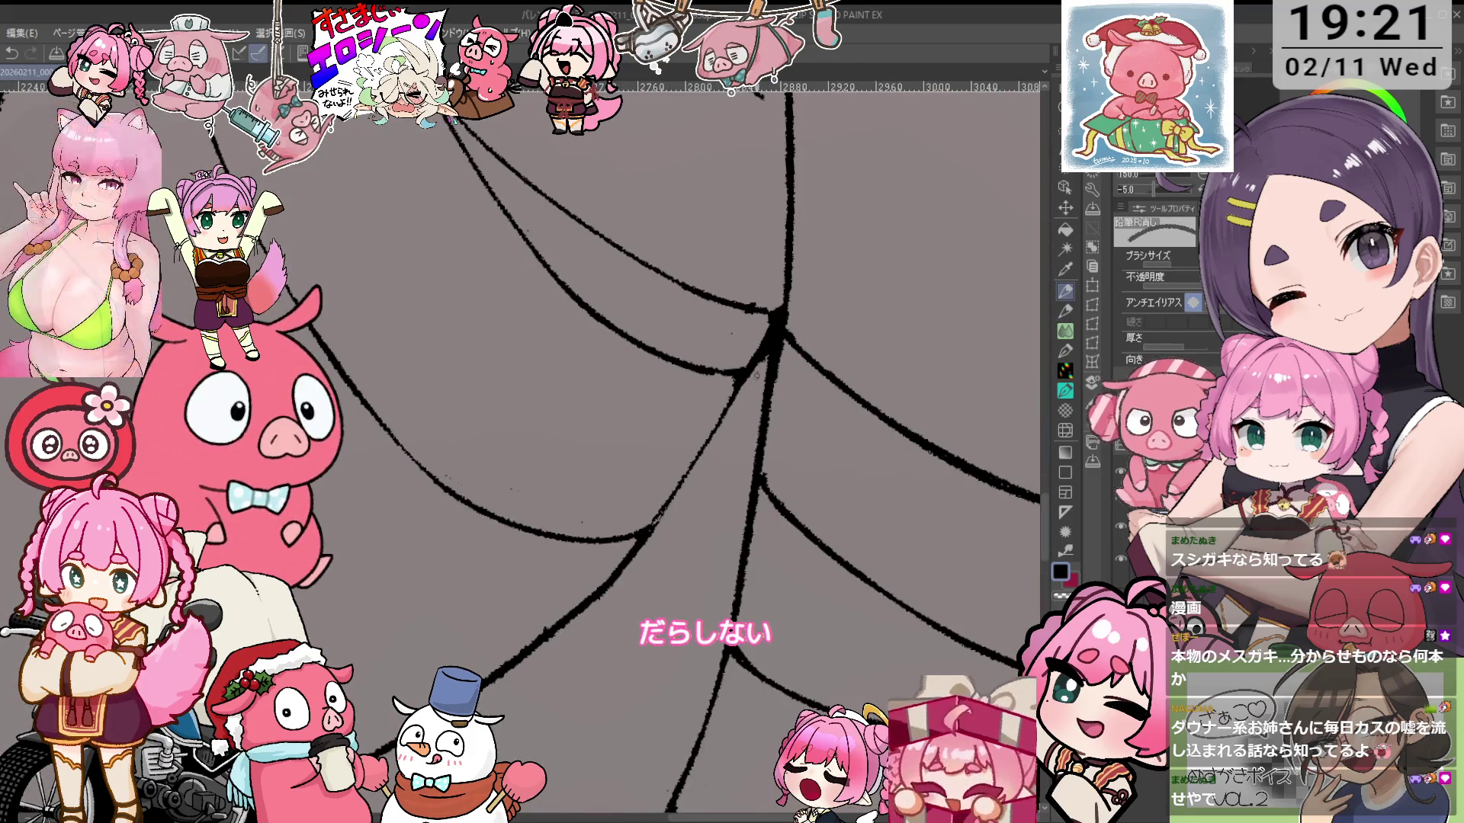
drag(737, 330, 454, 427)
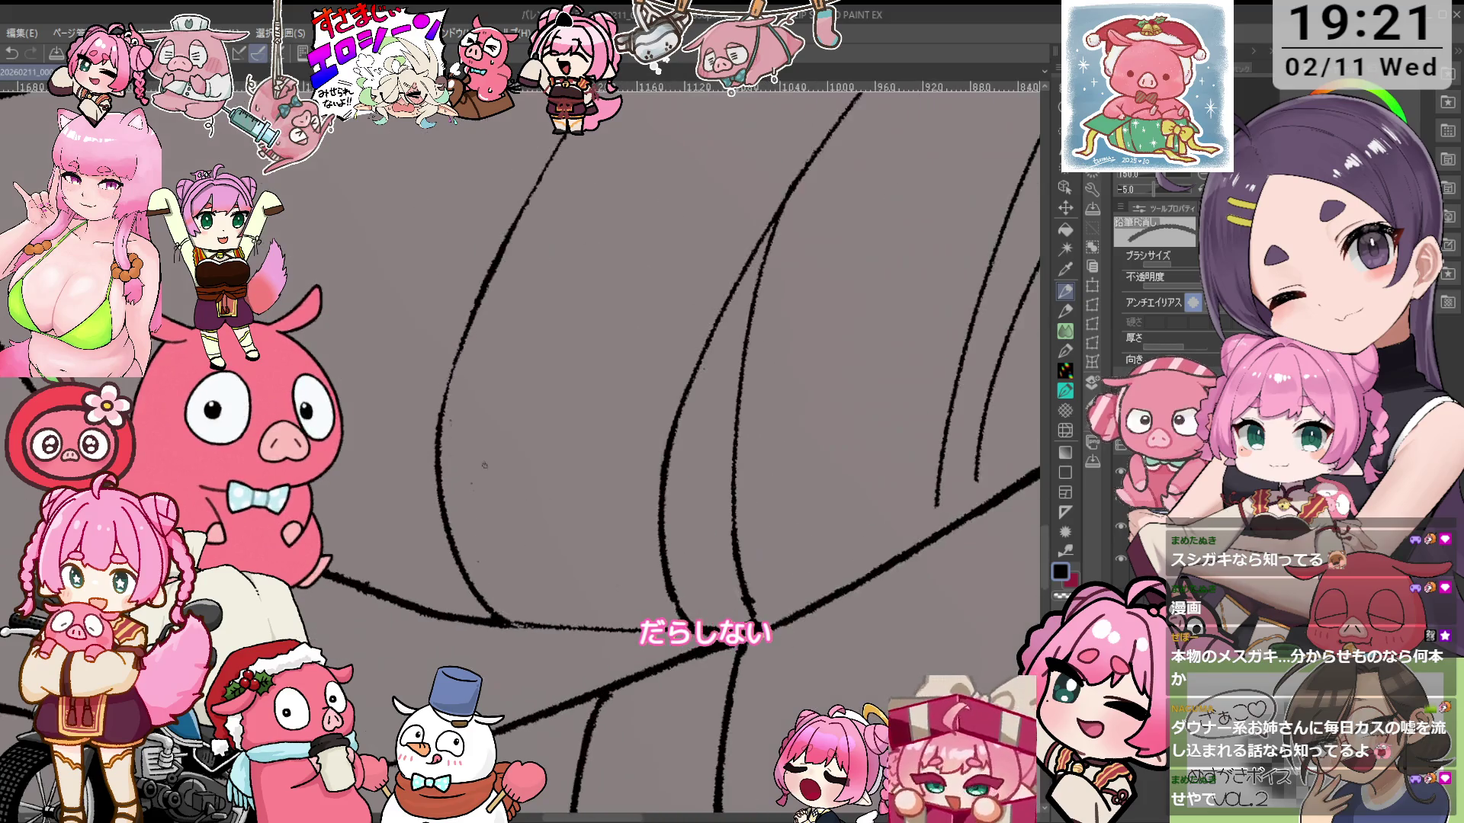
scroll(500, 591, down, 5)
mouse_move(500, 592)
mouse_down()
mouse_move(564, 409)
mouse_move(594, 495)
mouse_up()
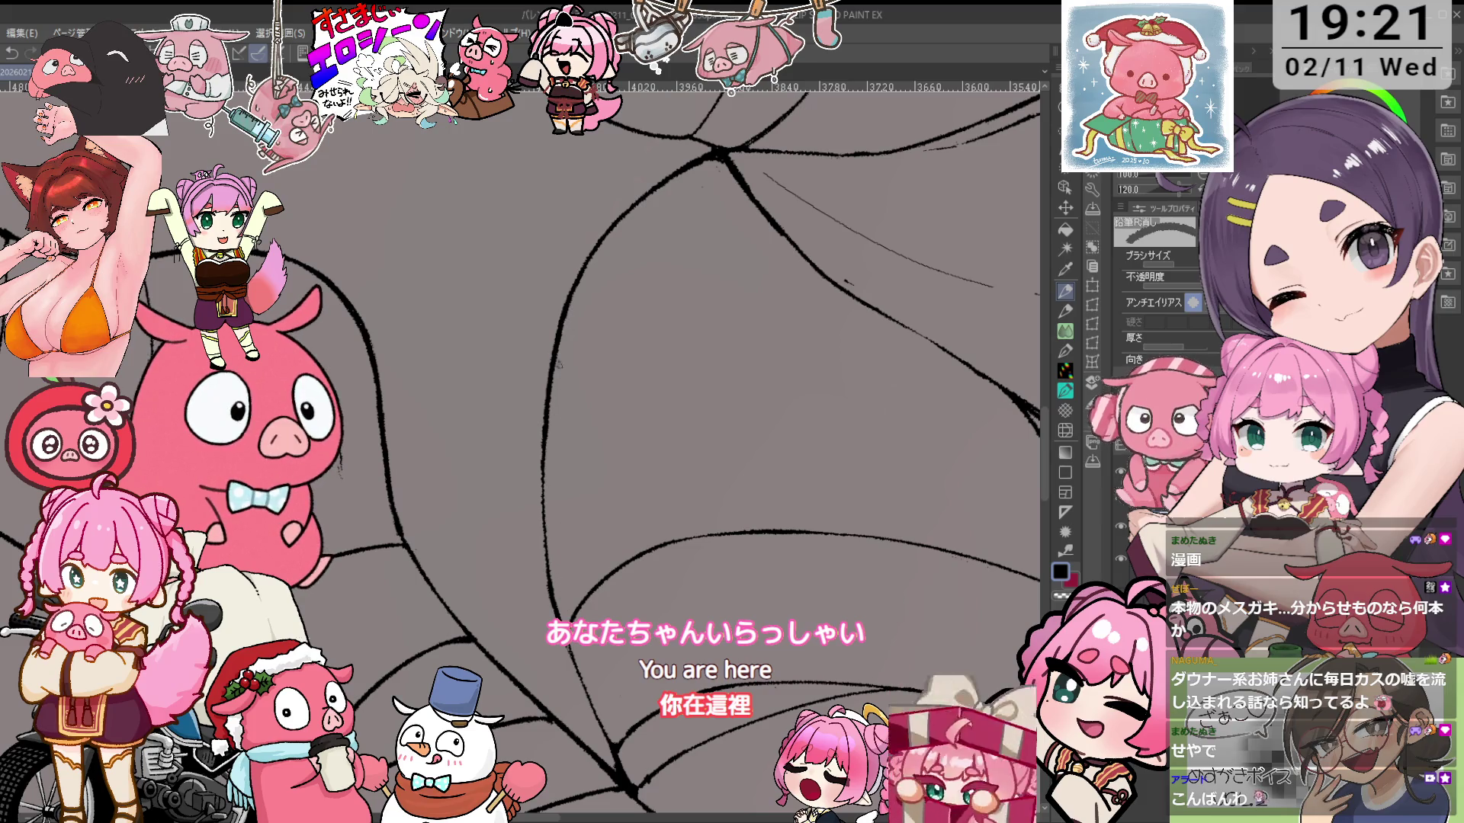
key(p)
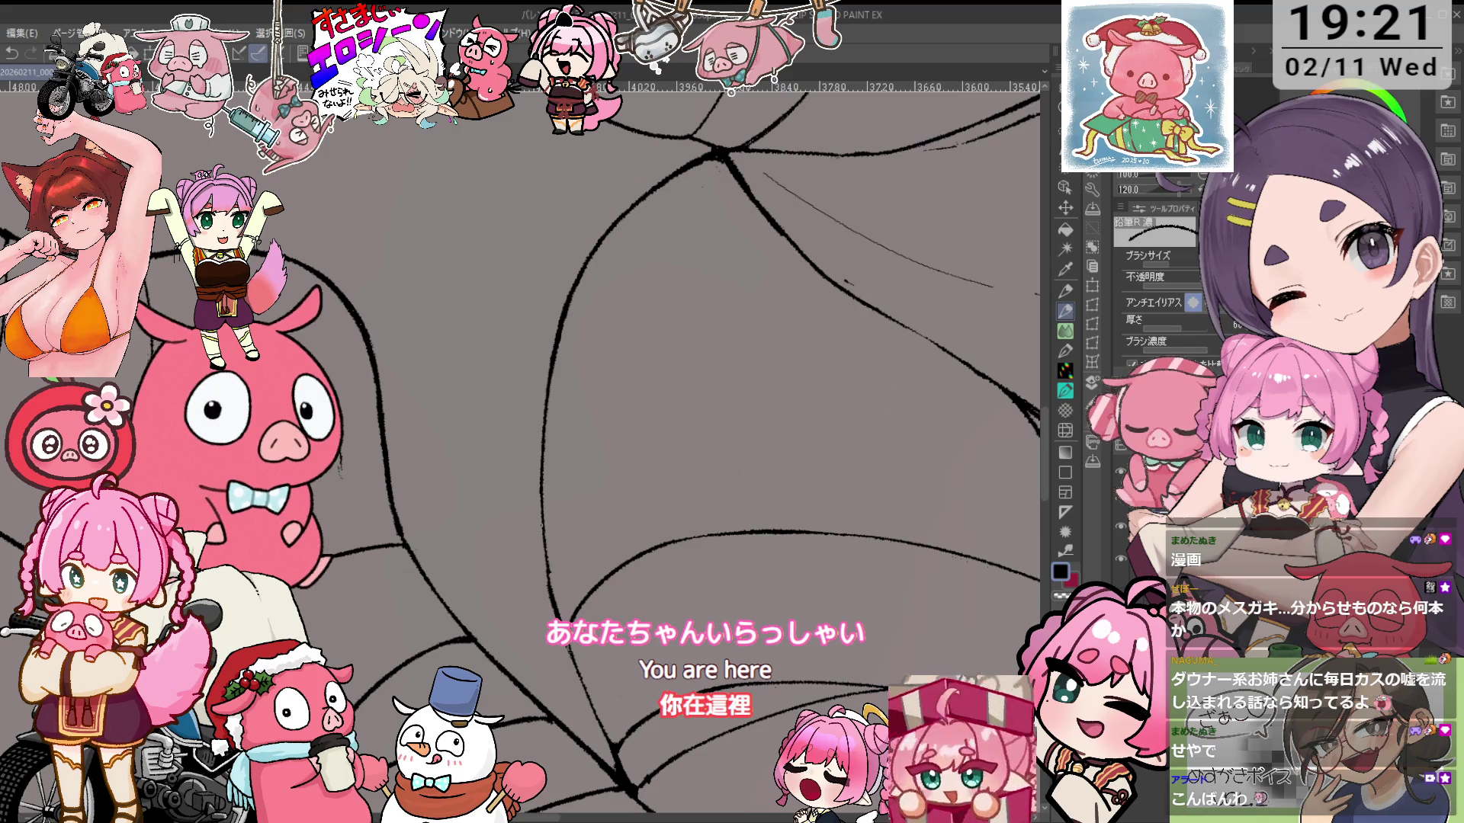
key(e)
Trim the leg lines where they cross, then reset the rotation upright and zoom out
mouse_move(554, 480)
mouse_down()
mouse_move(626, 391)
mouse_move(547, 461)
mouse_move(538, 445)
mouse_up()
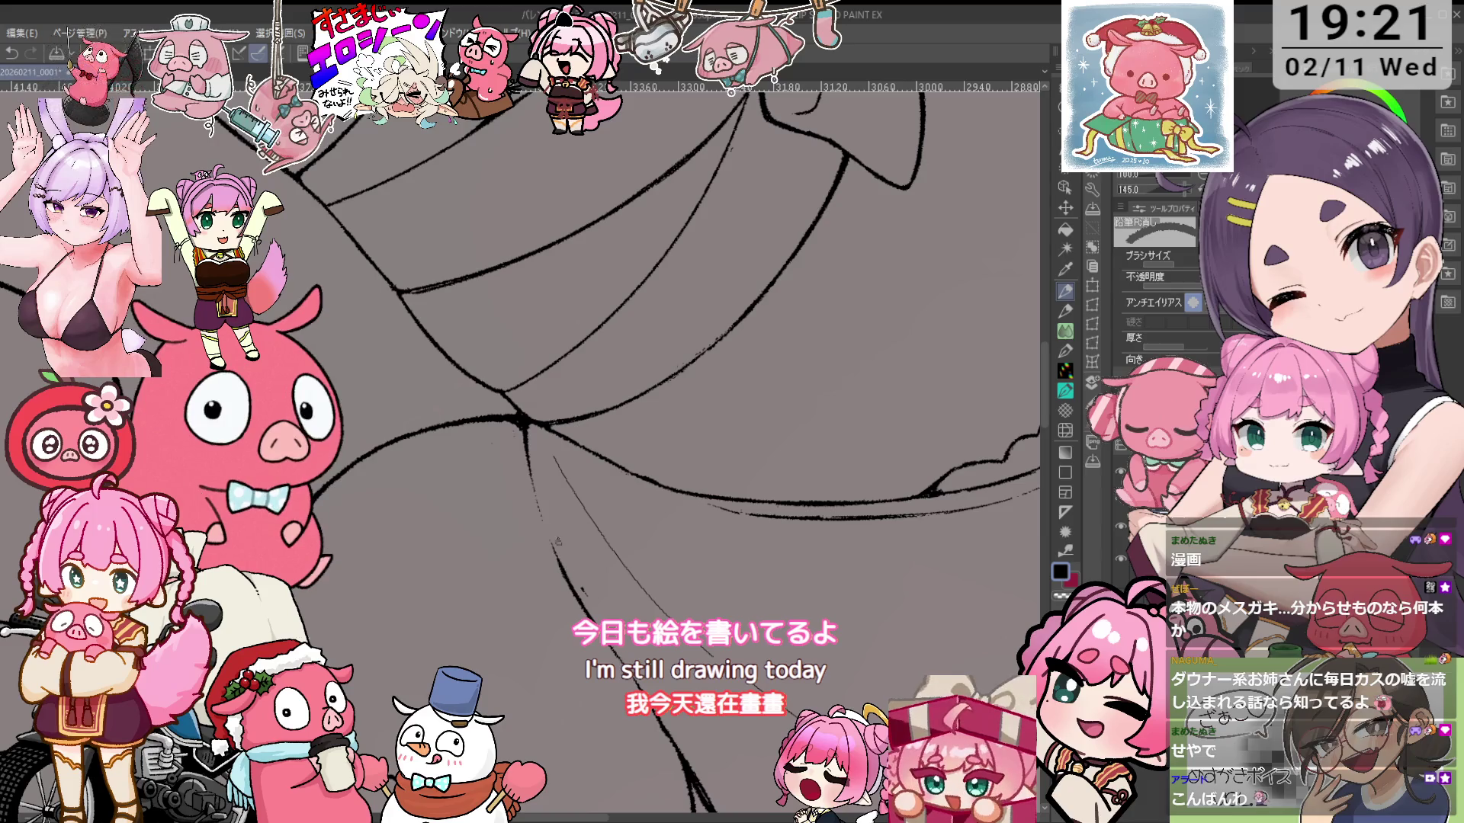
key(p)
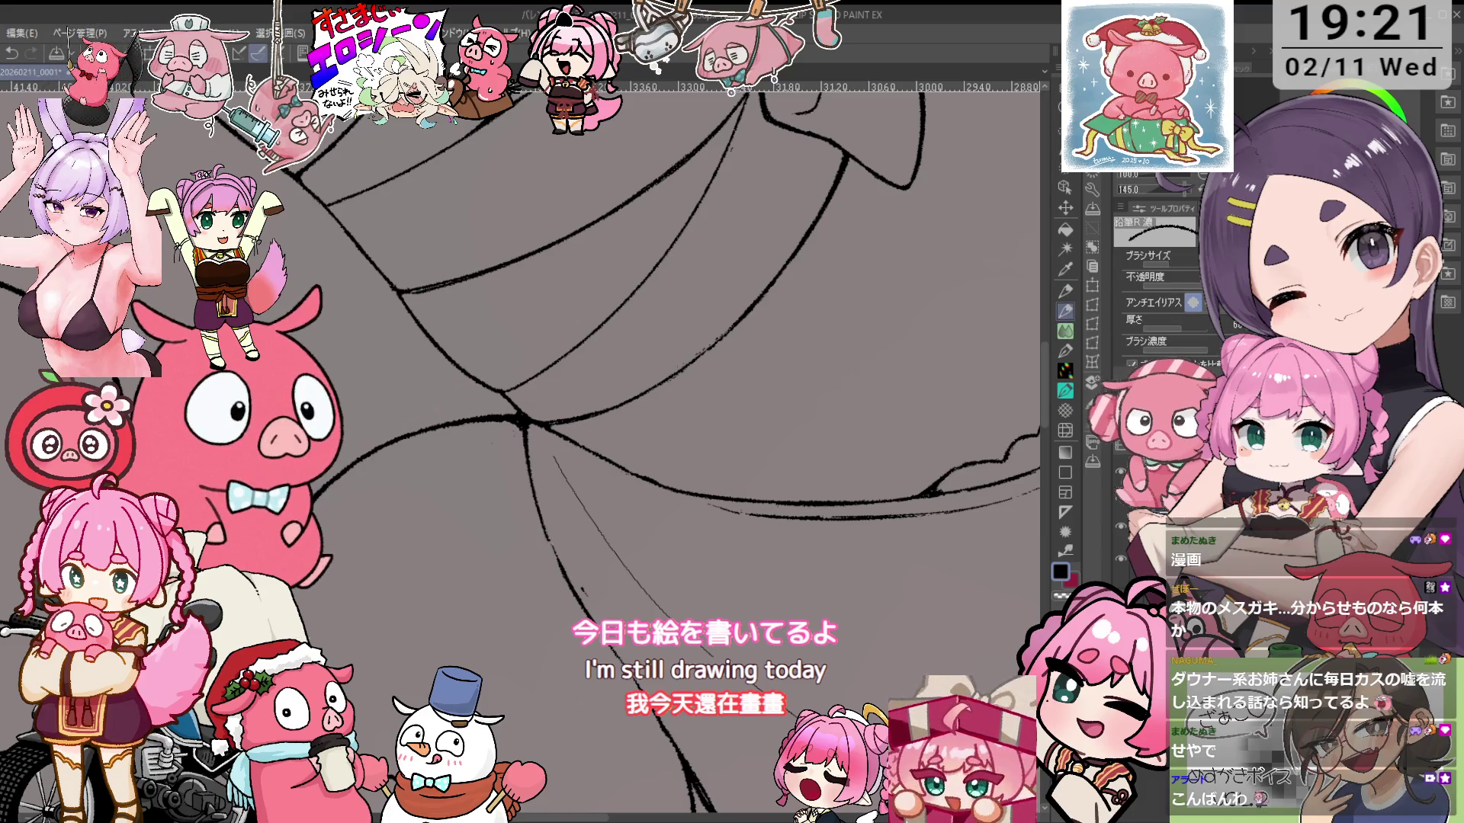
key(e)
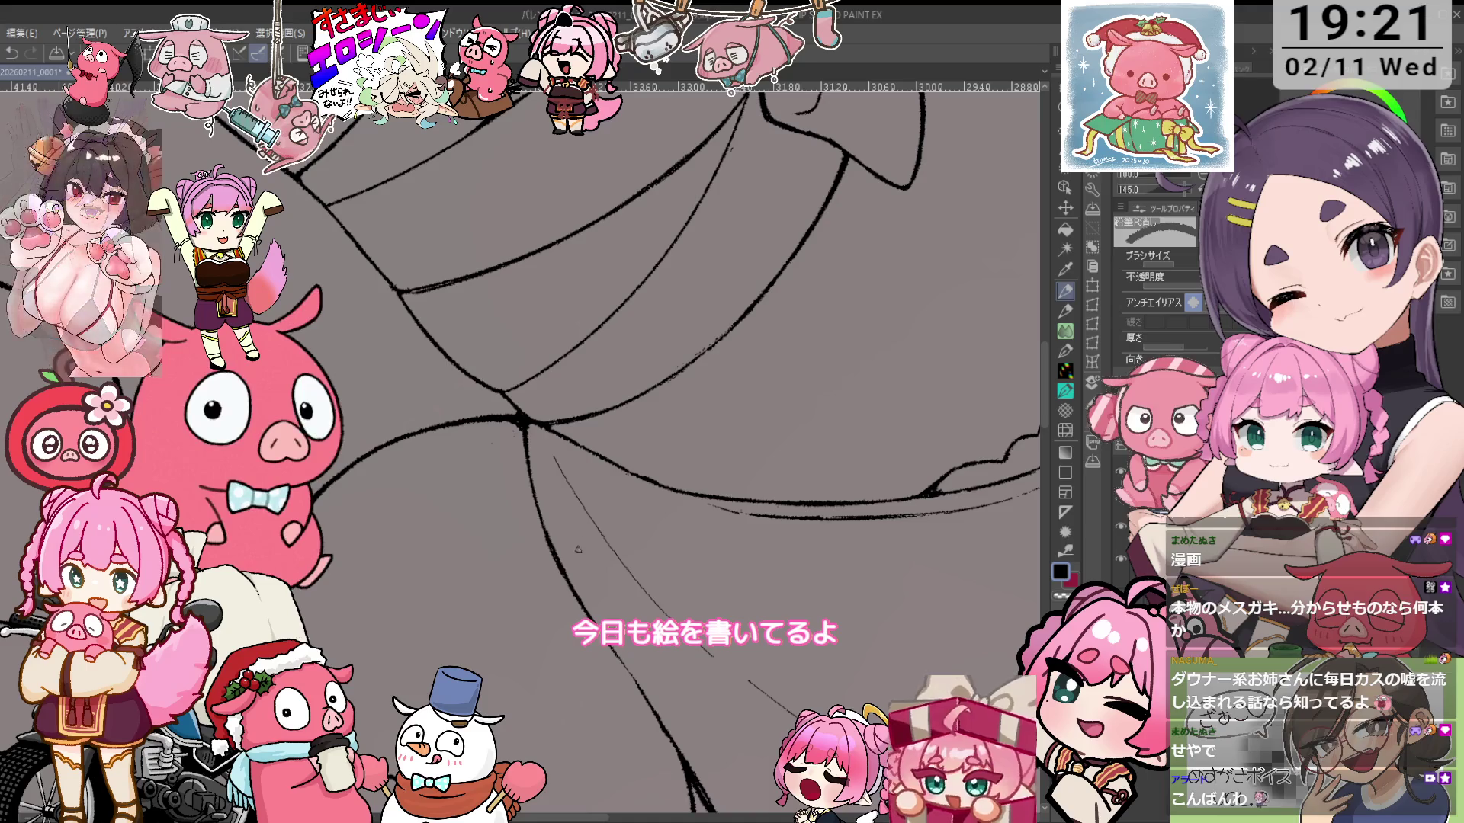
scroll(568, 483, up, 1)
drag(569, 483, 621, 551)
scroll(621, 551, down, 8)
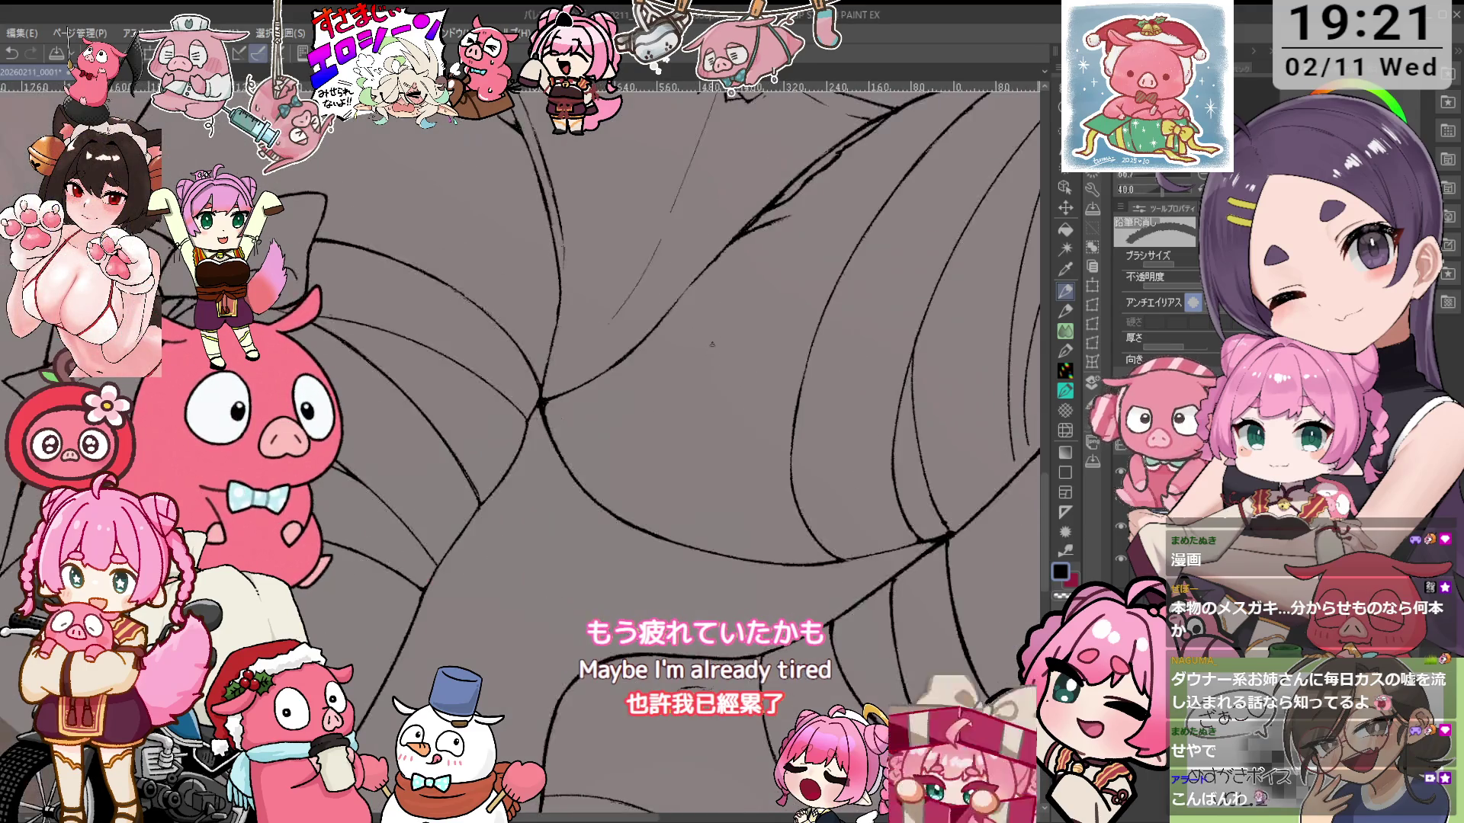
key(ctrl+0)
scroll(623, 460, up, 5)
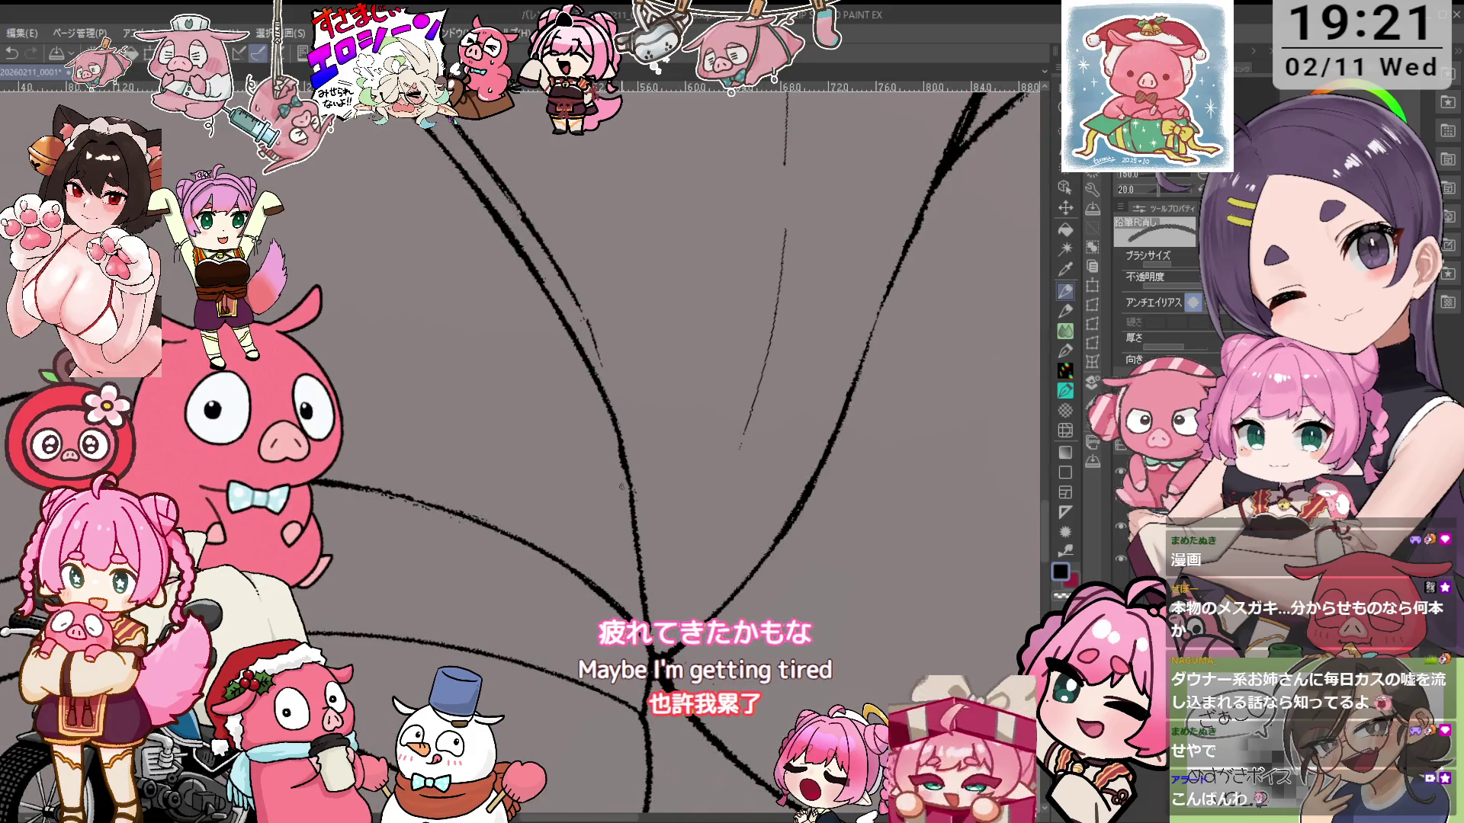
scroll(610, 365, down, 2)
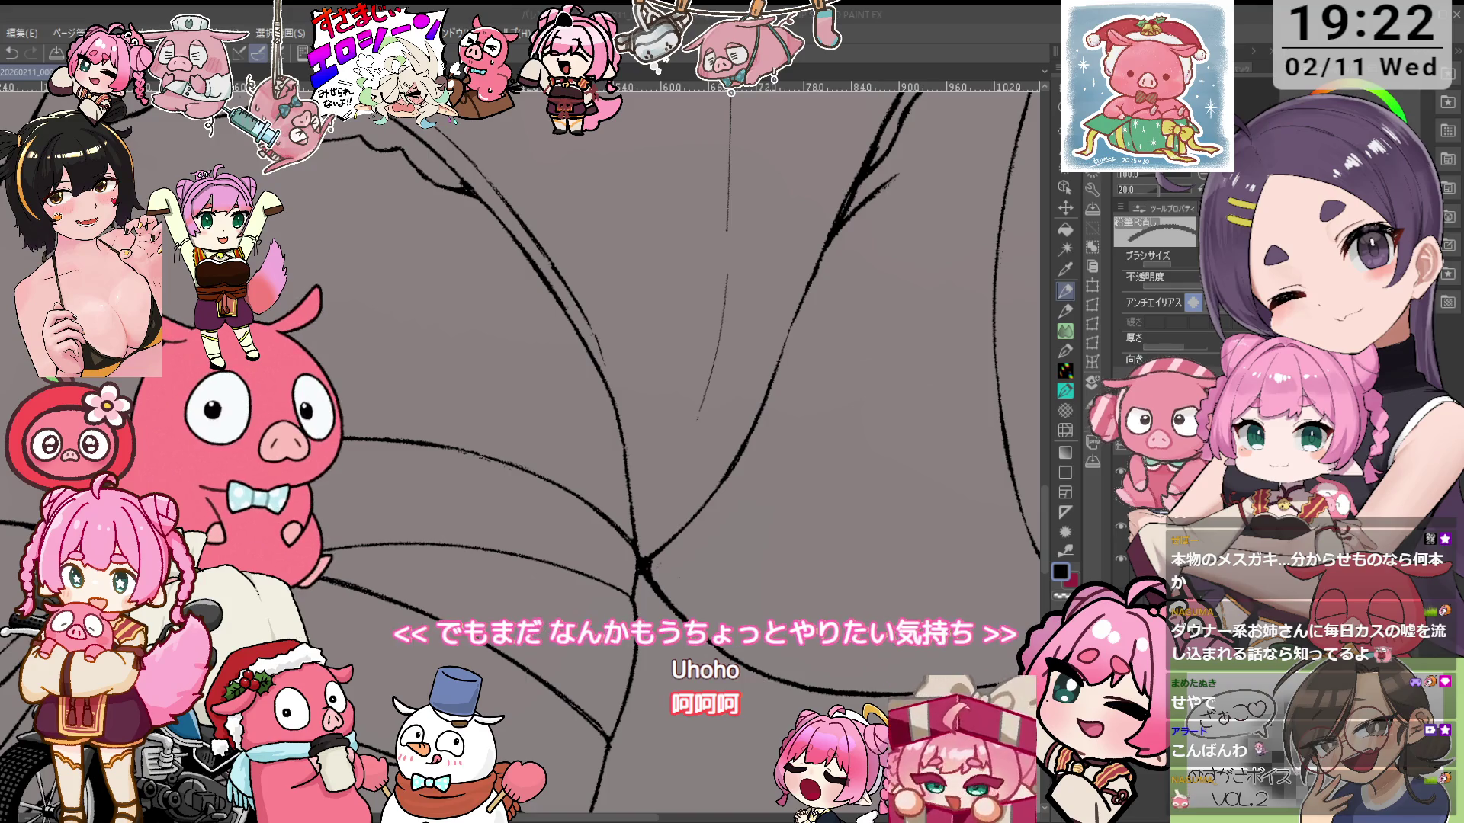
key(ctrl+minus)
key(ctrl+minus)
key(ctrl+minus)
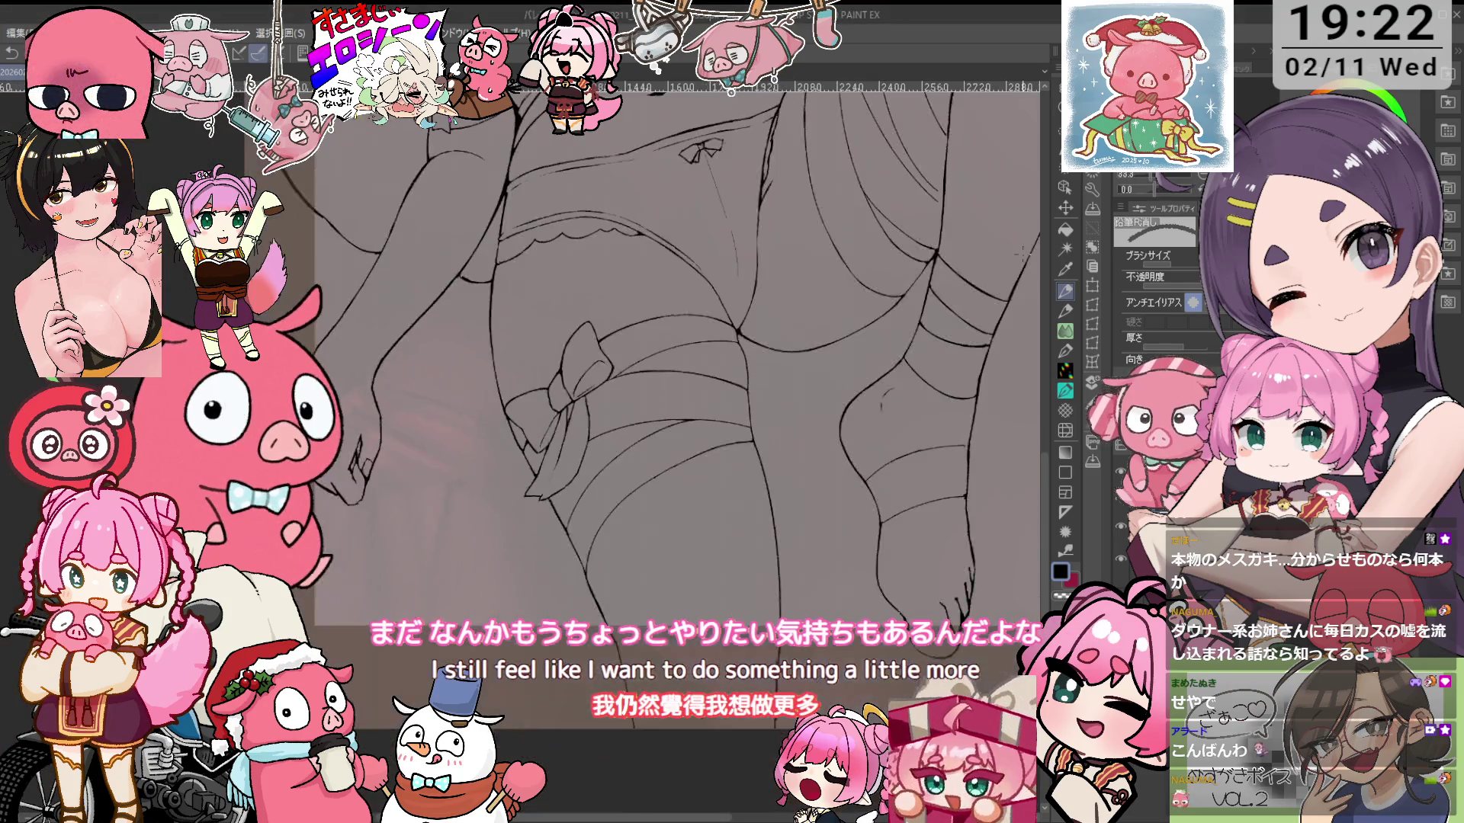
scroll(781, 154, down, 5)
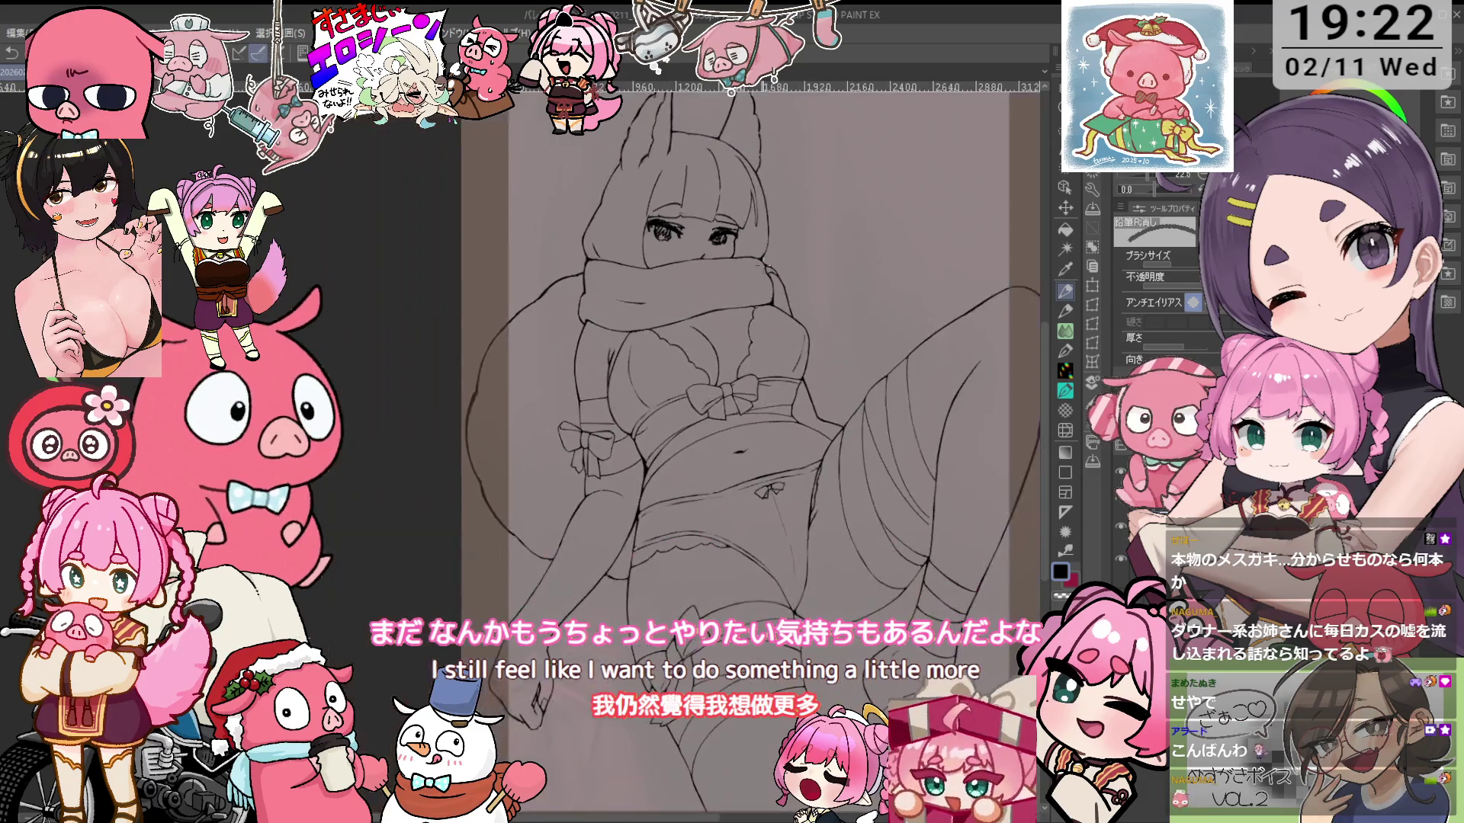
scroll(781, 155, up, 4)
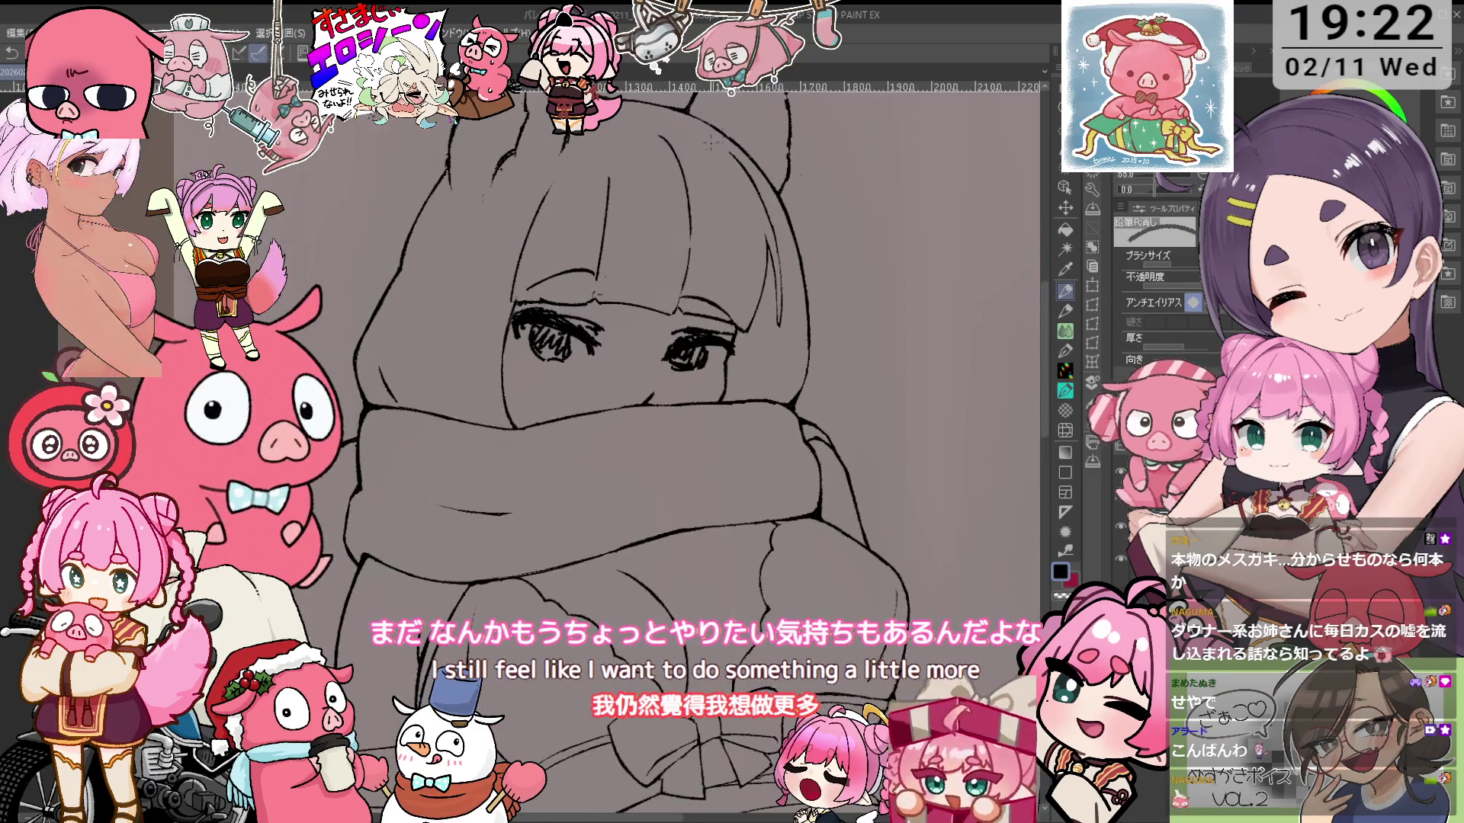
scroll(663, 450, down, 3)
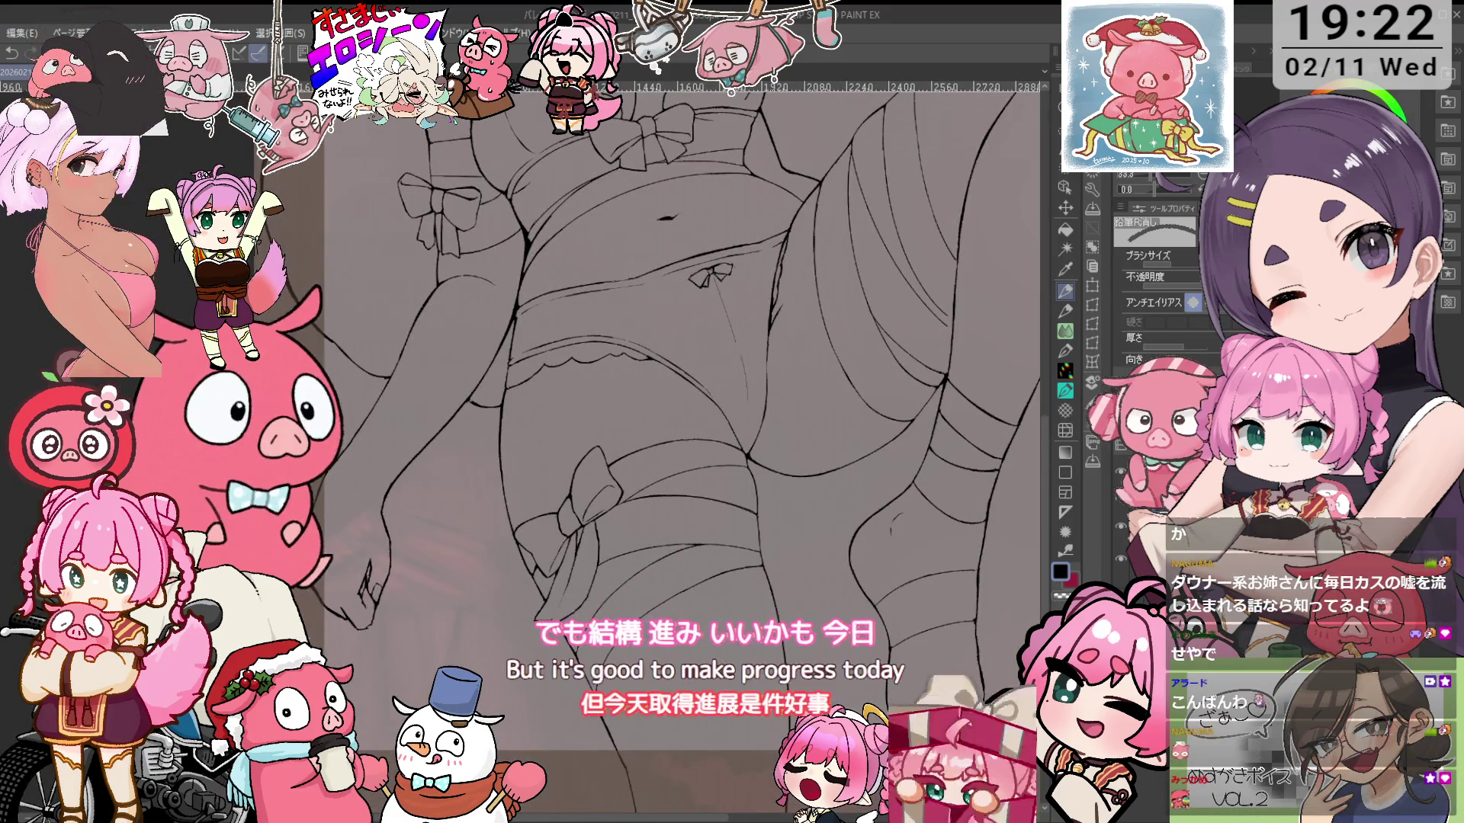
scroll(683, 450, down, 1)
drag(664, 450, 702, 439)
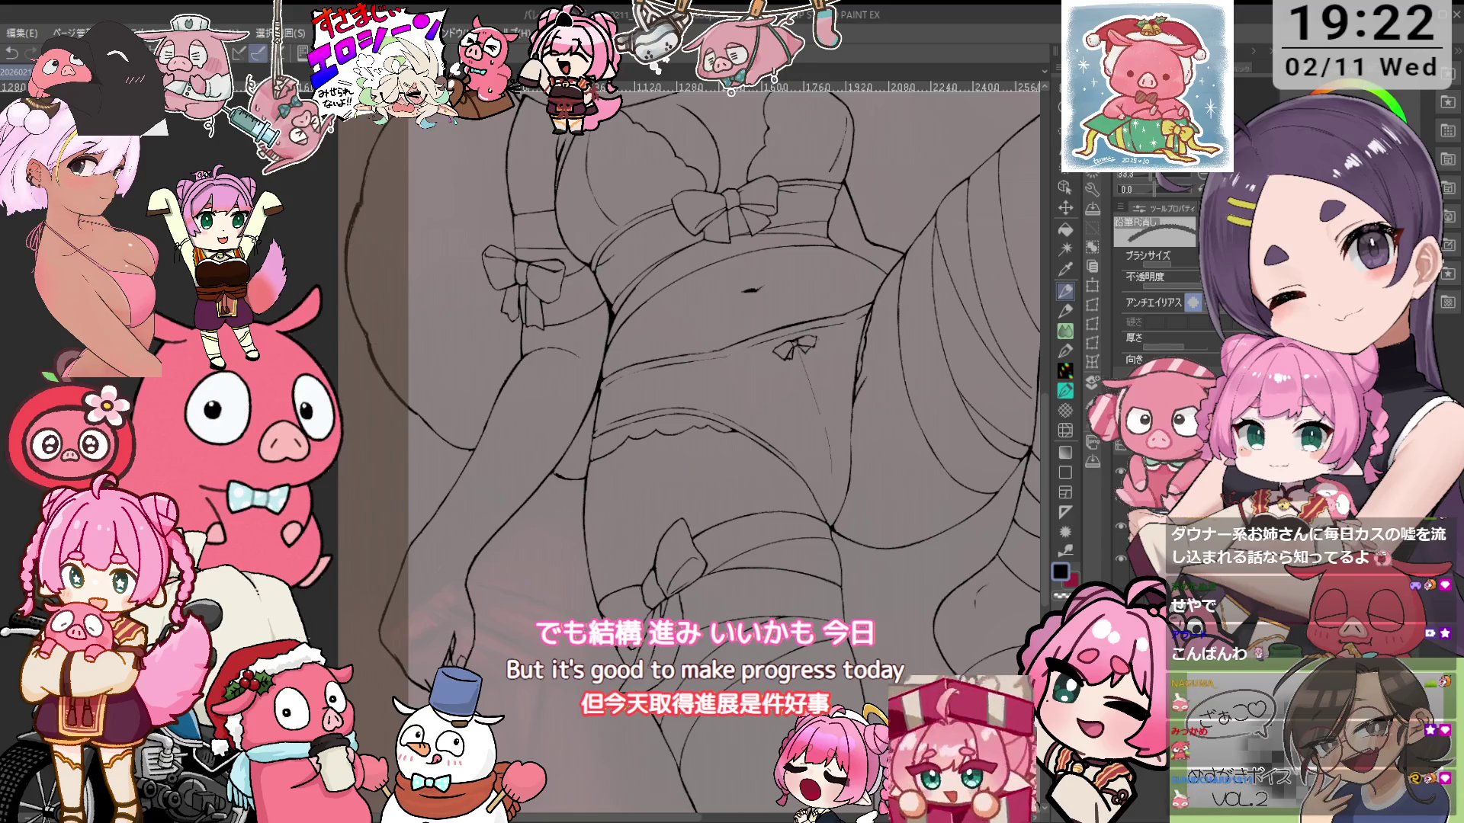
scroll(664, 450, up, 2)
mouse_move(366, 396)
mouse_down()
mouse_move(531, 442)
mouse_move(540, 417)
mouse_move(517, 402)
mouse_up()
key(e)
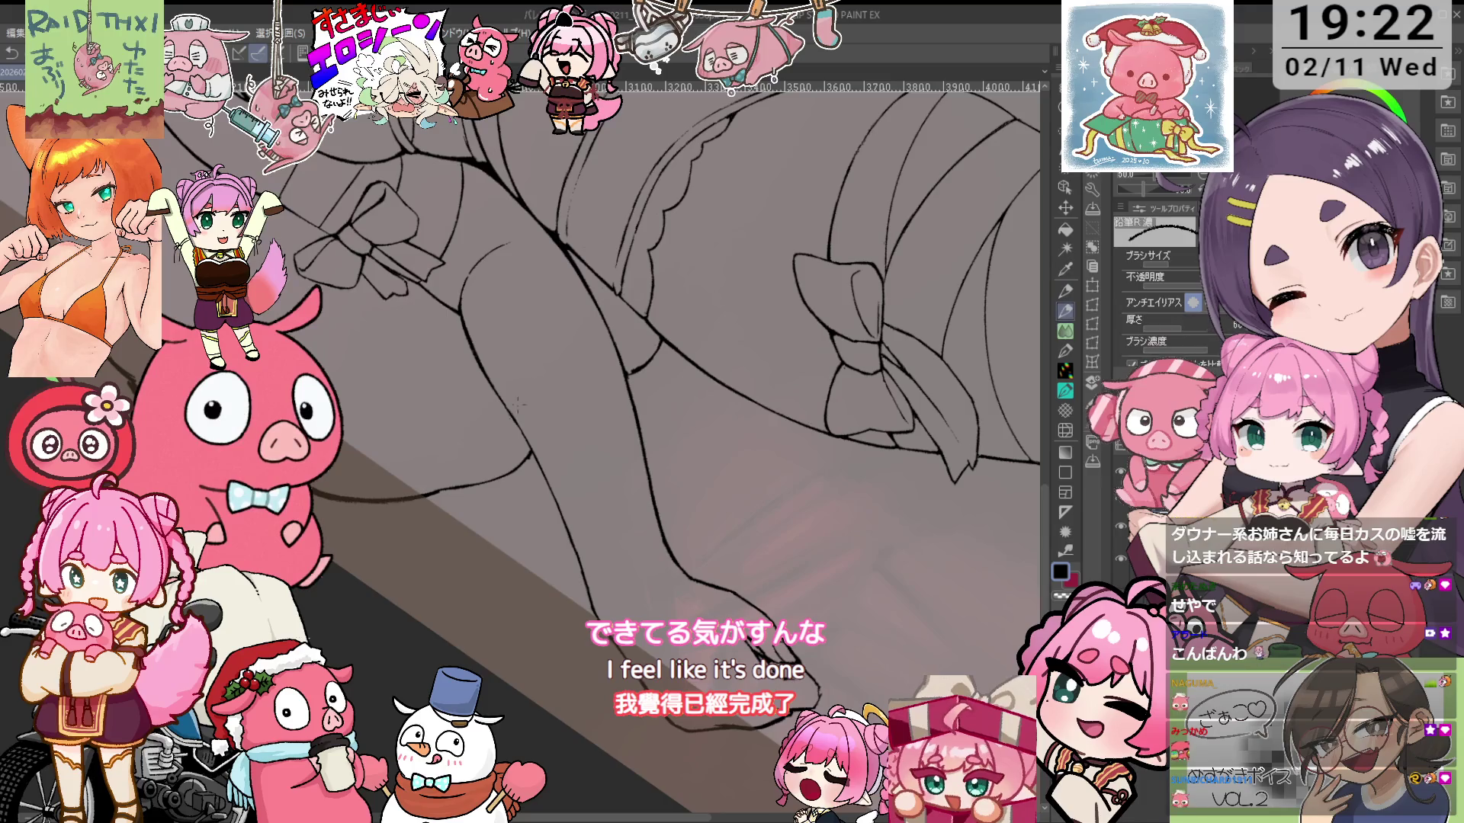
Add two 鉛筆R濃 strokes along the inner thigh's curved contour to thicken it
mouse_move(610, 368)
mouse_down()
mouse_move(640, 358)
mouse_move(558, 414)
mouse_up()
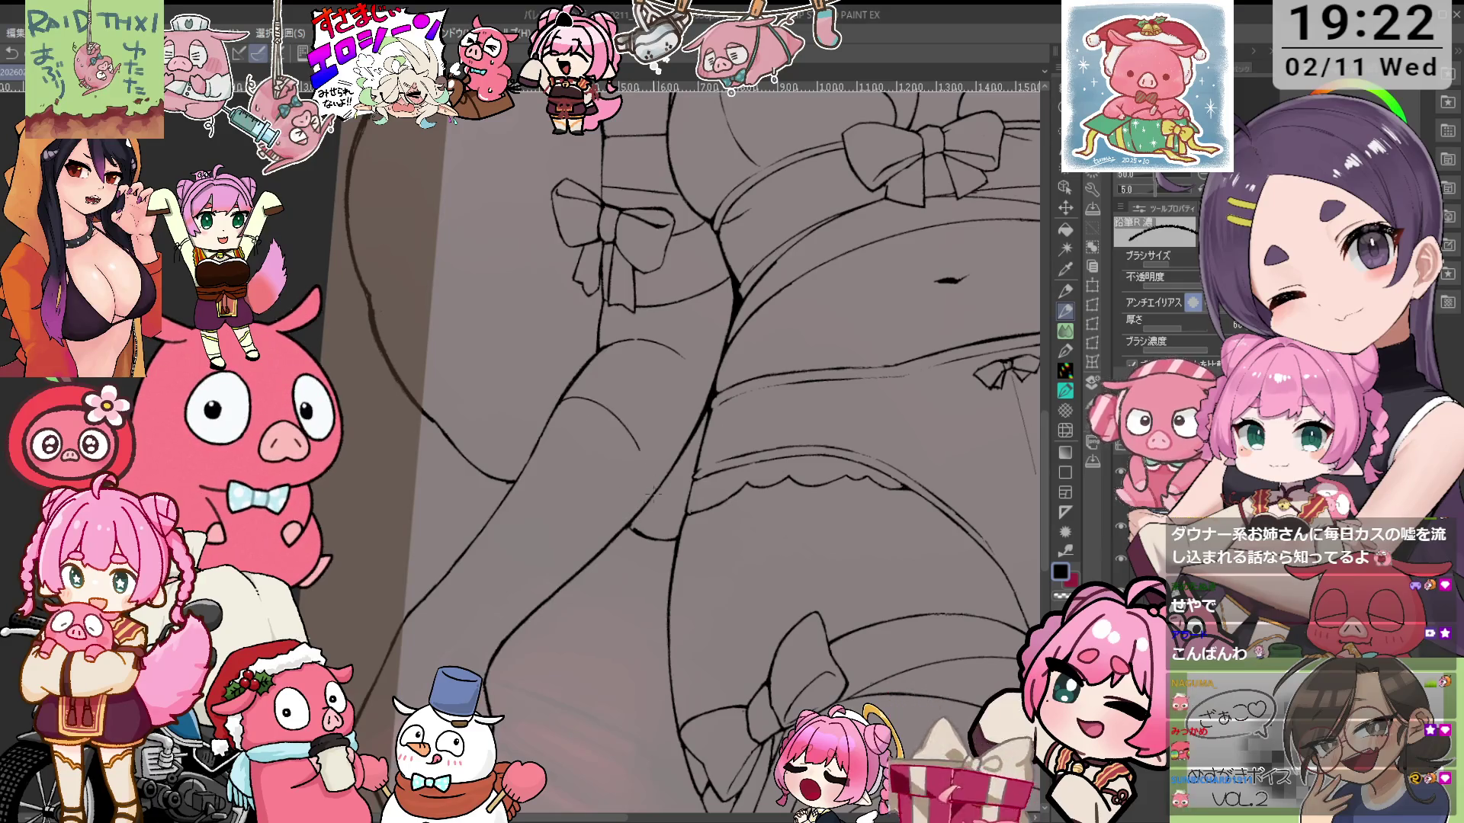
drag(549, 440, 602, 542)
drag(609, 479, 624, 529)
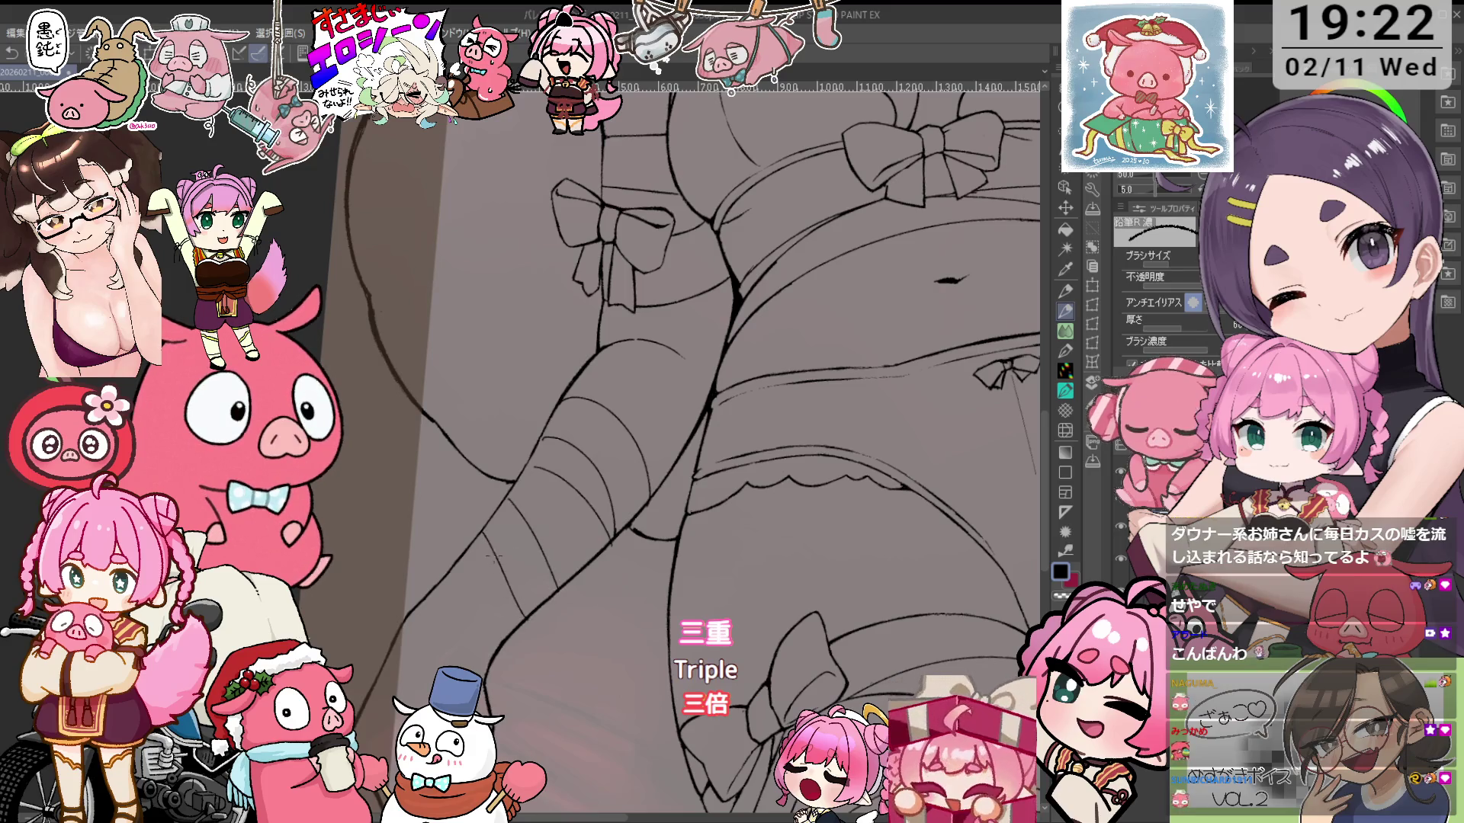
drag(500, 564, 562, 467)
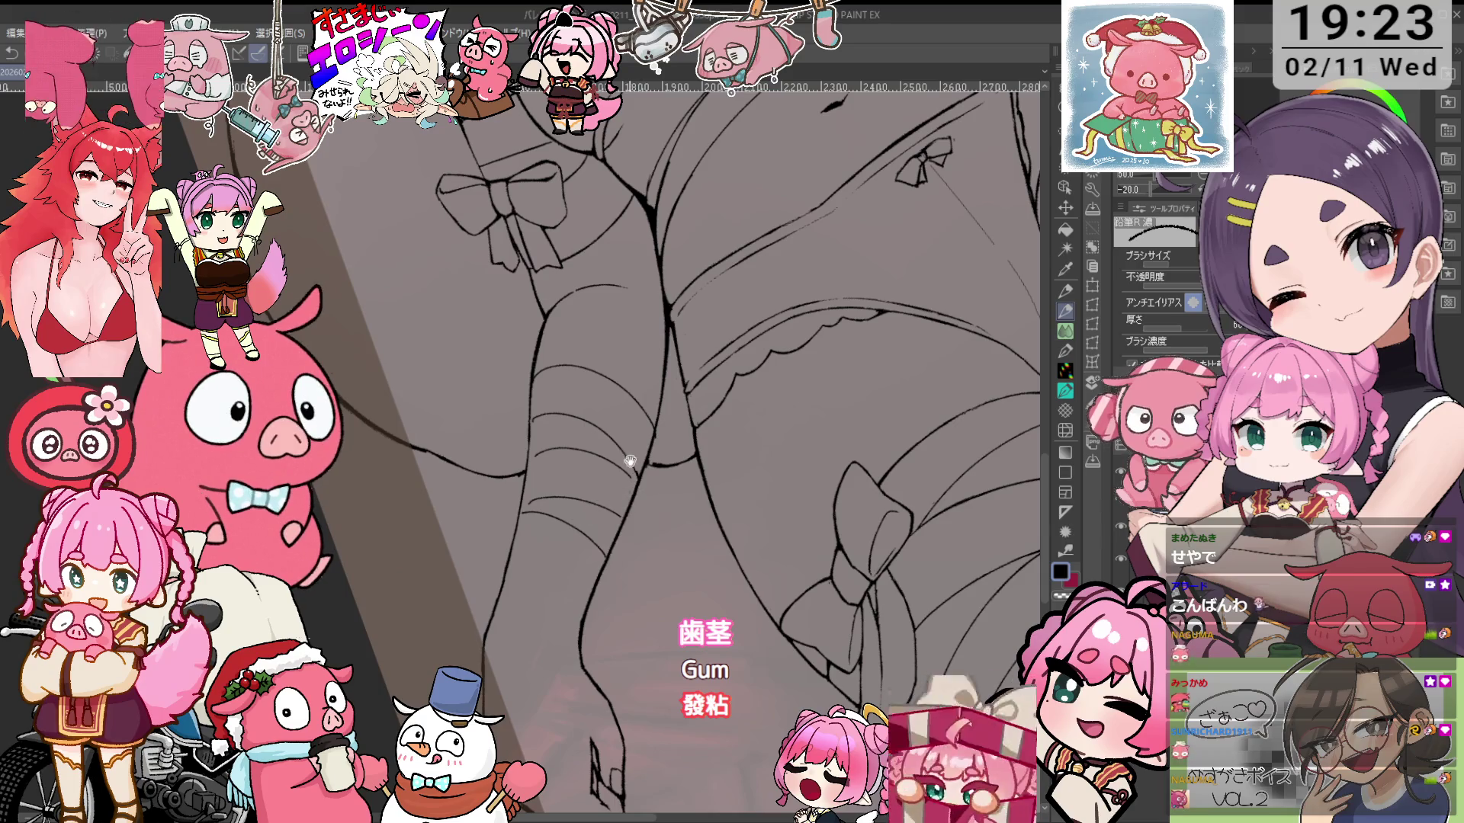
Zoom and rotate onto a leg warmer and thicken its stripes with the 鉛筆R濃 pencil, undoing a bad stroke
scroll(618, 500, up, 3)
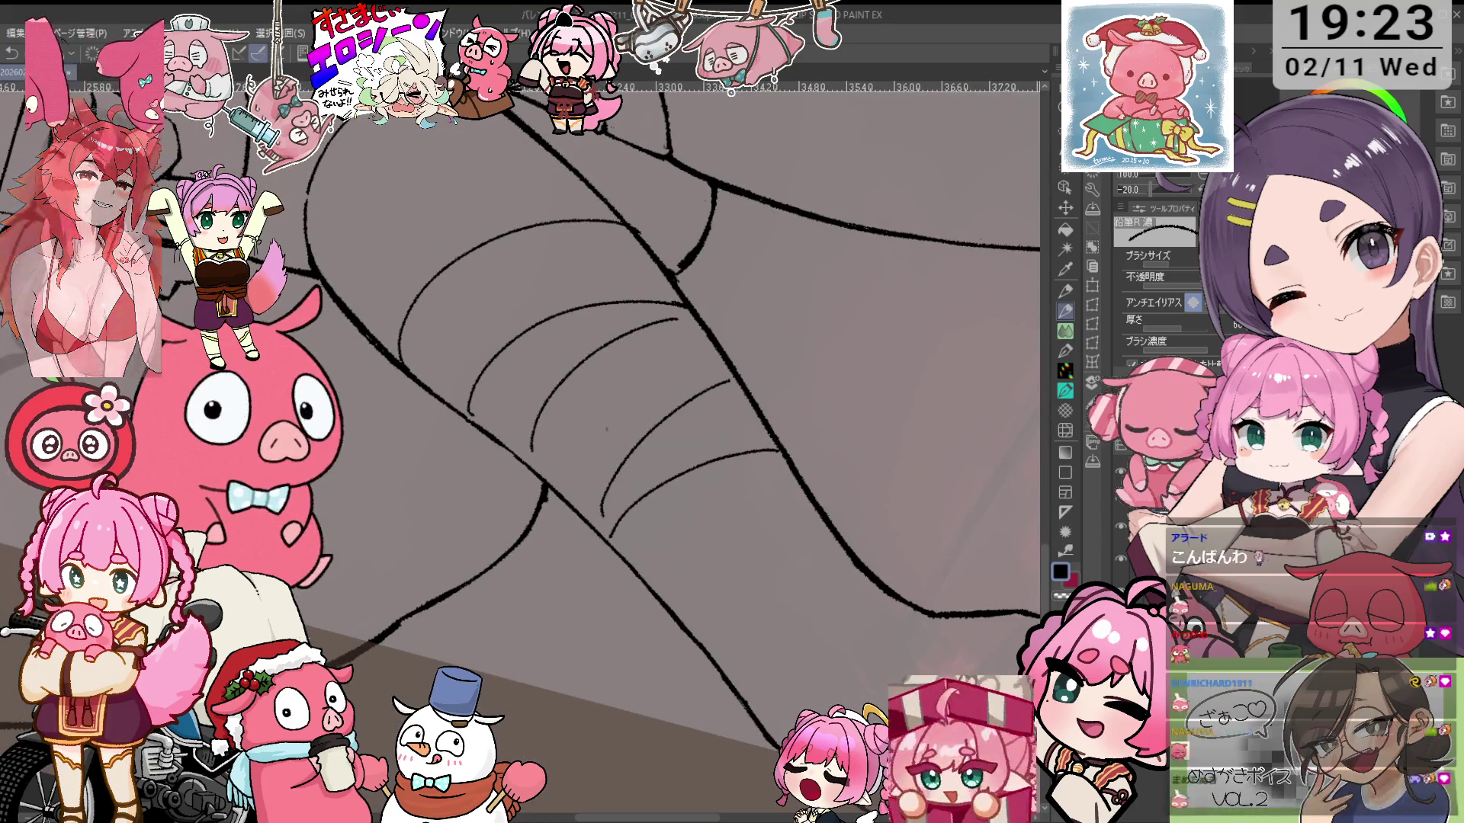
scroll(645, 471, up, 2)
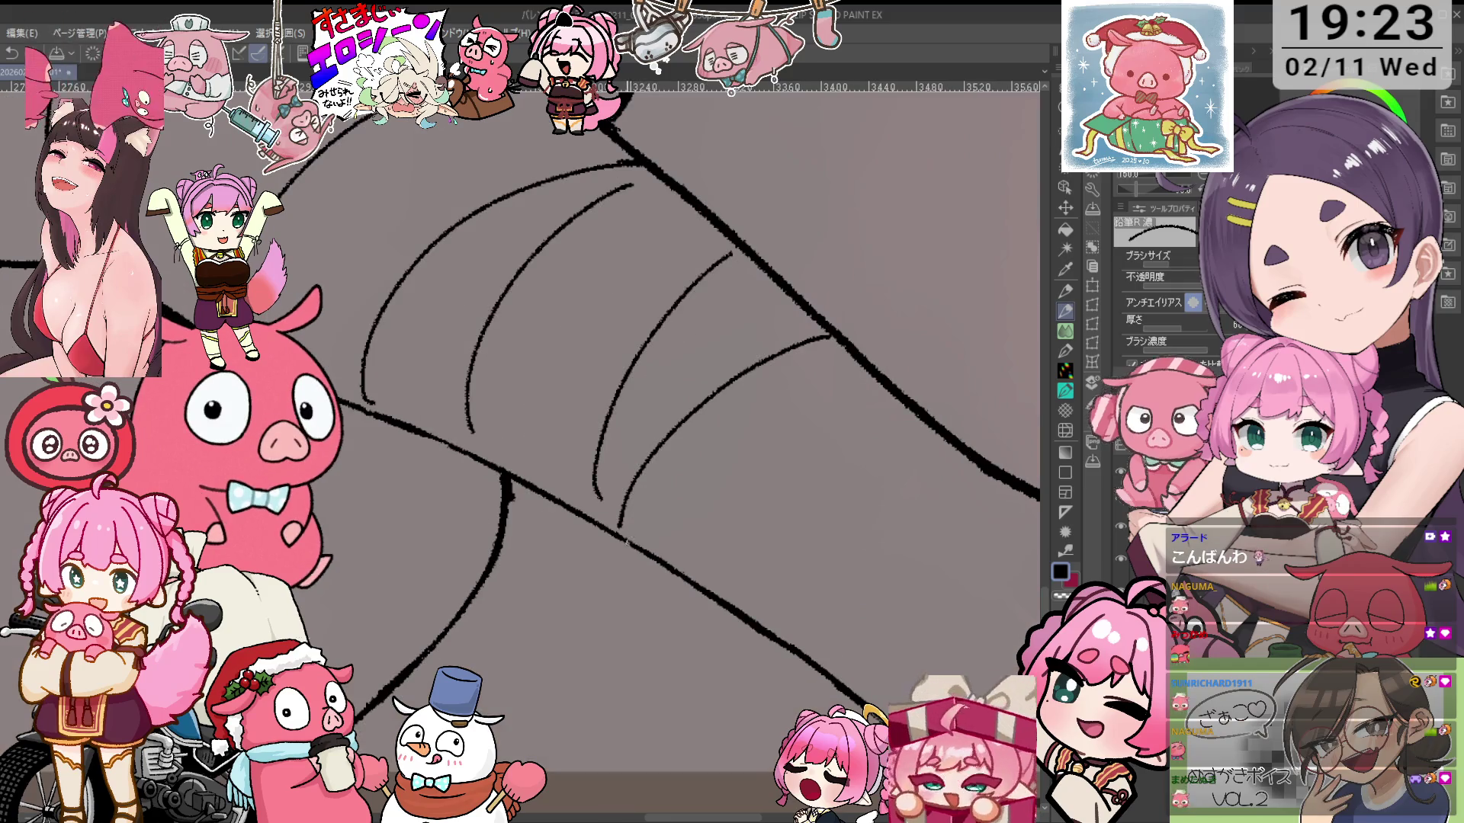
key(minus)
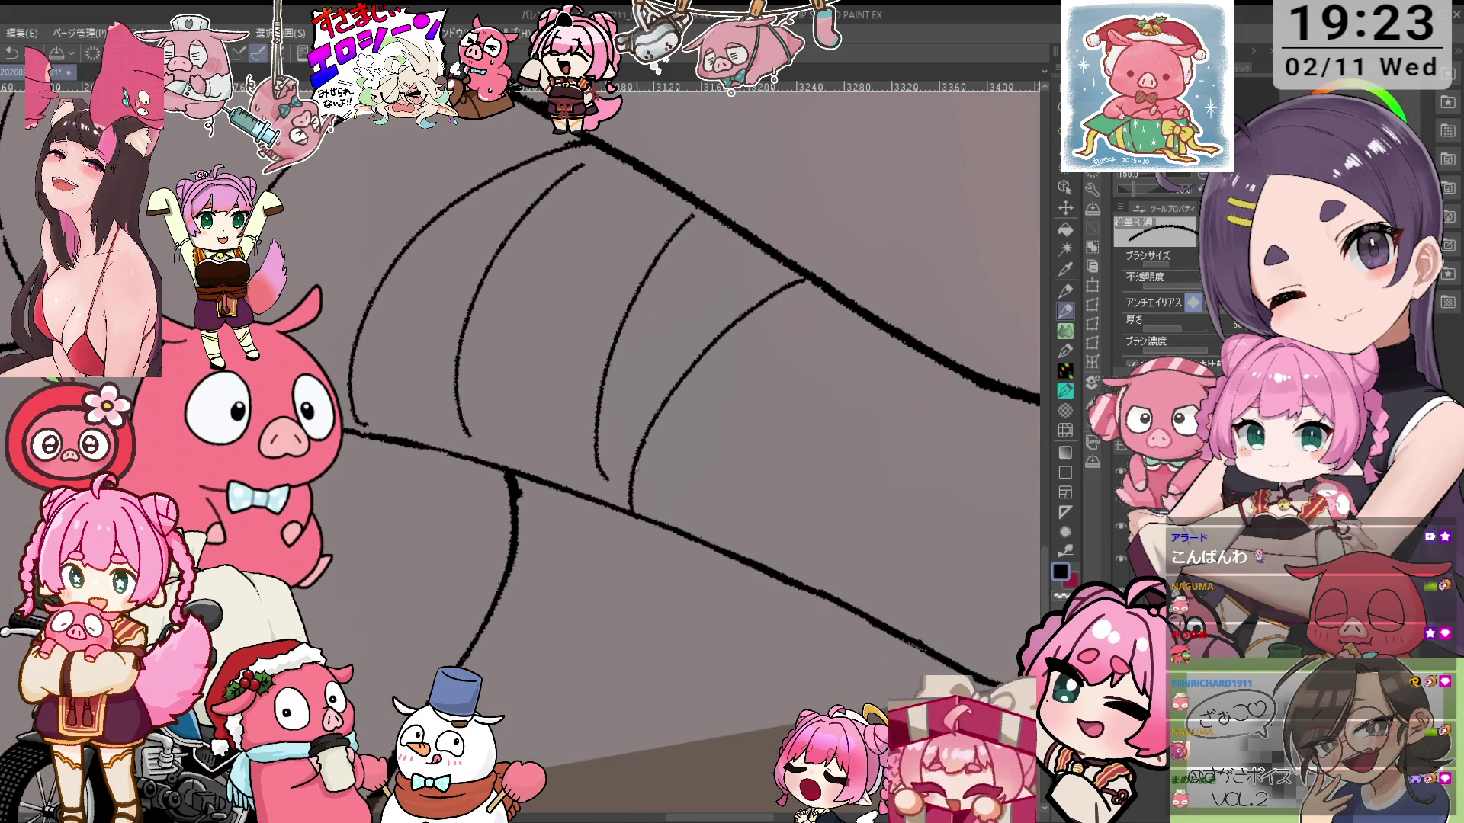
drag(672, 344, 616, 513)
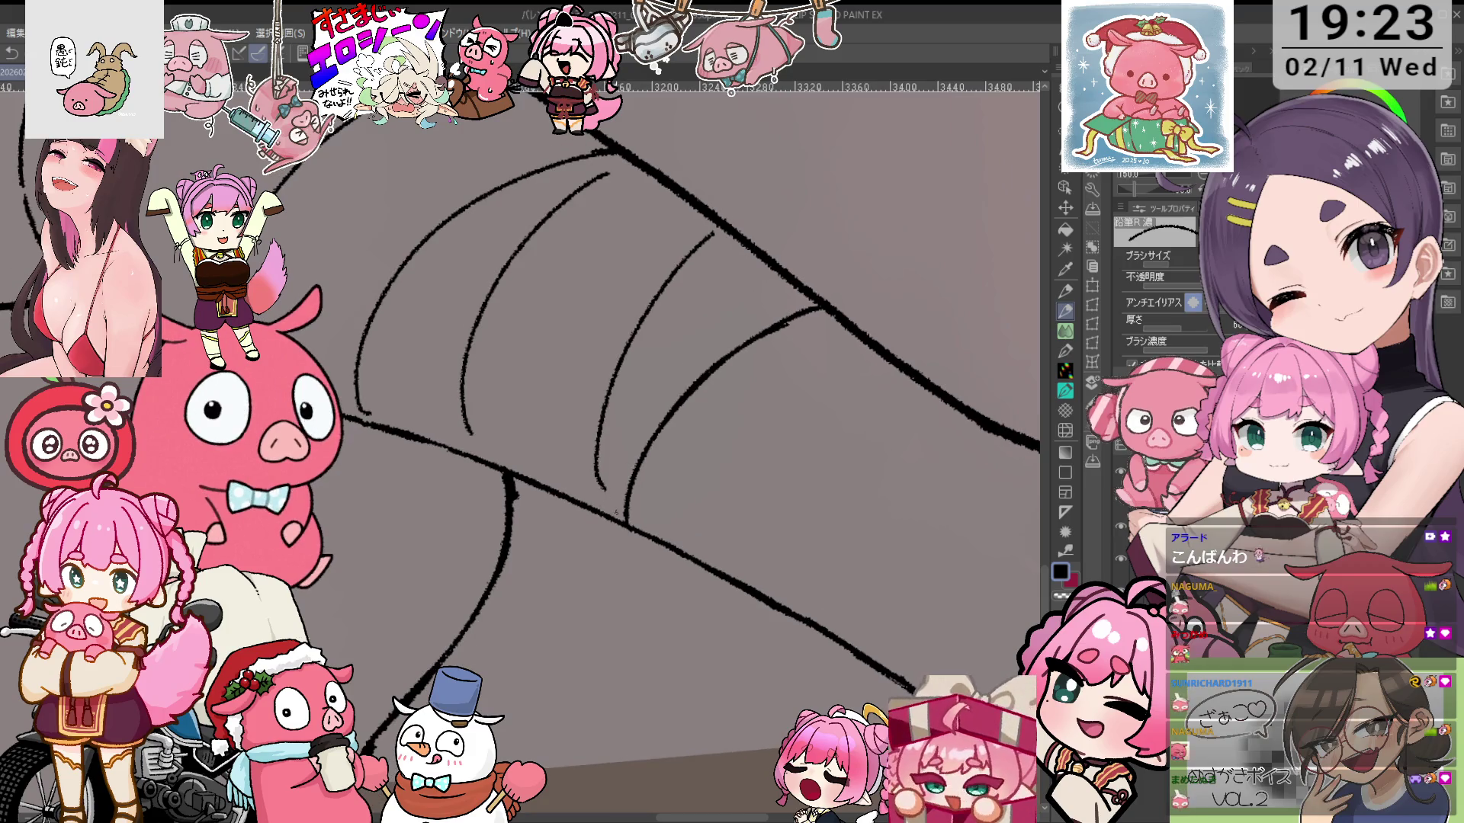
drag(594, 457, 735, 219)
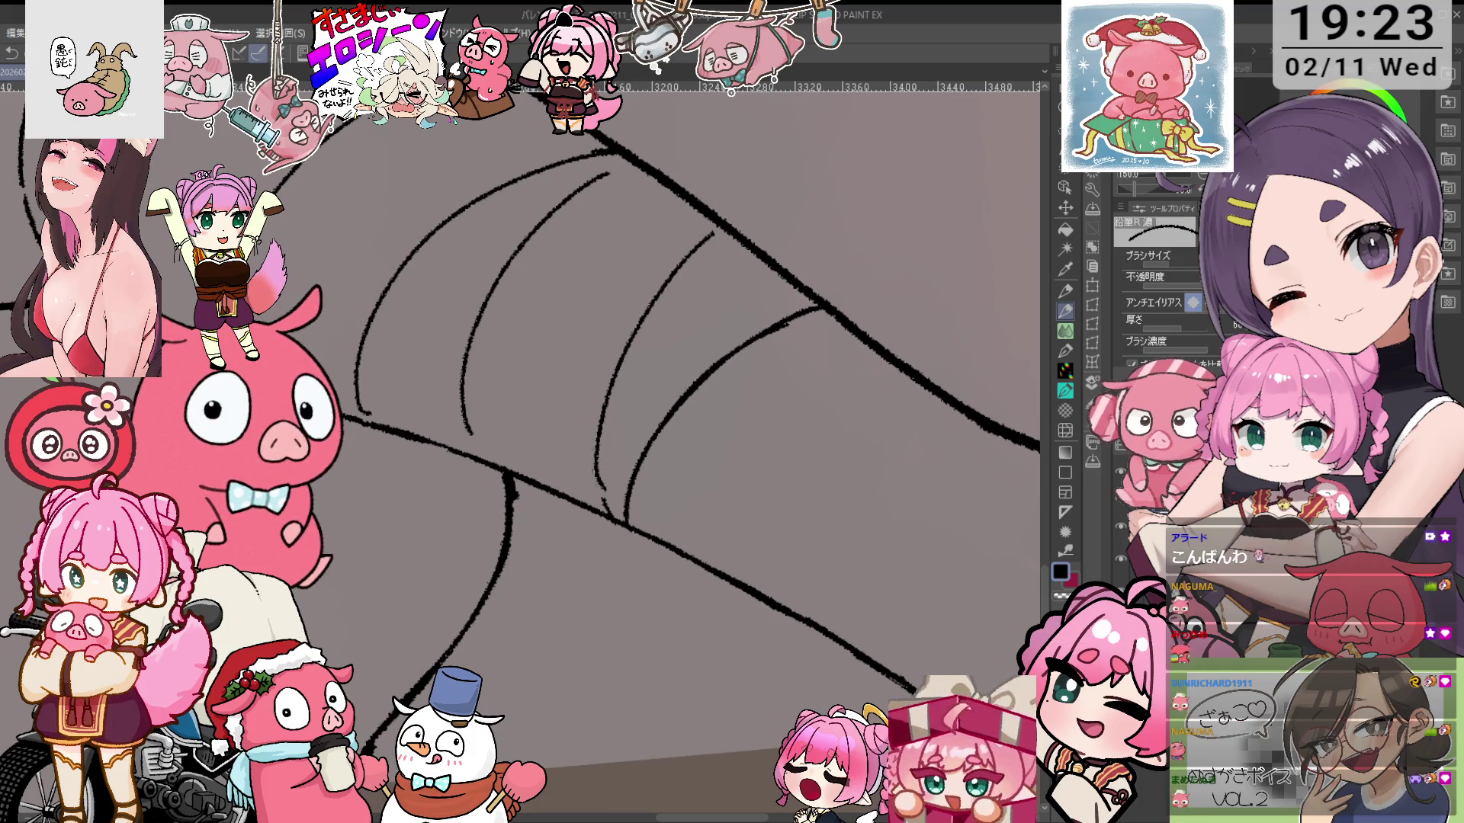
key(e)
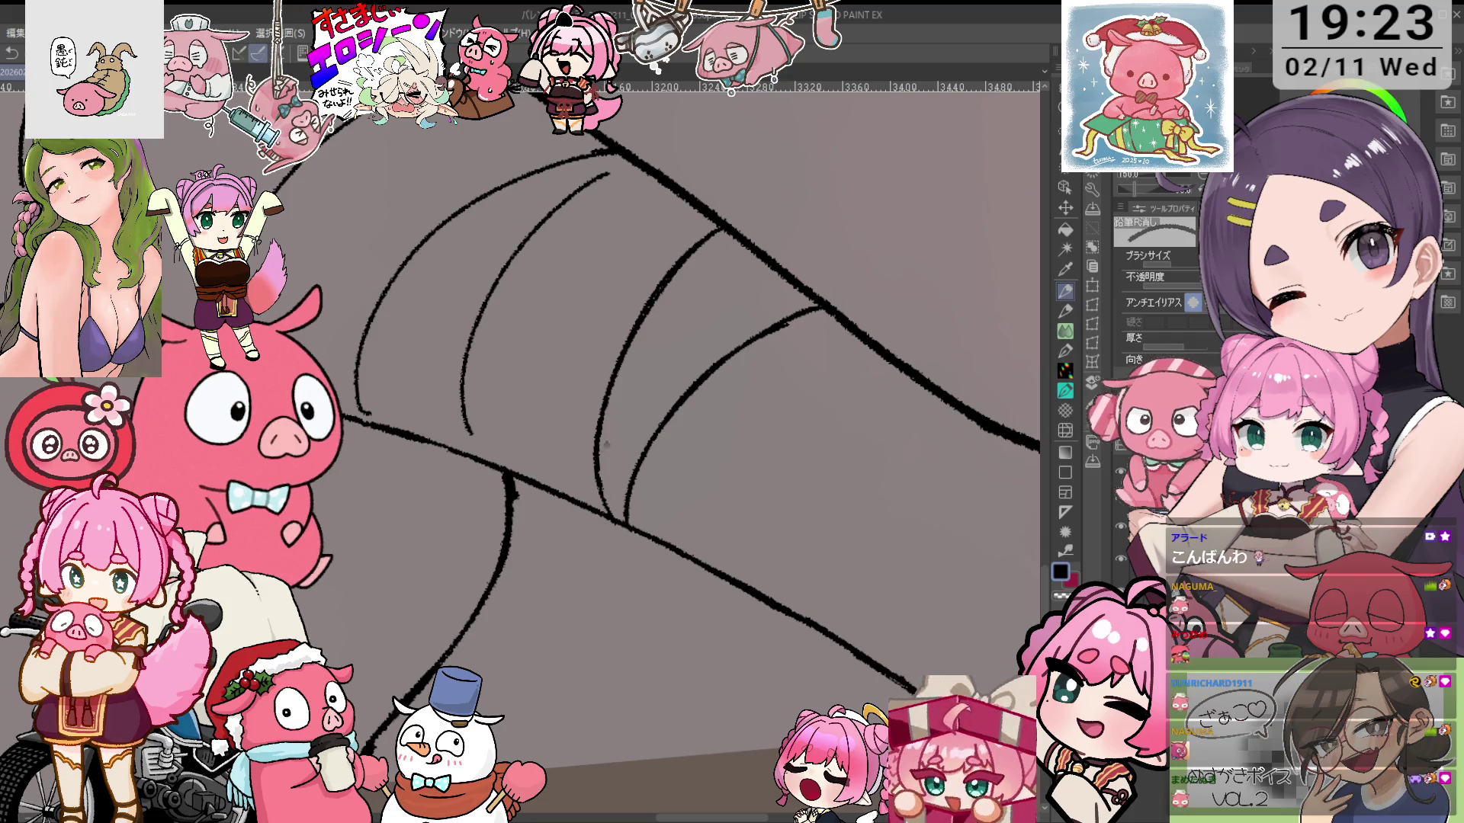
drag(706, 256, 702, 409)
key(p)
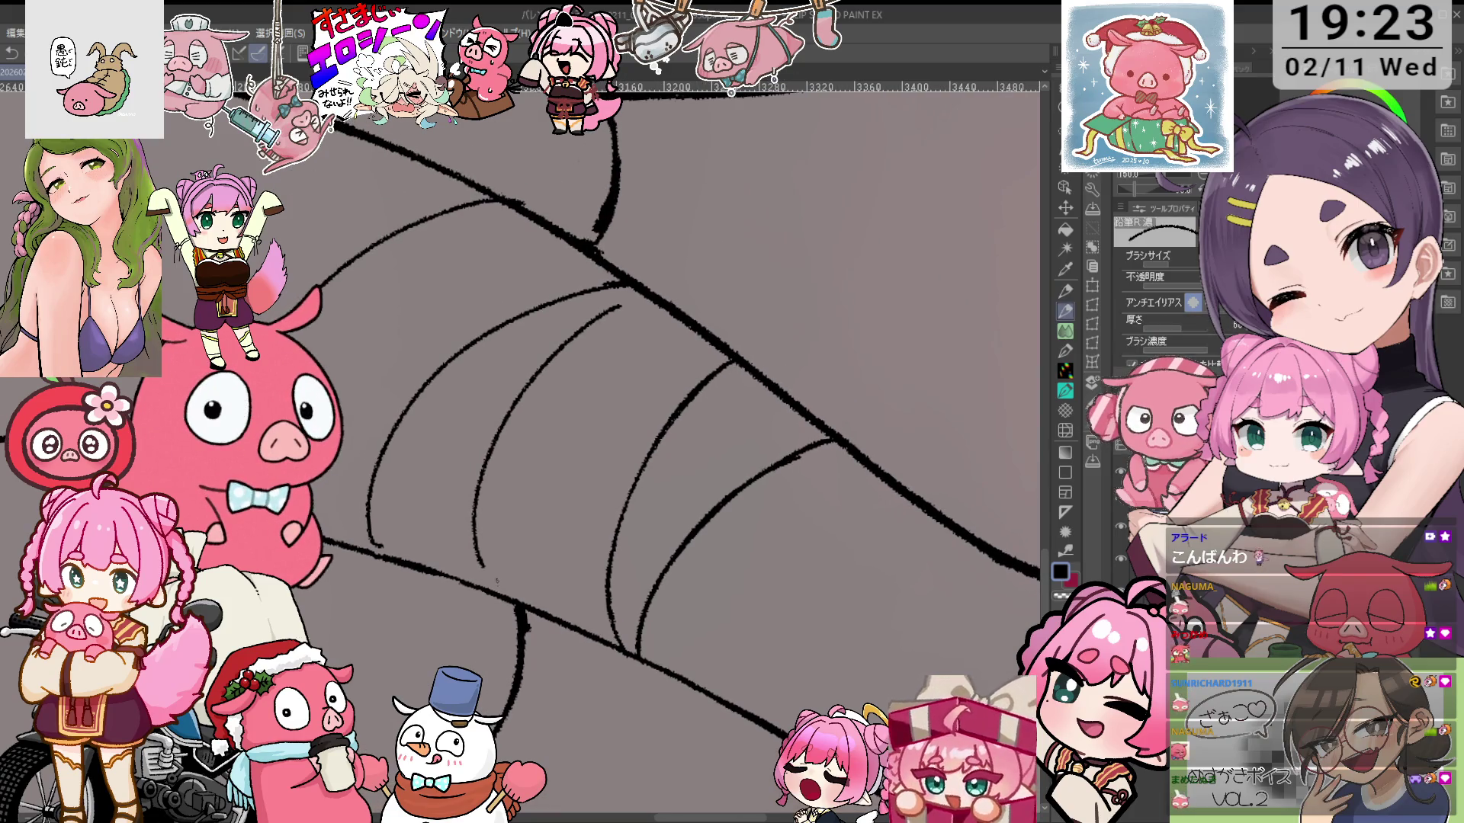
drag(620, 305, 479, 473)
key(ctrl+z)
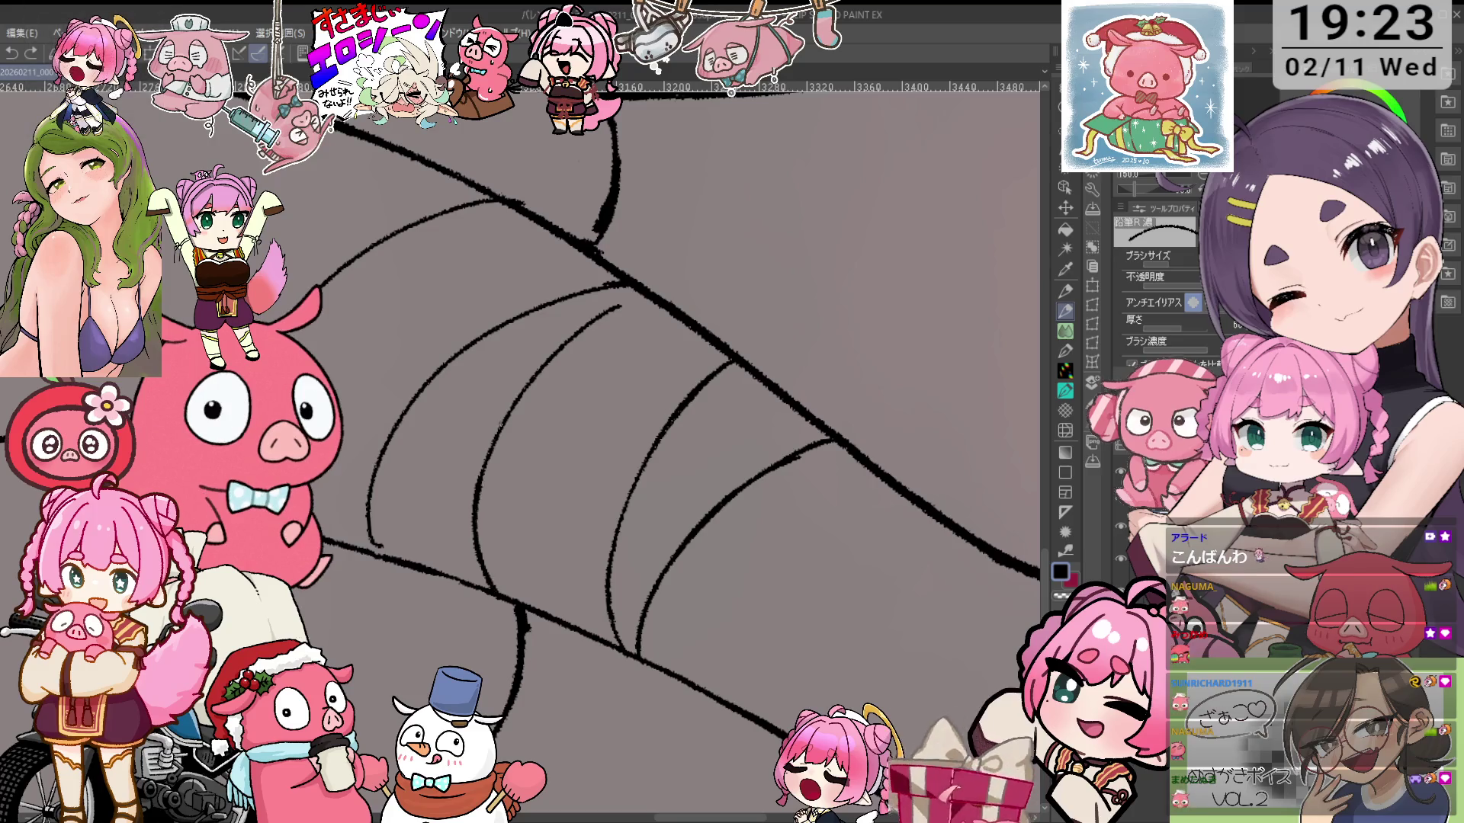
Tilt the view so the stripes run flatter and clean stripe ends with the 鉛筆R消し eraser
mouse_move(661, 287)
mouse_down()
mouse_move(714, 219)
mouse_move(656, 305)
mouse_up()
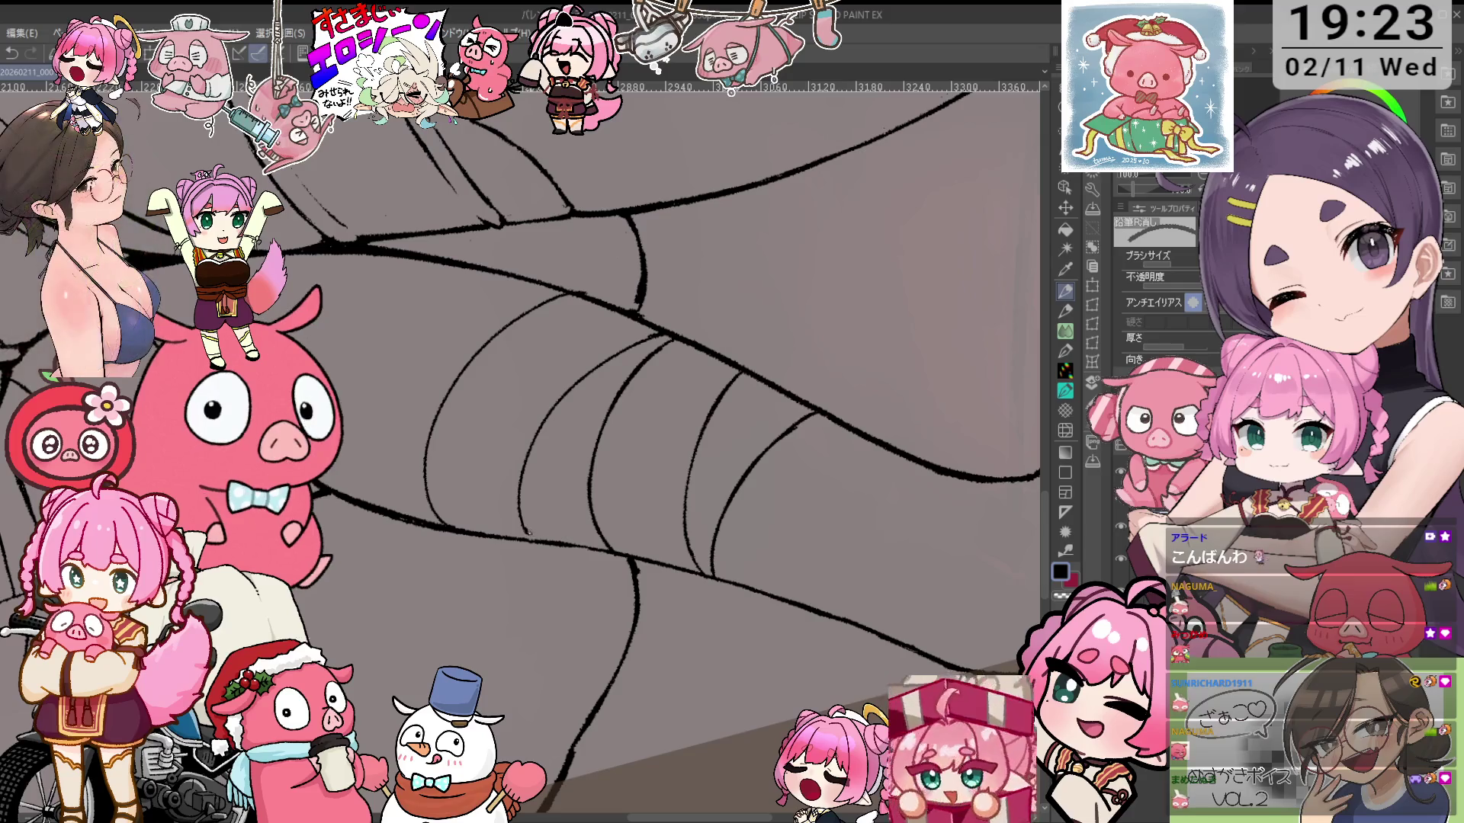
drag(656, 305, 632, 327)
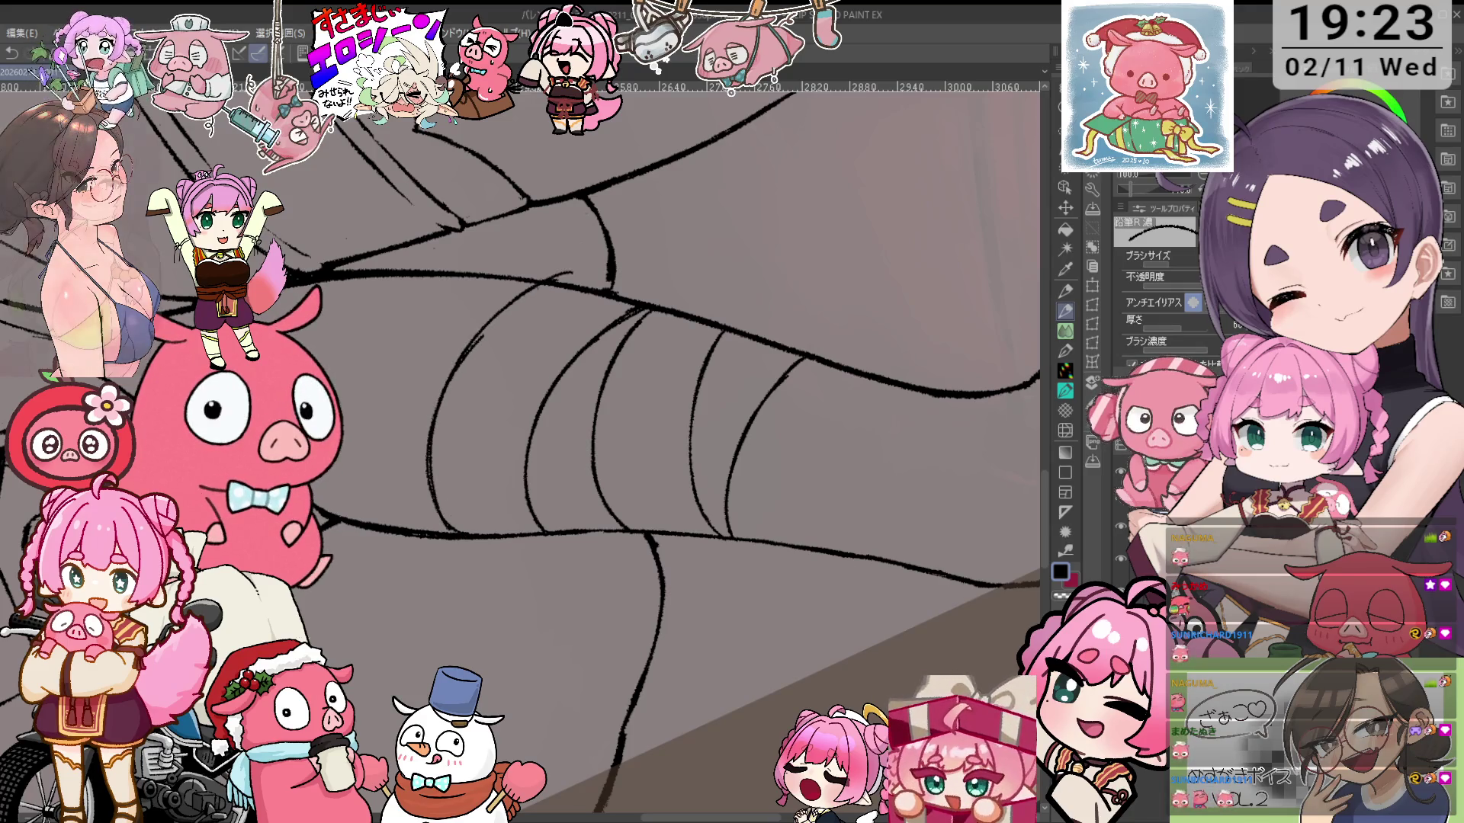
mouse_move(558, 260)
mouse_down()
mouse_move(686, 304)
mouse_move(458, 412)
mouse_up()
key(e)
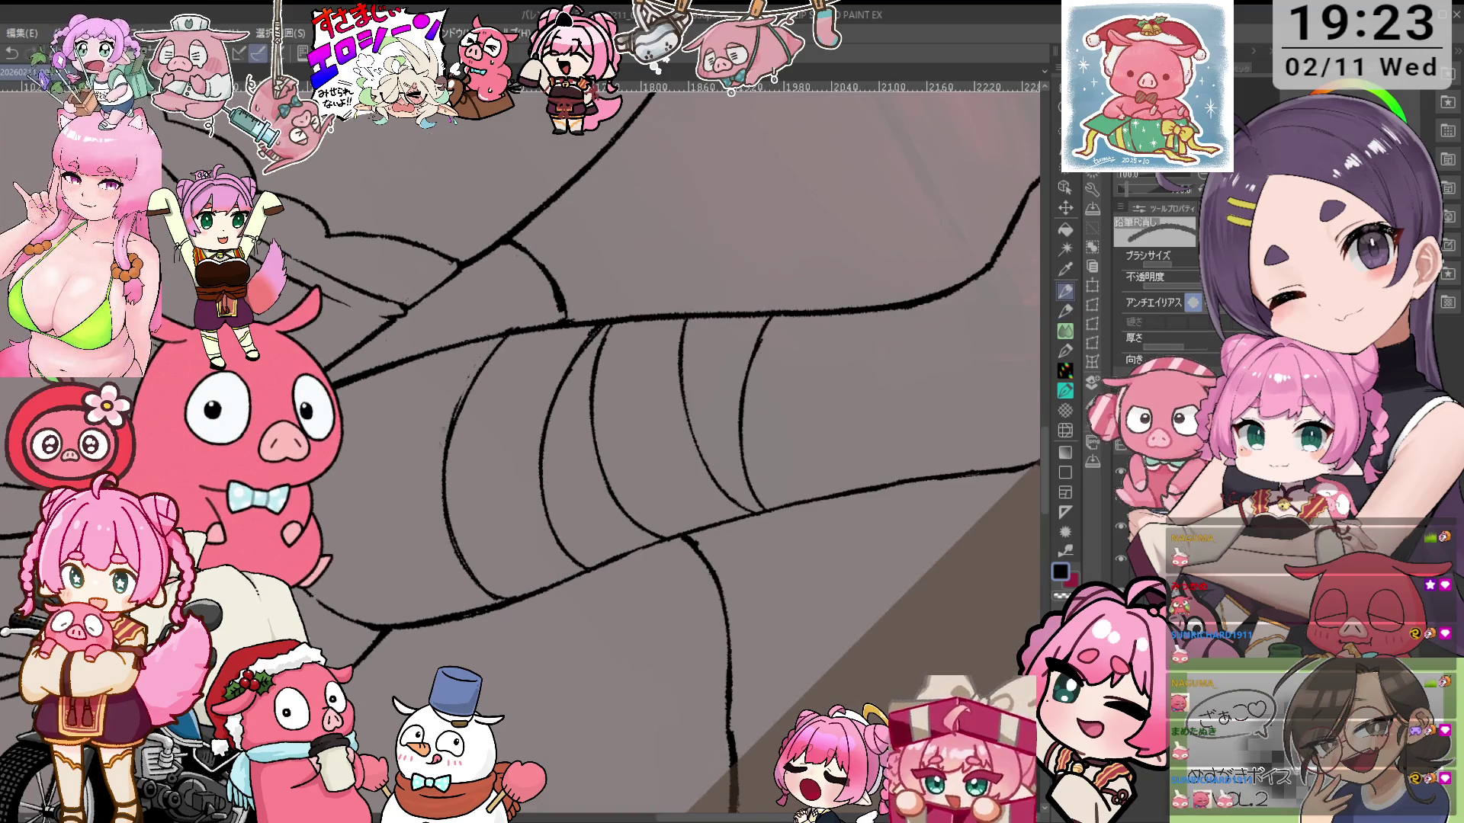
drag(915, 458, 305, 458)
key(p)
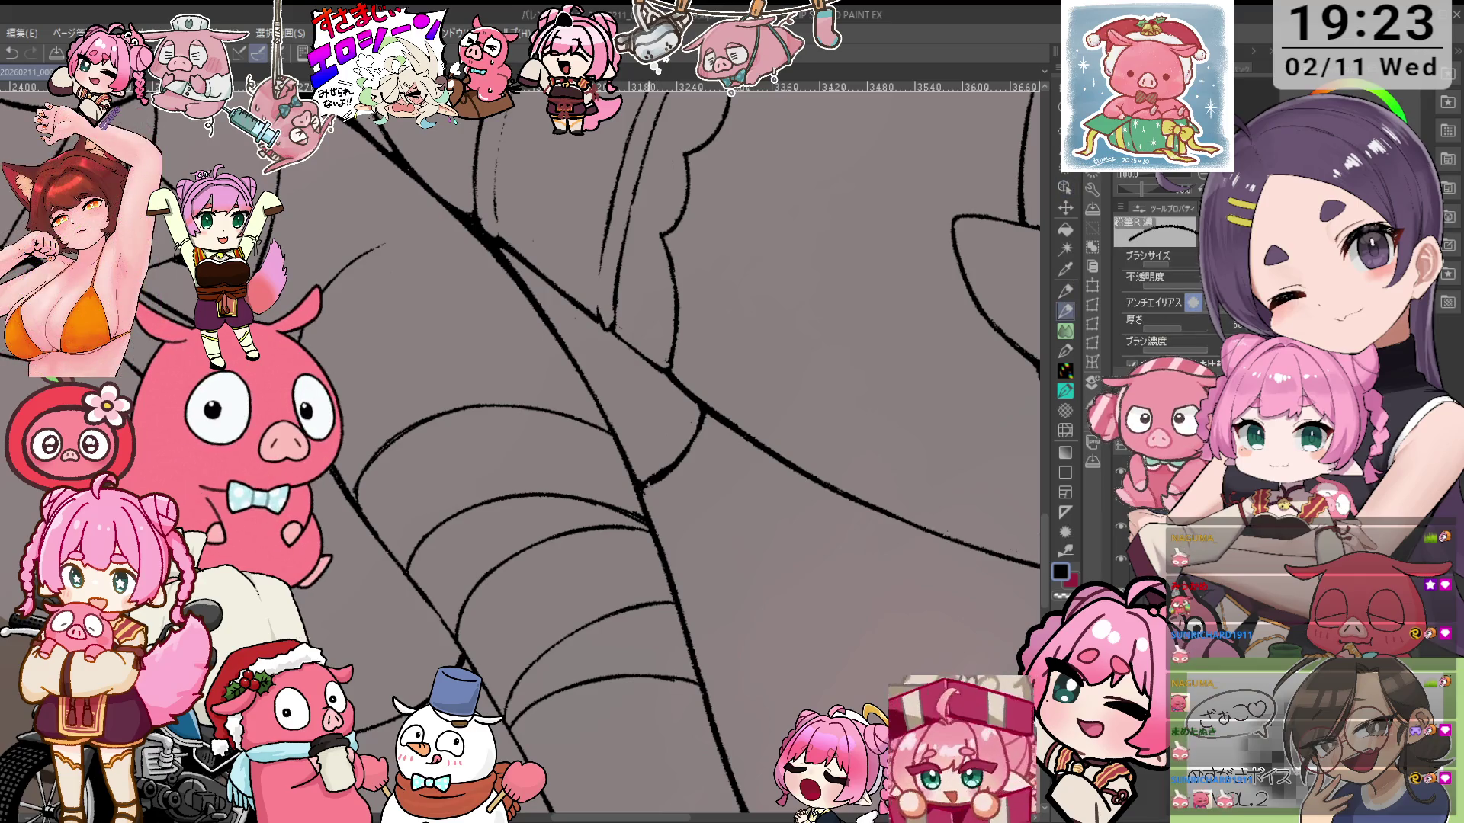
Work back across both legs, alternating pencil and eraser to tidy the remaining stripe ends
key(e)
drag(76, 444, 584, 443)
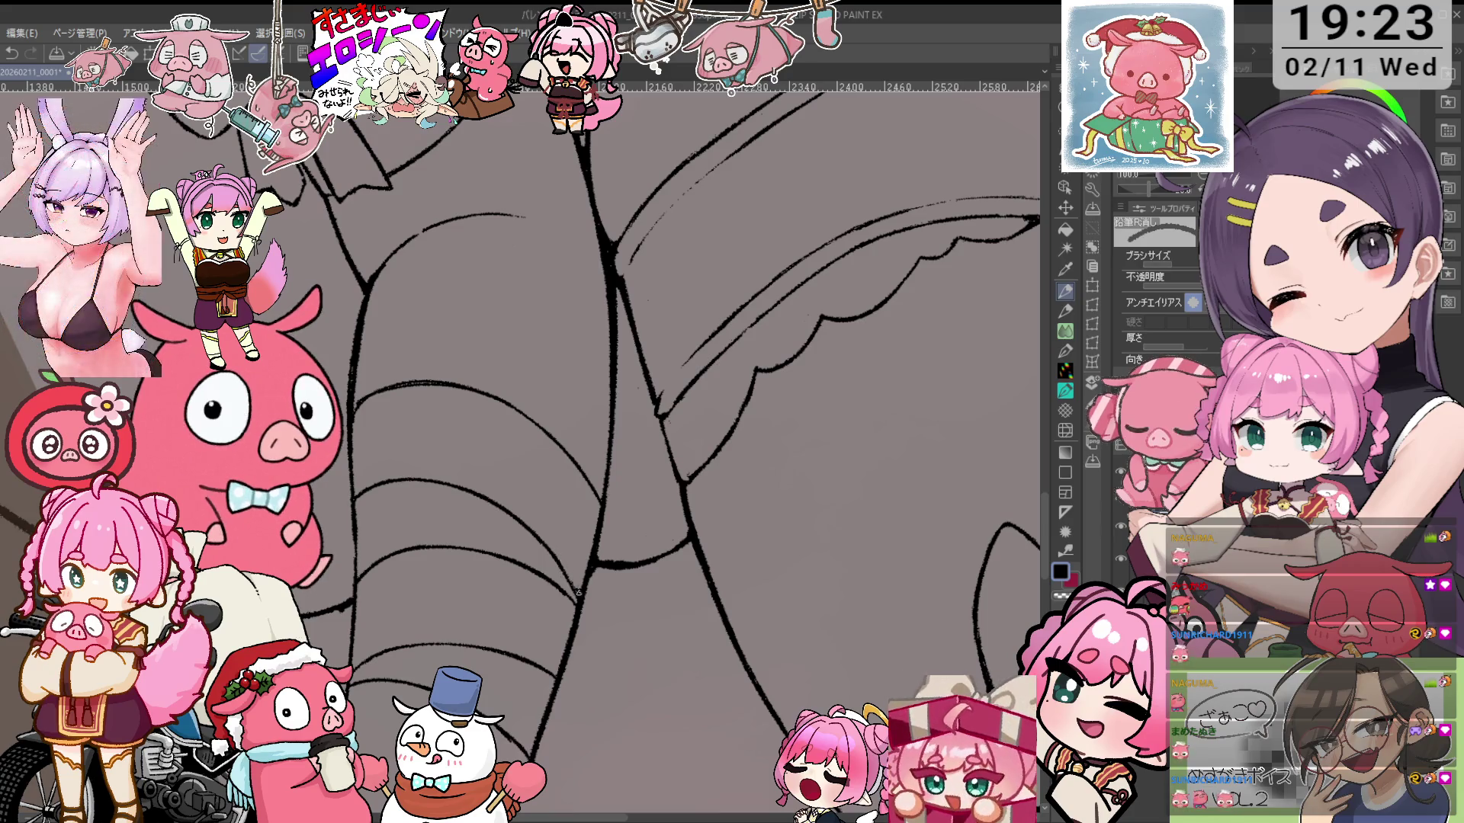
key(p)
scroll(555, 525, right, 10)
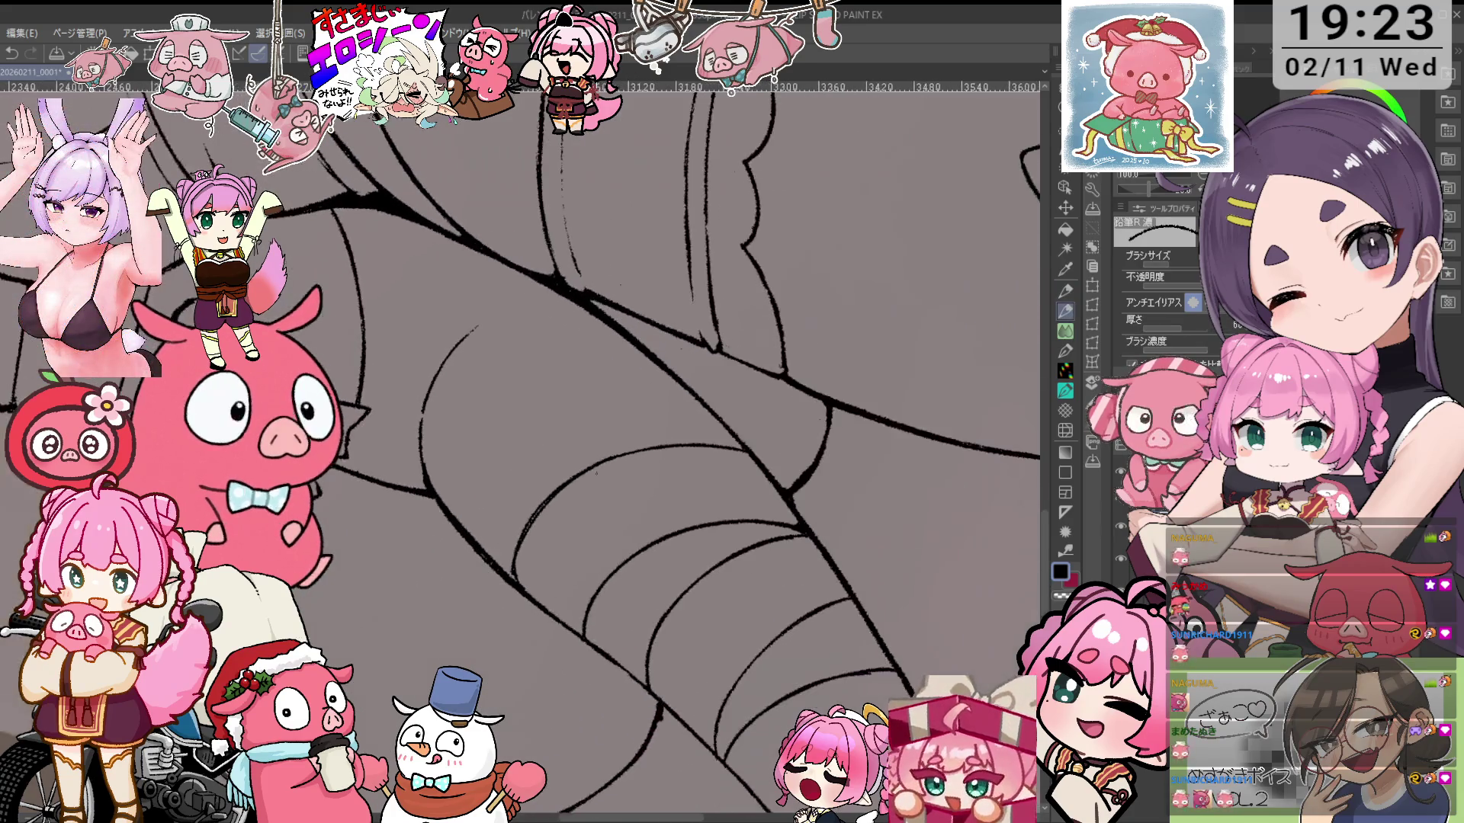
scroll(627, 451, down, 1)
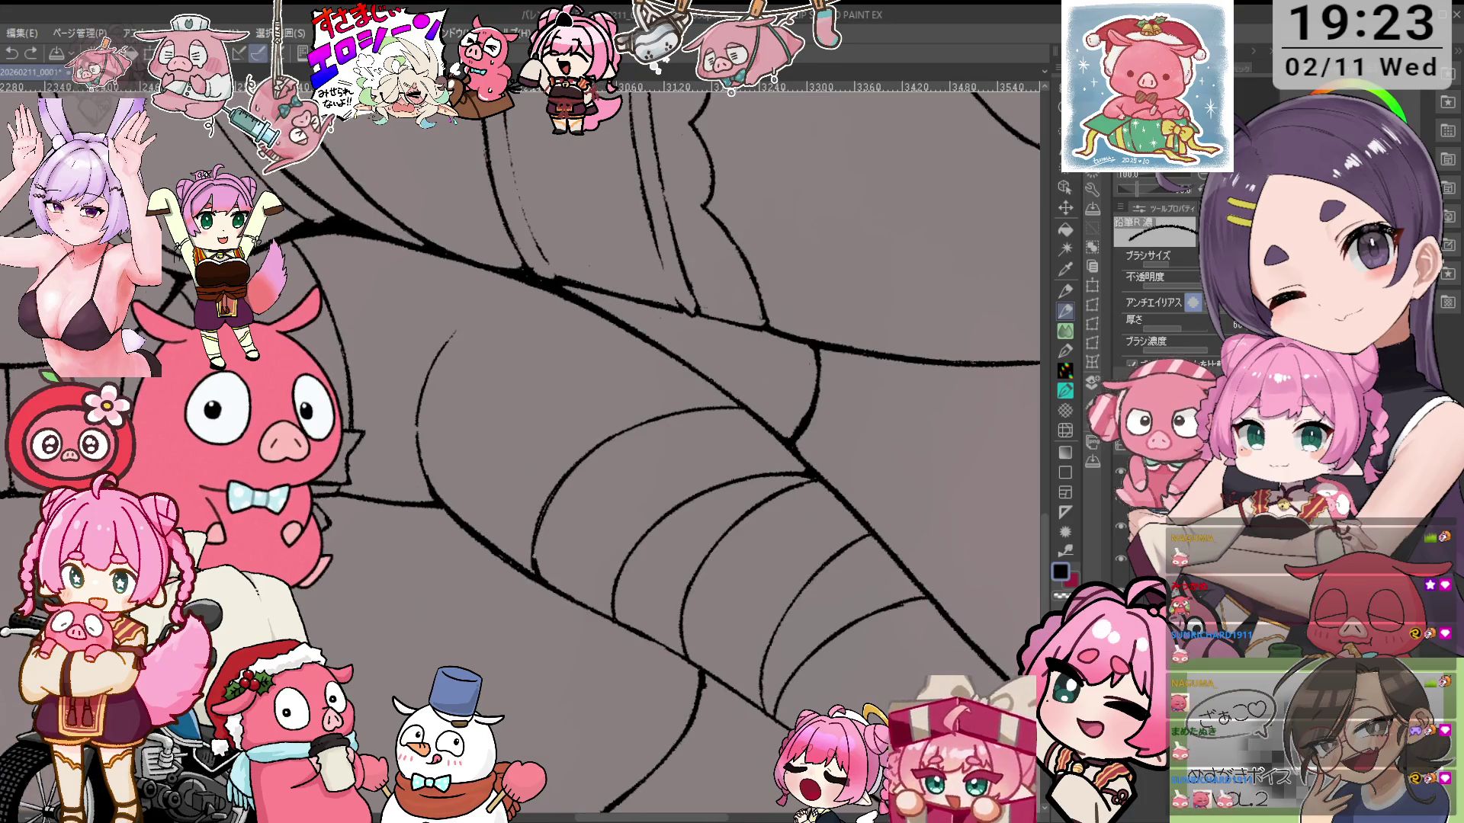
scroll(521, 450, left, 10)
key(e)
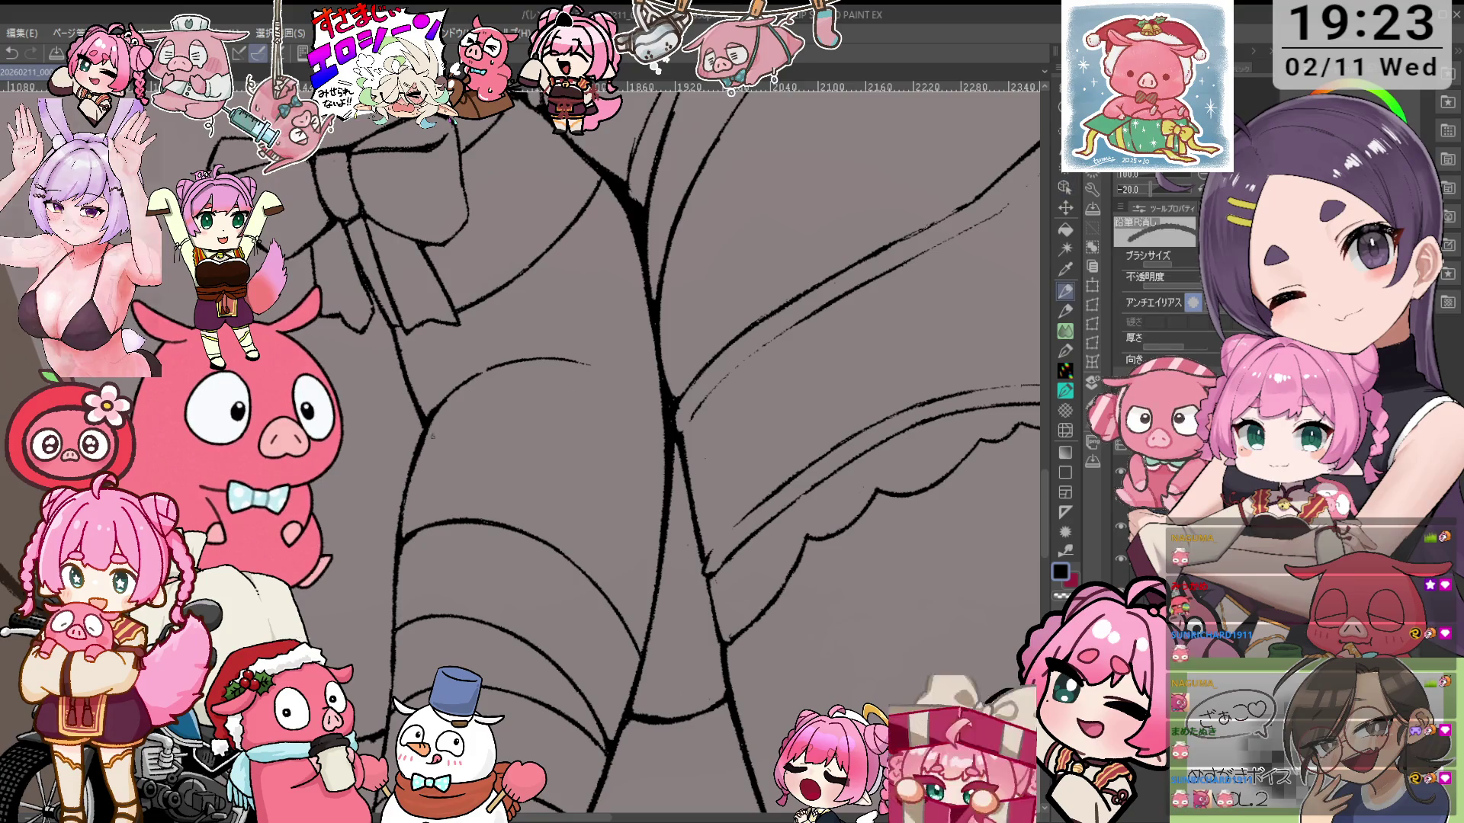
key(p)
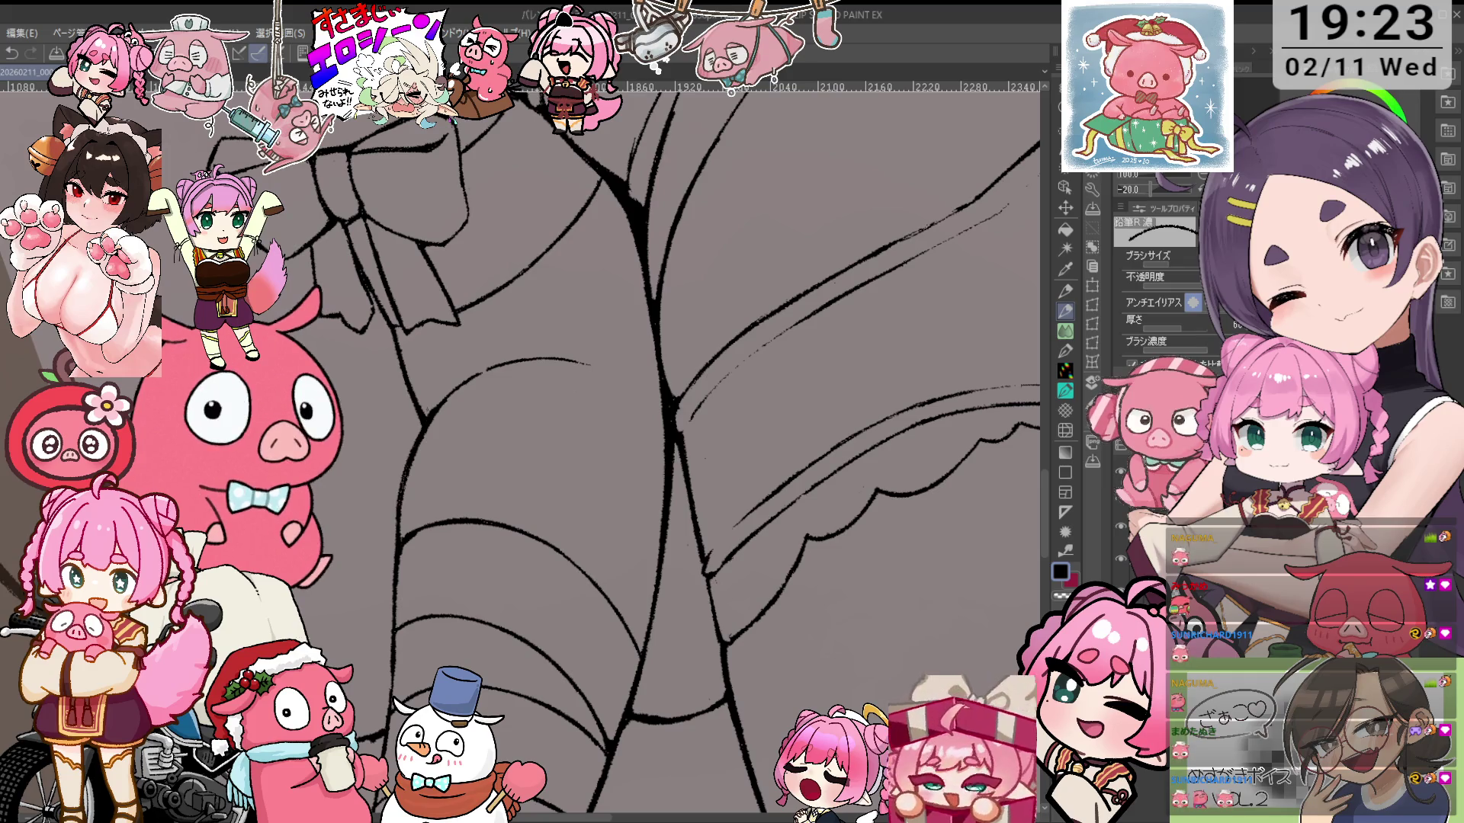
Move the view up to the head with ears and scarf and ready the eraser
scroll(633, 516, down, 5)
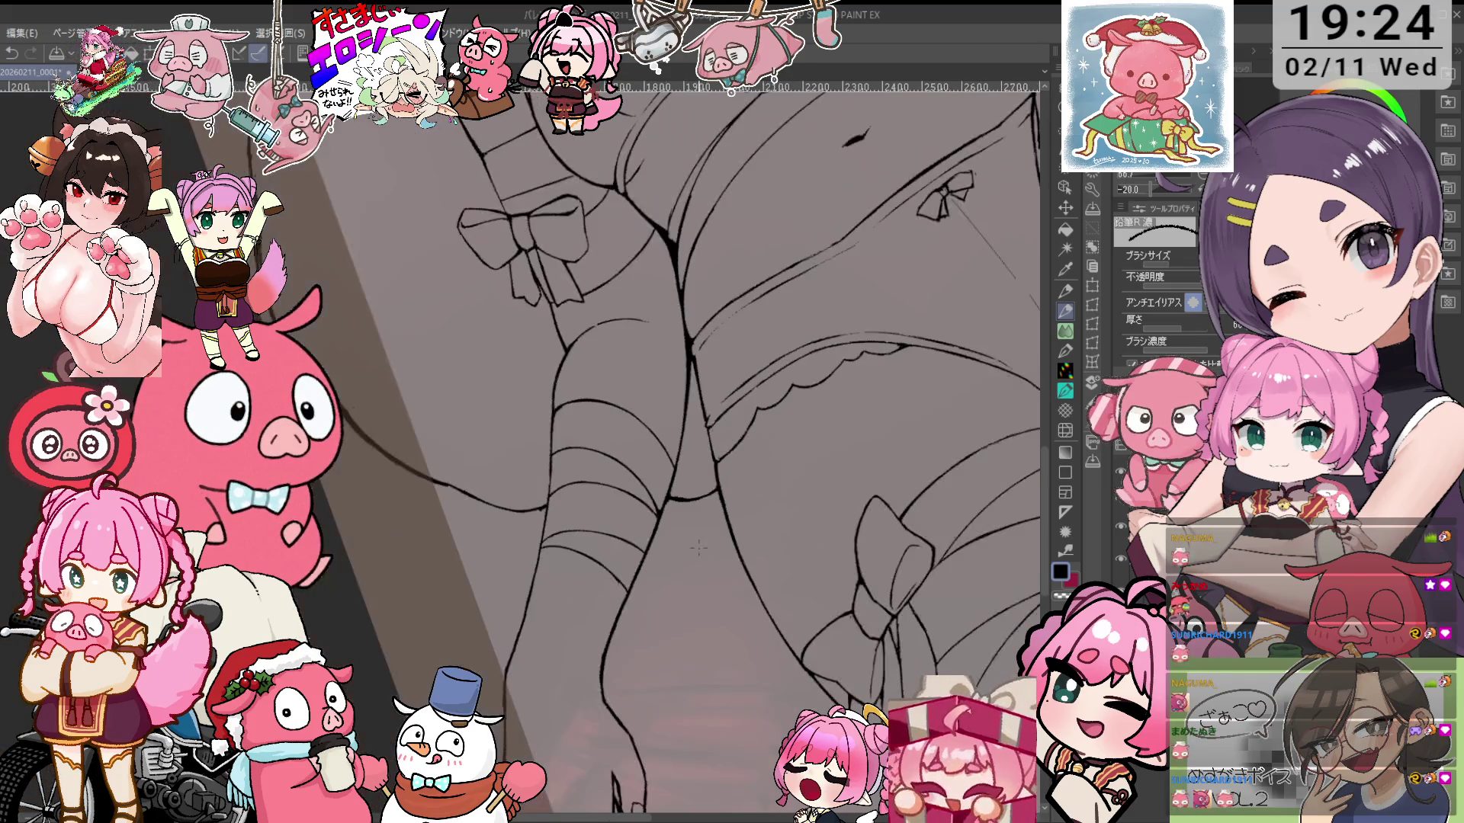
mouse_move(648, 508)
mouse_down()
mouse_move(702, 369)
mouse_move(856, 277)
mouse_move(678, 709)
mouse_move(633, 720)
mouse_up()
drag(716, 351, 777, 579)
scroll(632, 457, up, 3)
key(e)
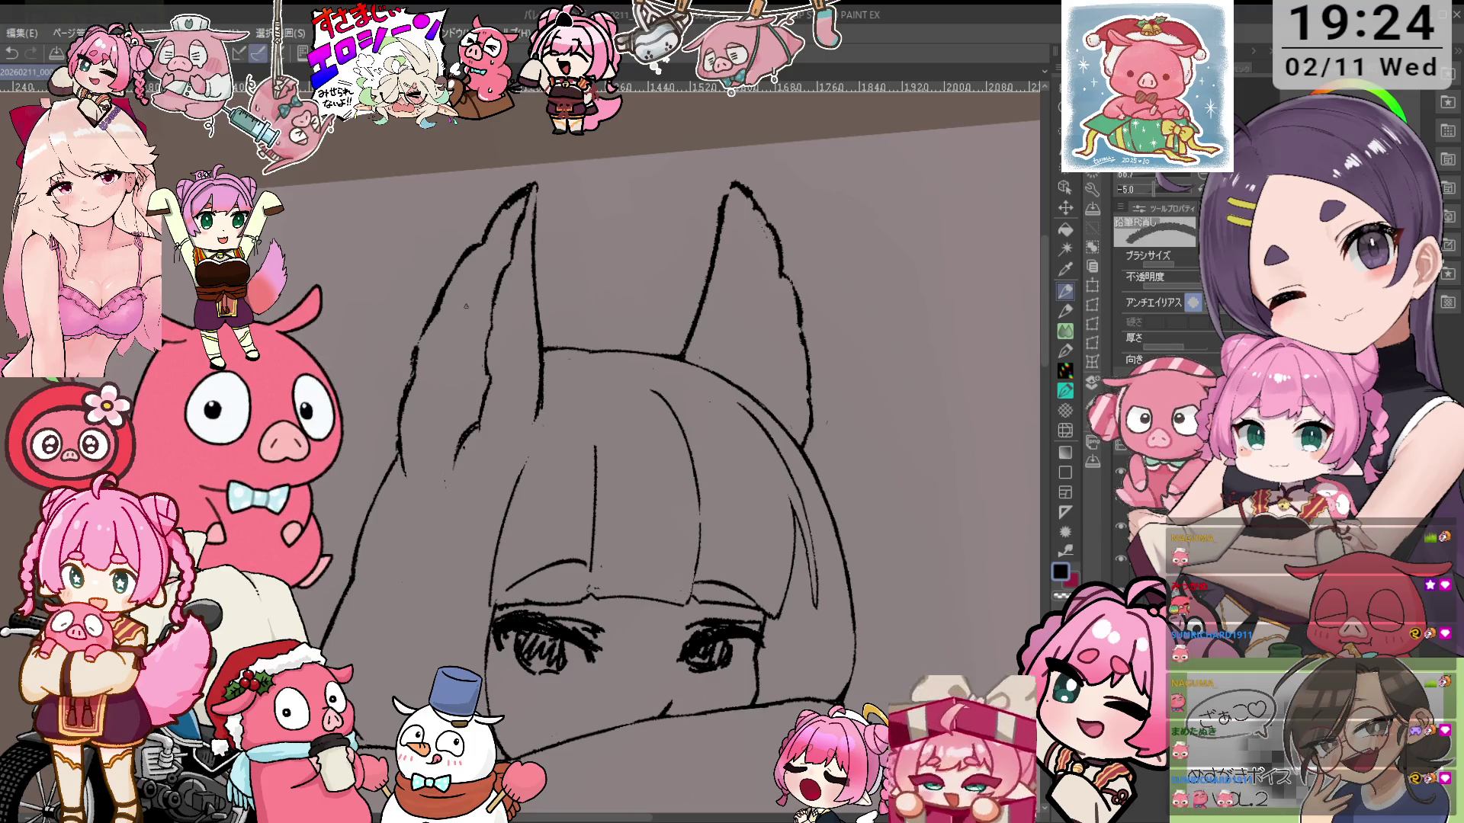
Zoom in and rotate the canvas counter-clockwise so the ears point left, ending on the 鉛筆R消し eraser
key(p)
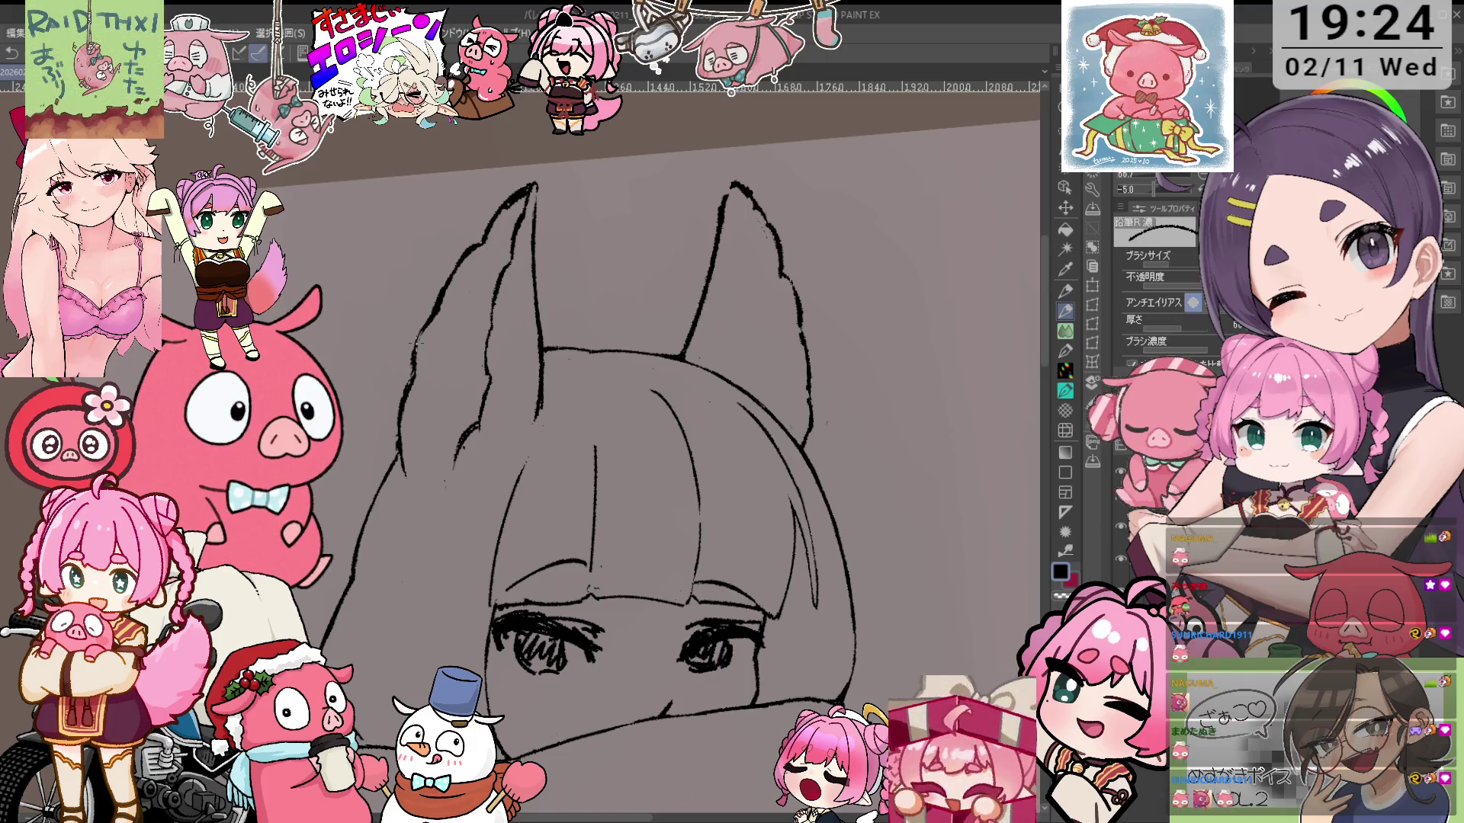
key(minus)
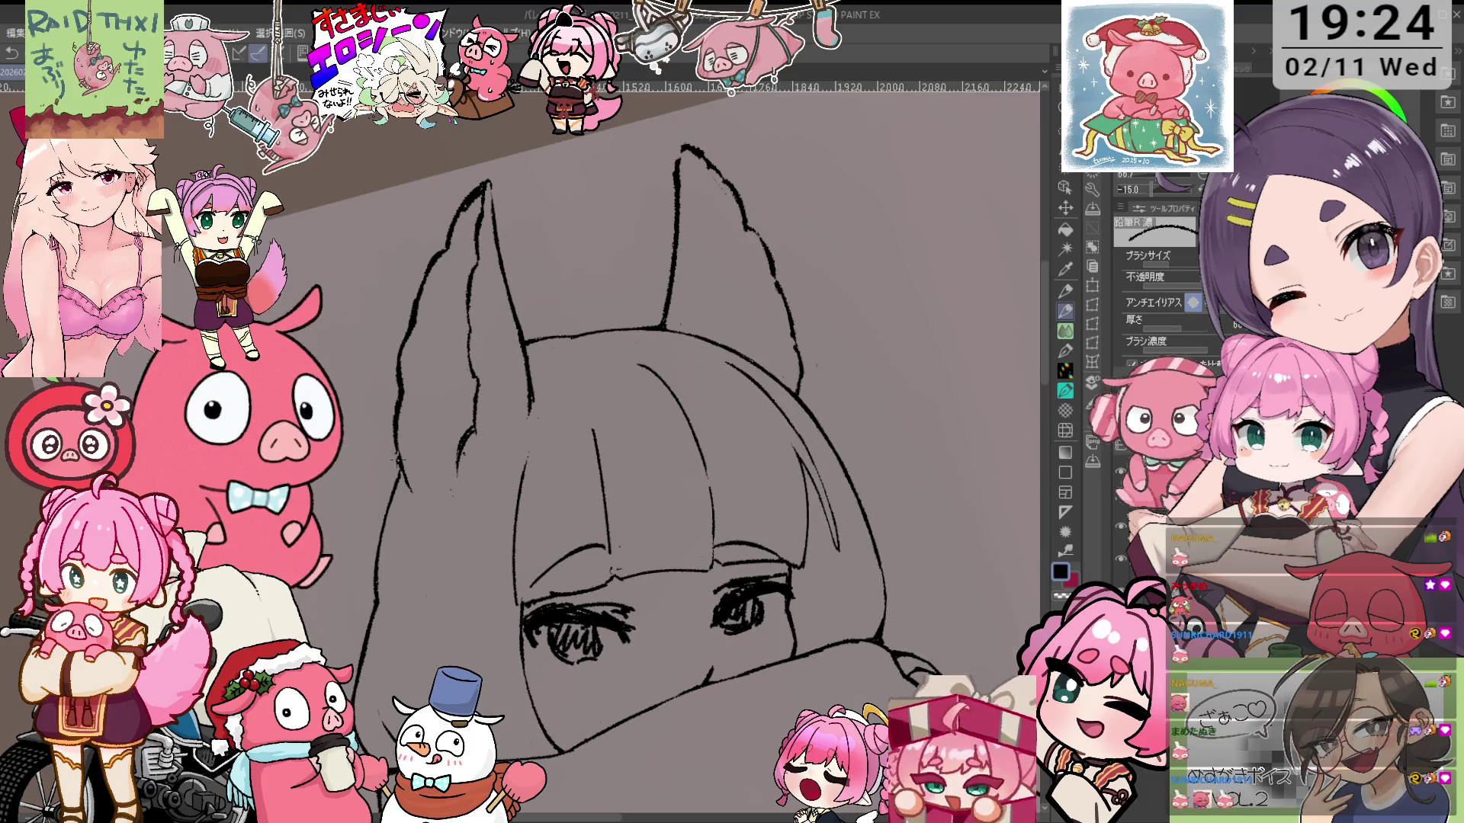
key(e)
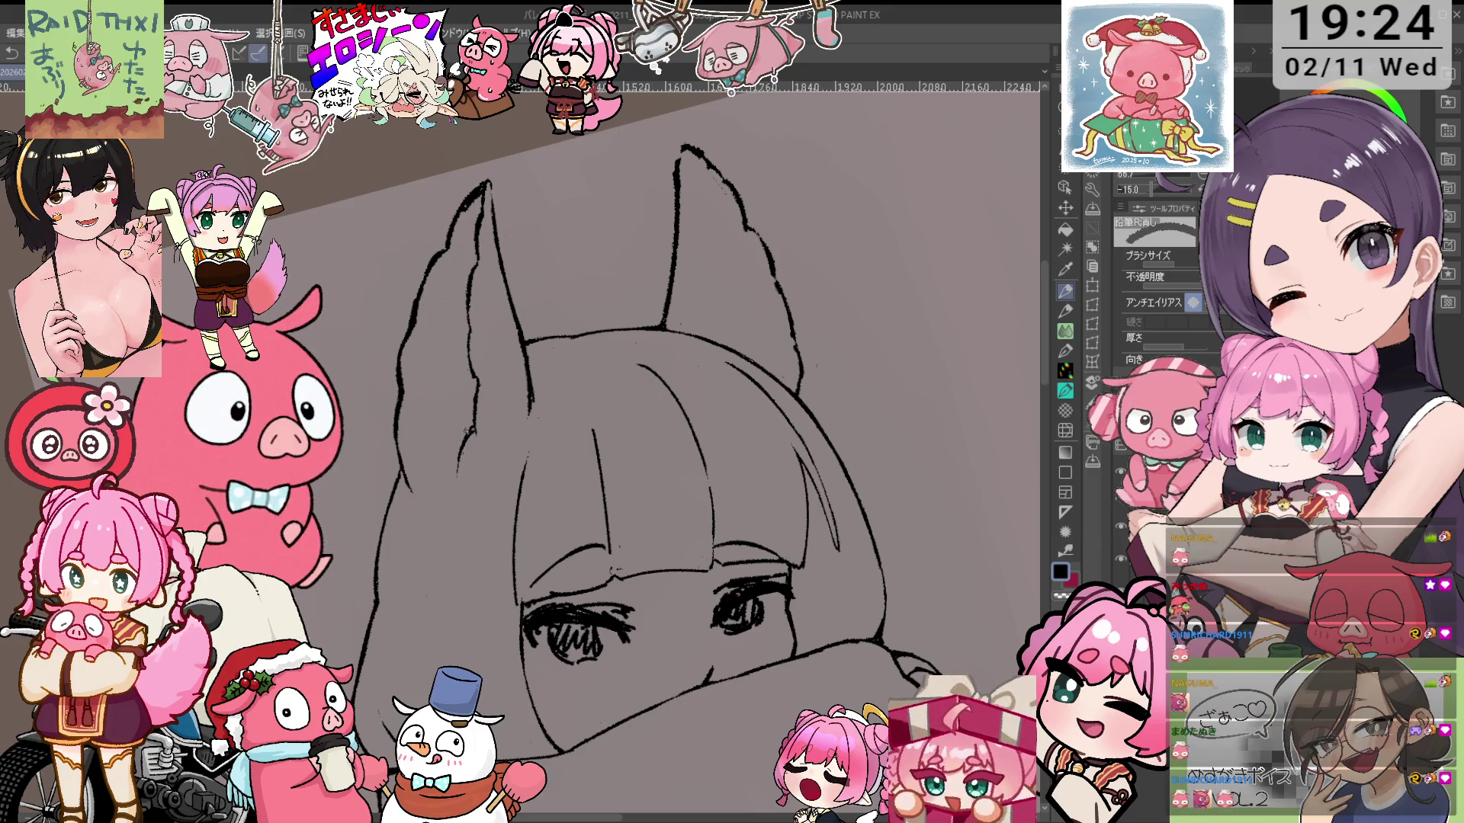
key(p)
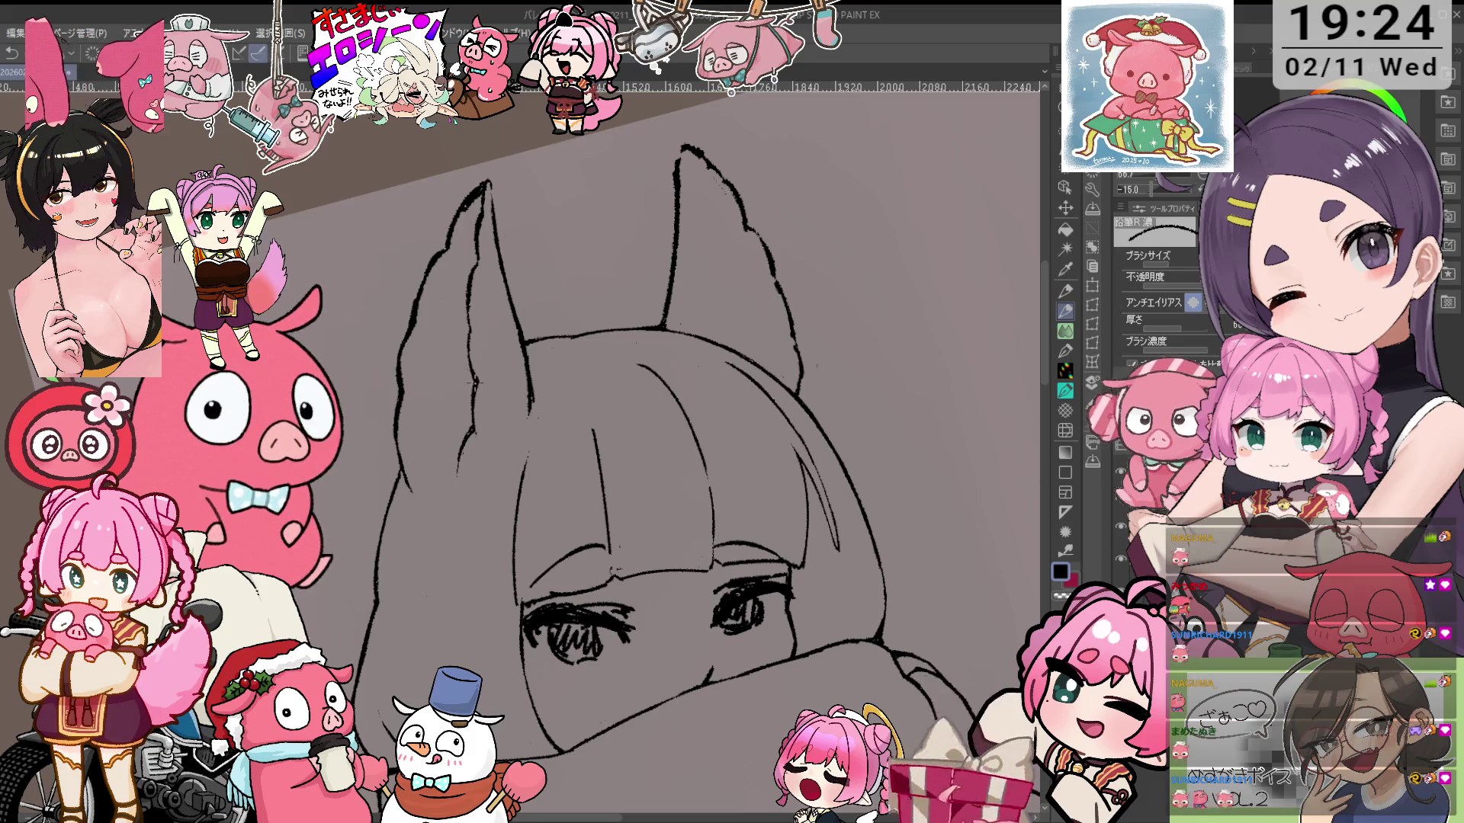
scroll(713, 347, up, 3)
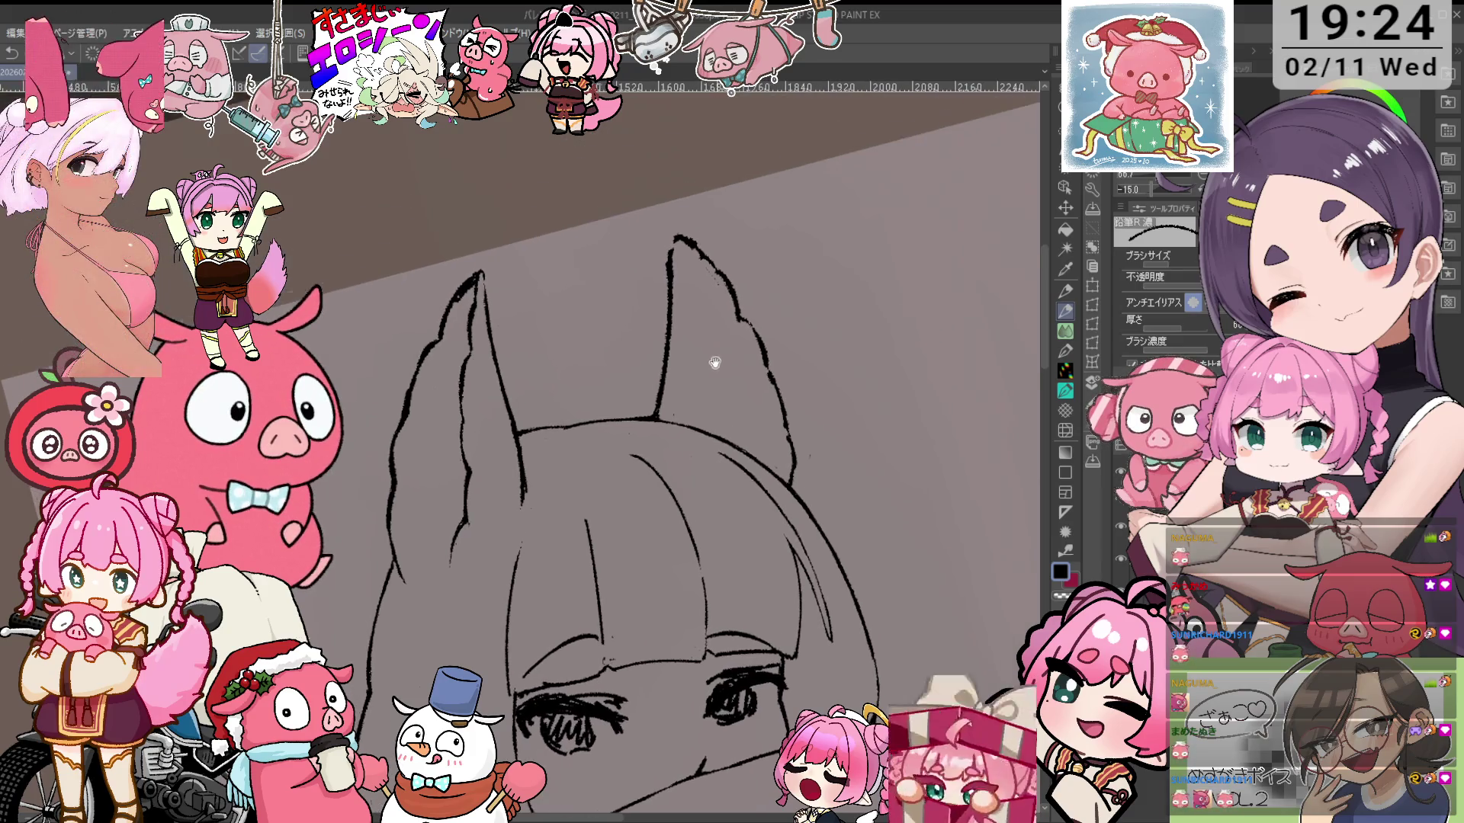
key(e)
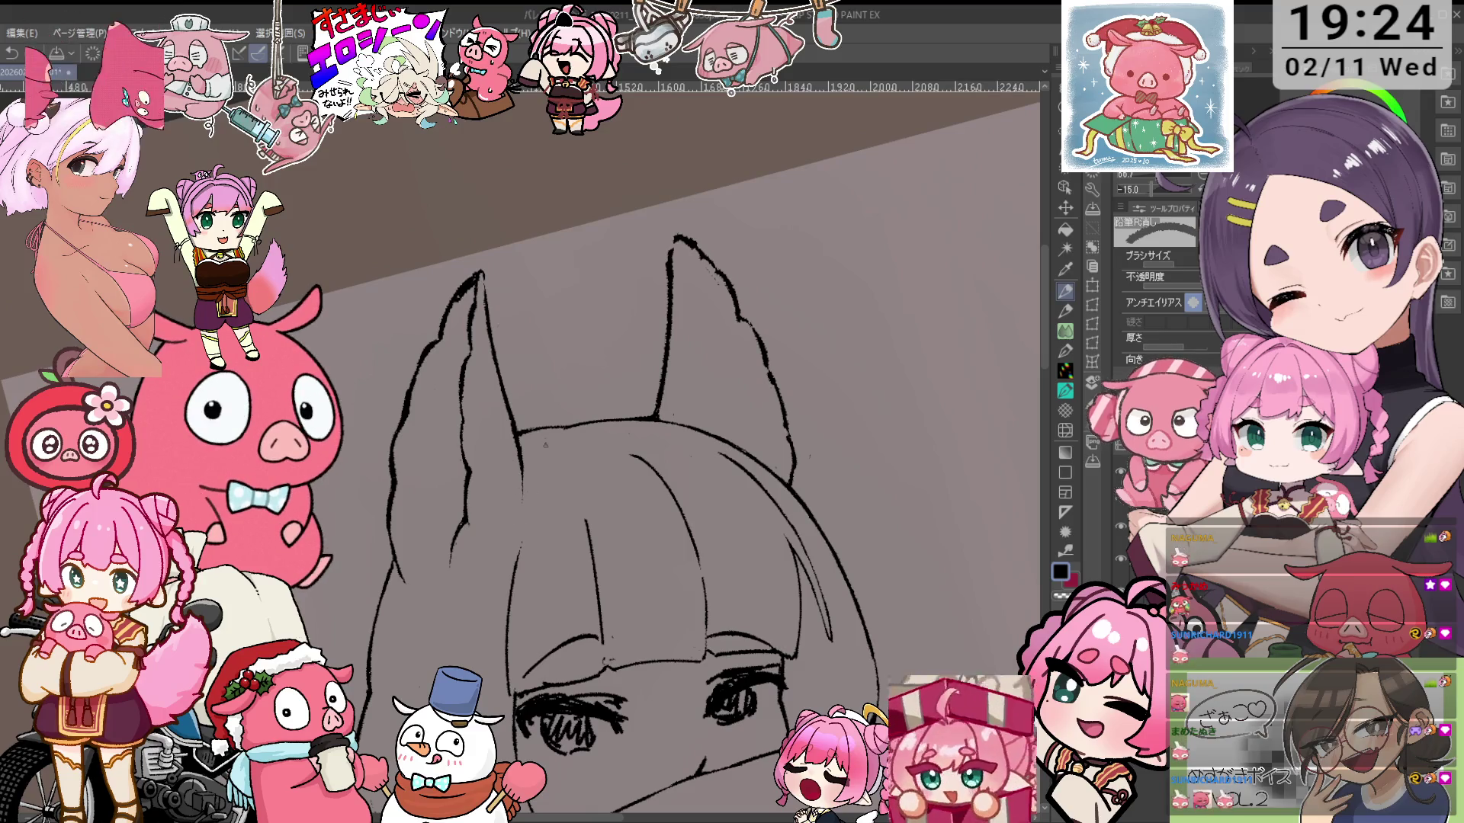
scroll(706, 306, up, 2)
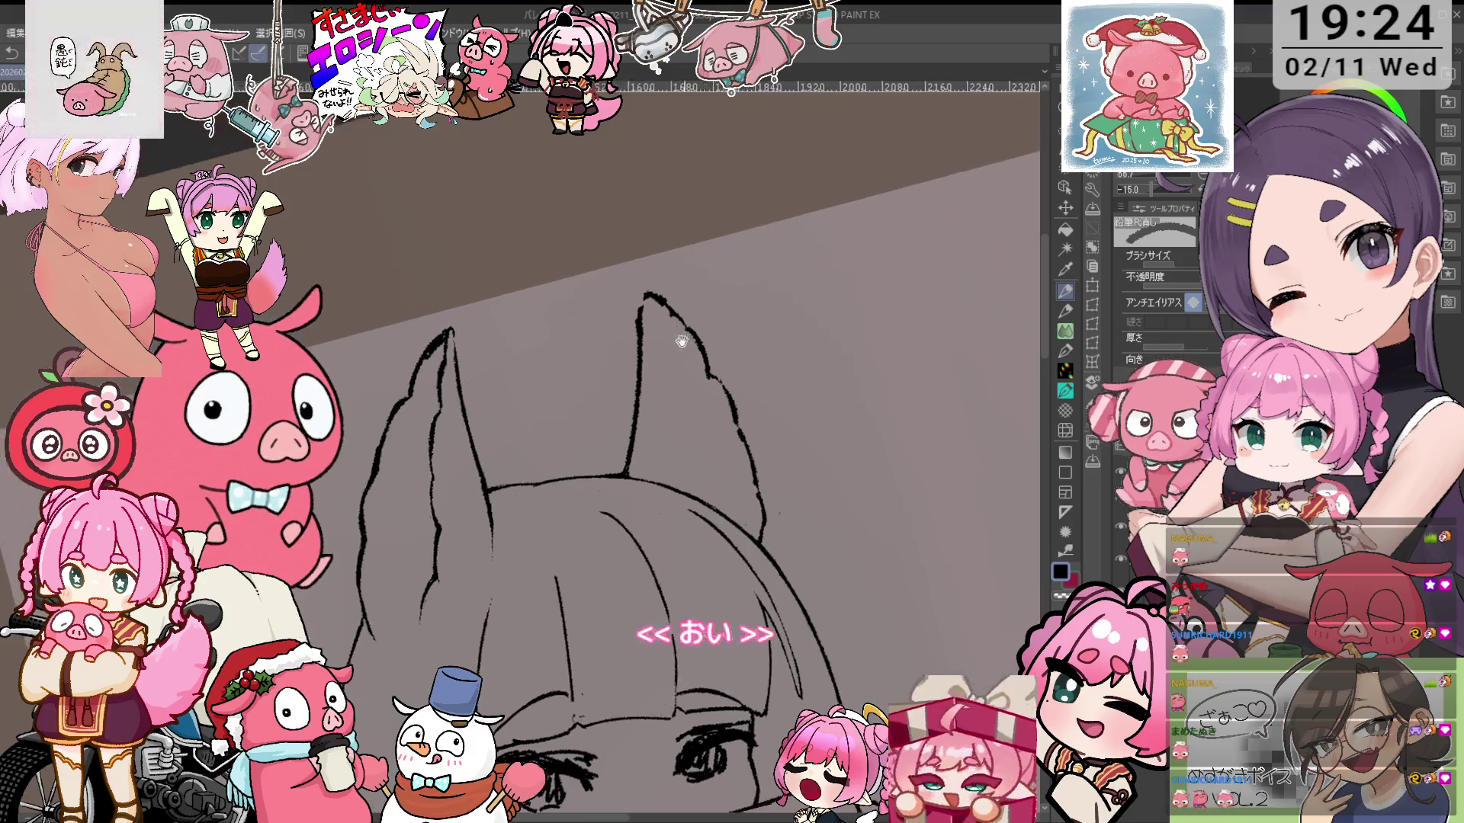
key(minus)
key(minus)
key(minus)
drag(691, 269, 581, 533)
Erase and redraw the upper scarf fold lines, tilting the canvas slightly clockwise
key(p)
key(e)
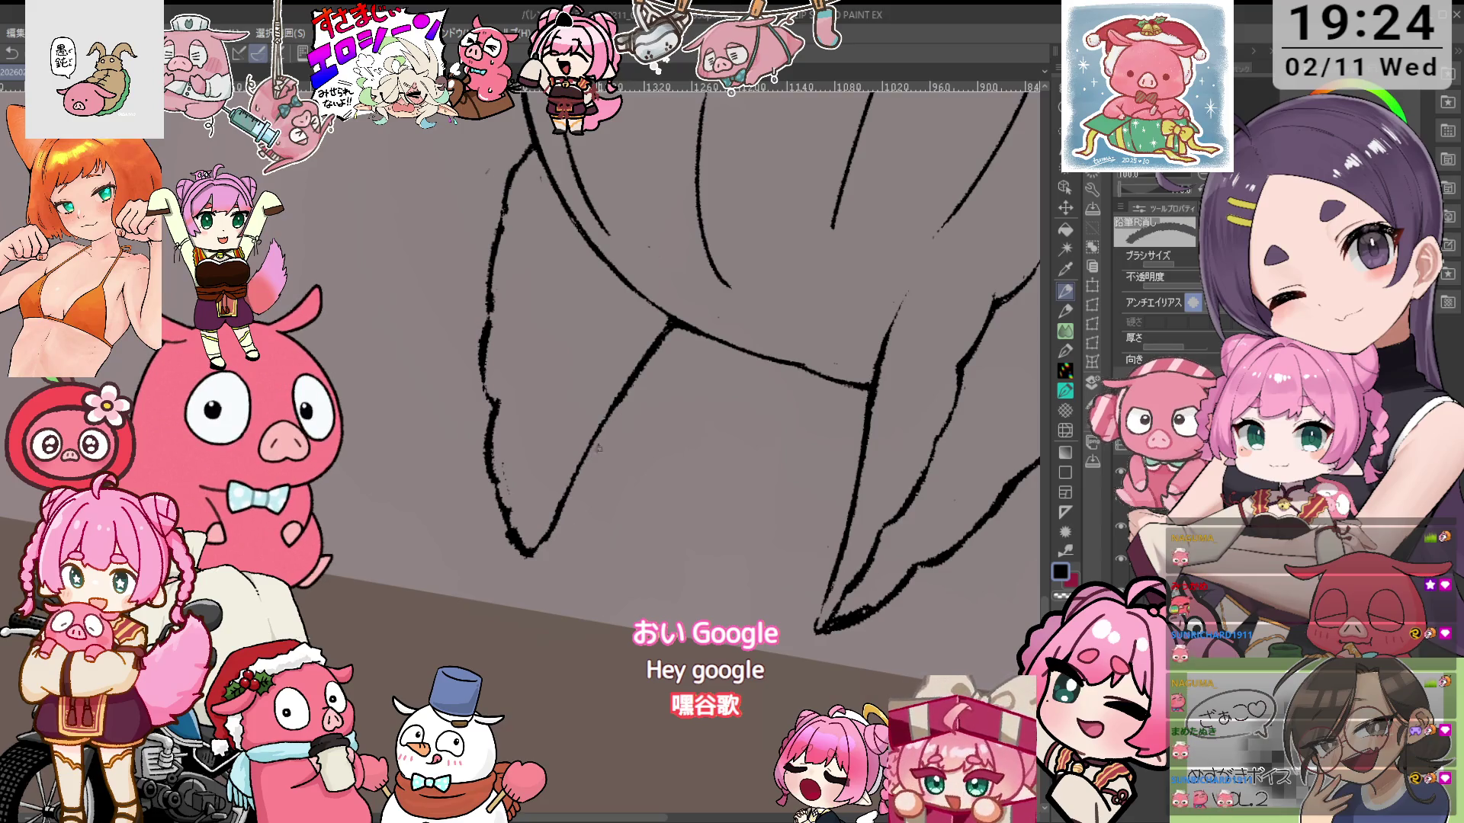
key(asciicircum)
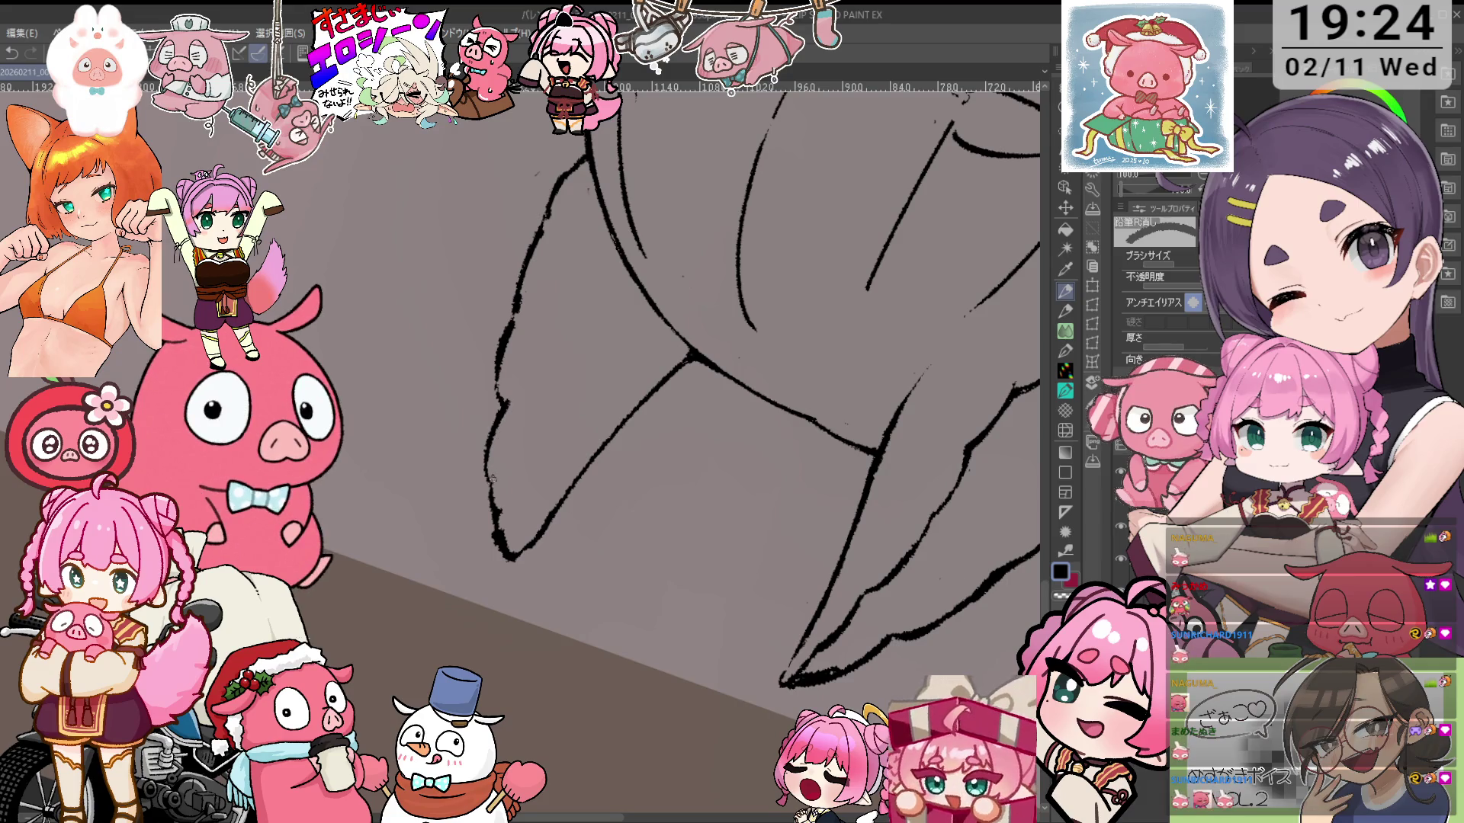
key(p)
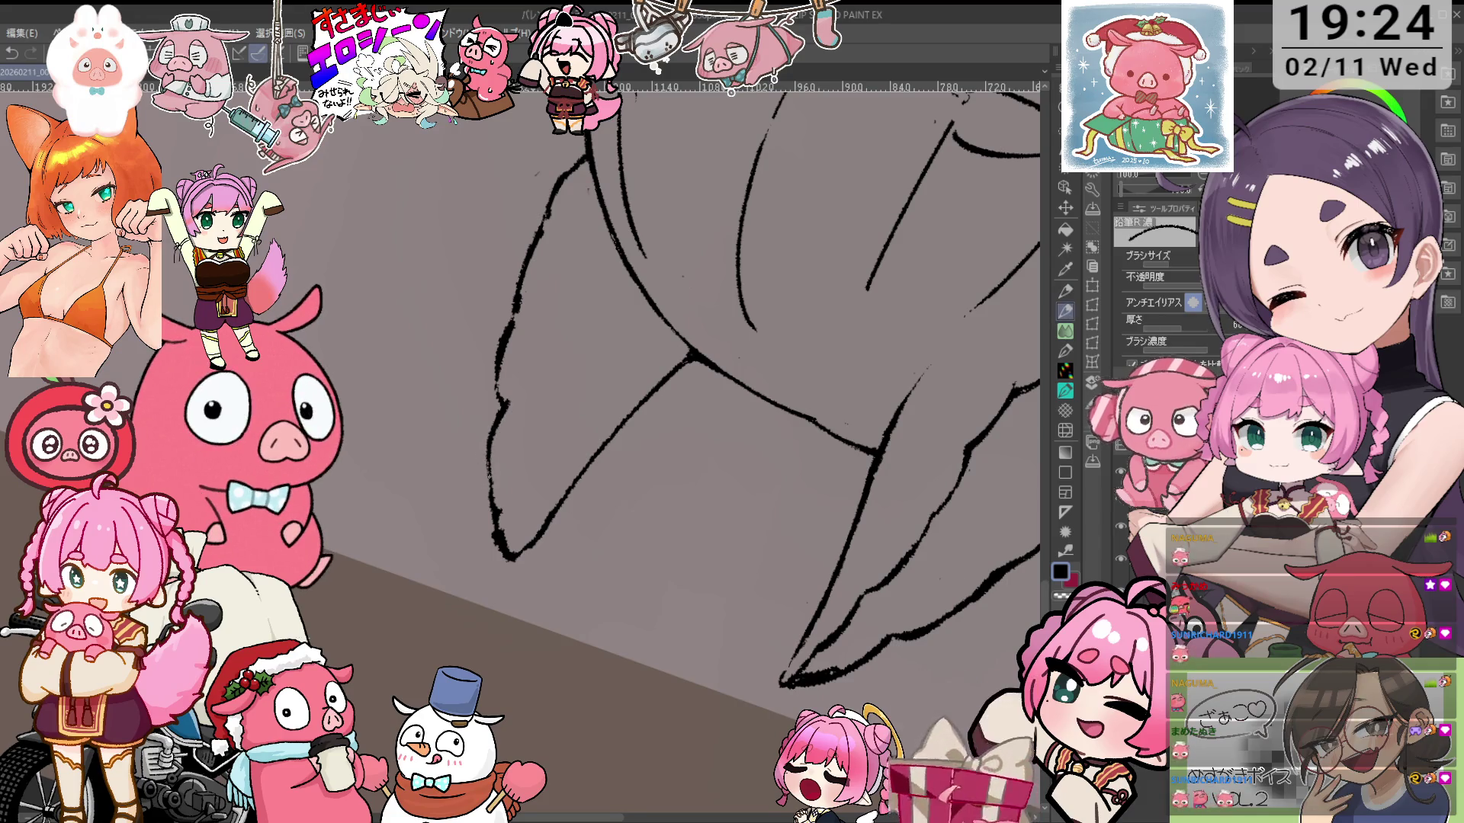
key(e)
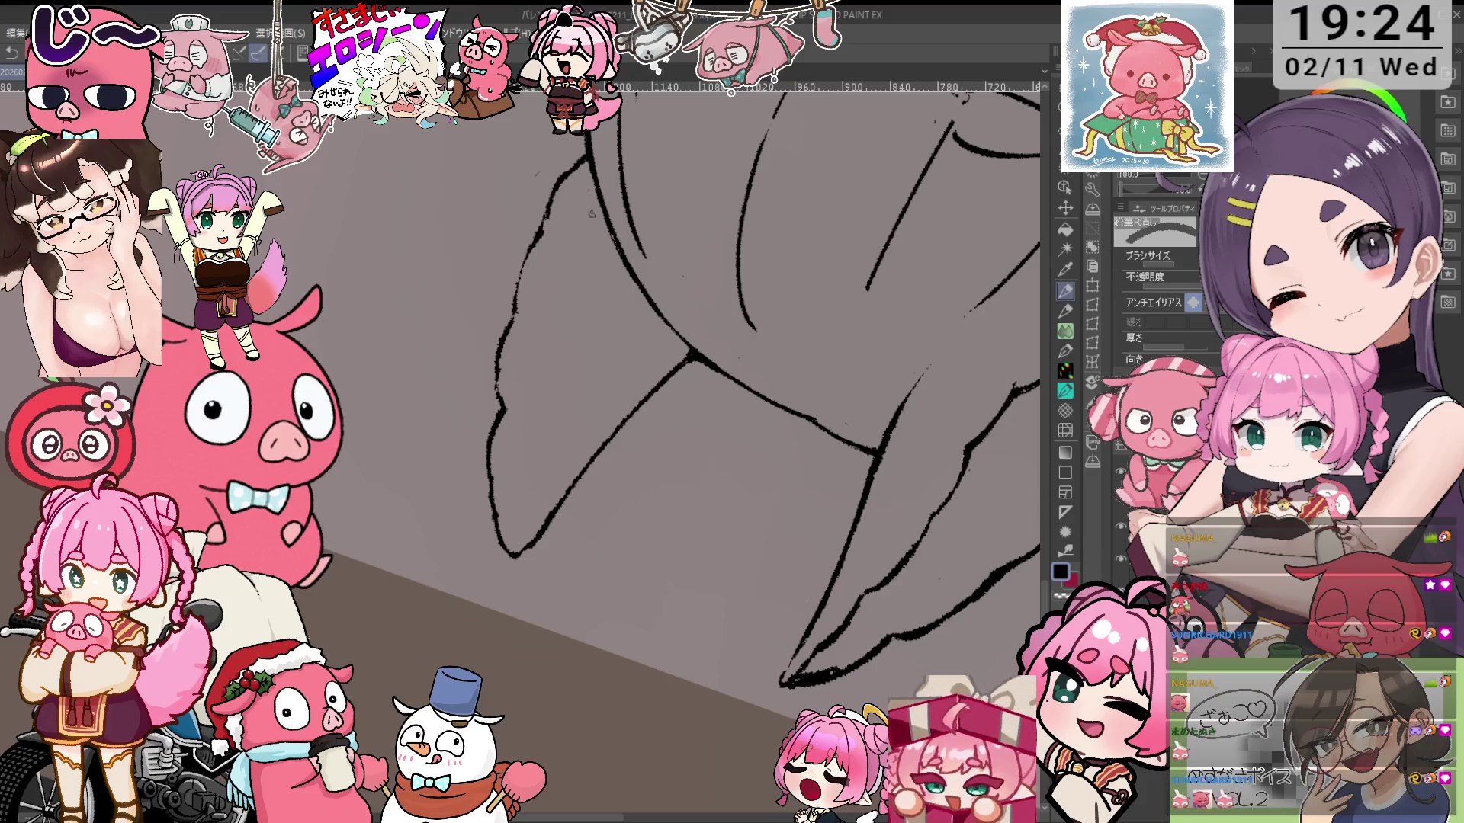
drag(580, 191, 581, 235)
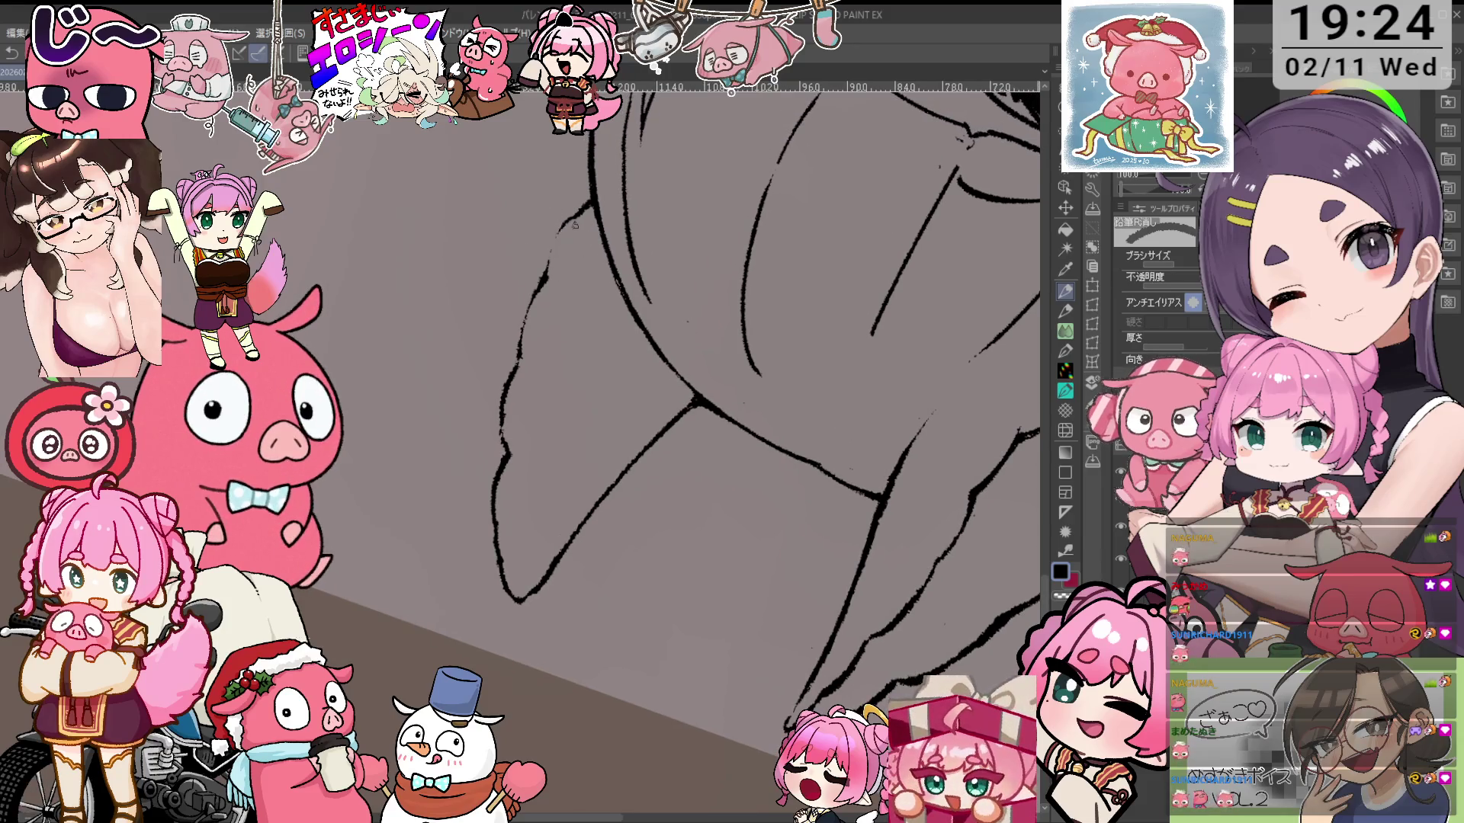
key(p)
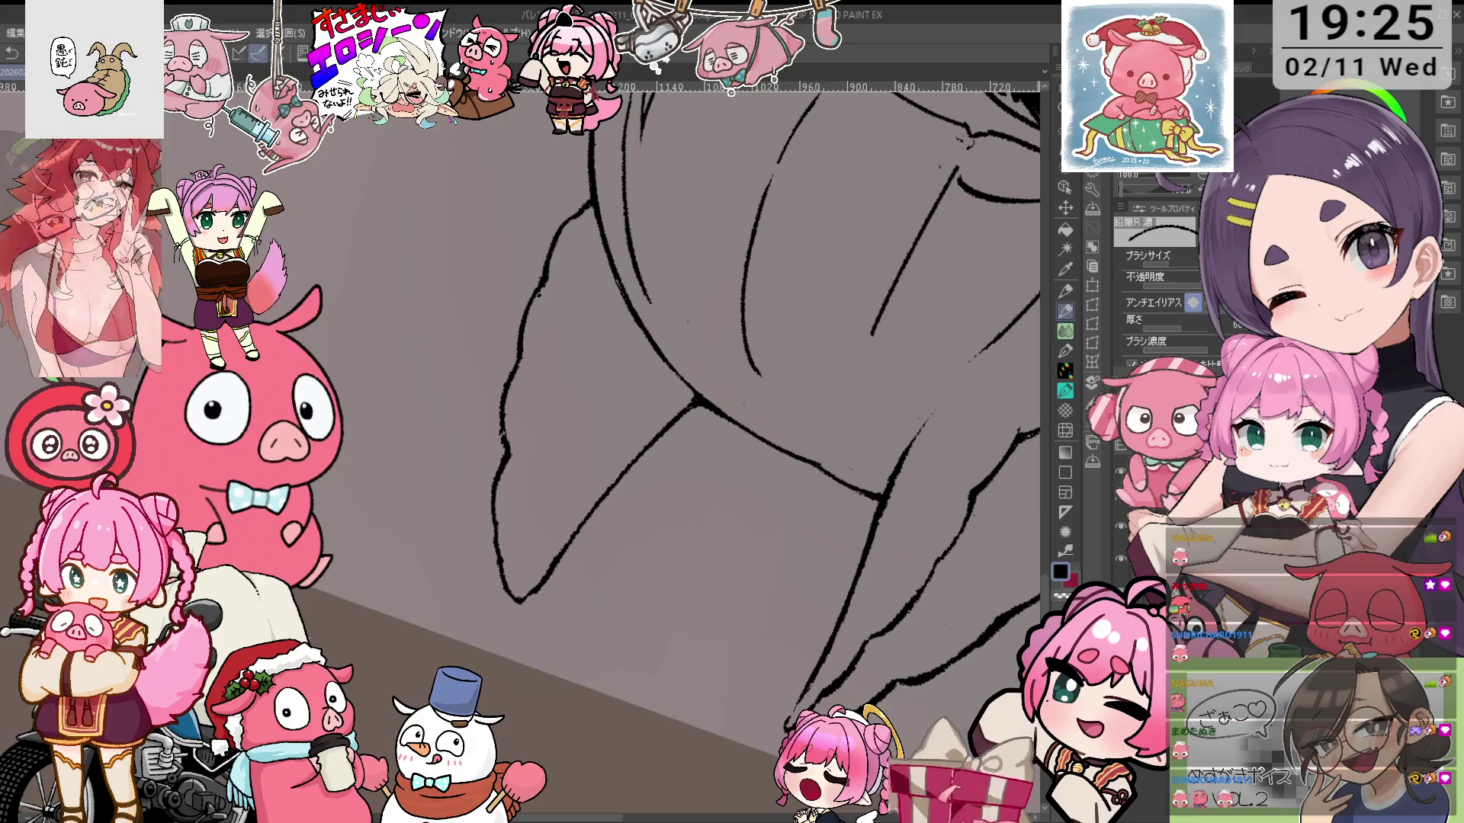
Fix the lower scarf folds with pencil and eraser, then turn the canvas back nearly upright
key(p)
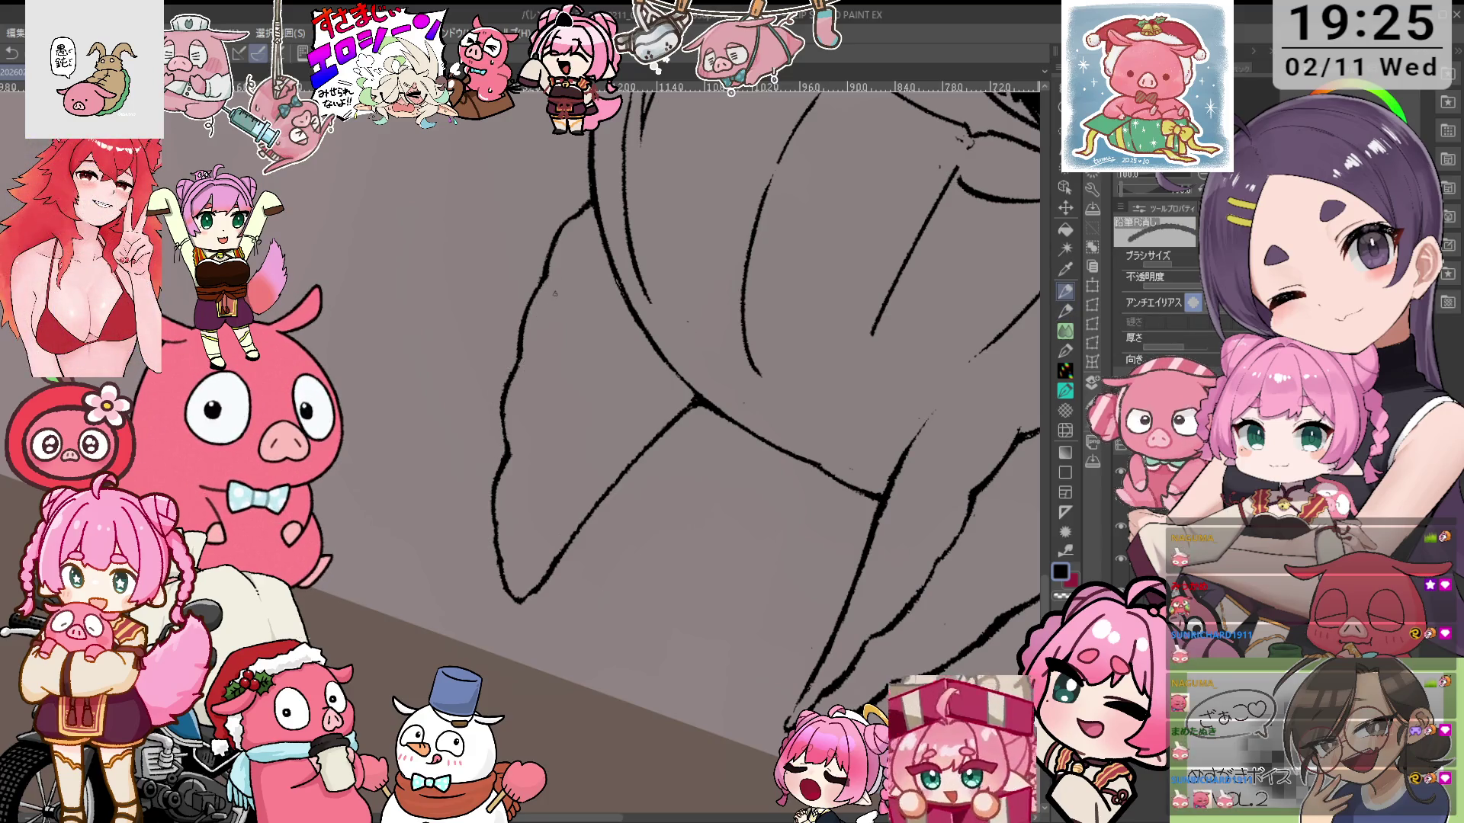
key(asciicircum)
key(p)
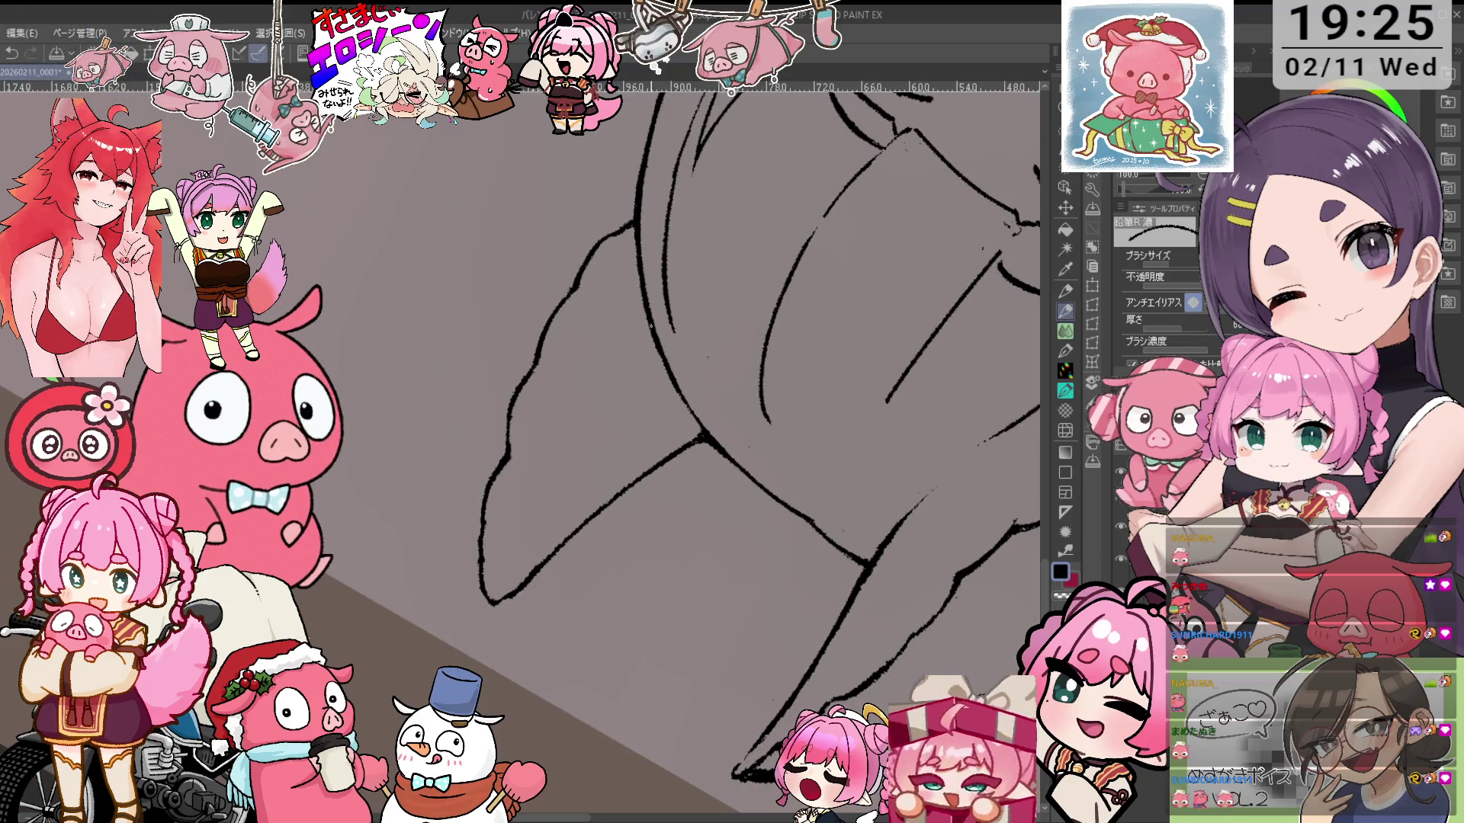
key(minus)
key(e)
scroll(749, 524, down, 2)
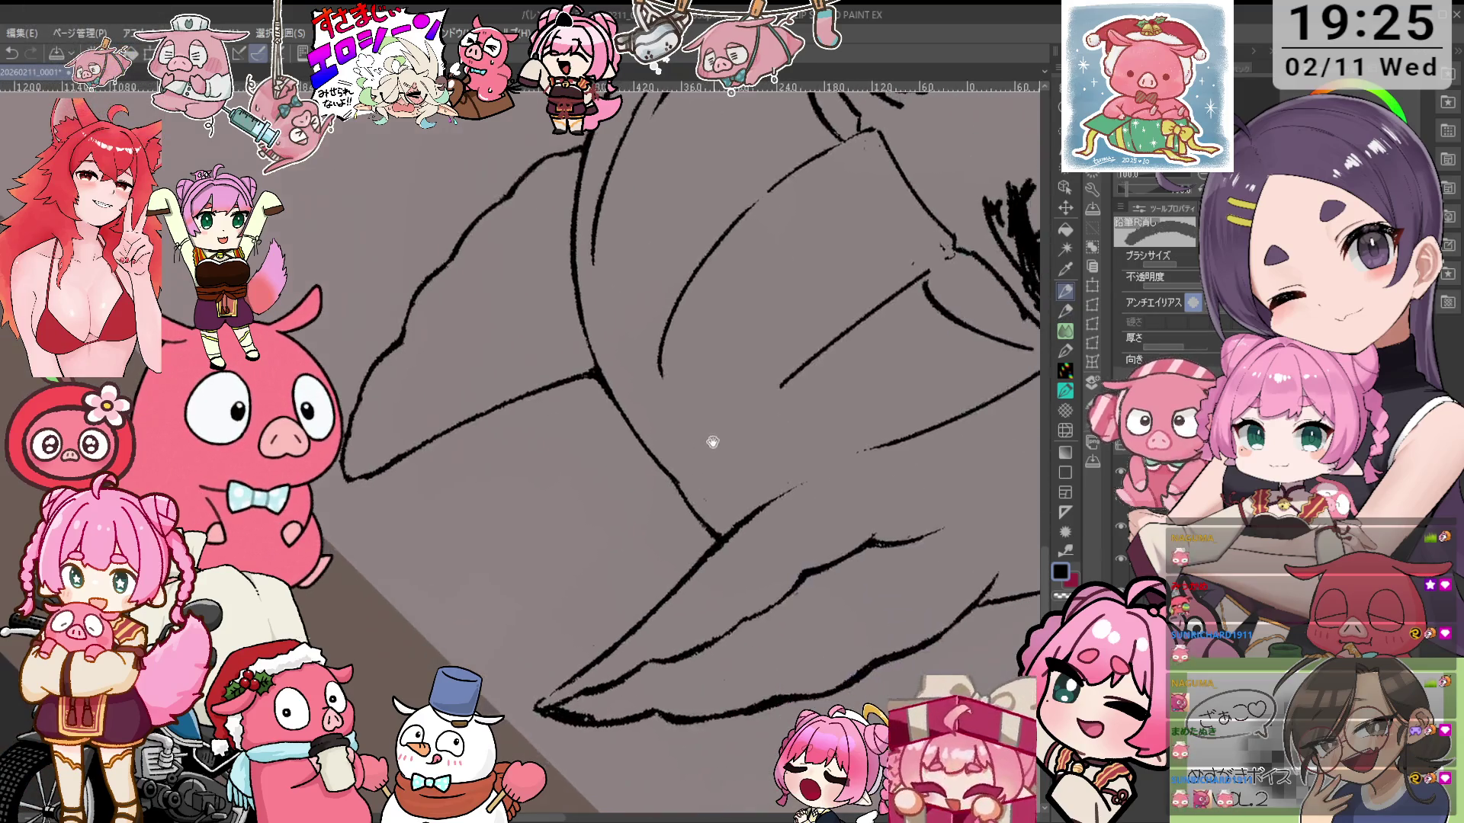
scroll(859, 439, down, 1)
key(asciicircum)
key(asciicircum)
key(asciicircum)
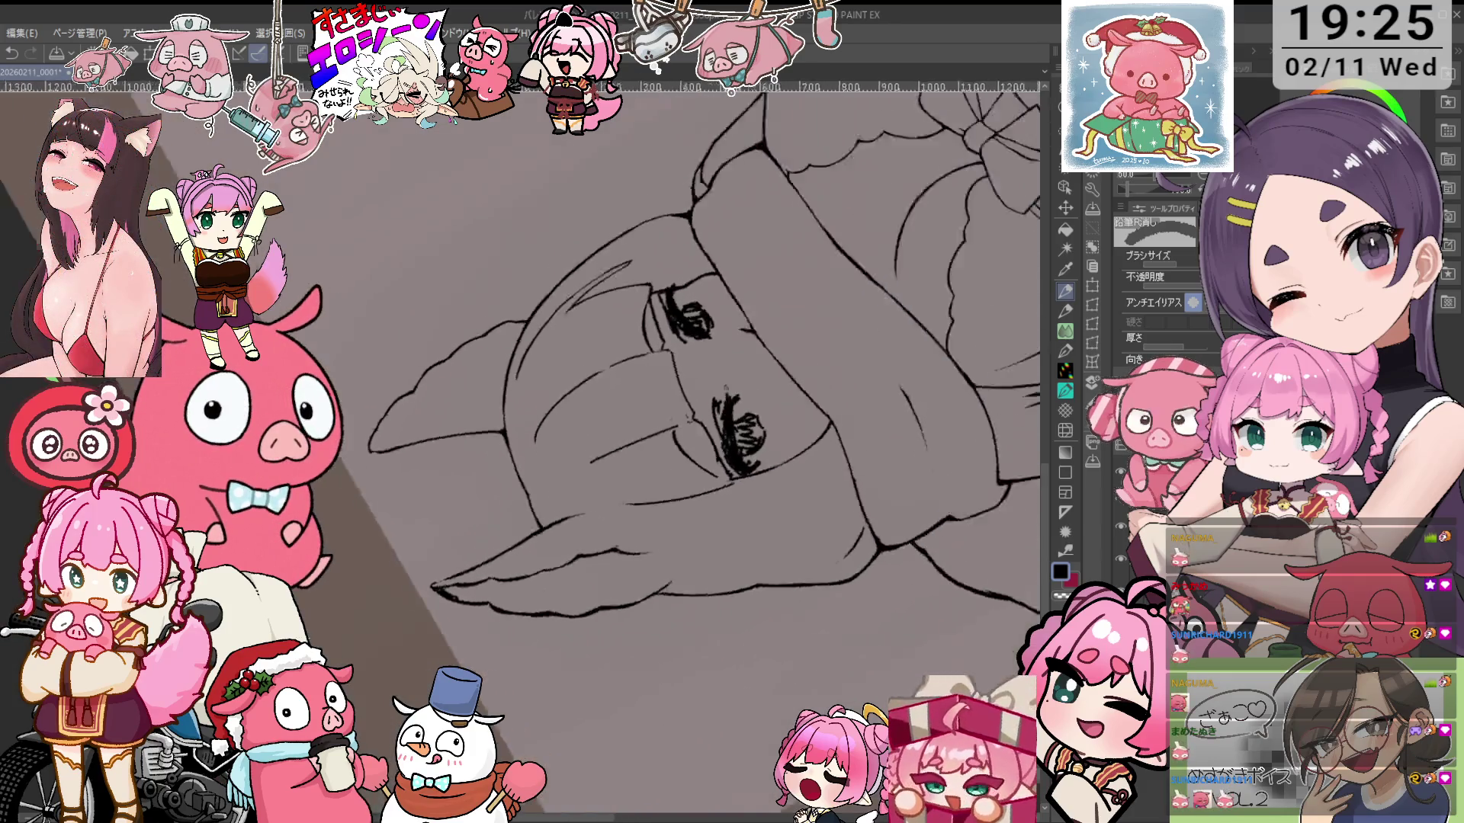
Zoom onto the eyes, undo a stray erase, and rotate the face upright and centred
key(asciicircum)
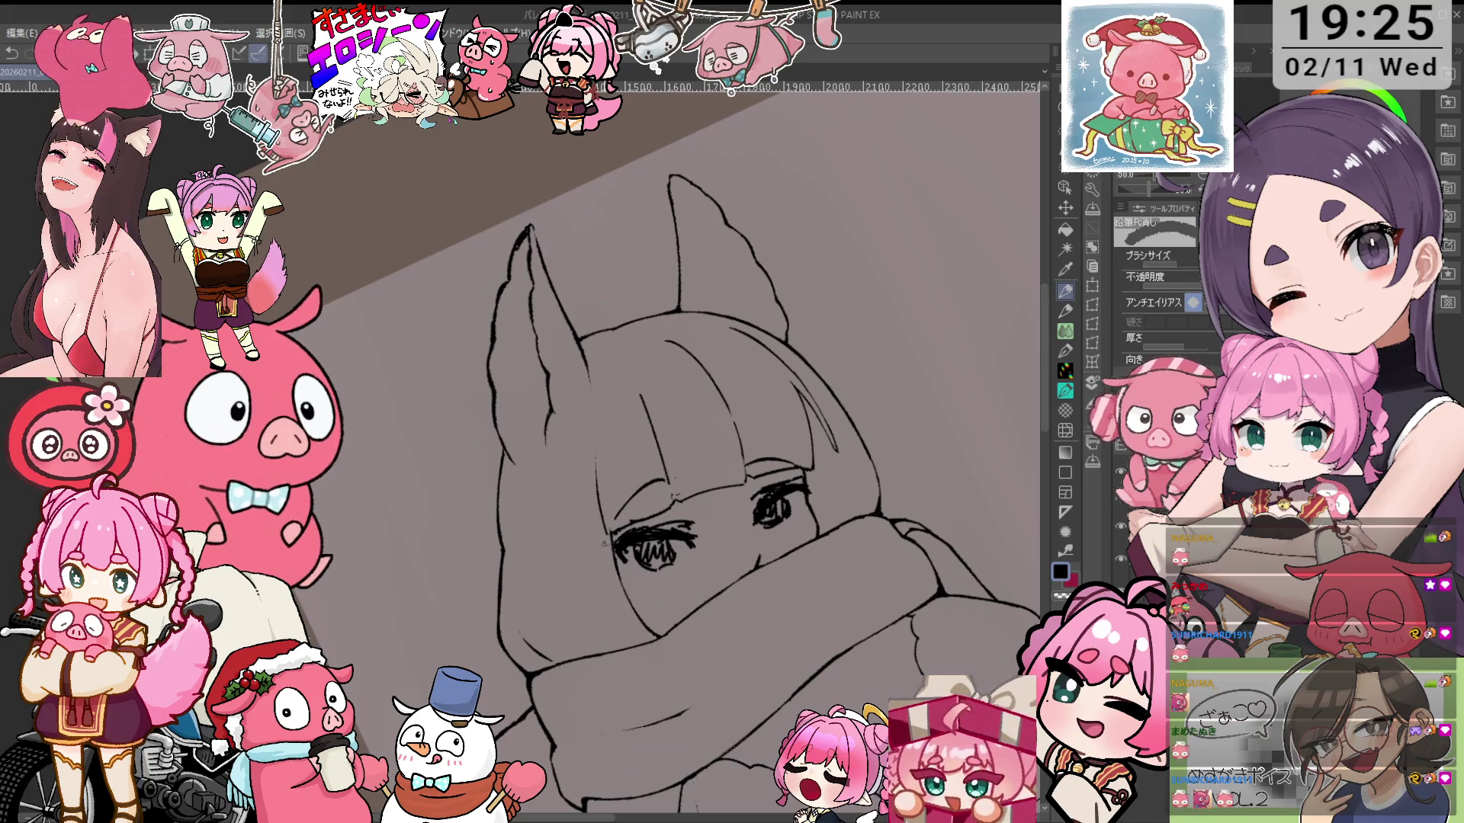
scroll(604, 532, up, 1)
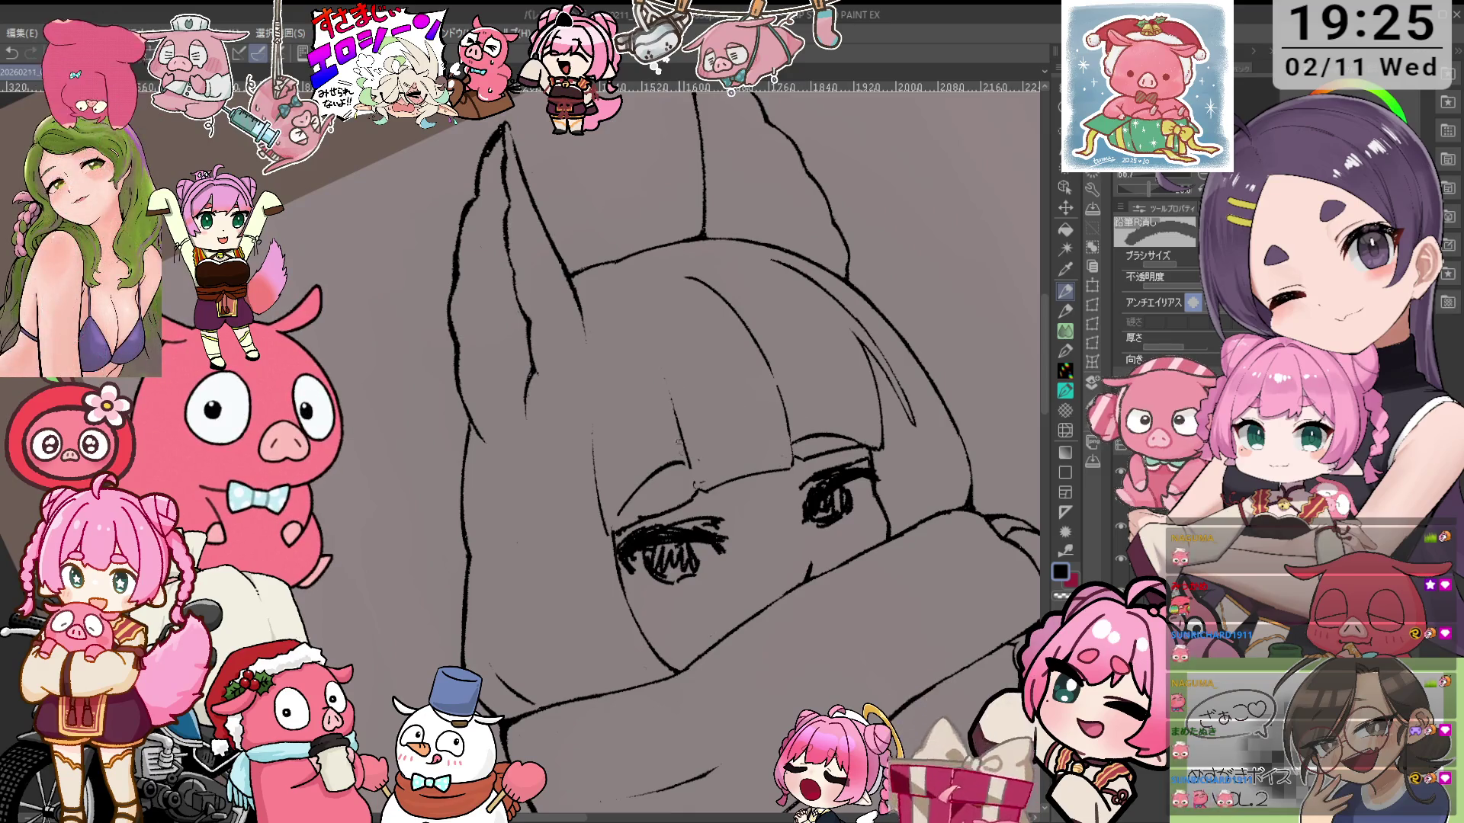
mouse_move(770, 356)
mouse_down()
mouse_move(582, 453)
mouse_move(565, 385)
mouse_up()
key(ctrl+z)
key(minus)
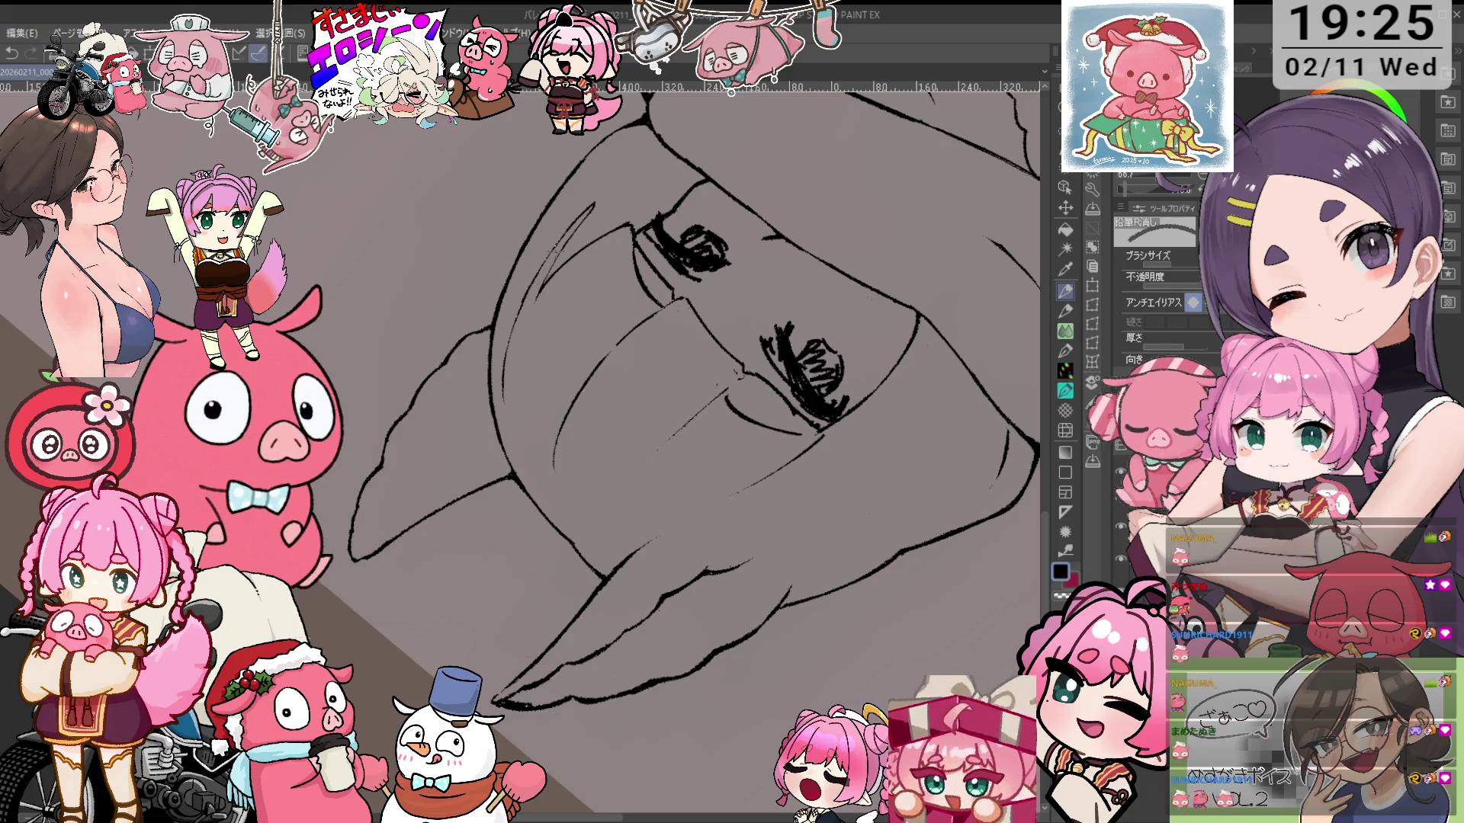
scroll(663, 450, up, 3)
key(minus)
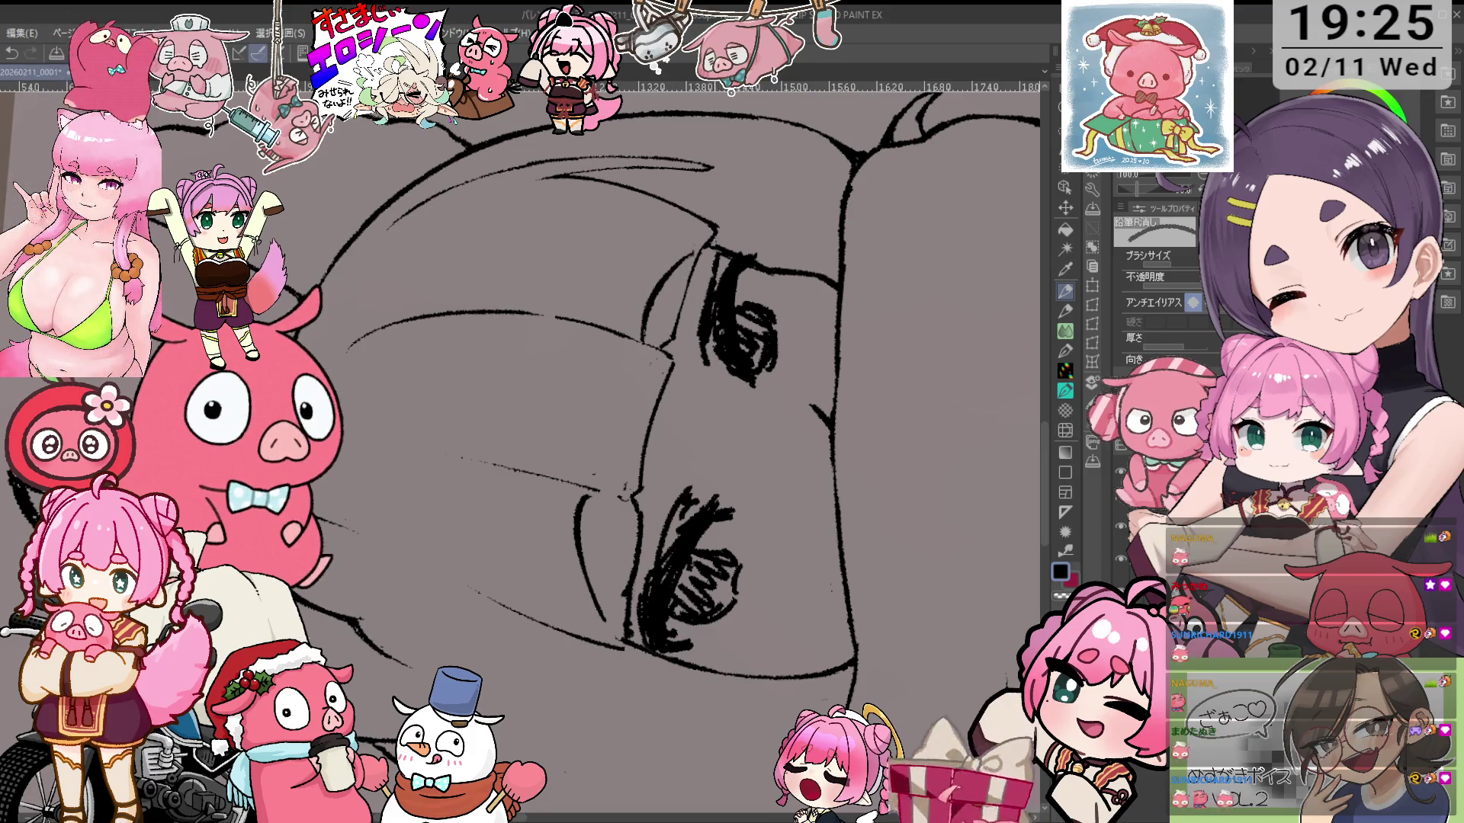
key(asciicircum)
key(asciicircum)
key(asciicircum)
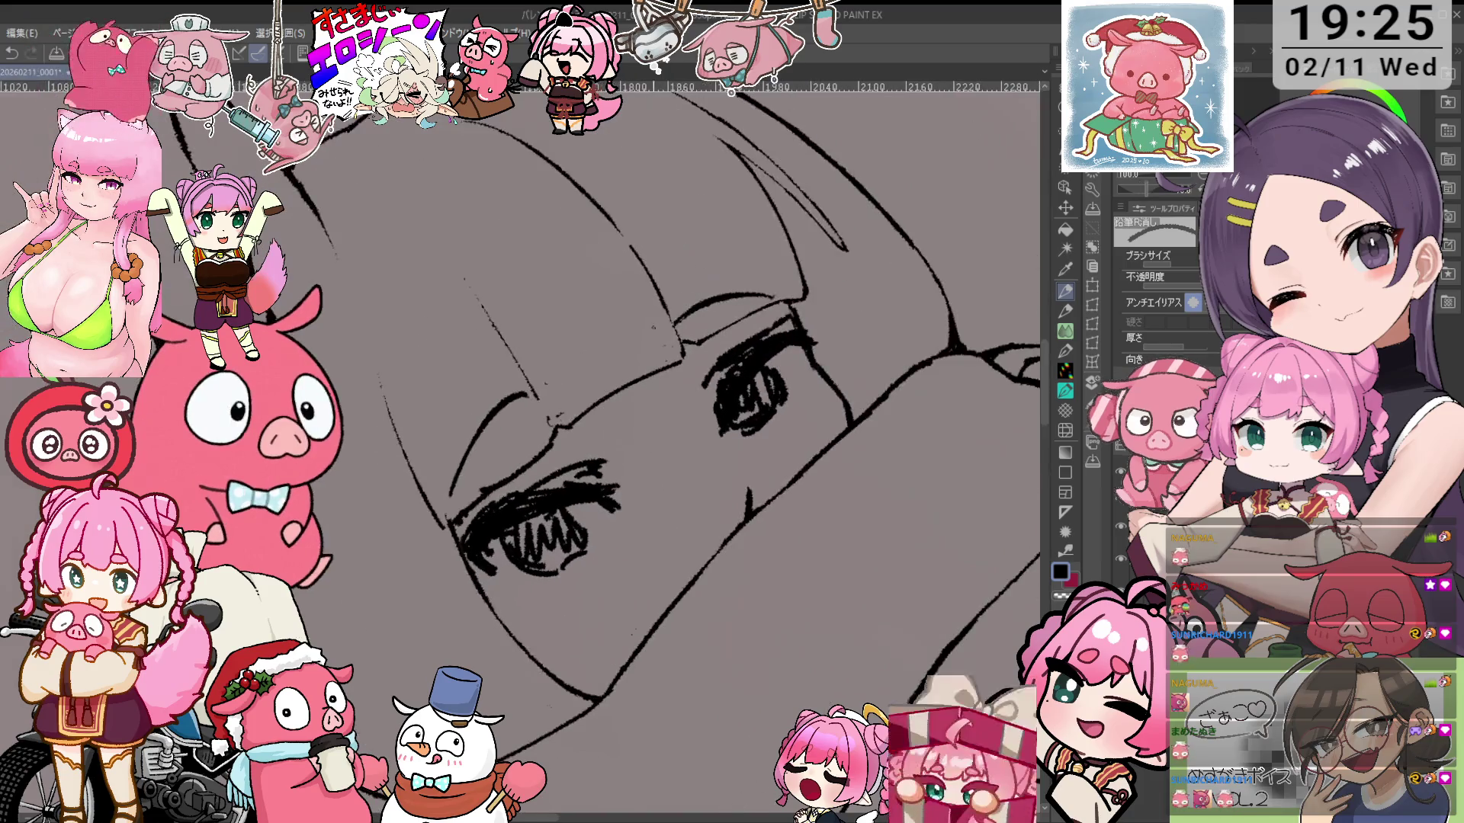
key(asciicircum)
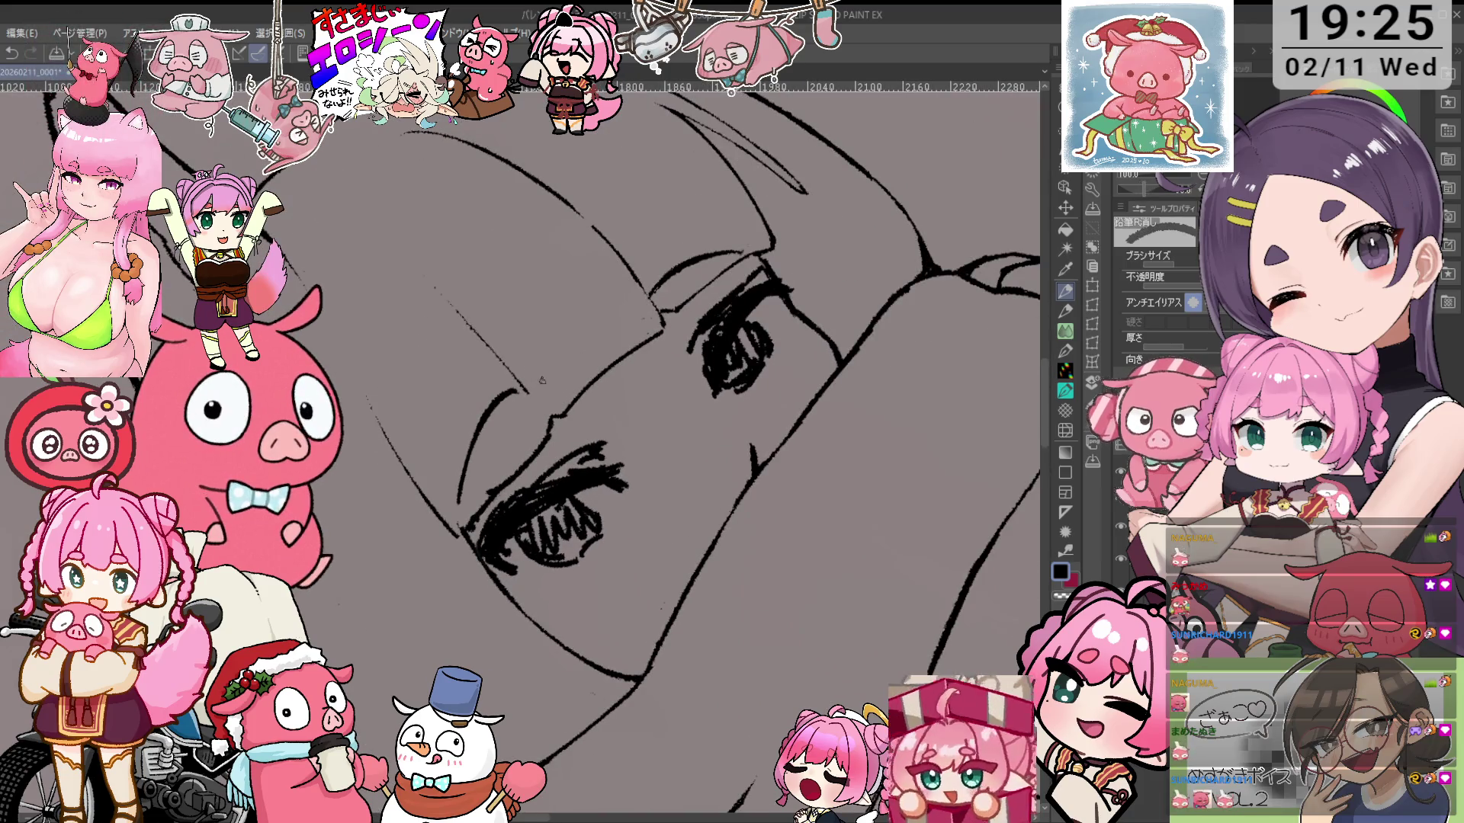
key(asciicircum)
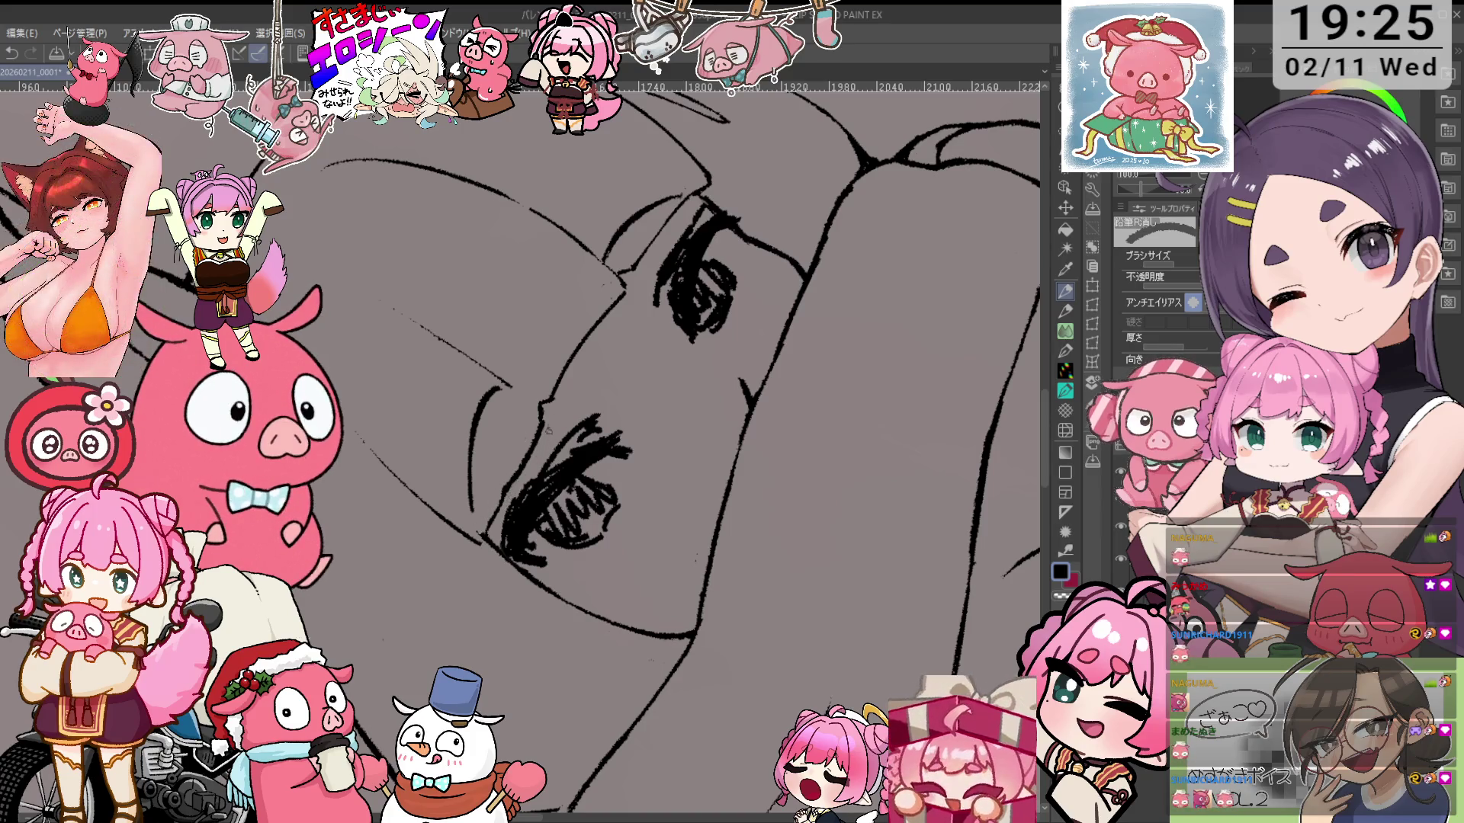
drag(780, 210, 823, 379)
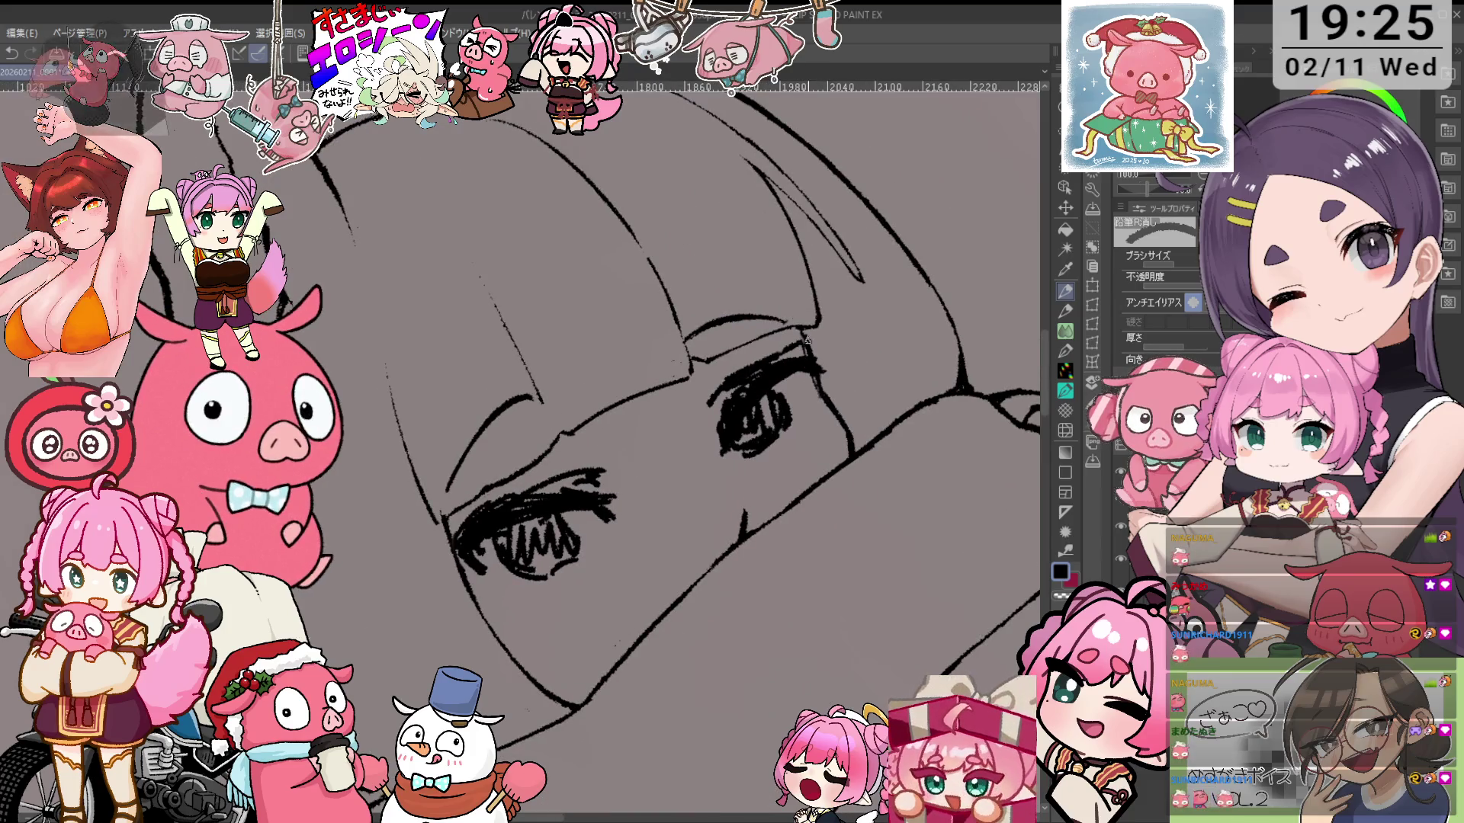
Redraw and thicken the eye and lash lines, alternating the 鉛筆R濃 pencil and 鉛筆R消し eraser
key(p)
key(e)
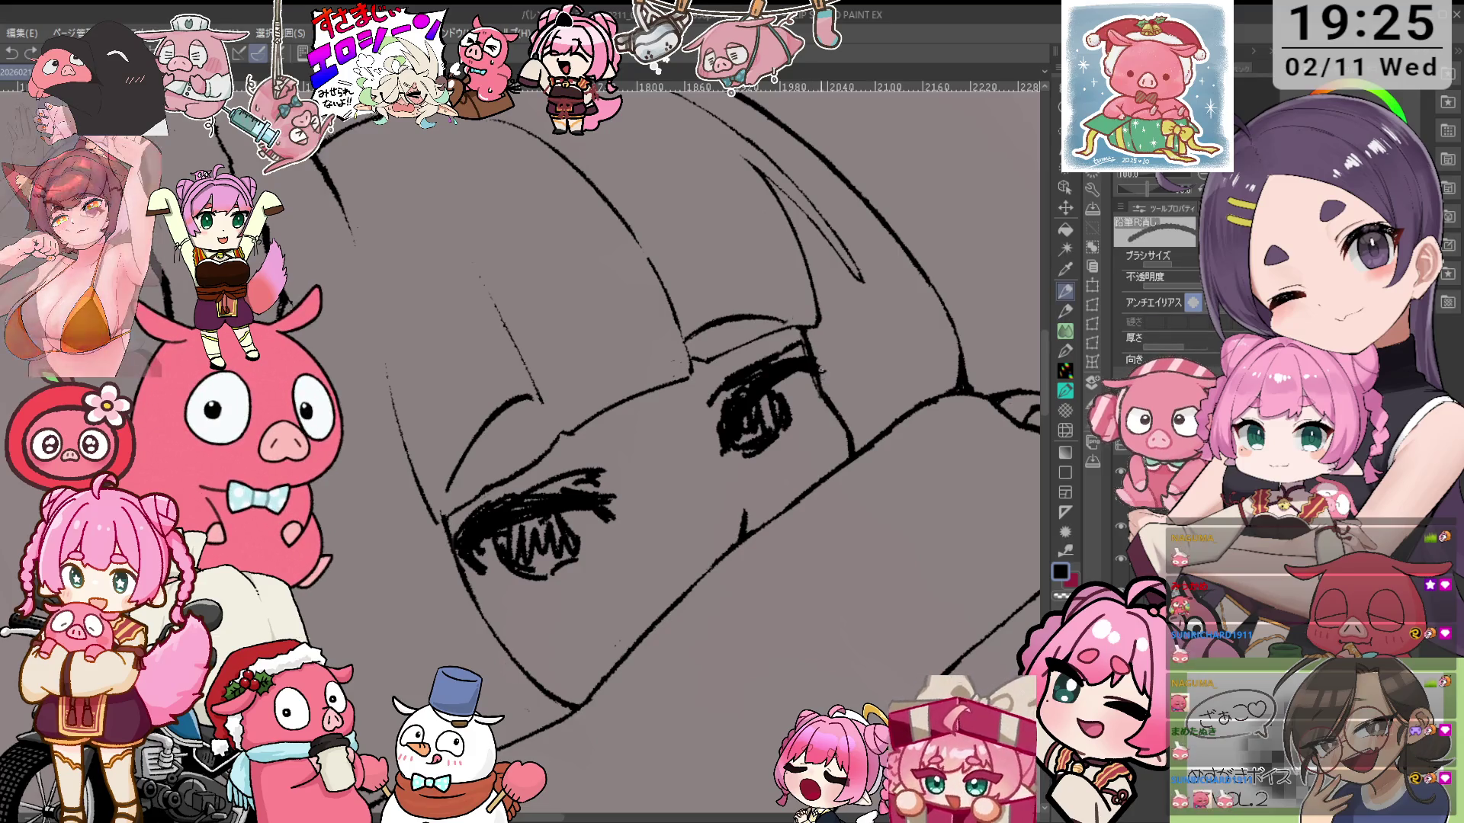
drag(854, 438, 820, 362)
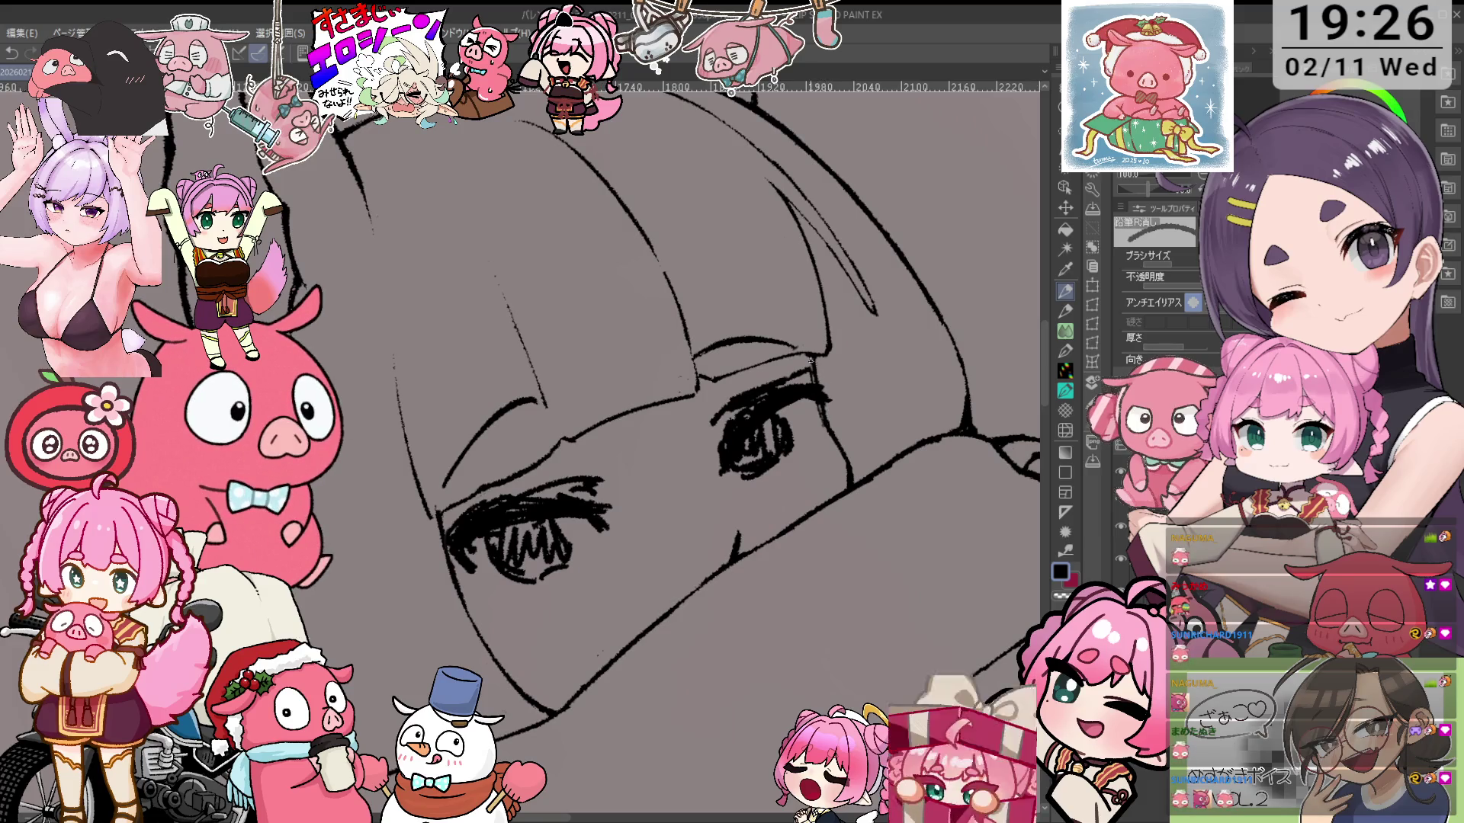
key(p)
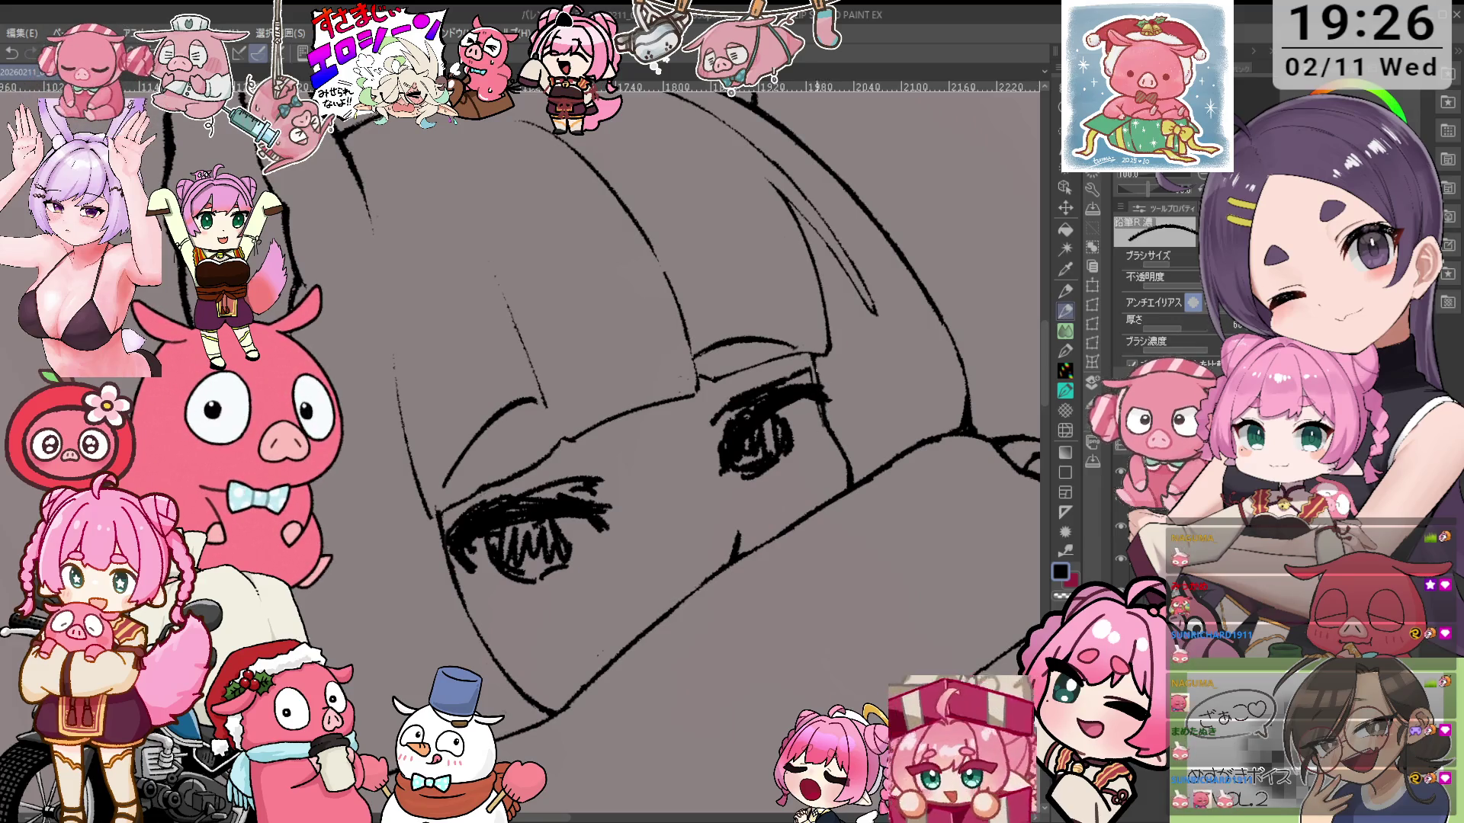
key(e)
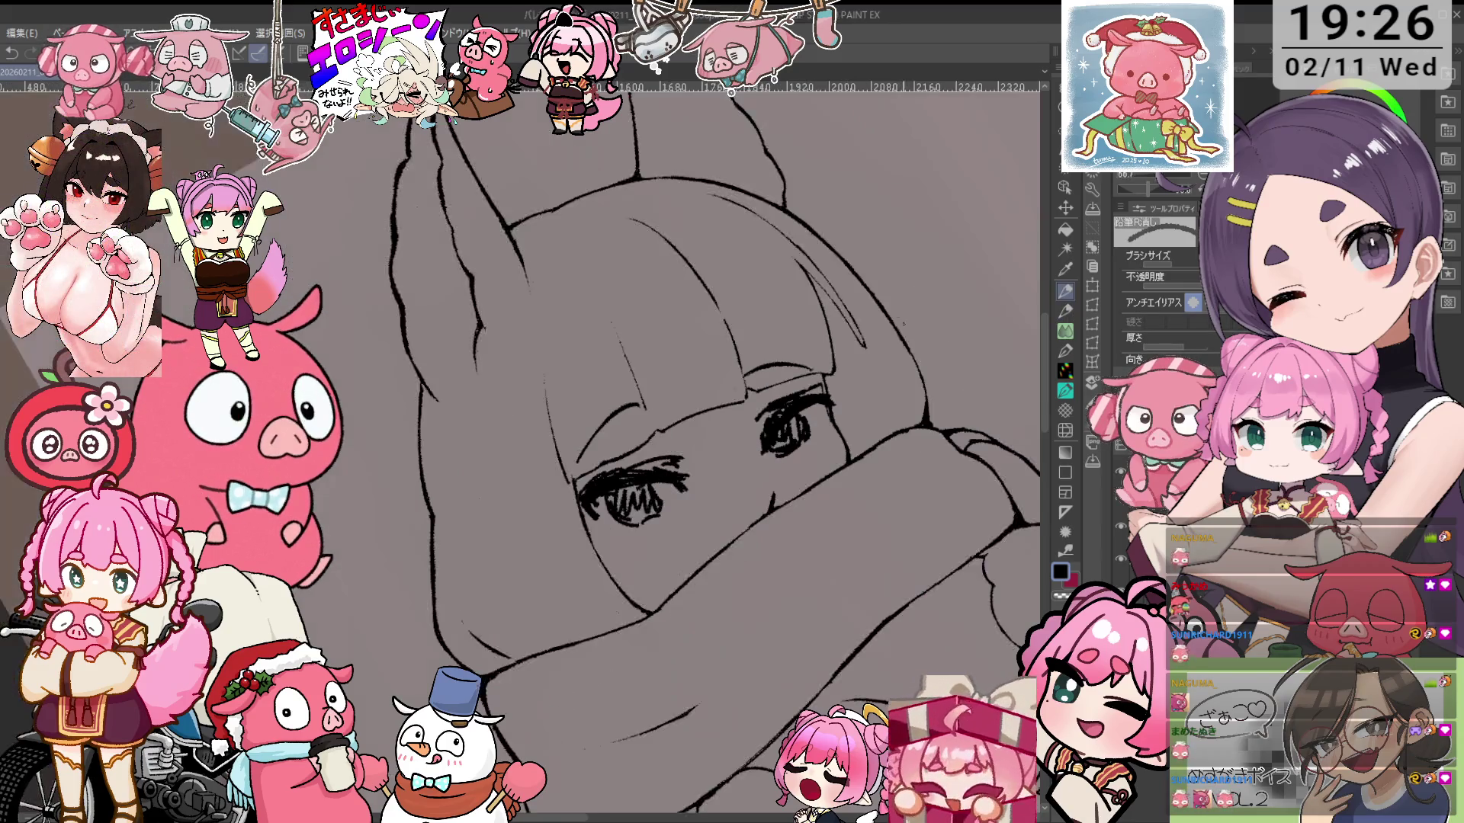
key(o)
key(e)
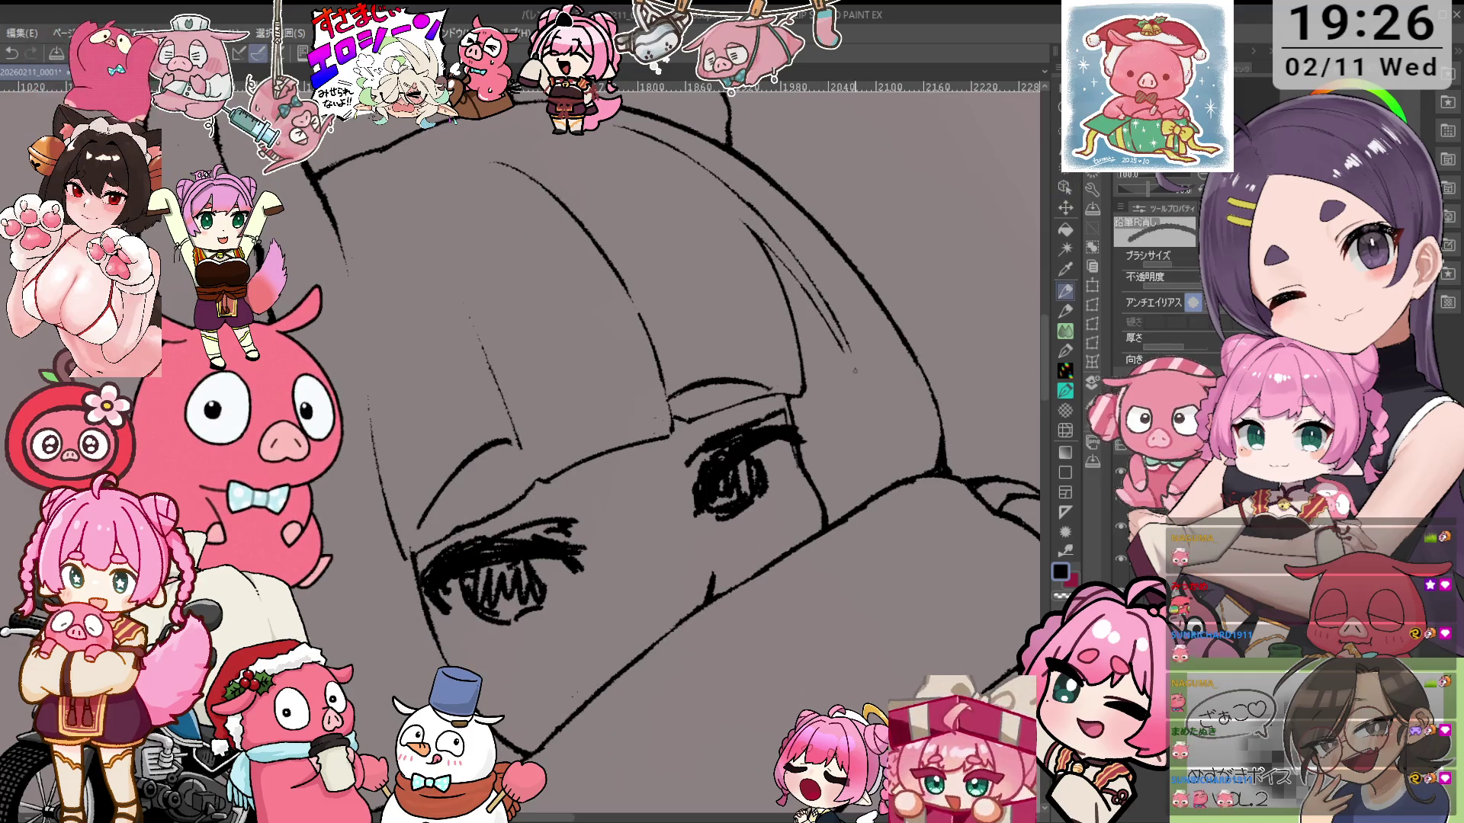
key(asciicircum)
key(p)
key(minus)
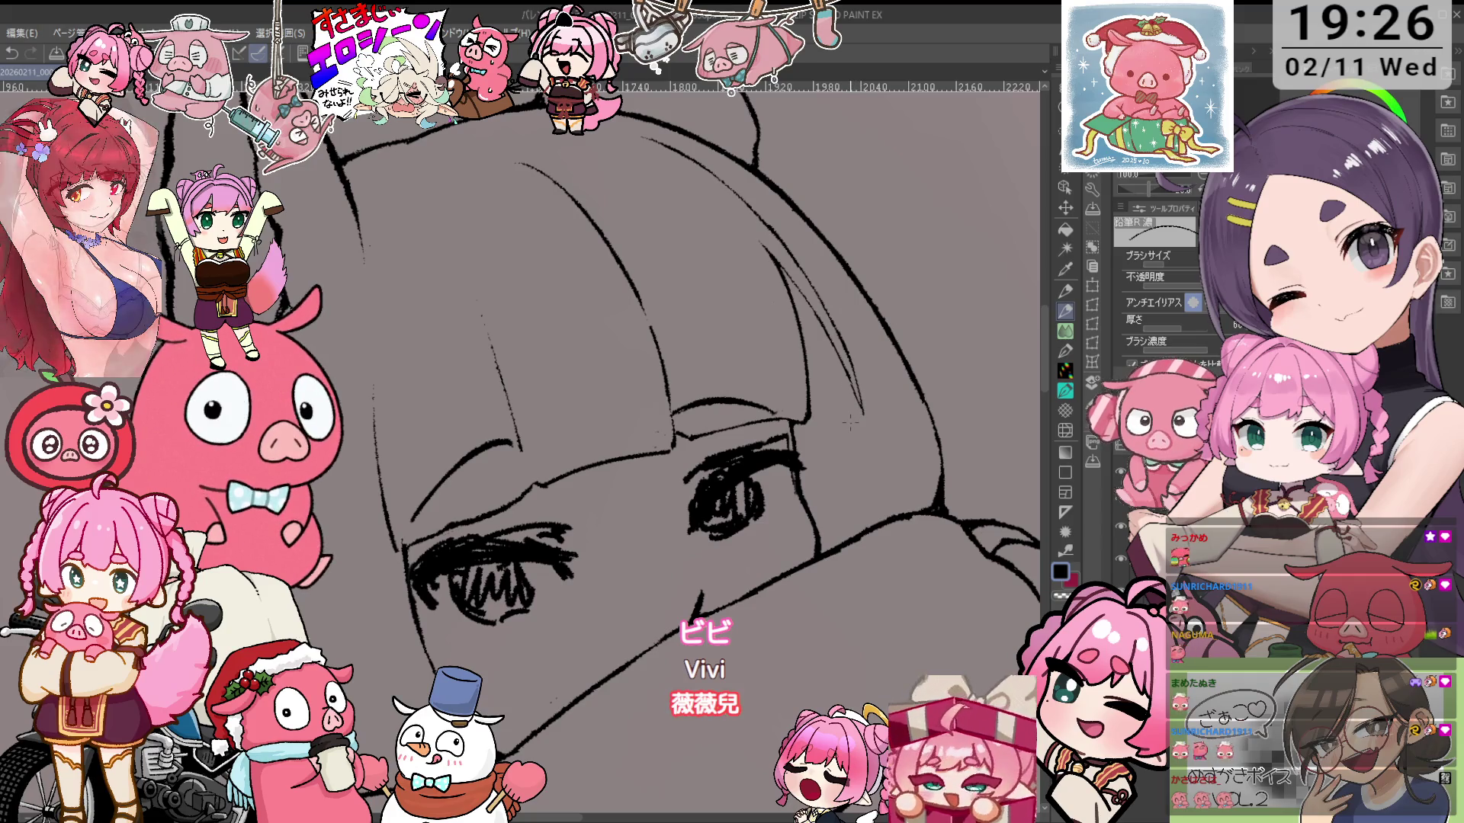
Select the eye strokes' layer on the canvas with the Object tool
scroll(724, 427, down, 2)
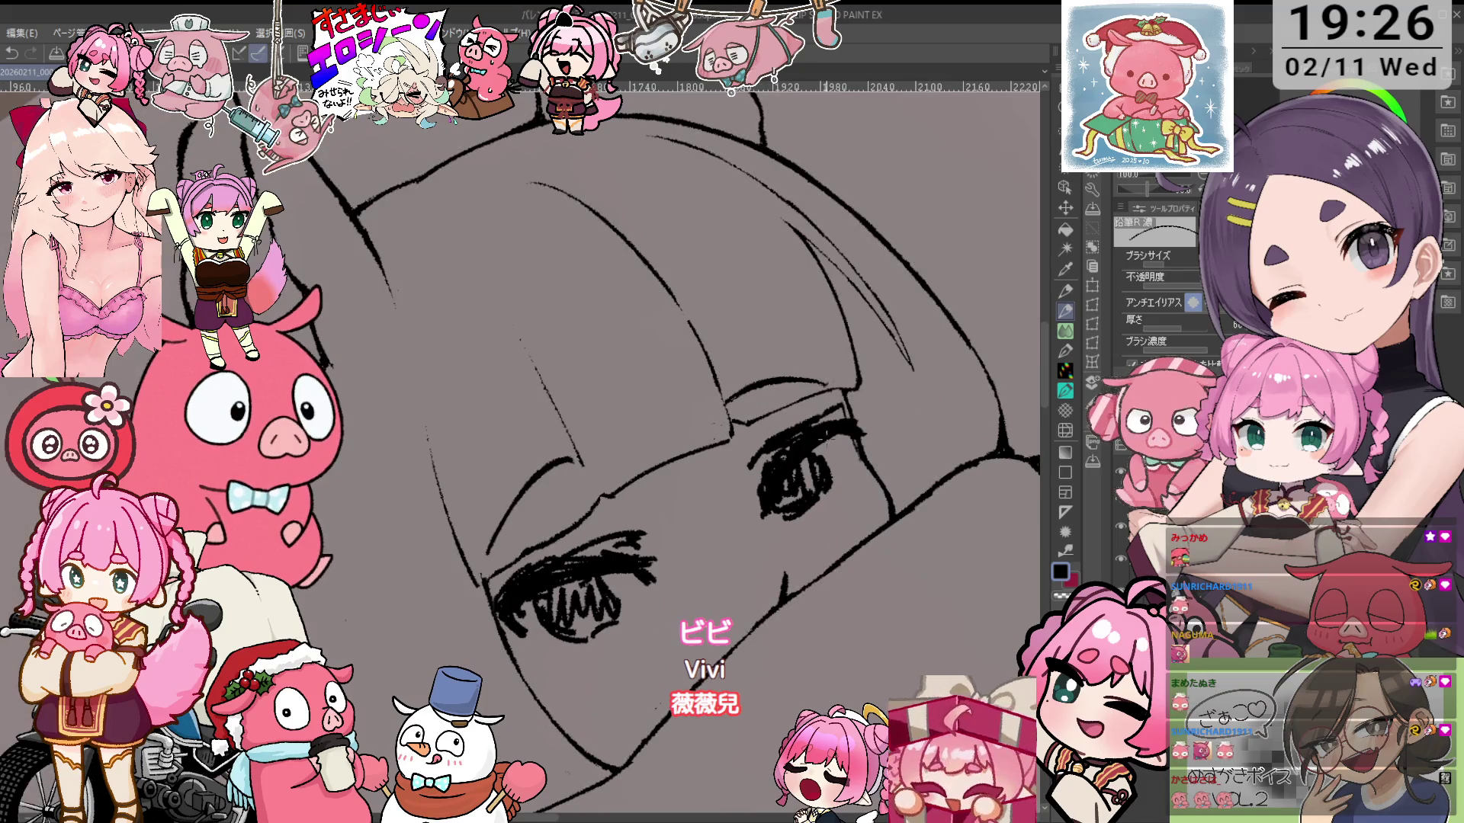
key(o)
scroll(807, 444, up, 2)
click(807, 444)
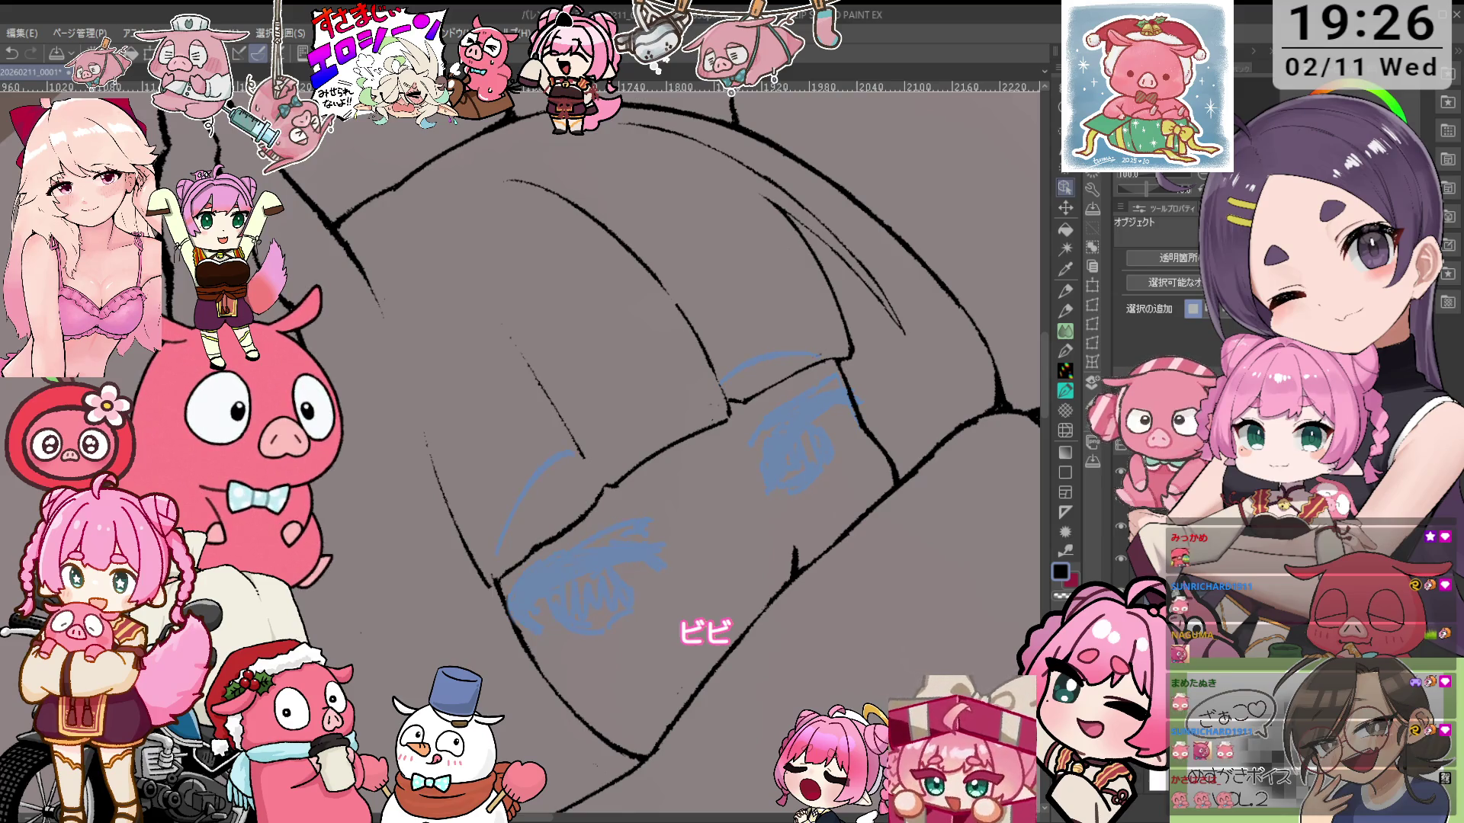
Return to the 鉛筆R濃 pencil on the blue-shown eye strokes layer
key(p)
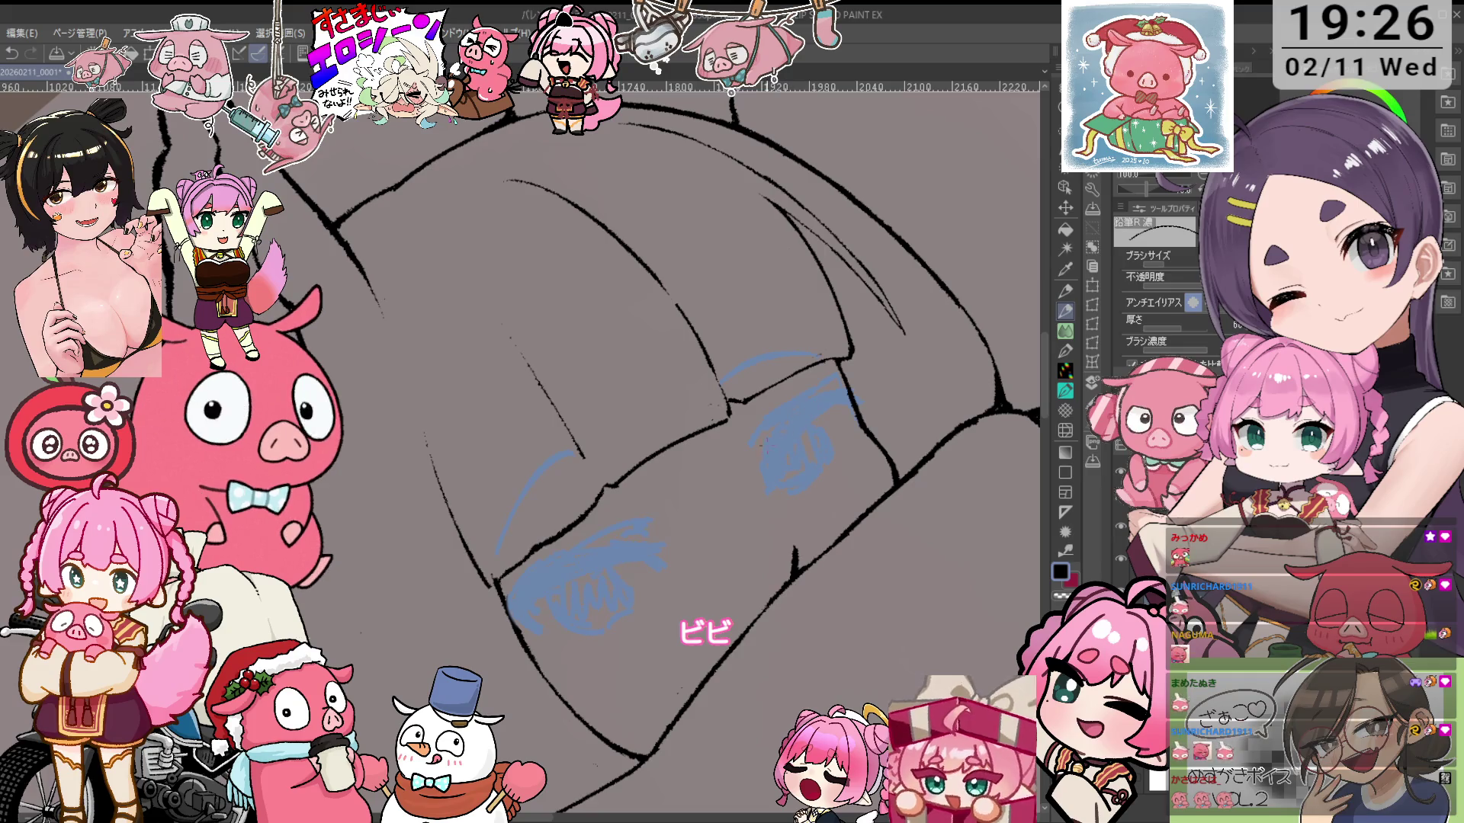
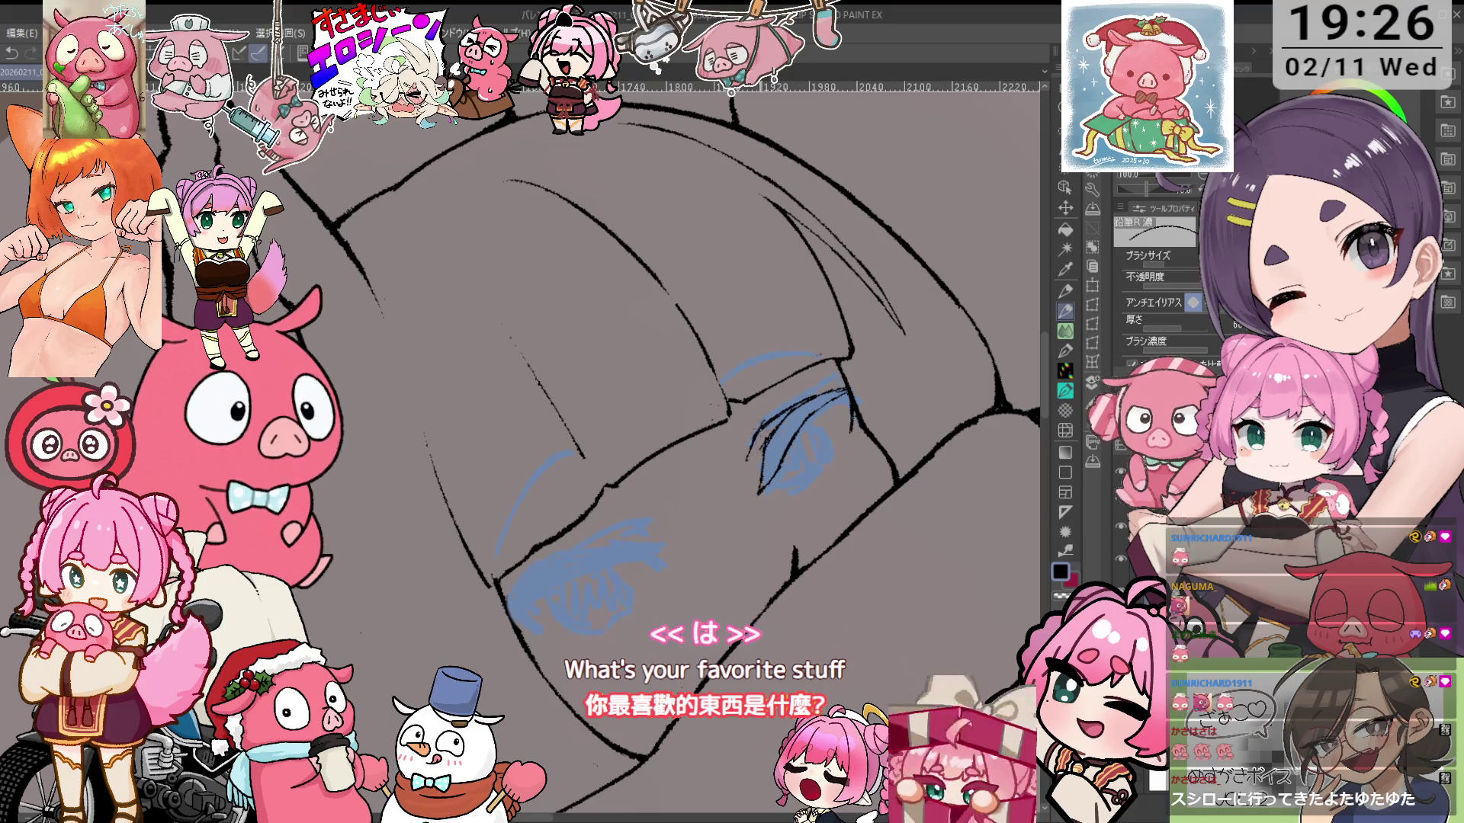
Alternate between the eraser and pencil while tilting the canvas view and back
key(e)
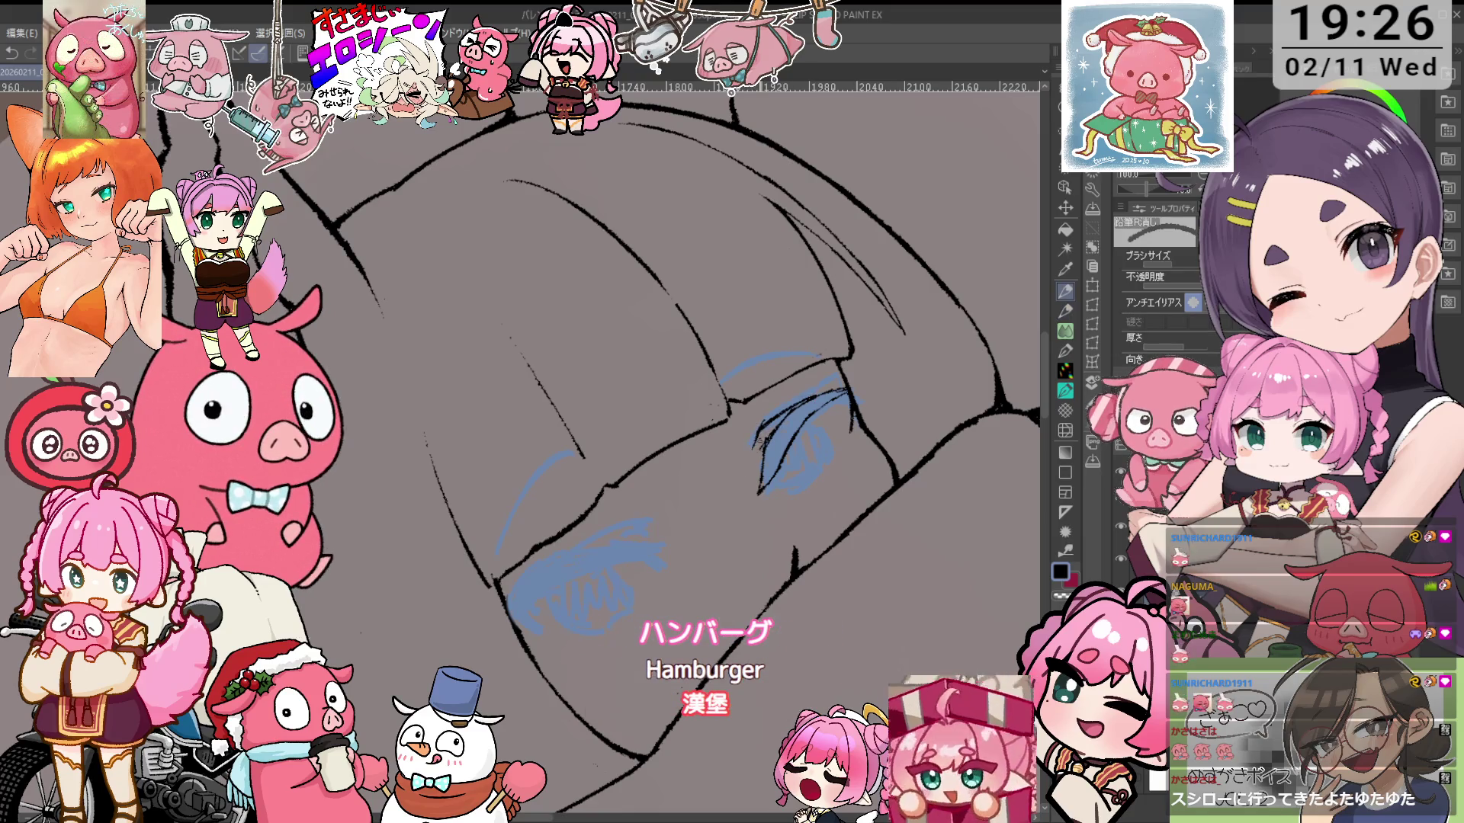
key(p)
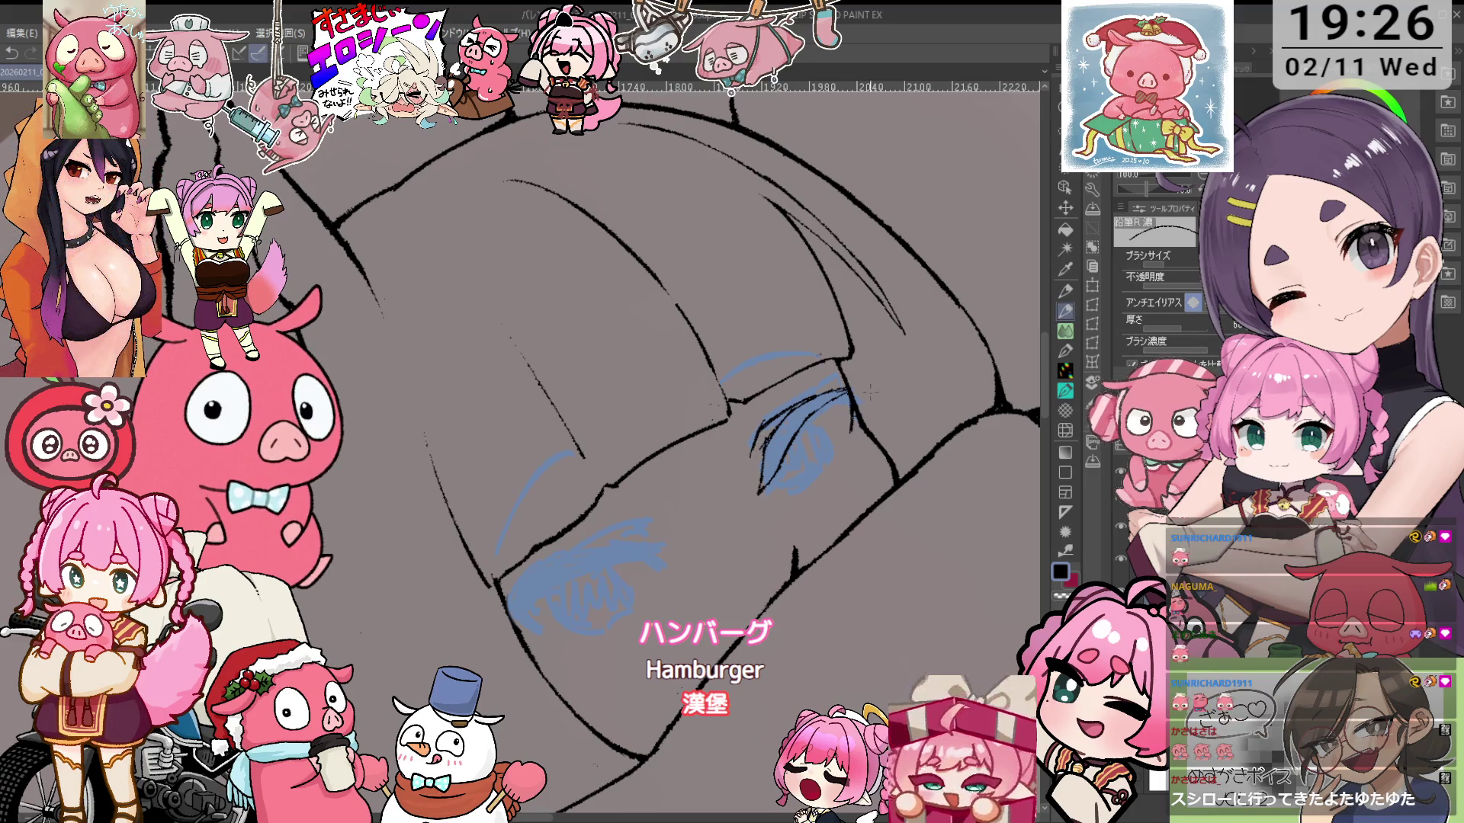
key(e)
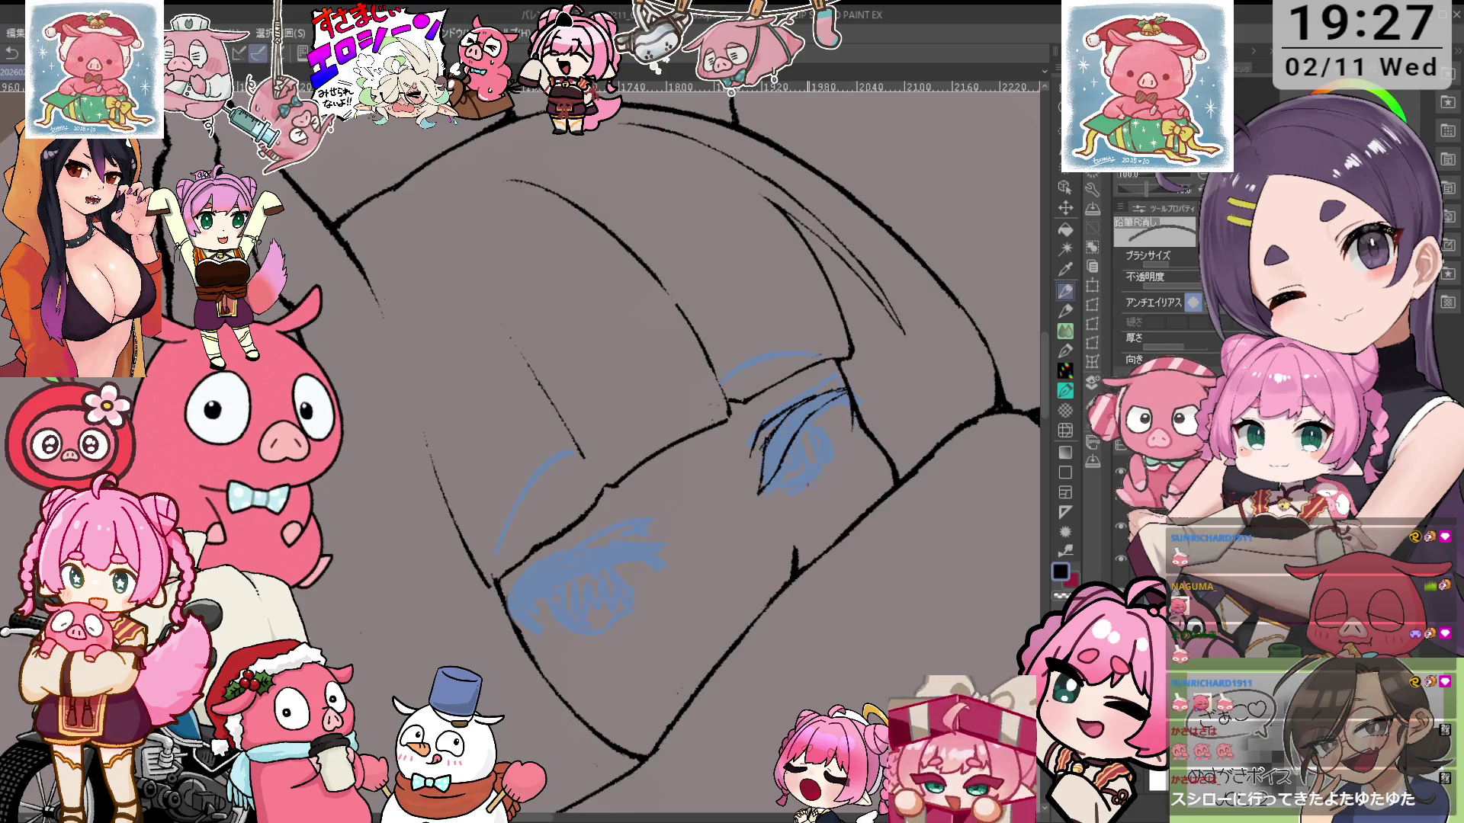
key(p)
drag(835, 458, 808, 590)
key(e)
key(p)
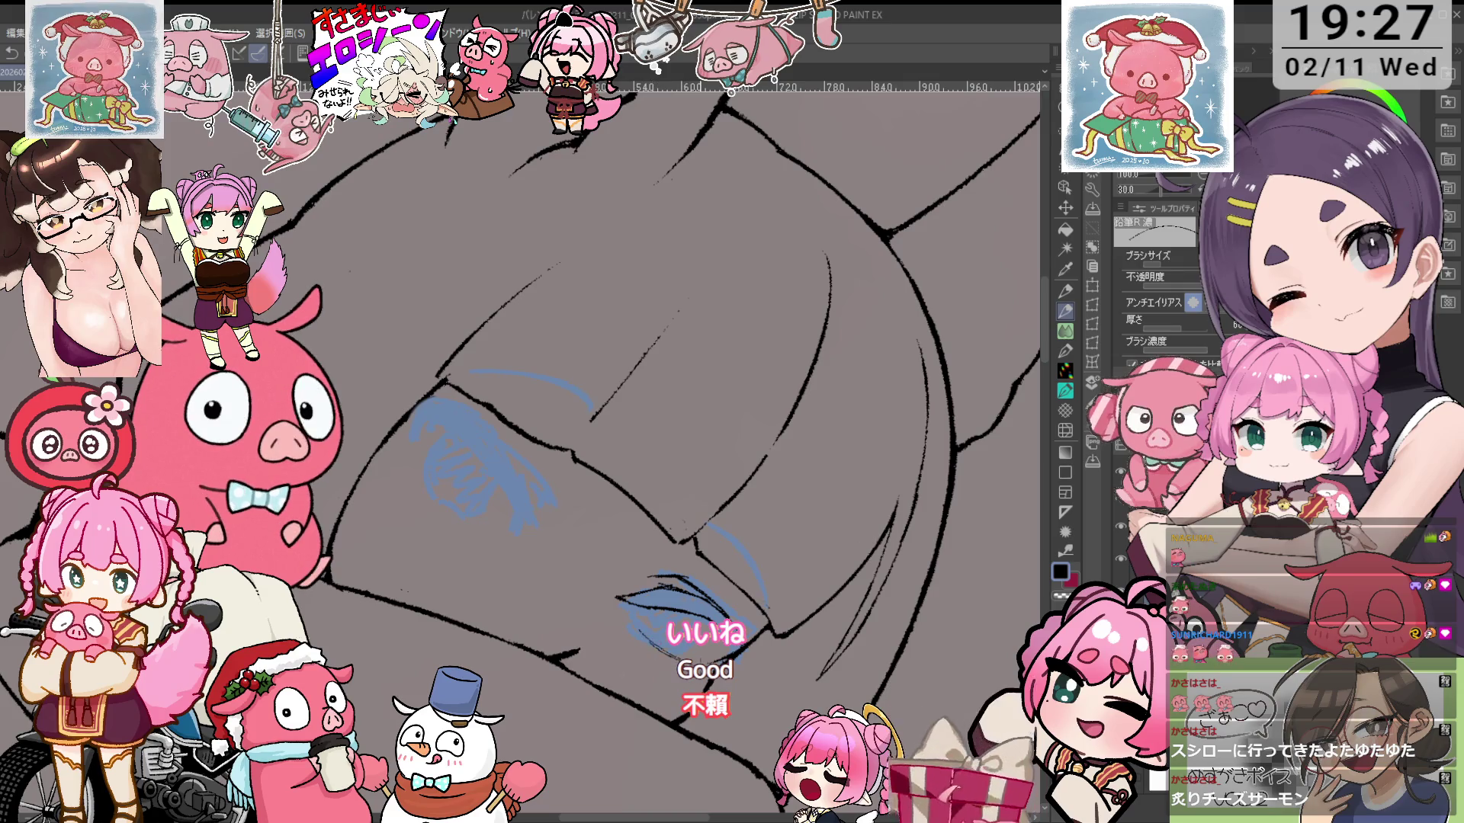
drag(686, 457, 661, 486)
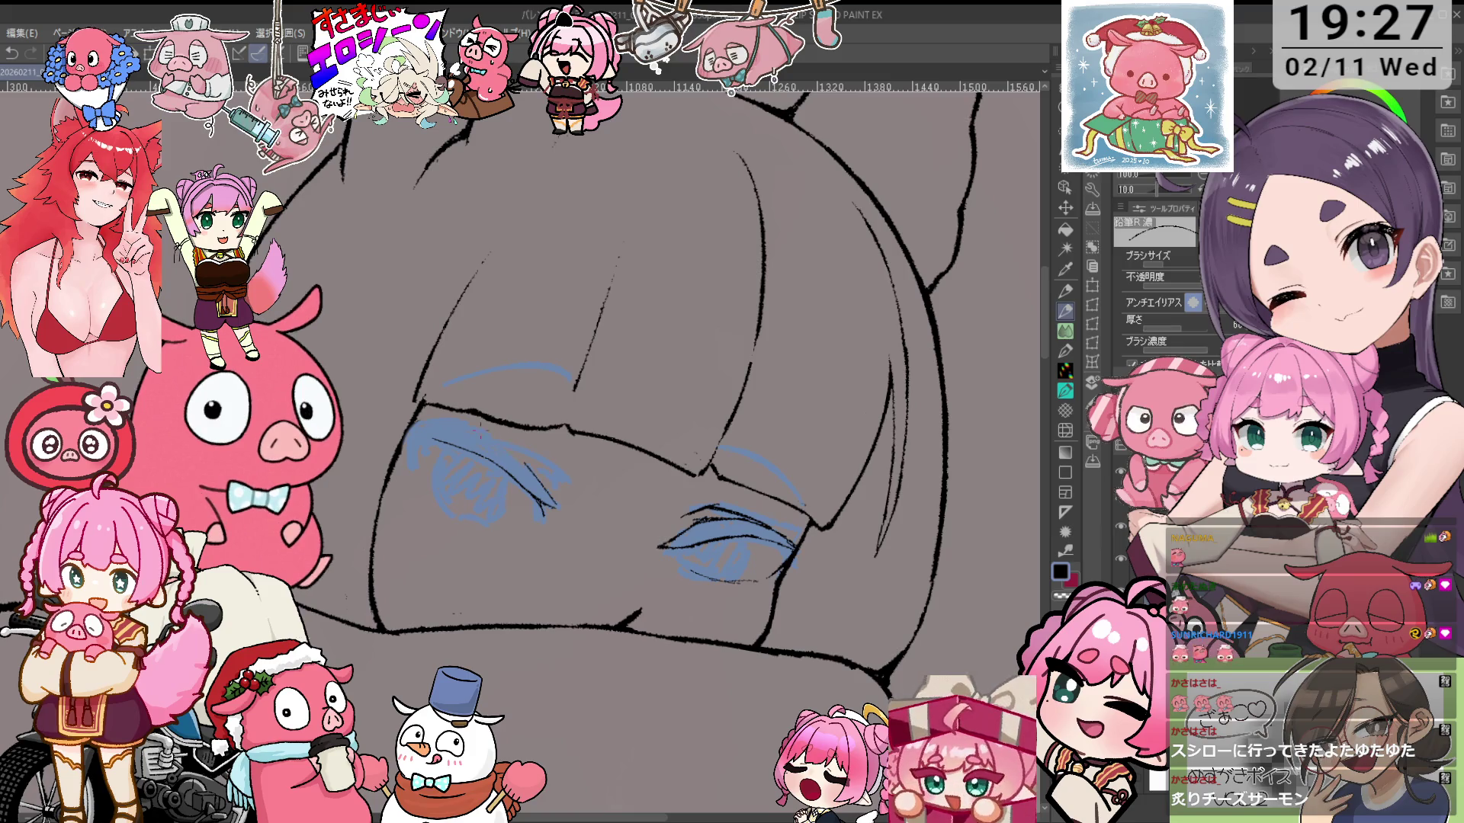
Rotate and shift the view to inspect the bangs, eyes and side of the face
drag(655, 427, 503, 397)
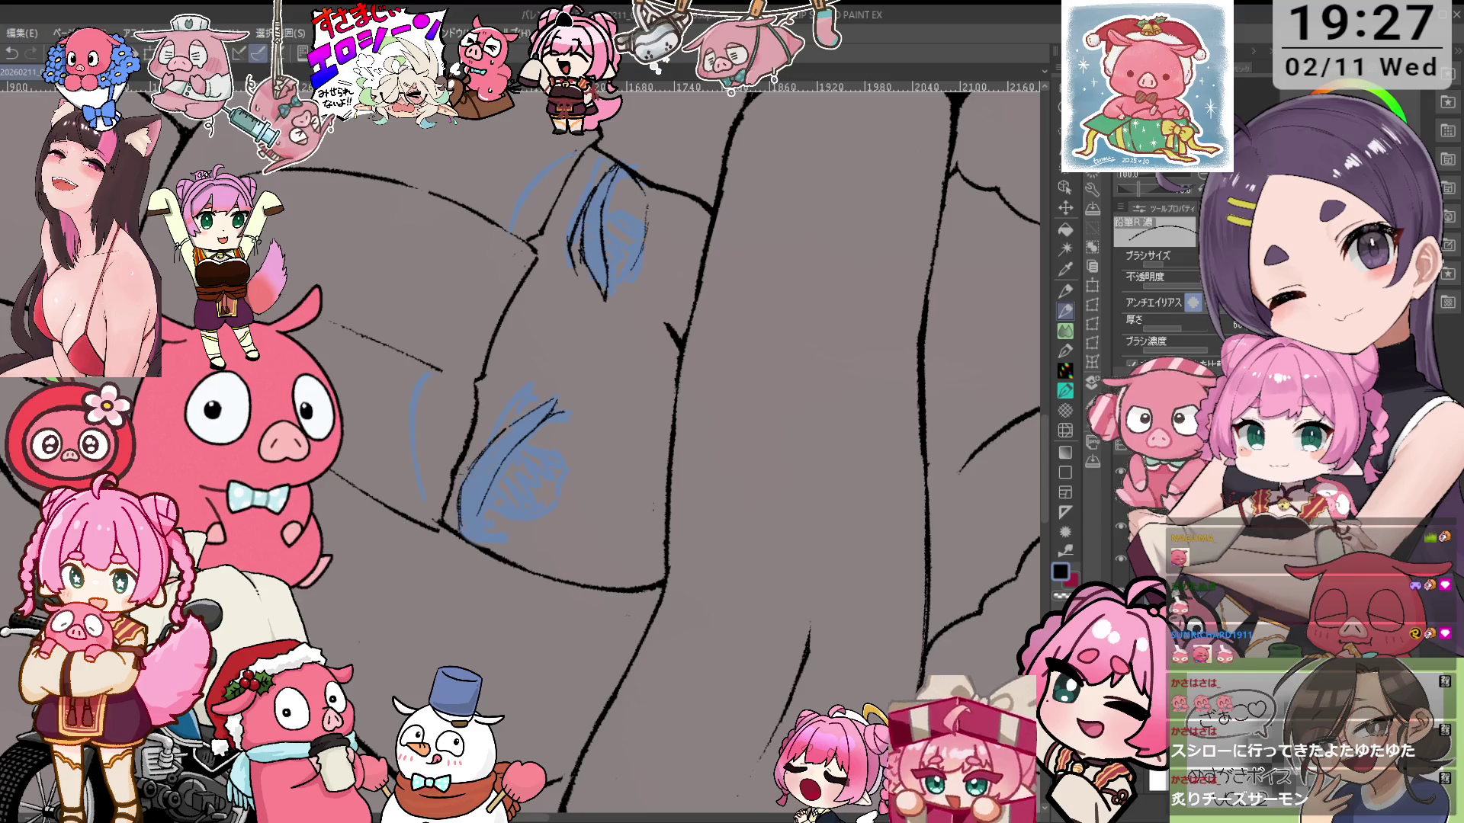
drag(656, 427, 533, 381)
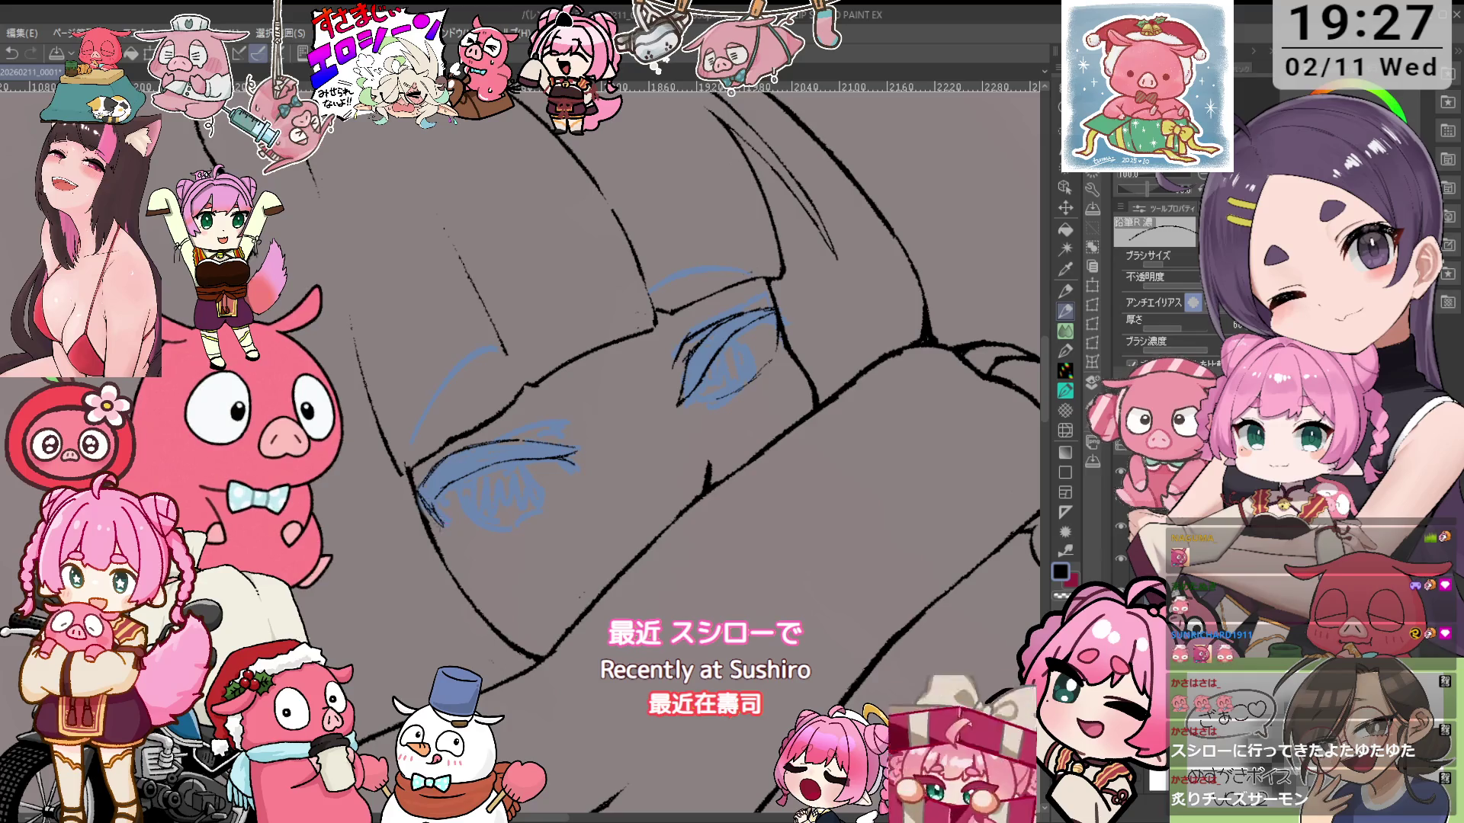
mouse_move(533, 381)
mouse_down()
mouse_move(610, 411)
mouse_move(543, 492)
mouse_up()
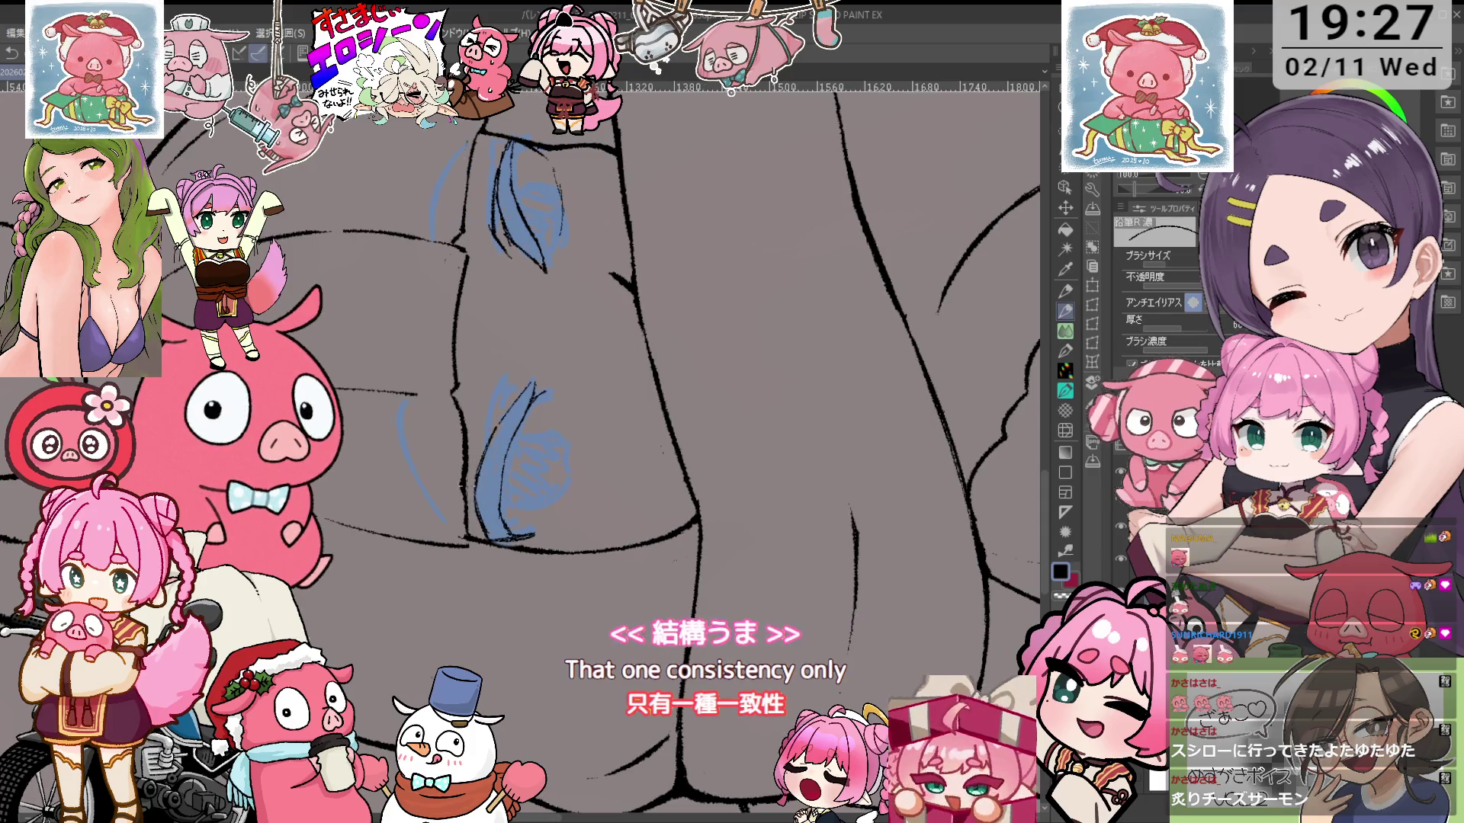
drag(564, 427, 601, 358)
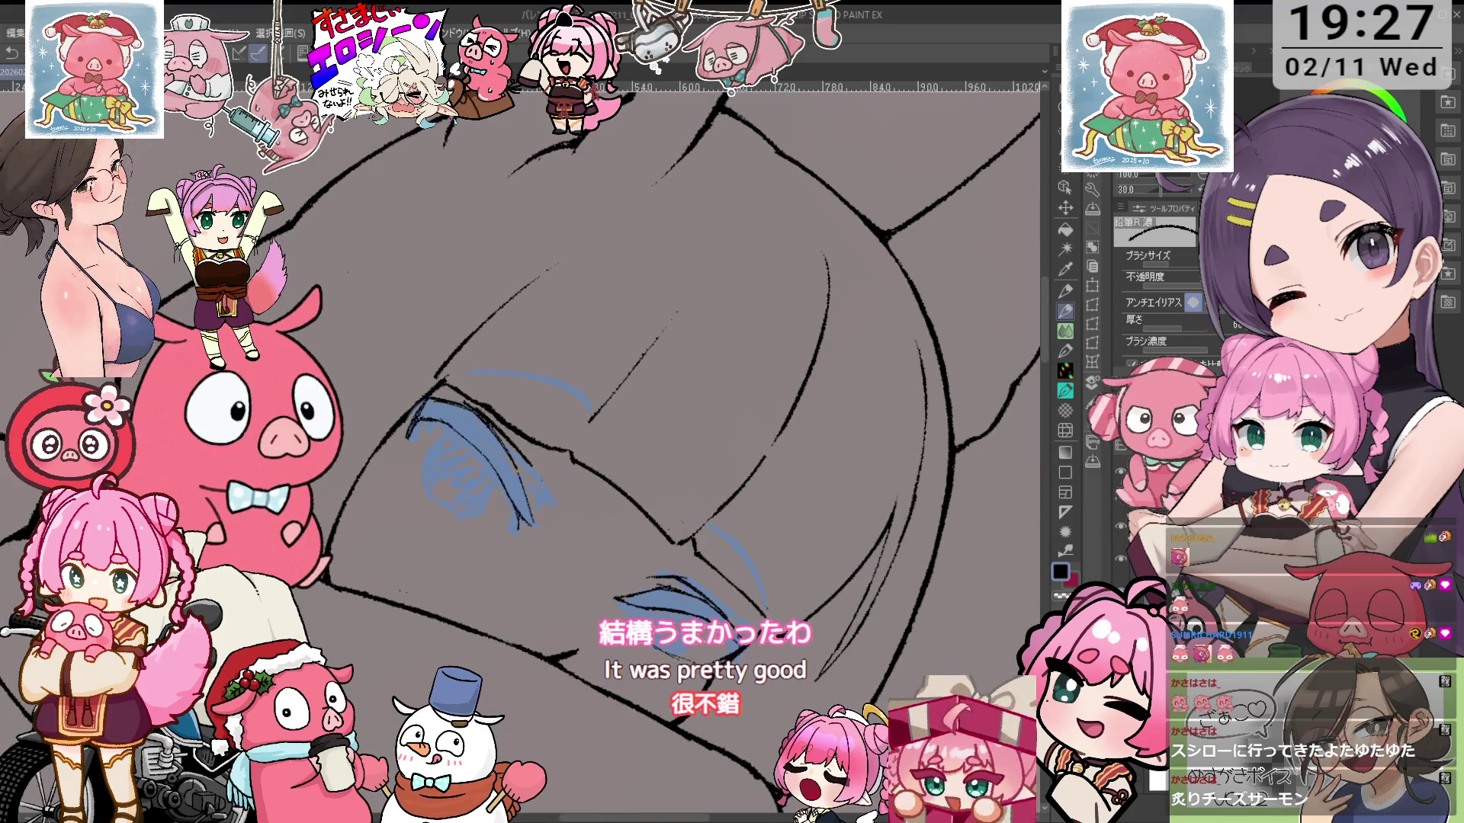
key(minus)
key(minus)
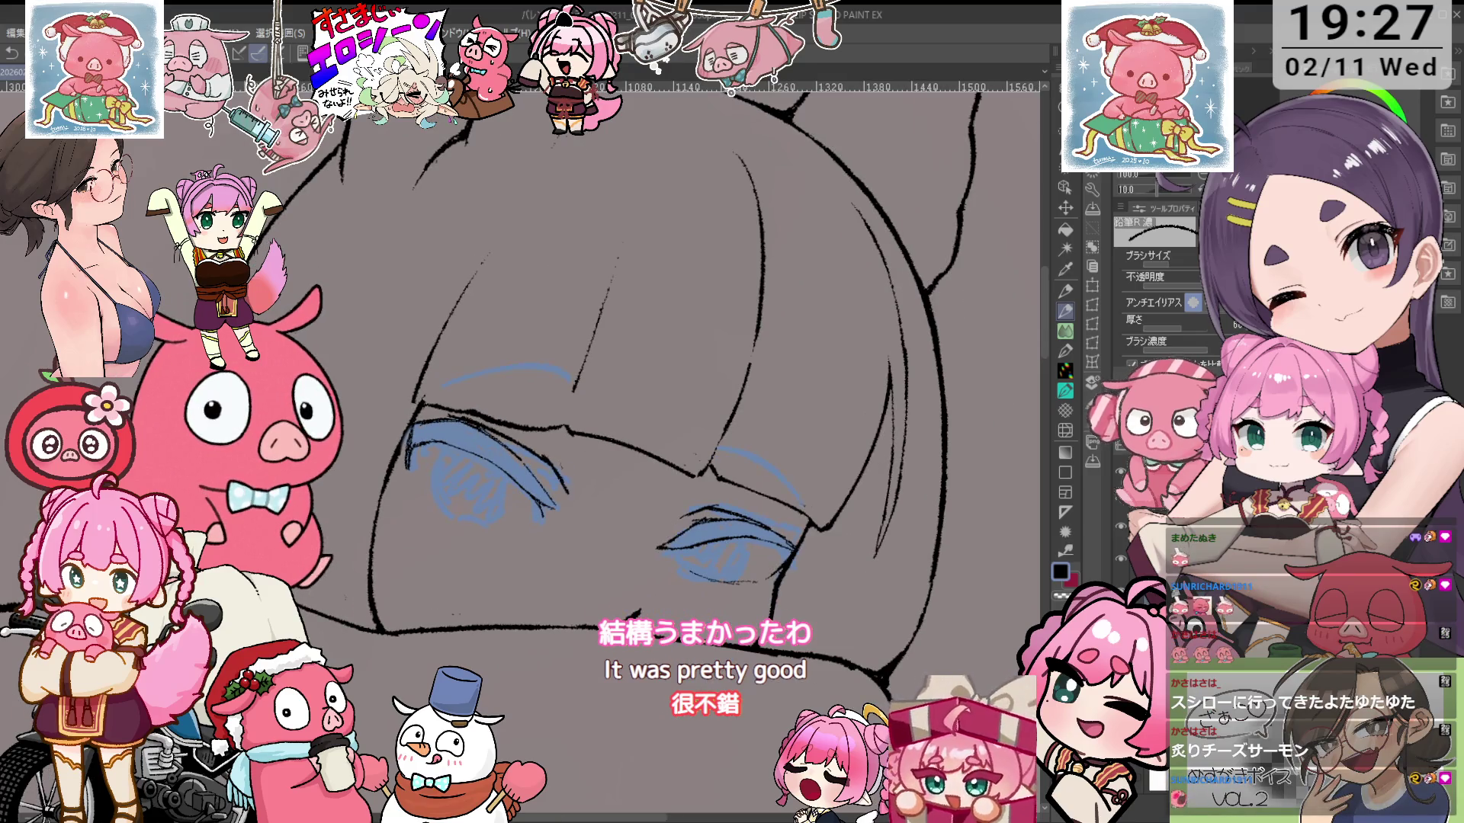
key(minus)
key(e)
key(minus)
drag(581, 397, 677, 328)
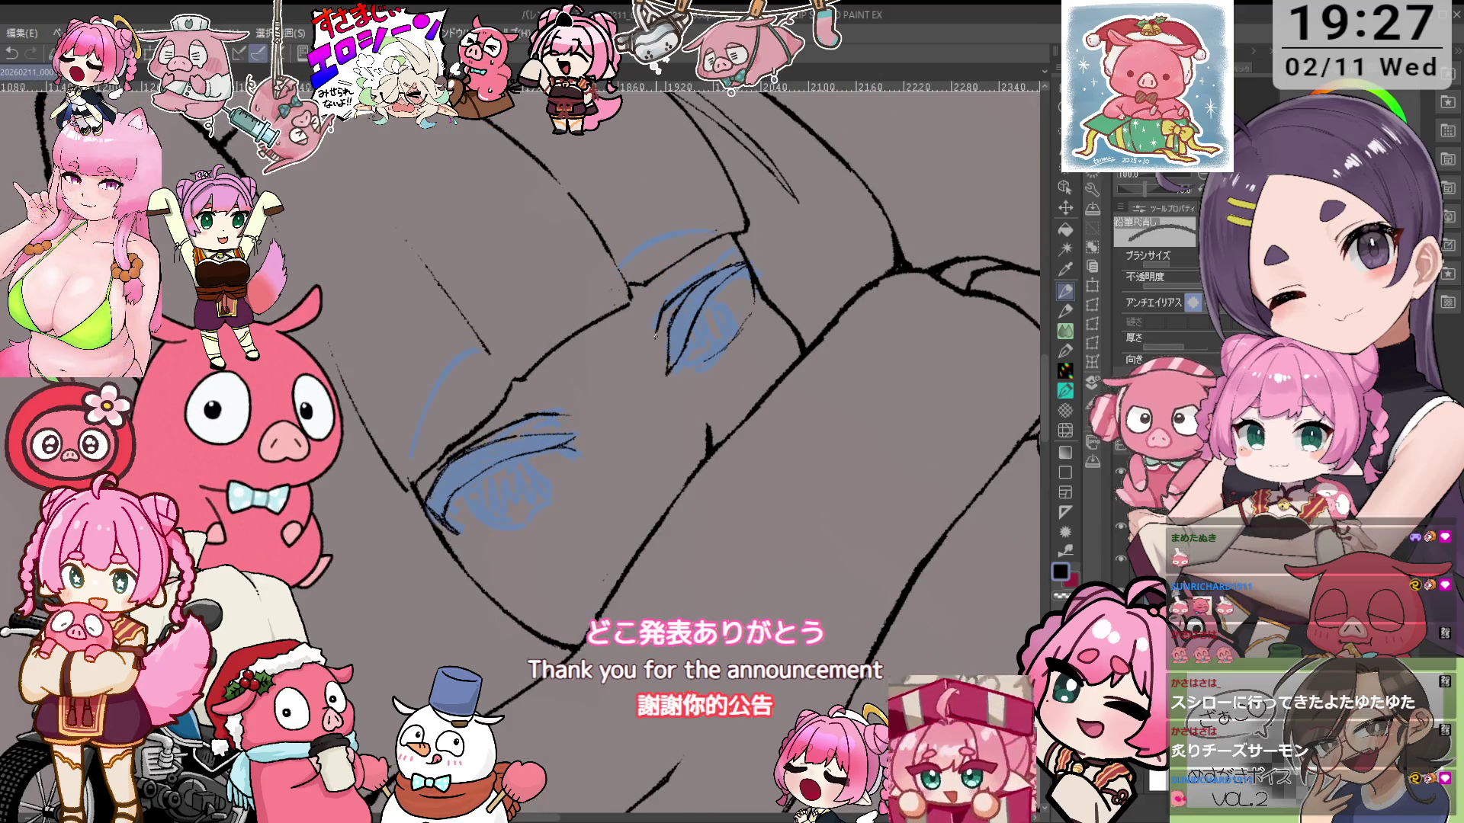
key(p)
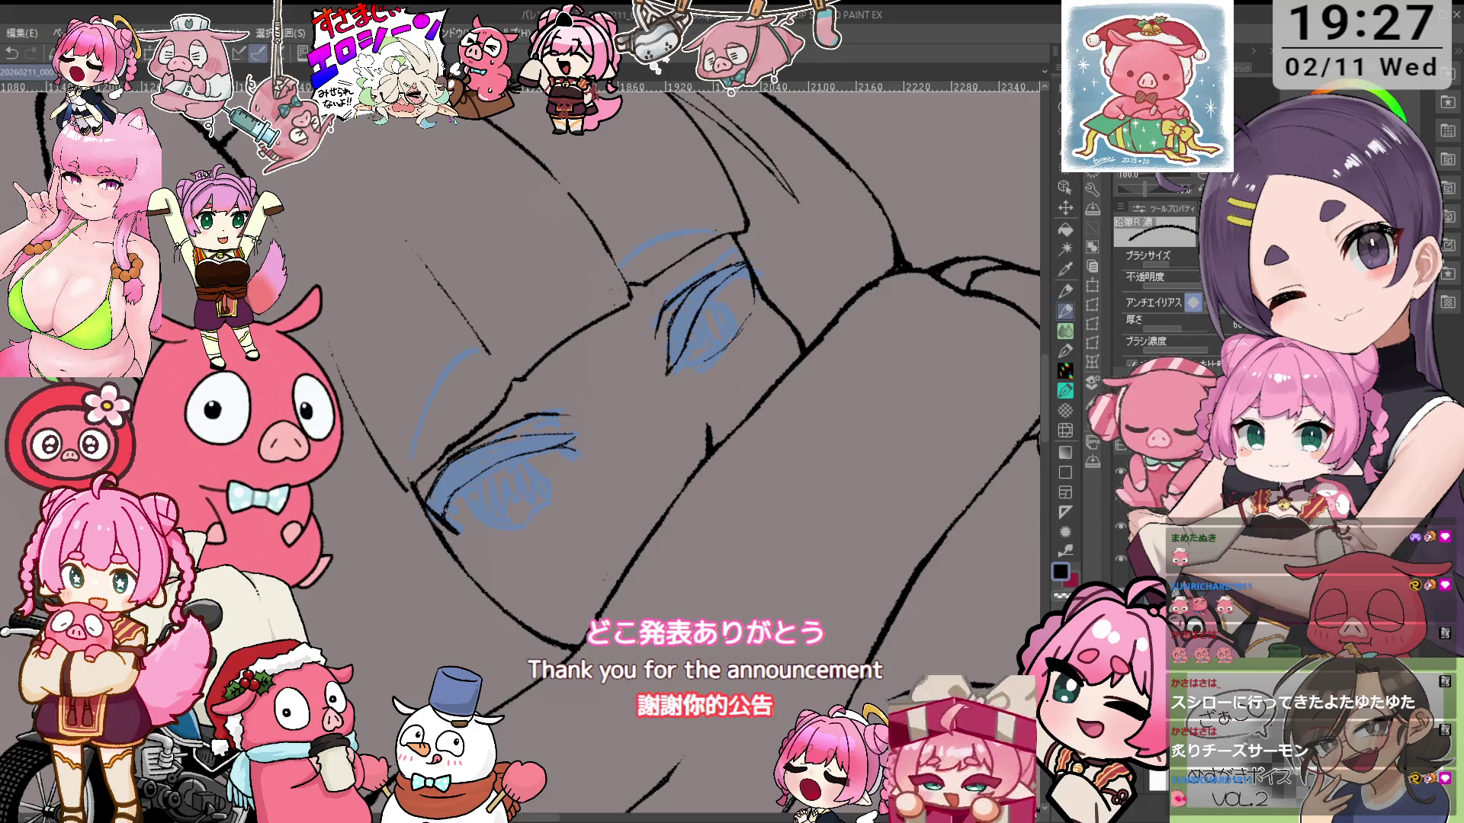
drag(686, 381, 686, 448)
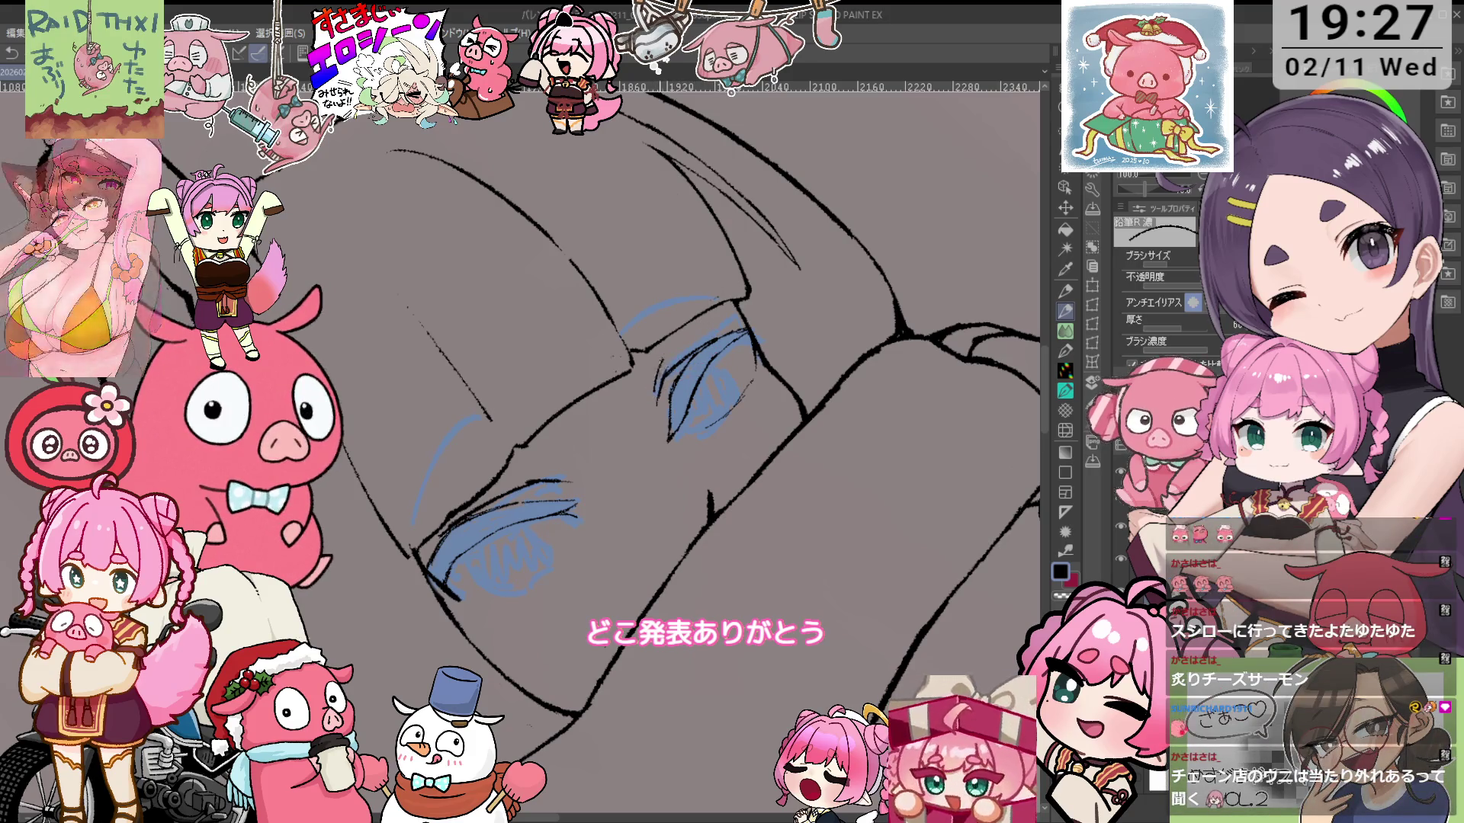
Settle on the 鉛筆R消し eraser and rotate the canvas about 30° clockwise
key(e)
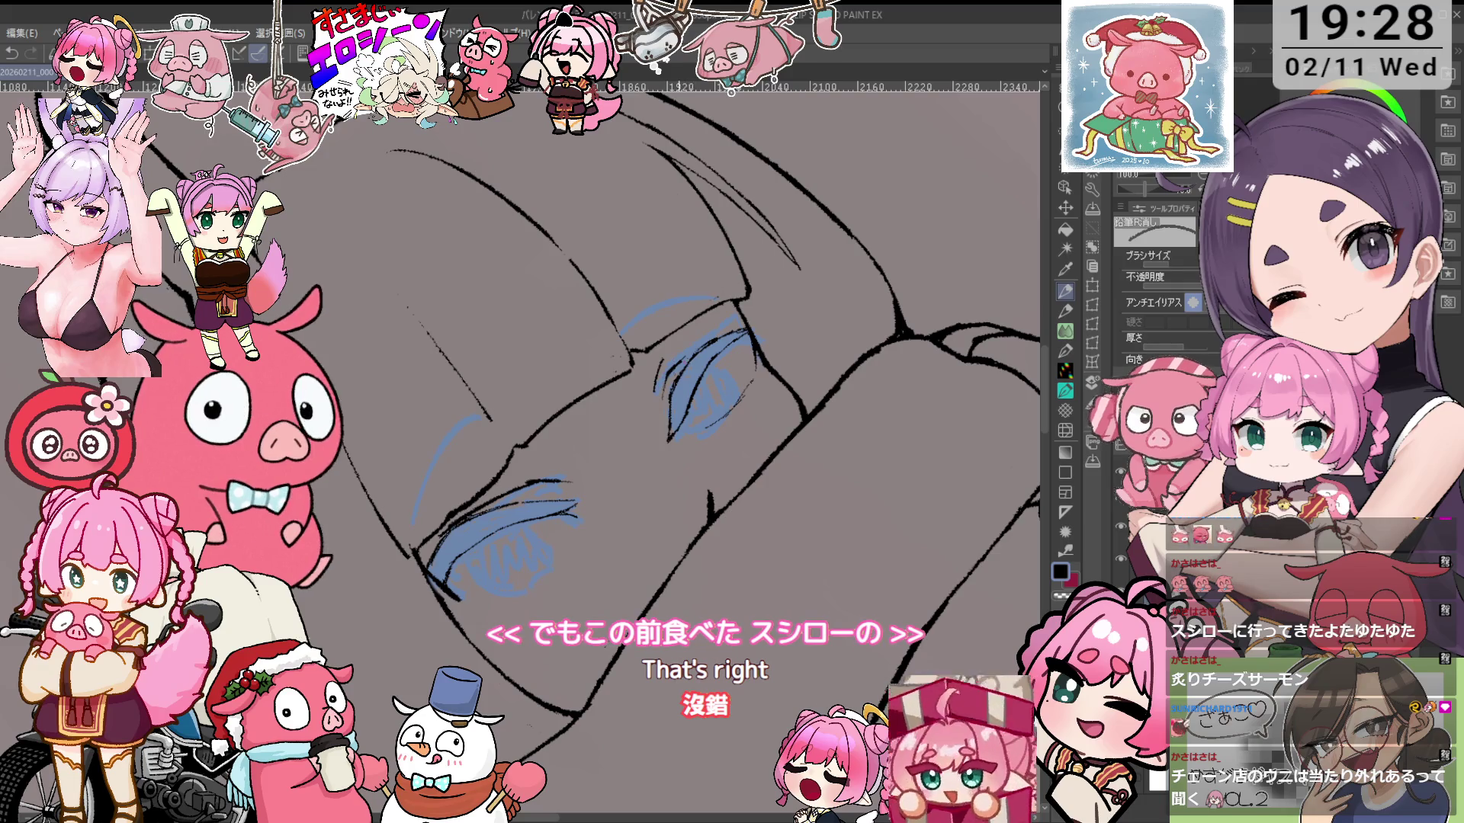
key(p)
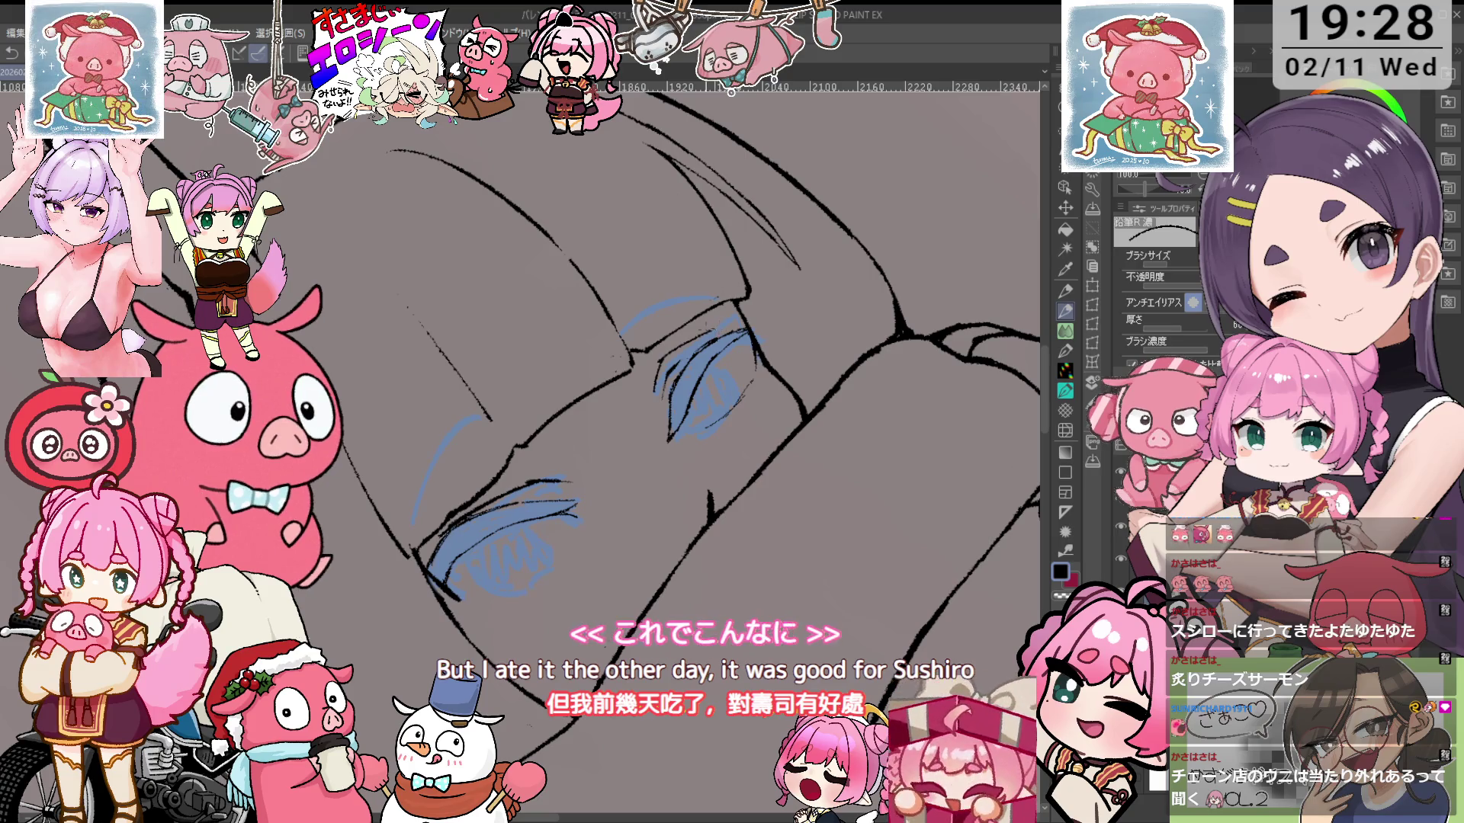
key(e)
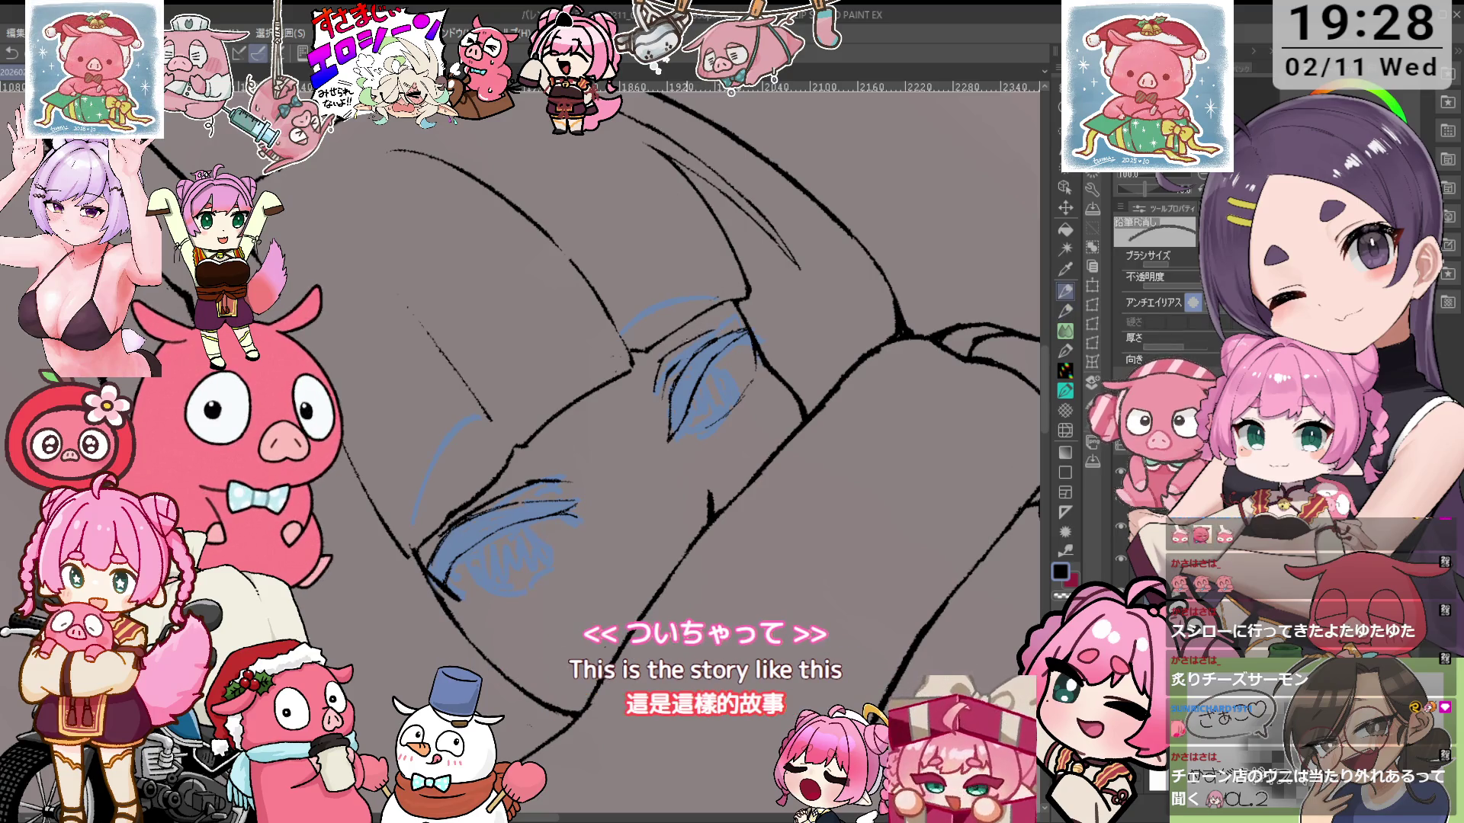
key(asciicircum)
key(asciicircum)
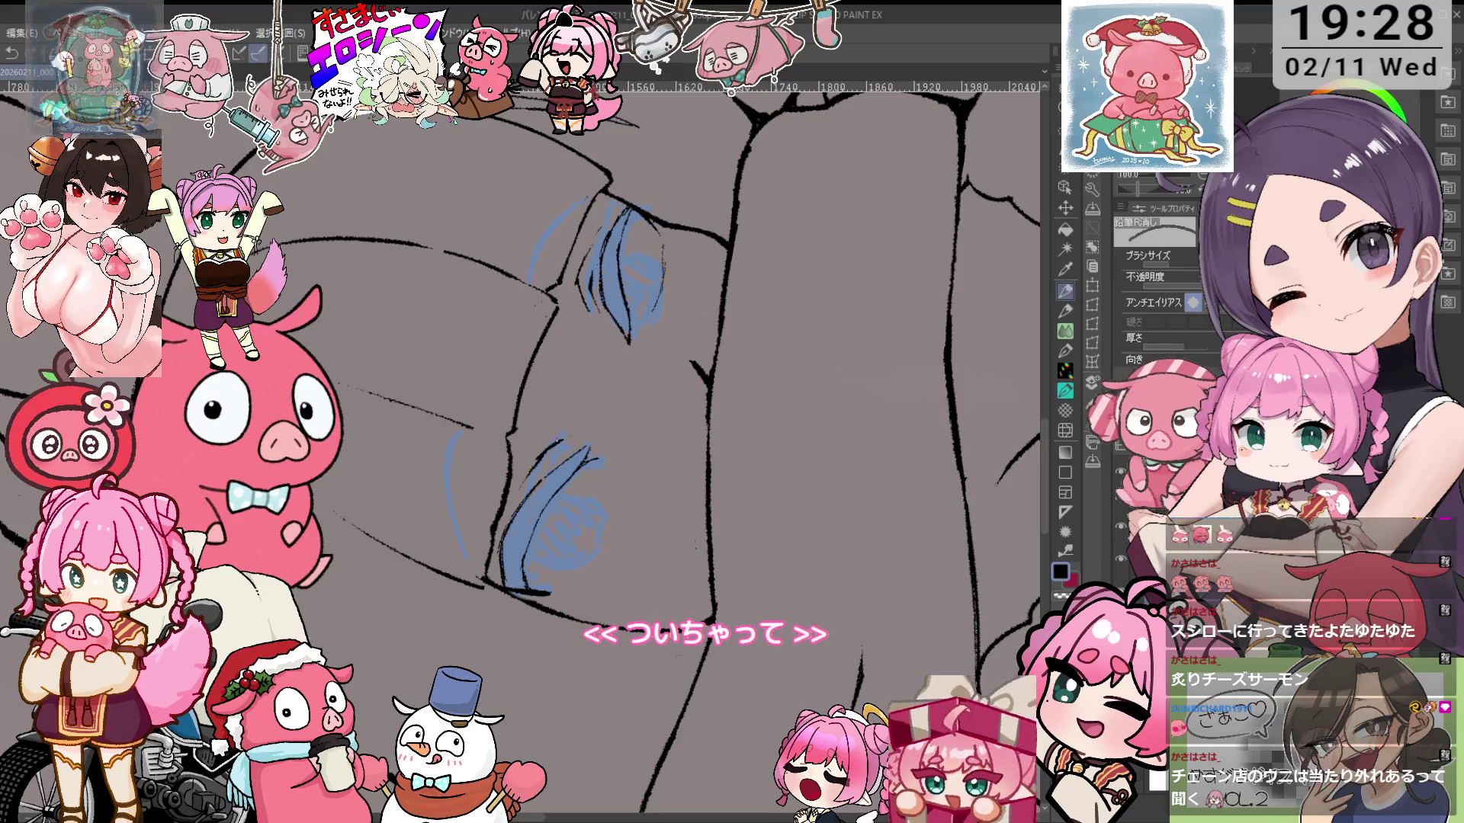
Turn the canvas near upright, tilting it both ways while alternating eraser and pencil
key(ctrl+@)
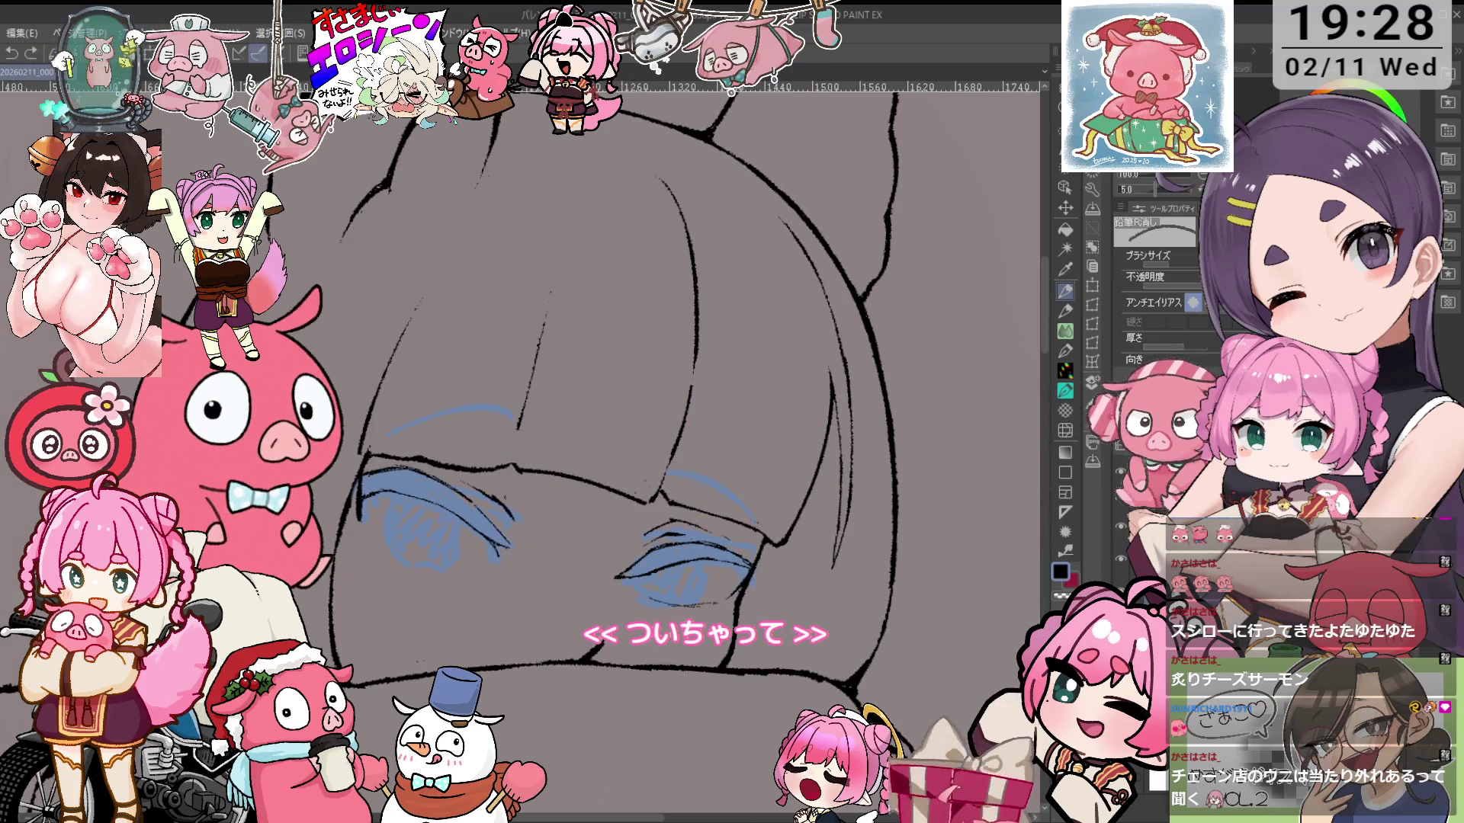
key(asciicircum)
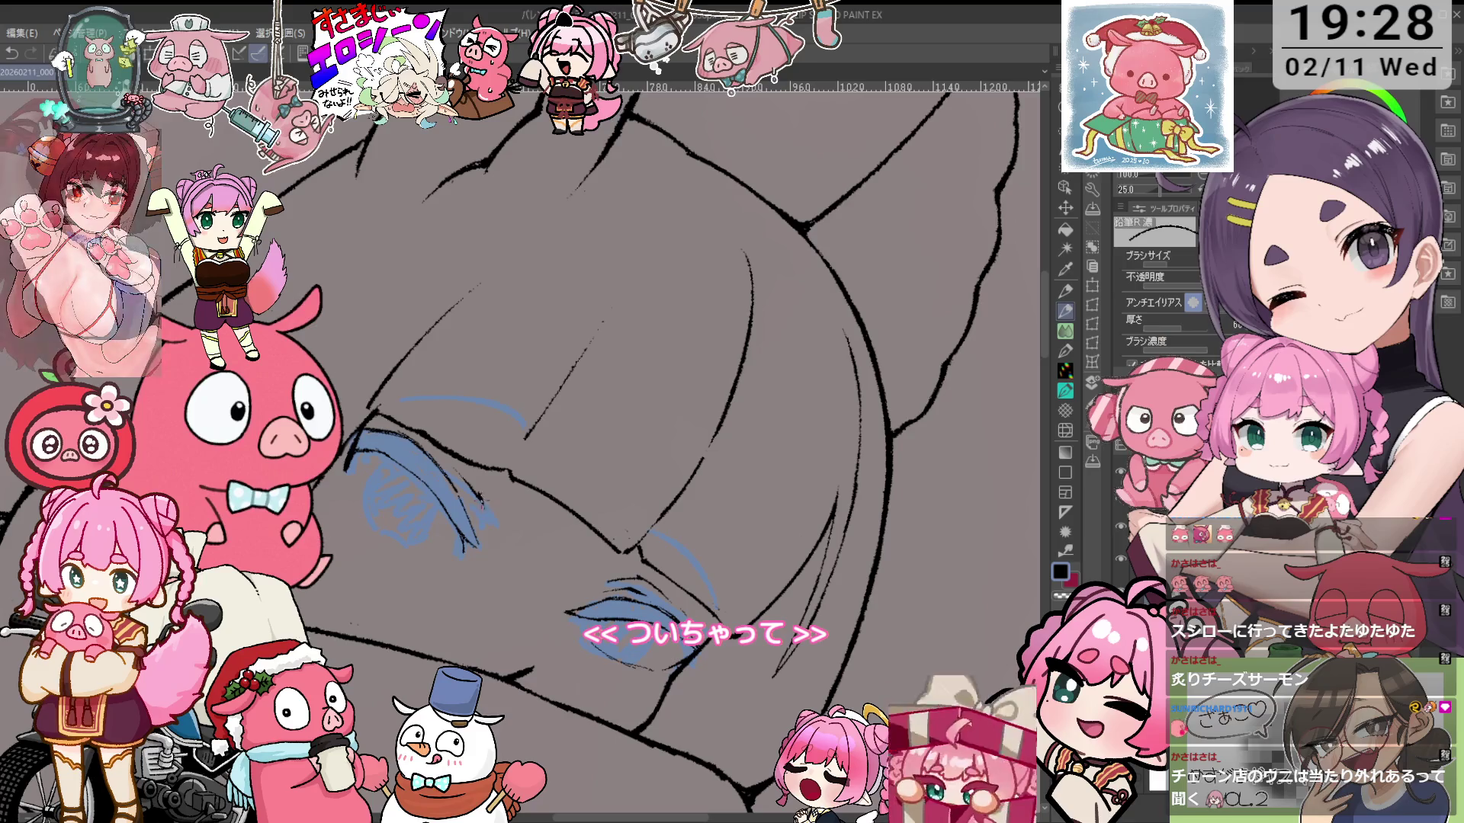
key(e)
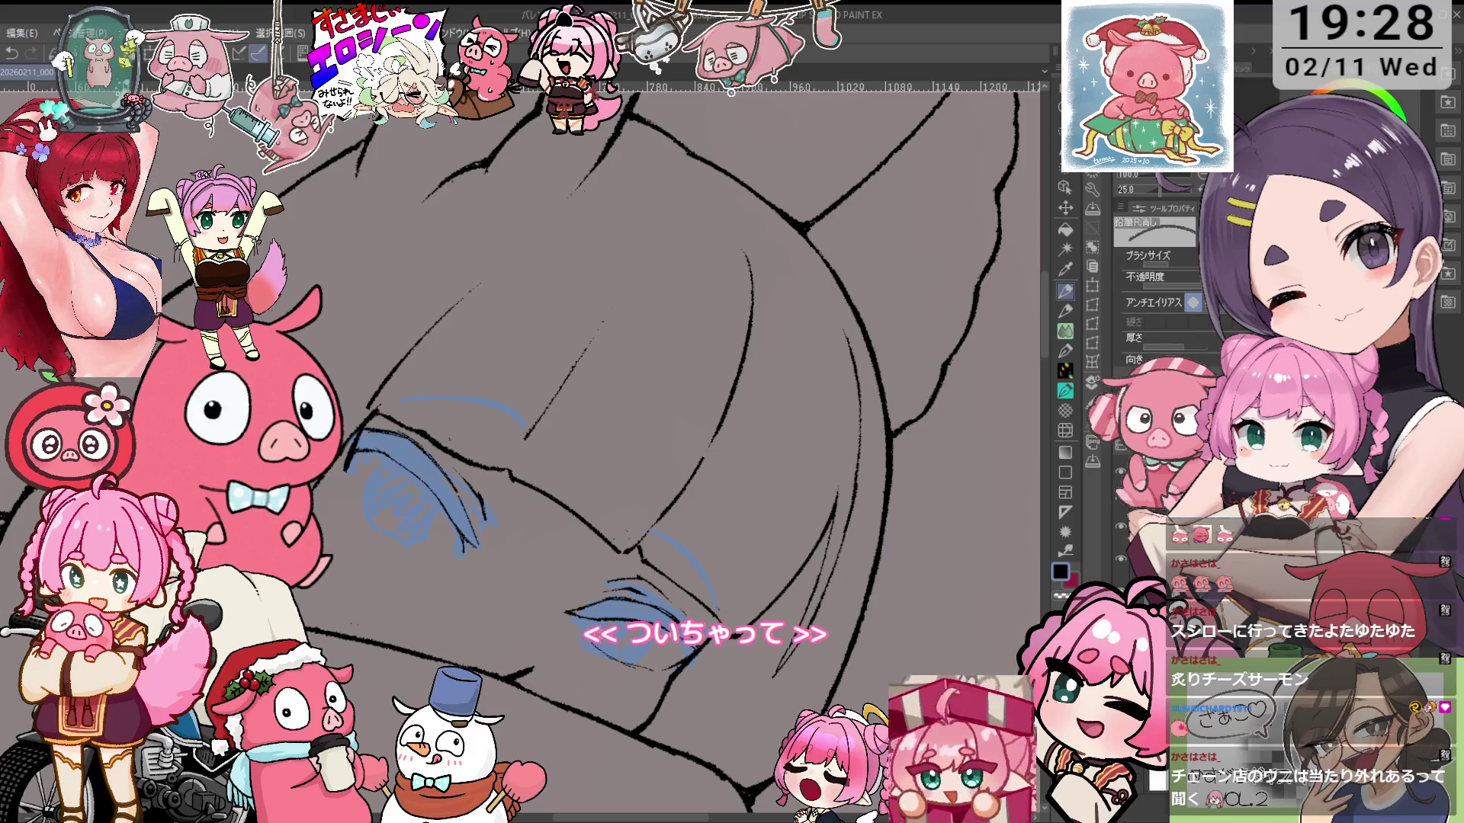
key(p)
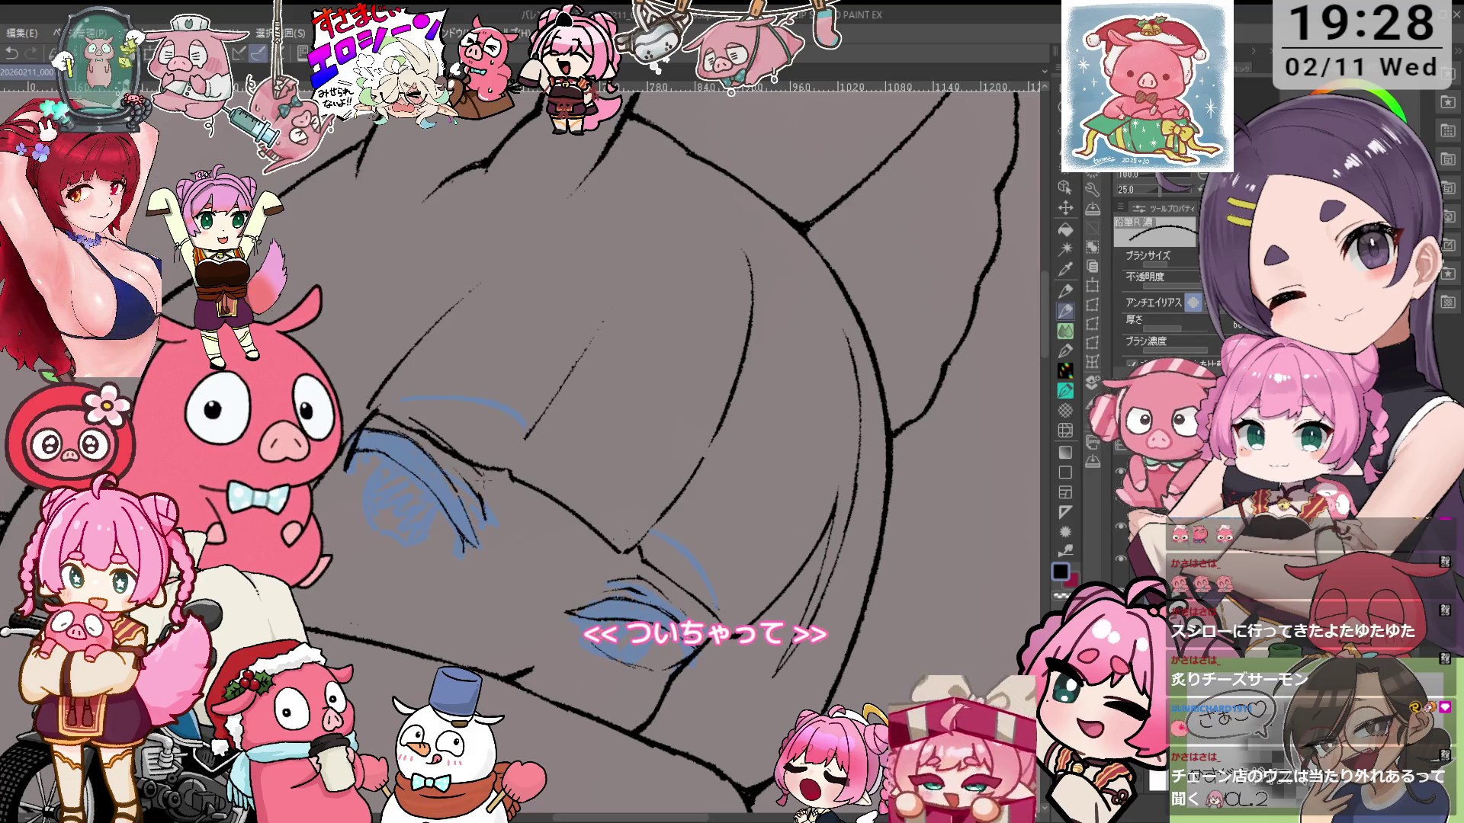
key(e)
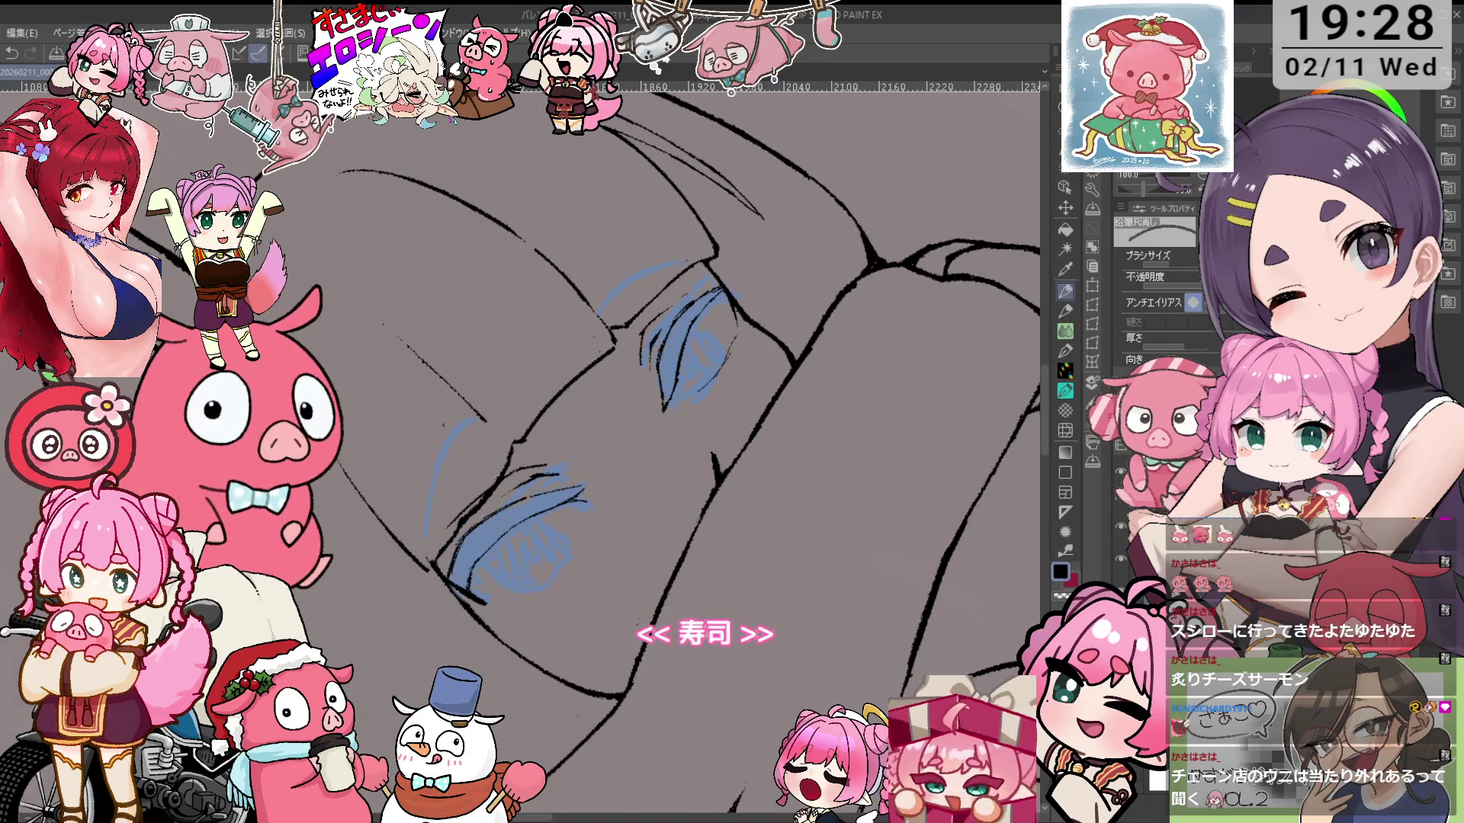
key(p)
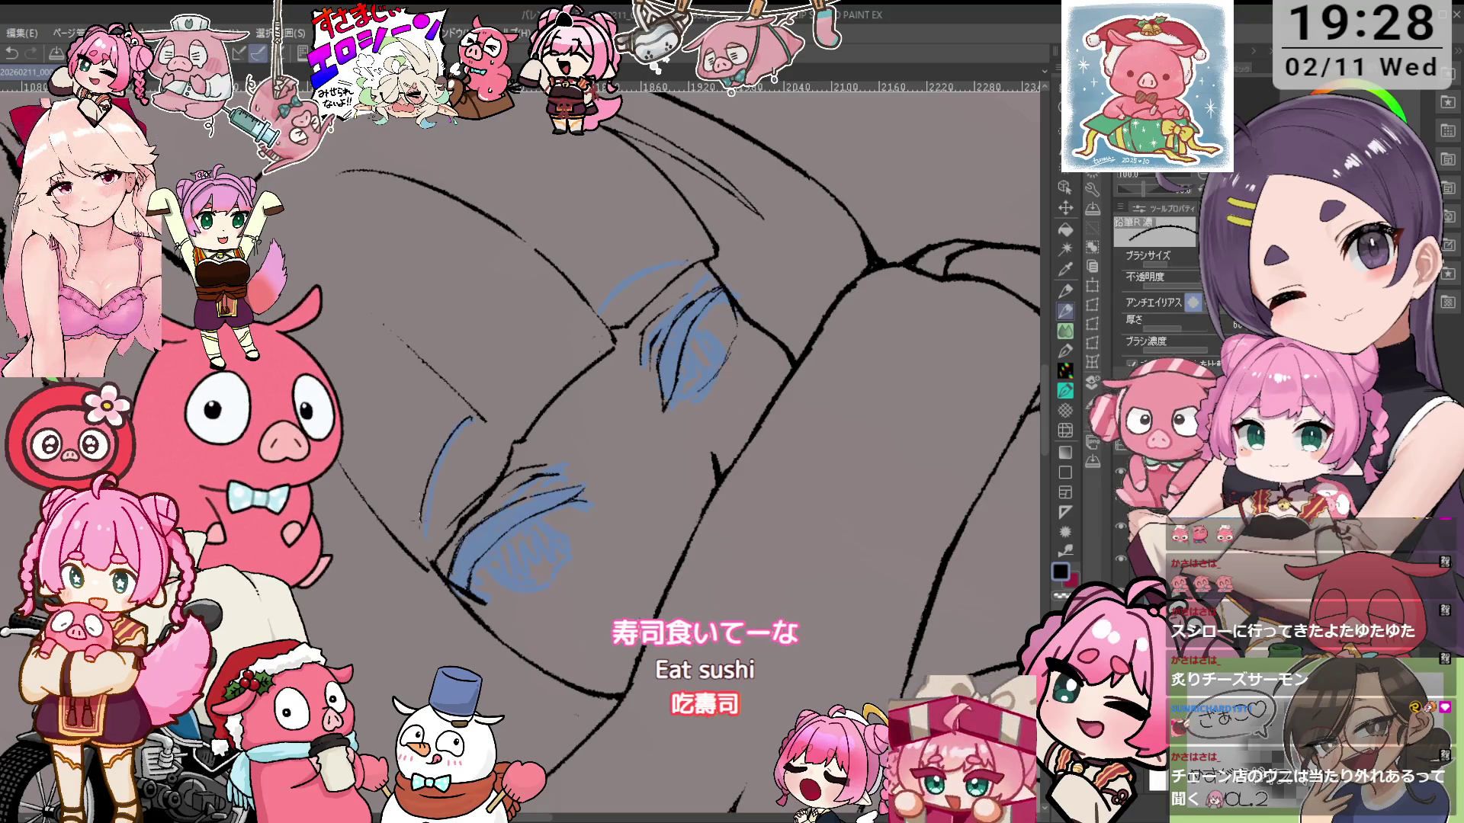
key(minus)
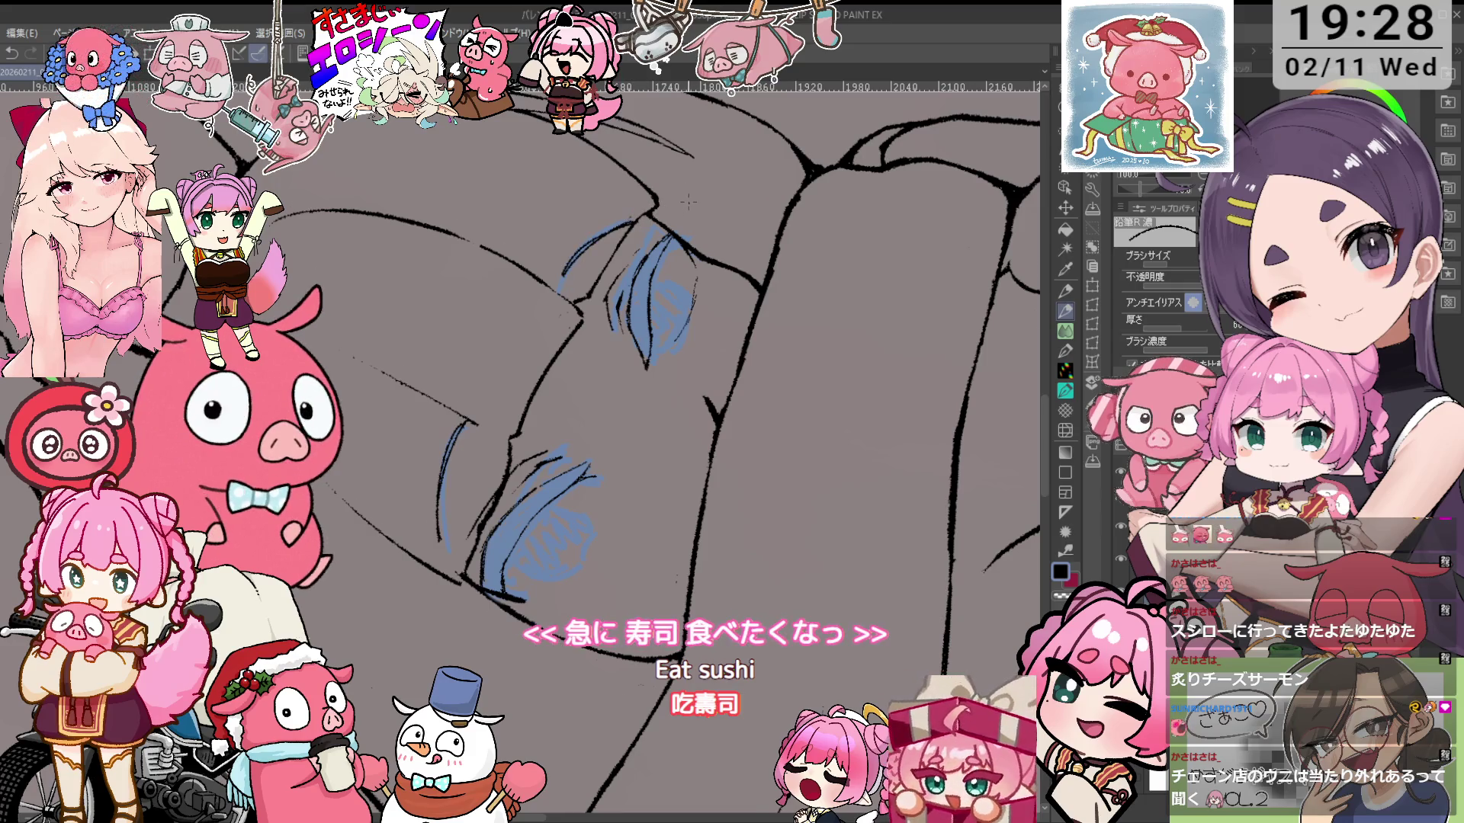
key(asciicircum)
key(e)
key(asciicircum)
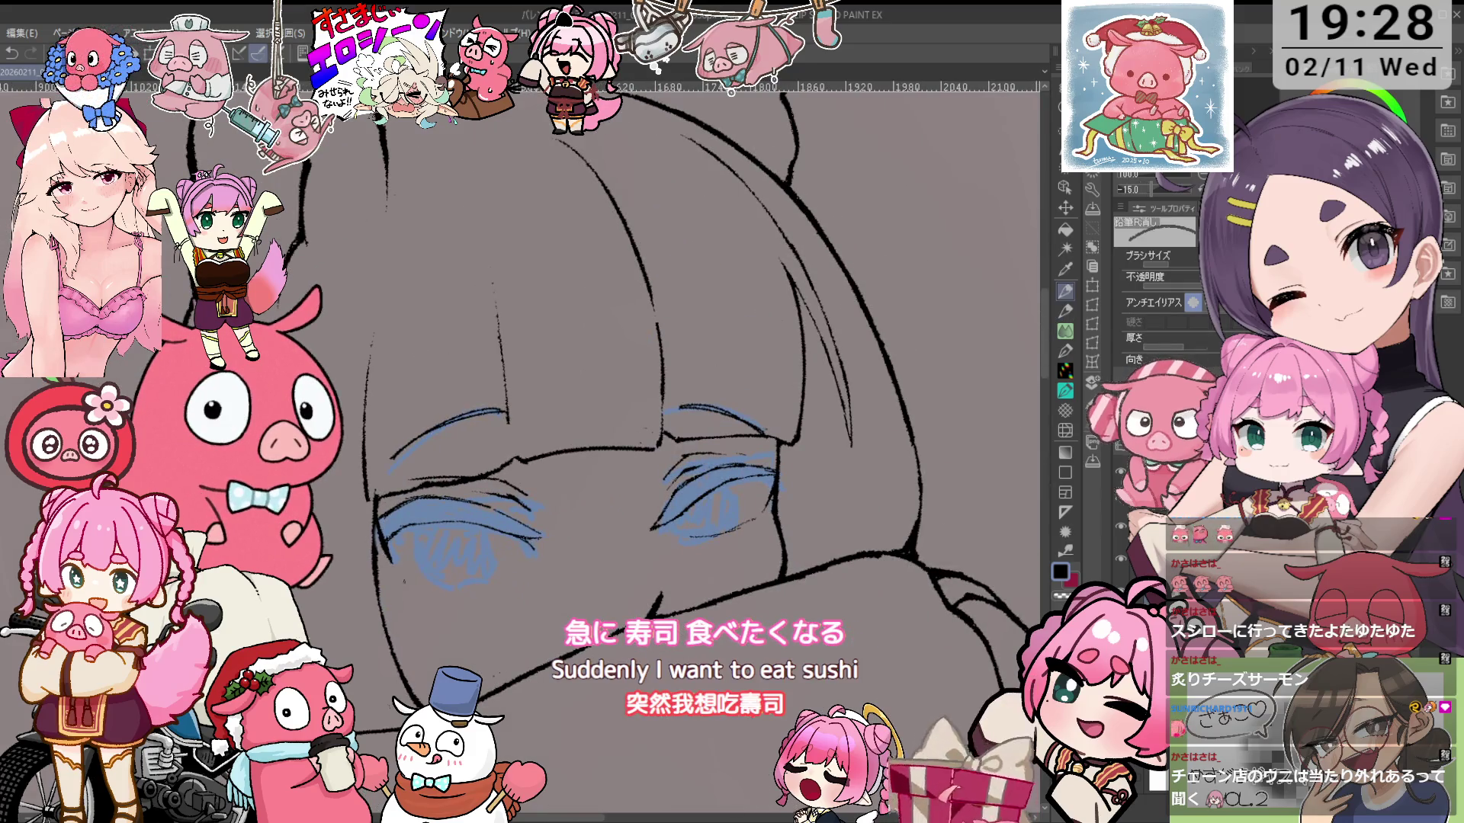
Zoom in on the eyes and fine-tune the canvas rotation
key(minus)
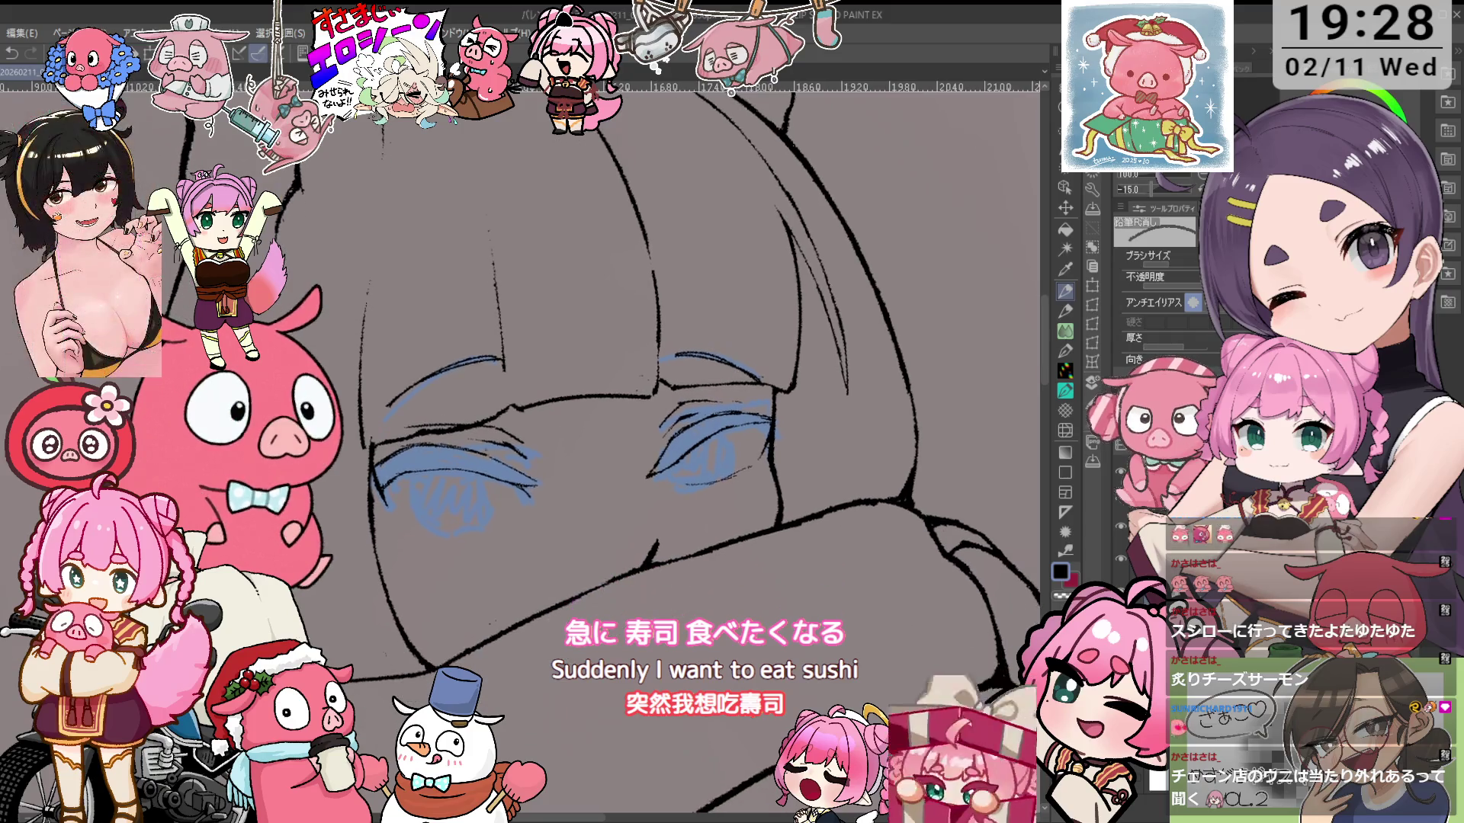
key(p)
key(ctrl+plus)
key(ctrl+plus)
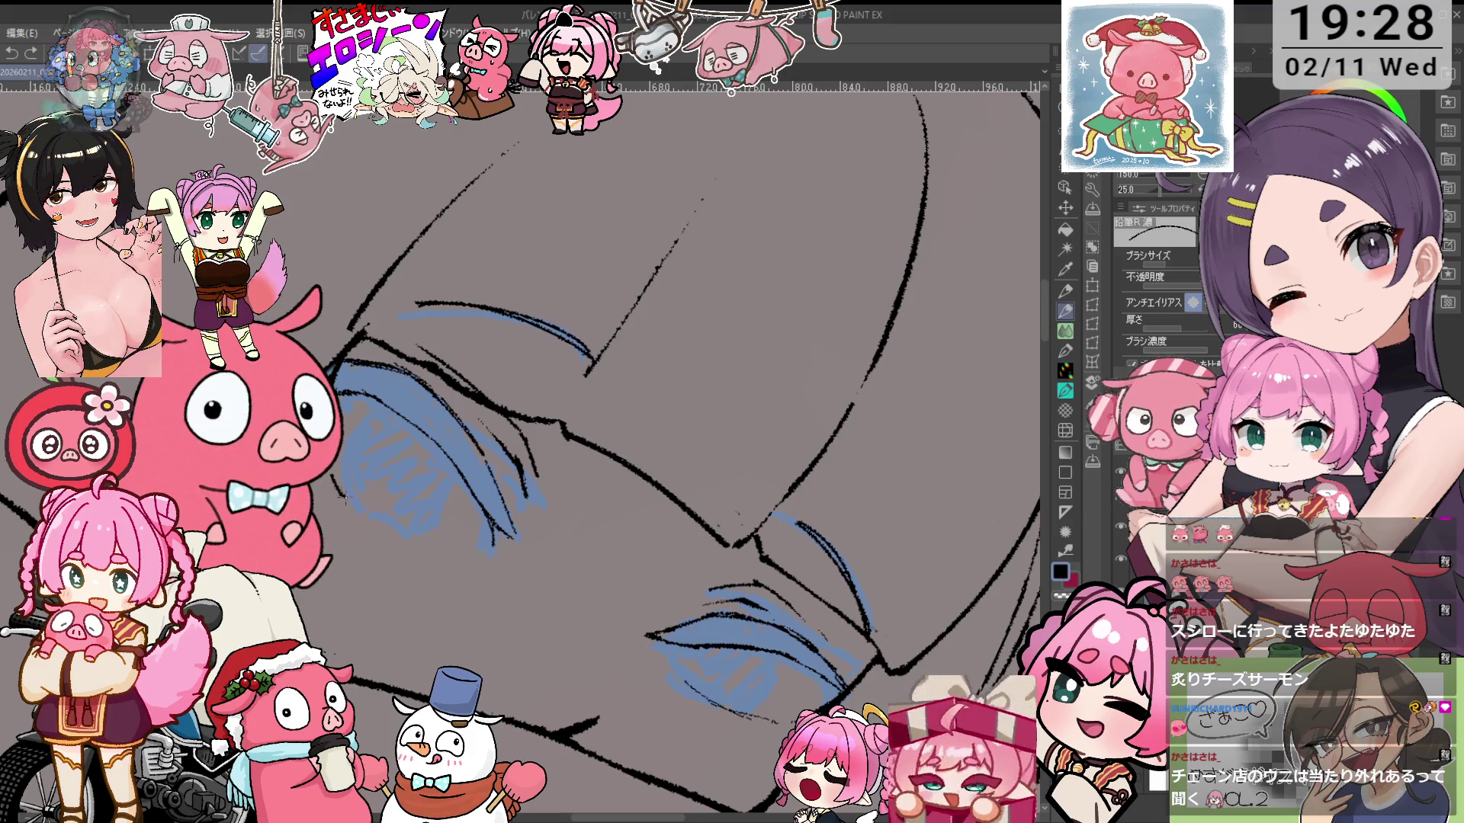
key(minus)
key(minus)
key(minus)
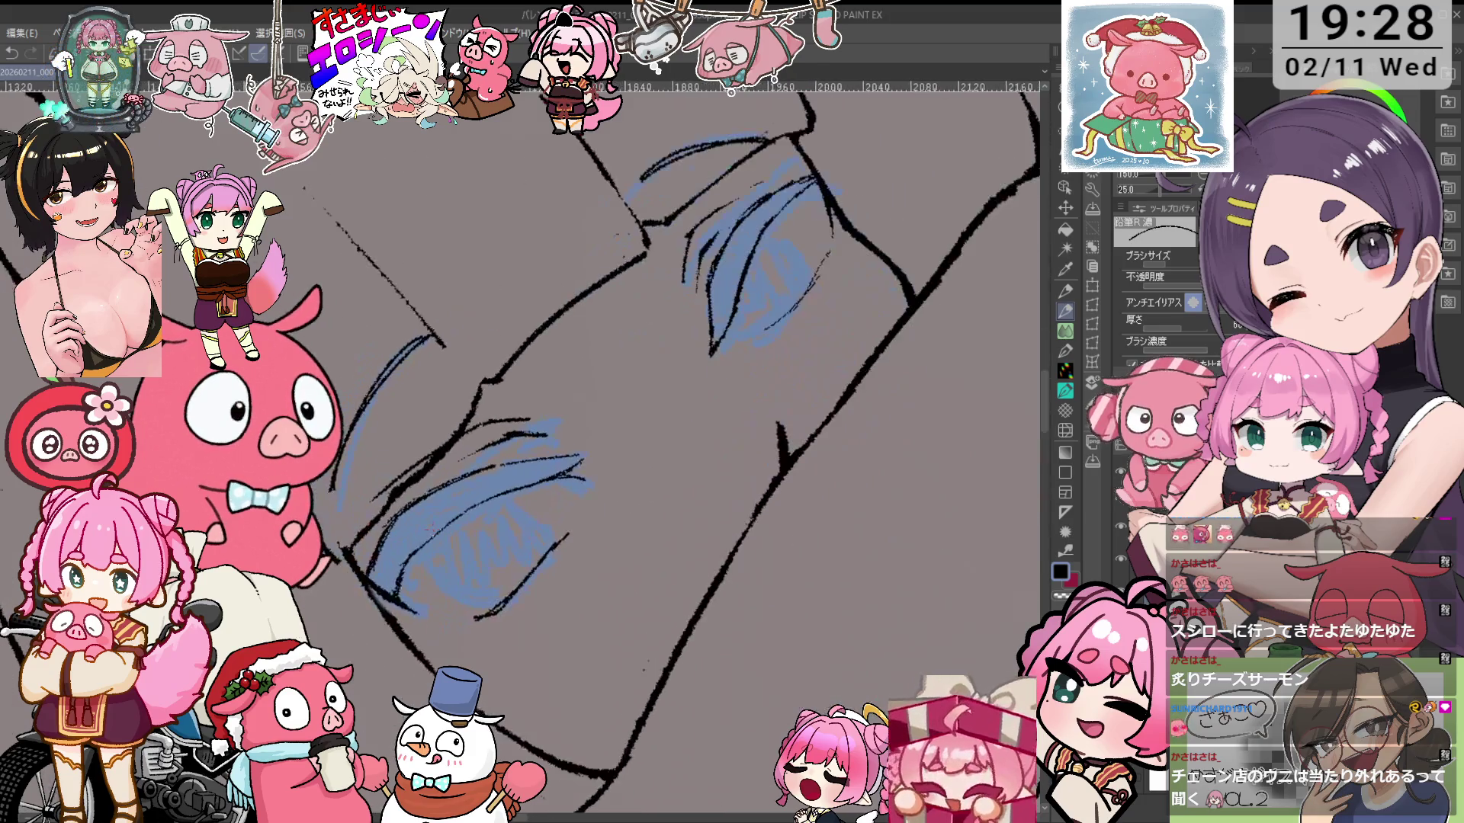
key(e)
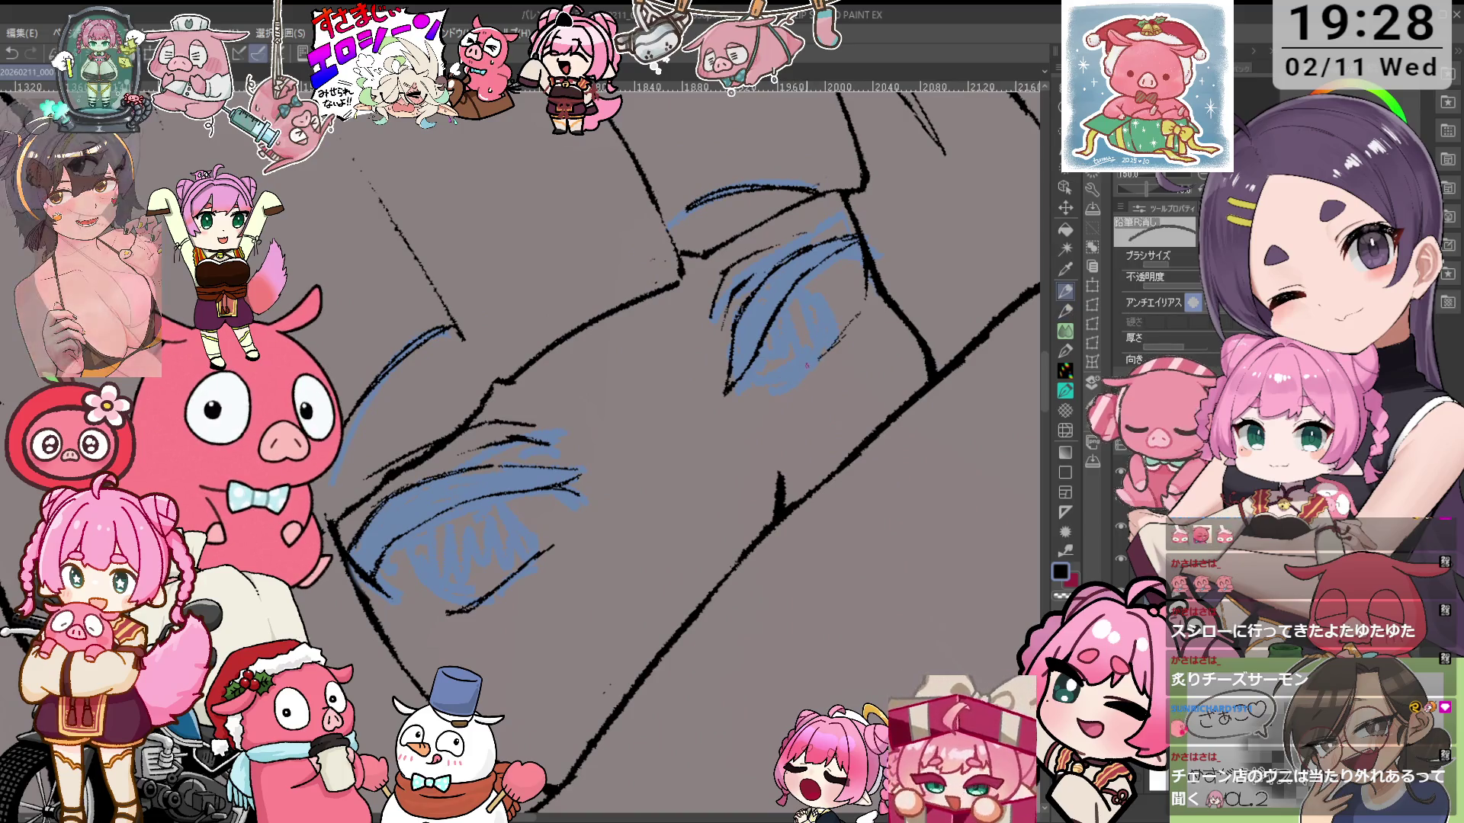
key(p)
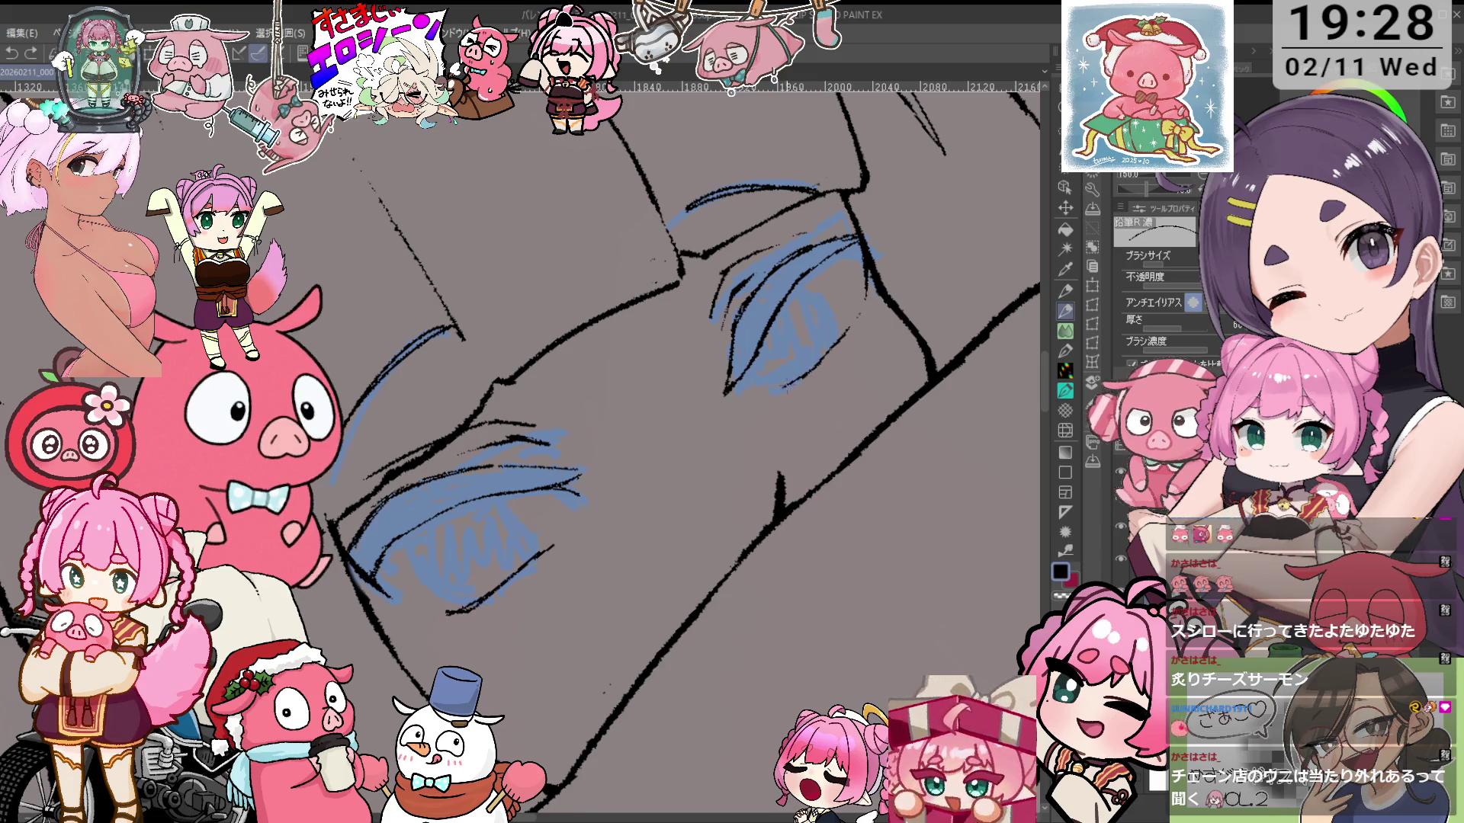
scroll(881, 351, down, 3)
scroll(640, 450, up, 3)
key(e)
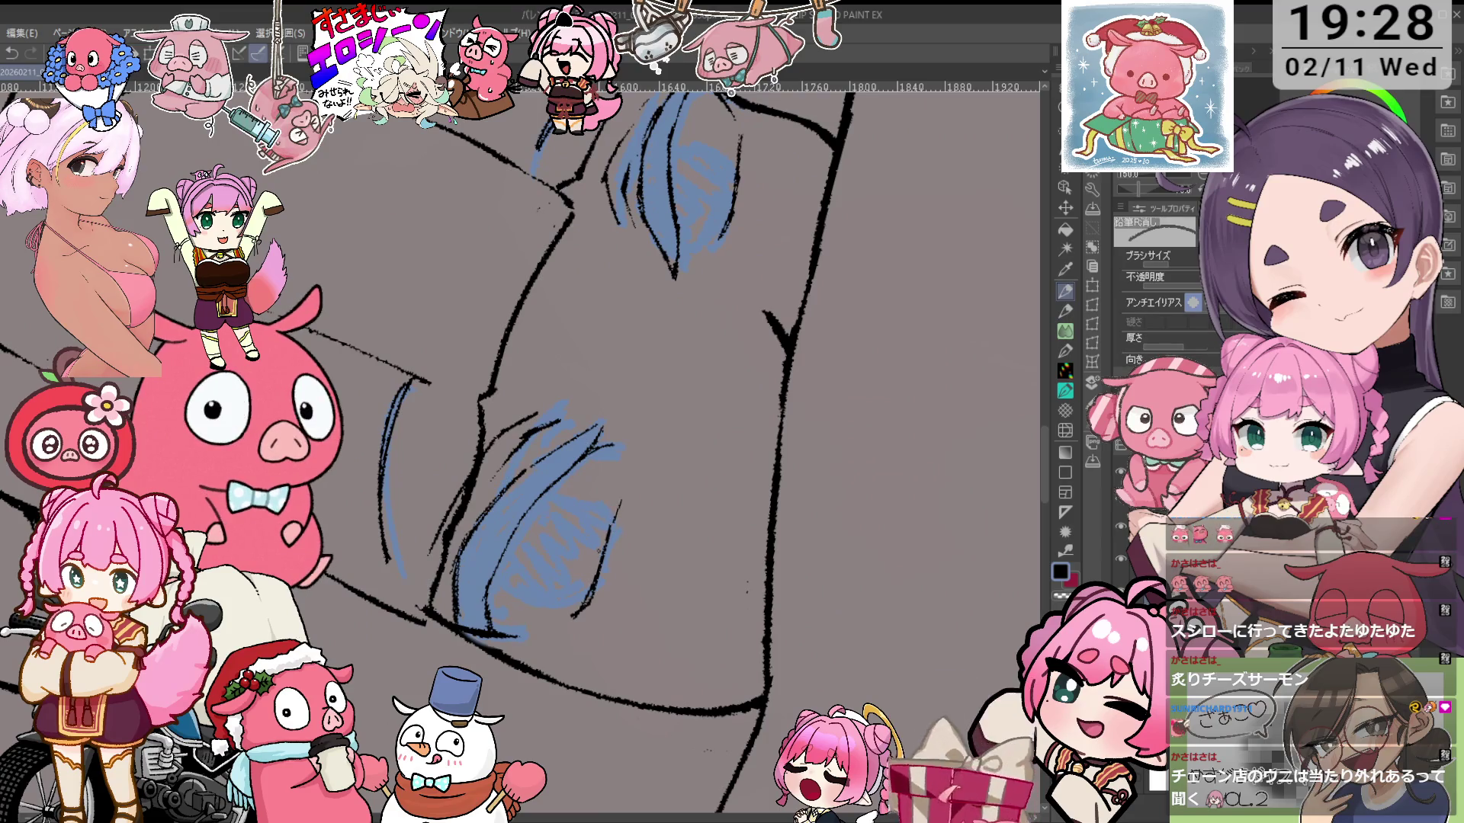
scroll(813, 516, down, 4)
scroll(813, 516, up, 1)
scroll(728, 542, up, 1)
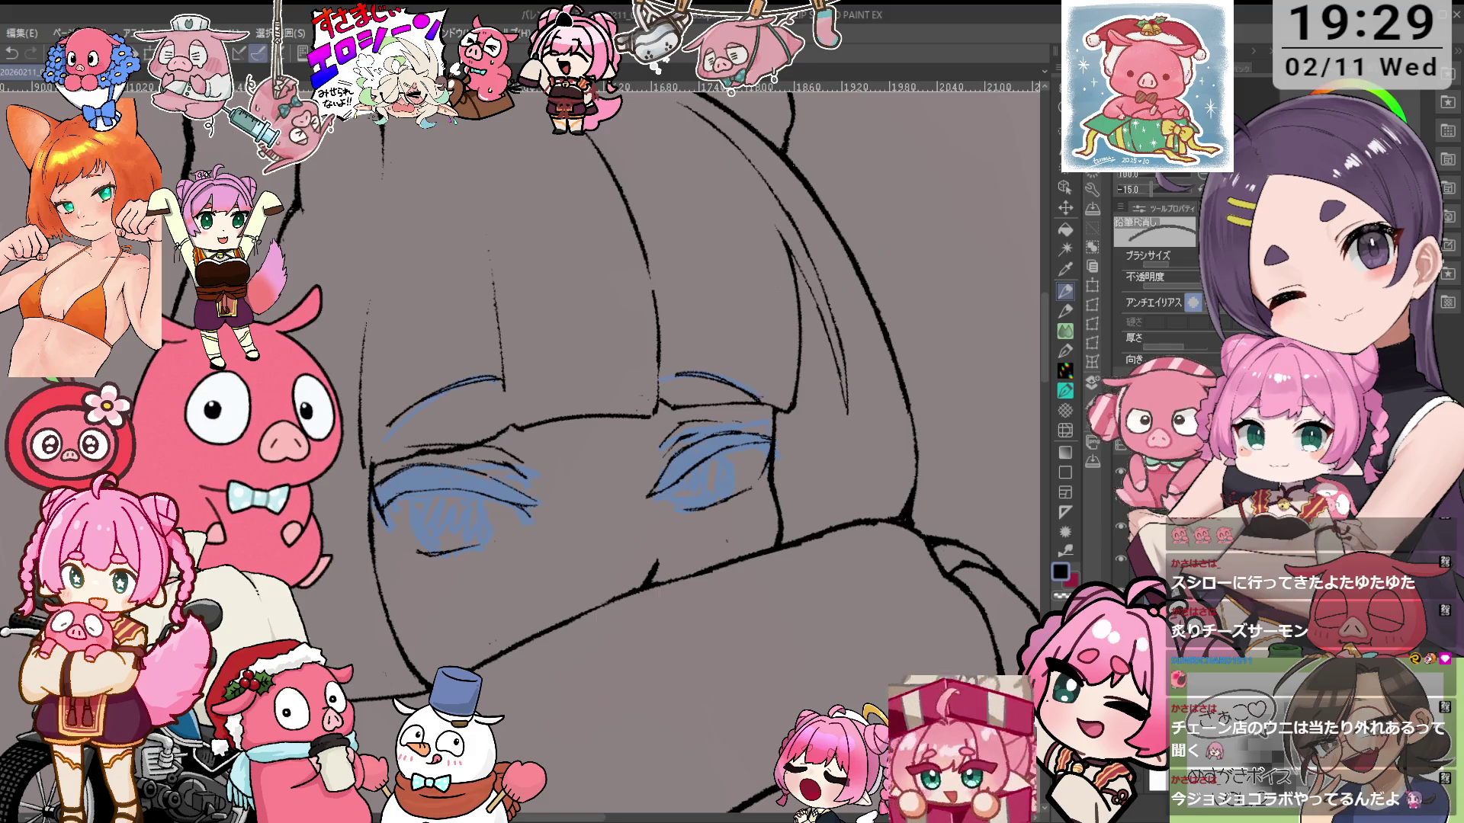
Set the eyes upright and draw dark 鉛筆R濃 strokes along both left iris edges
key(asciicircum)
key(asciicircum)
key(asciicircum)
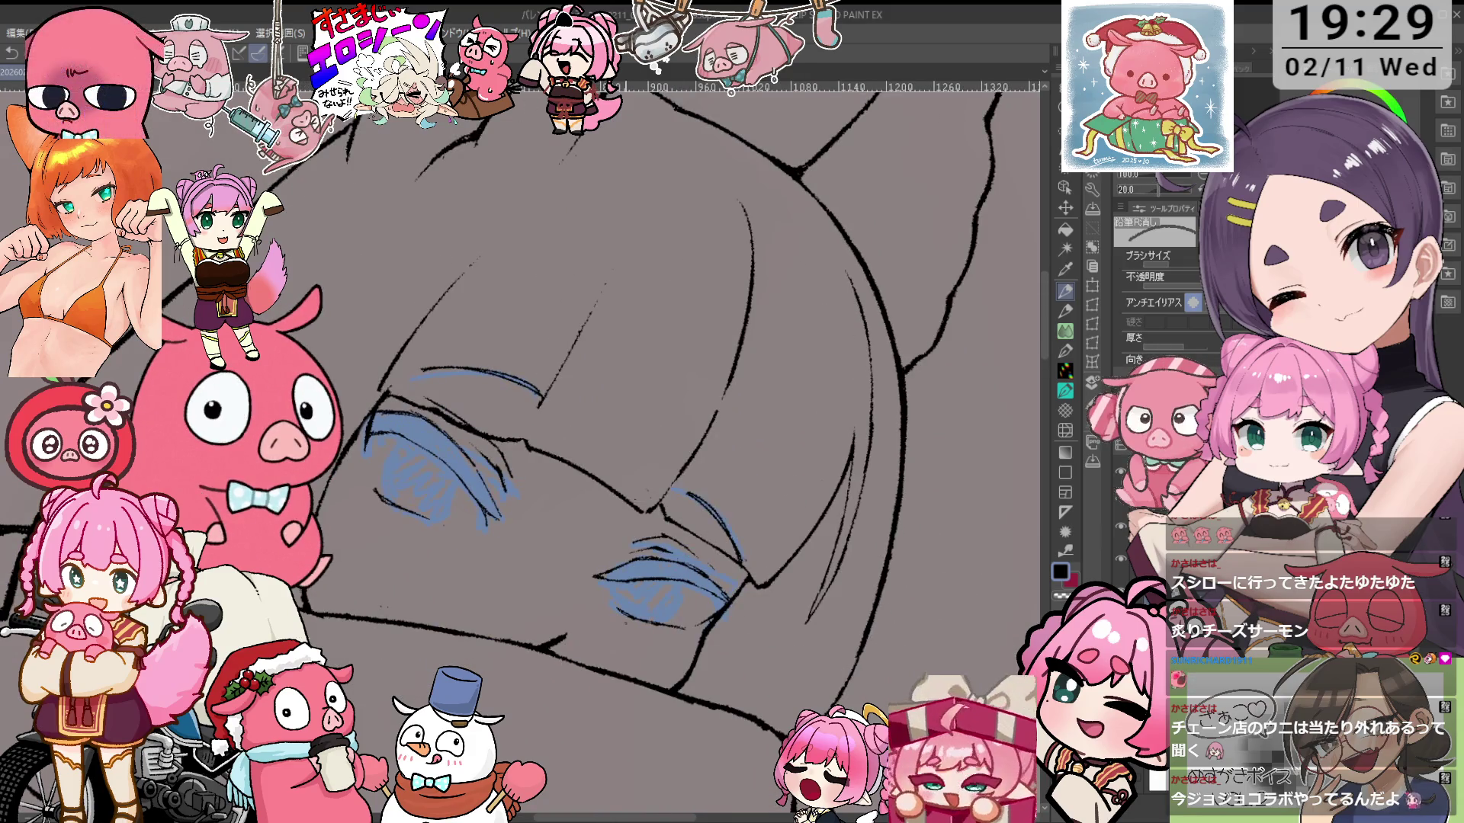
key(minus)
key(minus)
key(minus)
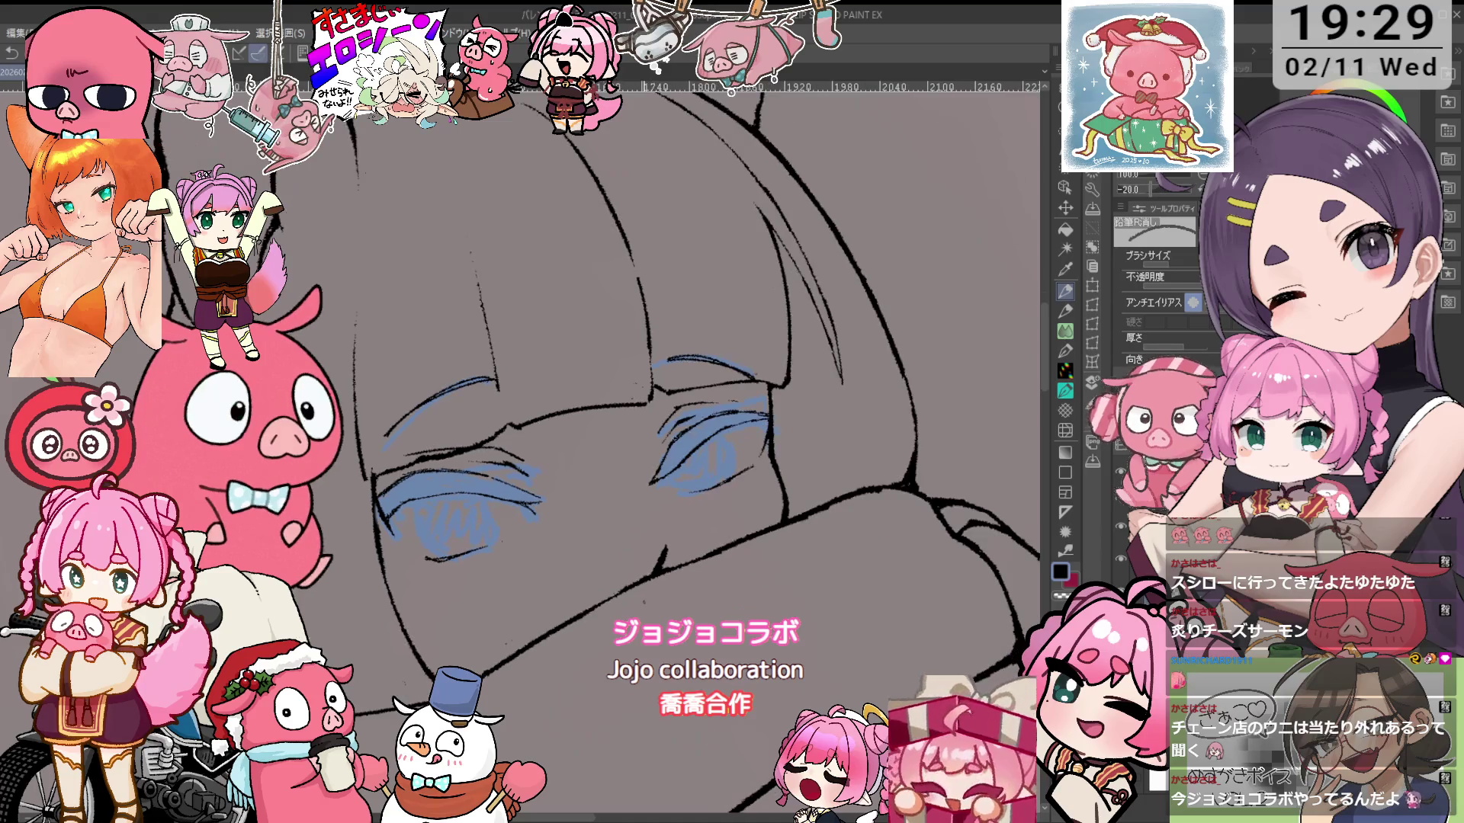
key(ctrl+plus)
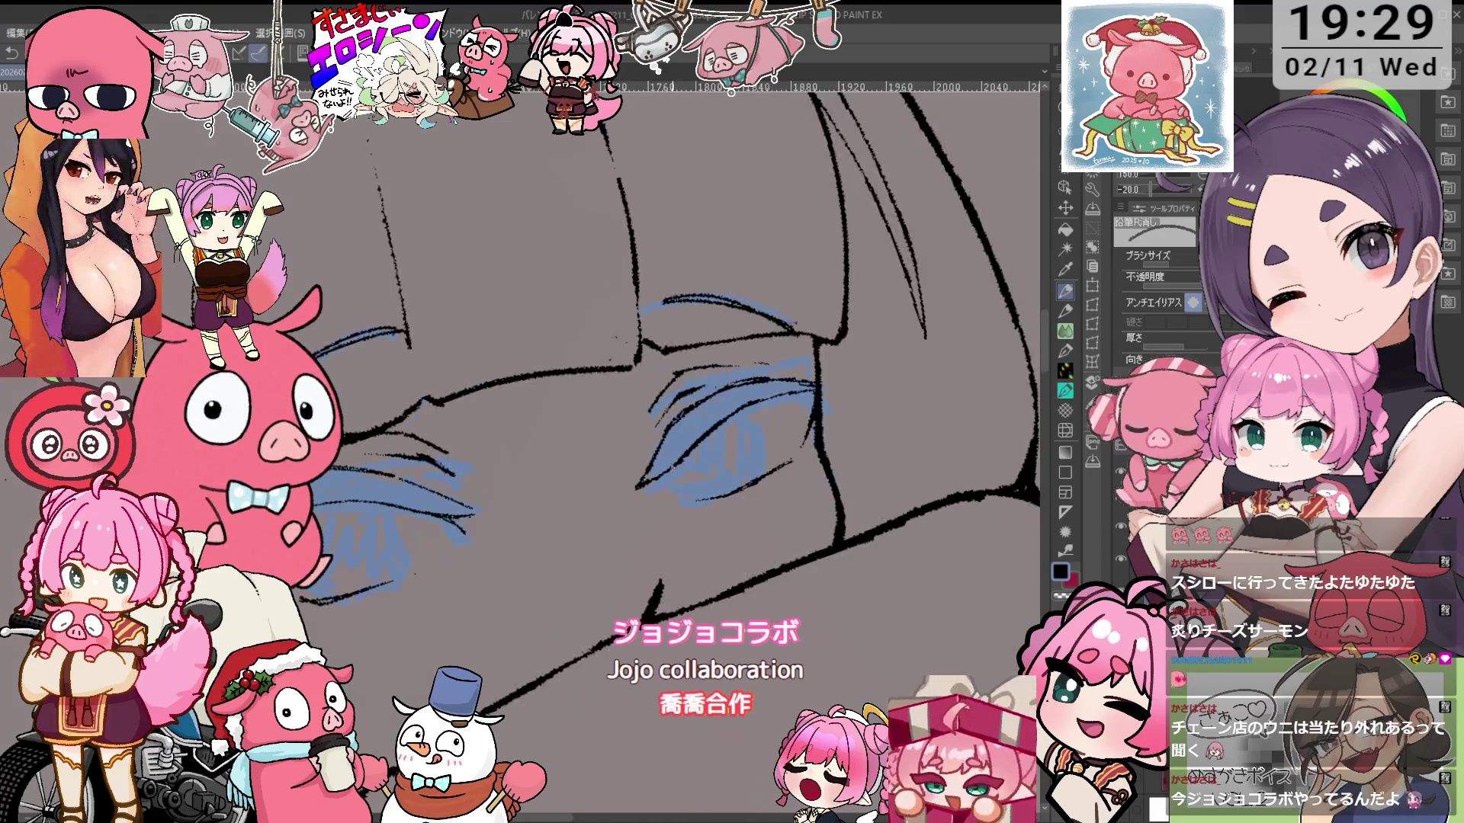
key(p)
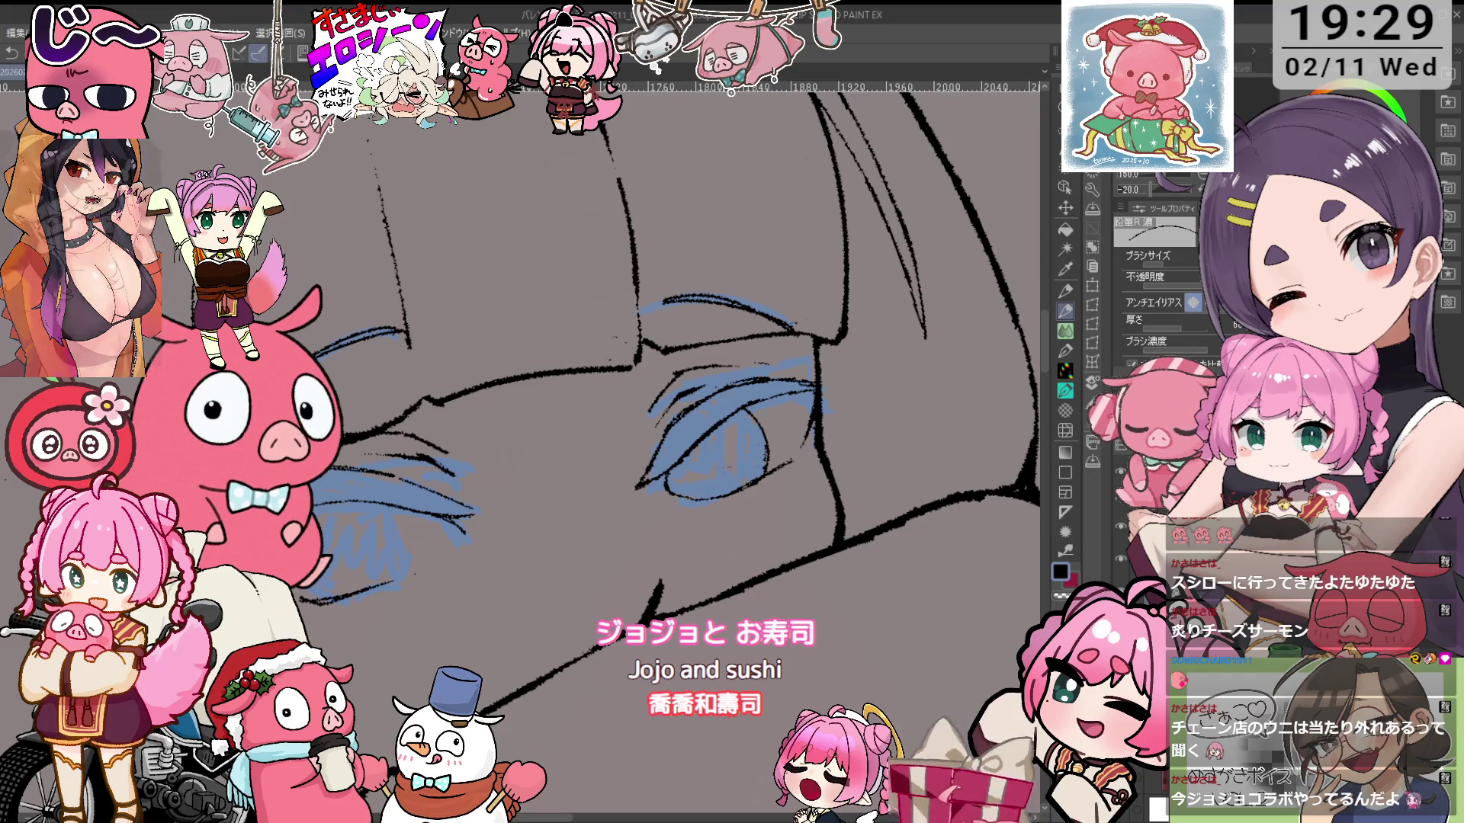
key(e)
scroll(686, 427, down, 3)
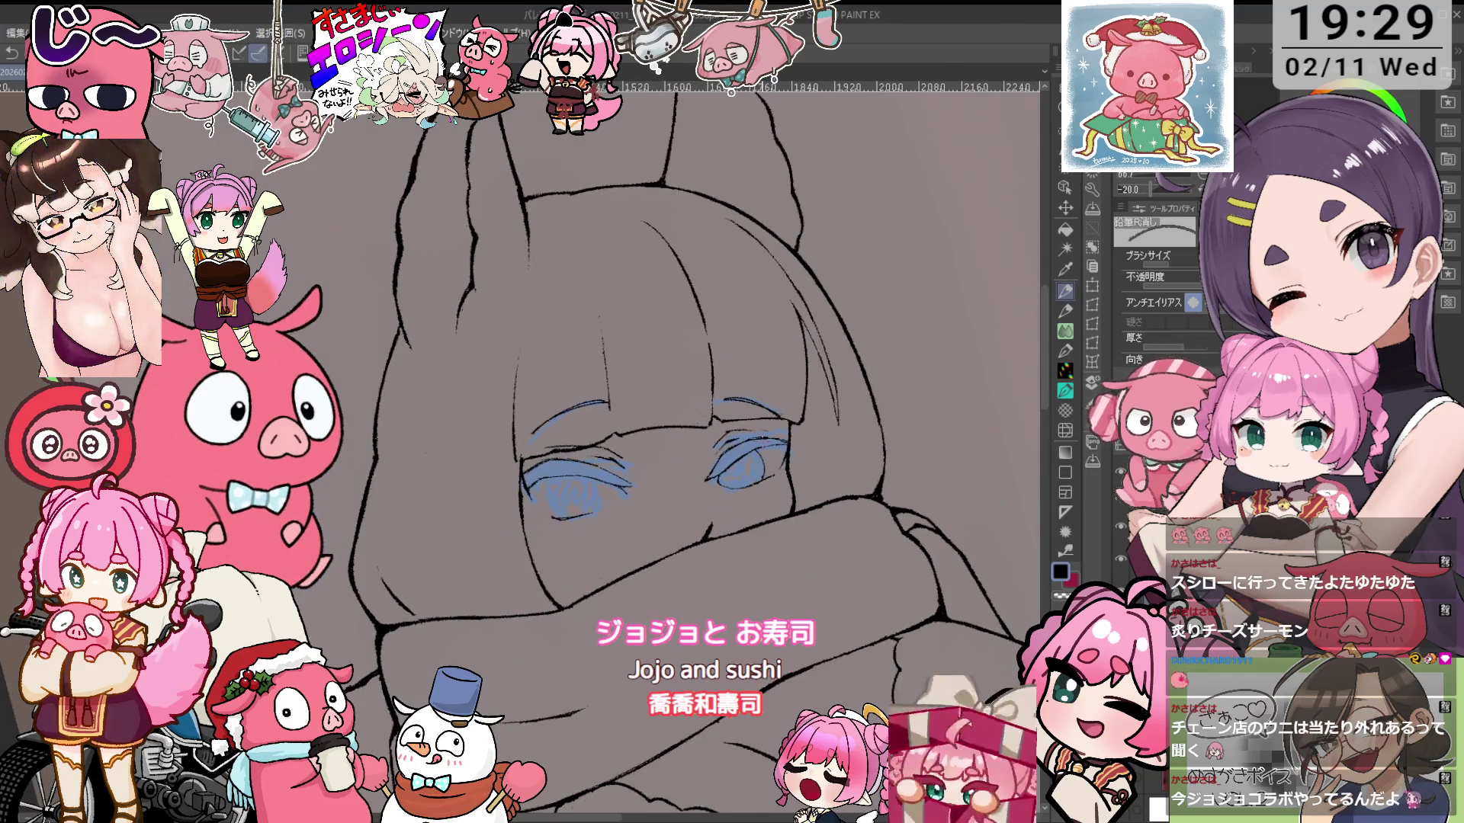
scroll(686, 427, up, 2)
scroll(701, 397, up, 3)
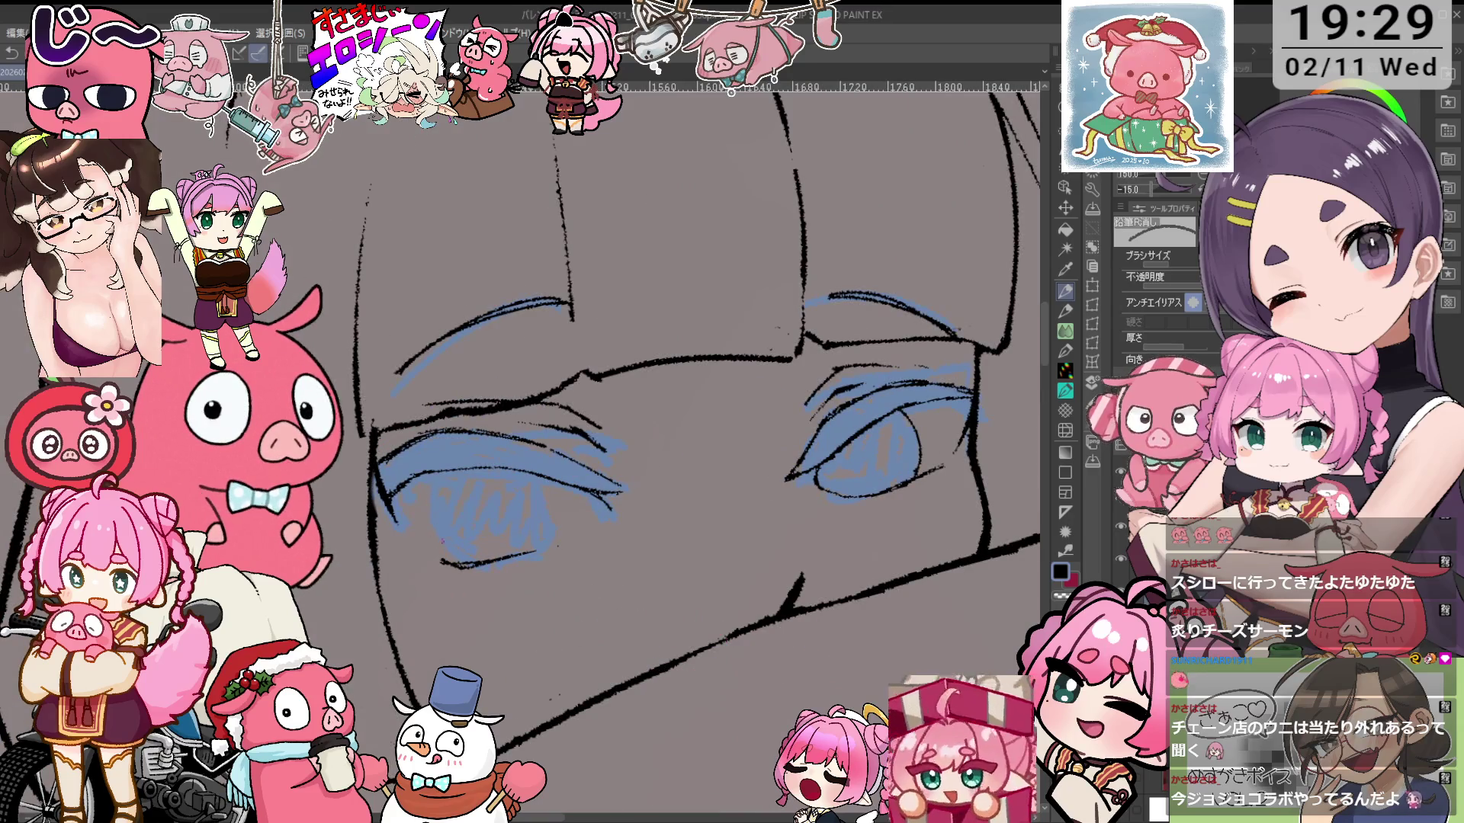
key(p)
drag(431, 487, 429, 534)
drag(542, 497, 547, 548)
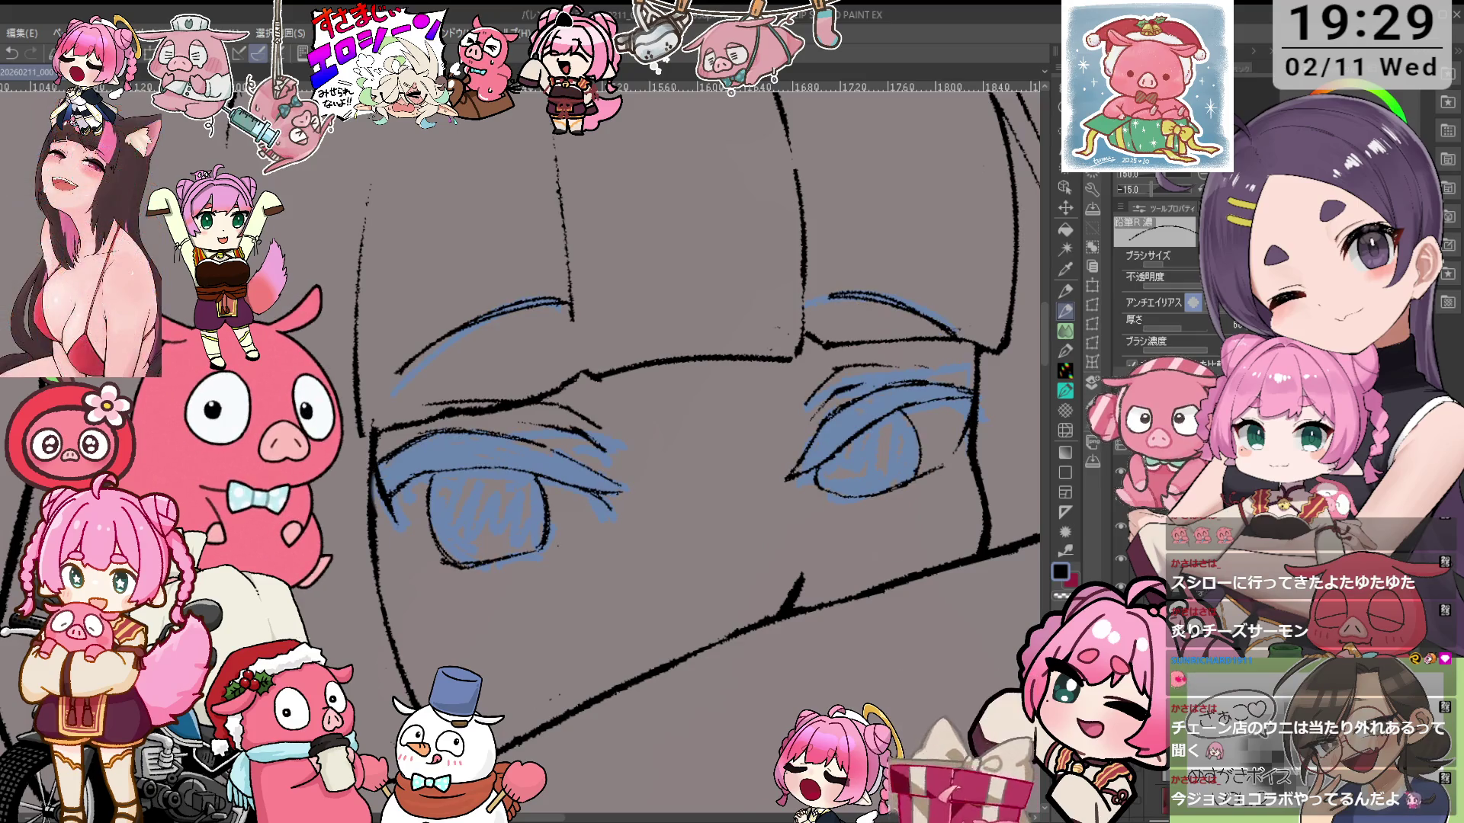
key(ctrl+minus)
key(asciicircum)
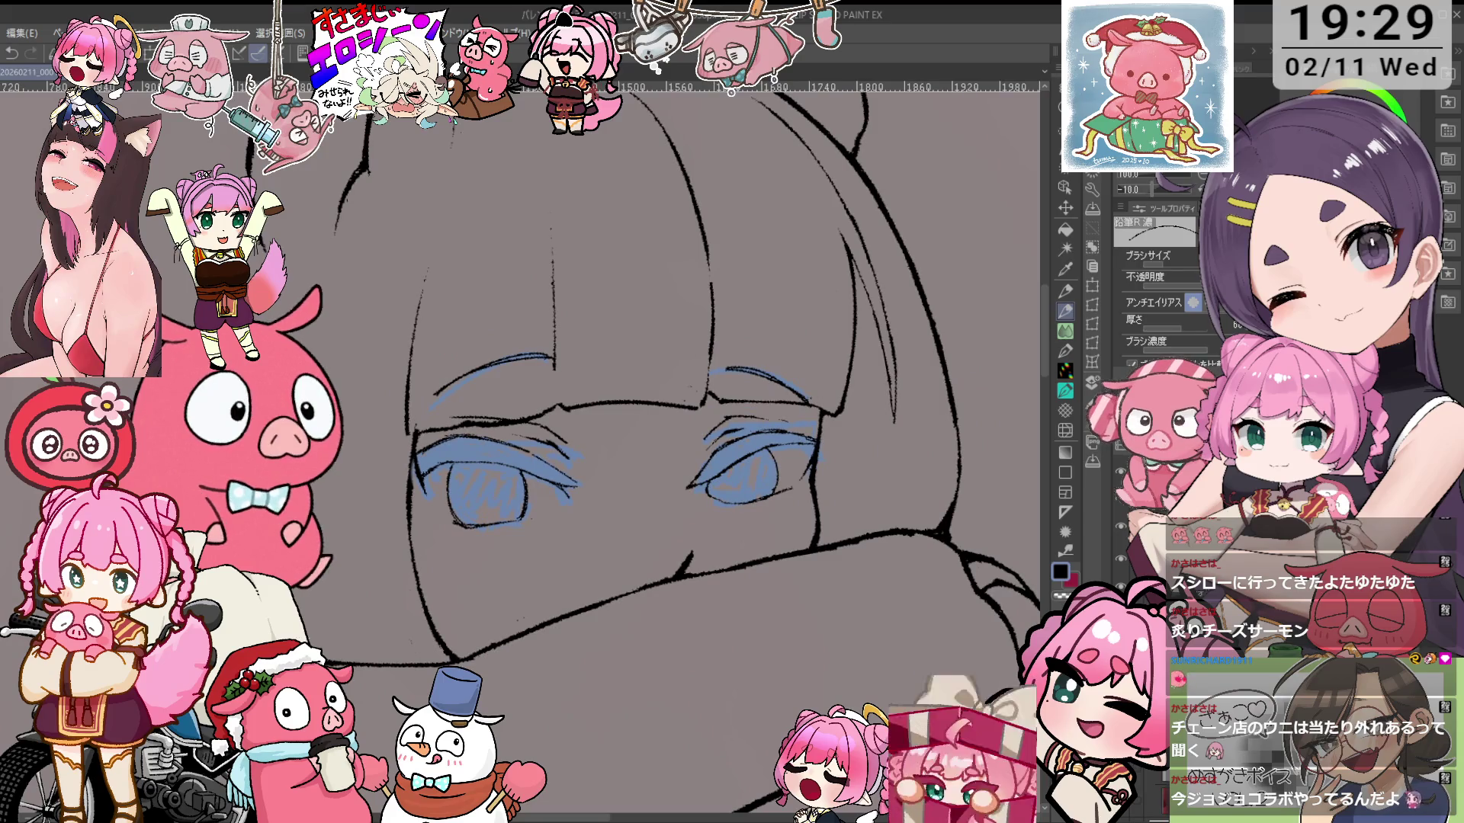
key(ctrl+minus)
key(ctrl+minus)
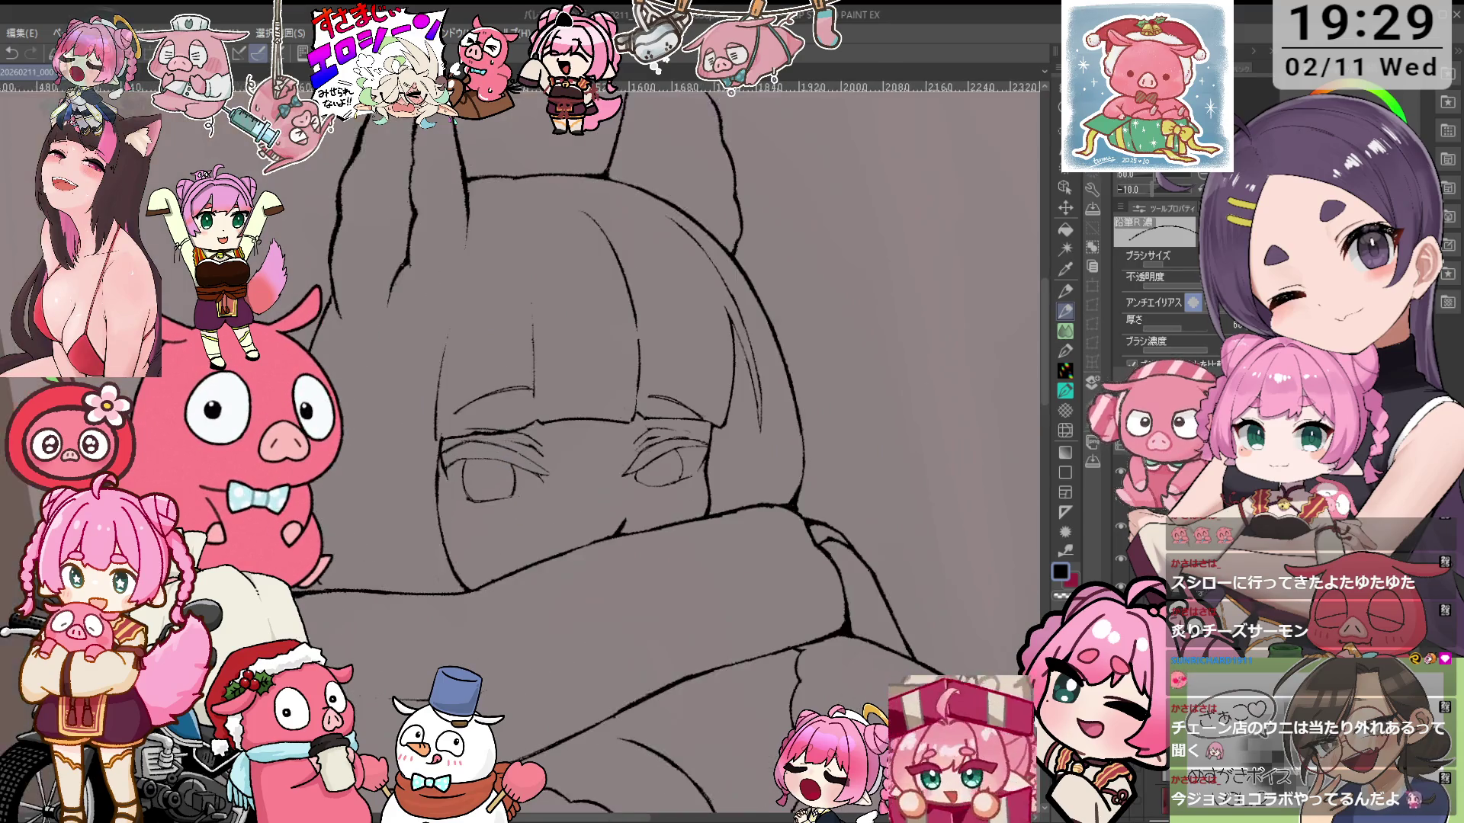
key(ctrl+plus)
key(ctrl+plus)
key(ctrl+plus)
key(asciicircum)
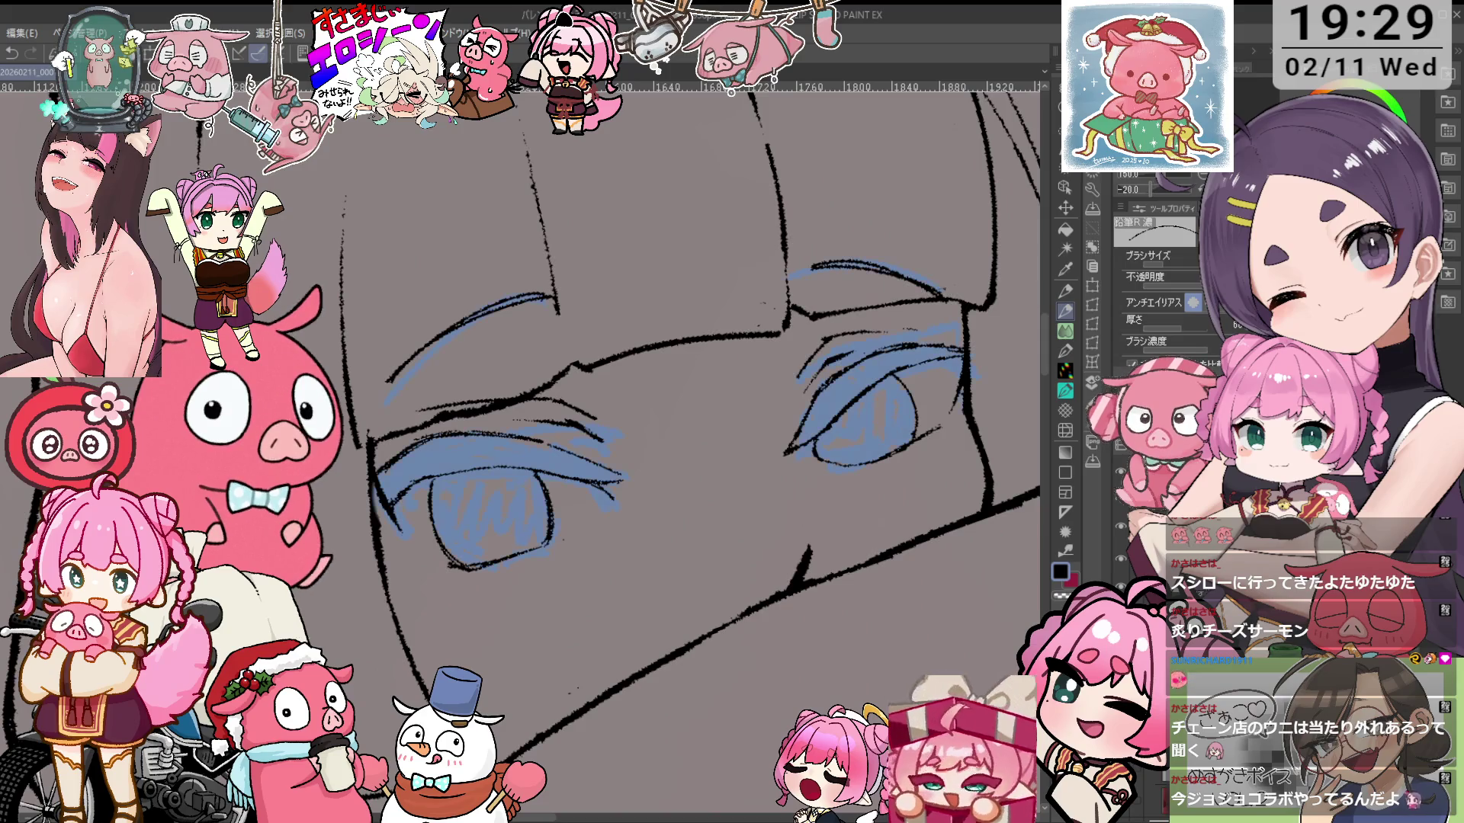
key(e)
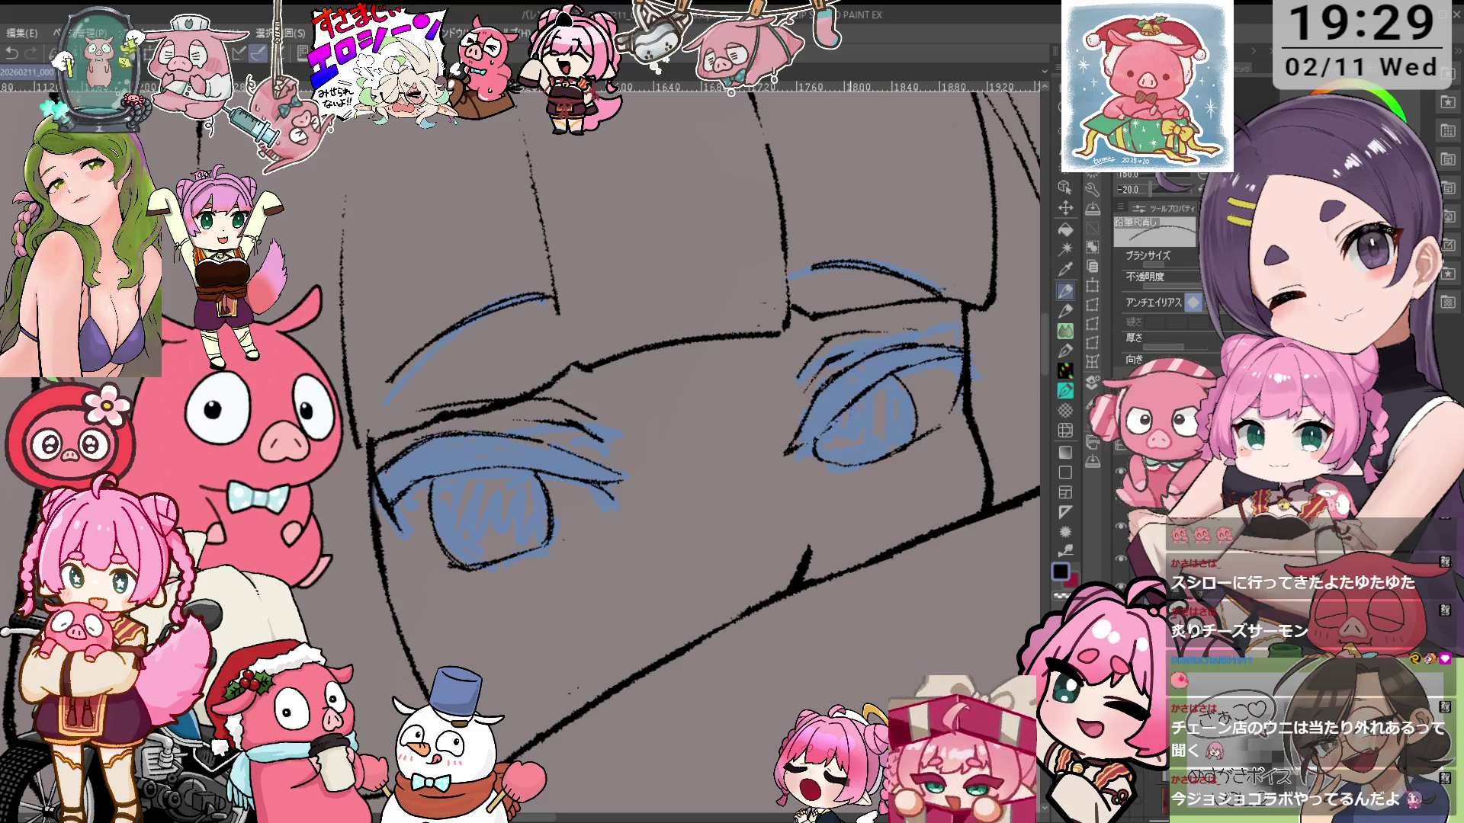
key(p)
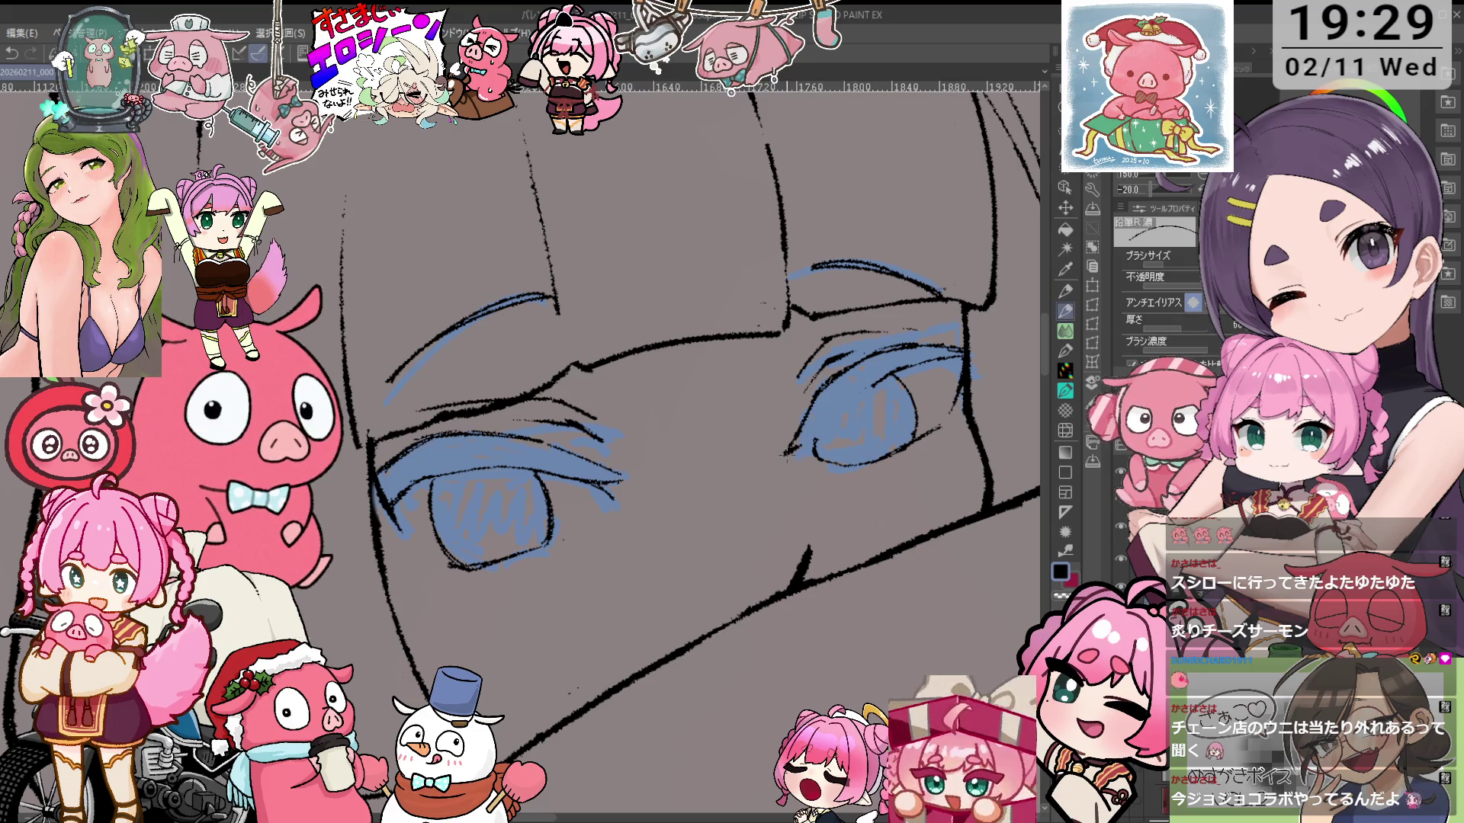
key(e)
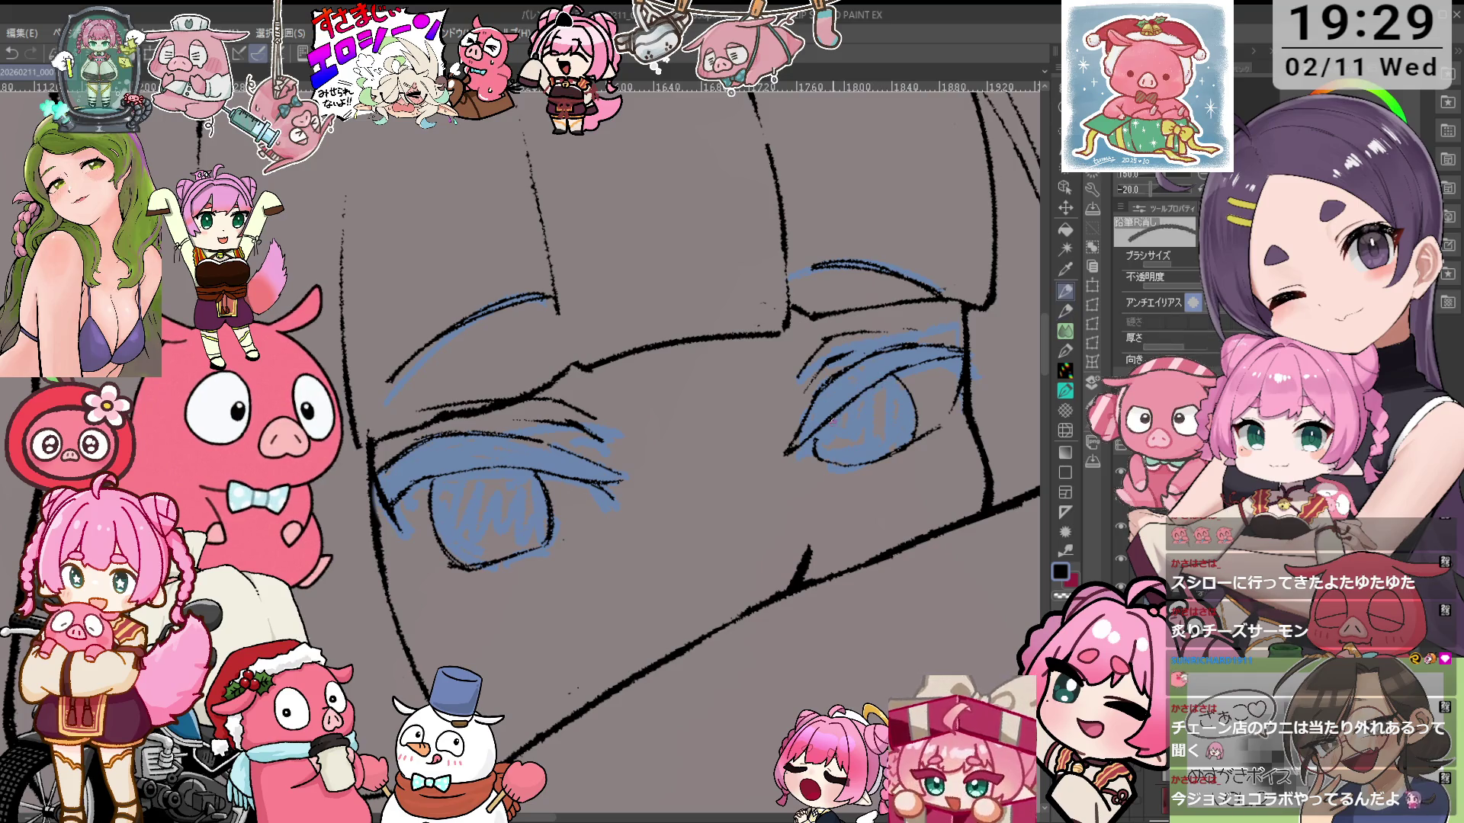
key(p)
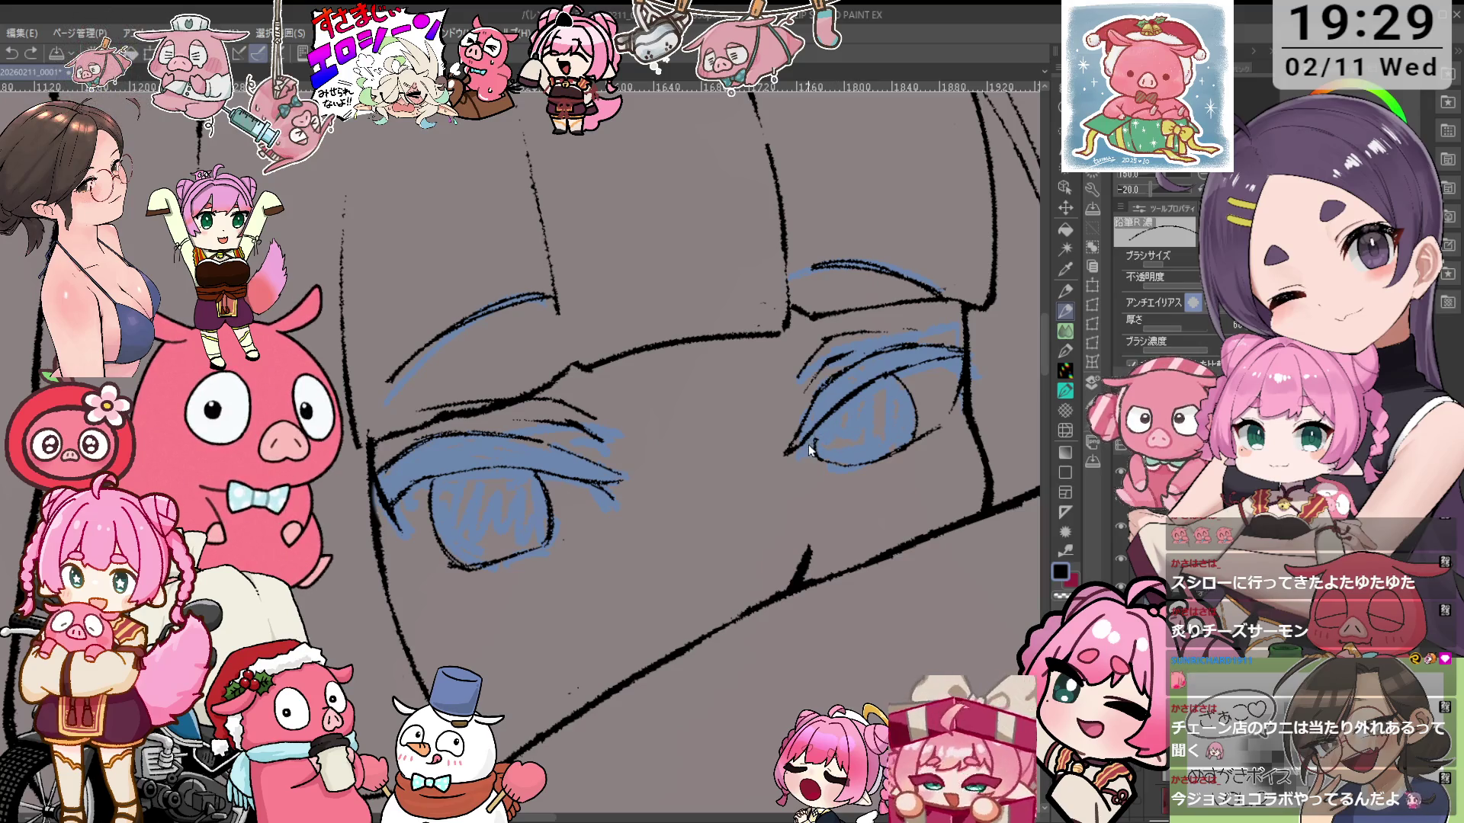
key(o)
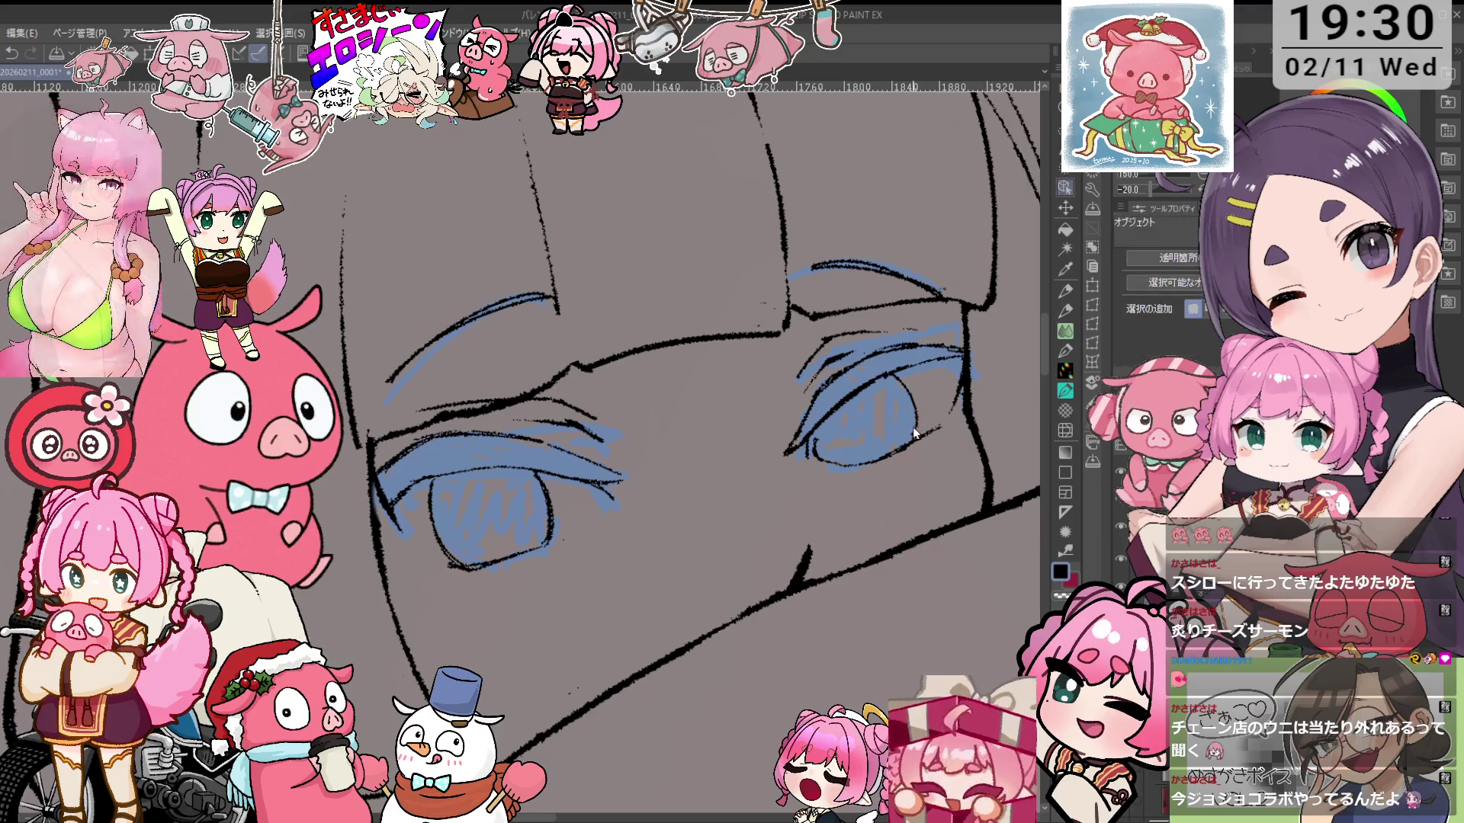
key(p)
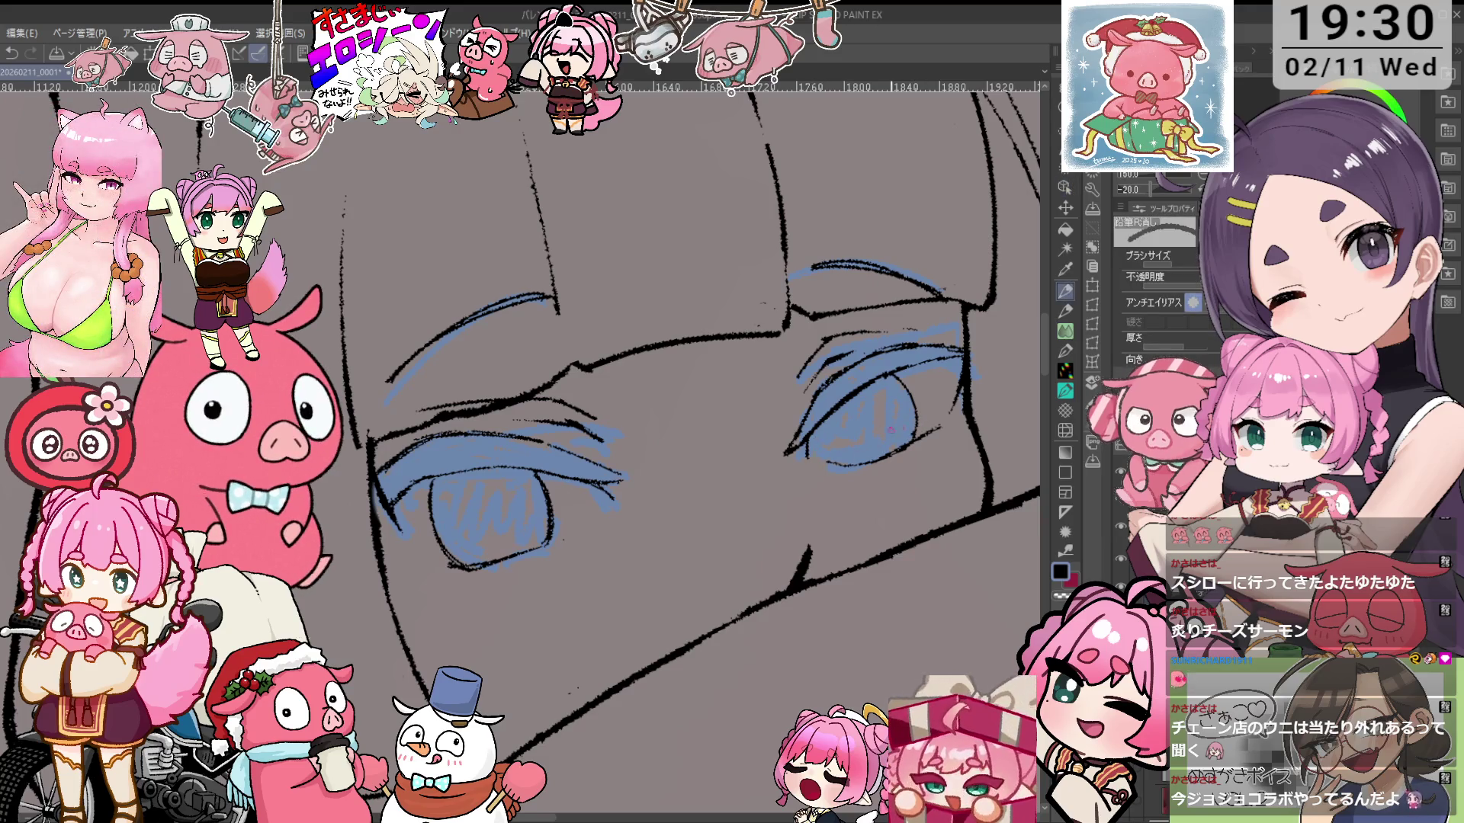
key(o)
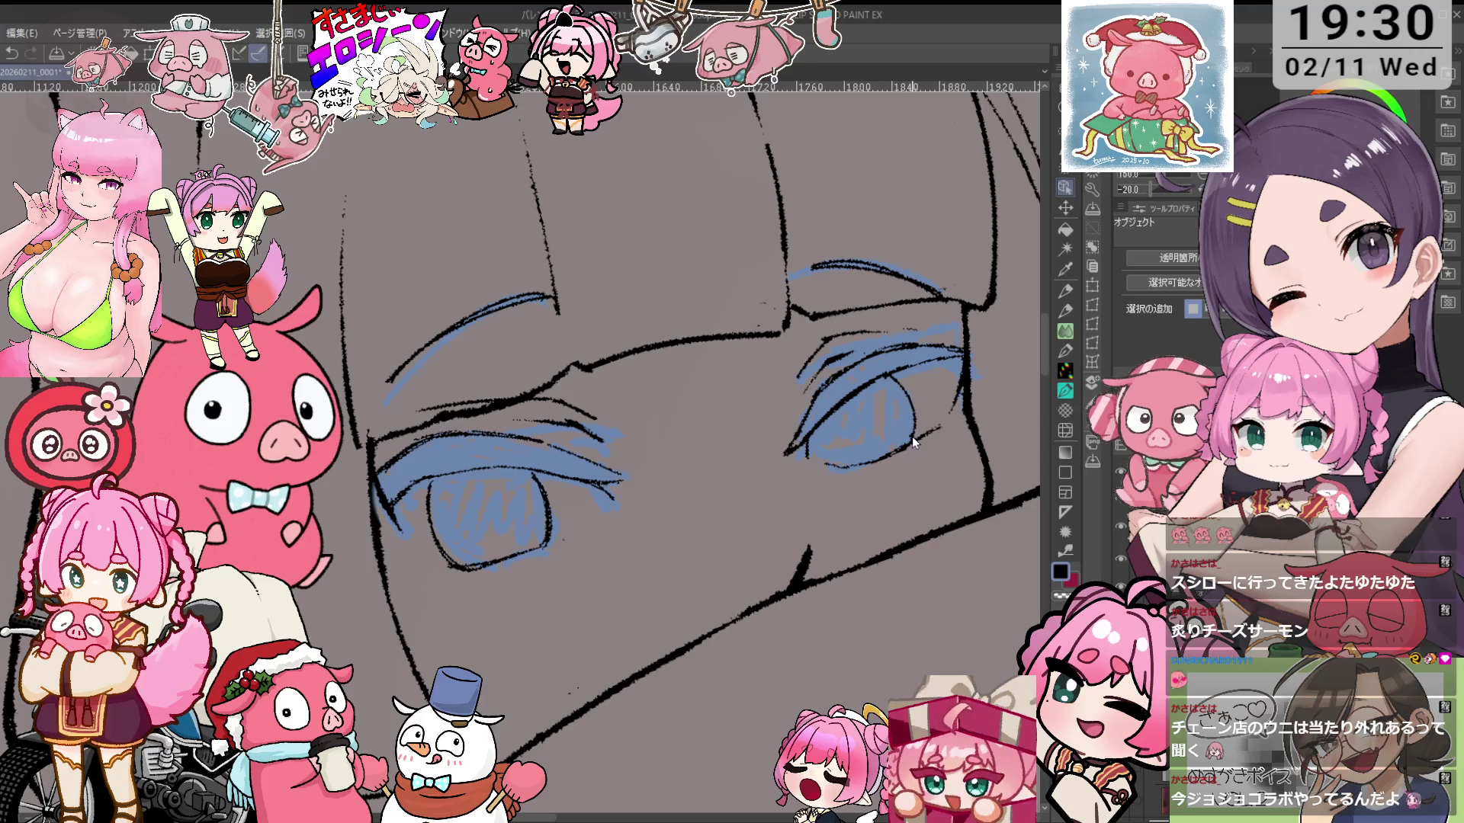
key(p)
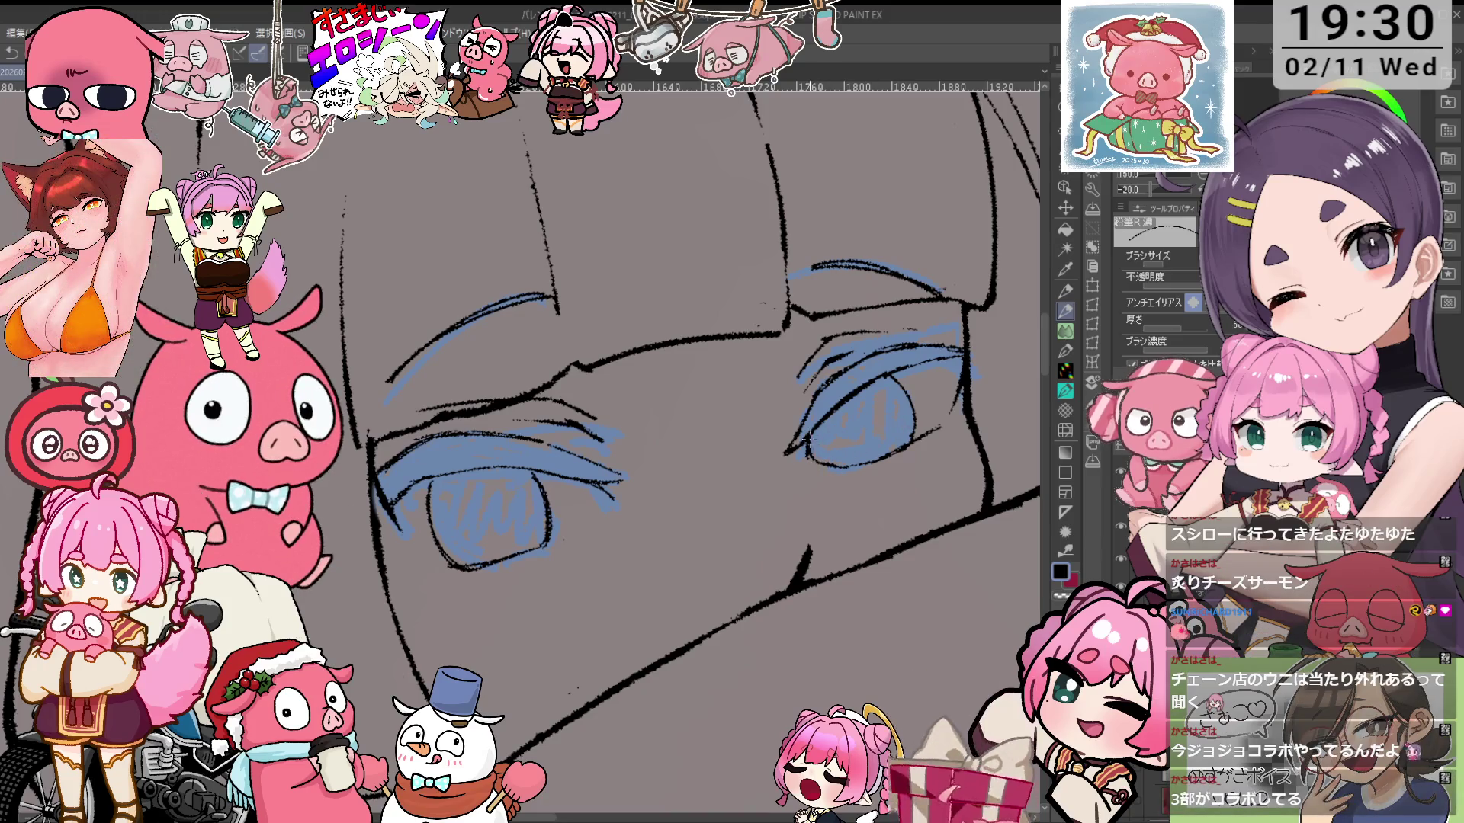
key(p)
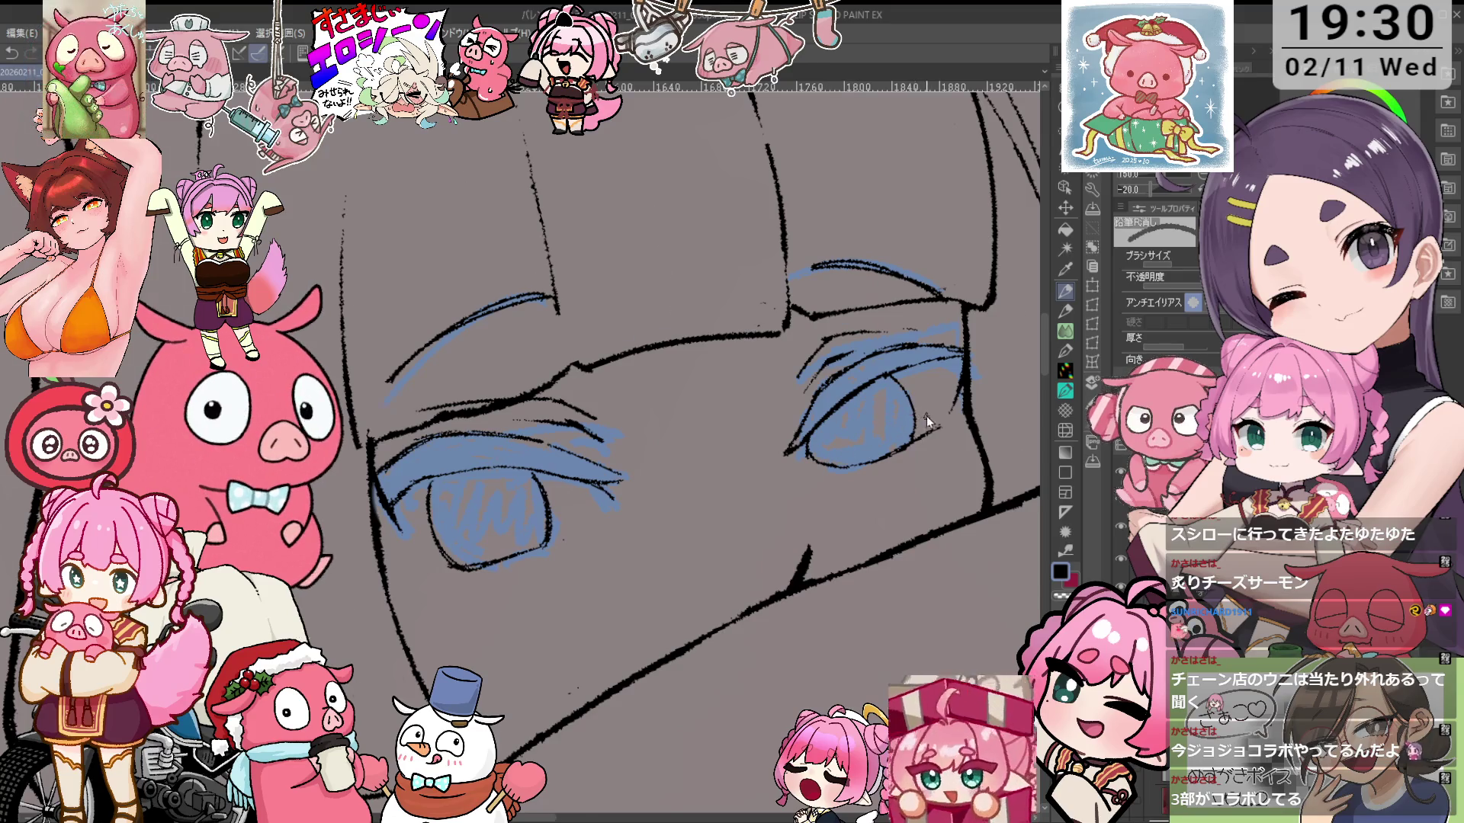
Freehand-select the right eye, rotate it slightly, confirm, deselect, and return to the pencil
scroll(927, 417, down, 2)
click(1088, 189)
drag(911, 396, 908, 399)
click(950, 492)
drag(945, 450, 945, 444)
click(870, 520)
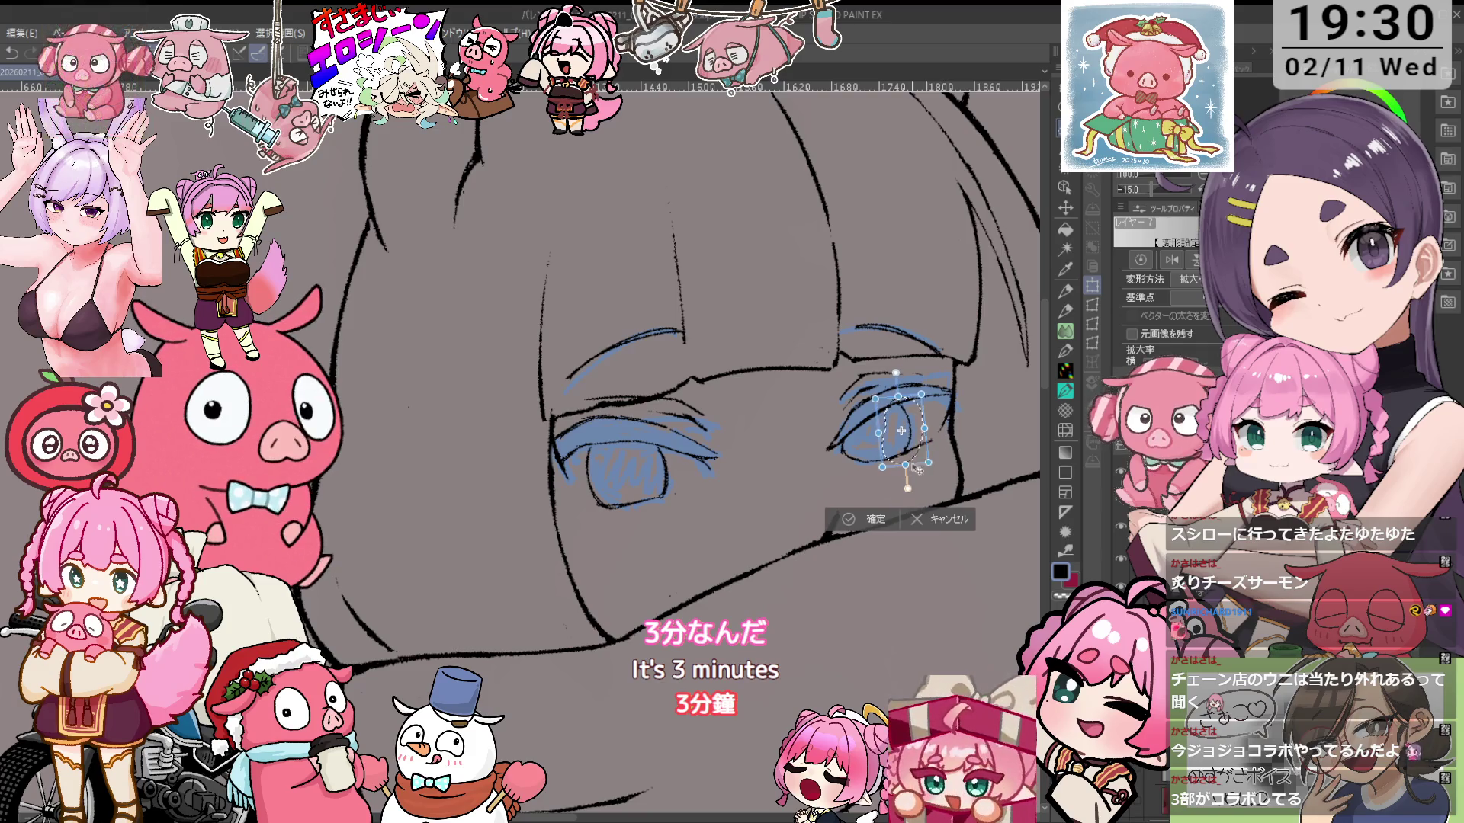
key(ctrl+d)
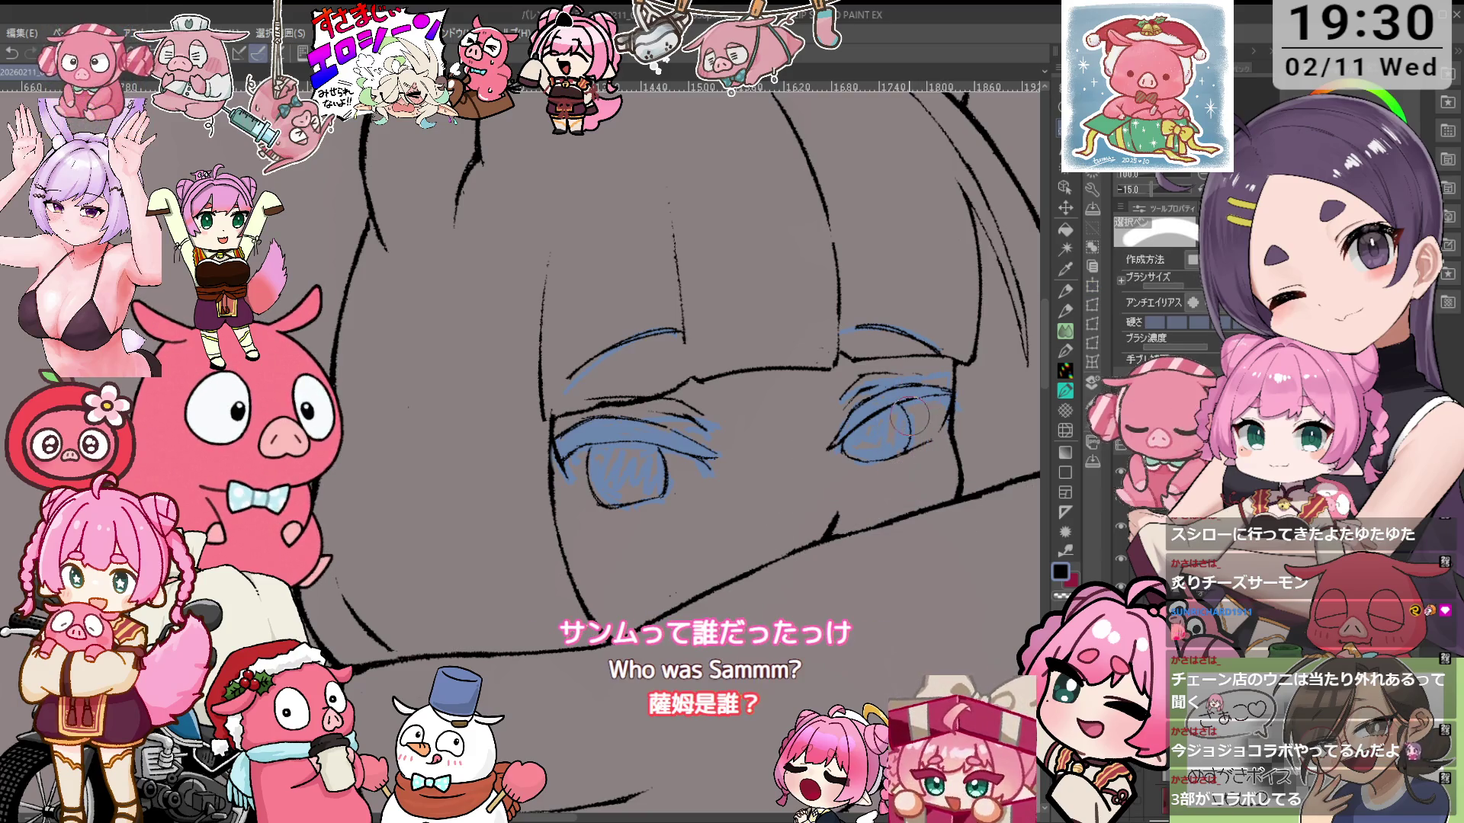
key(e)
key(p)
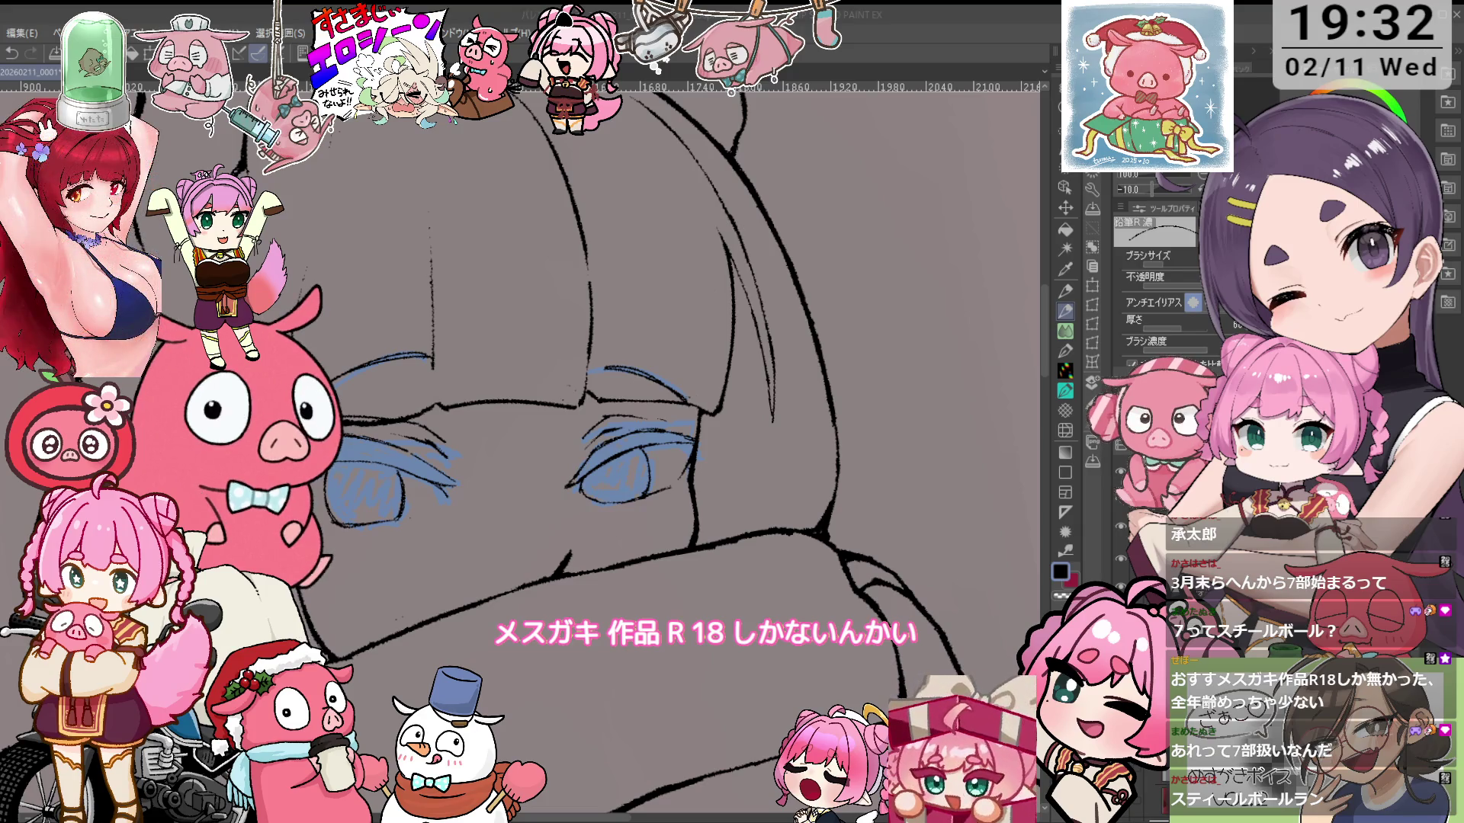
key(ctrl+@)
key(asciicircum)
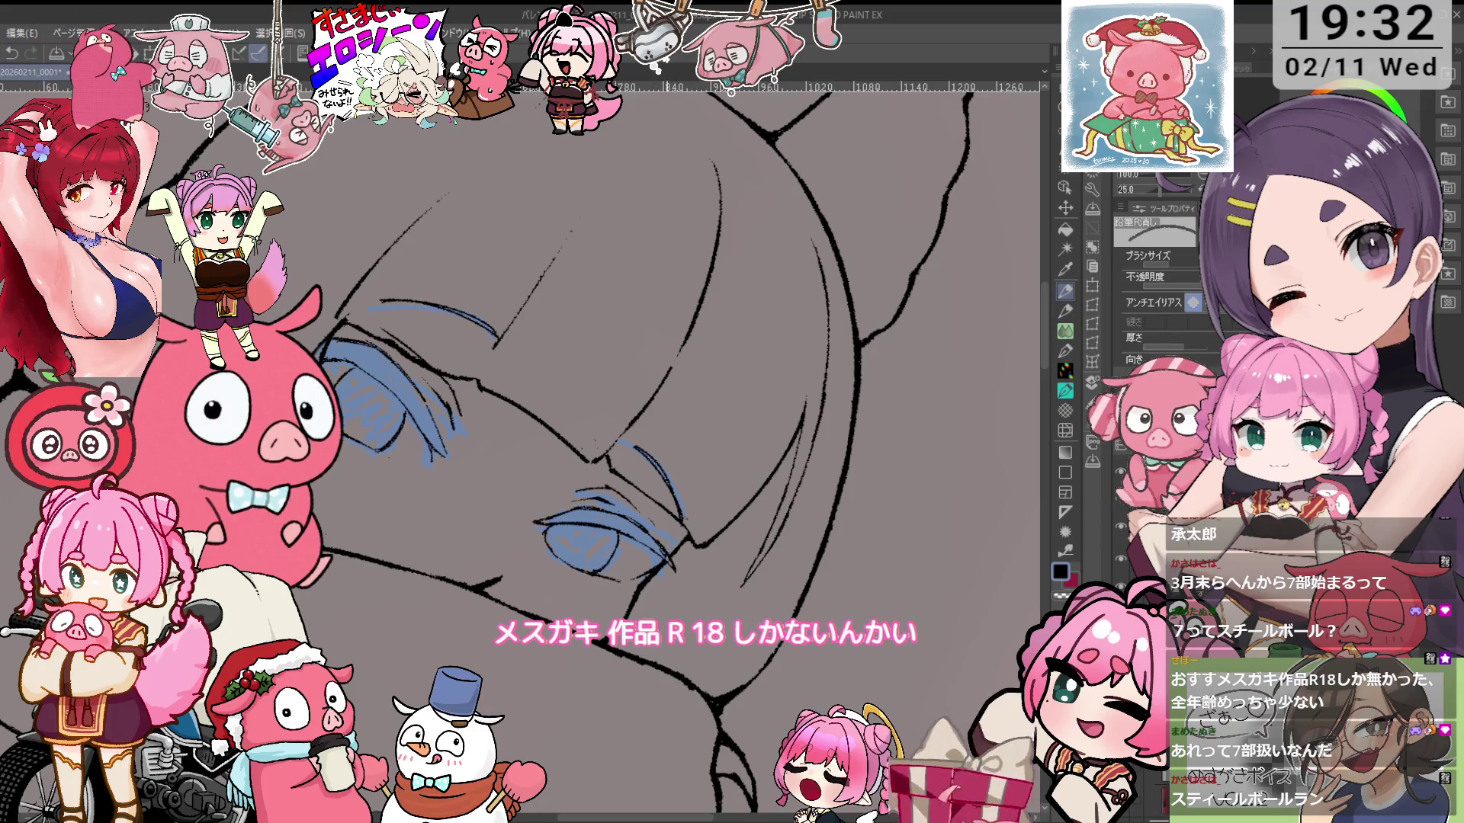
key(o)
key(p)
scroll(668, 561, up, 5)
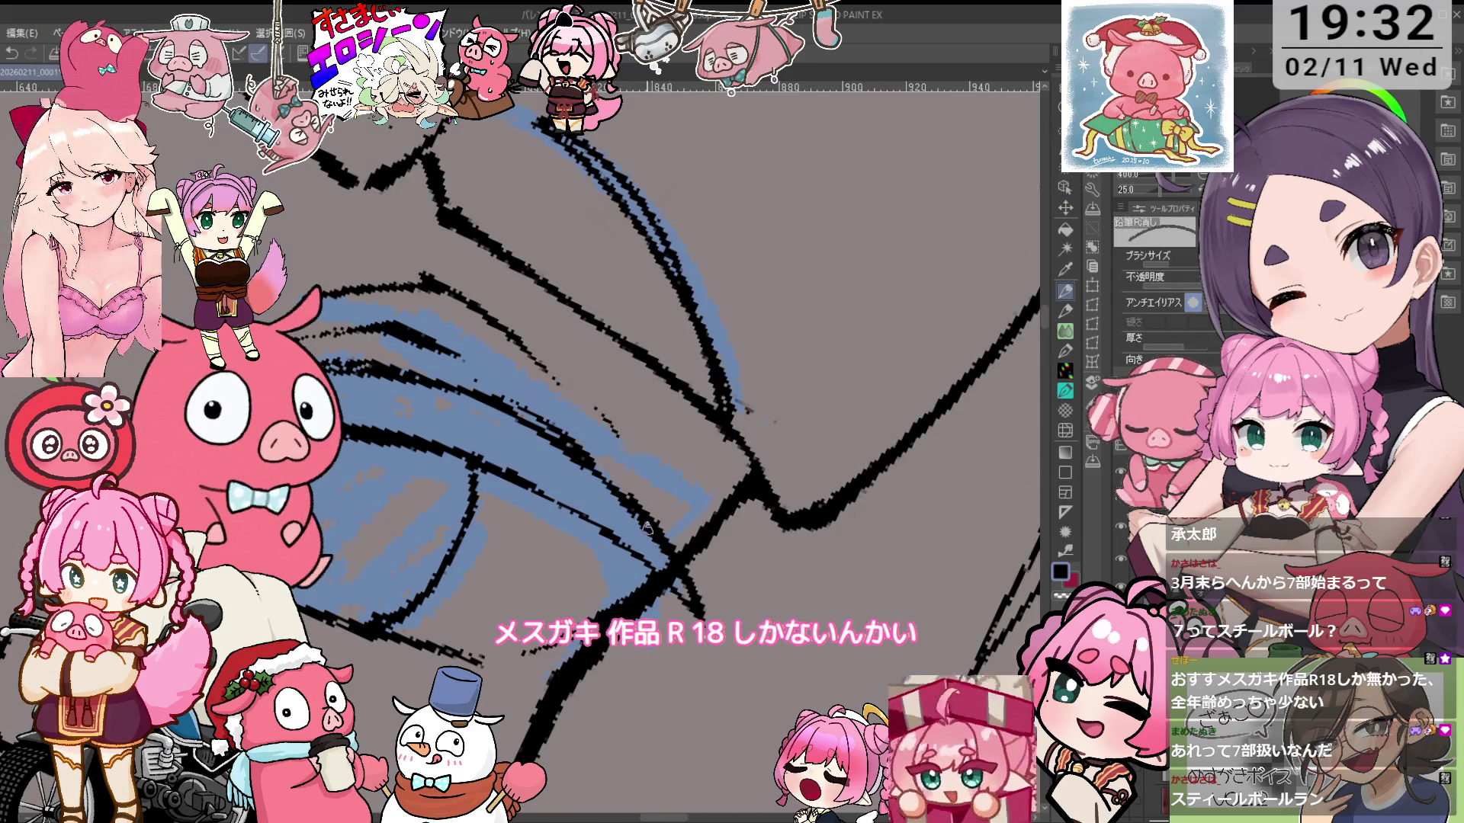
scroll(646, 528, down, 3)
key(o)
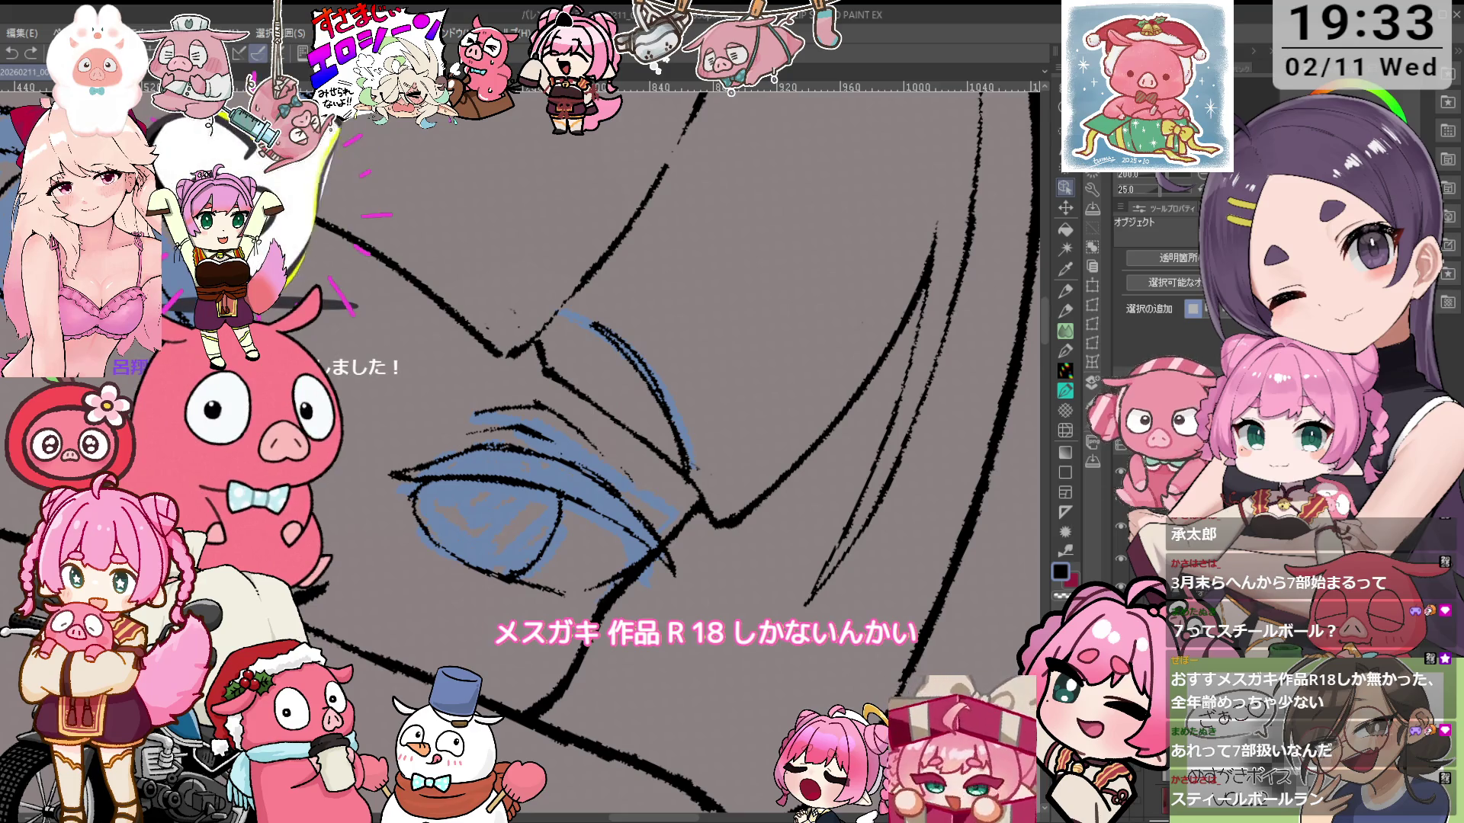
key(m)
drag(657, 538, 670, 568)
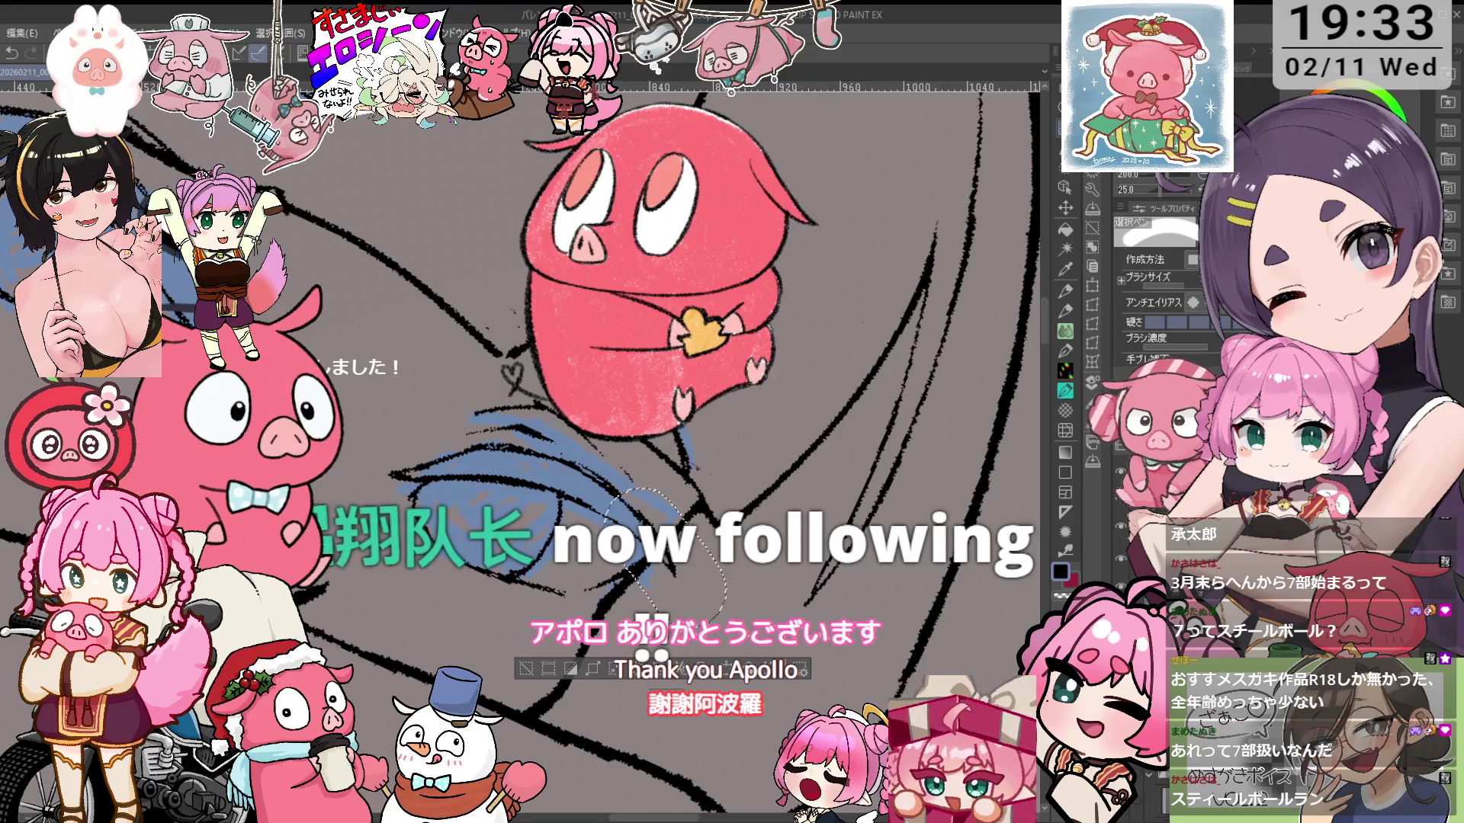
click(530, 671)
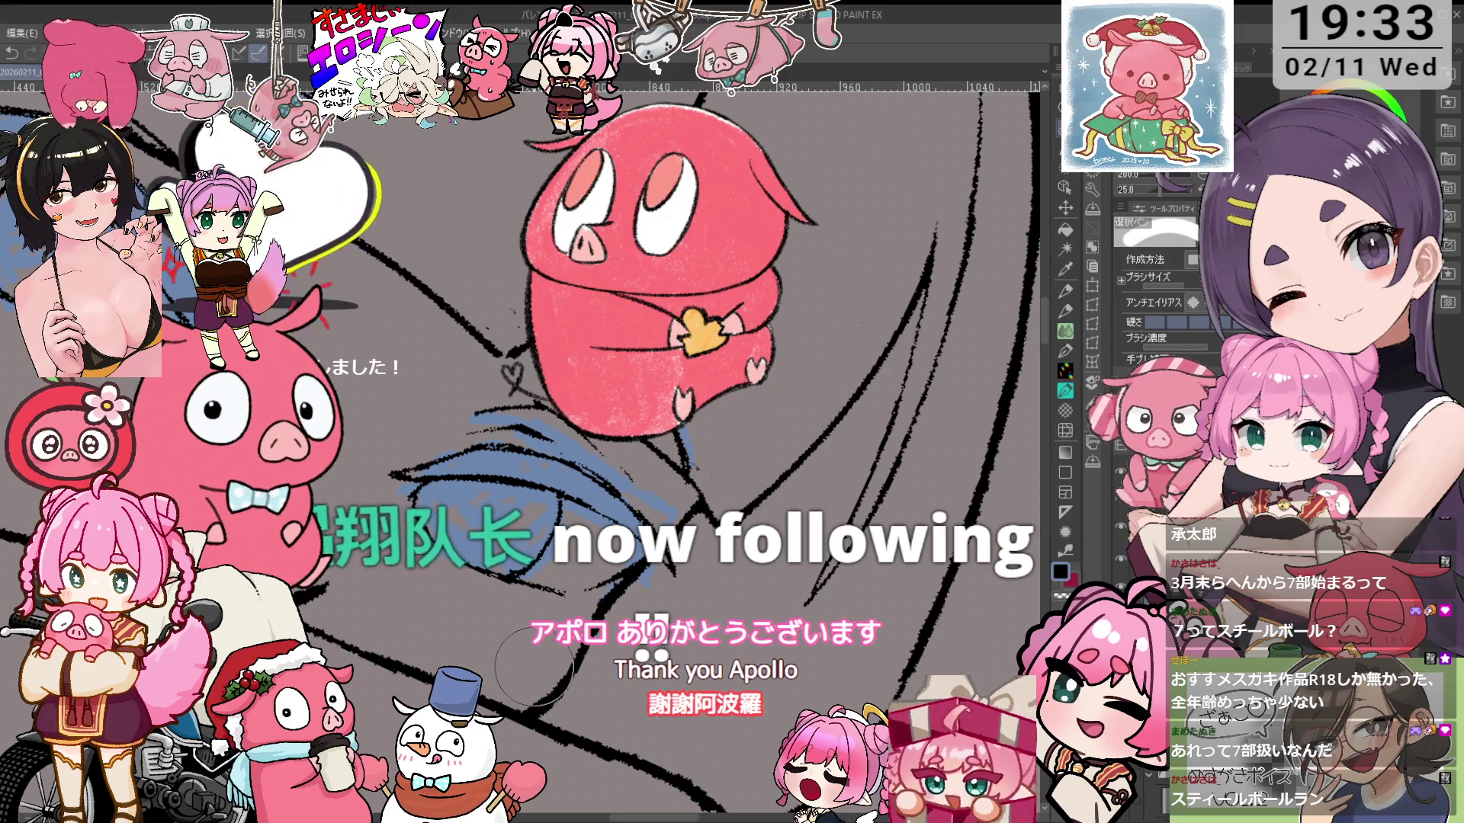